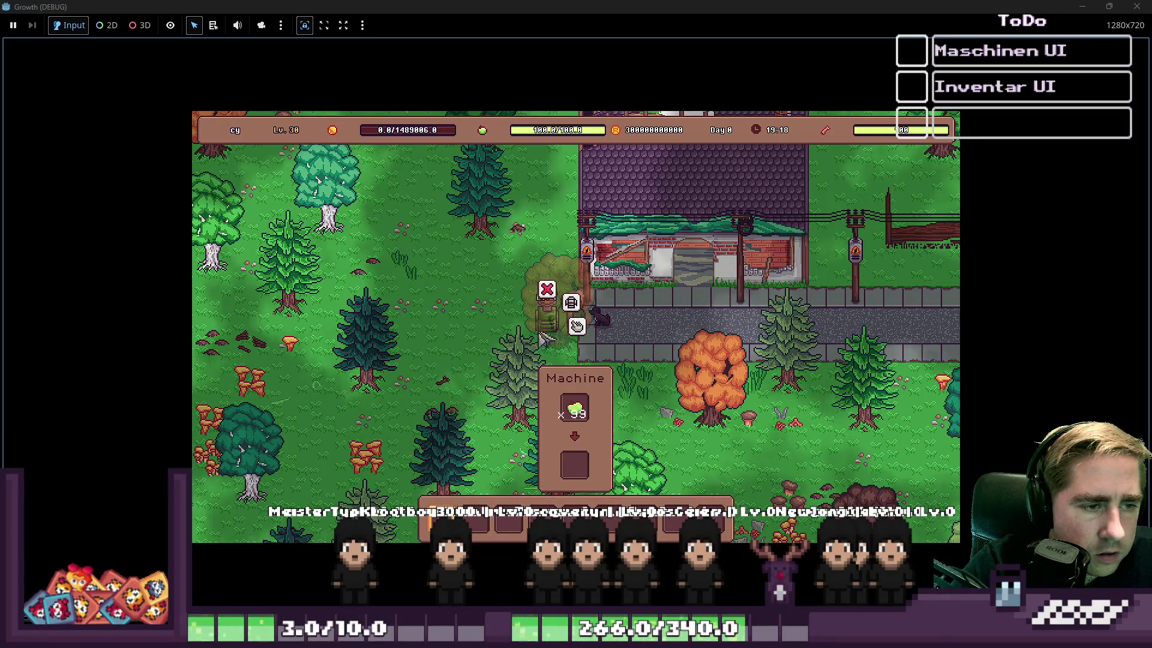
Step: Open the inventory under the 99-item Machine panel and shrink the game window to reveal the editor
left_click(573, 327)
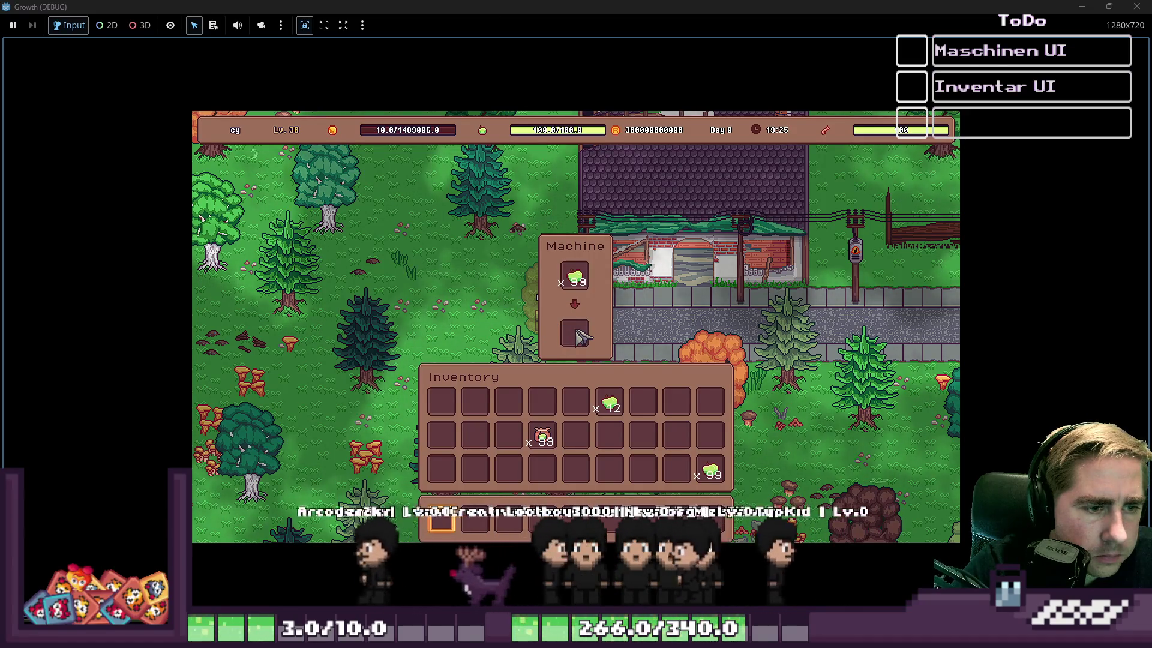
mouse_move(576, 7)
left_mouse_down()
mouse_move(665, 96)
mouse_move(672, 48)
mouse_move(657, 60)
mouse_move(946, 110)
mouse_move(773, 108)
mouse_move(726, 78)
left_mouse_up()
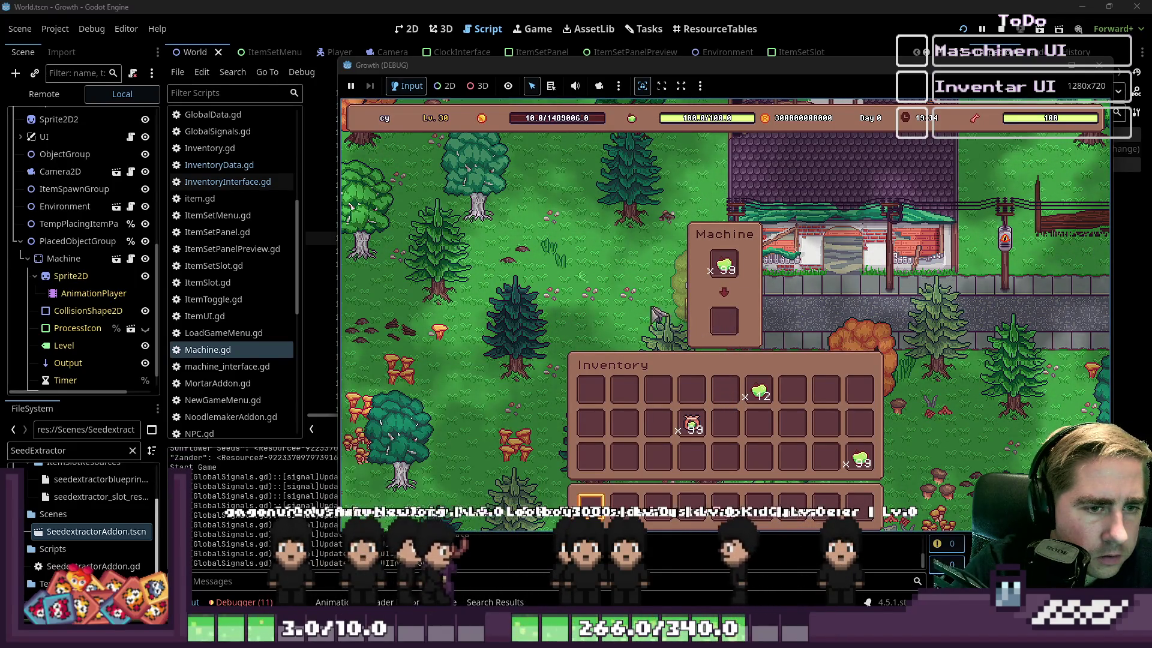
Step: Bring the script editor showing Machine.gd's machine_process_transfer function in front of the game window
mouse_move(721, 273)
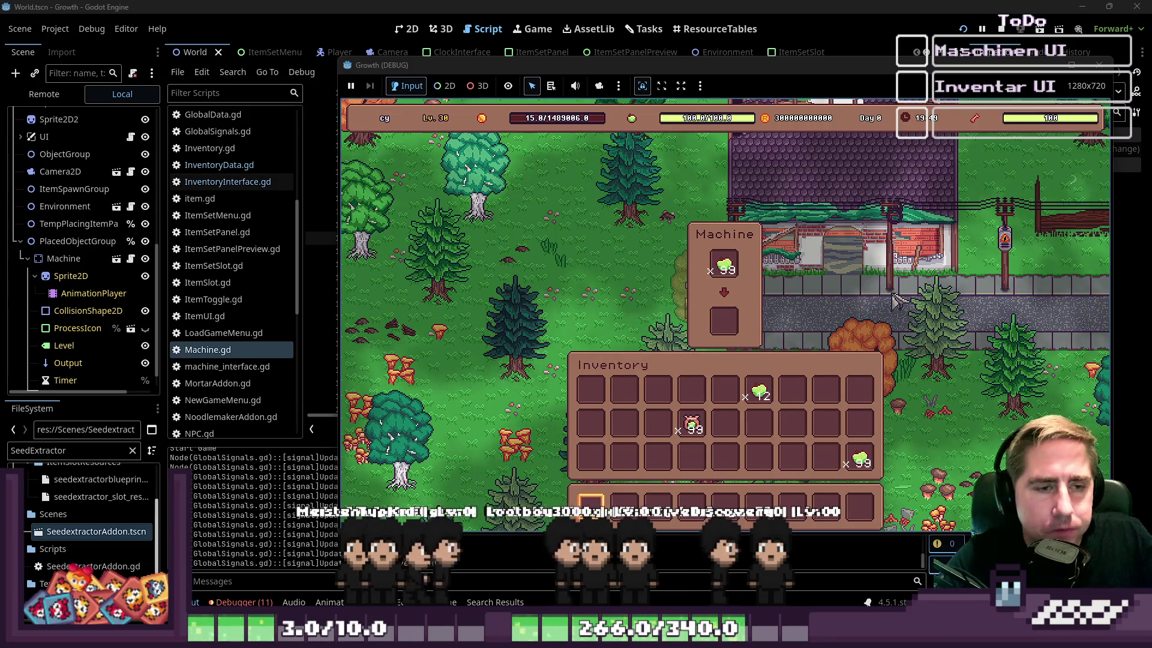
left_click(626, 6)
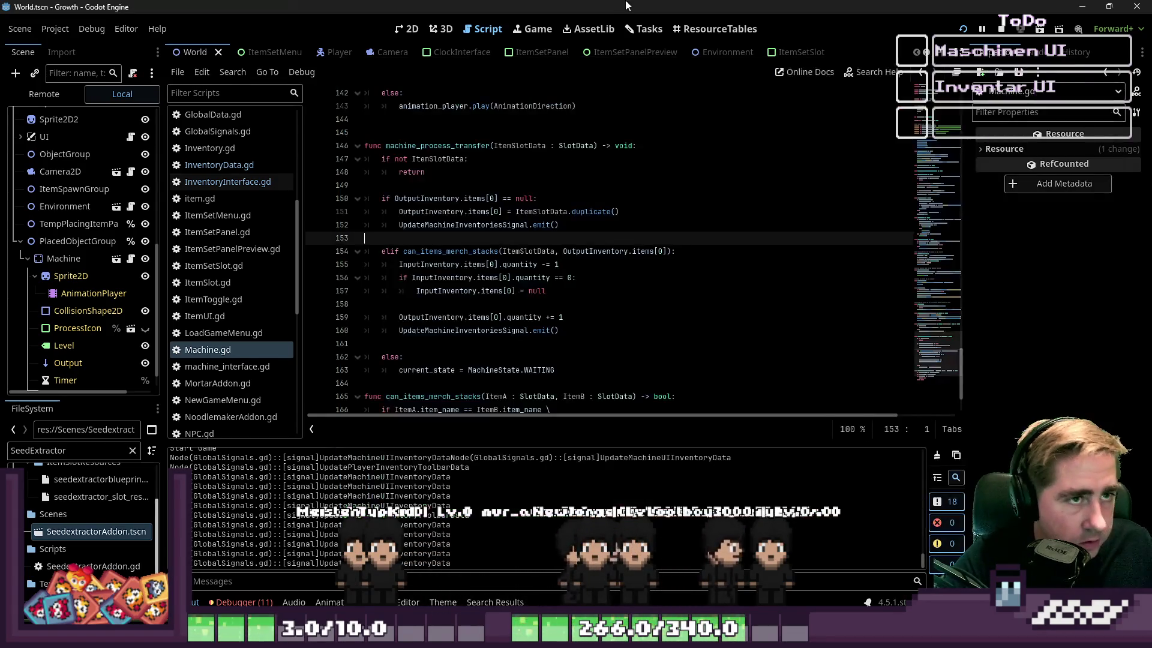
Step: Switch between game and editor until the debugger stops at SeedextractorAddon.gd line 24 on can_fully_merge_with
left_click(591, 264)
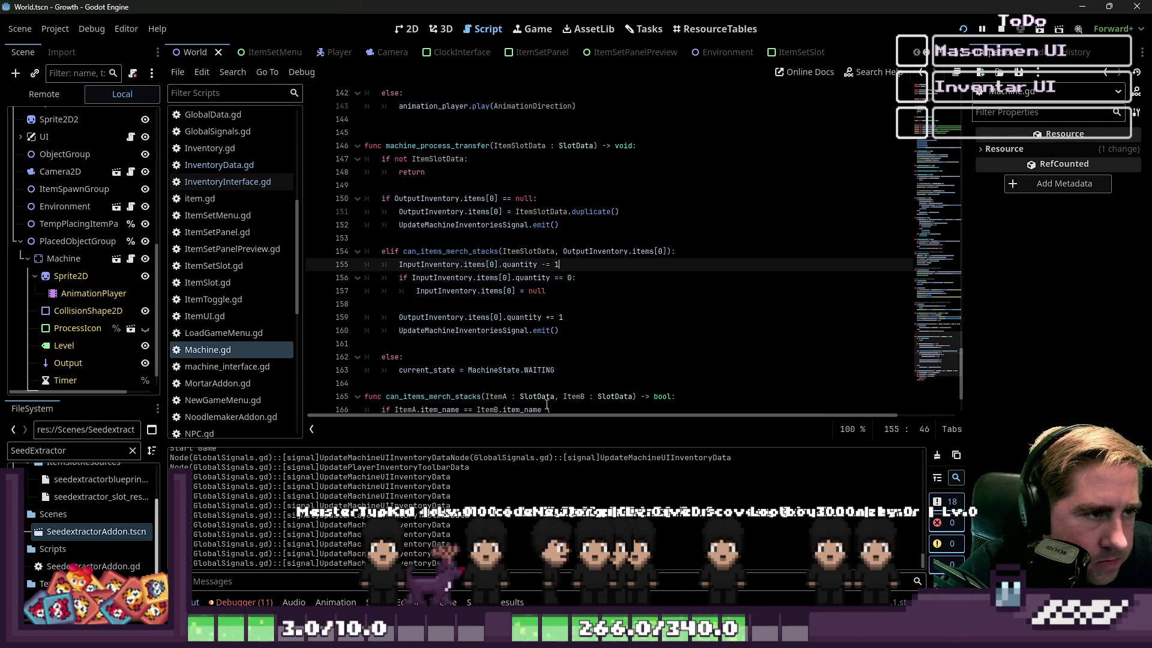
key("alt+Tab")
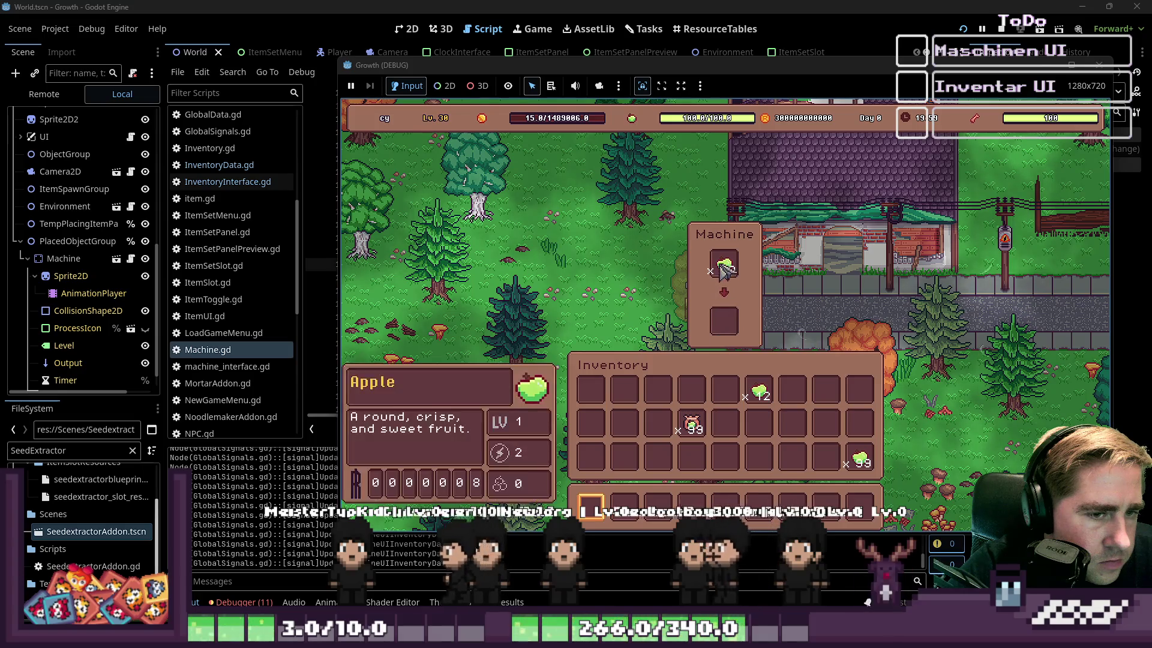
left_click(318, 241)
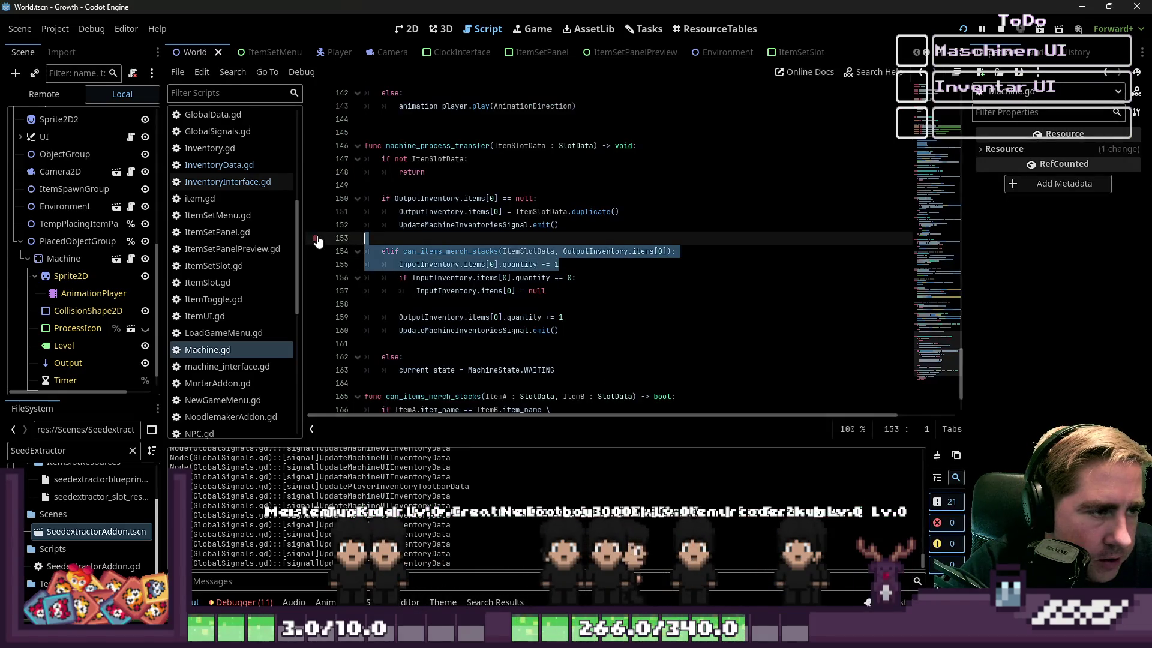
left_click(493, 243)
scroll(498, 243, "down", 2)
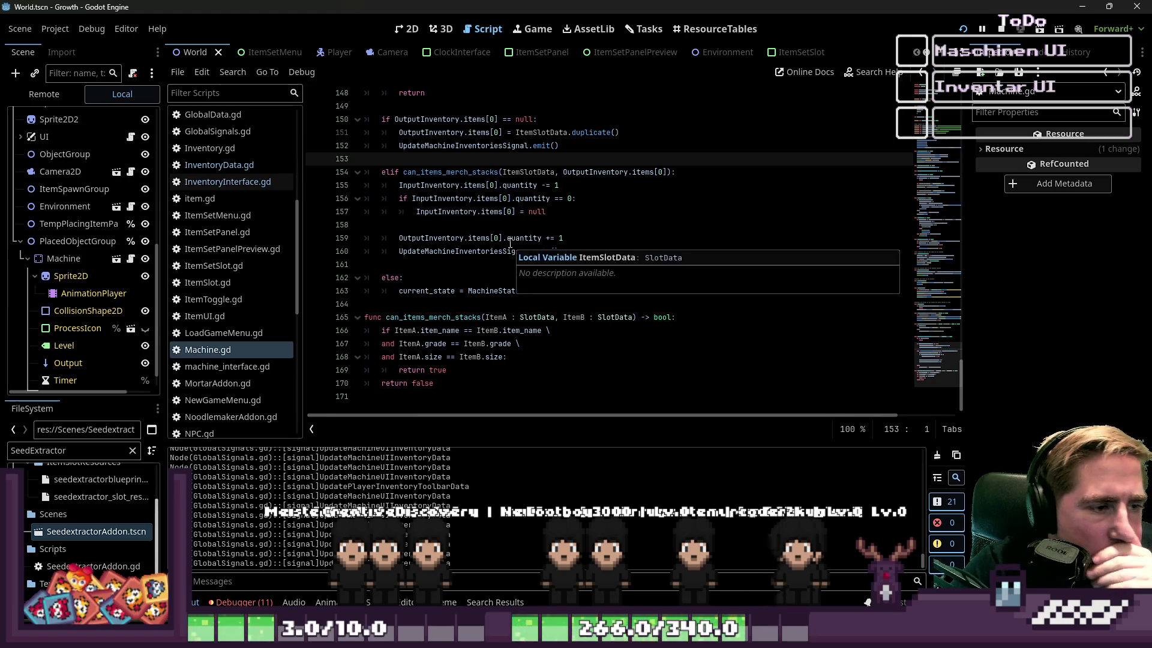
scroll(510, 243, "up", 1)
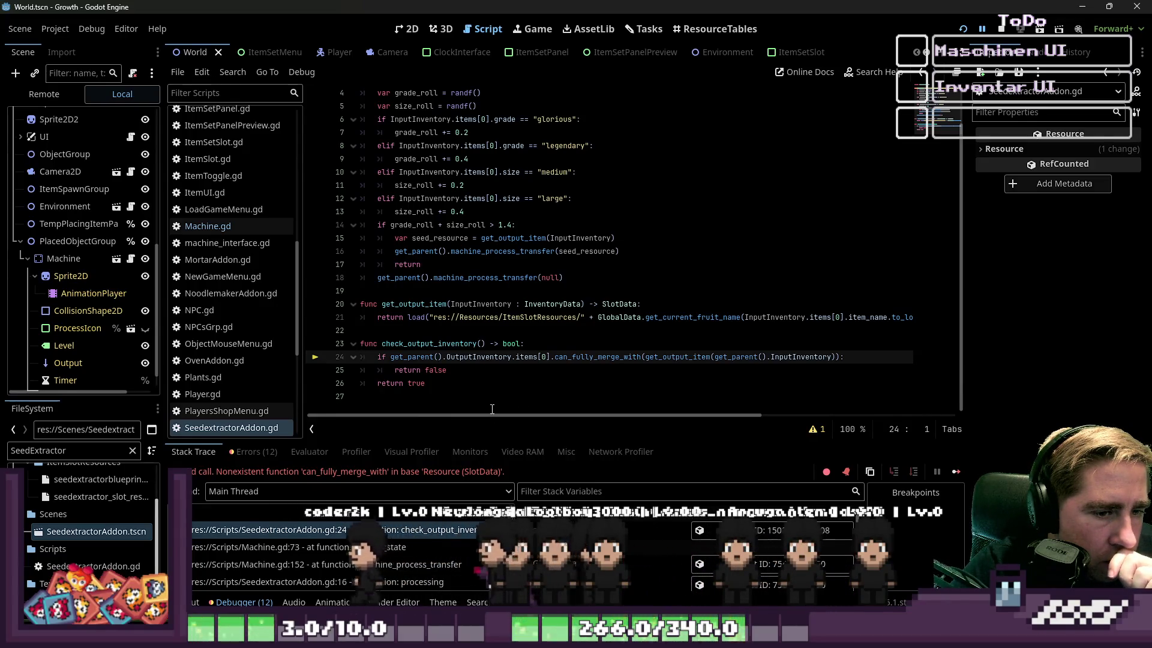
Step: Review SeedextractorAddon.gd's functions, from processing on line 3 down to check_output_inventory
left_click(499, 387)
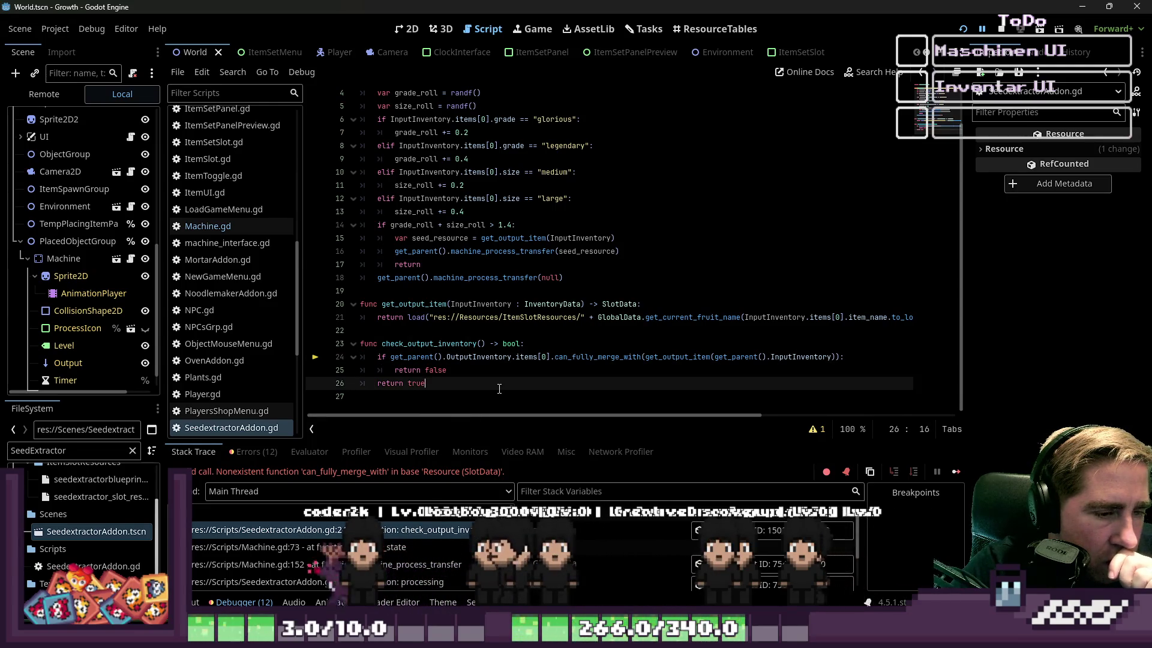
double_click(443, 344)
scroll(515, 331, "up", 1)
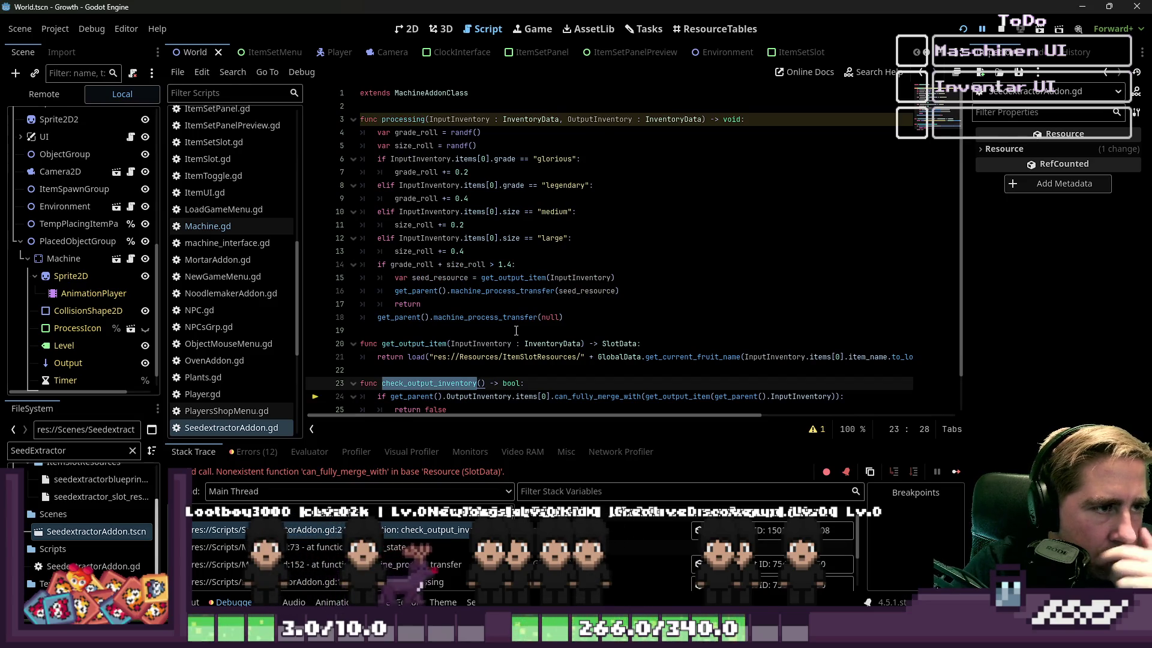
left_click(540, 170)
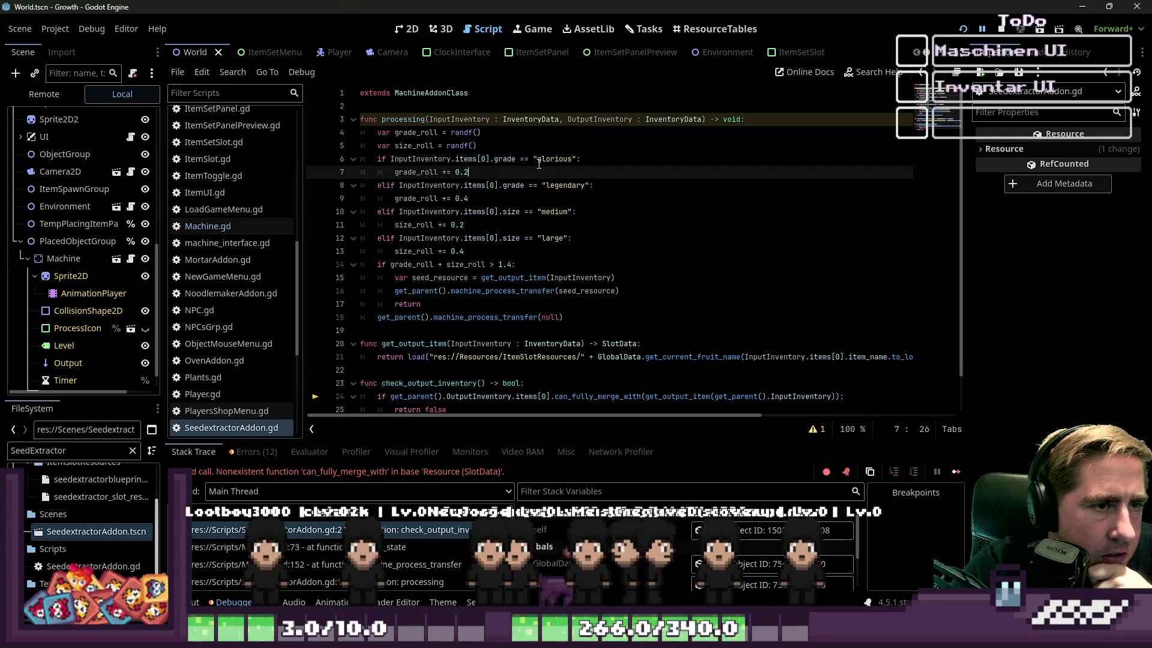
double_click(421, 120)
left_click(627, 222)
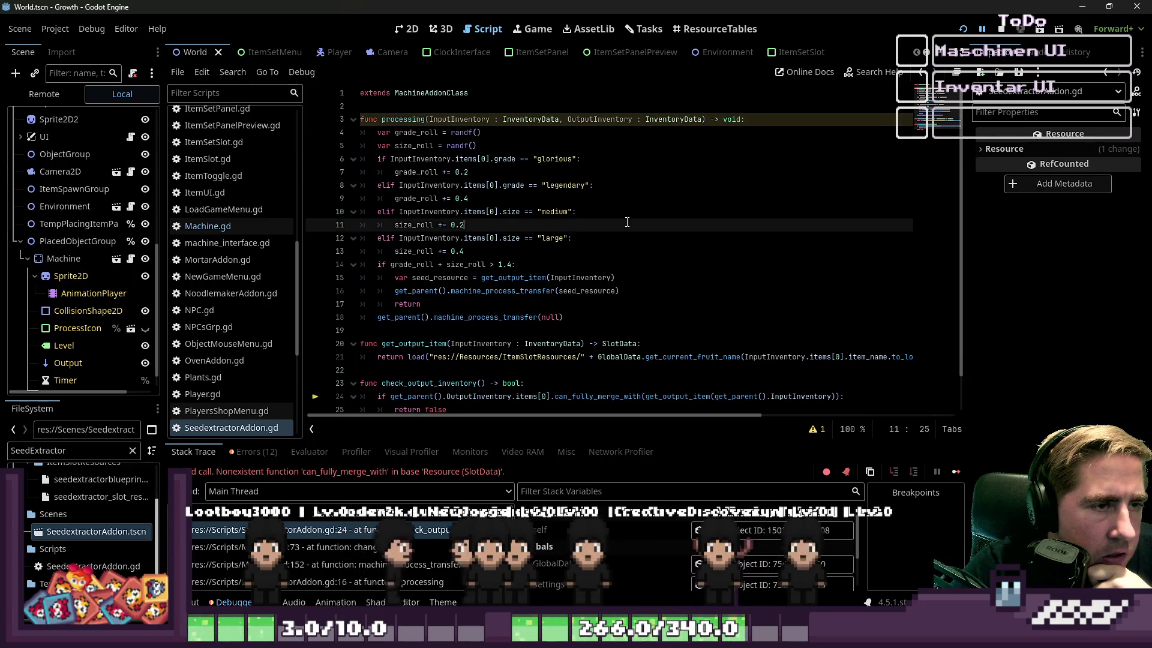
scroll(627, 222, "down", 1)
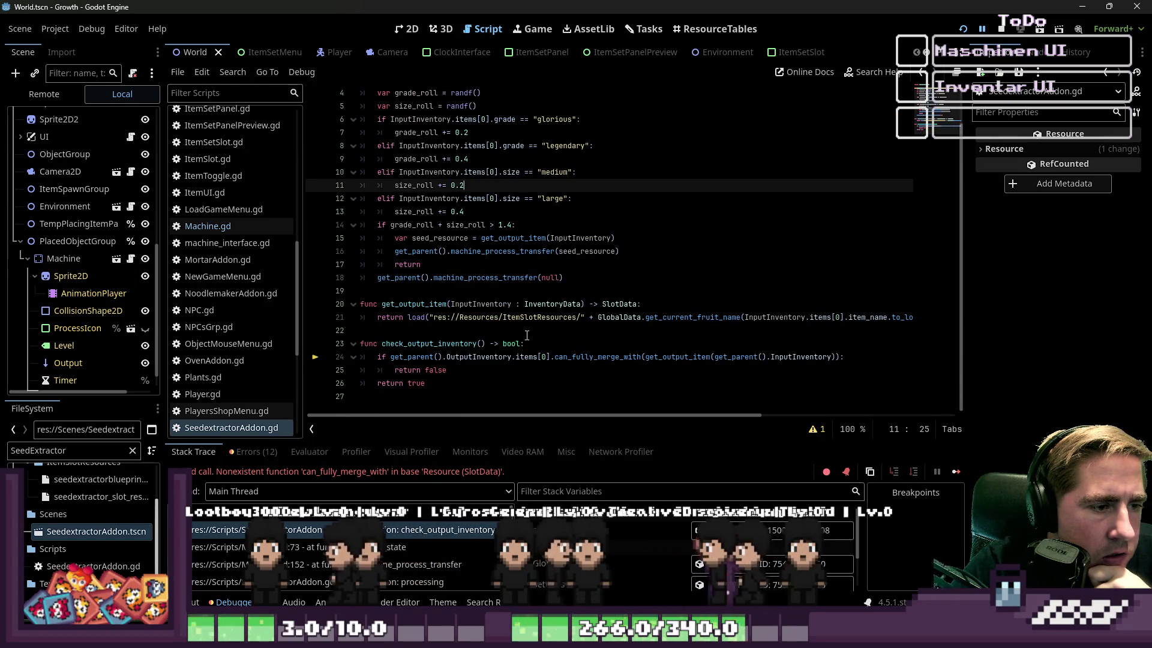
Step: Select the check_output_inventory function on lines 23–26 and delete it
double_click(421, 343)
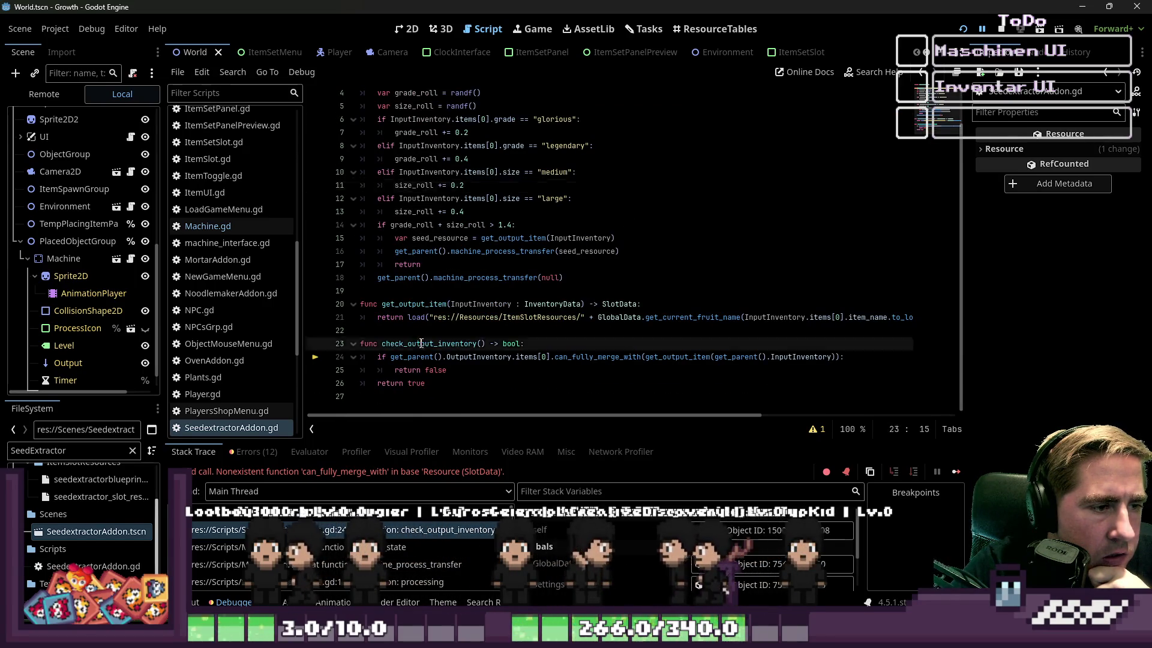
left_click(532, 372)
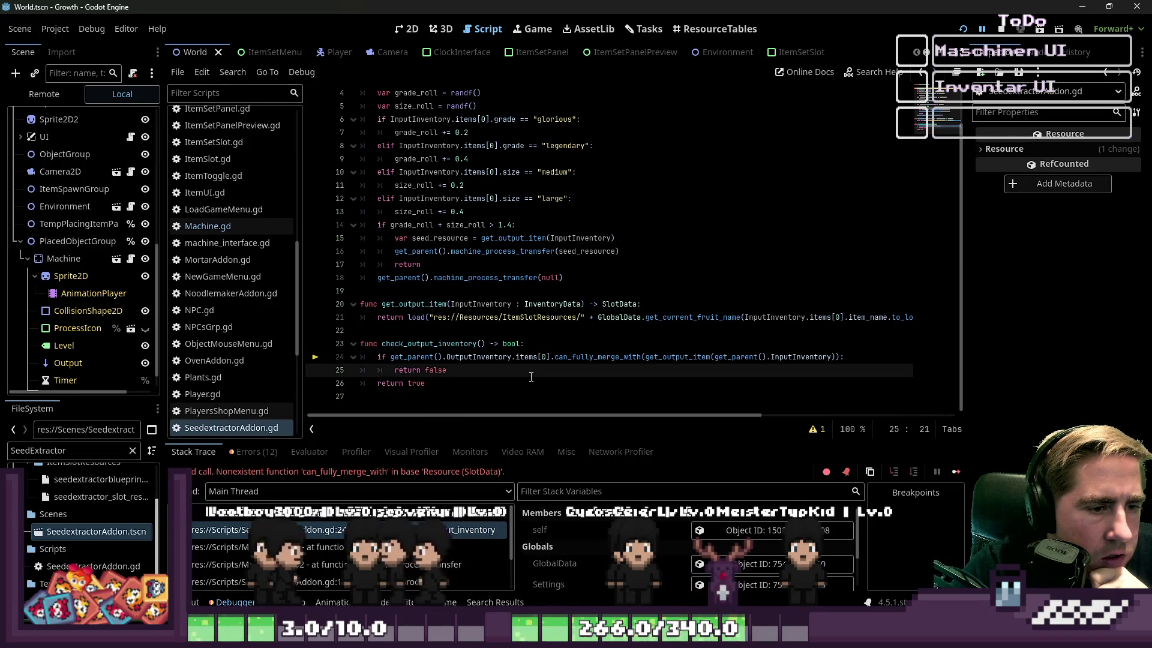
left_click_drag(528, 384, 408, 346)
double_click(407, 345)
left_click_drag(469, 383, 360, 343)
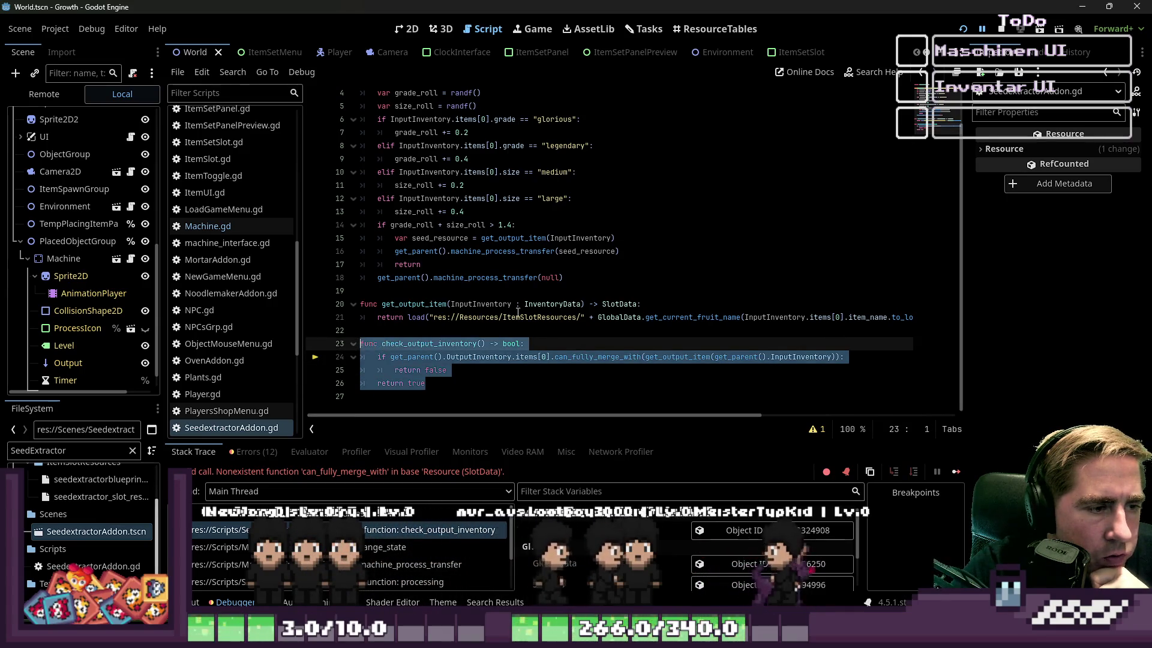
scroll(525, 311, "up", 1)
scroll(525, 312, "down", 1)
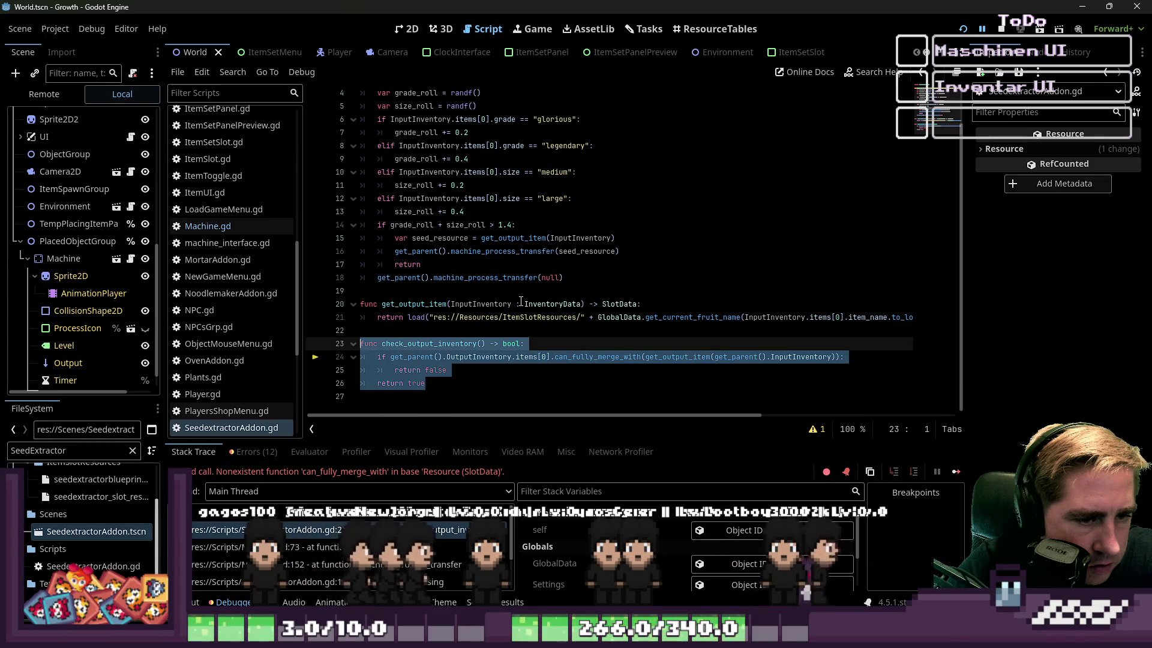
key("BackSpace")
key("BackSpace")
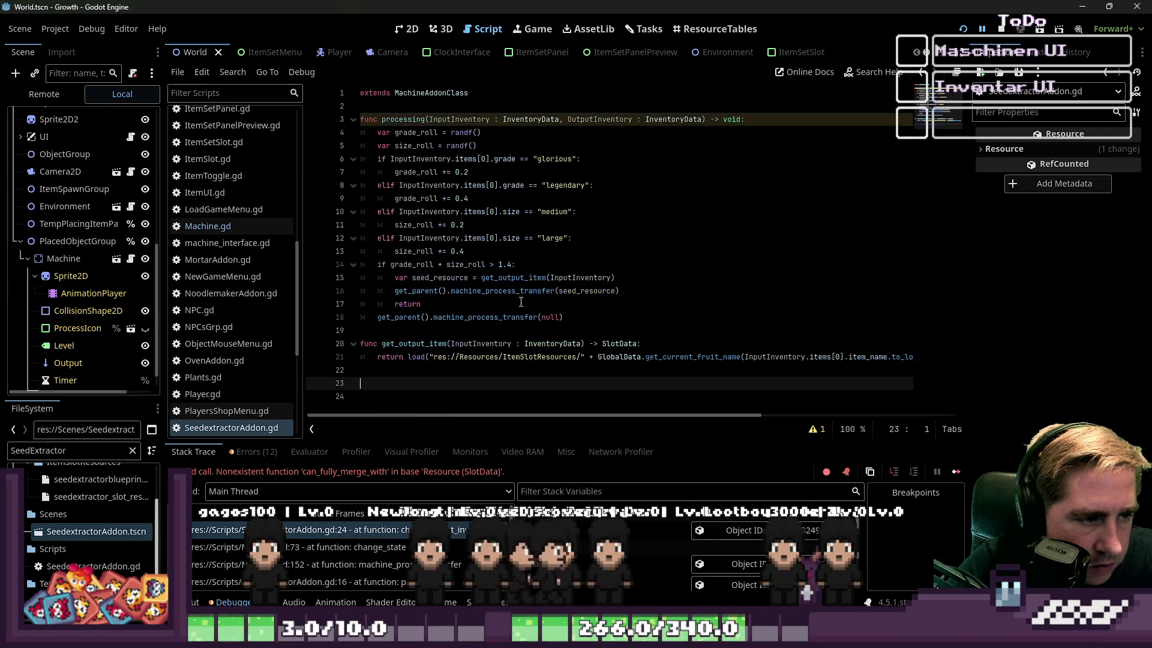
Step: Save SeedextractorAddon.gd, then search Machine.gd for the can_fully_merge_with call
left_click(635, 290)
key("ctrl+s")
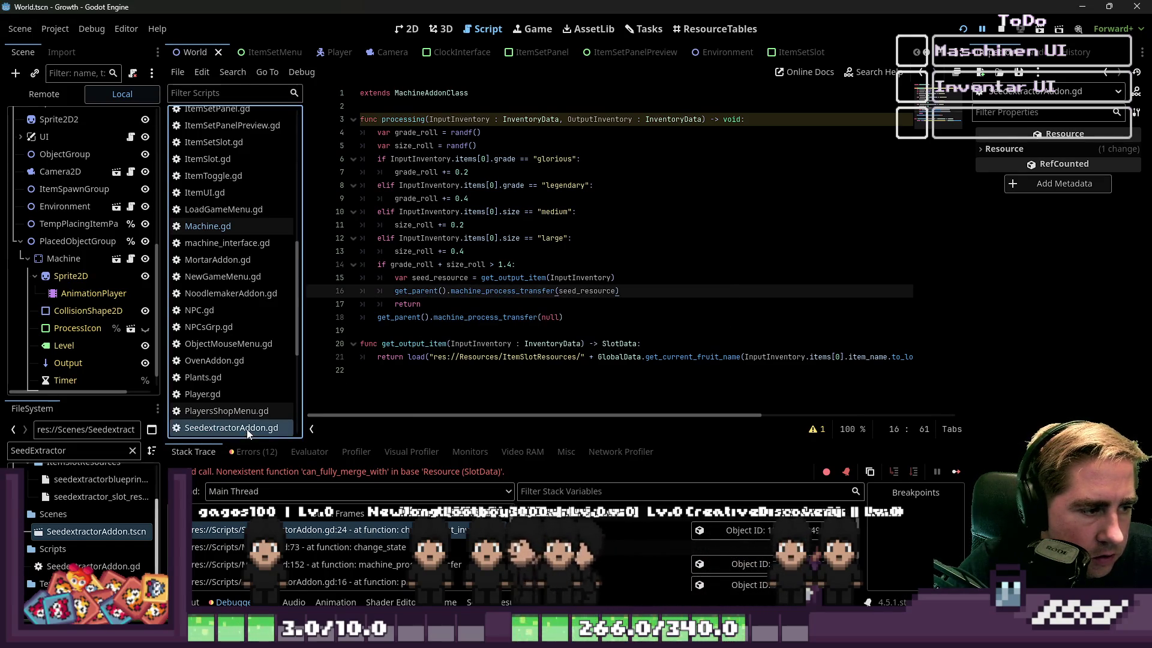
left_click(221, 227)
scroll(523, 289, "down", 1)
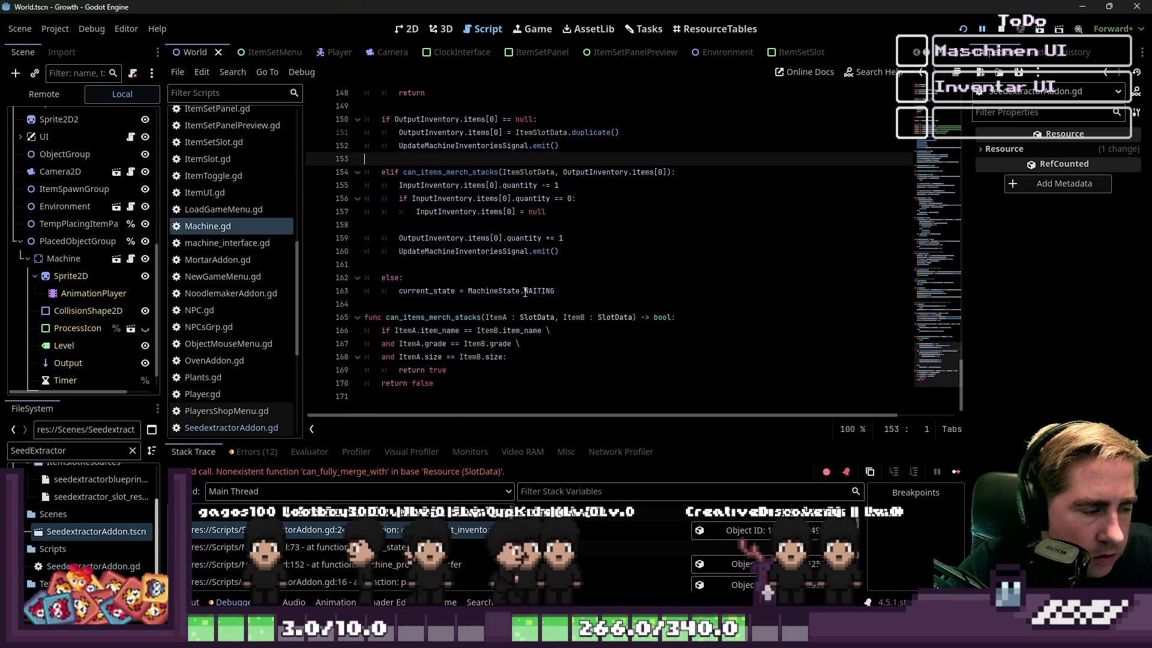
key("ctrl+f")
type("ca")
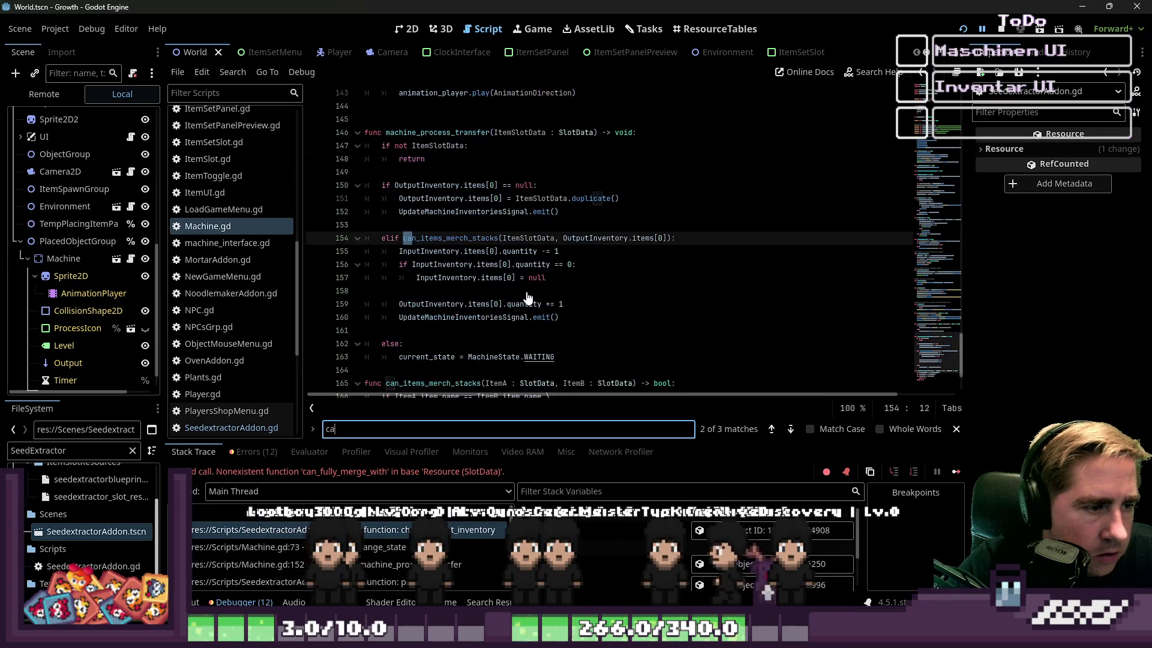
type("n:full")
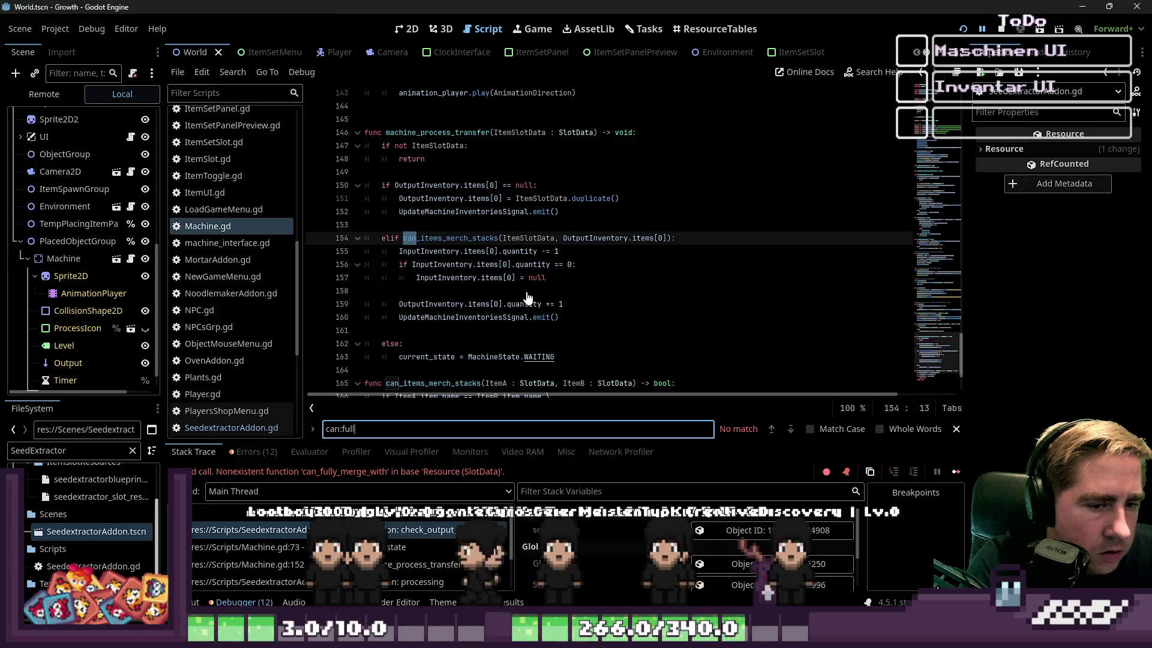
key("BackSpace")
type("_ful")
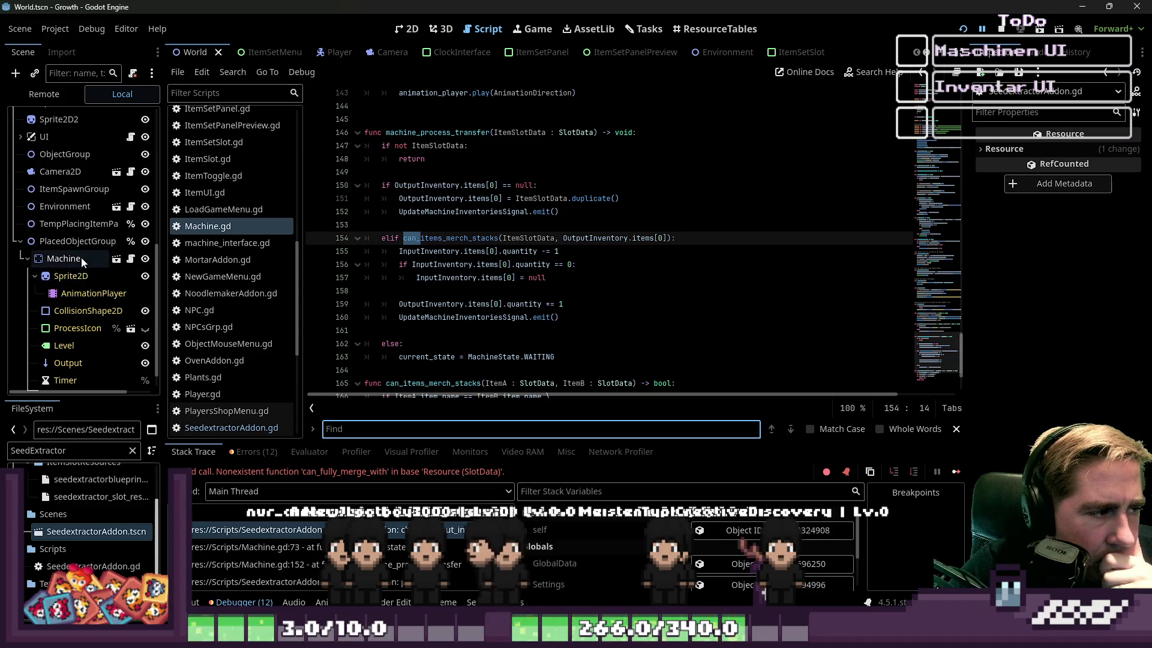
Step: Reopen the Seedextractor script and undo to bring back the check_output_inventory function
left_click(64, 380)
scroll(78, 372, "down", 1)
left_click(78, 376)
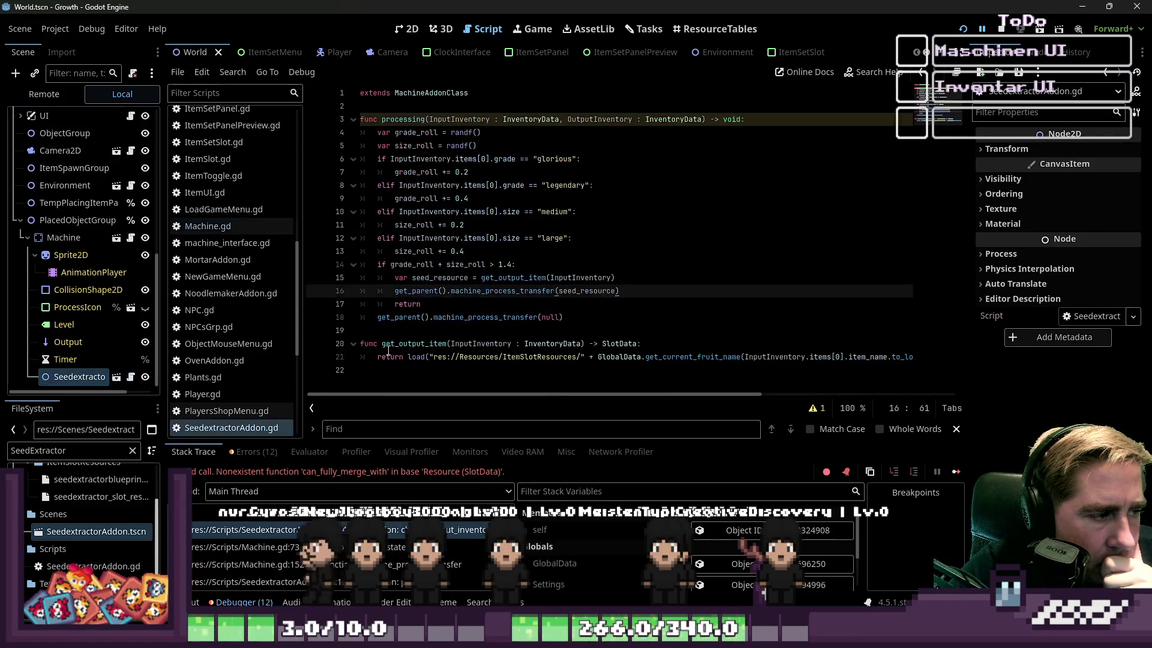
left_click(538, 238)
left_click(422, 225)
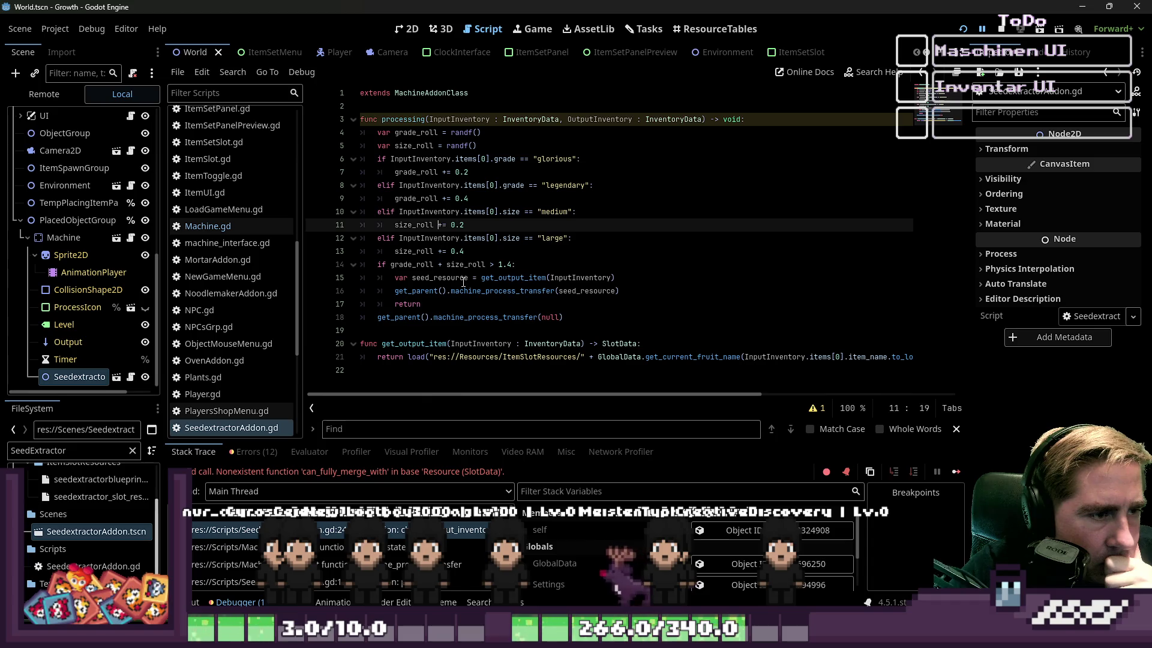
left_click(420, 278)
left_click(419, 386)
key("ctrl+z")
key("ctrl+z")
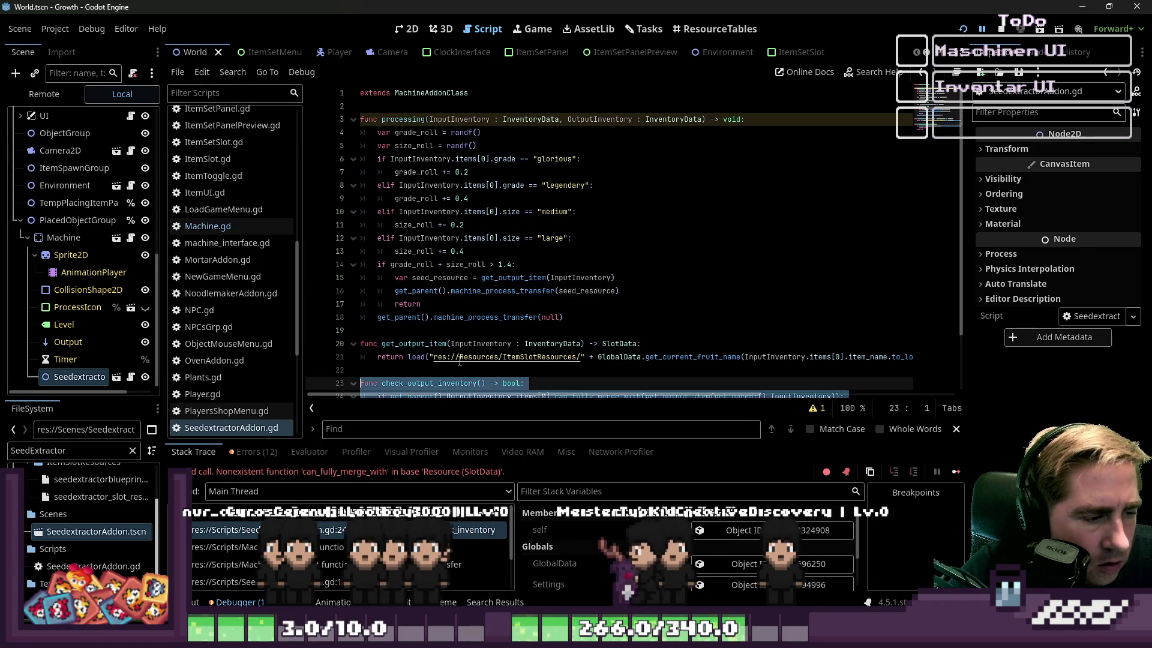
double_click(428, 384)
Step: Delete the check_output_inventory function again and return to Machine.gd
key("ctrl+f")
scroll(428, 384, "down", 2)
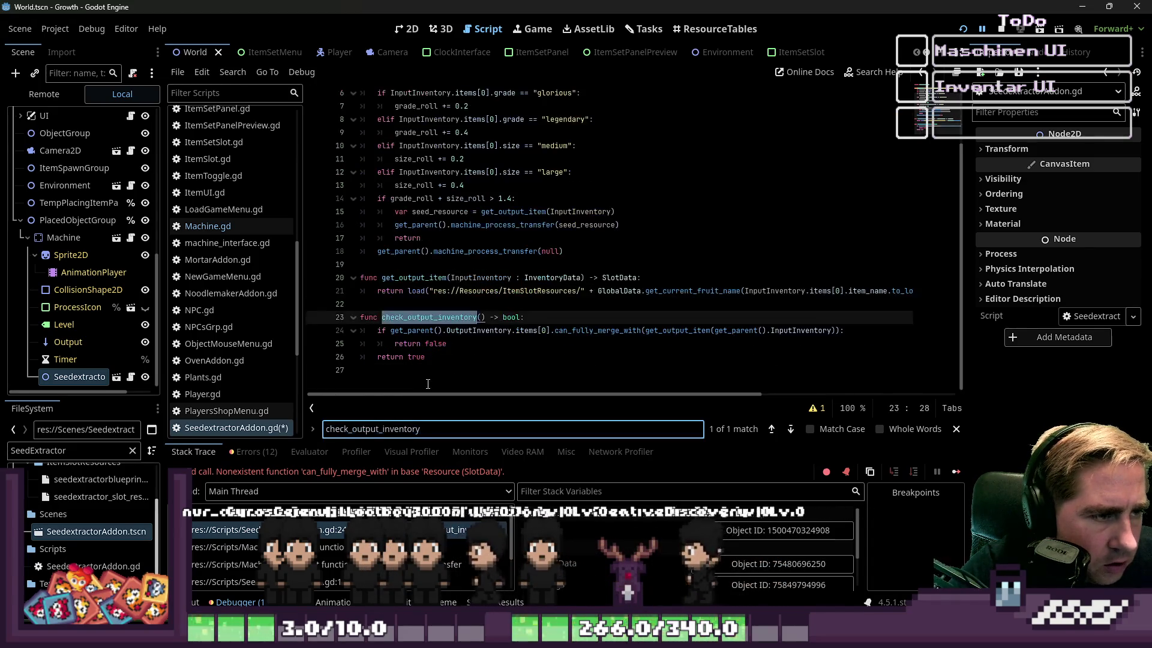
left_click_drag(432, 357, 337, 319)
key("BackSpace")
key("BackSpace")
key("BackSpace")
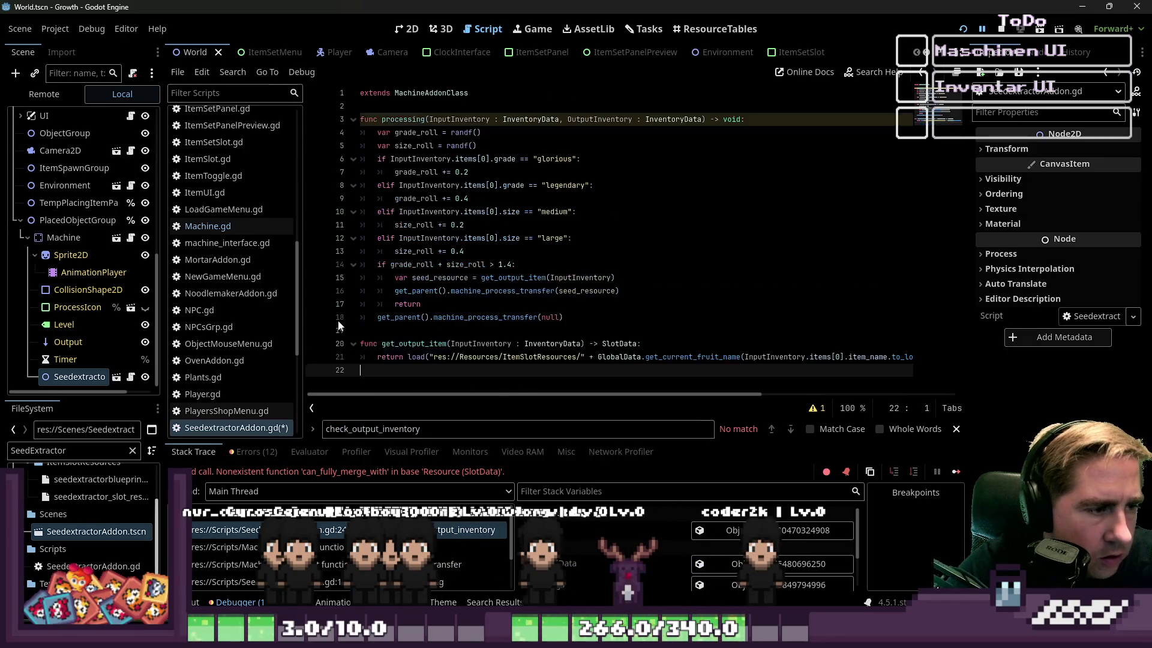
key("ctrl+f")
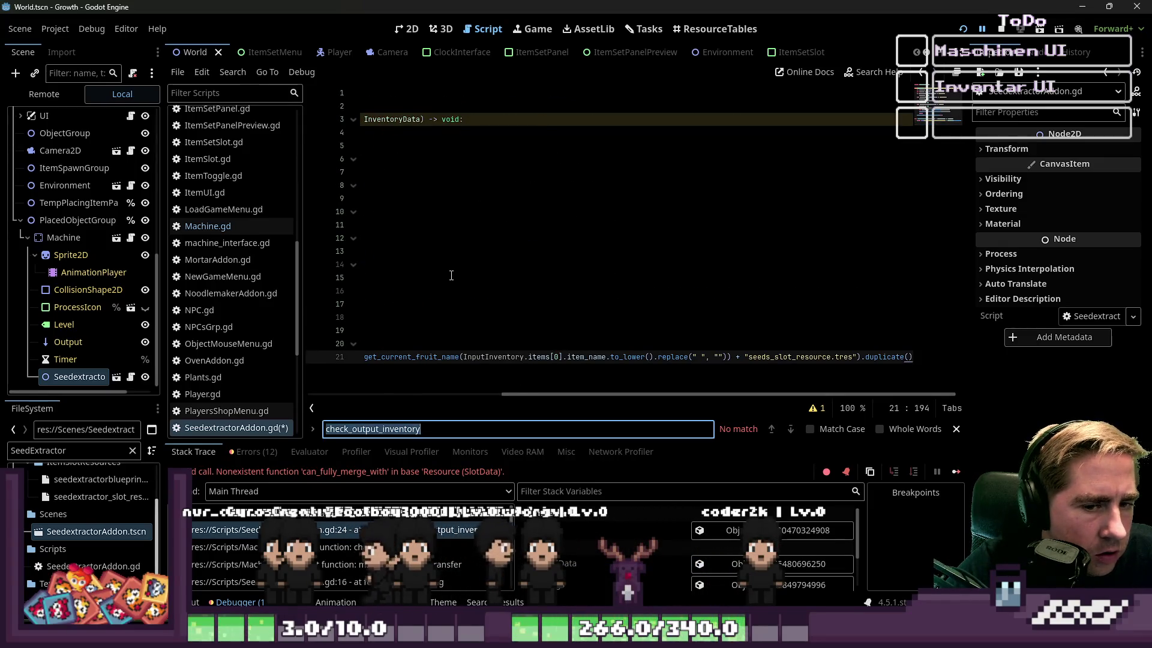
left_click(208, 225)
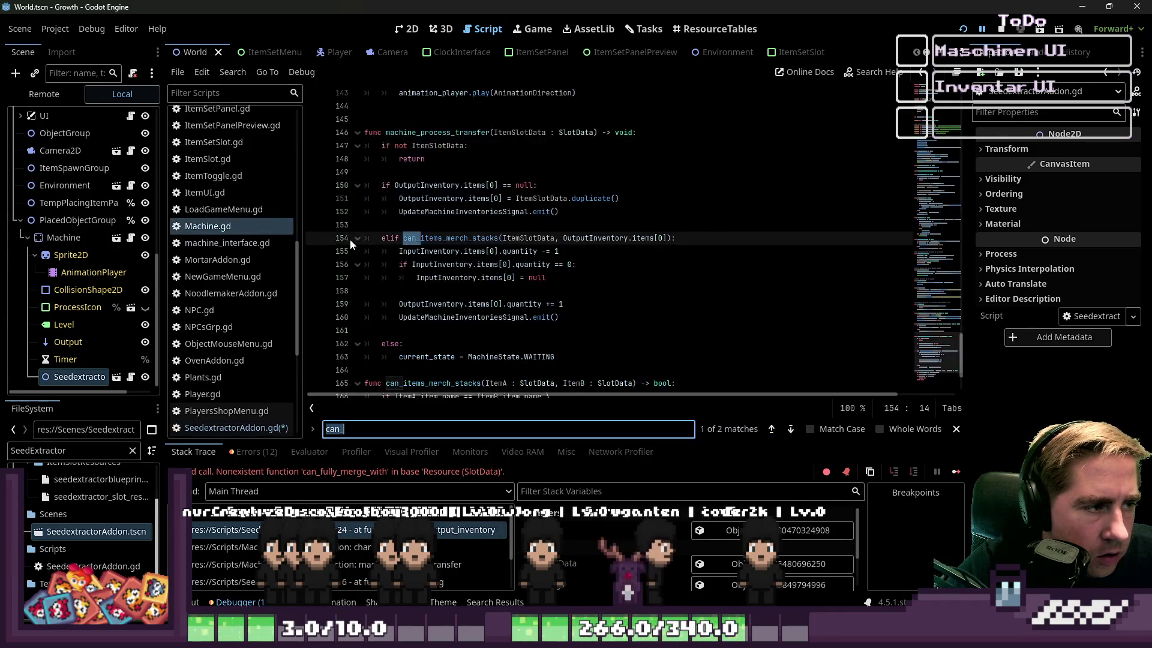
type("heck_output_inventory")
left_click(624, 264)
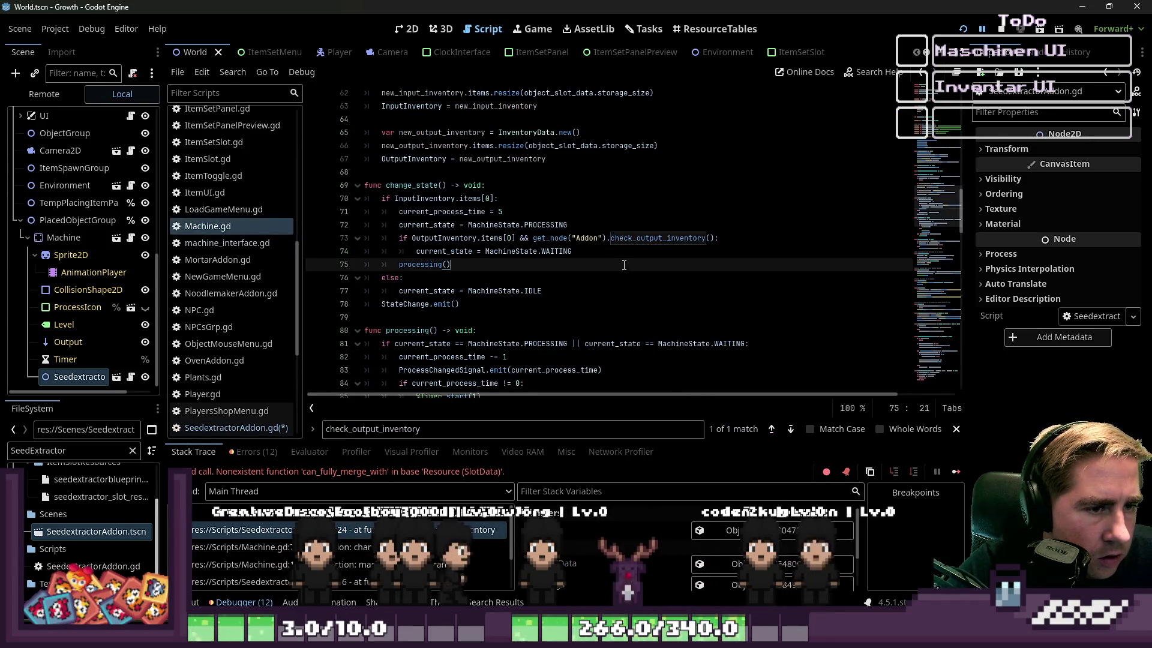
left_click(439, 239)
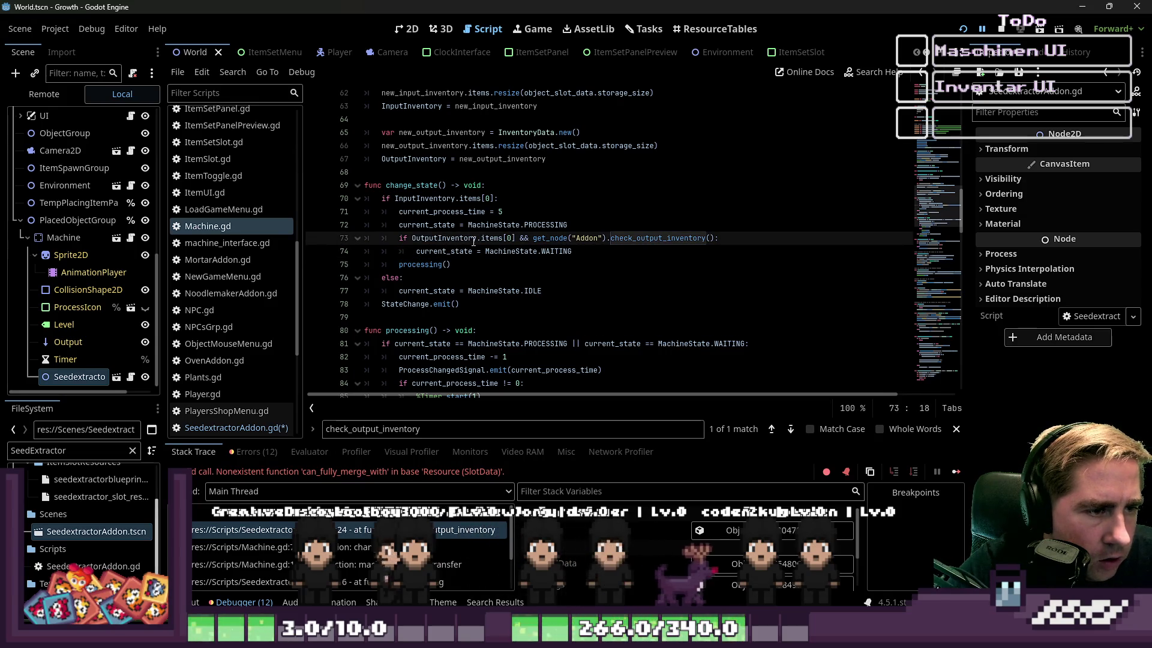
key("Home")
key("Up")
key("Up")
key("Up")
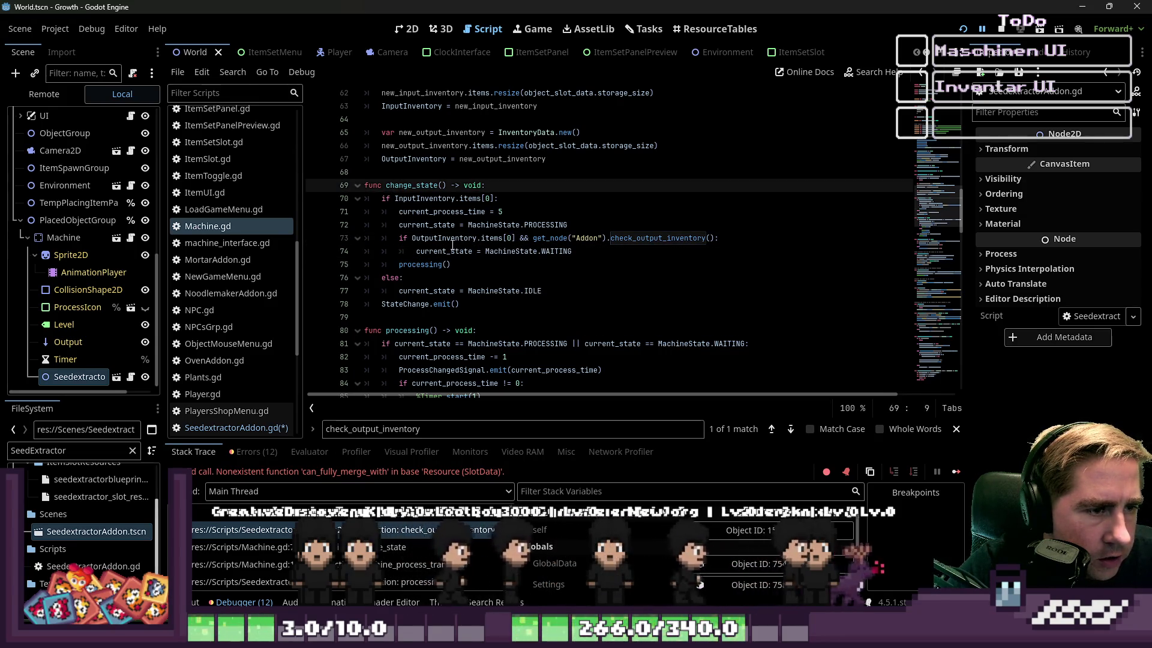
left_click(486, 238)
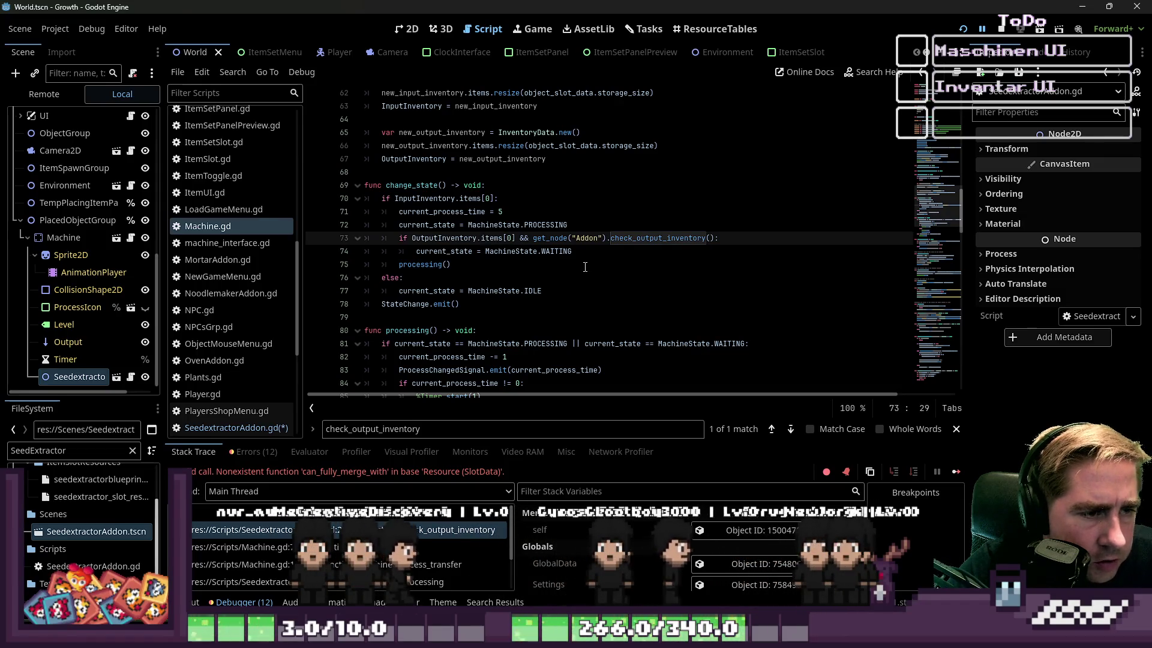
left_click(567, 238)
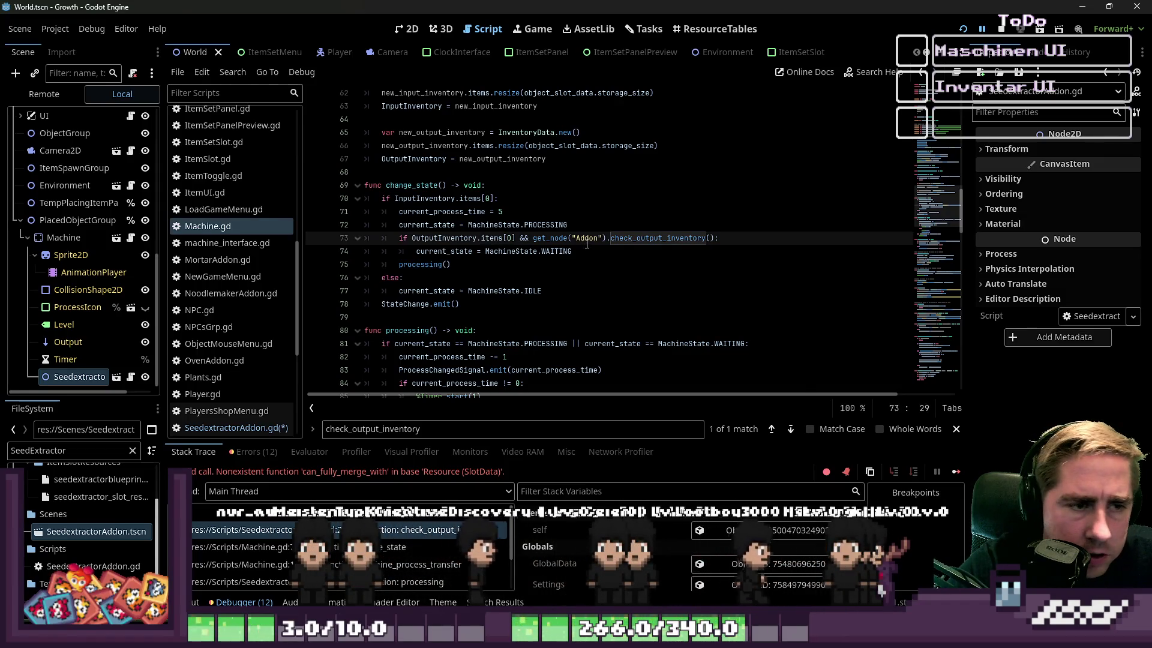
left_click(535, 251)
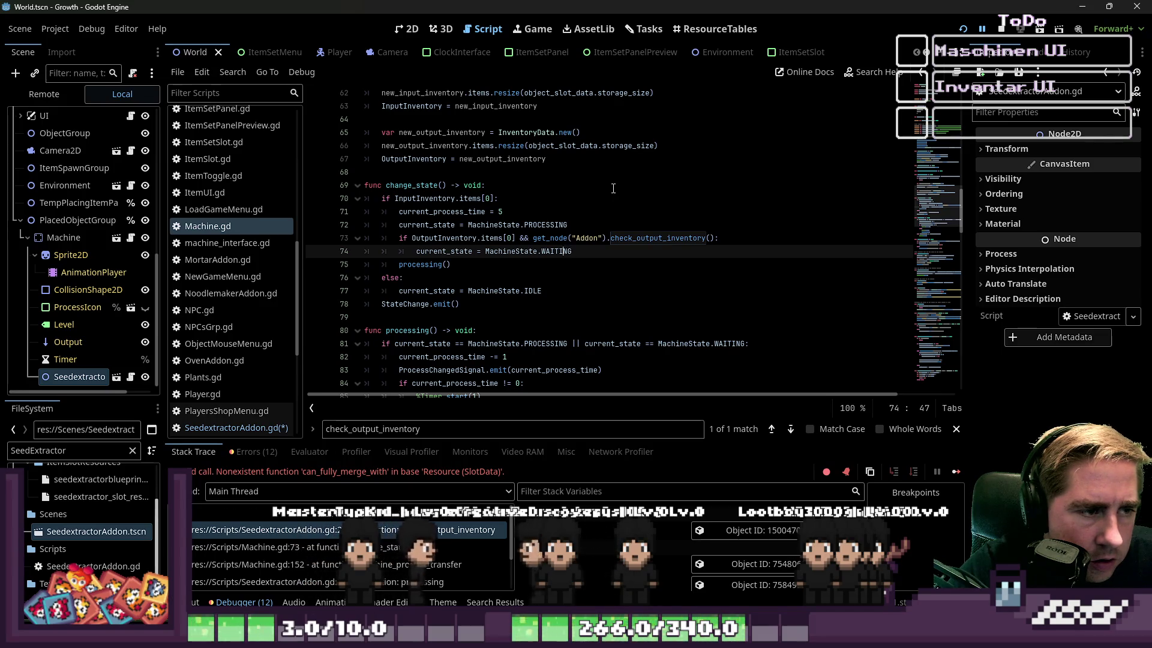
scroll(613, 189, "down", 8)
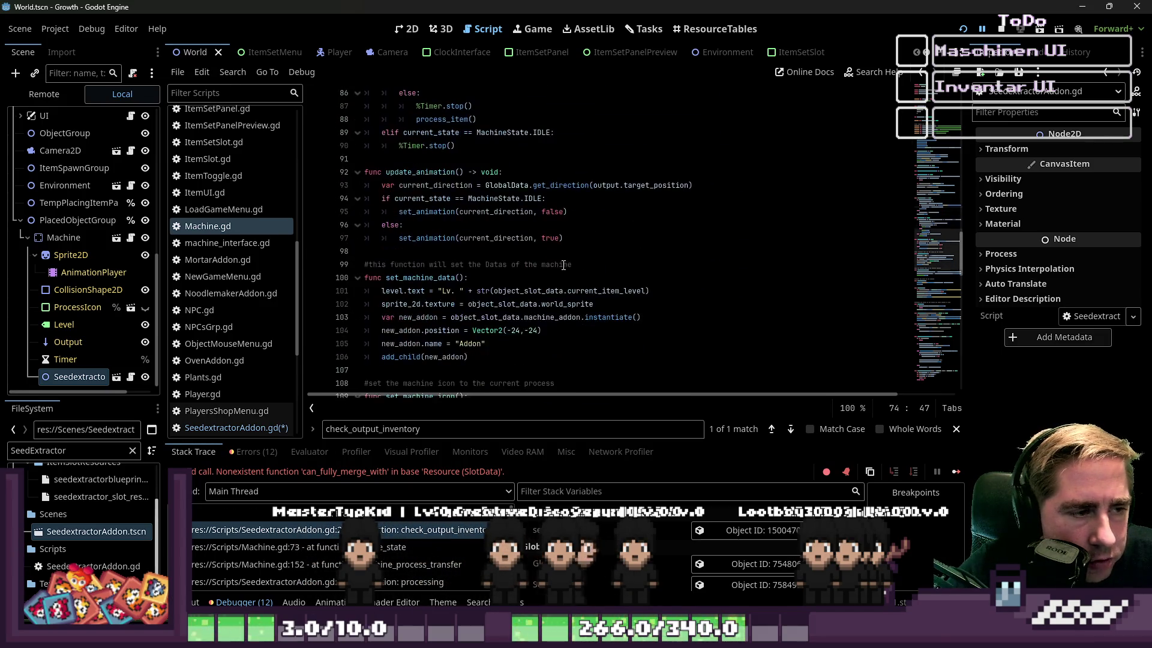
scroll(563, 264, "up", 7)
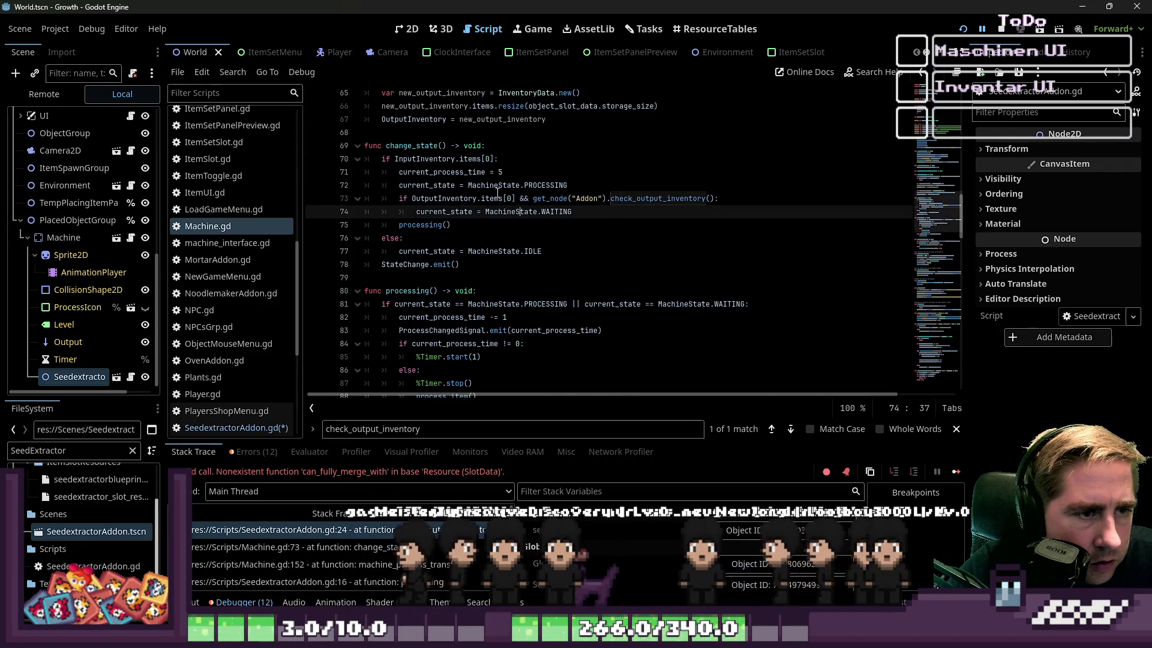
left_click(422, 145)
double_click(423, 146)
scroll(528, 228, "down", 9)
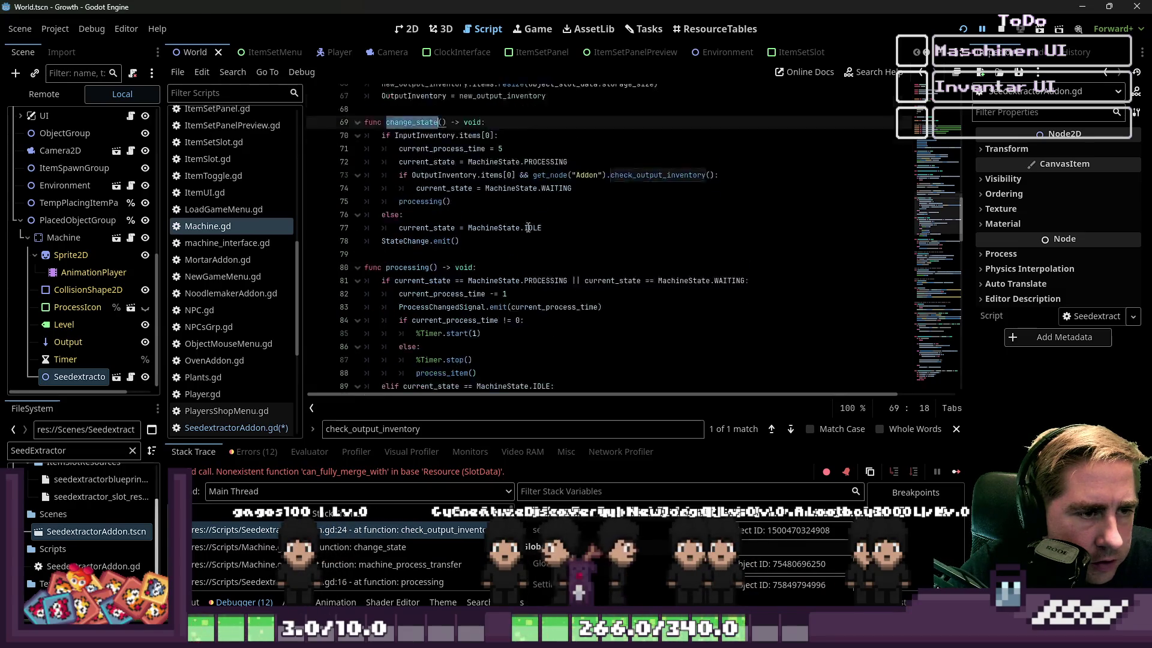
scroll(528, 228, "up", 8)
left_click_drag(447, 105, 386, 106)
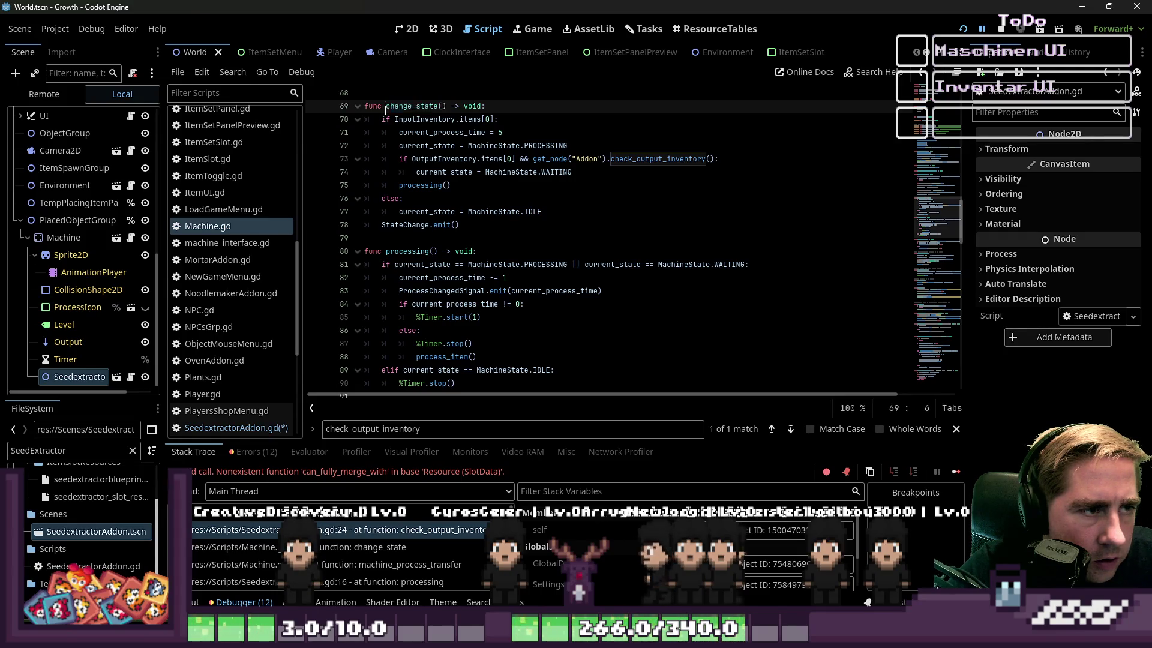
scroll(492, 242, "down", 20)
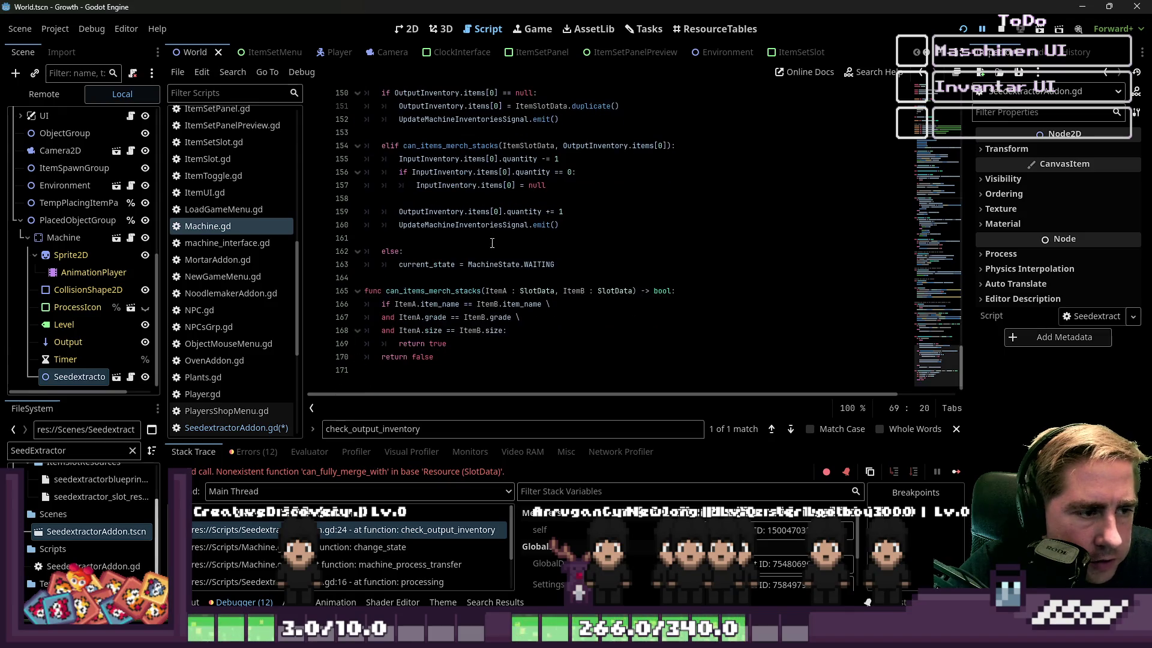
Step: Replace line 163's 'current_state = MachineState.WAITING' with change_state() and save Machine.gd
scroll(481, 298, "up", 2)
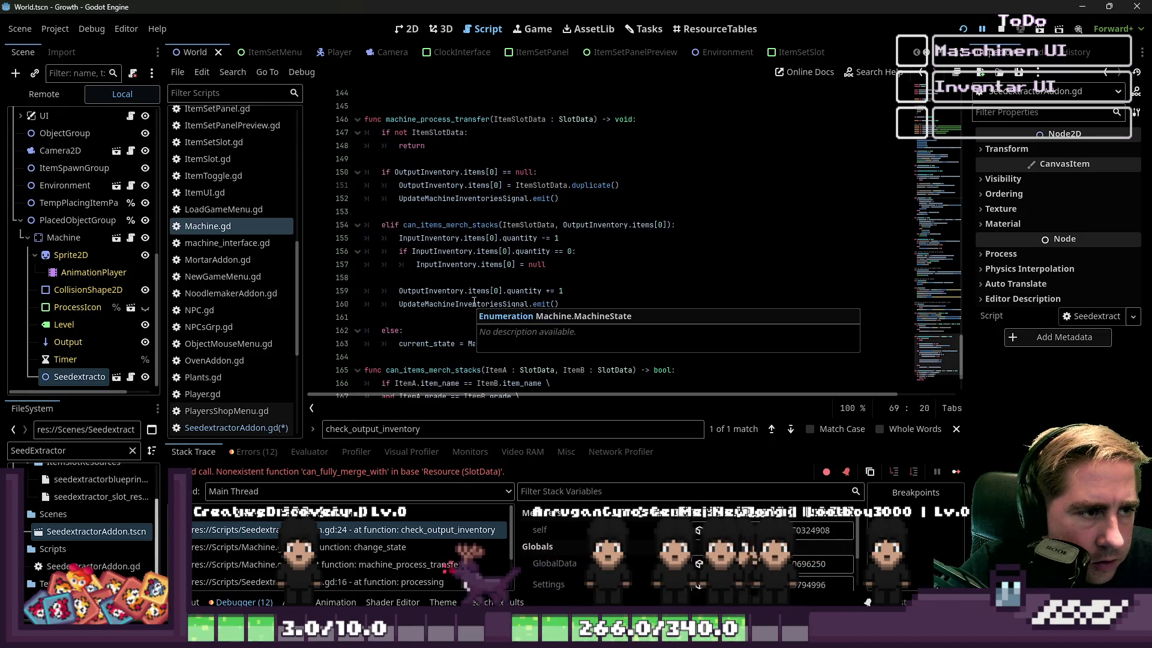
left_click(581, 301)
left_click_drag(576, 343, 399, 344)
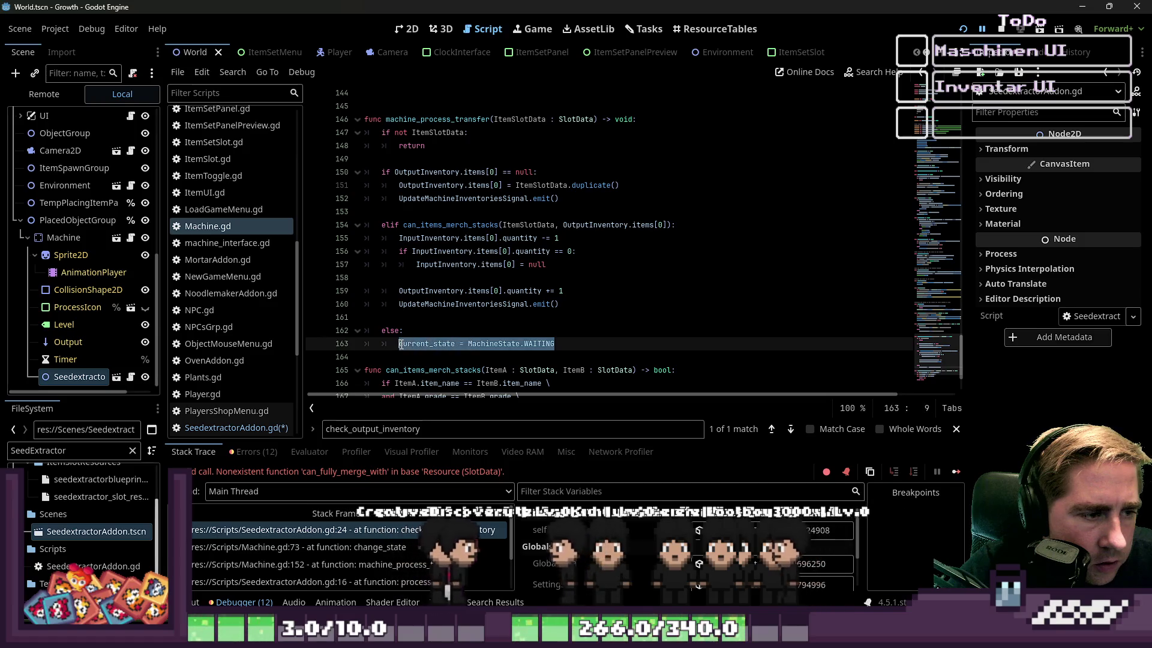
type("change_state()")
left_click(615, 331)
key("ctrl+s")
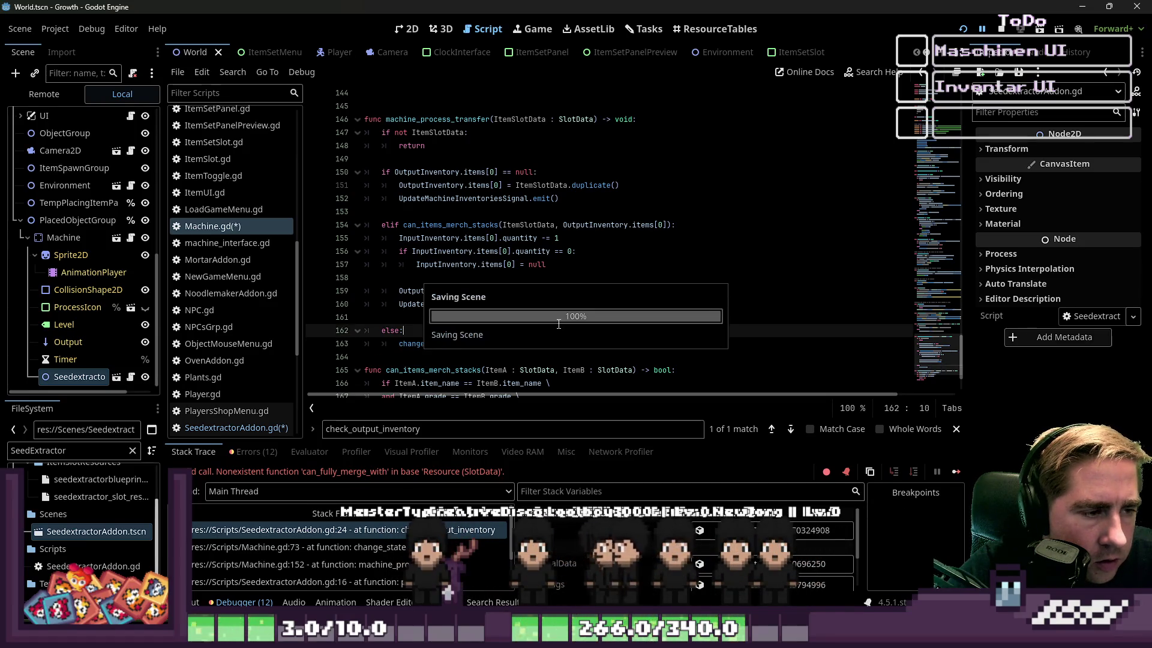
left_click(553, 314)
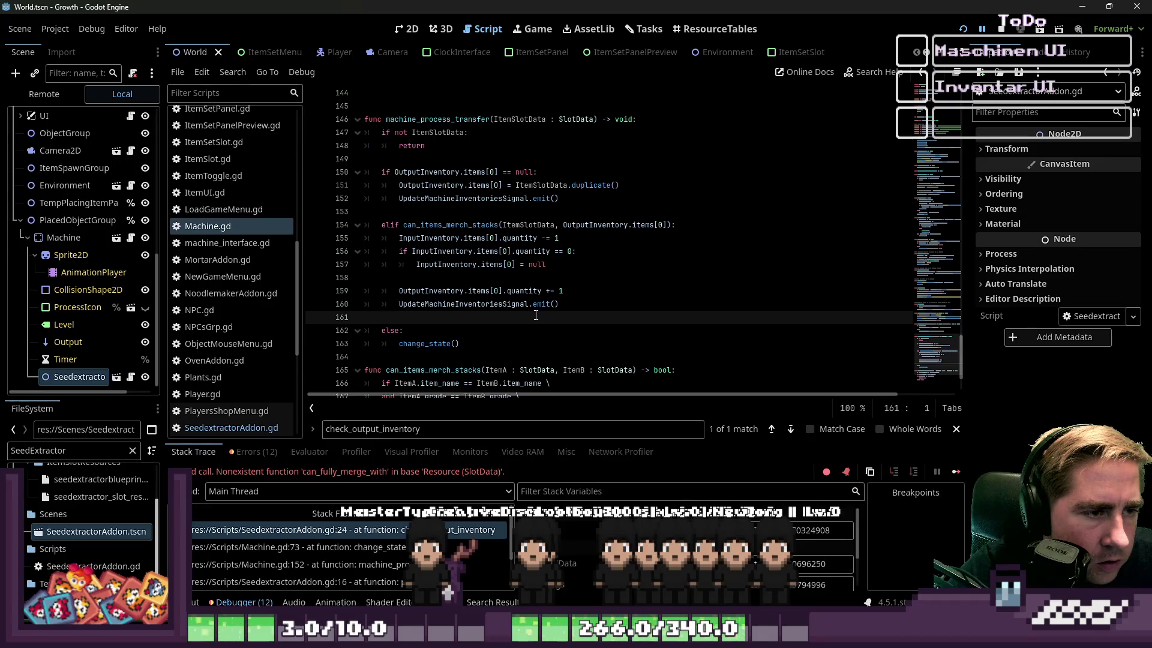
scroll(536, 315, "up", 20)
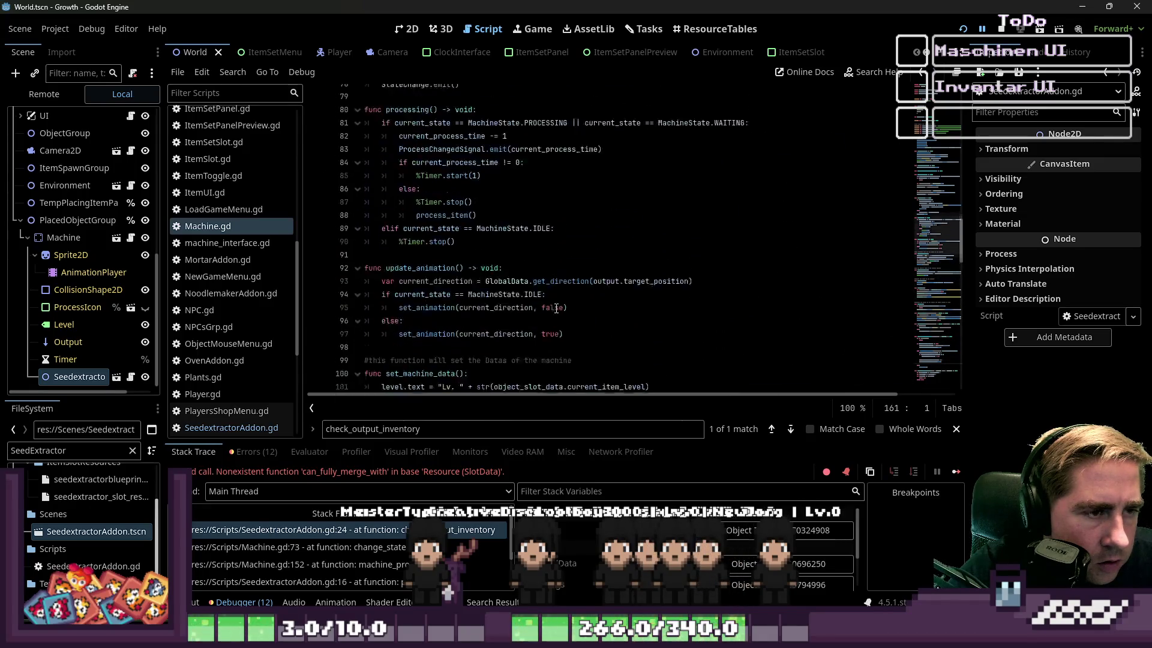
scroll(556, 308, "up", 4)
scroll(556, 308, "up", 1)
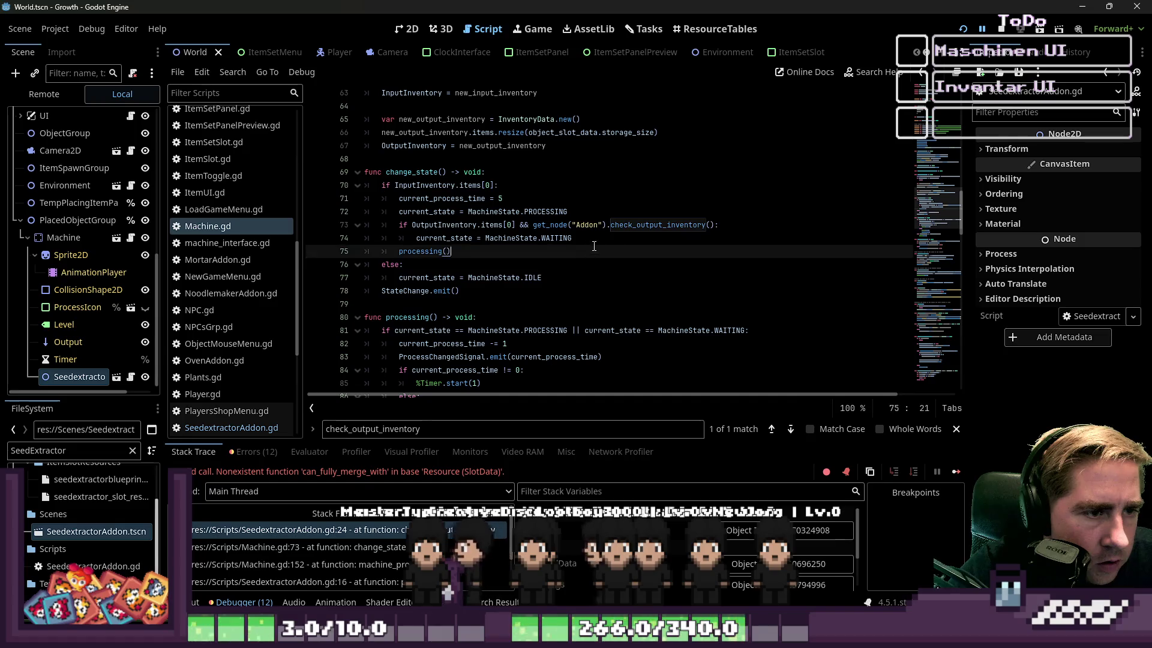
left_click(633, 224)
left_click_drag(701, 228, 531, 231)
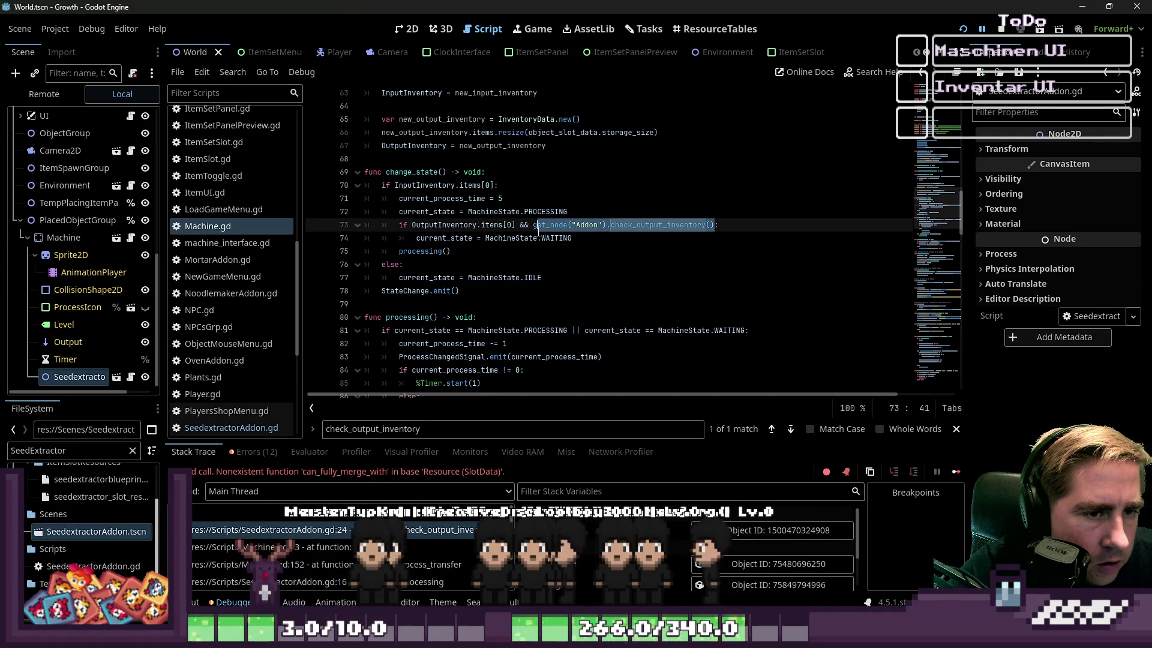
mouse_move(534, 230)
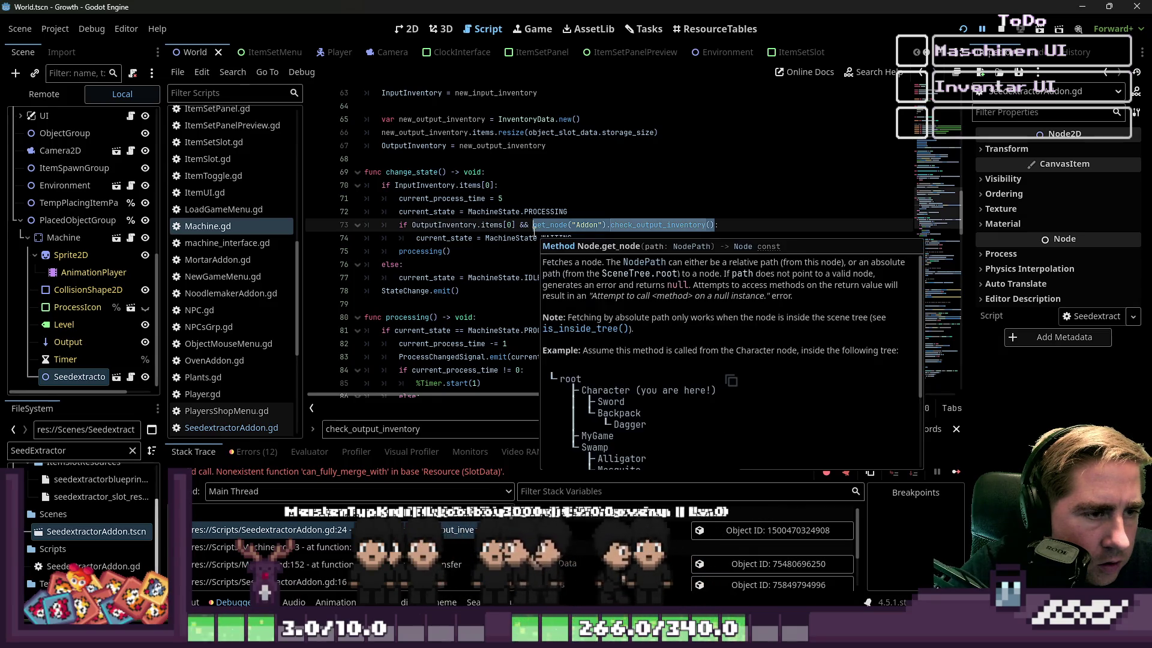
key("BackSpace")
key("BackSpace")
key("BackSpace")
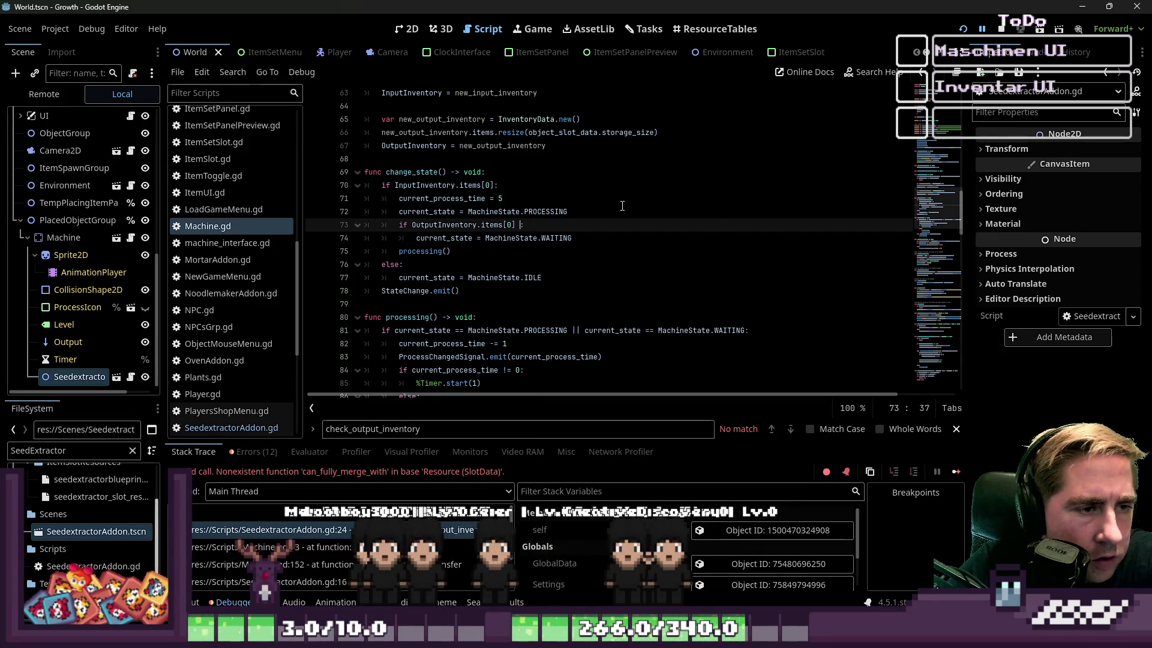
left_click(631, 226)
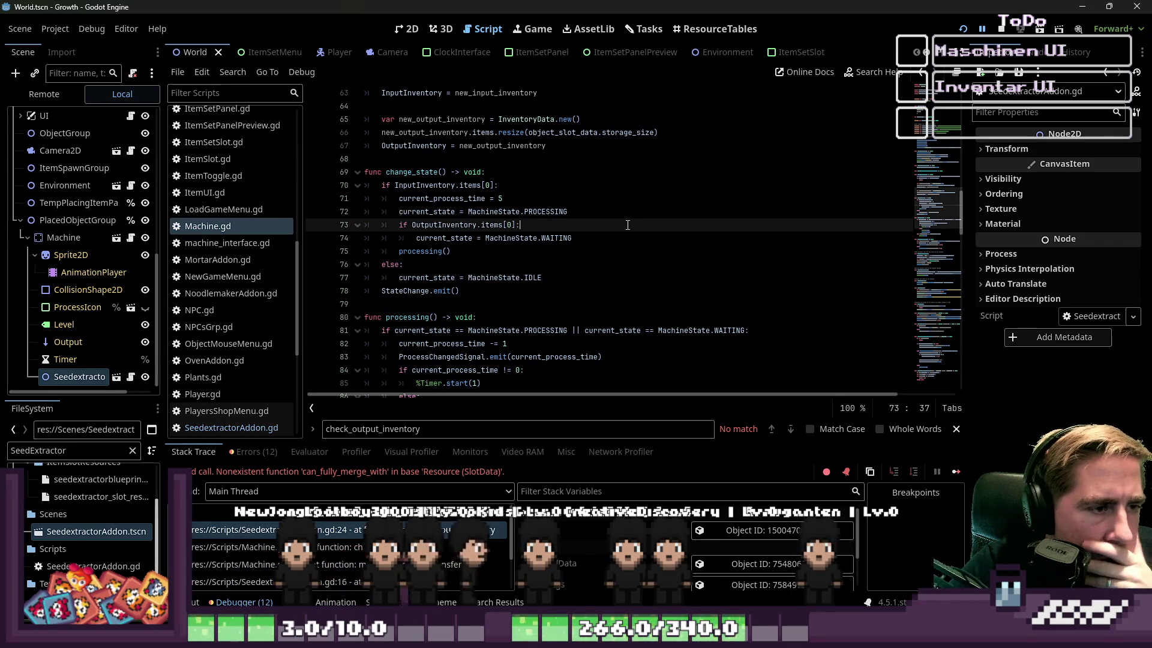
key("ctrl+z")
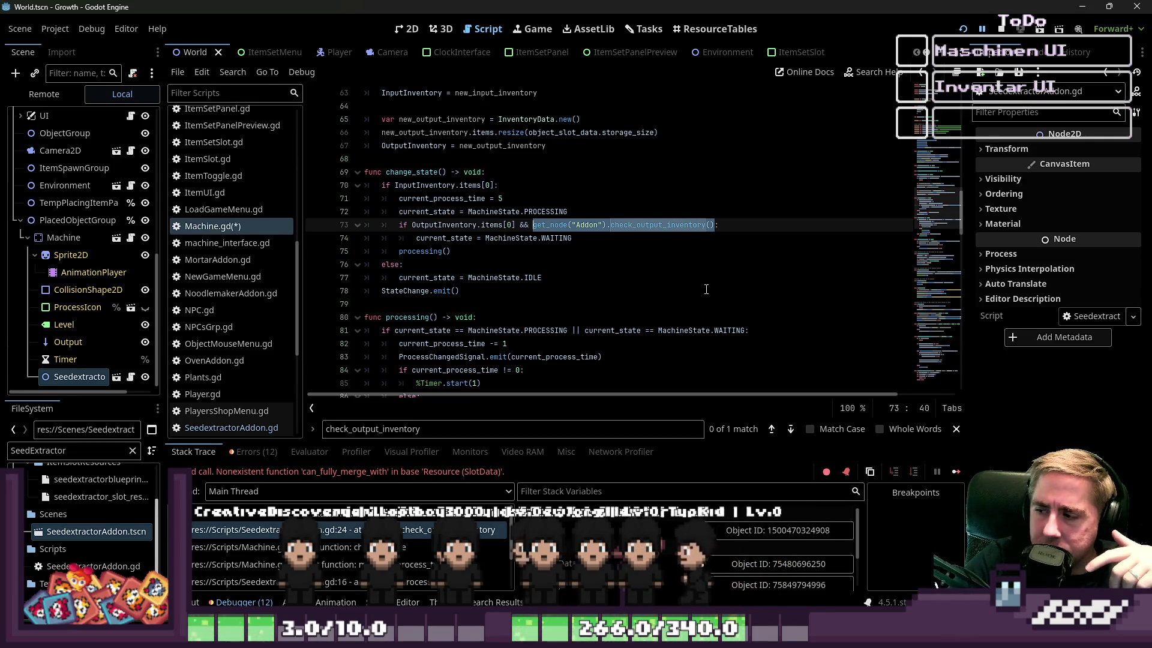
left_click(567, 162)
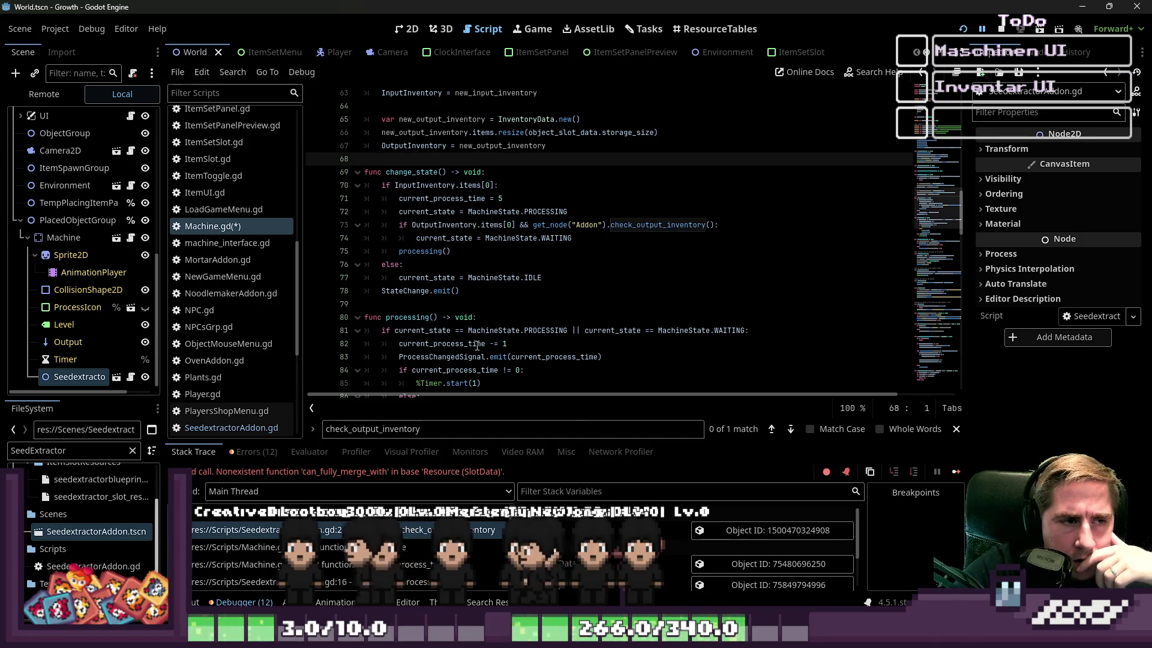
left_click(704, 219)
left_click(719, 225)
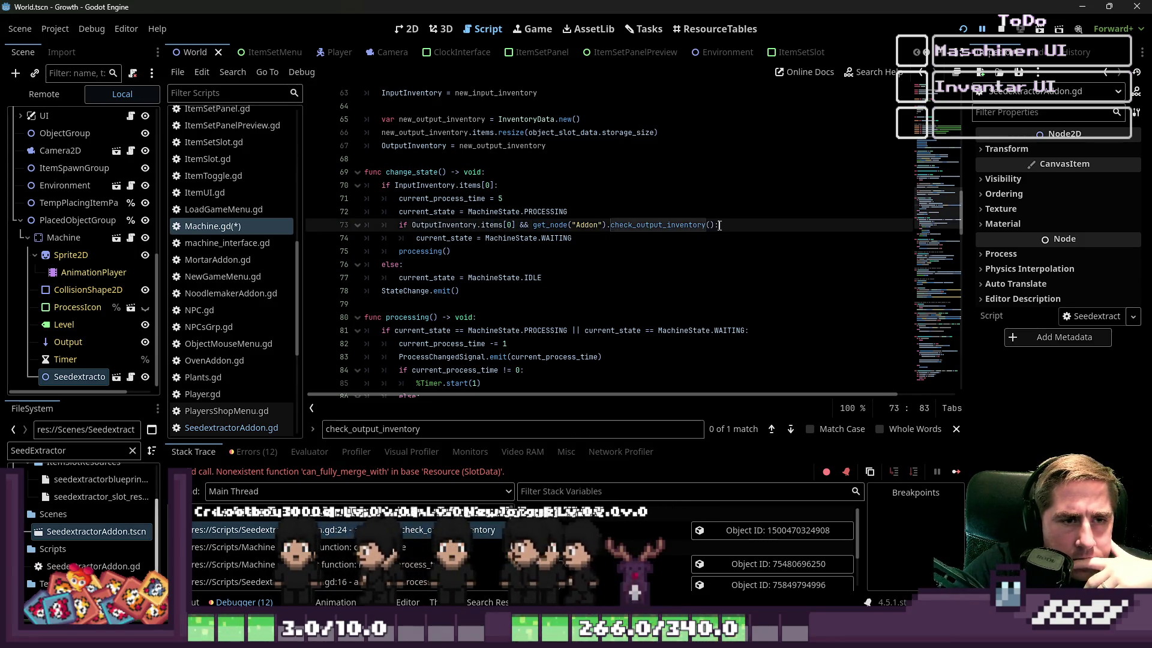
left_click_drag(714, 225, 382, 227)
scroll(510, 303, "down", 15)
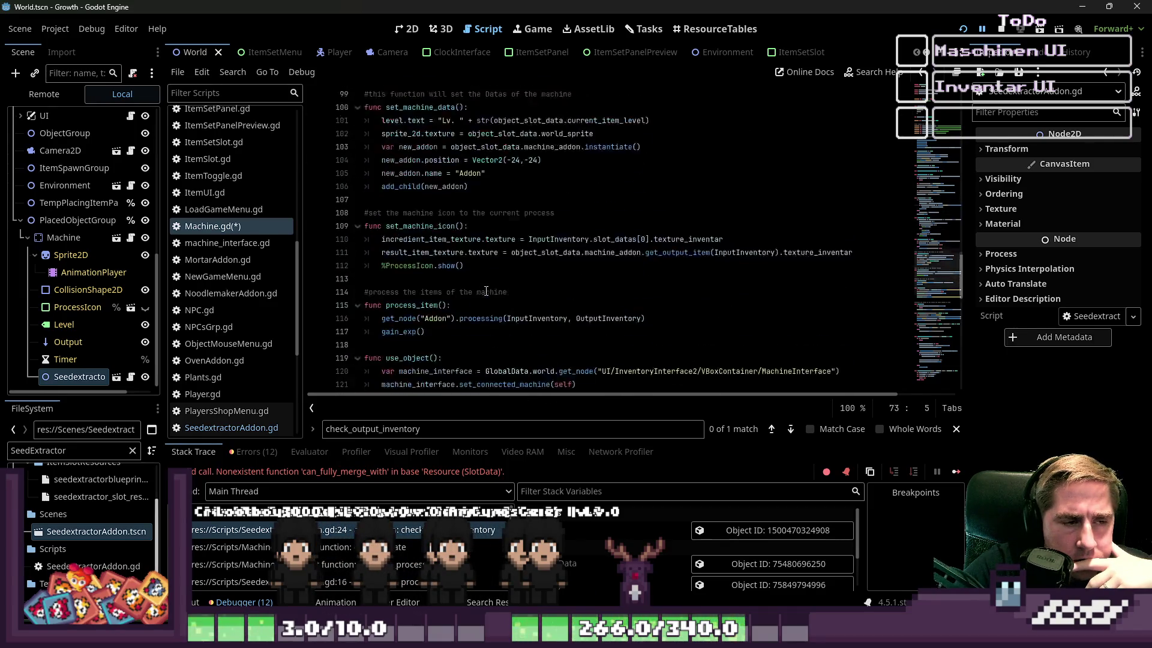
scroll(492, 288, "up", 1)
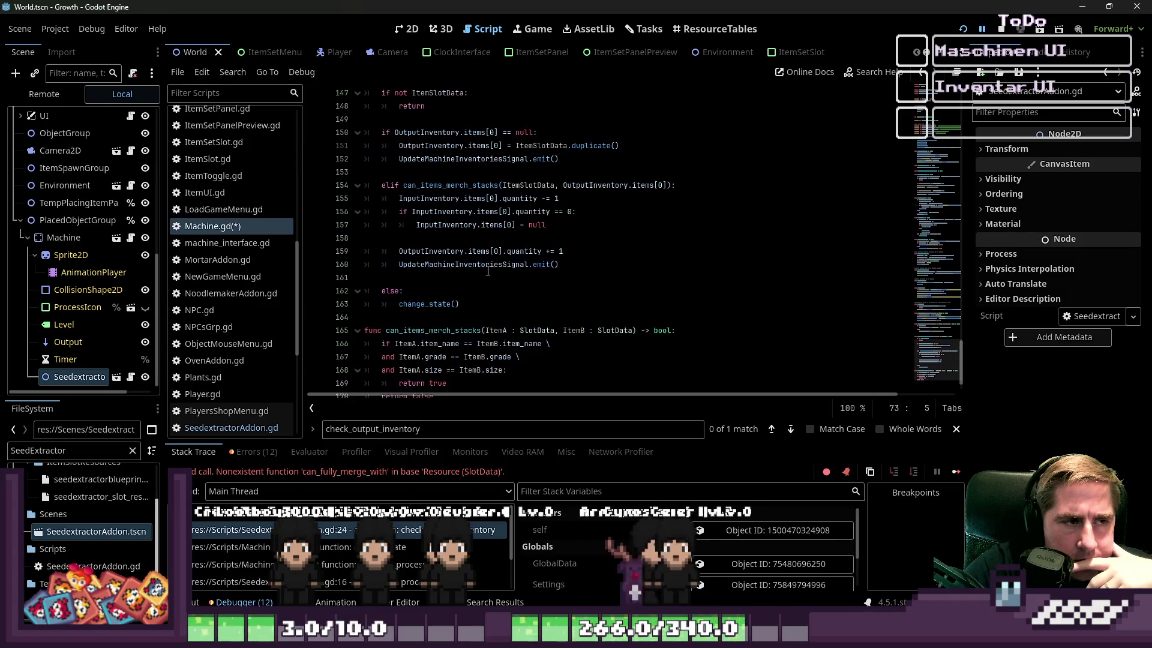
left_click(456, 294)
left_click(408, 304)
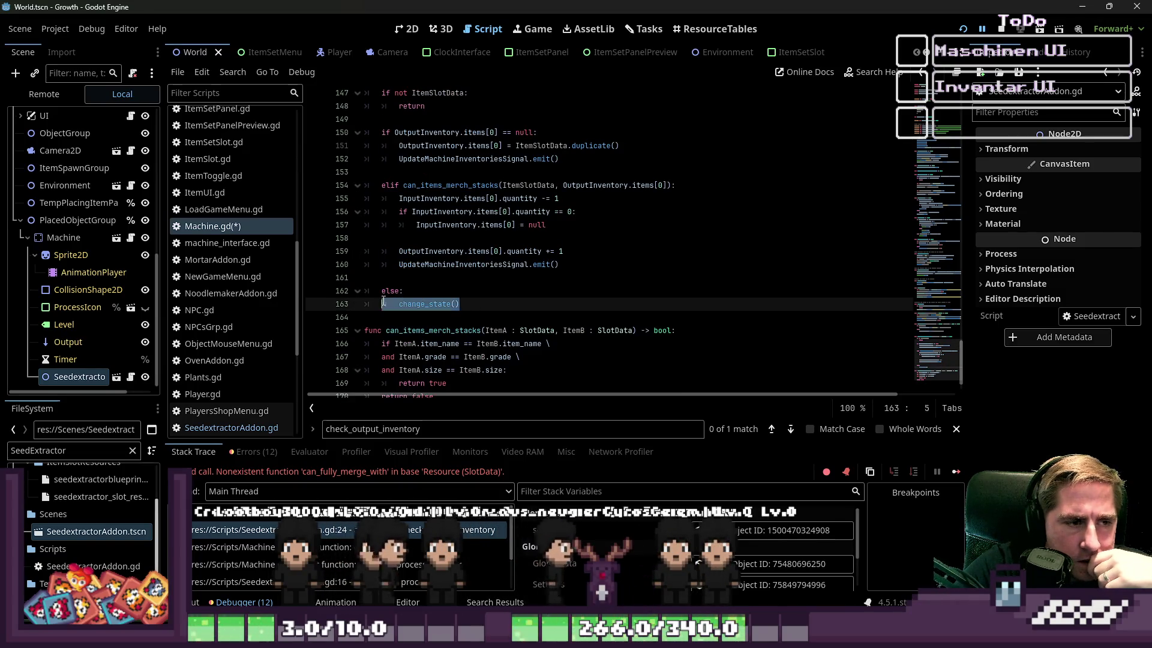
scroll(410, 299, "up", 1)
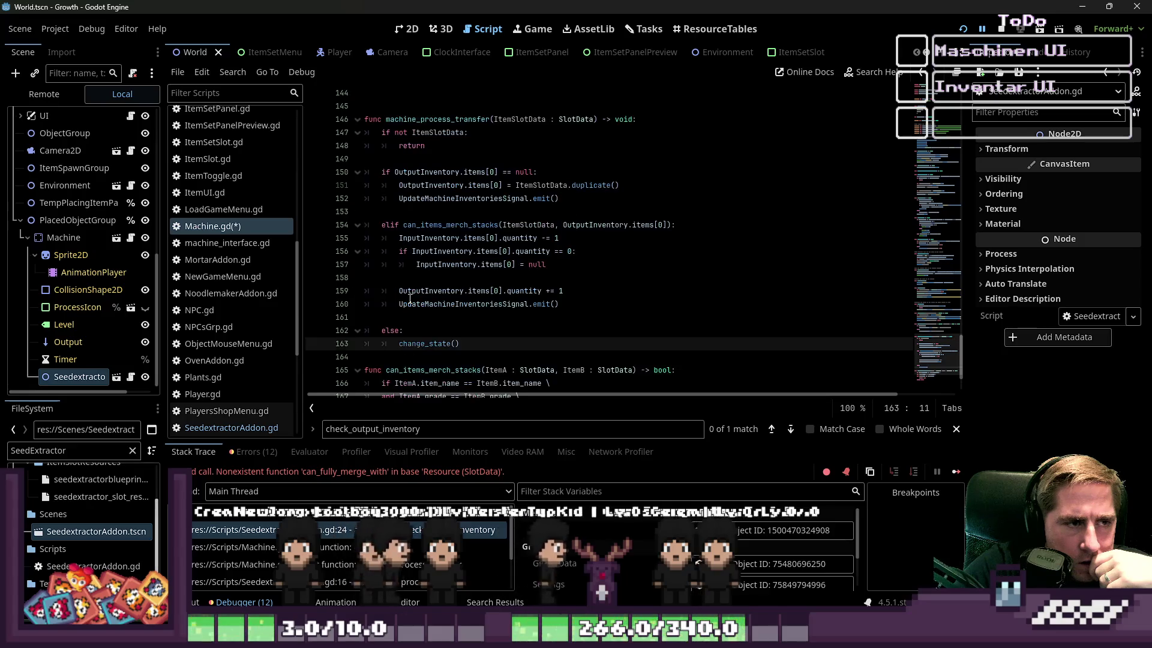
scroll(453, 309, "up", 1)
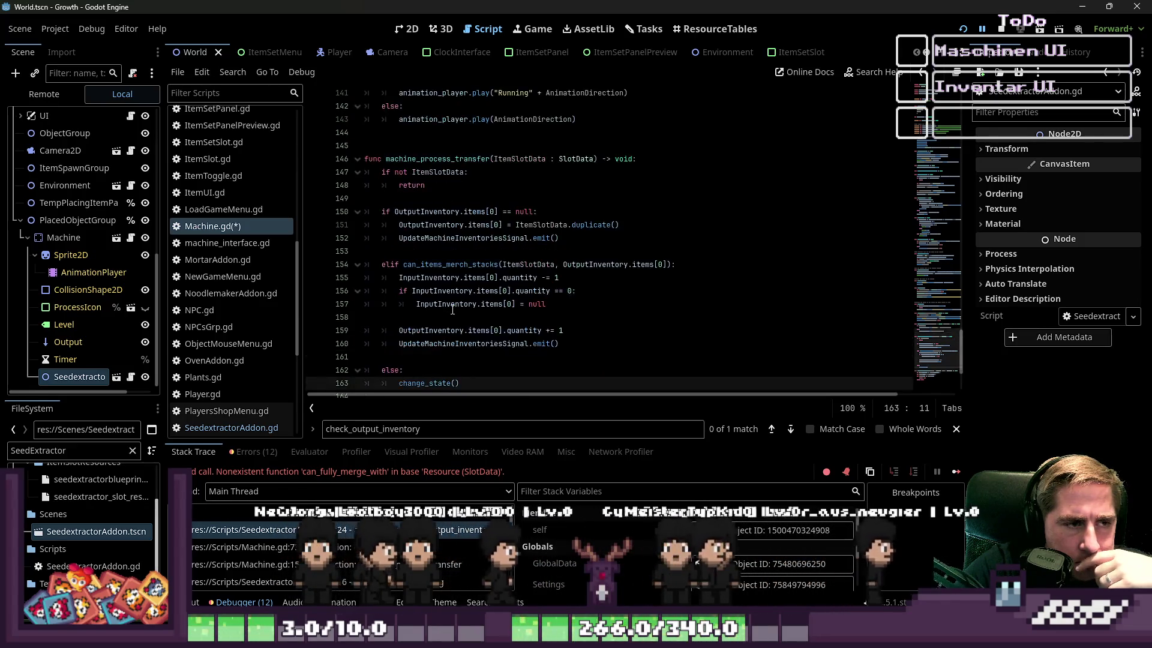
left_click(474, 252)
double_click(476, 268)
scroll(504, 297, "down", 3)
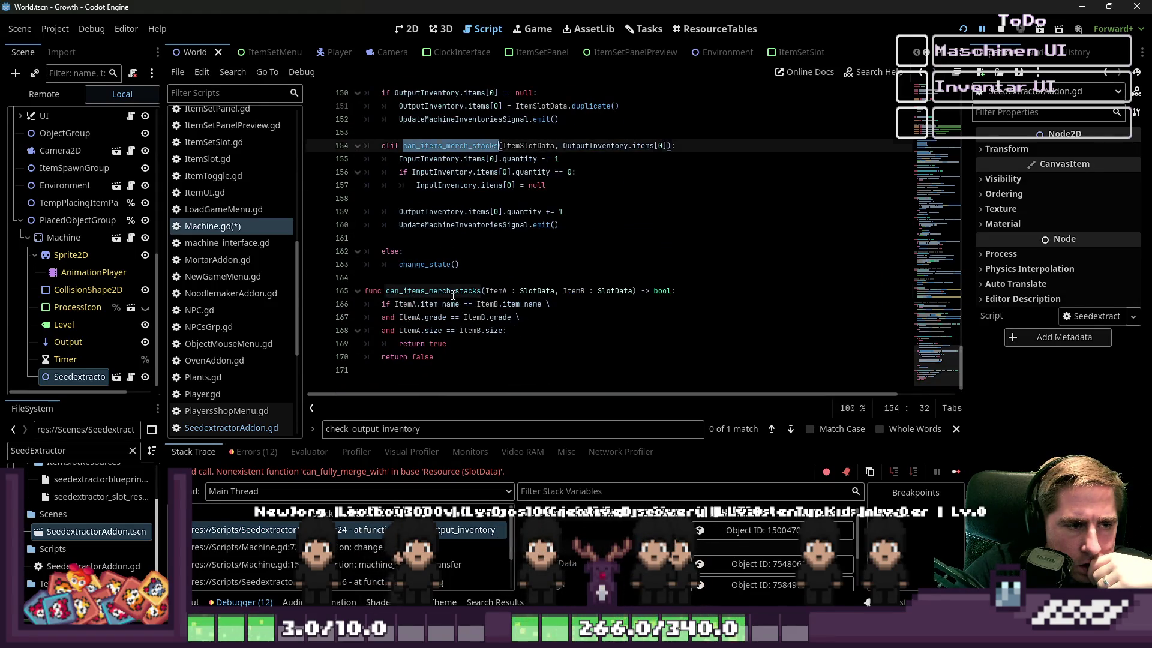
double_click(453, 291)
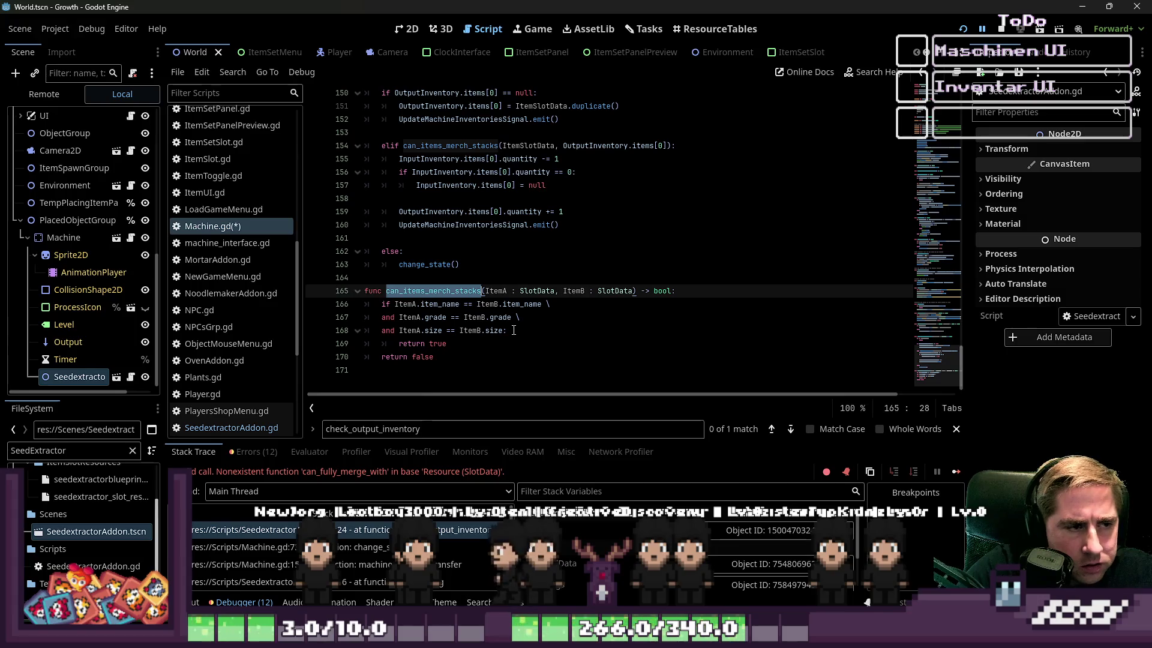
left_click(491, 267)
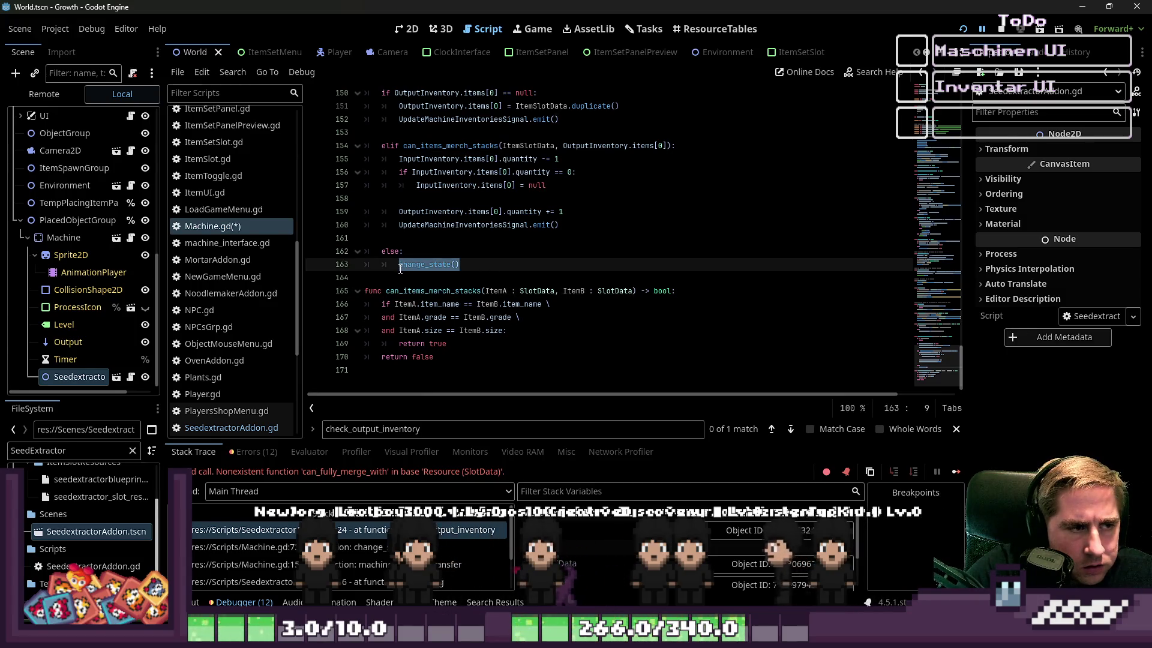
left_click(413, 237)
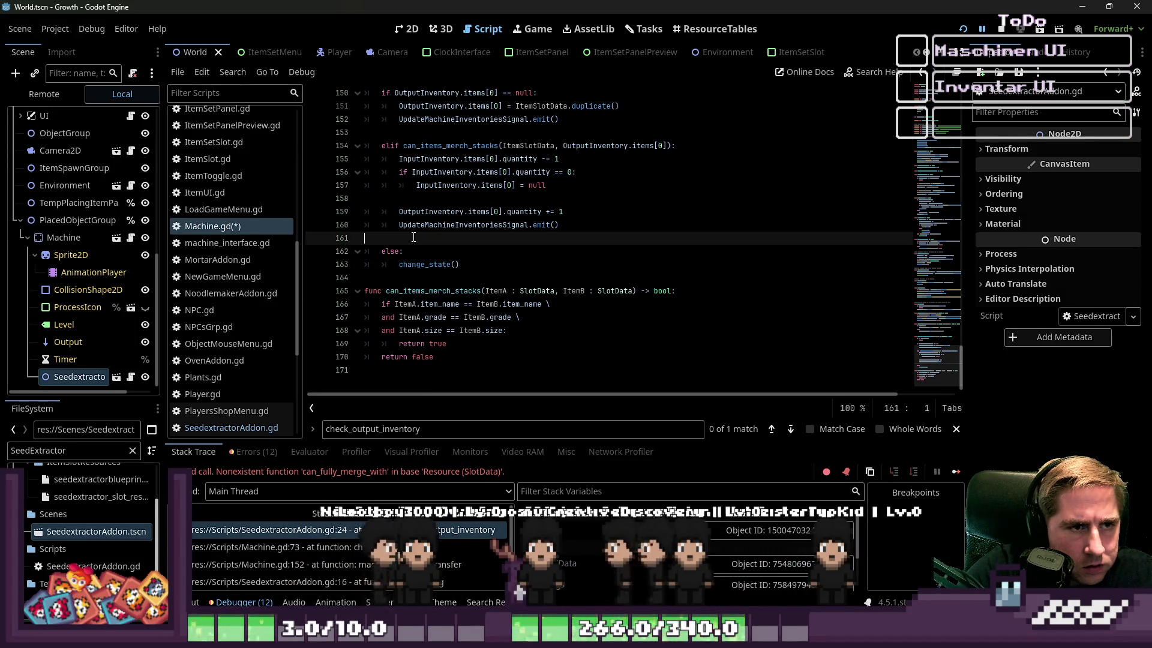
double_click(450, 144)
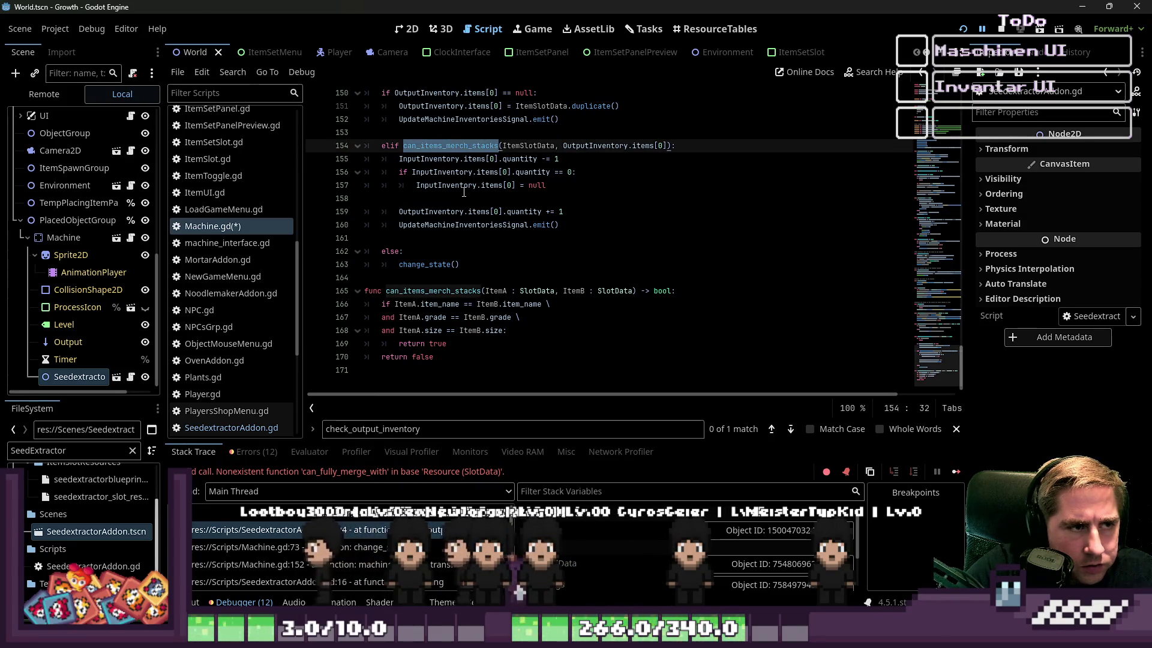
scroll(472, 216, "up", 1)
left_click(459, 290)
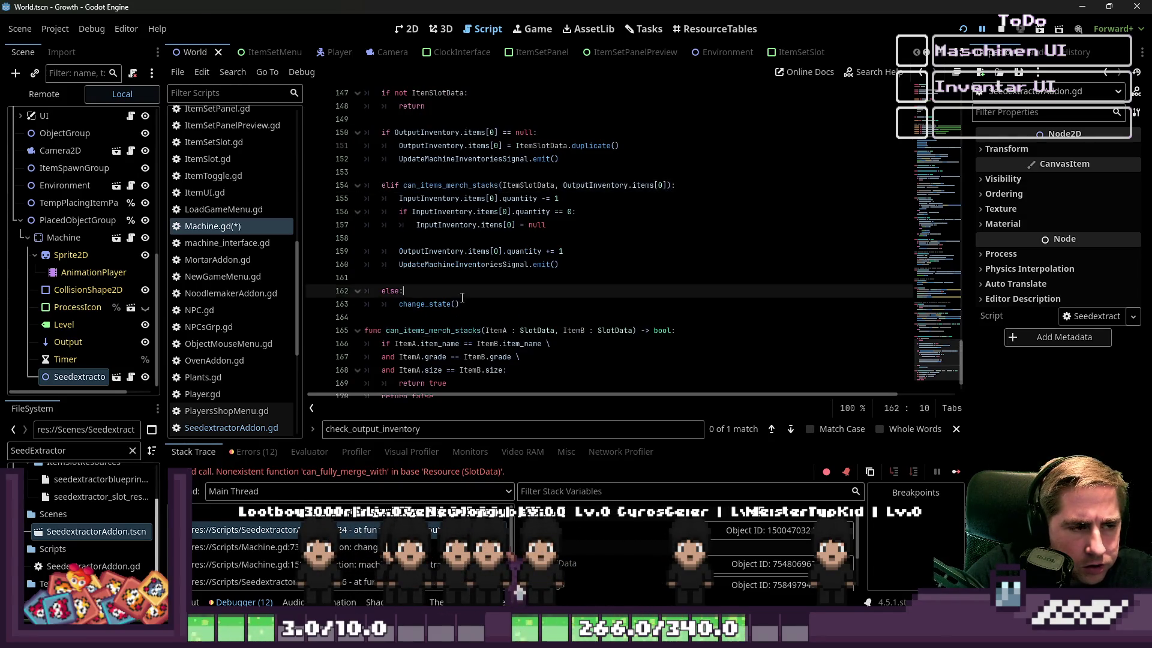
left_click(451, 304)
scroll(504, 307, "up", 14)
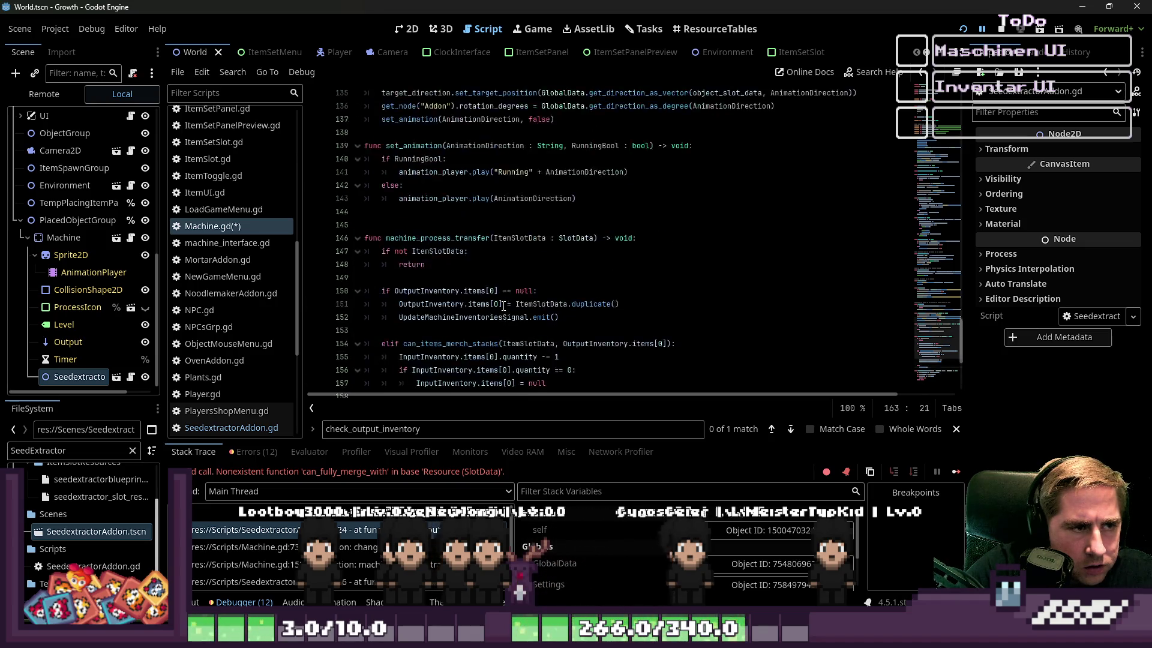
scroll(503, 307, "up", 6)
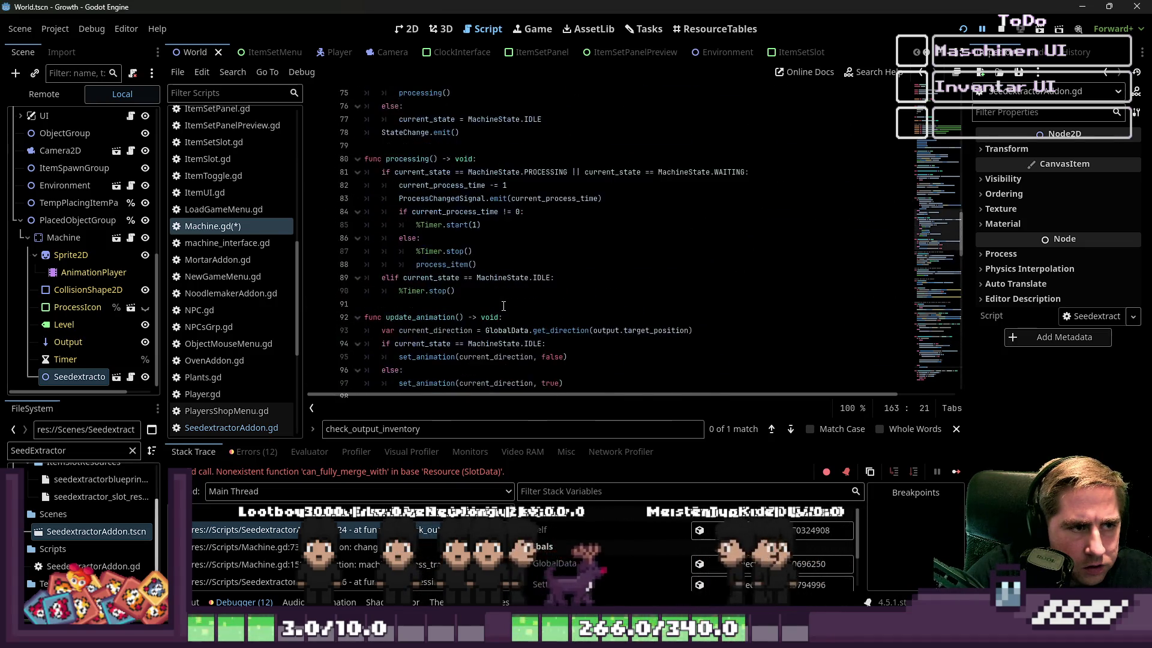
scroll(499, 303, "up", 7)
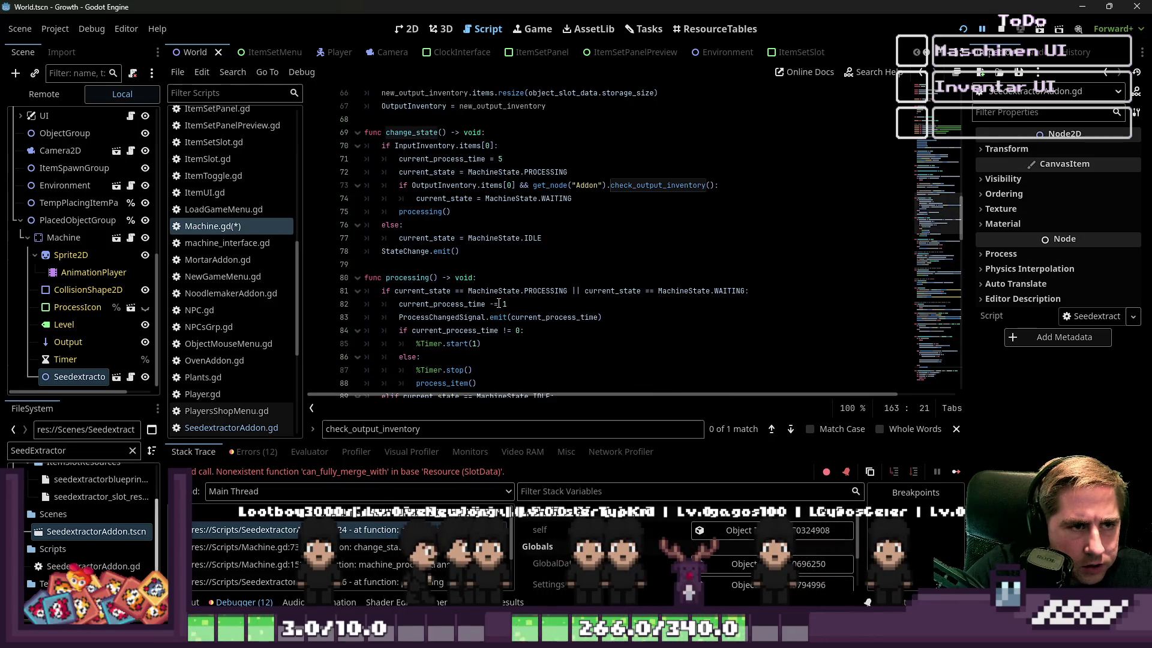
left_click(500, 185)
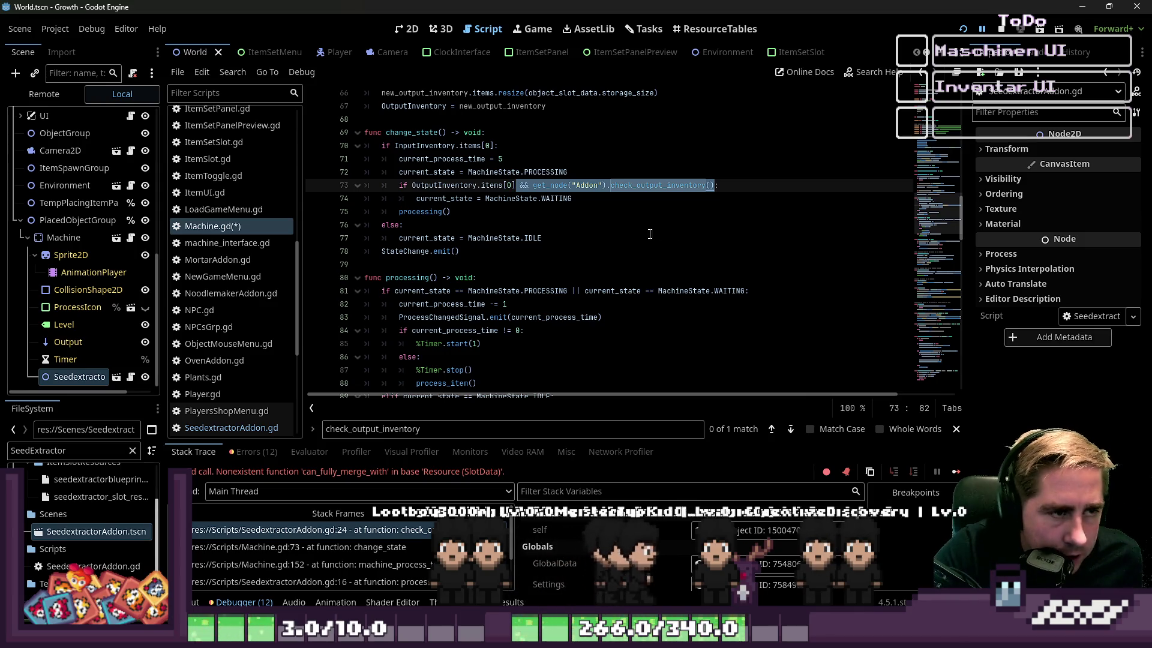
scroll(649, 234, "down", 18)
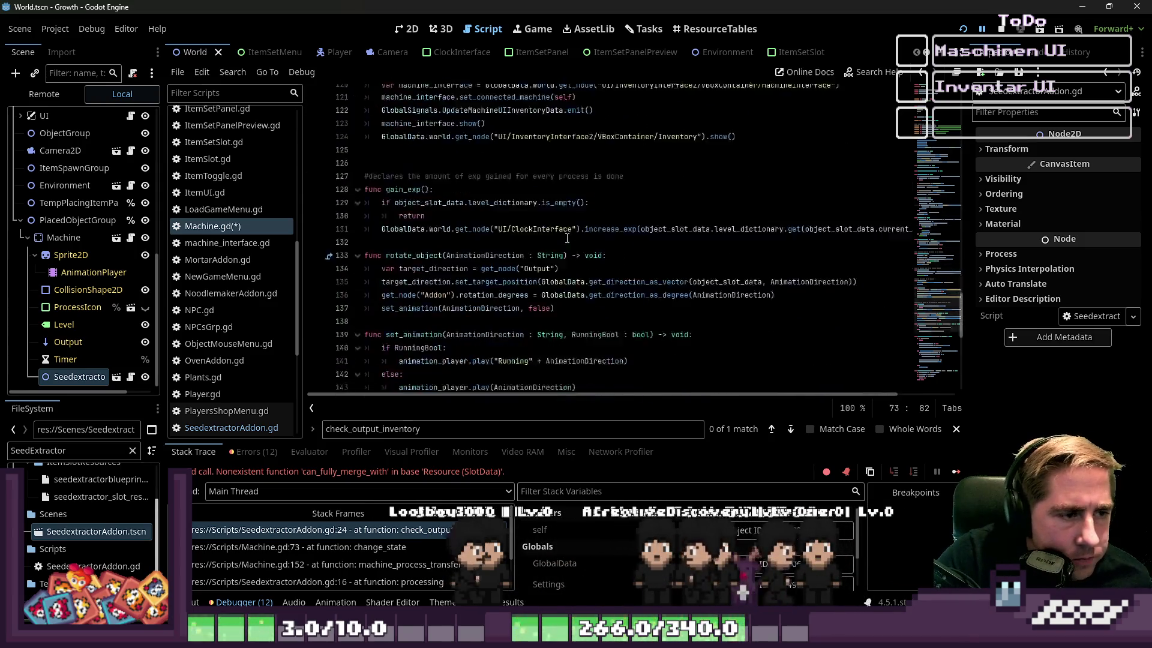
scroll(567, 238, "down", 10)
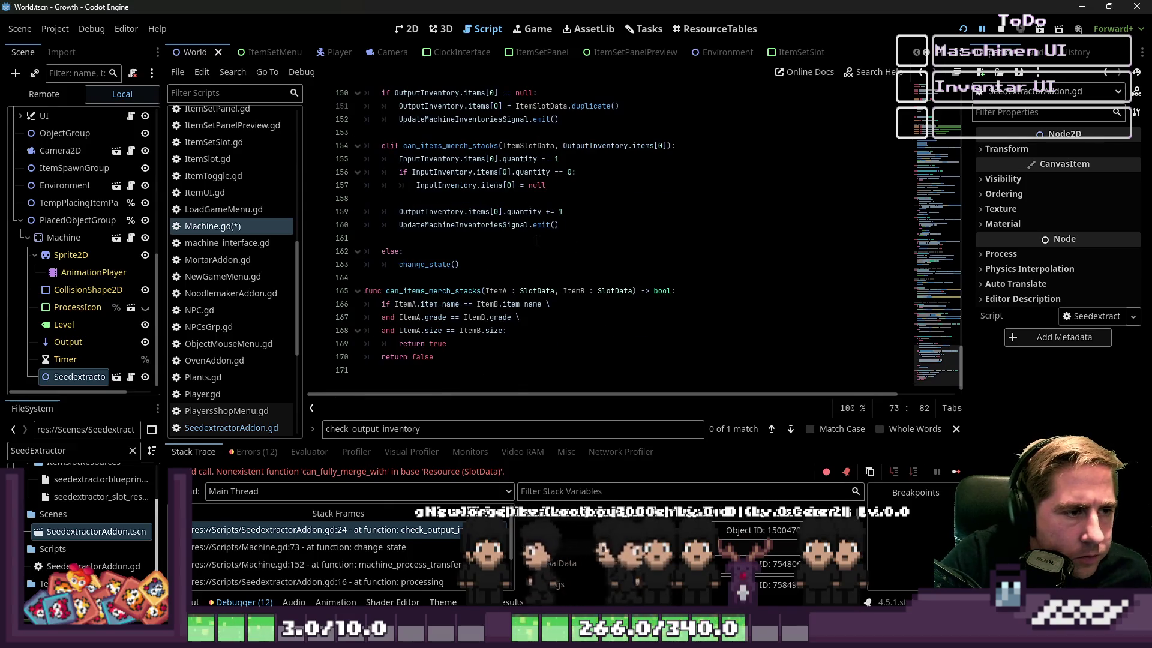
scroll(536, 241, "up", 3)
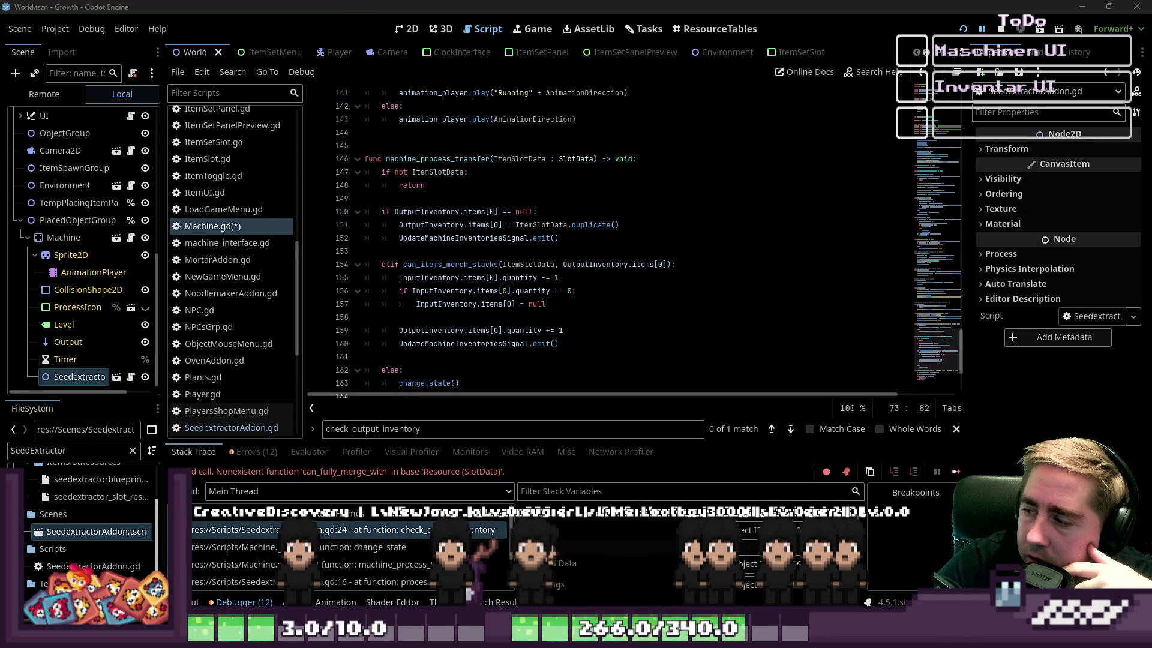
scroll(551, 239, "down", 2)
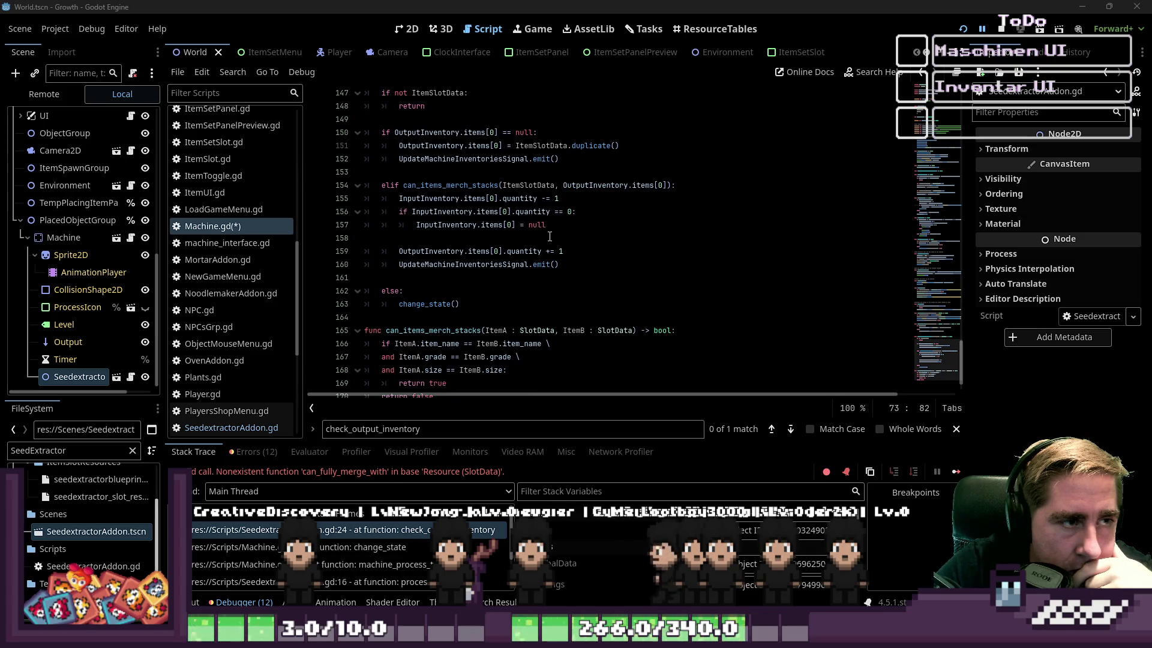
left_click_drag(480, 307, 396, 307)
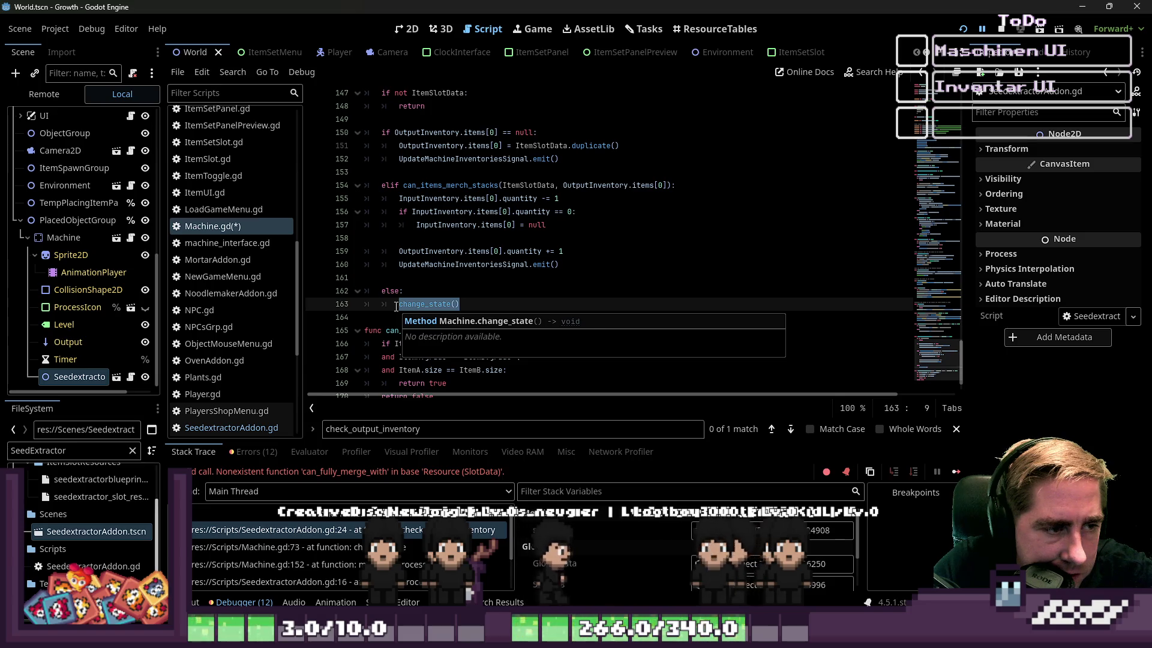
Step: Undo to restore 'current_state = MachineState.WAITING' in the else branch on line 163
key("ctrl+z")
key("Up")
key("Up")
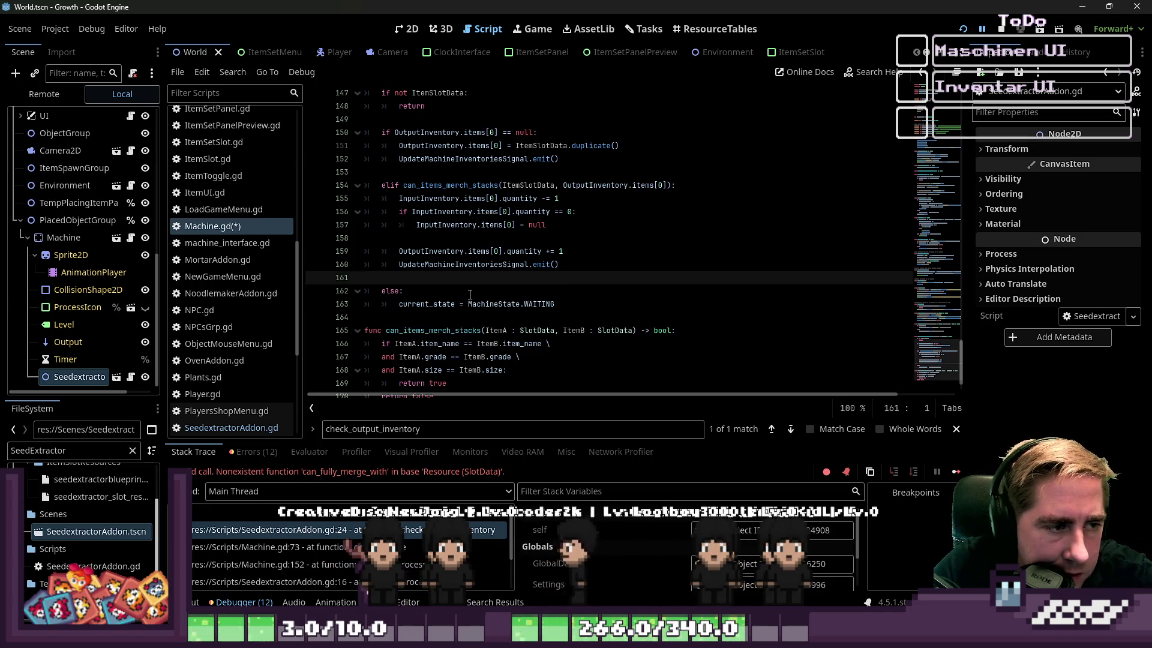
scroll(471, 284, "up", 15)
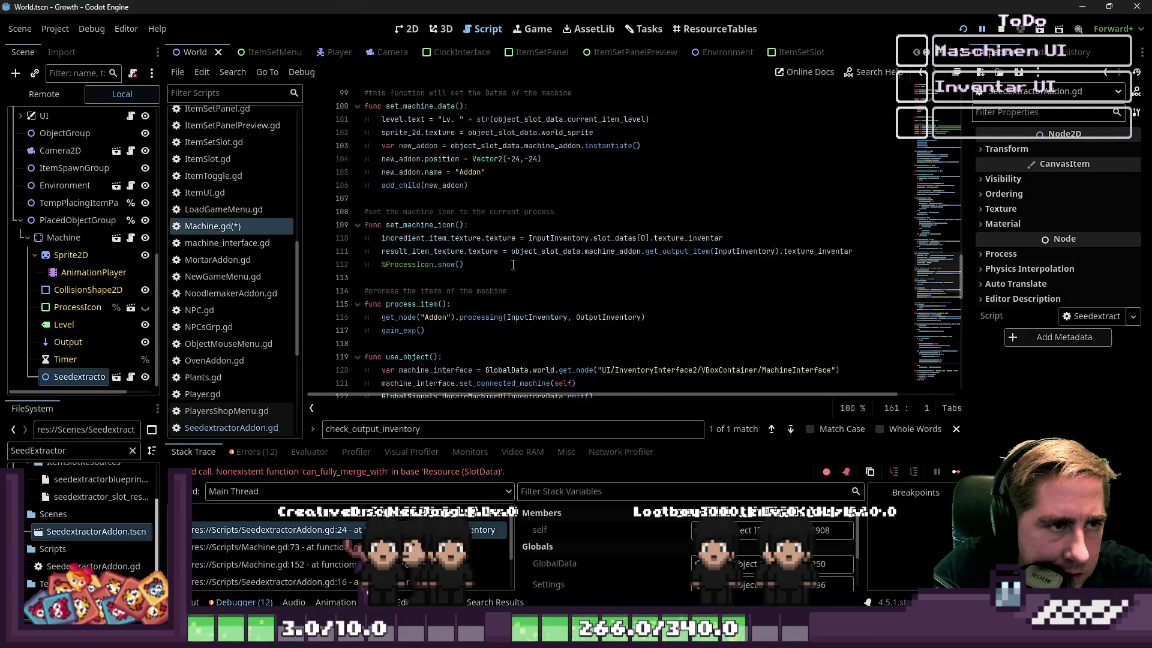
scroll(513, 265, "up", 6)
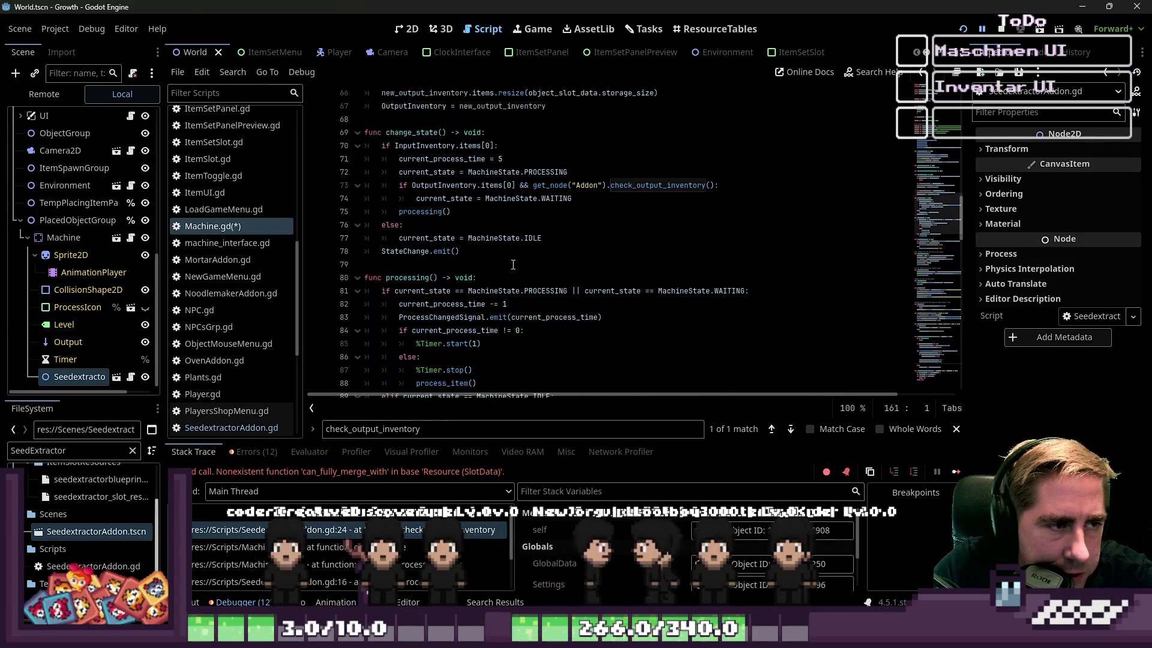
Step: Inspect change_state and its check_output_inventory() call on line 73
double_click(428, 173)
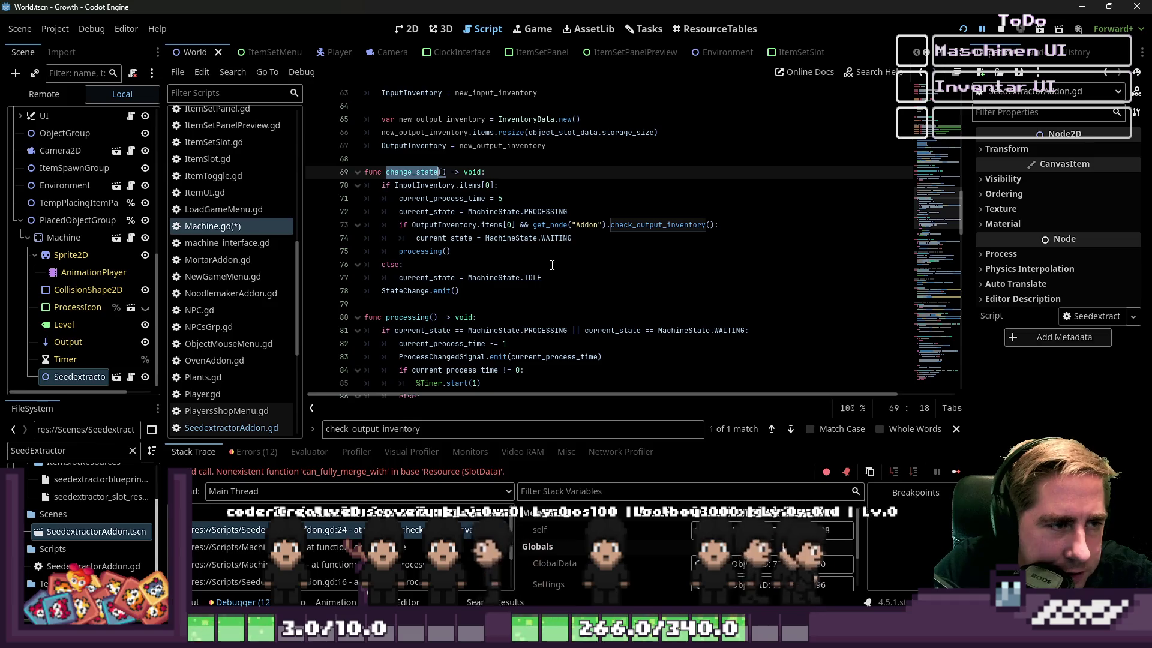
left_click(532, 226)
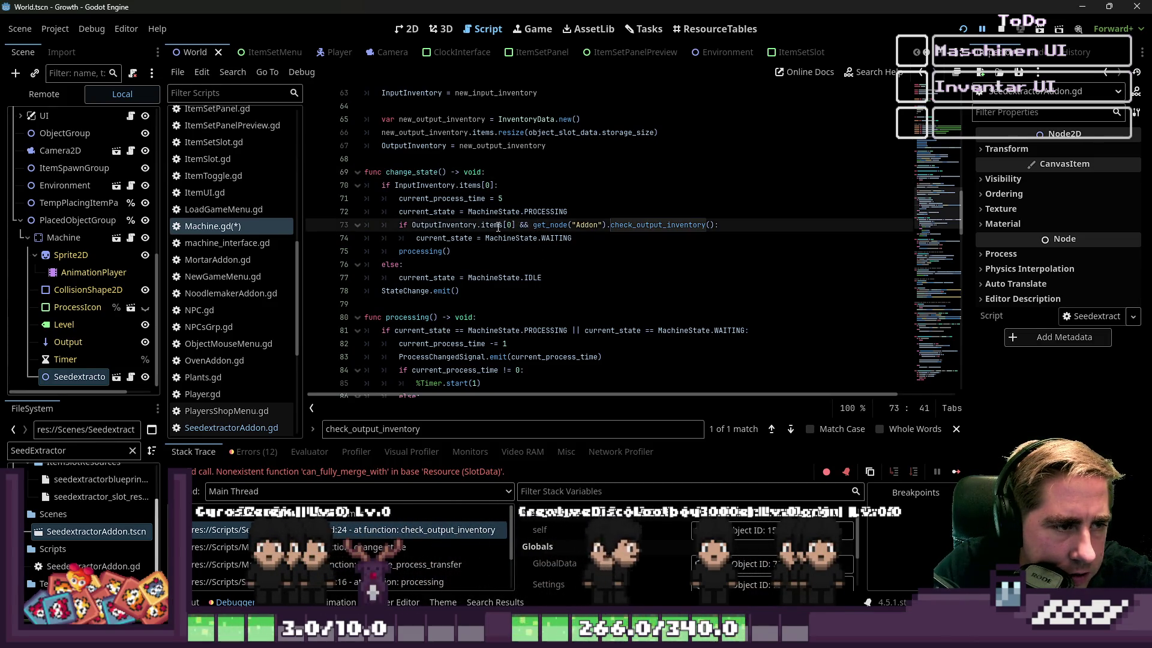
scroll(532, 227, "down", 20)
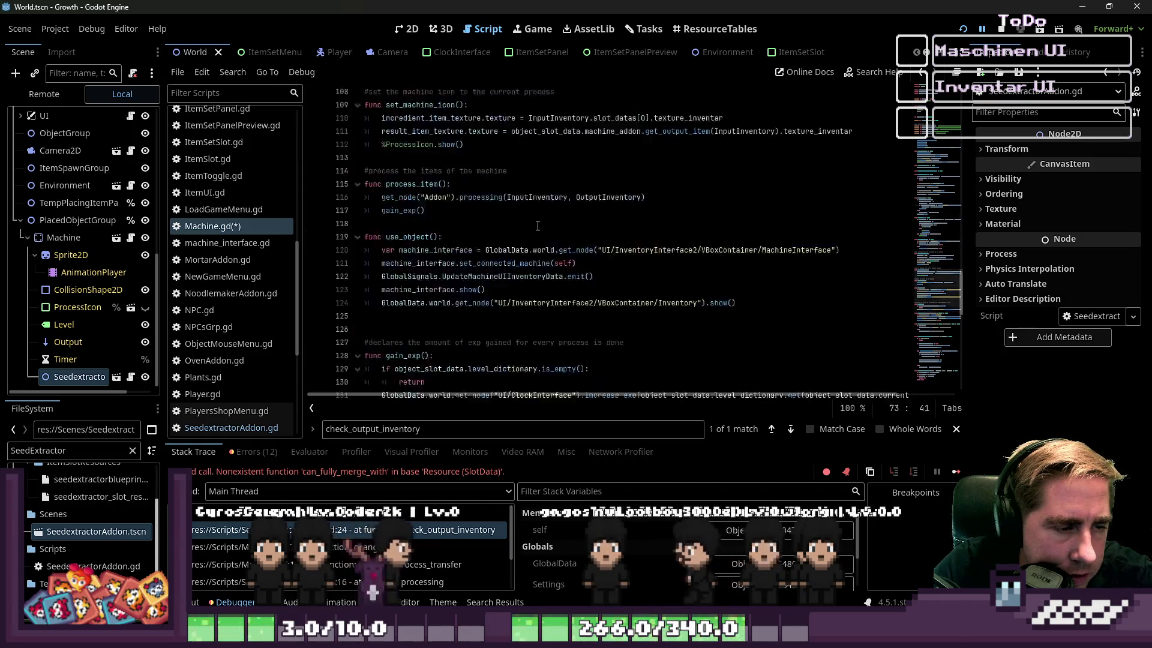
double_click(480, 291)
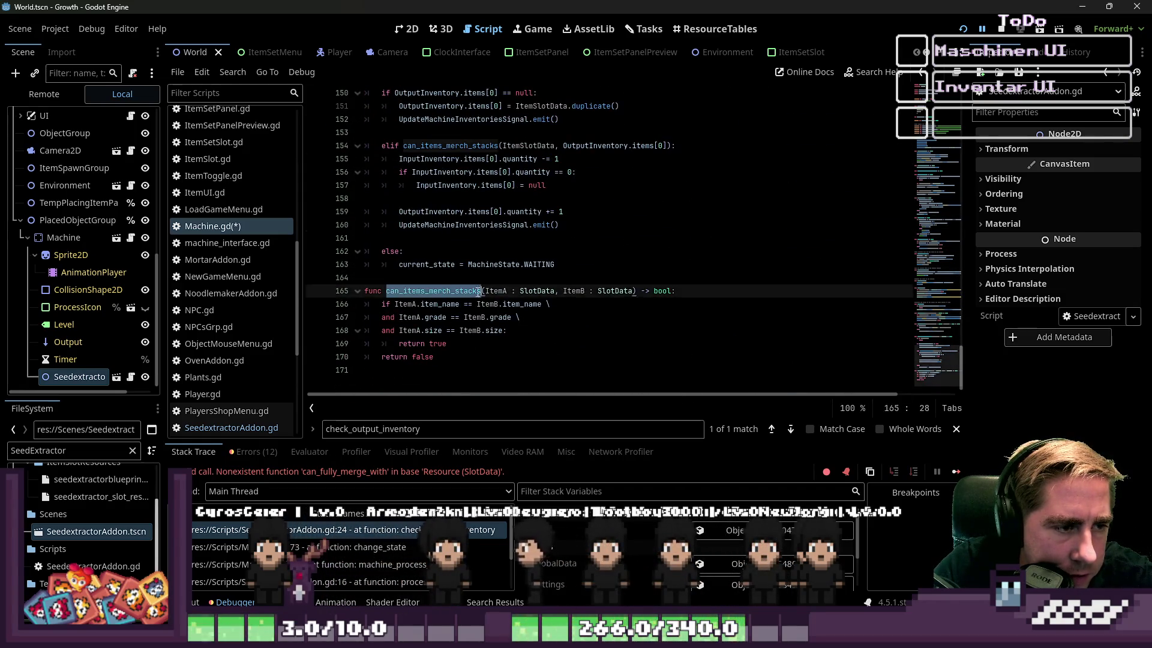
scroll(647, 325, "up", 12)
scroll(647, 324, "up", 15)
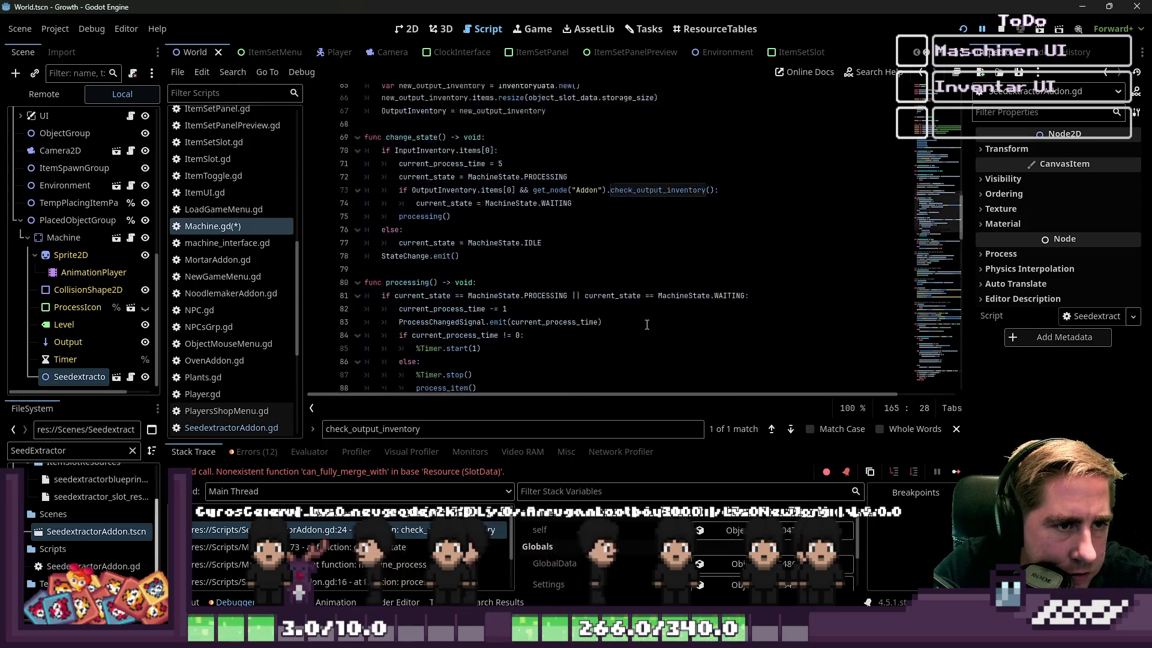
left_click(628, 269)
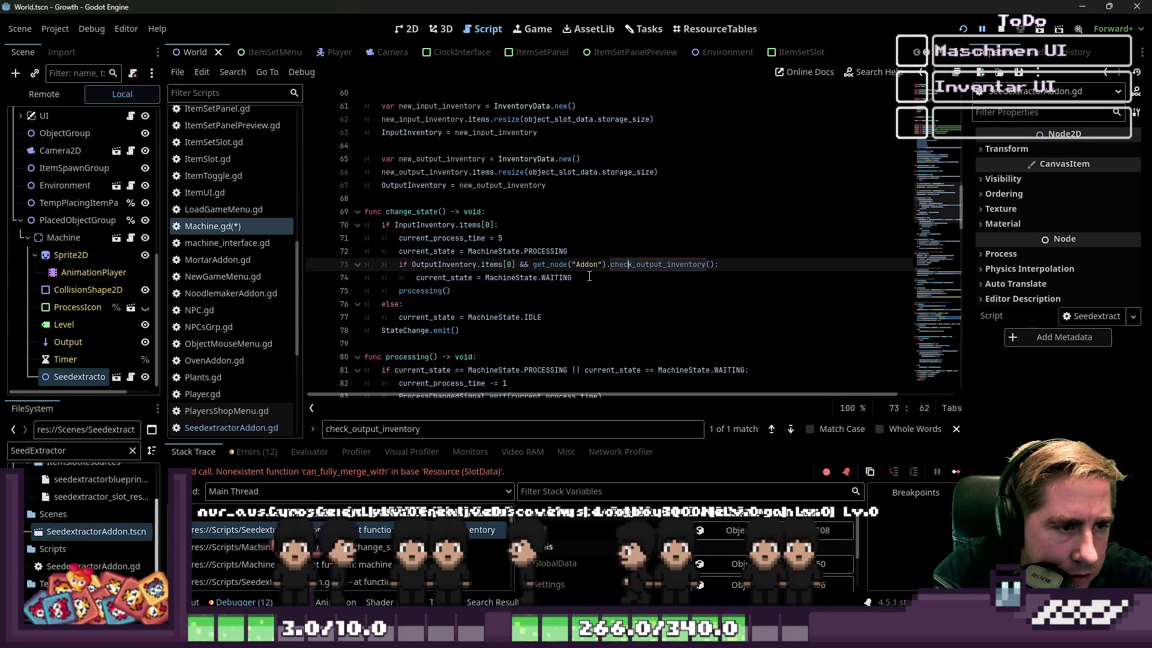
double_click(626, 268)
key("Down")
key("Down")
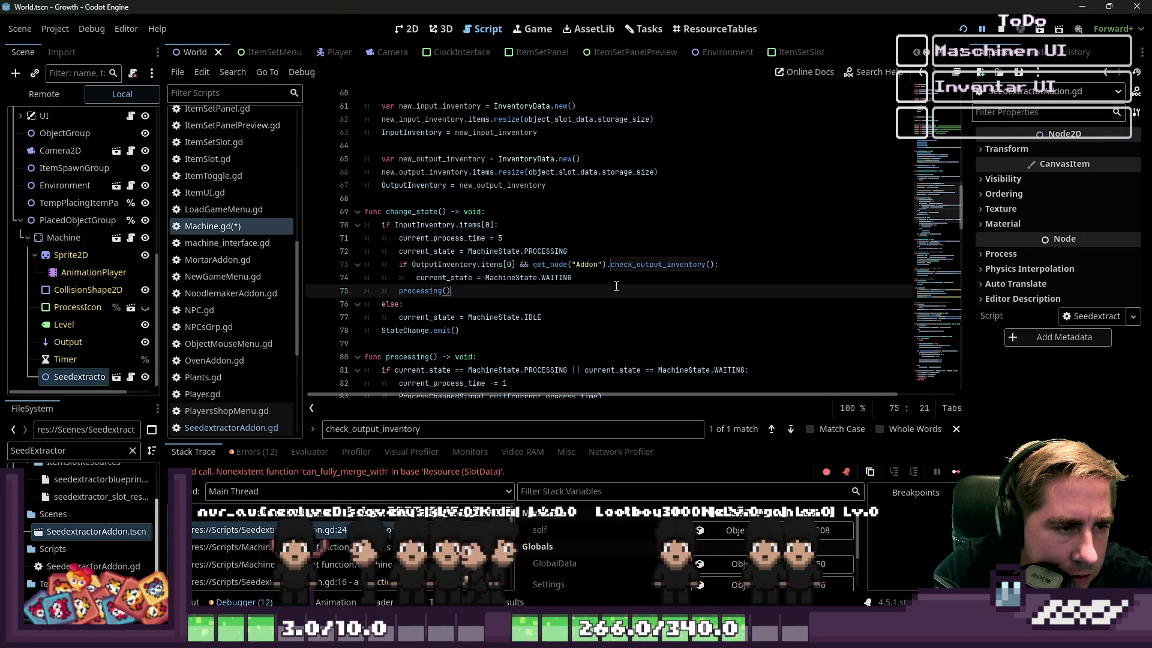
mouse_move(574, 276)
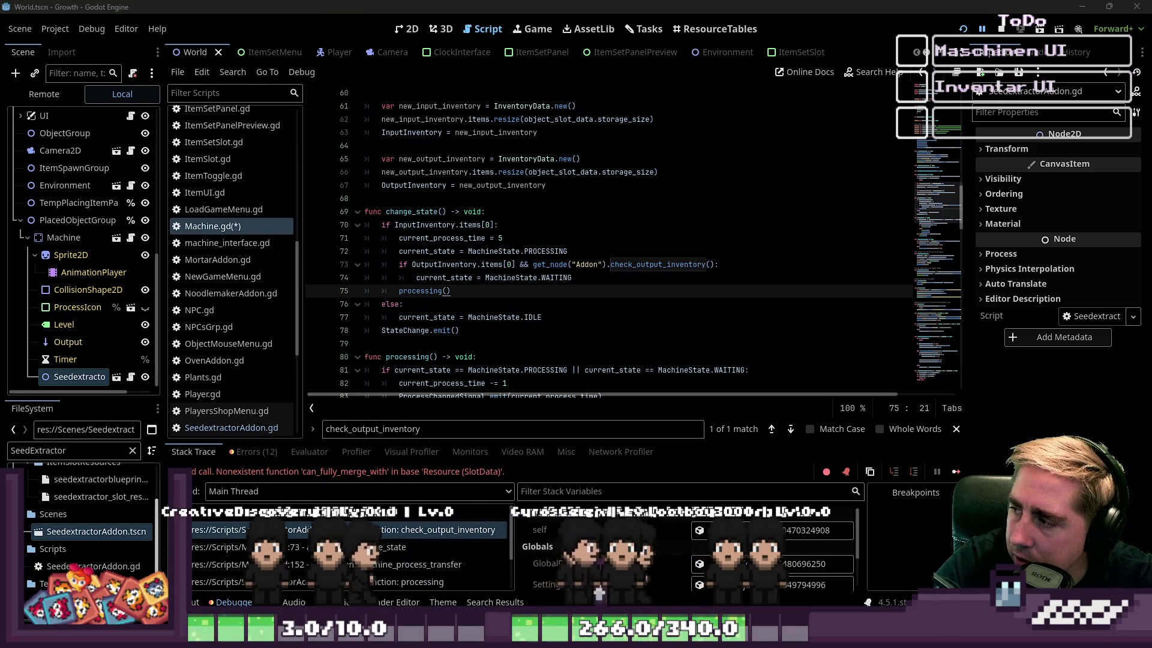
Step: Restore line 163 of machine_process_transfer to its can_items_merch_stacks form
scroll(502, 273, "down", 15)
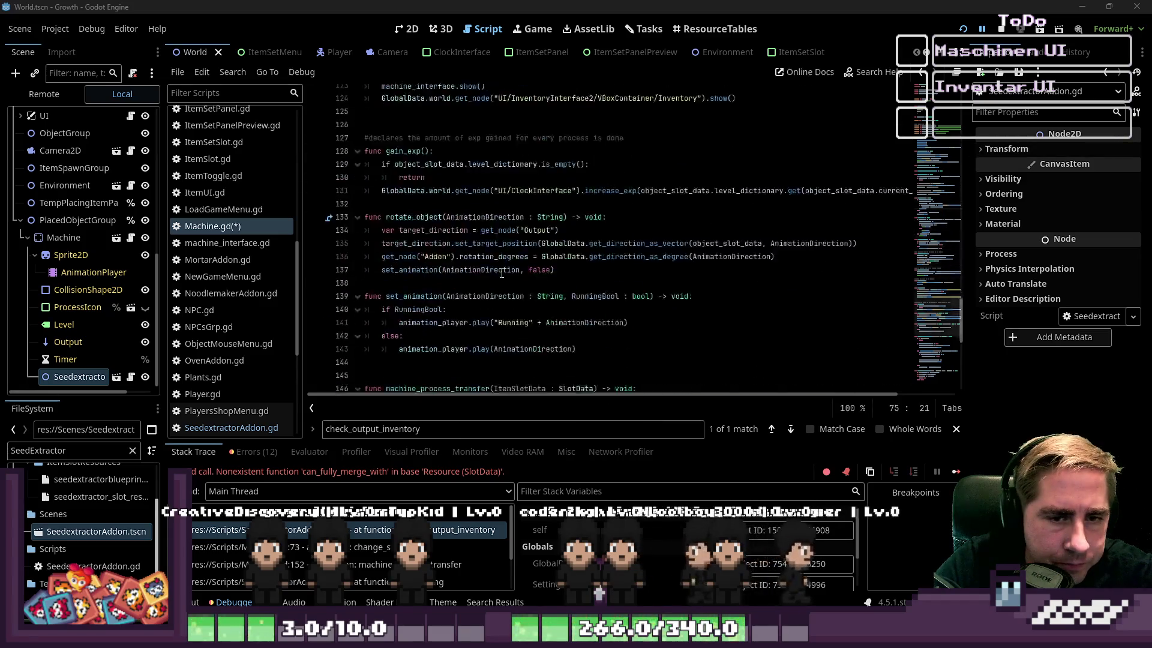
scroll(501, 274, "down", 6)
left_click(477, 255)
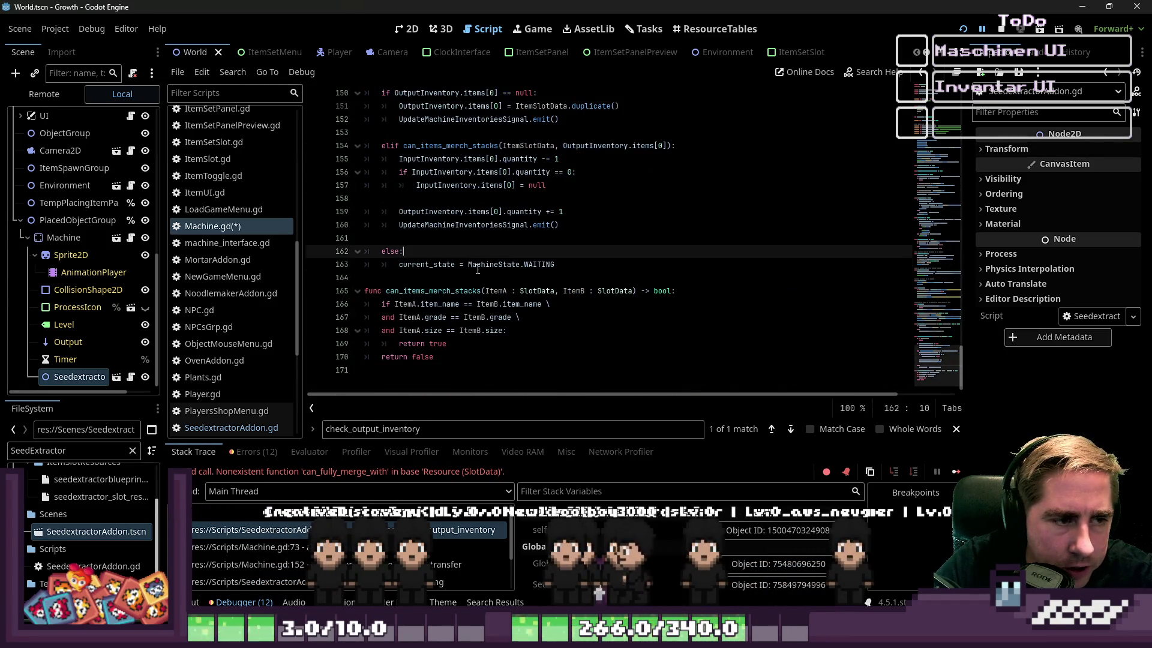
left_click(477, 268)
type("can_items_merch_stacks")
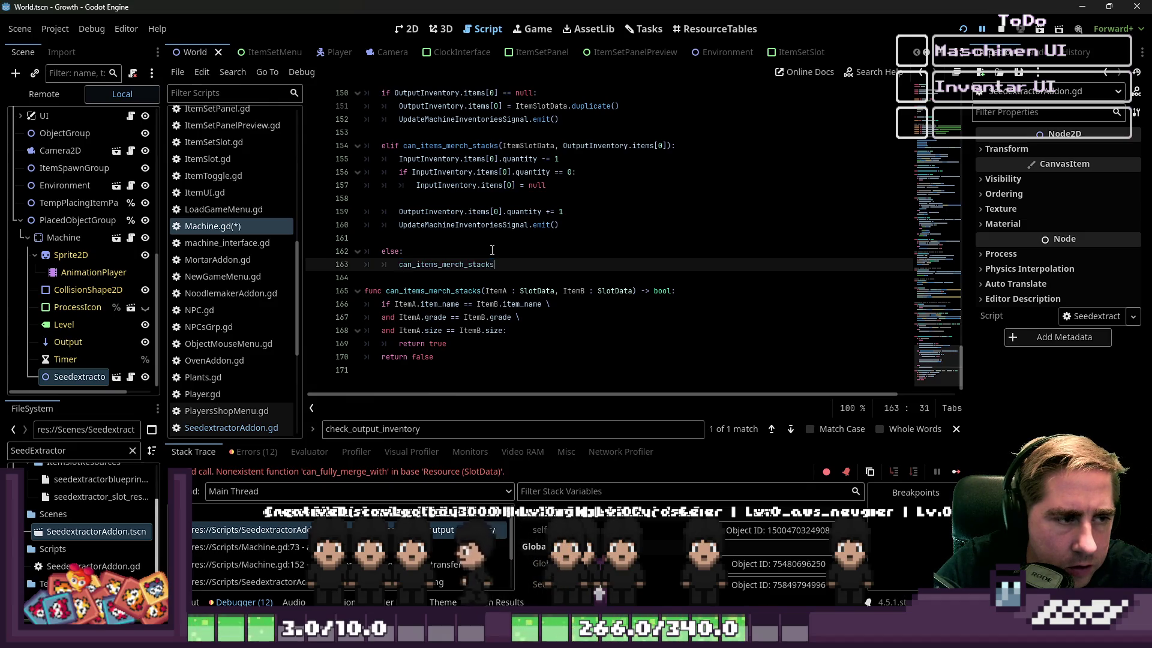
type("()")
key("BackSpace")
key("BackSpace")
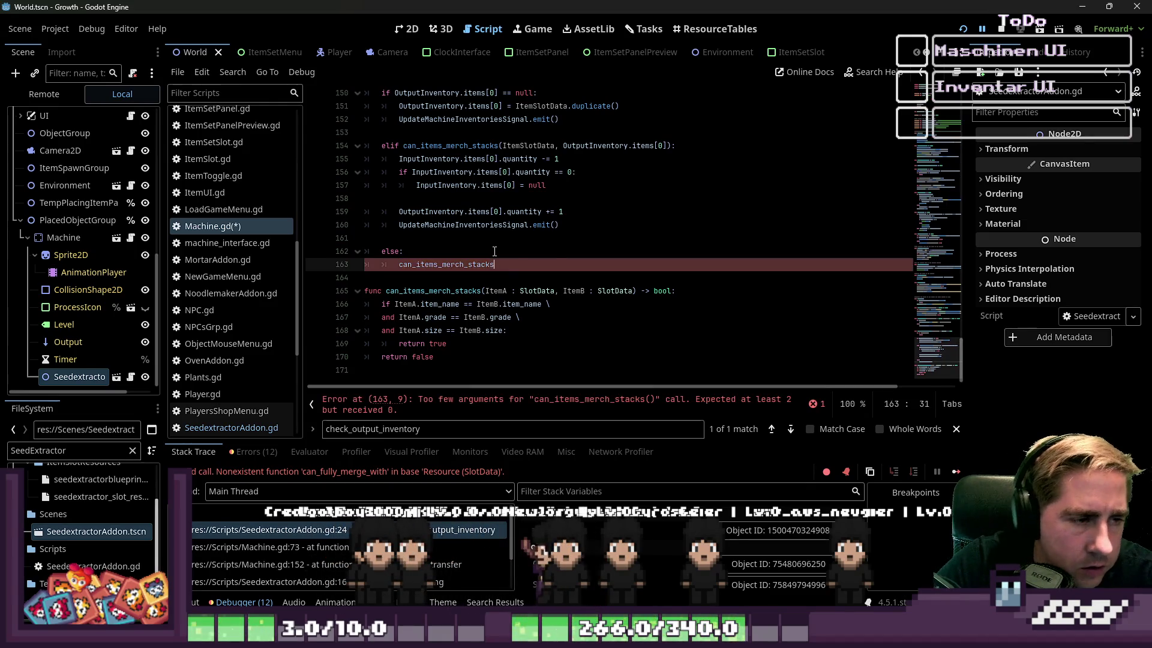
key("ctrl+y")
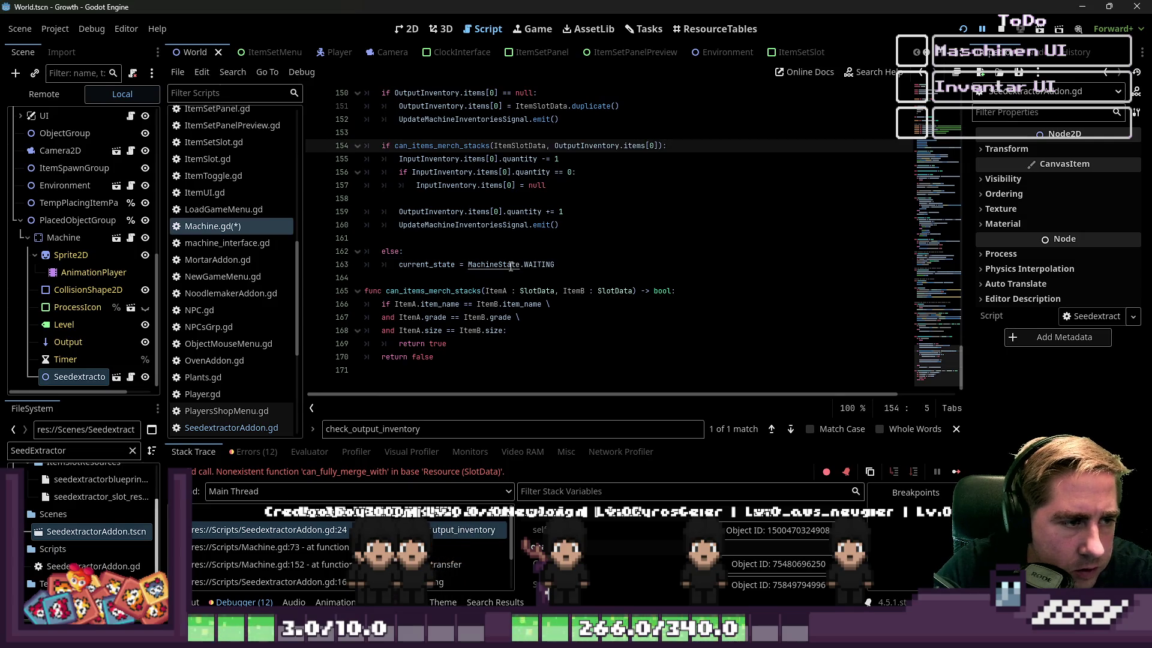
Step: Add a return on line 153, ending the branch that fills the empty output slot
scroll(512, 242, "up", 1)
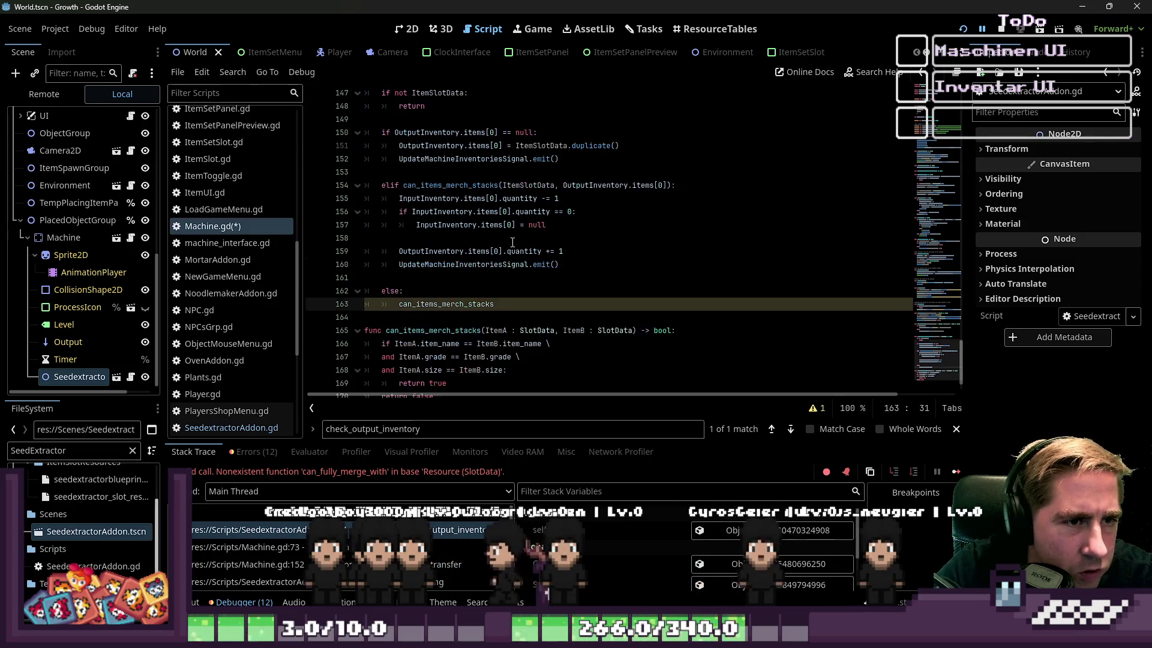
scroll(420, 192, "up", 1)
left_click(438, 172)
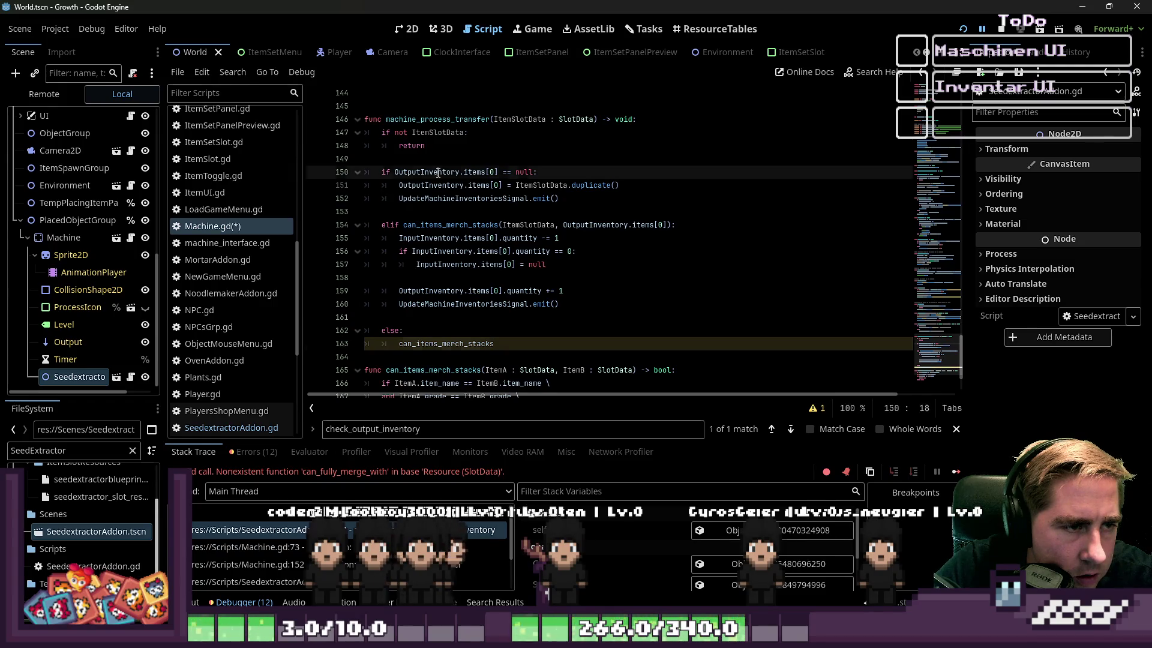
key("Down")
key("Down")
key("Down")
key("Tab")
key("Tab")
type("r")
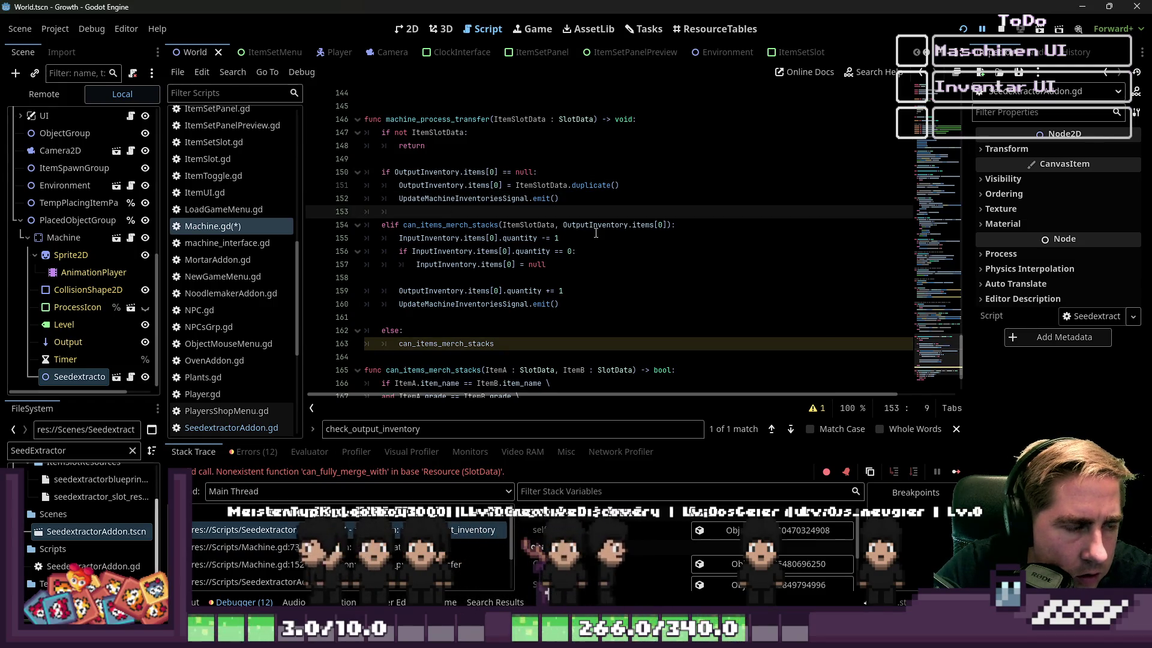
type("eturn")
key("Escape")
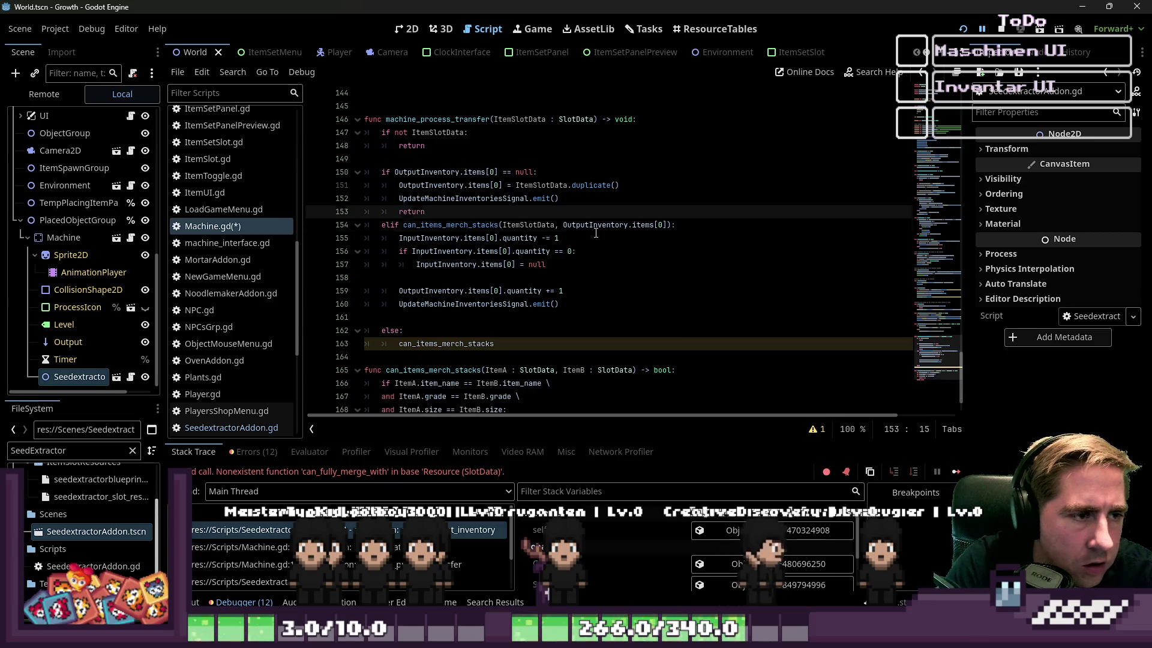
key("Down")
key("Down")
key("Down")
key("Down")
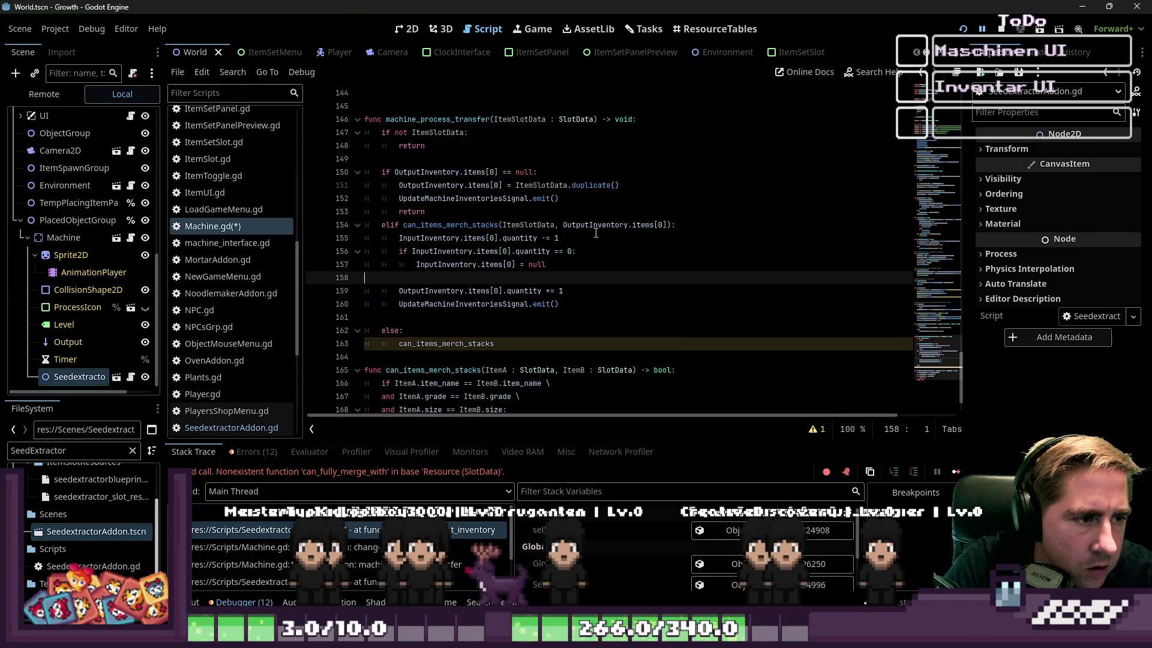
Step: Add a return on line 161, ending the stack-merge branch
key("Down")
key("Down")
type("retur")
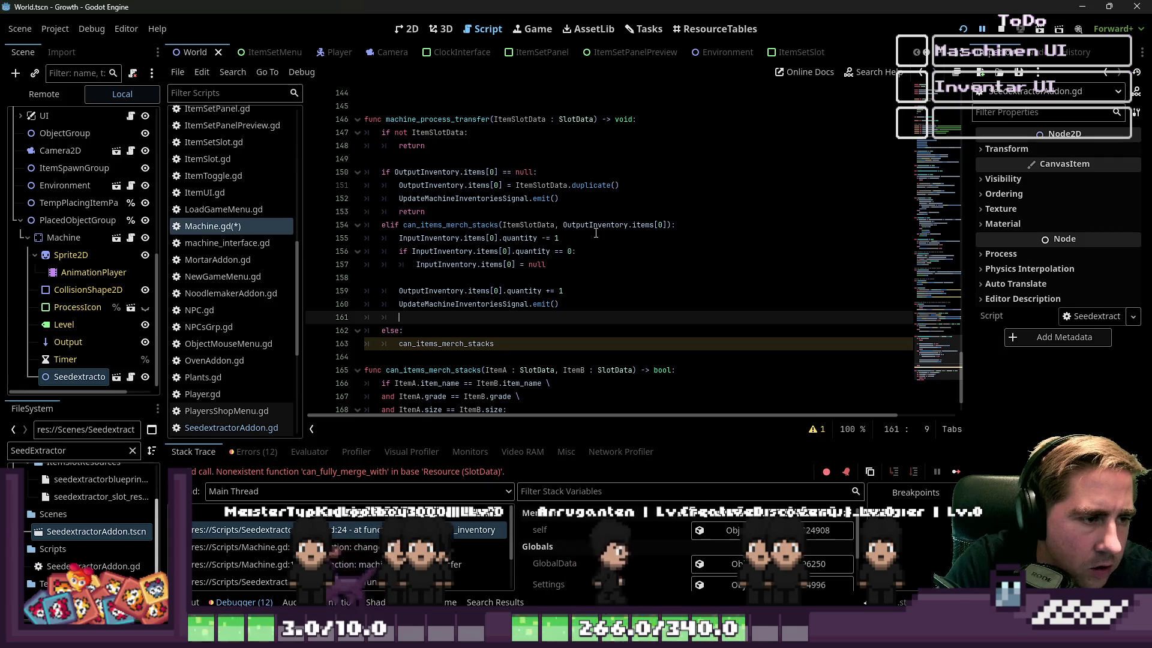
key("Down")
key("Home")
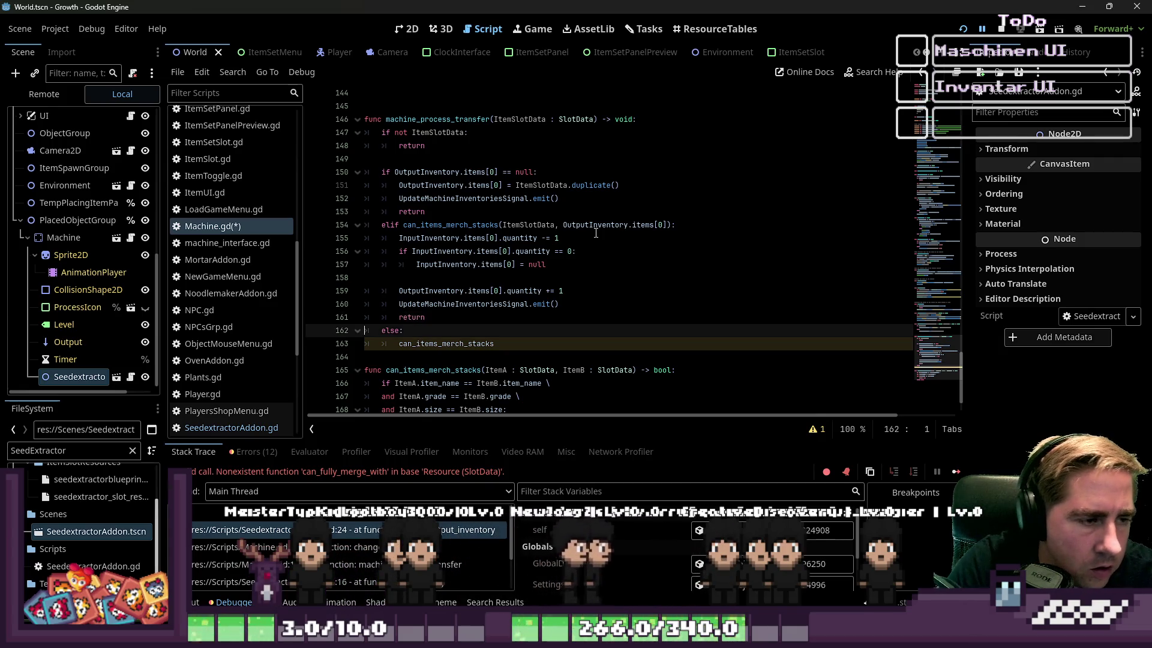
key("Down")
key("Down")
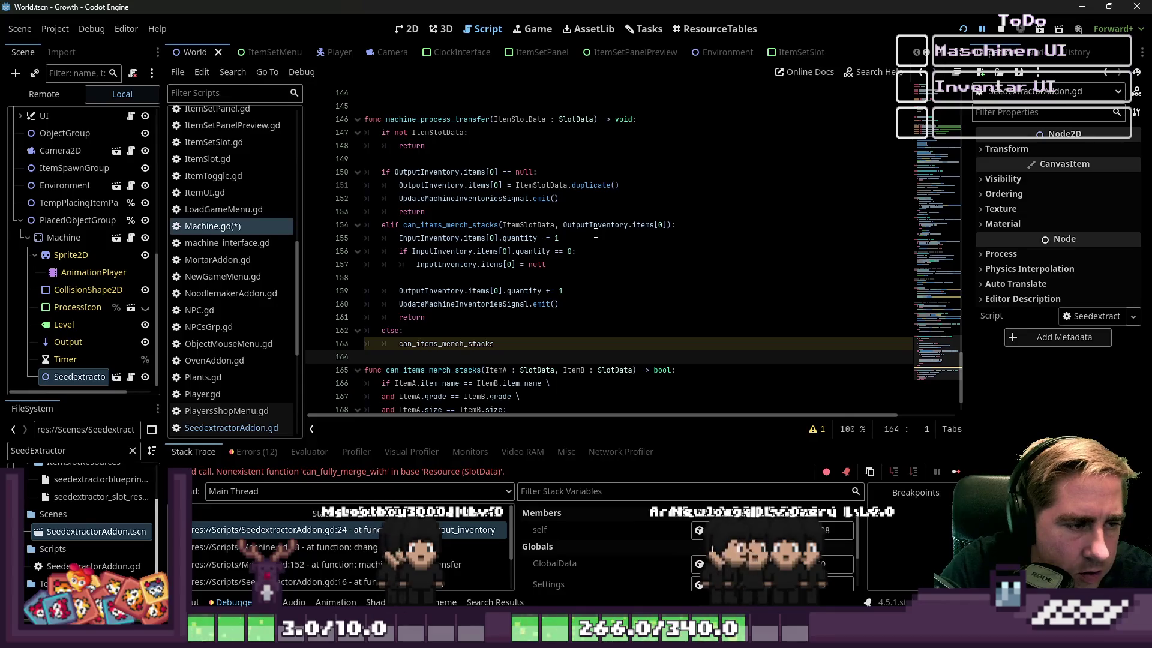
scroll(558, 237, "up", 8)
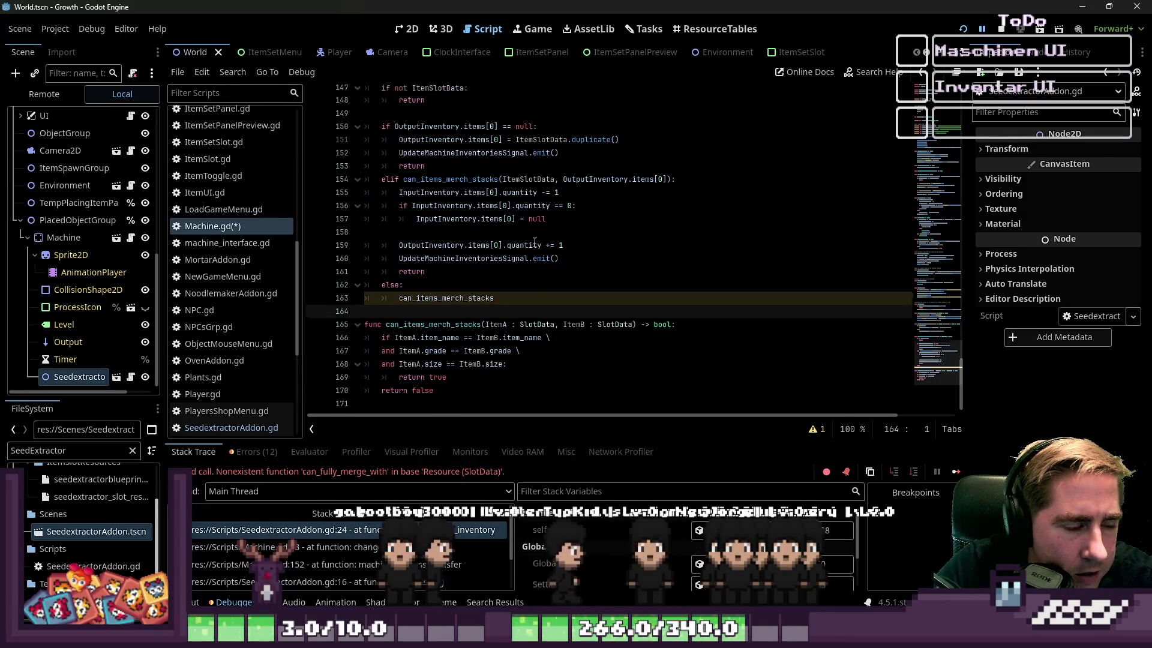
scroll(535, 242, "up", 12)
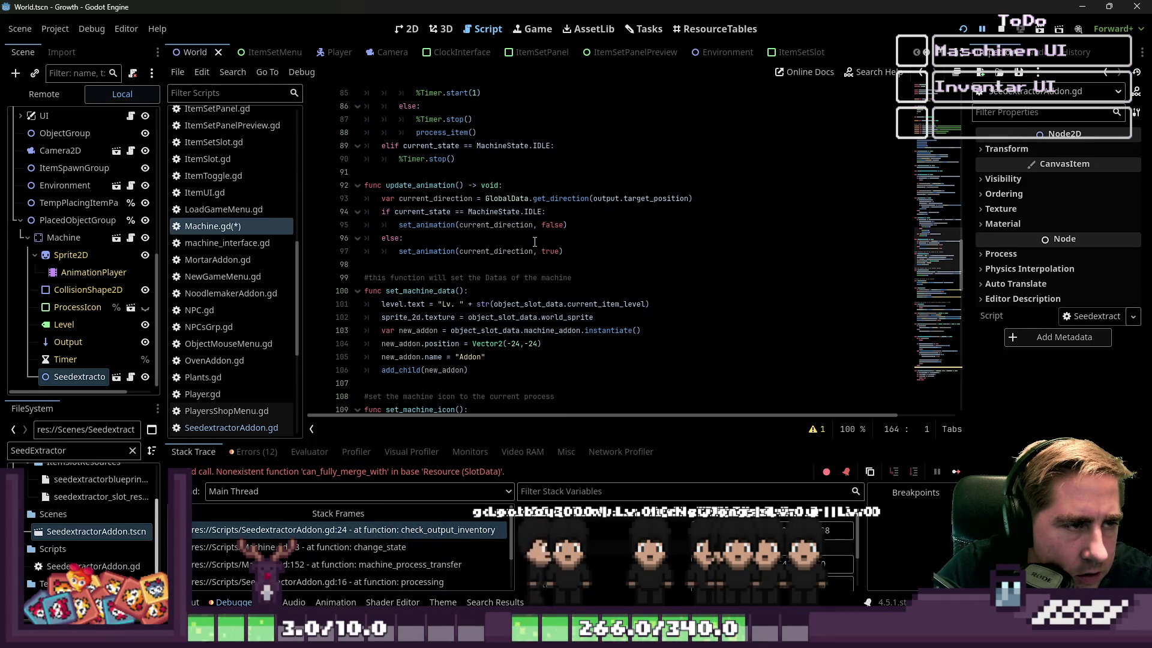
scroll(511, 221, "up", 8)
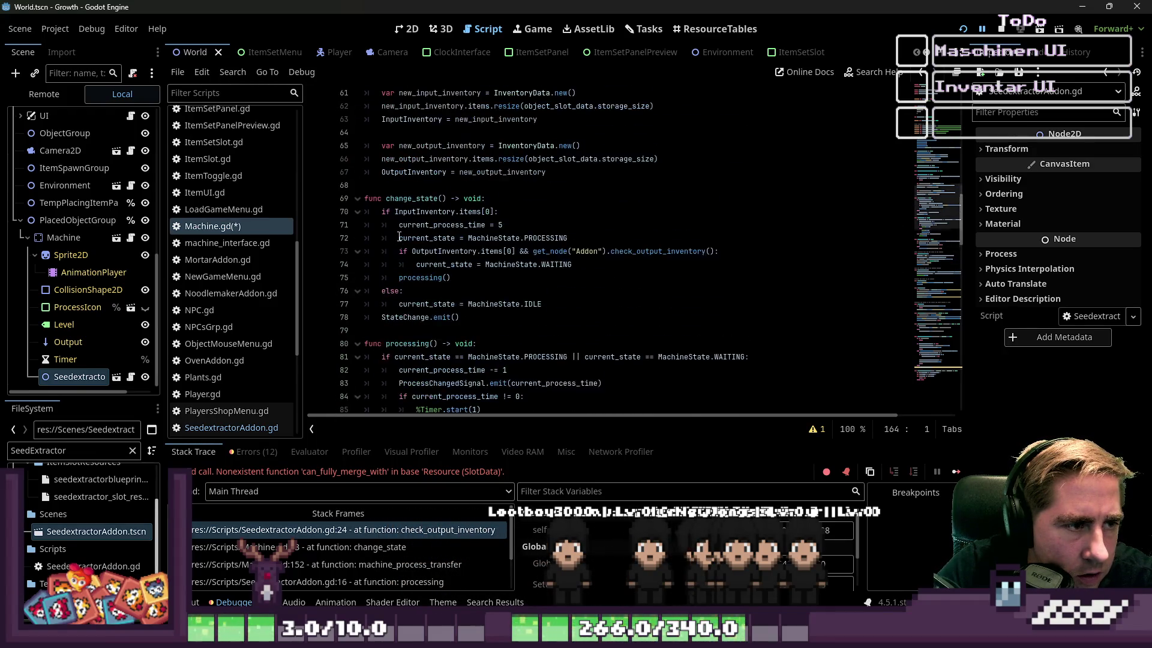
left_click(403, 199)
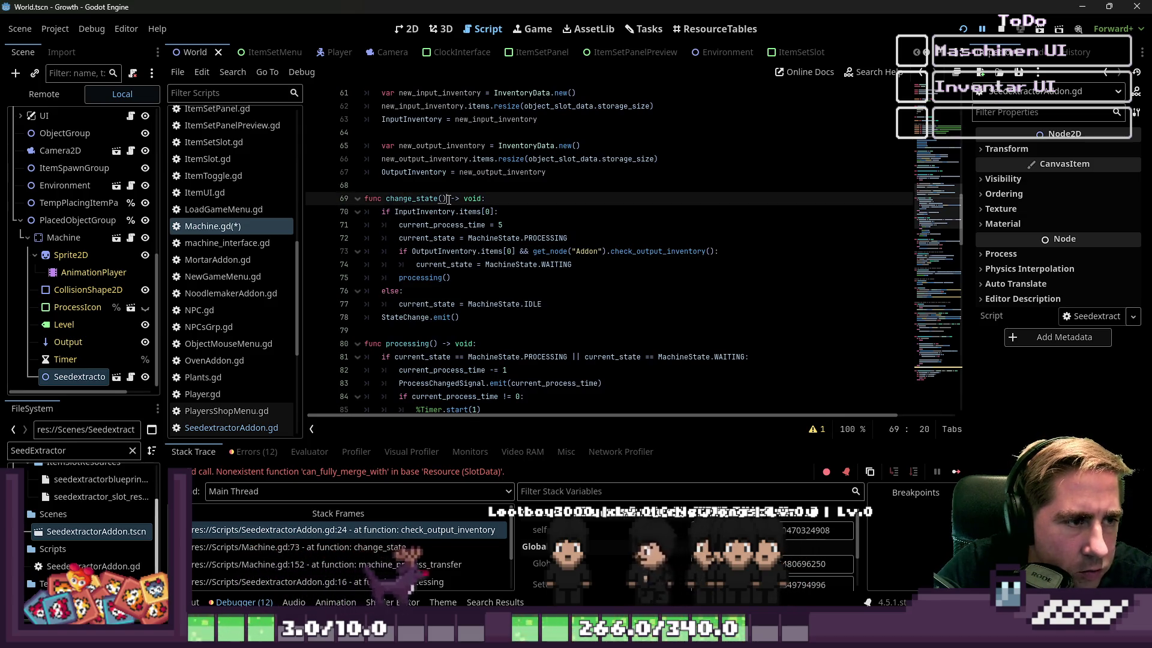
left_click_drag(447, 198, 386, 200)
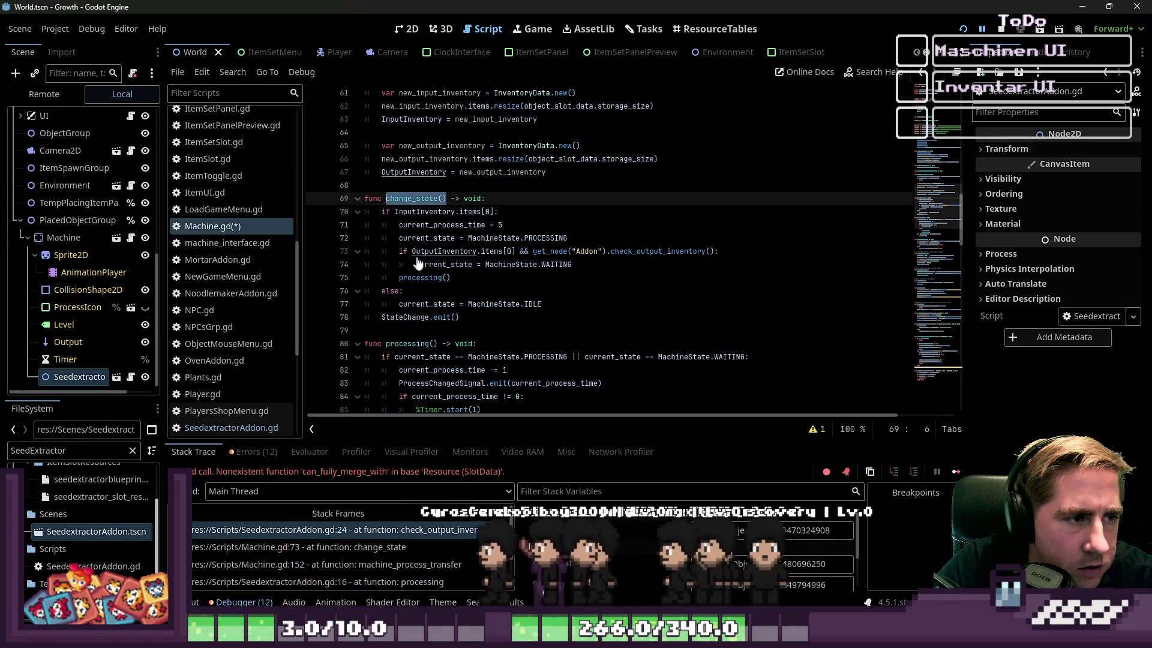
left_click(414, 291)
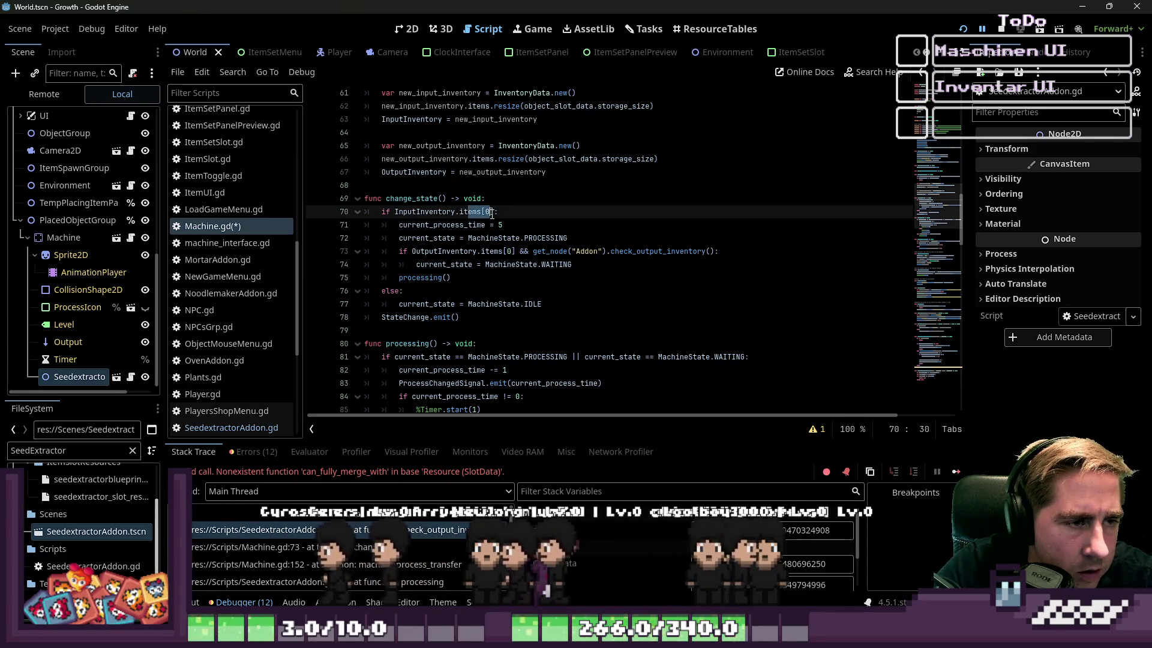
left_click(477, 304)
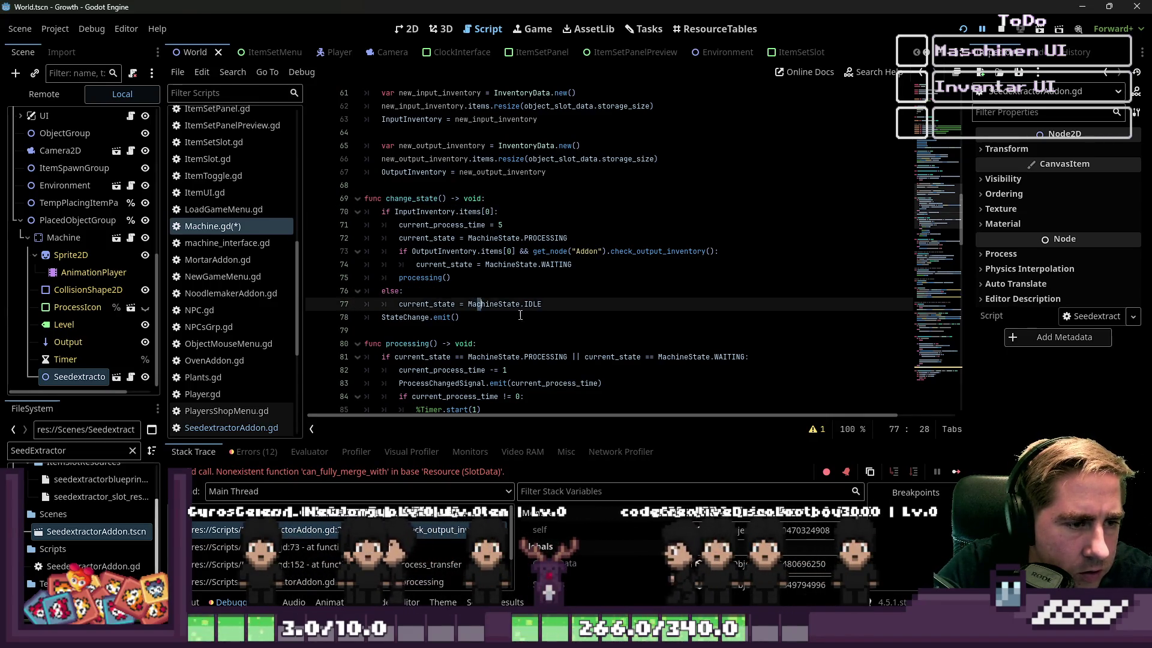
left_click(471, 319)
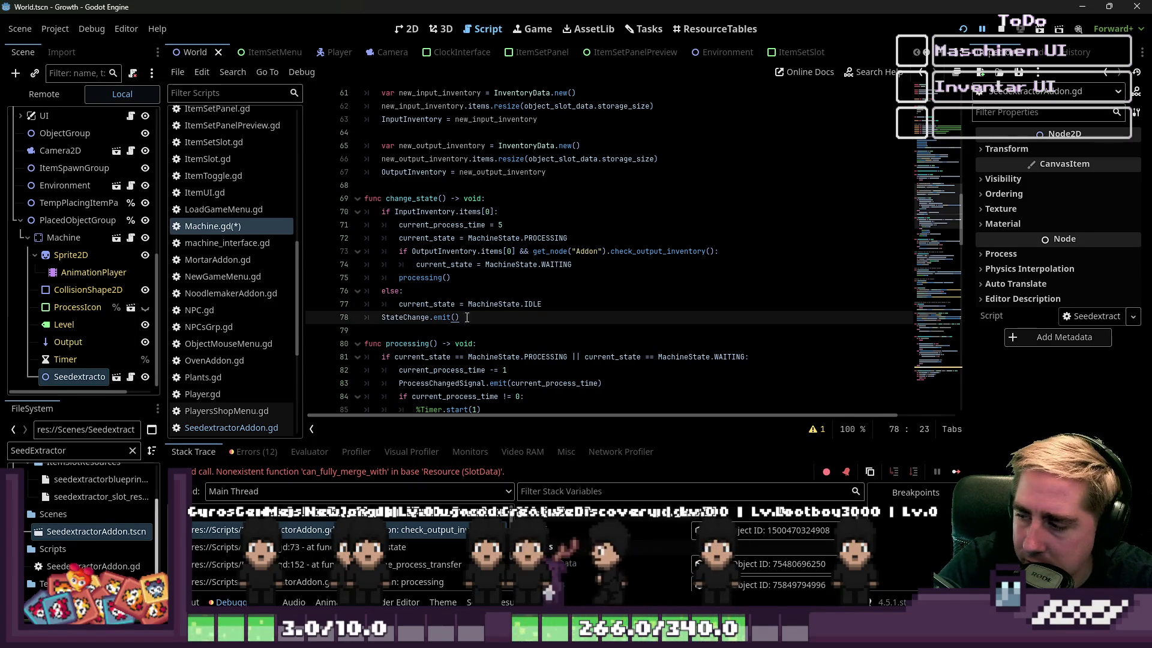
left_click(433, 240)
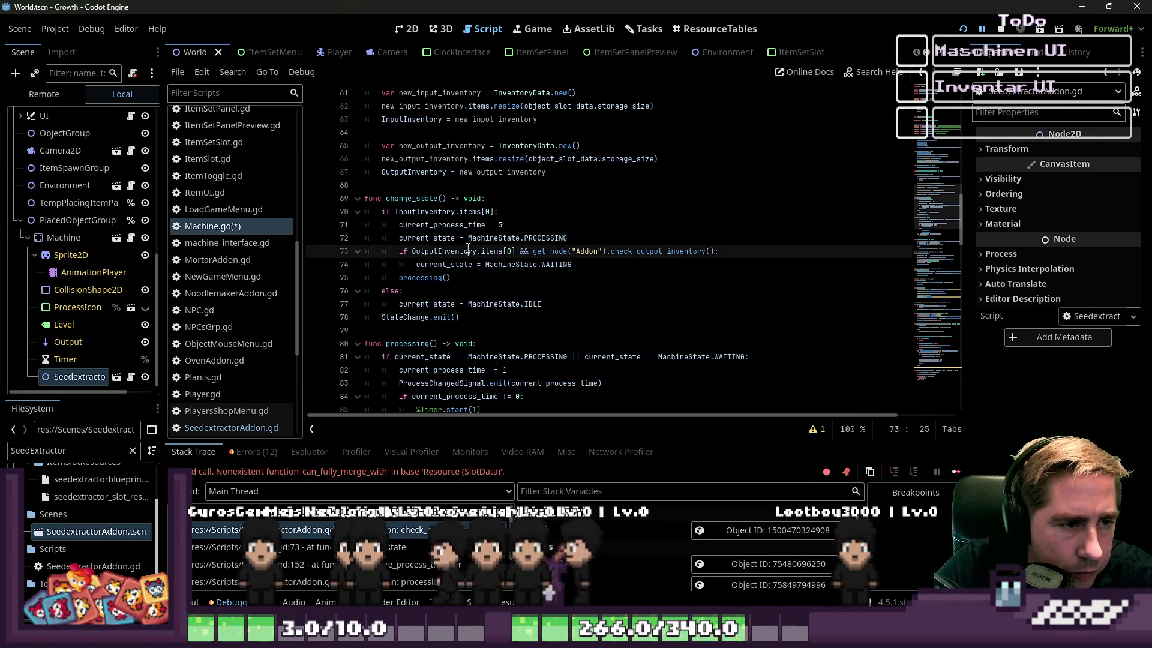
left_click(559, 265)
left_click_drag(460, 211, 505, 211)
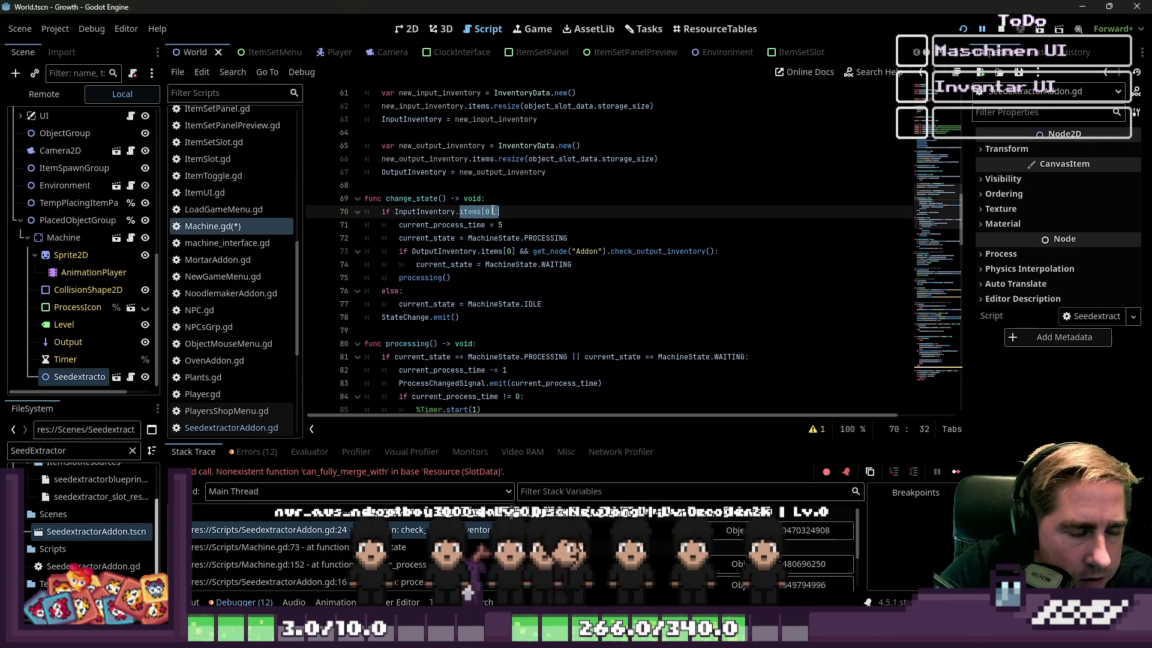
scroll(493, 211, "down", 1)
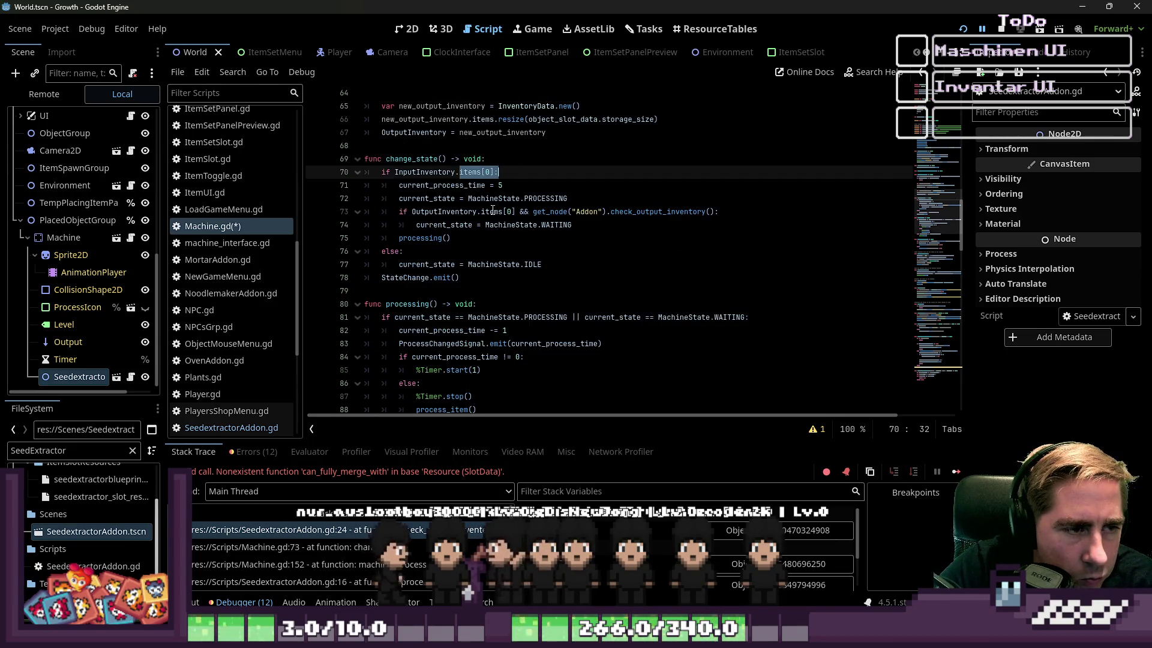
mouse_move(525, 229)
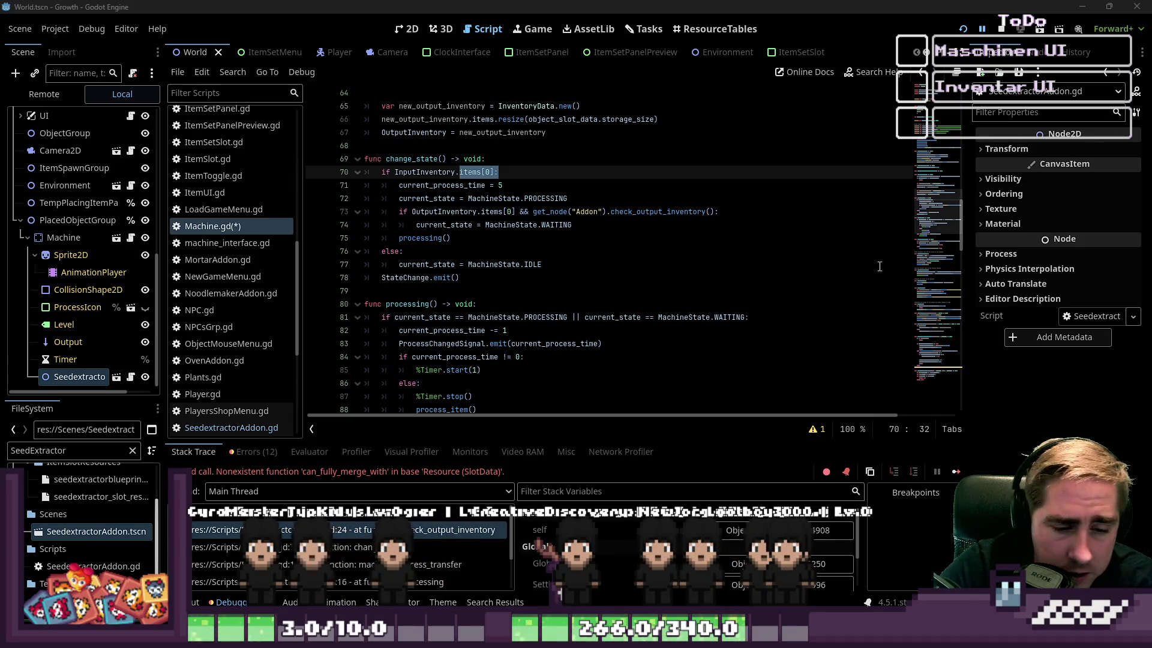
left_click(680, 226)
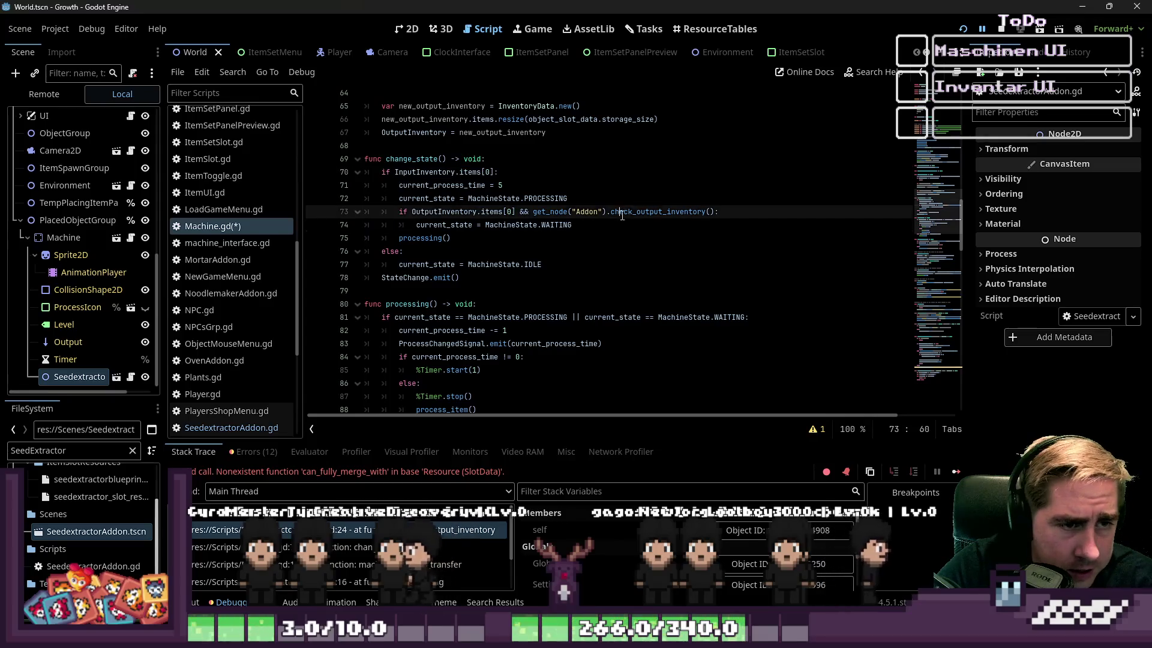
left_click(634, 213)
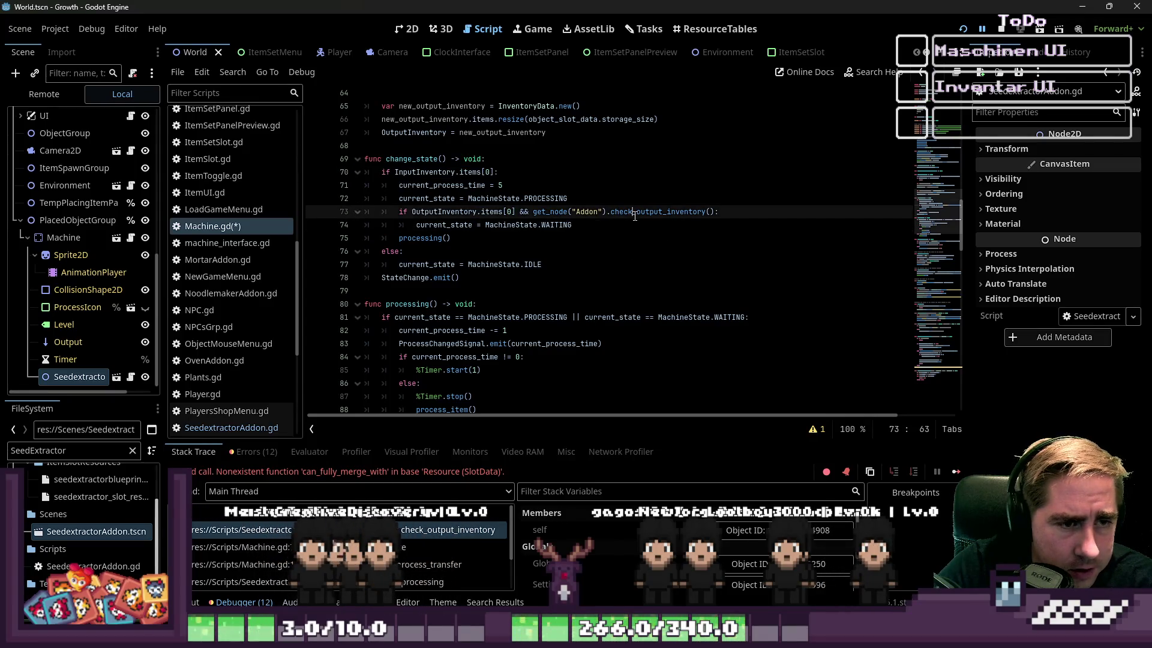
left_click_drag(522, 212, 650, 212)
left_click(684, 220)
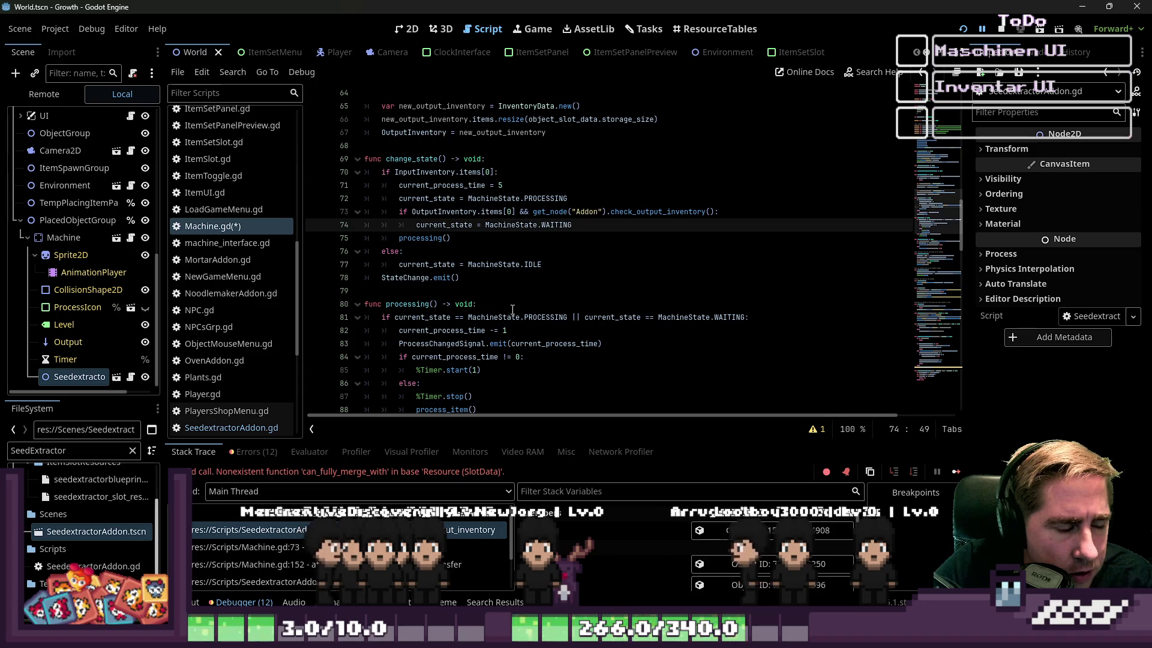
scroll(512, 310, "down", 12)
scroll(513, 310, "down", 15)
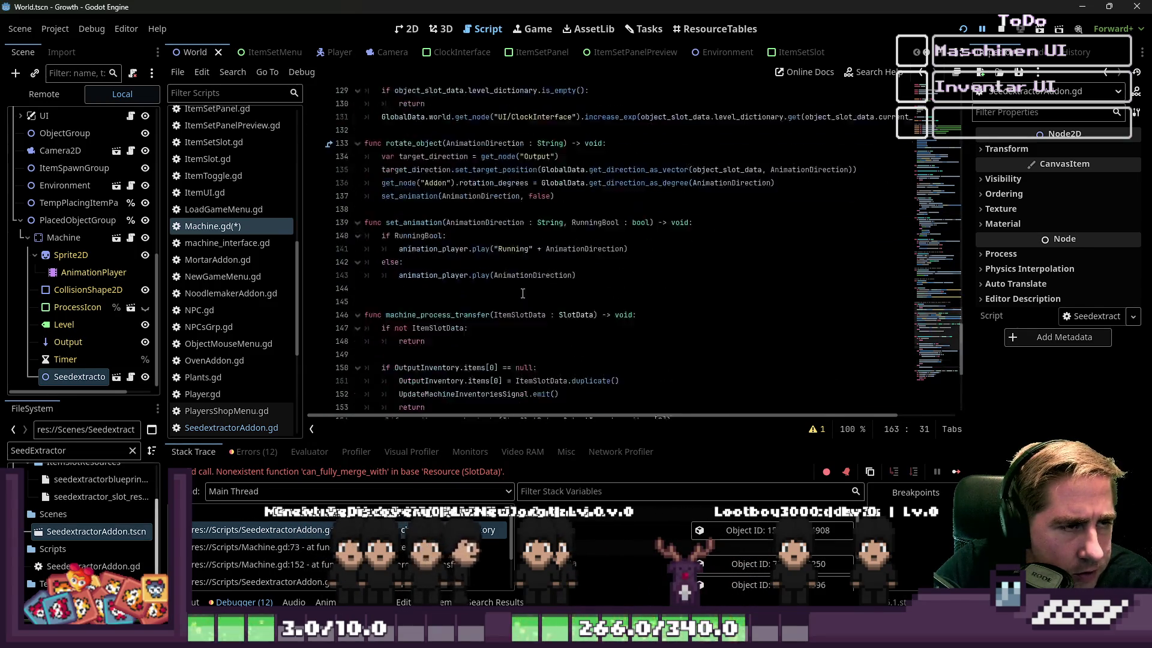
Step: Replace can_items_merch_stacks on line 163 with change_state()
left_click(526, 297)
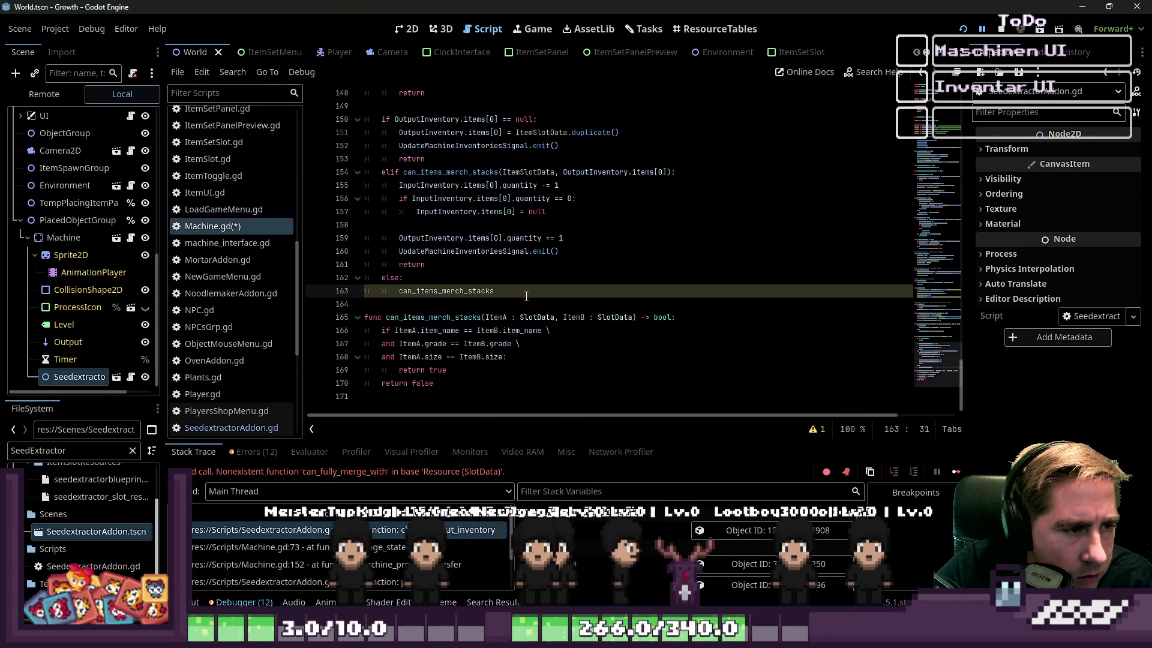
scroll(526, 296, "up", 2)
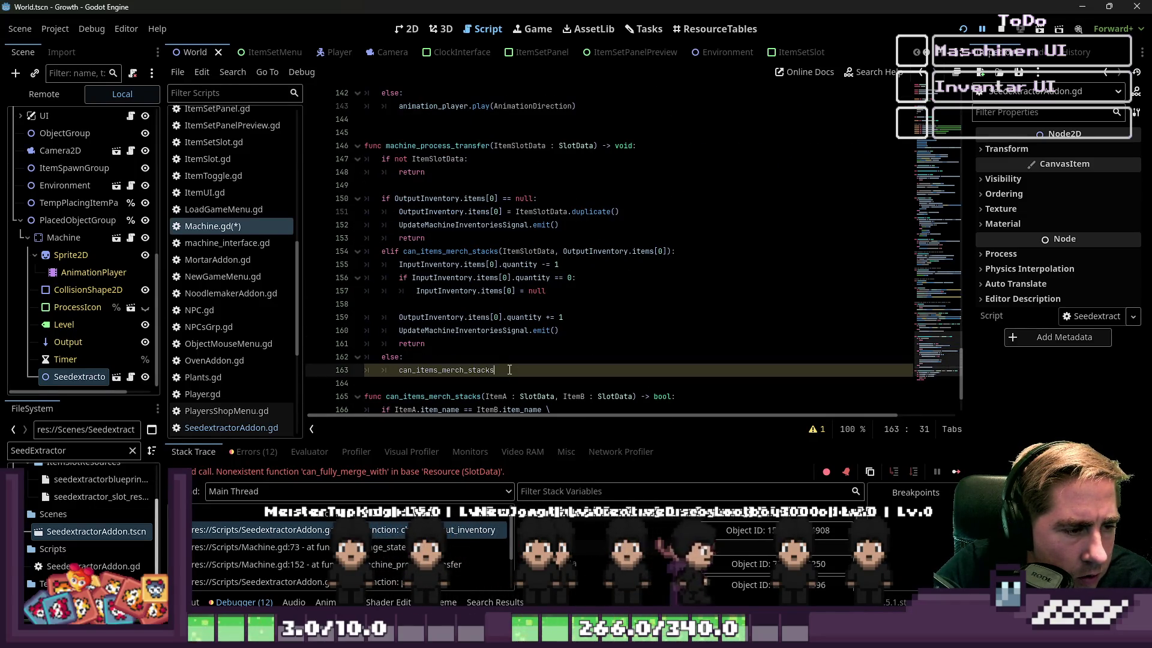
double_click(456, 370)
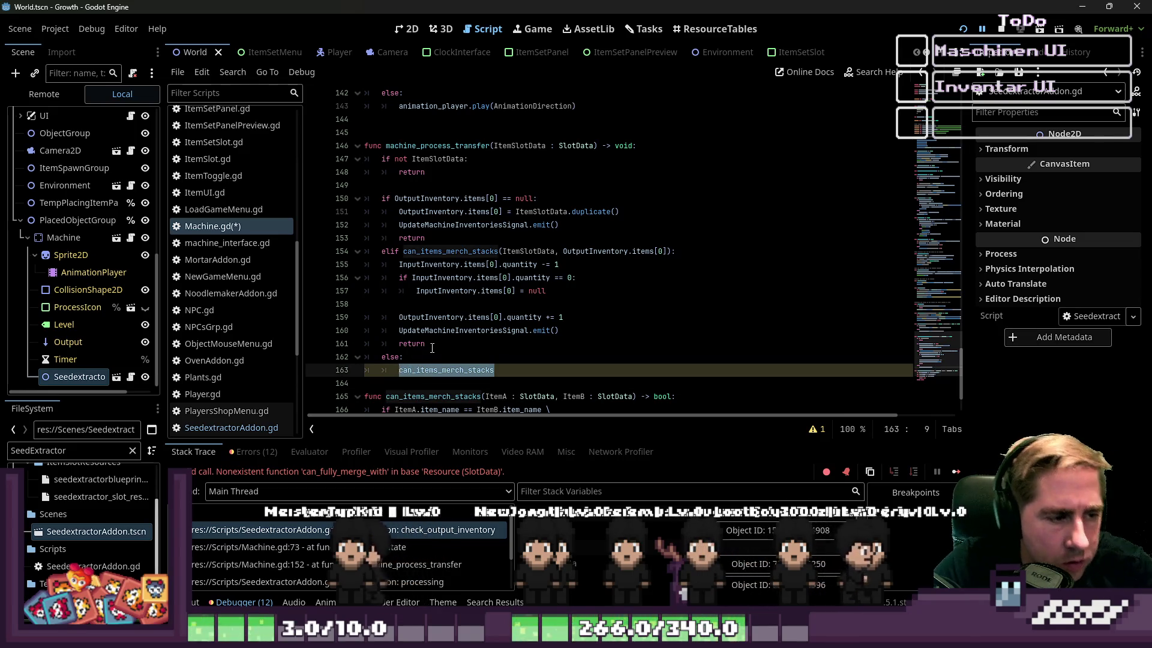
type("change_state()")
scroll(434, 347, "down", 2)
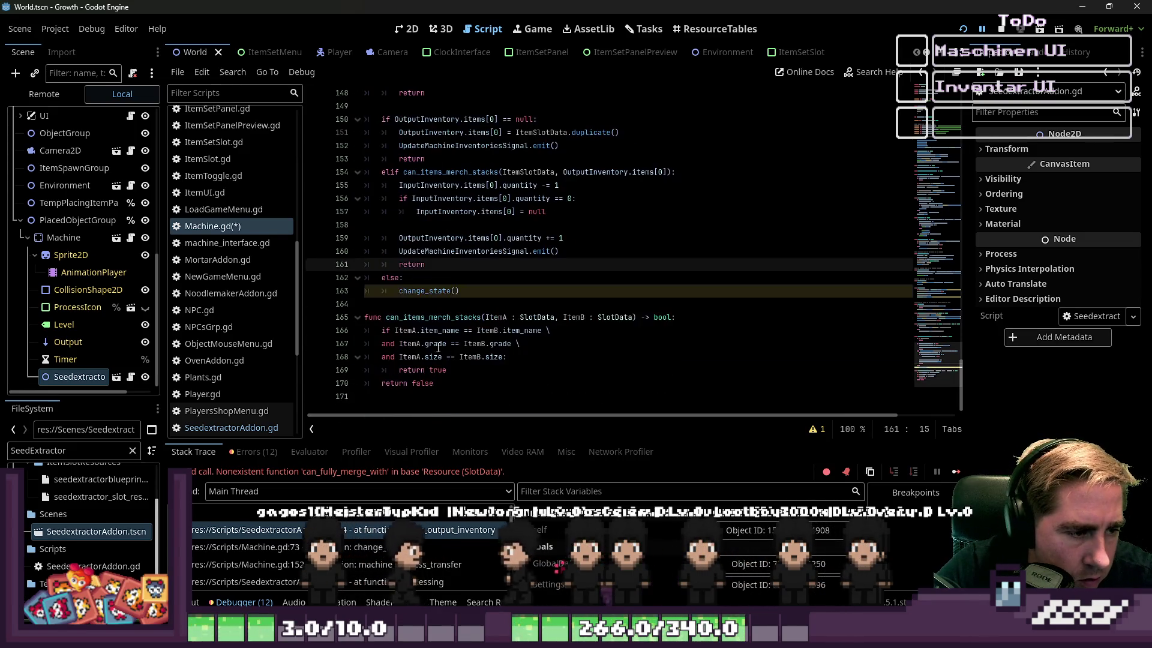
double_click(433, 293)
Step: Search Machine.gd for change_state and step back through its matches to line 163
key("ctrl+f")
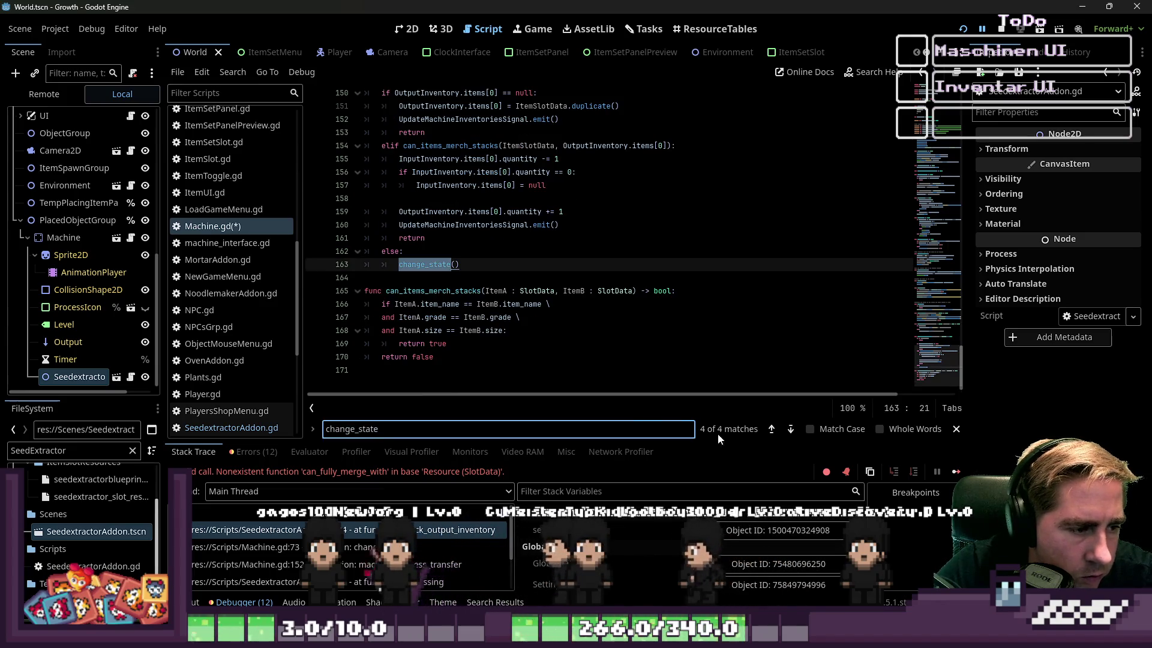
left_click(772, 433)
left_click(772, 433)
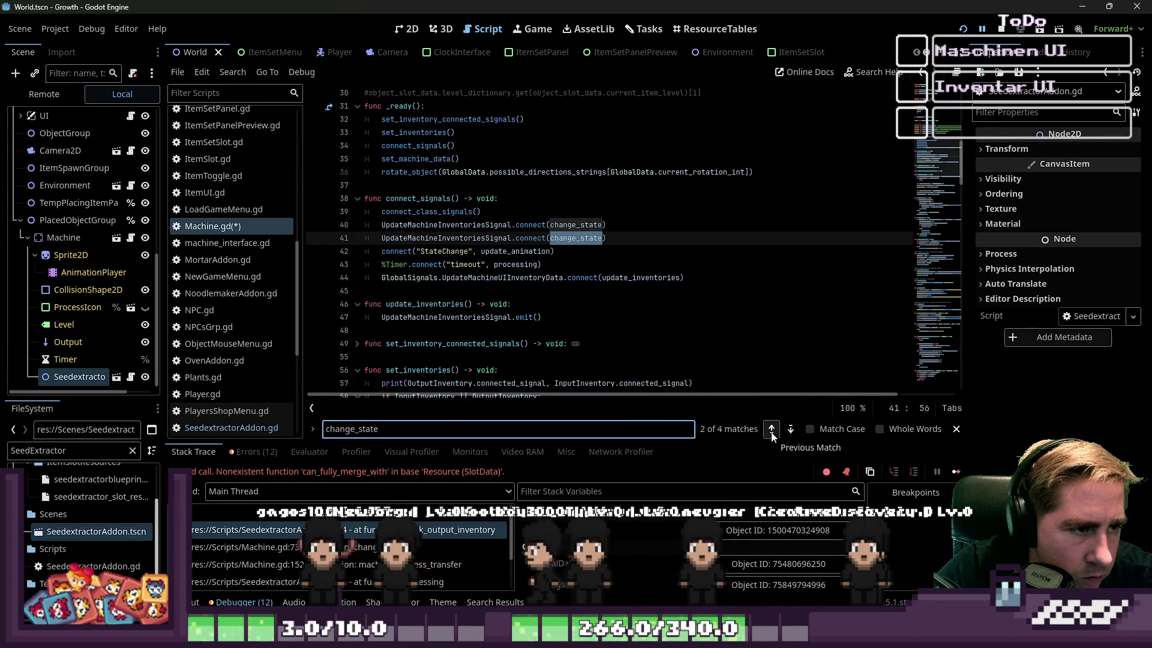
left_click(771, 433)
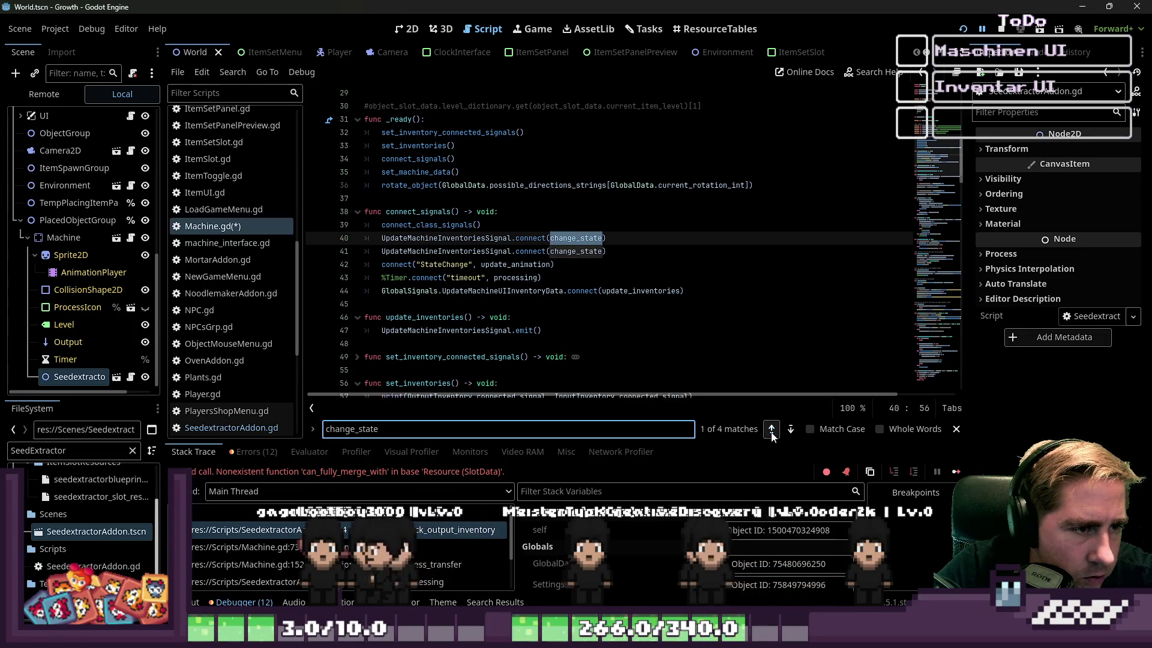
left_click(771, 429)
left_click(771, 429)
left_click(771, 429)
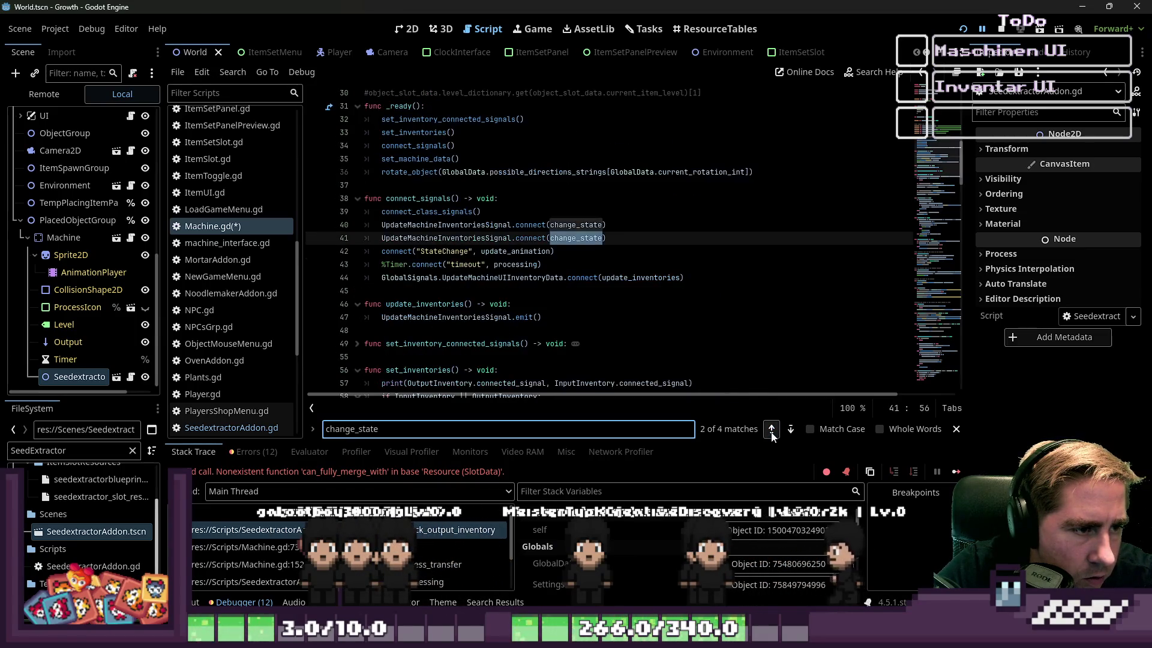
left_click(772, 431)
left_click(771, 431)
left_click(772, 429)
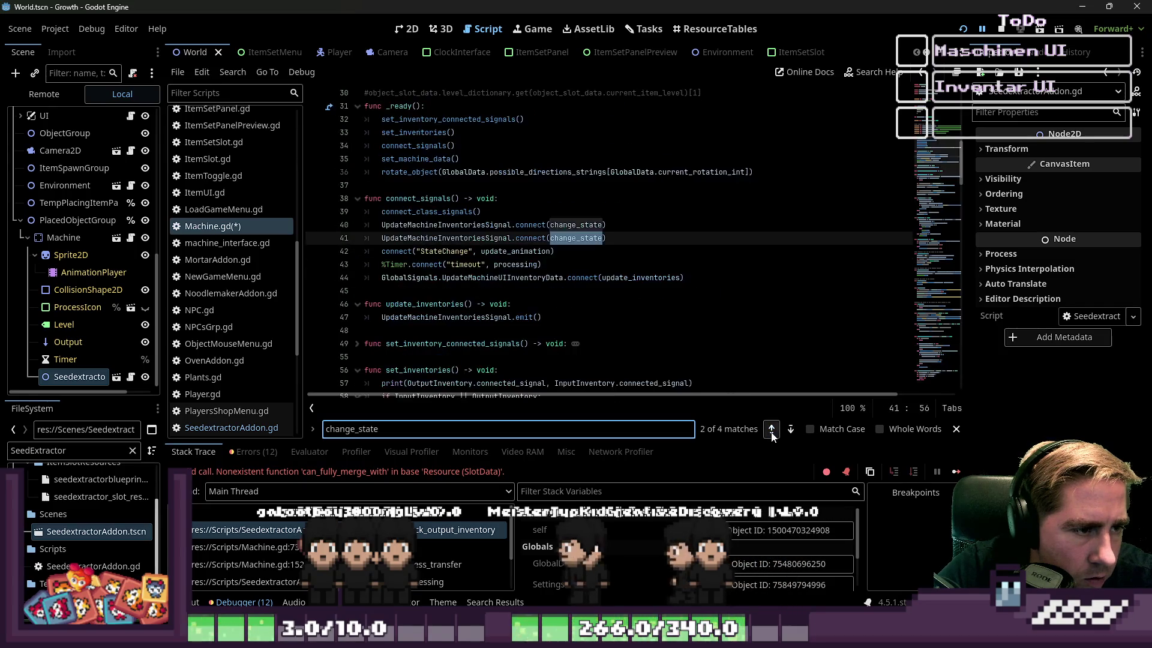
left_click(791, 429)
Step: Delete the else: change_state() lines at 162–163
key("ctrl+shift+k")
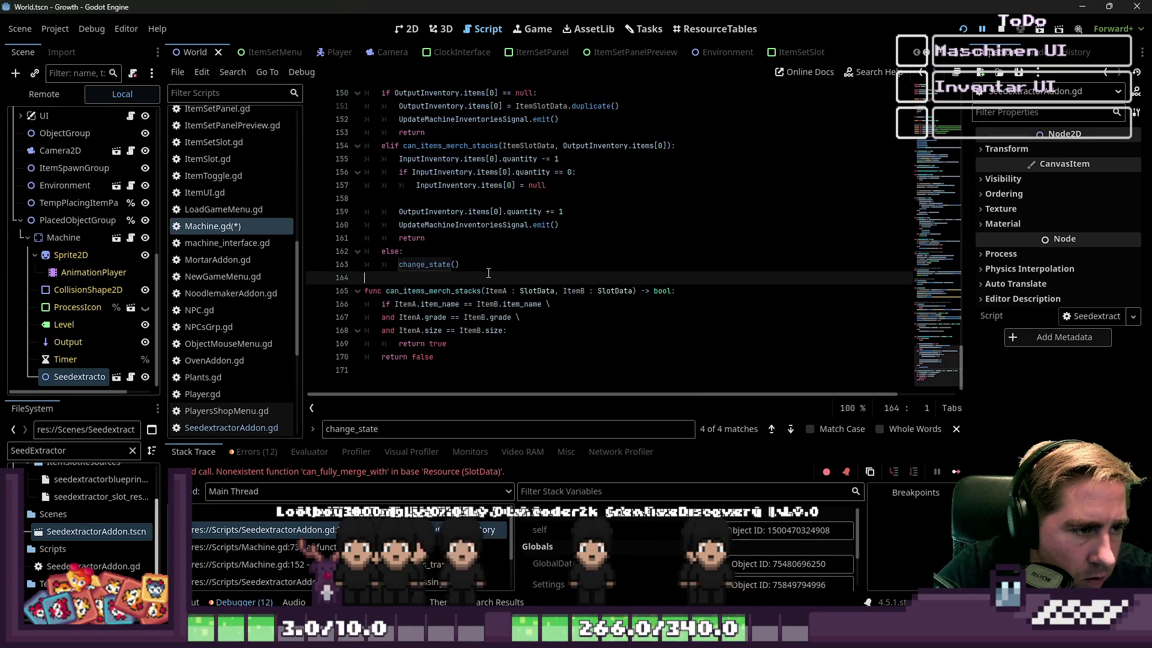
key("Up")
key("BackSpace")
key("BackSpace")
key("BackSpace")
key("BackSpace")
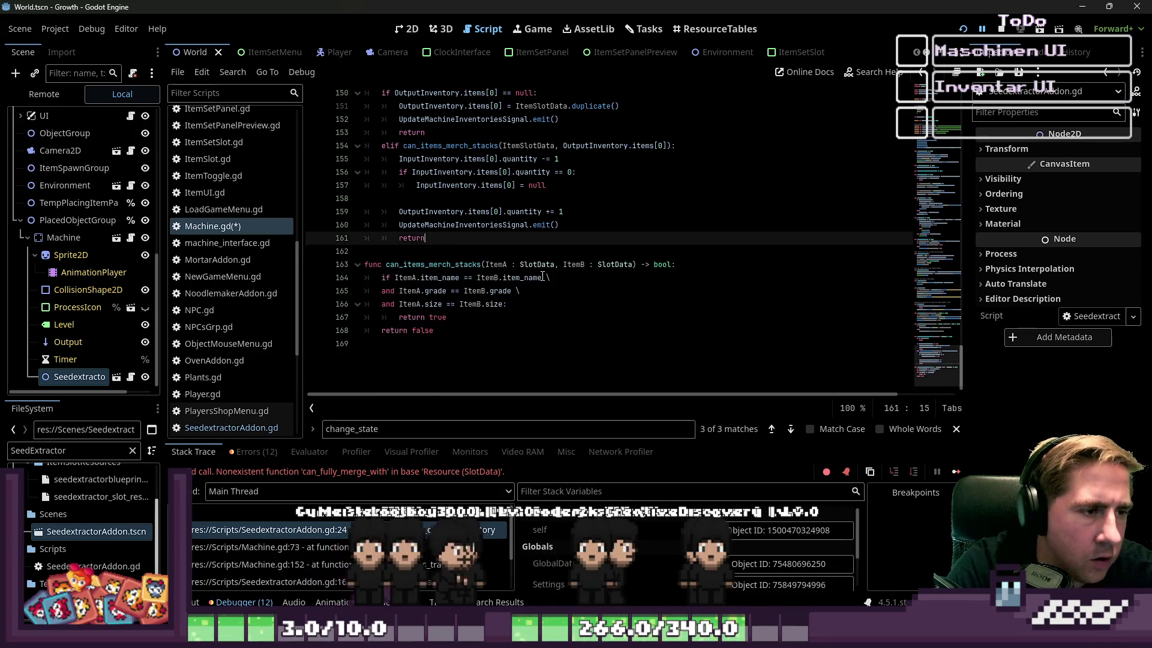
scroll(558, 273, "up", 4)
scroll(579, 272, "down", 1)
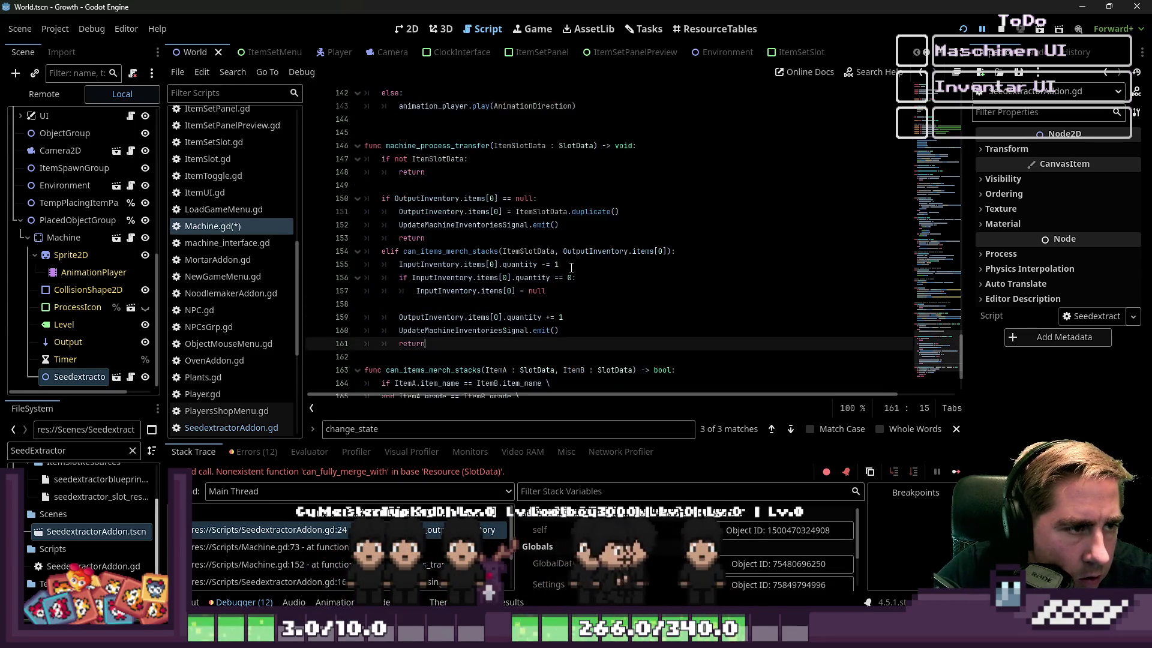
scroll(572, 268, "down", 2)
double_click(456, 292)
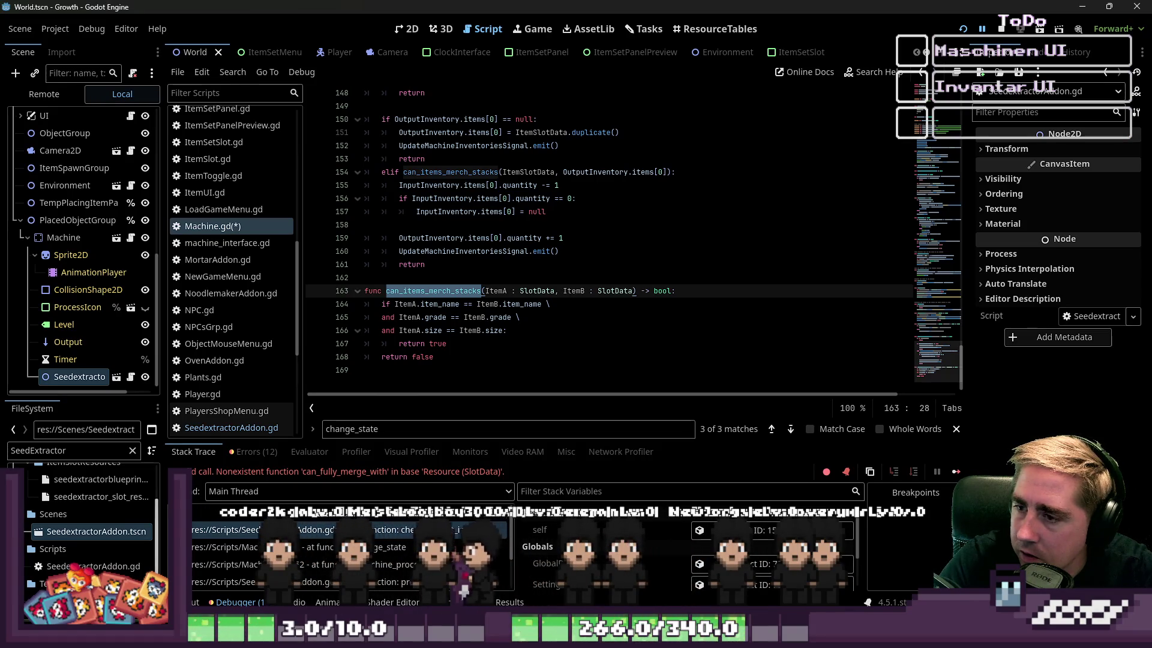
Step: Review the can_items_merch_stacks call on line 154 and the new end of machine_process_transfer
left_click(407, 277)
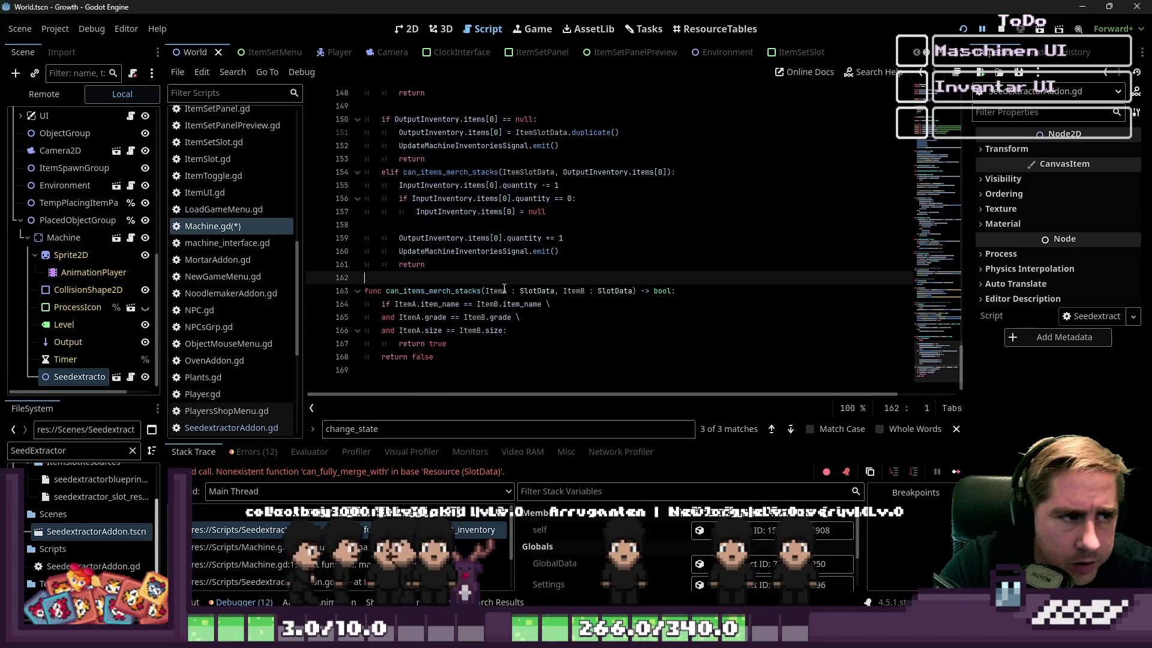
scroll(631, 234, "up", 2)
double_click(451, 251)
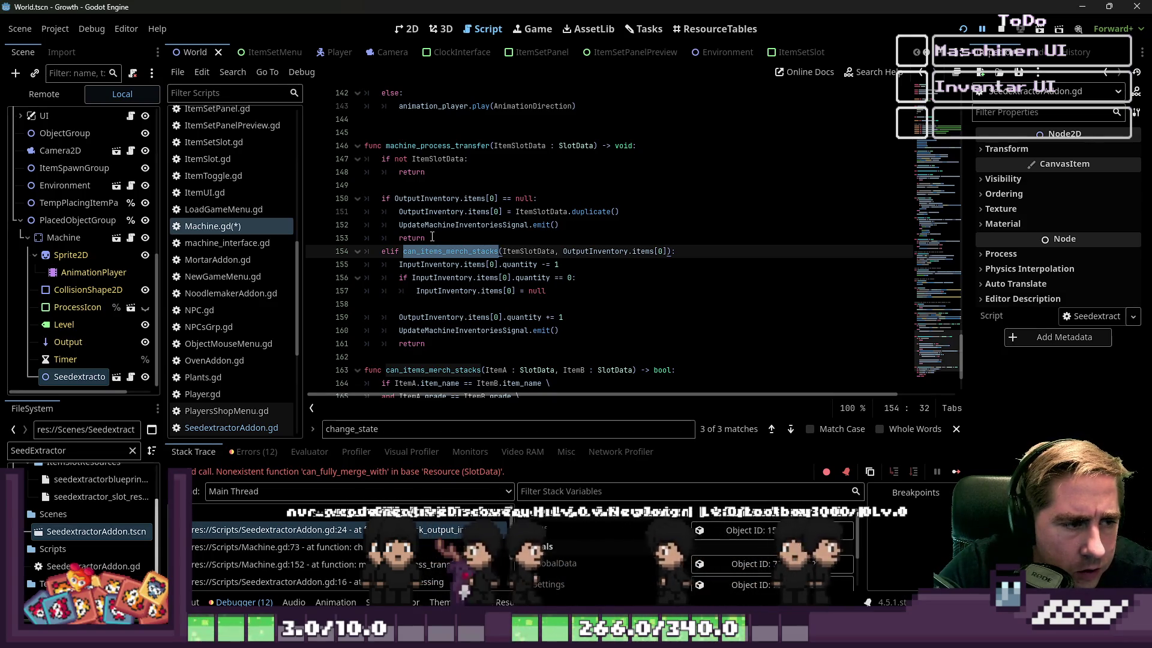
scroll(401, 319, "down", 1)
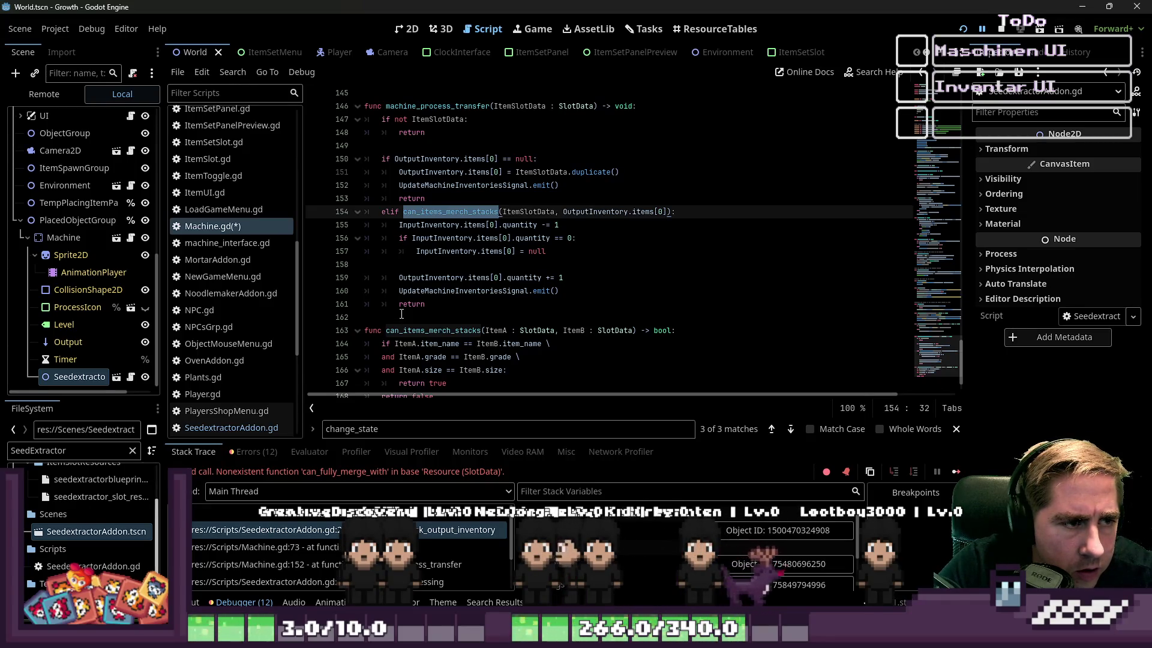
scroll(402, 314, "down", 1)
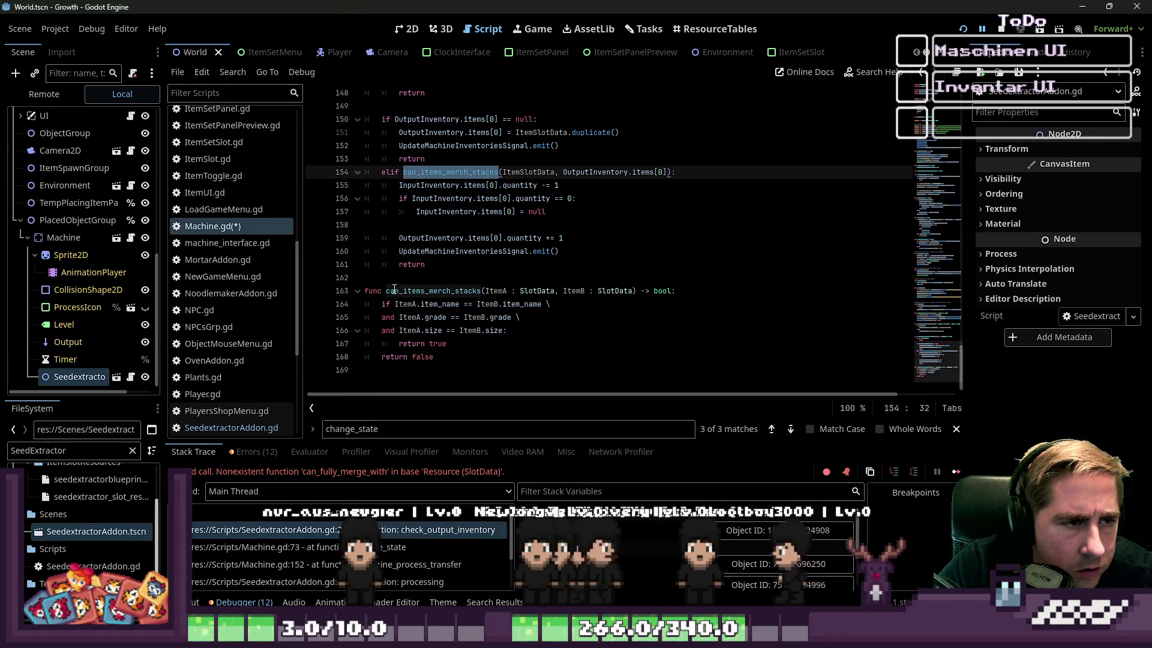
scroll(544, 246, "up", 2)
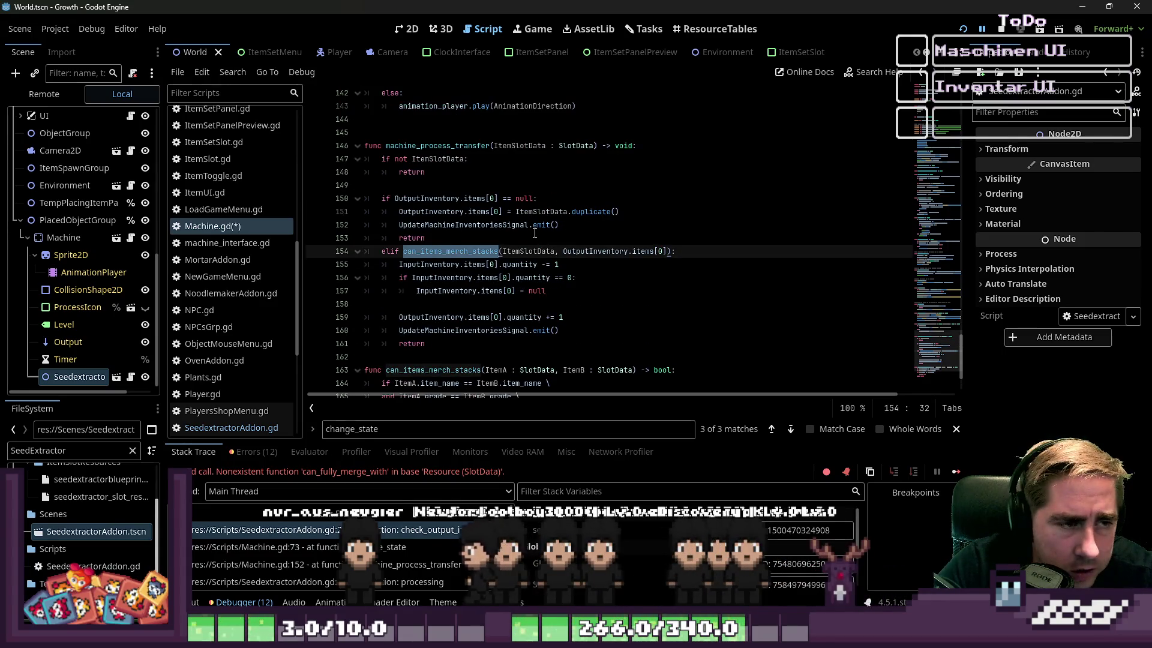
scroll(535, 233, "down", 1)
left_click(447, 315)
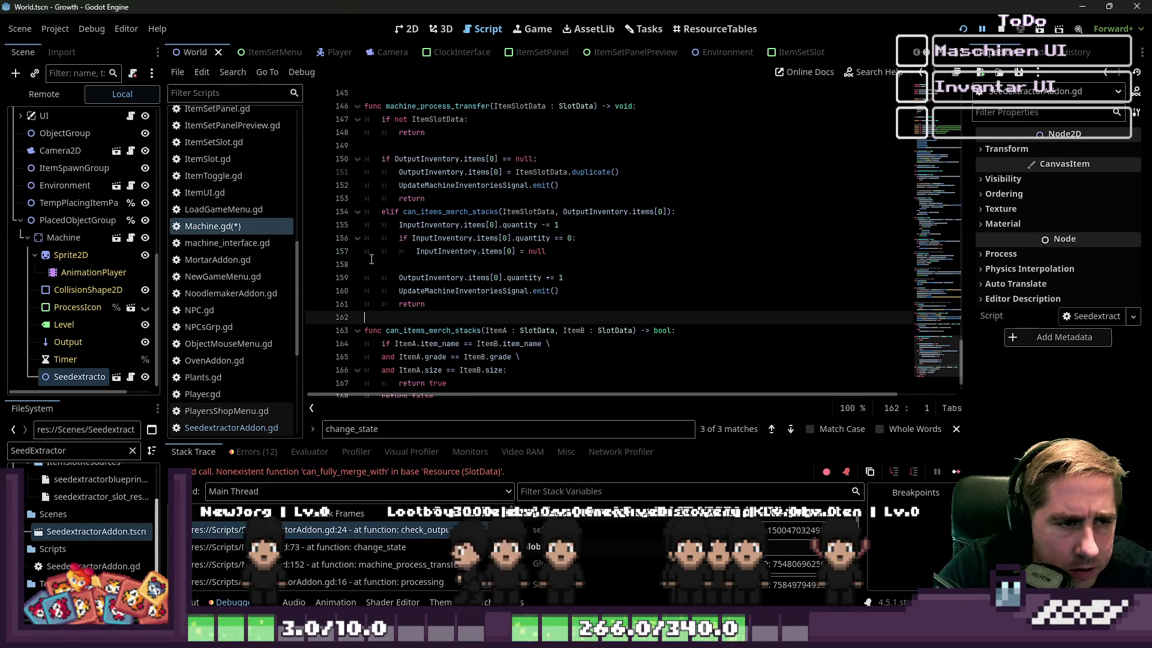
Step: Add an else branch on line 162 that sets current_state = MachineState.WAITING
key("Return")
key("Up")
key("Tab")
type("e")
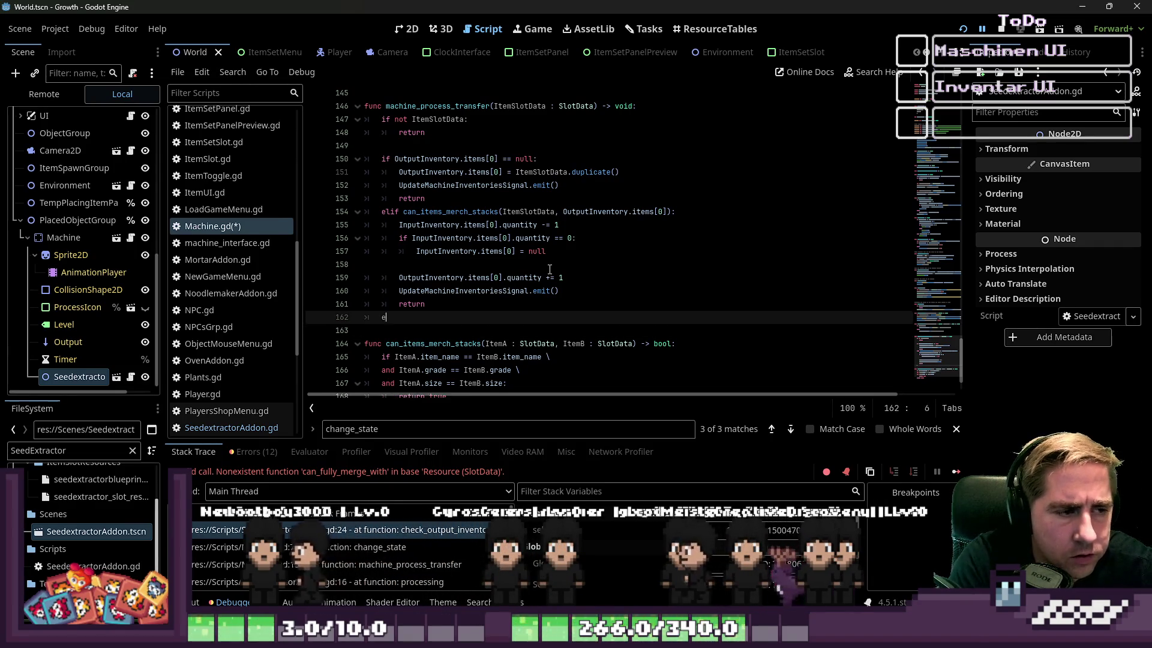
type("lse:")
key("Return")
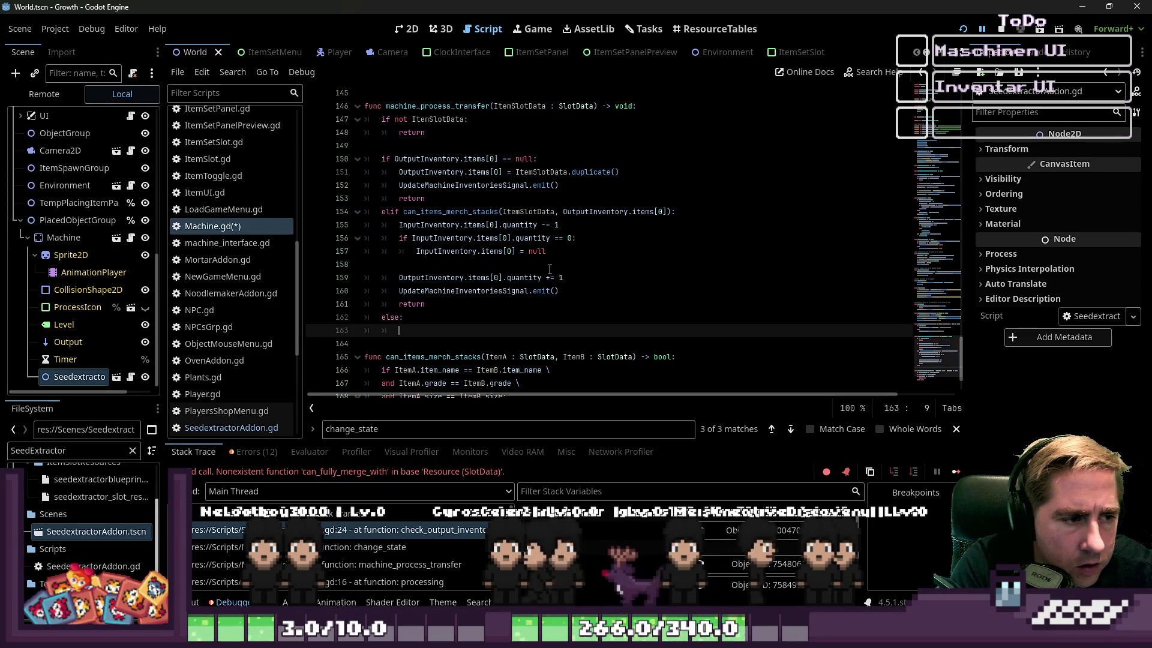
type("curren")
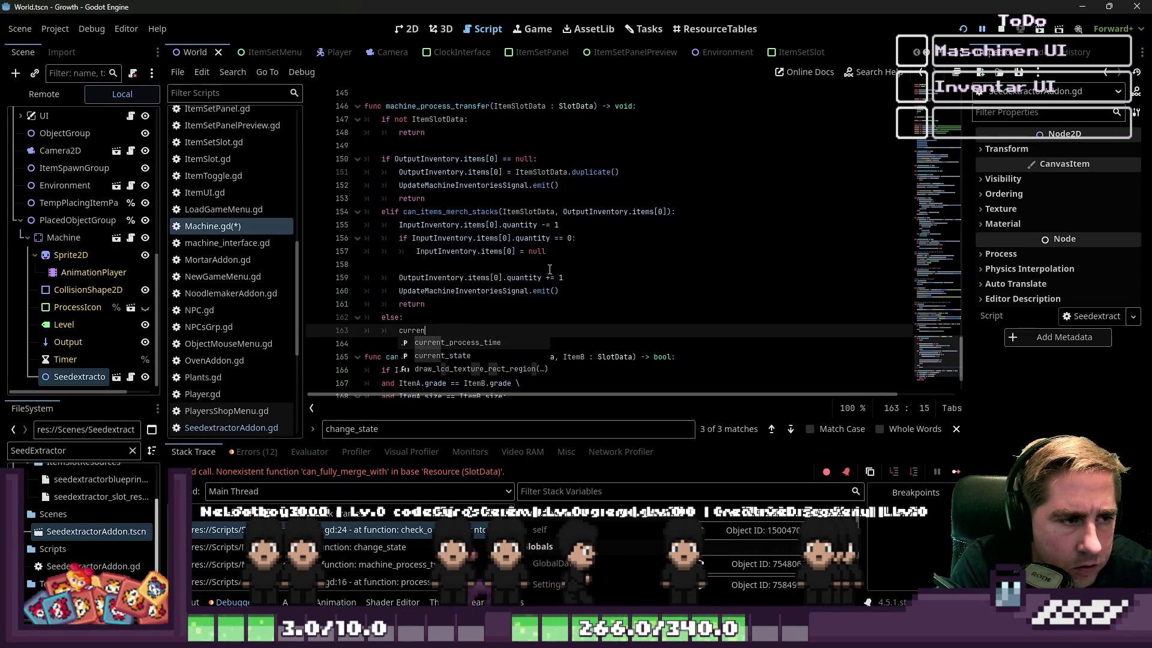
type("t_state = ")
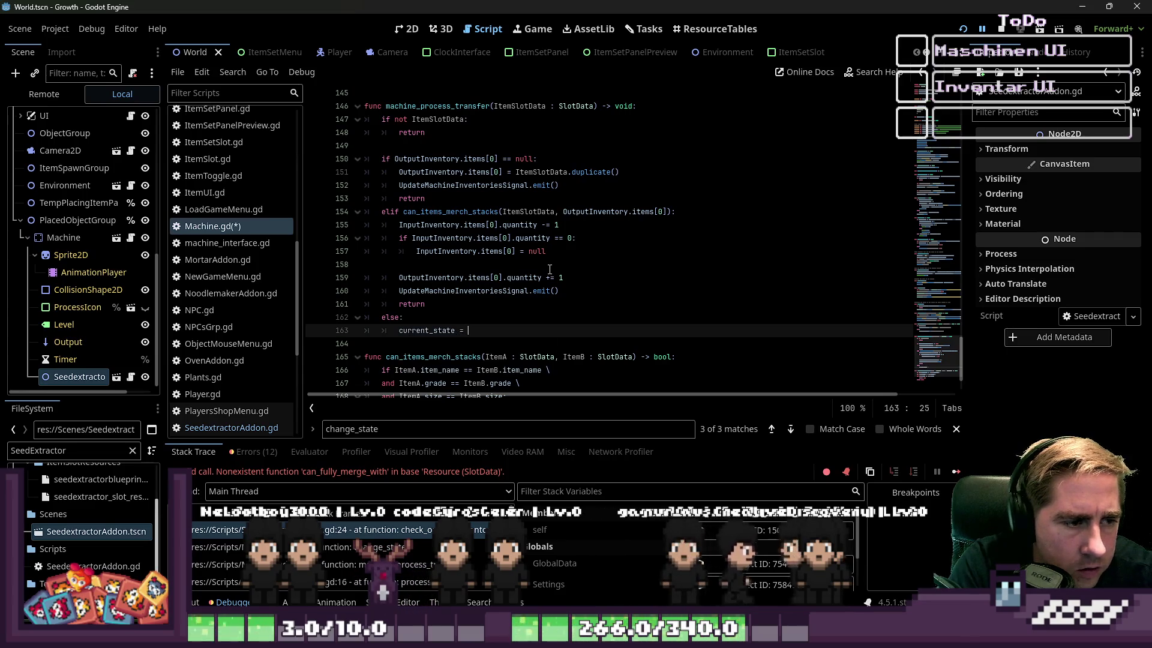
type("W")
key("BackSpace")
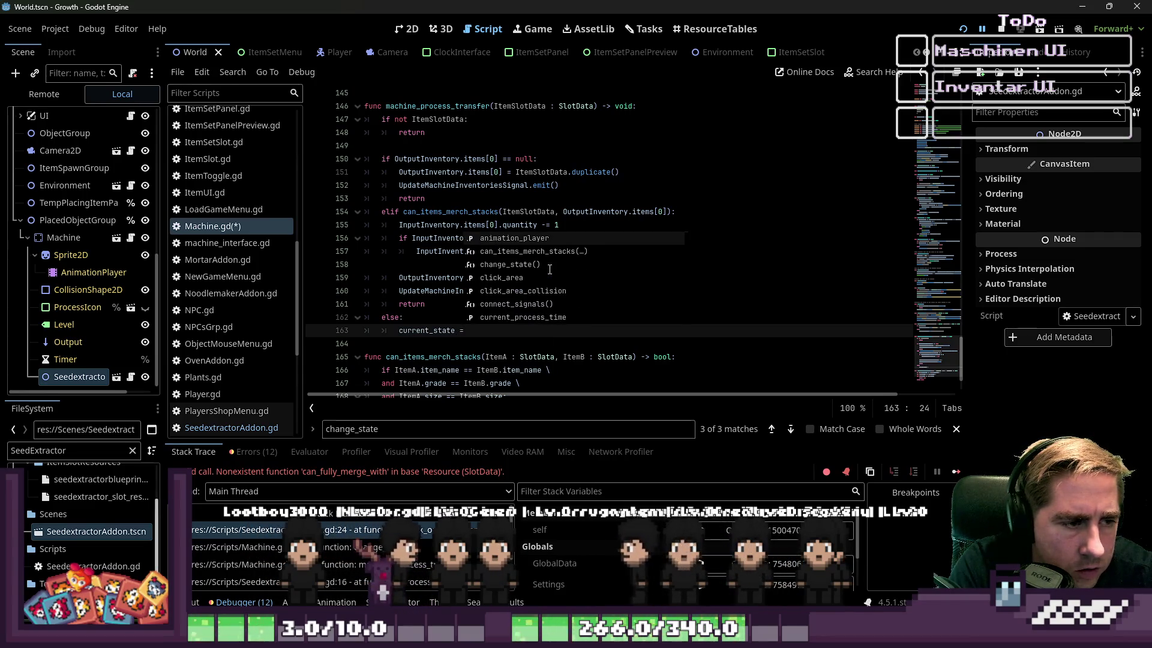
type("MachineState")
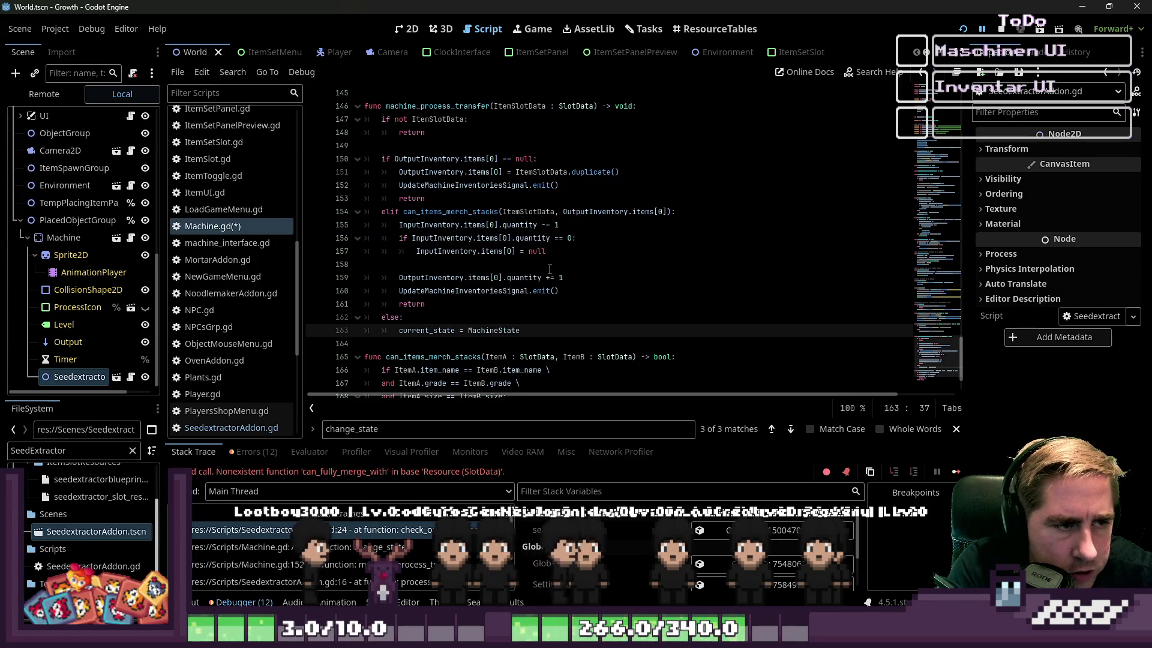
type(".WATING")
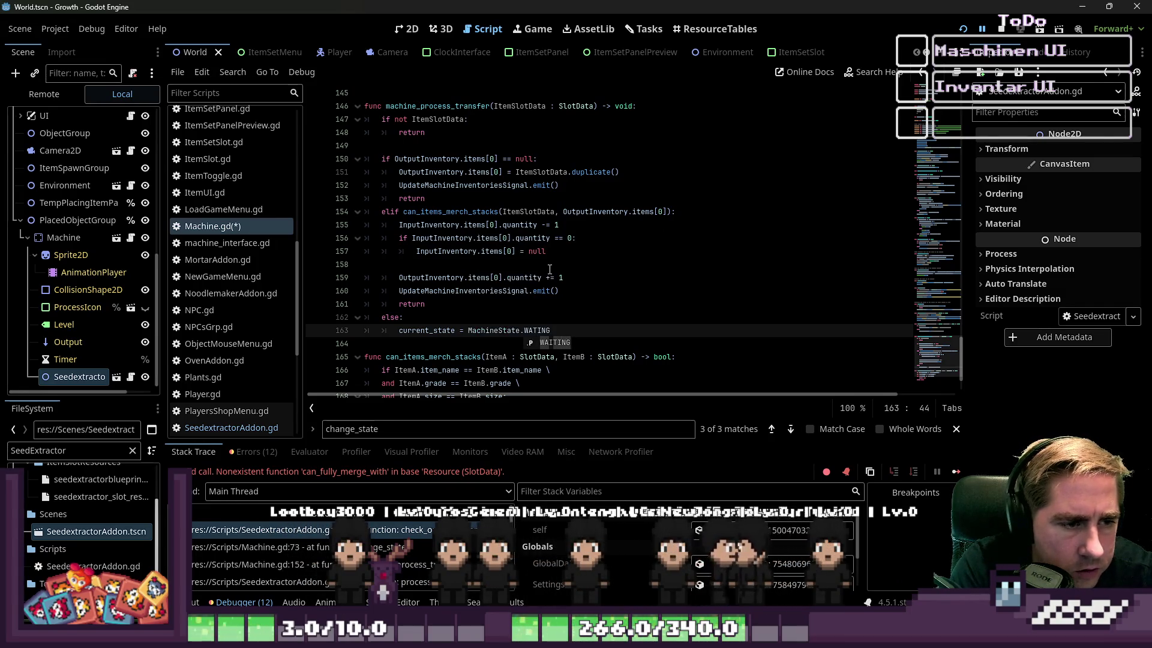
key("Left")
key("Left")
key("Left")
type("i")
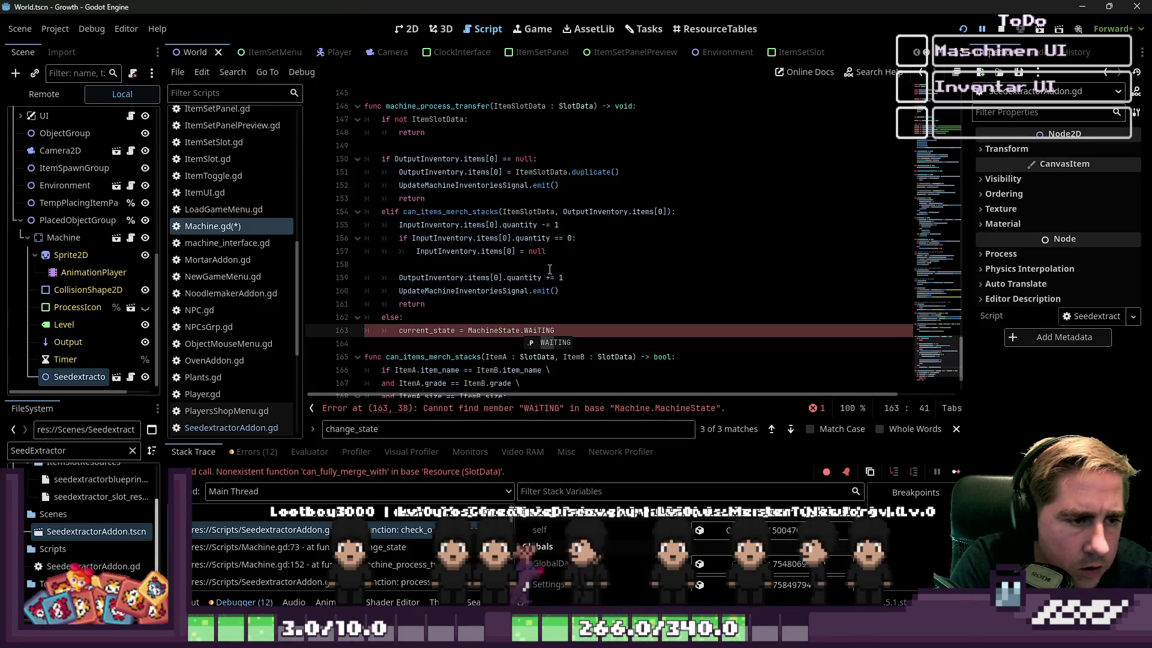
key("BackSpace")
type("I")
key("Escape")
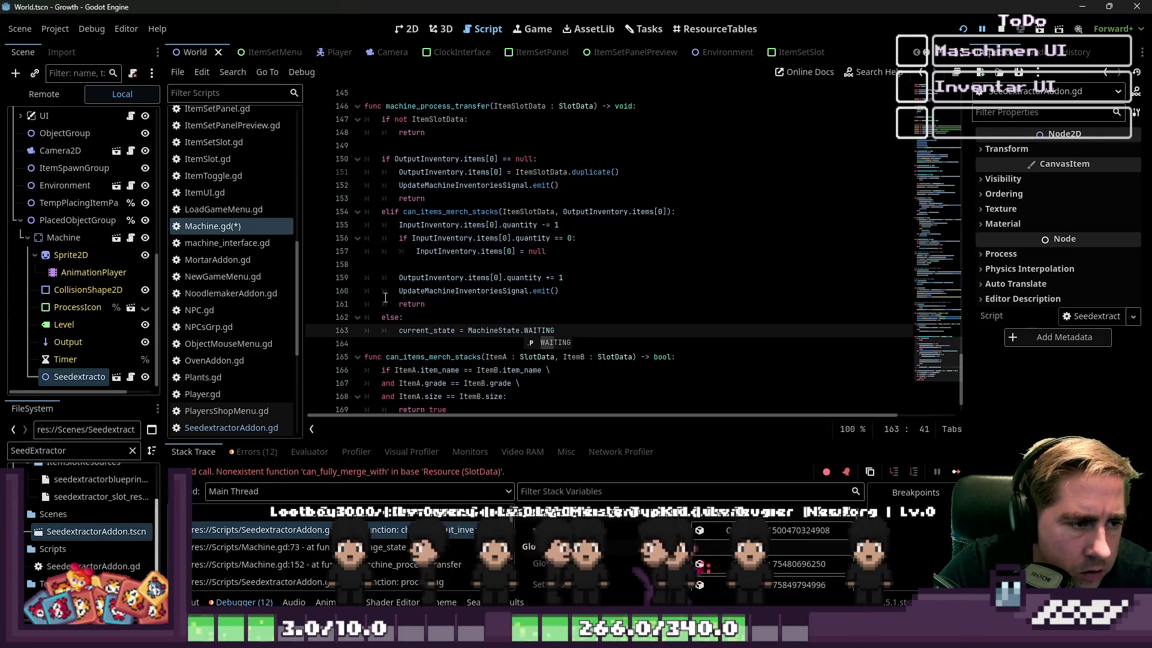
Step: Delete the return statements from the merge, output and empty-slot branches of machine_process_transfer
double_click(411, 304)
key("BackSpace")
key("BackSpace")
key("BackSpace")
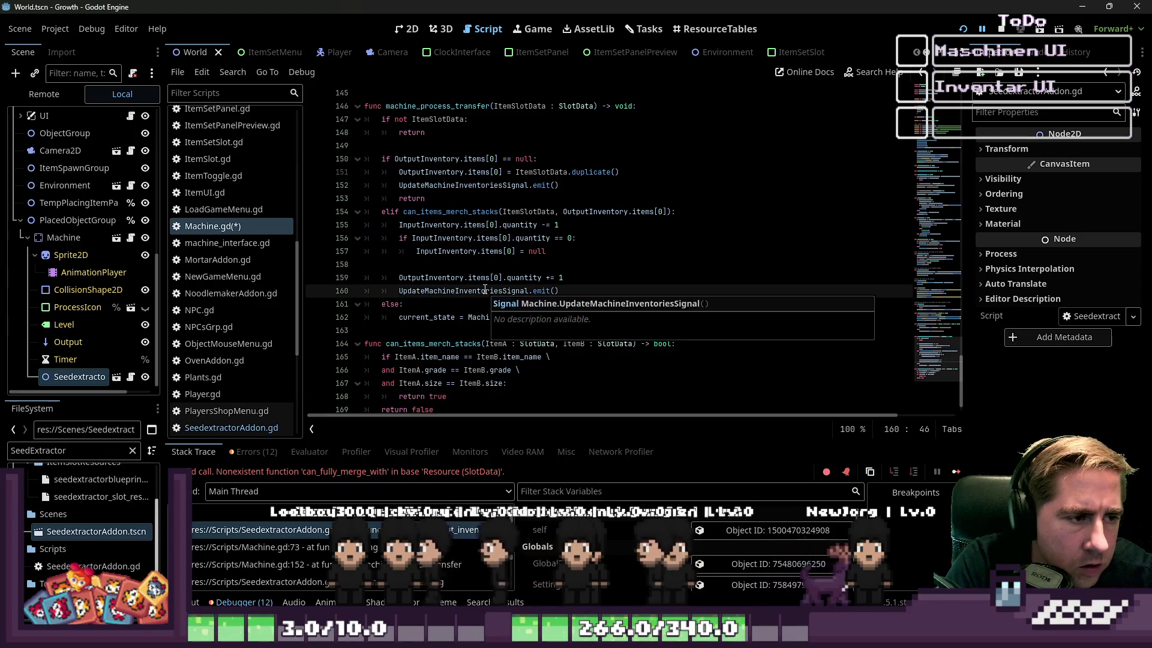
key("Up")
key("Up")
key("Up")
key("BackSpace")
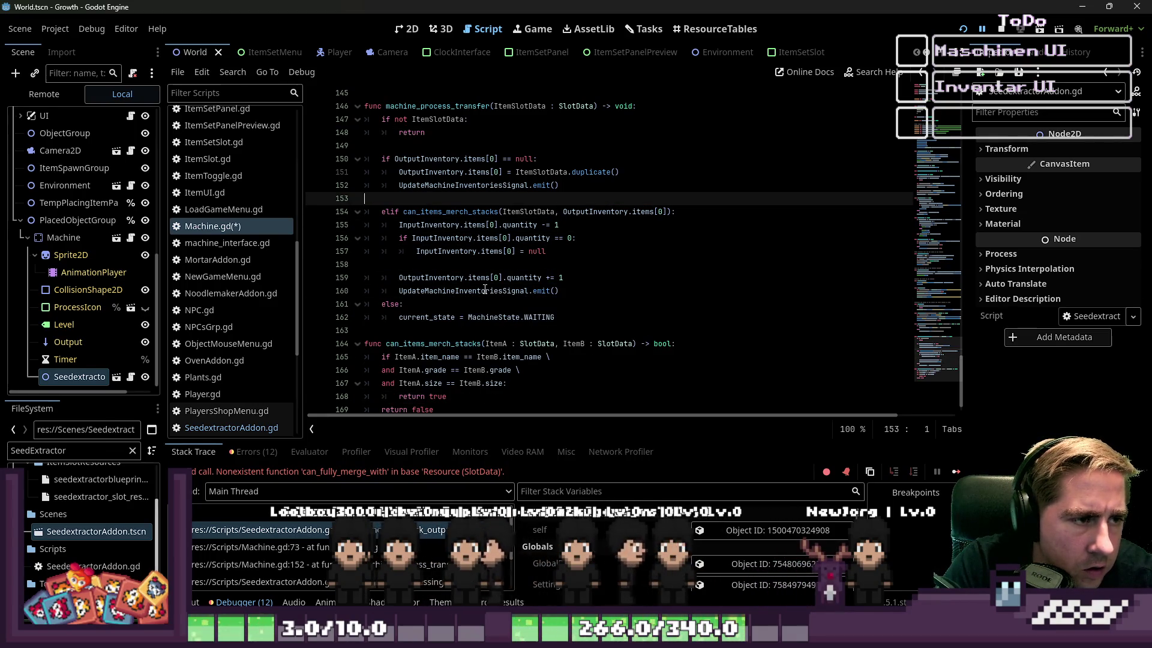
key("Up")
key("Up")
key("Up")
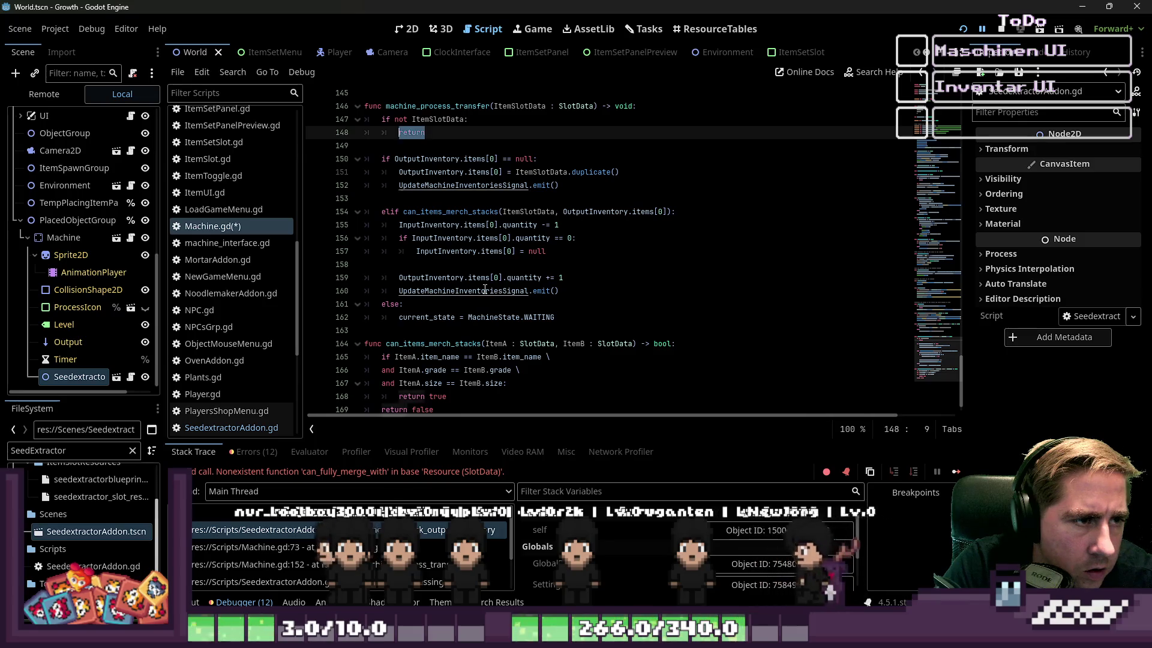
key("BackSpace")
key("BackSpace")
key("BackSpace")
key("Delete")
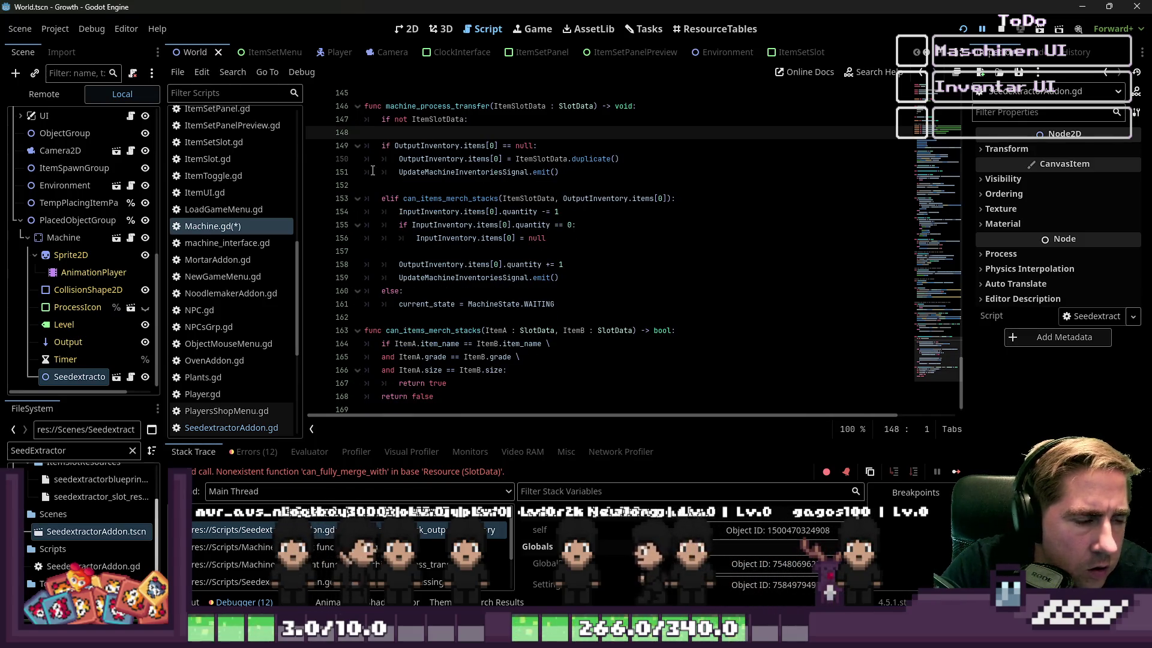
left_click(480, 317)
Step: Restore an indented return under 'if not ItemSlotData:' and add a blank line after it
scroll(523, 214, "up", 2)
left_click(523, 213)
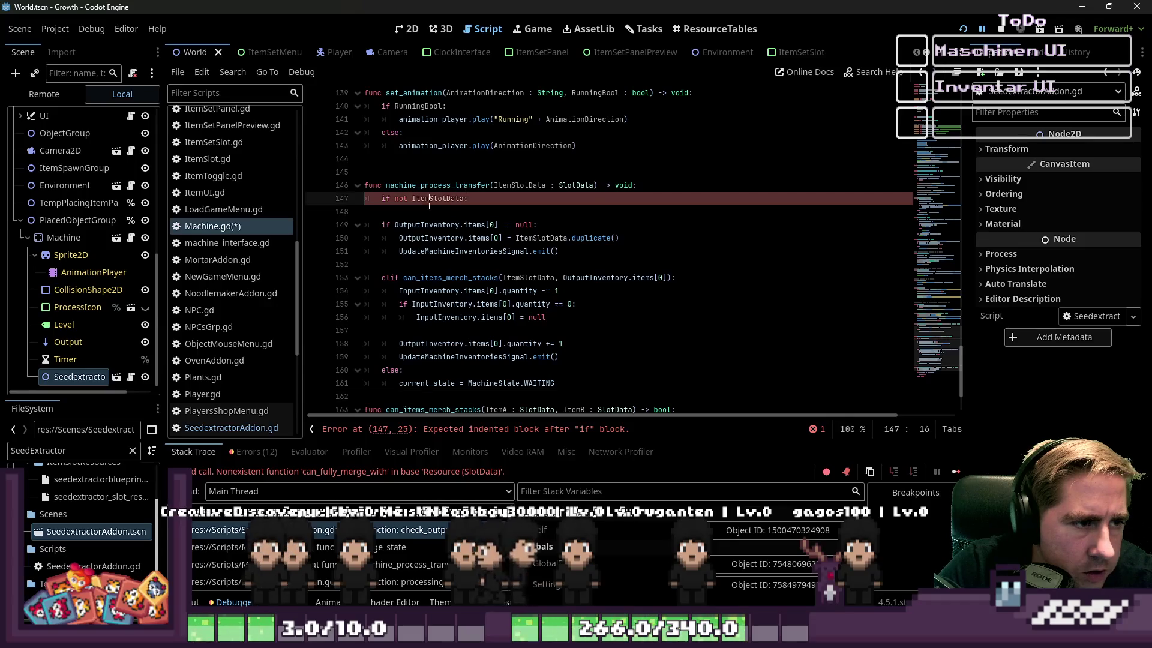
key("Tab")
key("Tab")
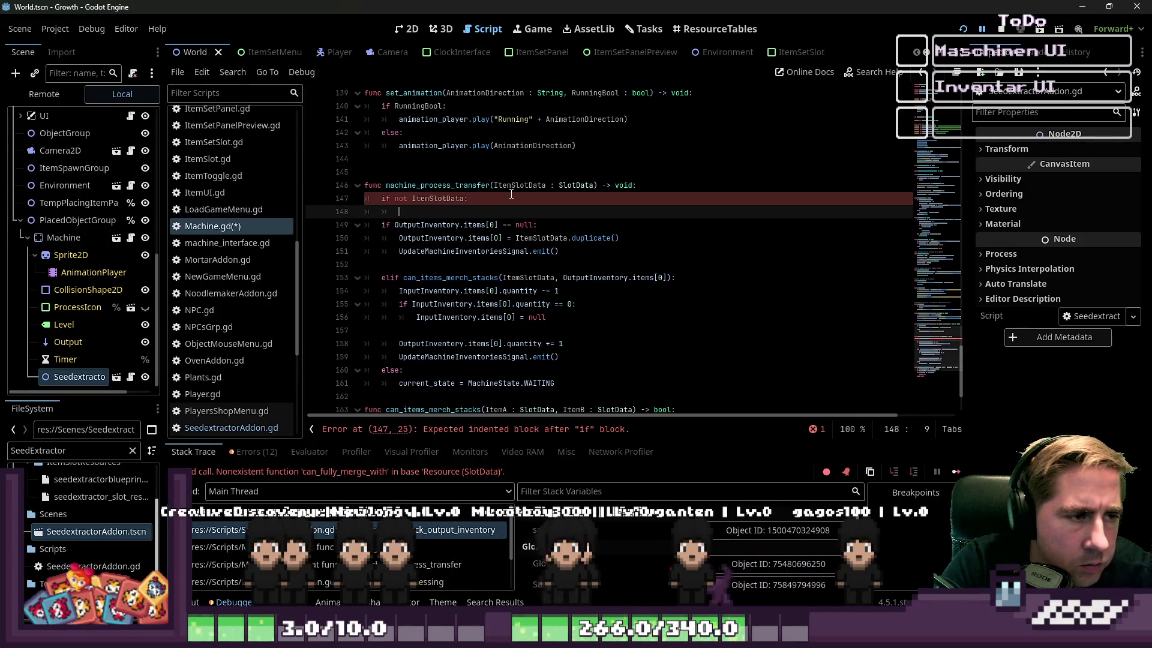
type("return")
key("Return")
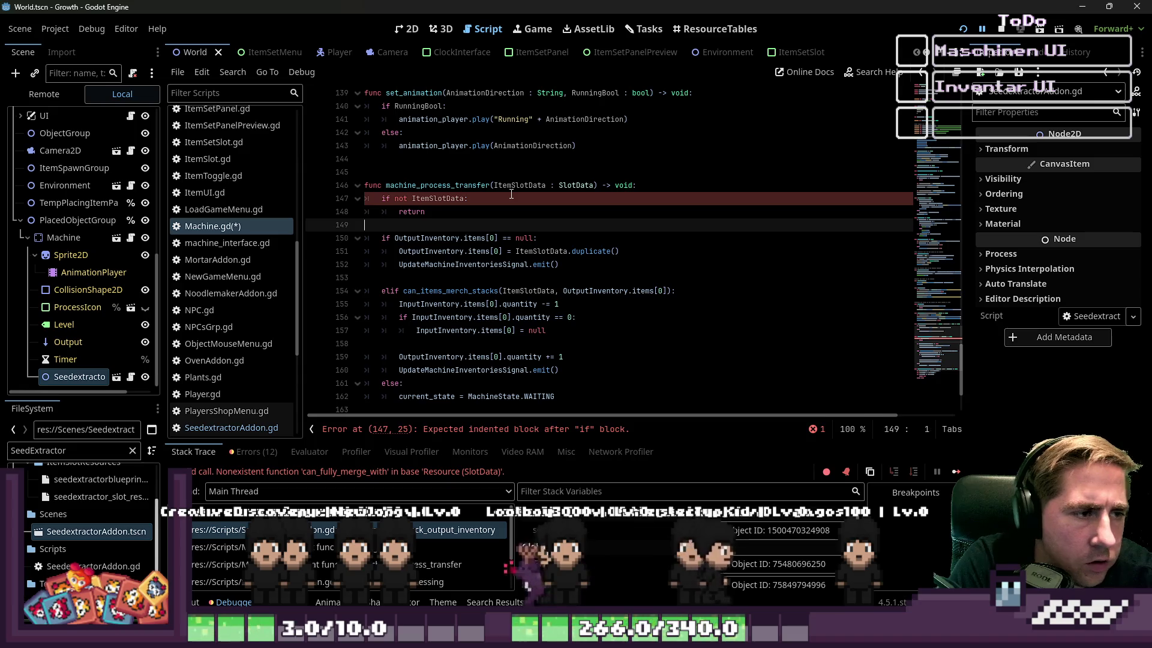
double_click(438, 198)
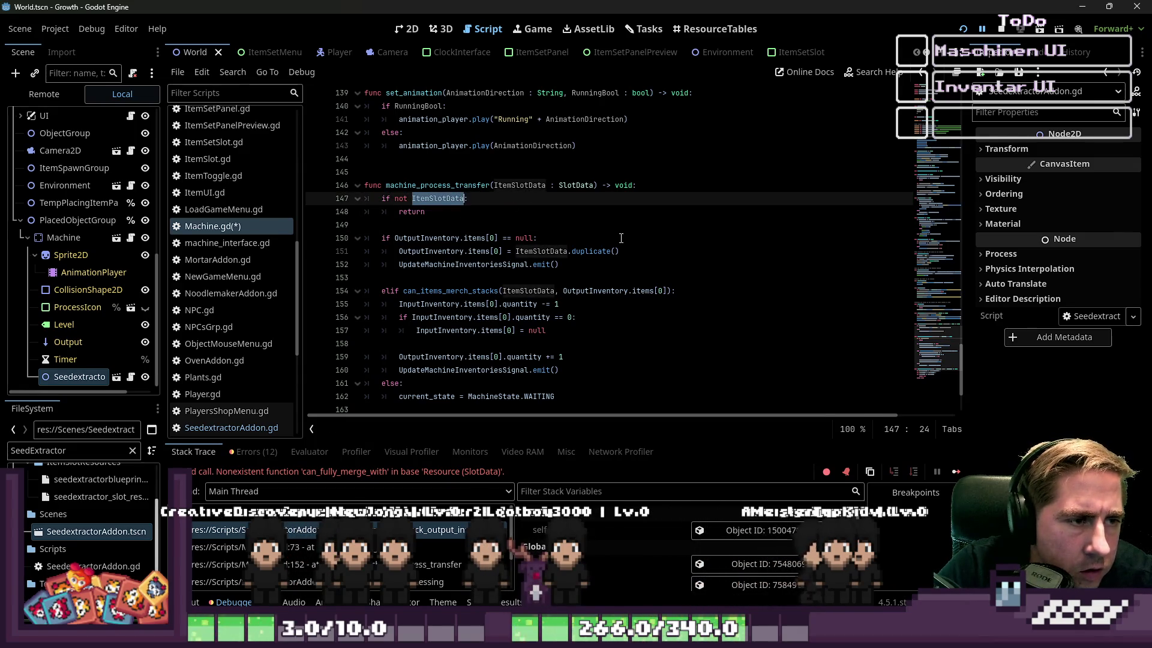
key("Down")
key("Down")
scroll(622, 236, "down", 2)
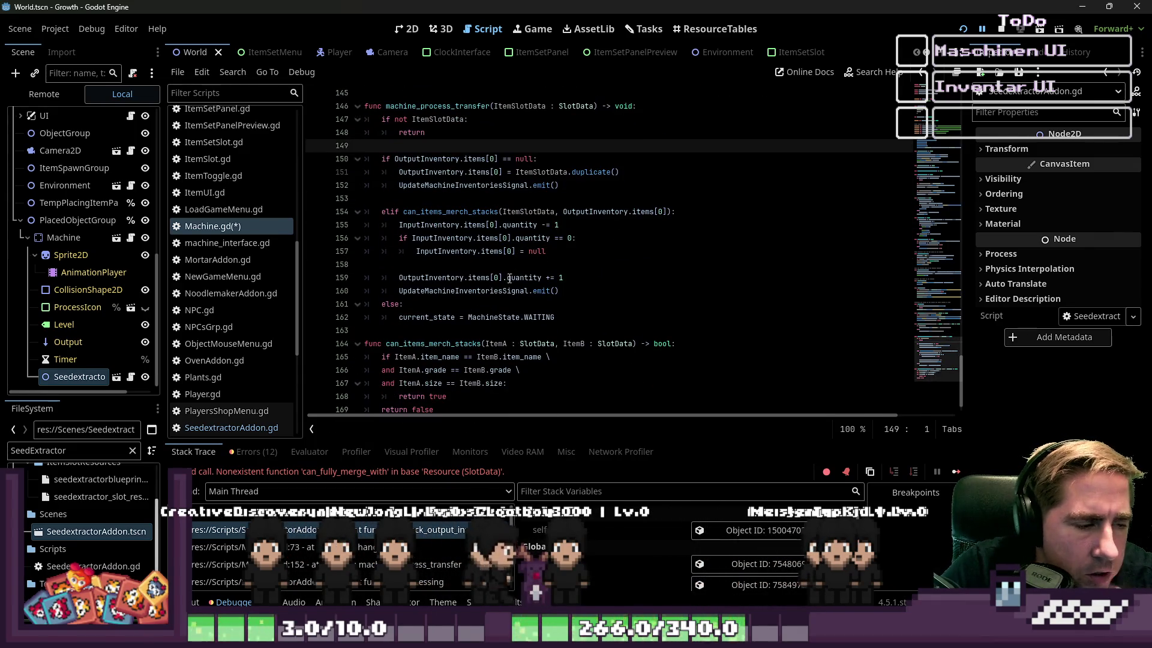
scroll(502, 293, "up", 20)
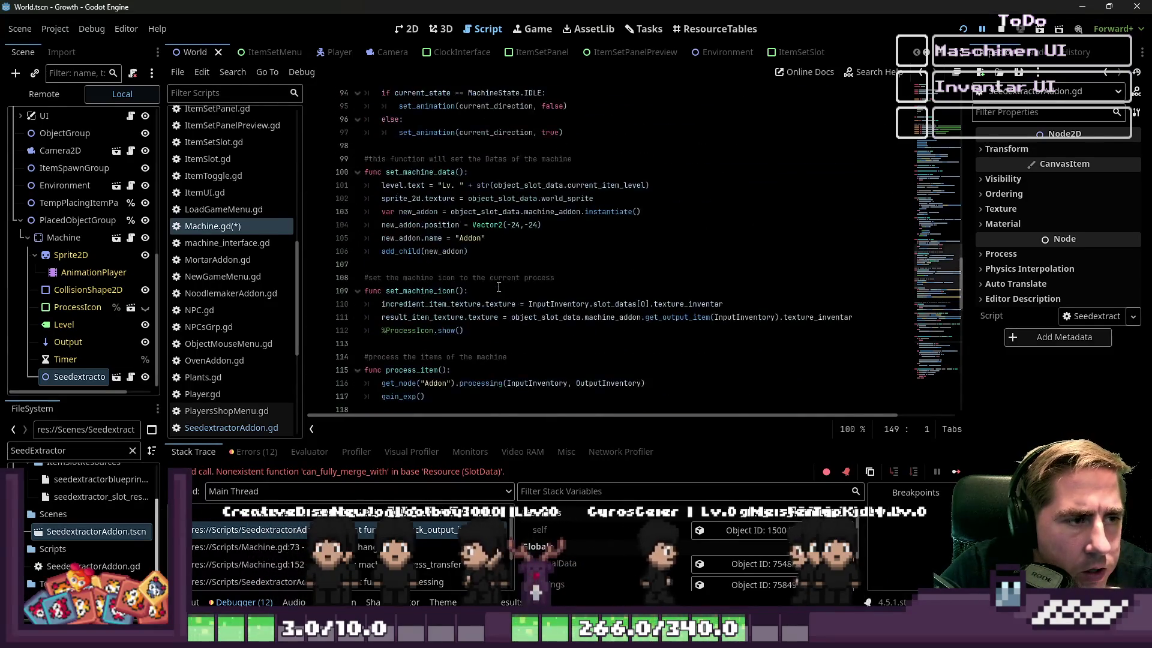
scroll(498, 286, "up", 3)
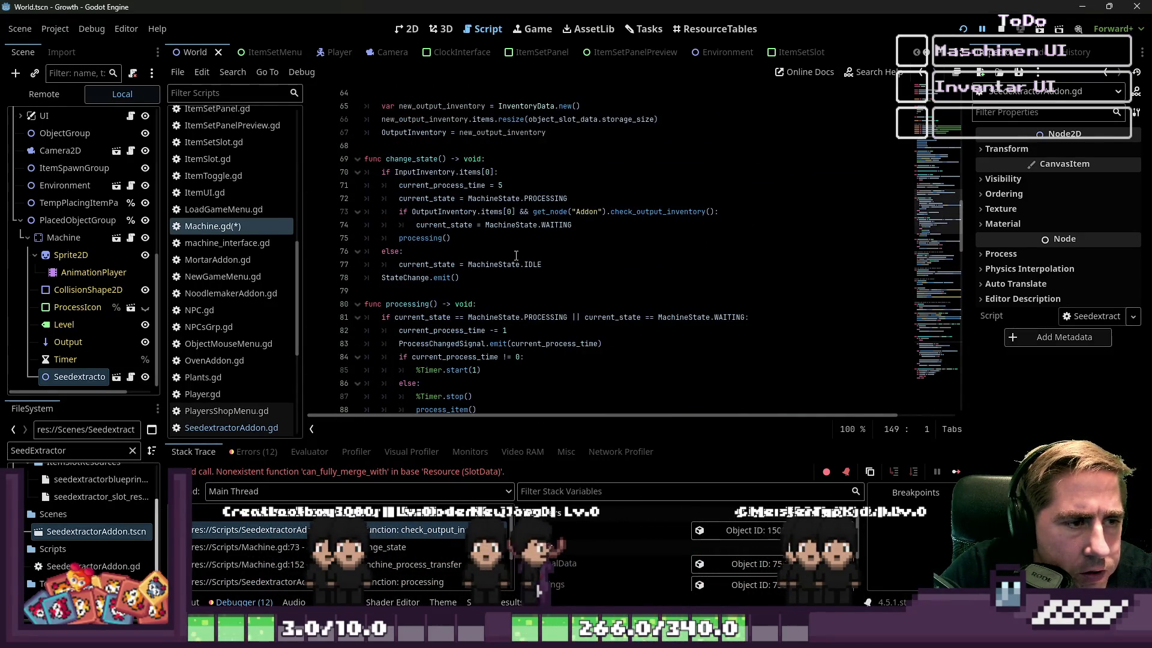
left_click(523, 226)
left_click_drag(596, 224, 346, 206)
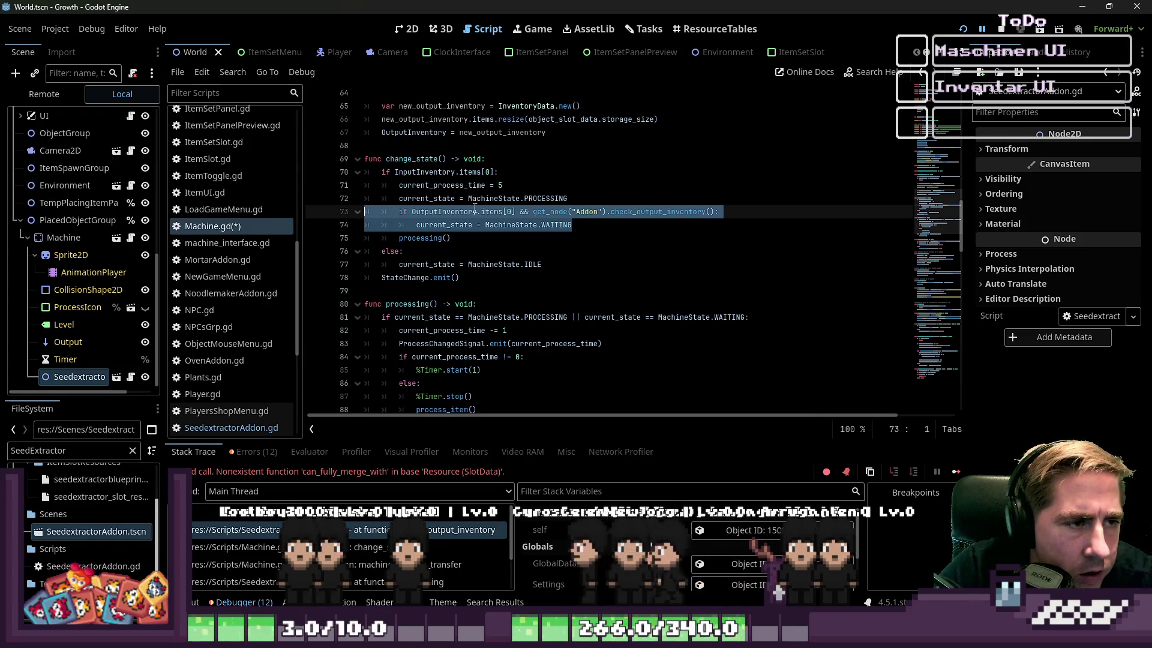
left_click(474, 176)
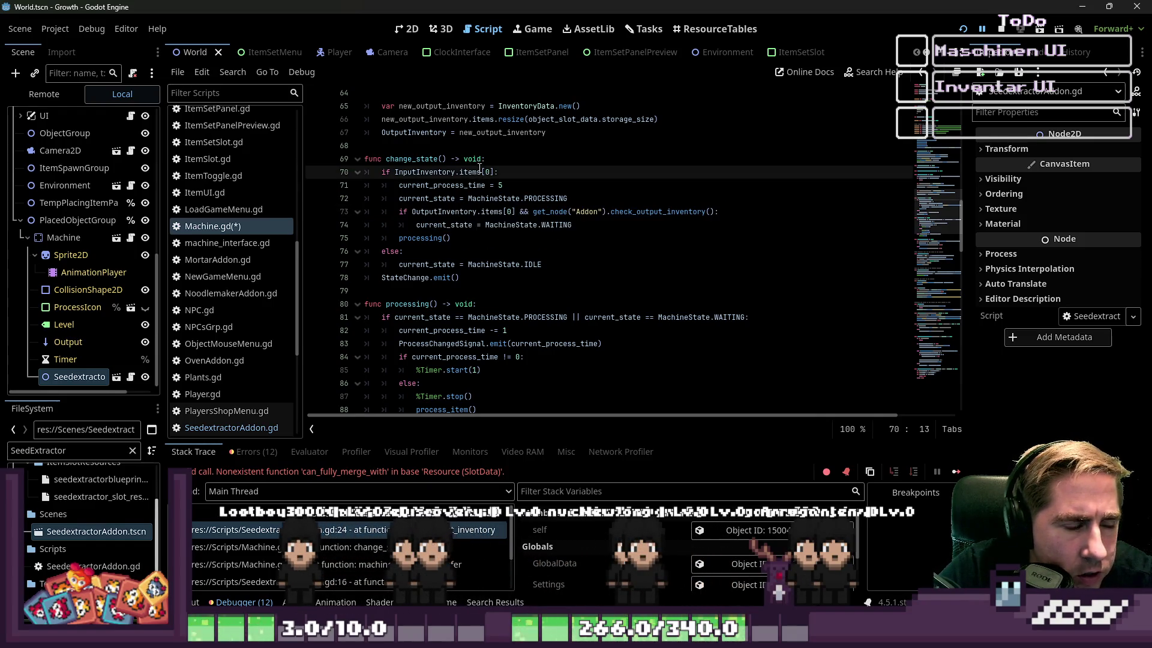
double_click(545, 198)
left_click(588, 202)
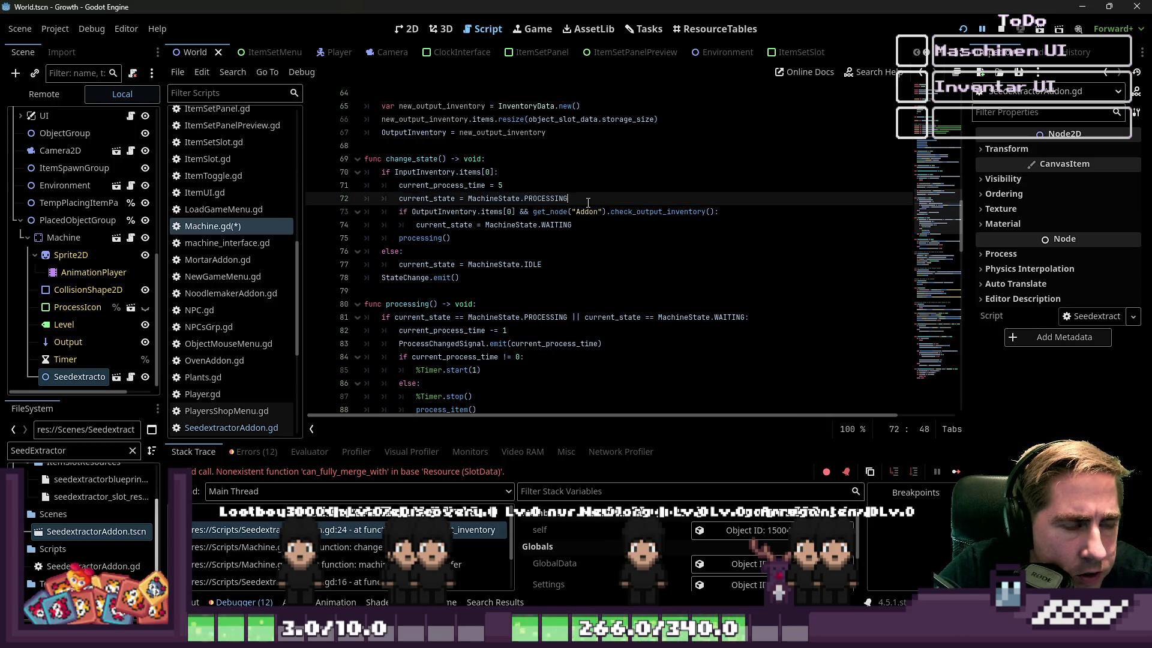
left_click_drag(460, 172, 490, 172)
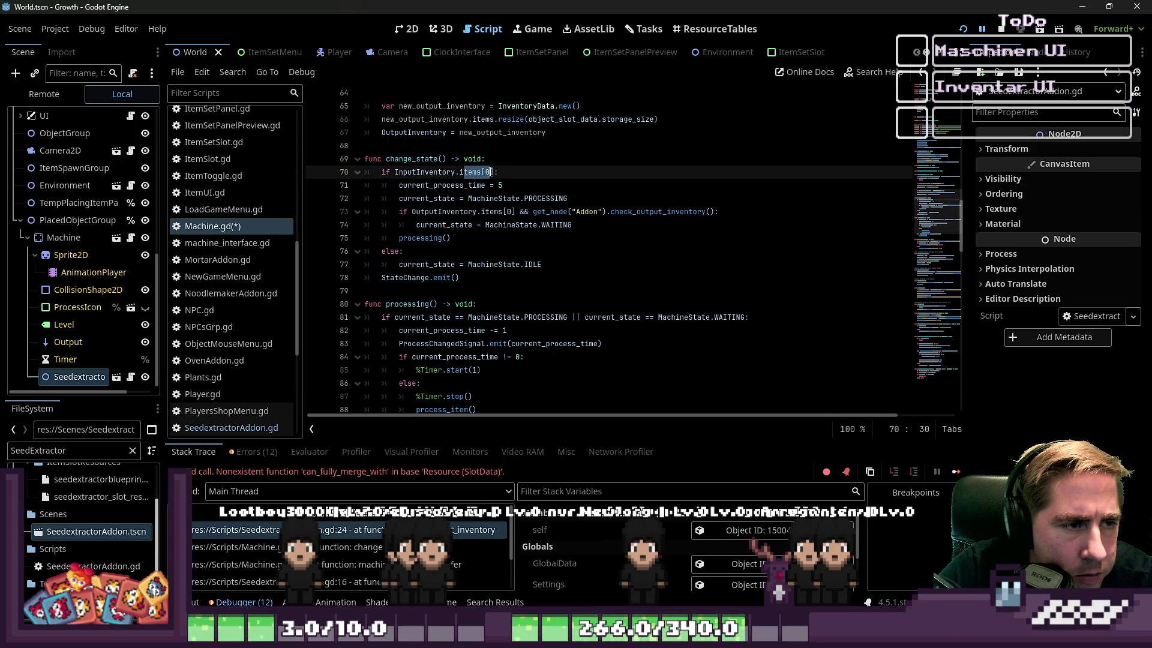
left_click(472, 200)
left_click_drag(442, 212, 569, 217)
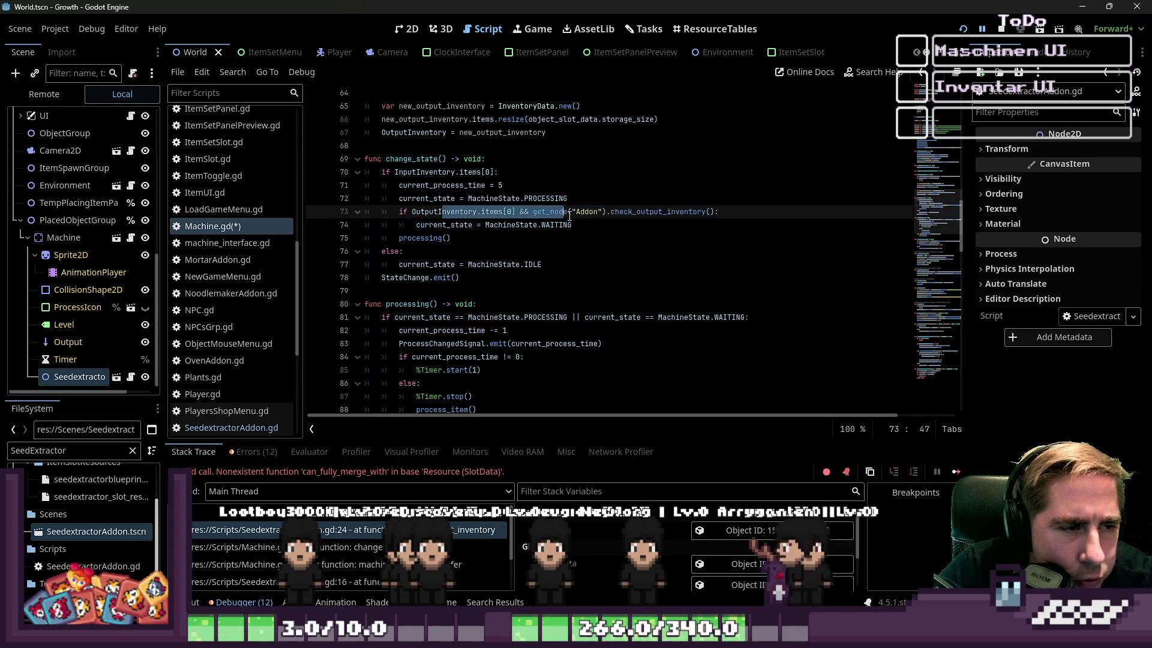
left_click(642, 213)
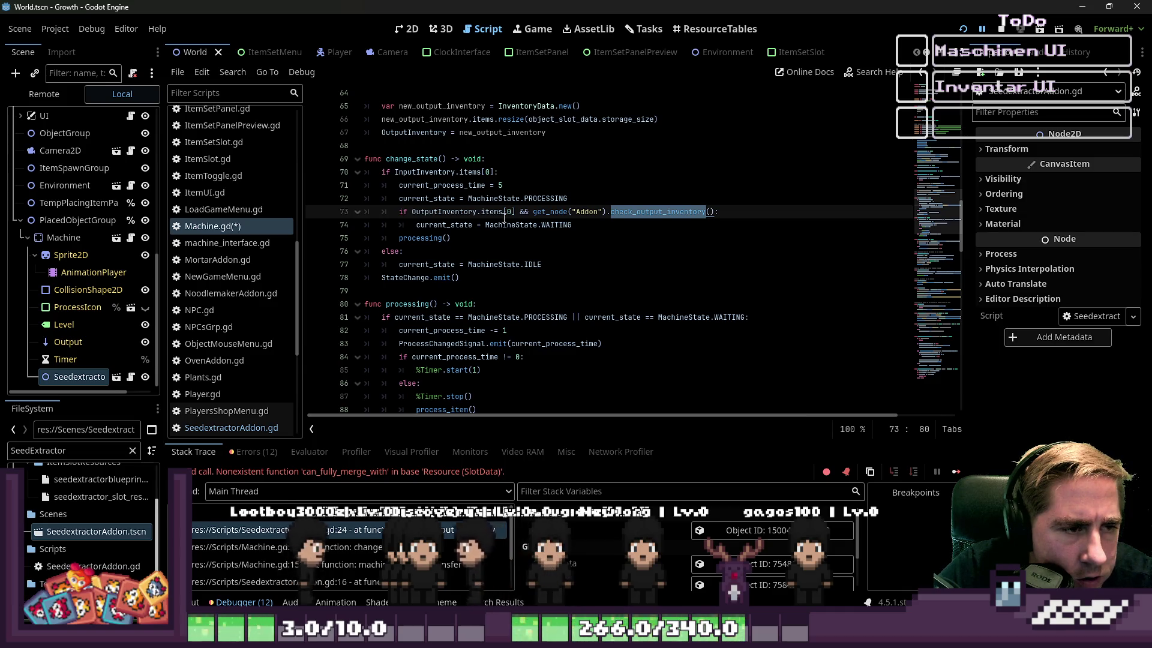
left_click_drag(532, 213, 412, 213)
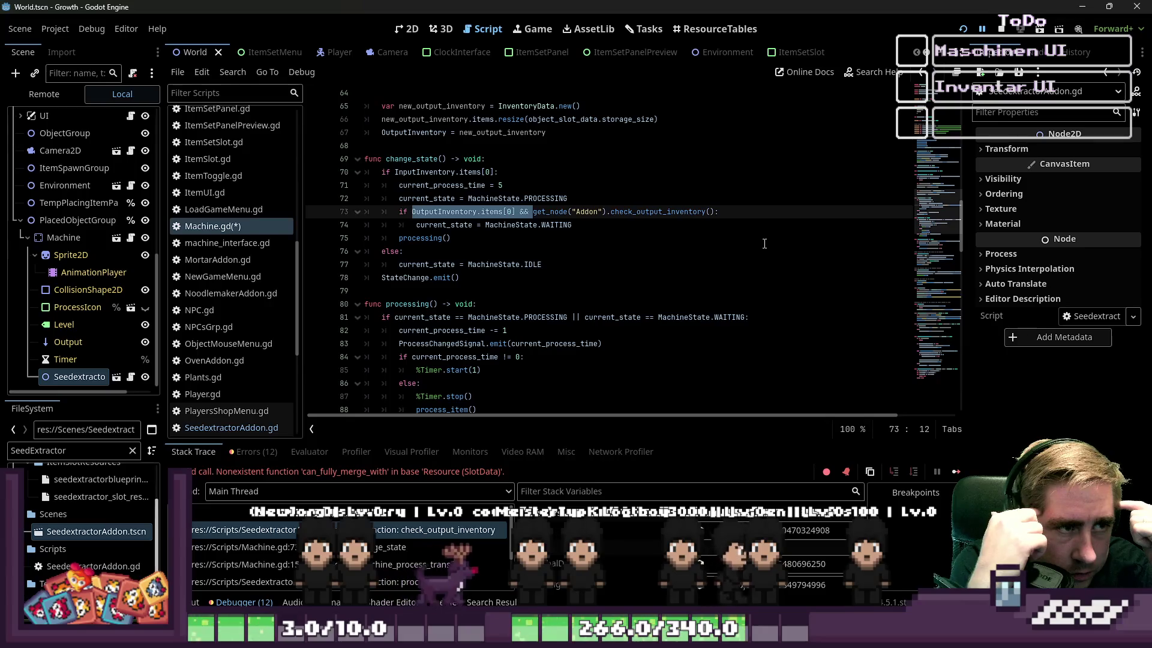
scroll(765, 243, "up", 7)
scroll(770, 243, "up", 5)
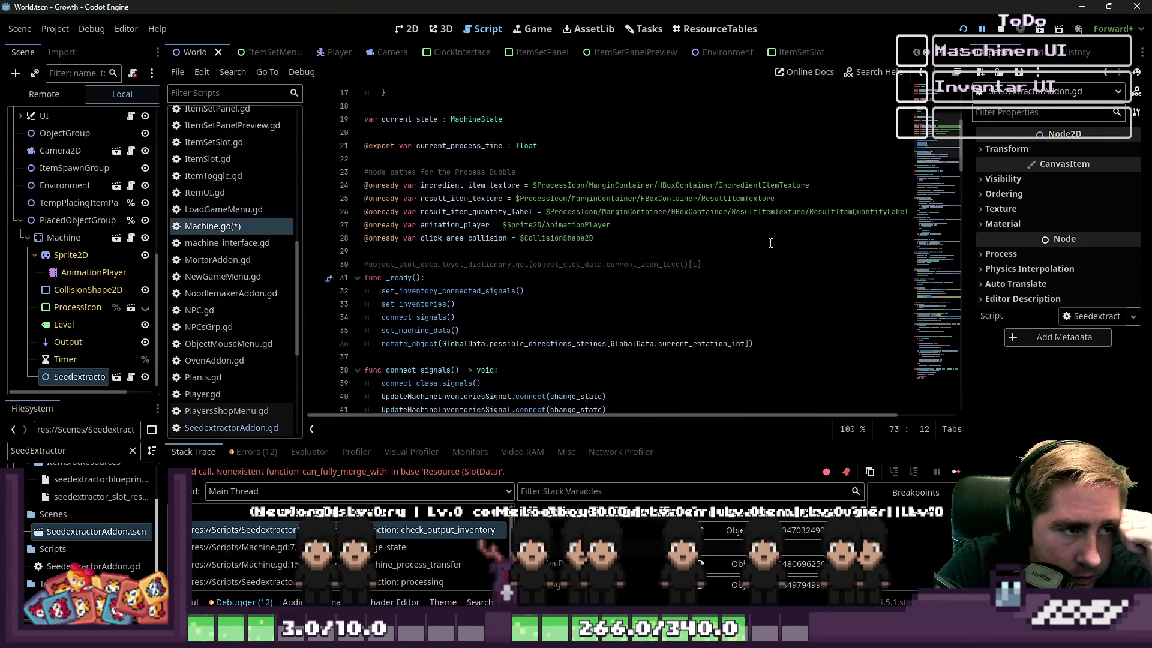
scroll(771, 243, "down", 14)
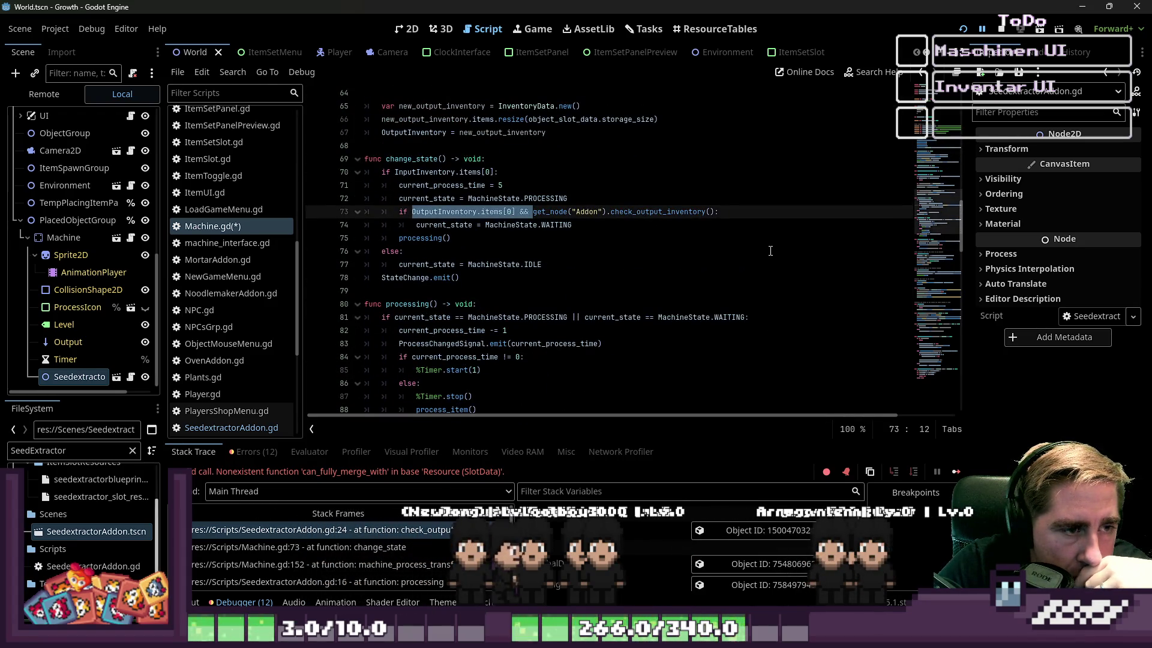
left_click(669, 274)
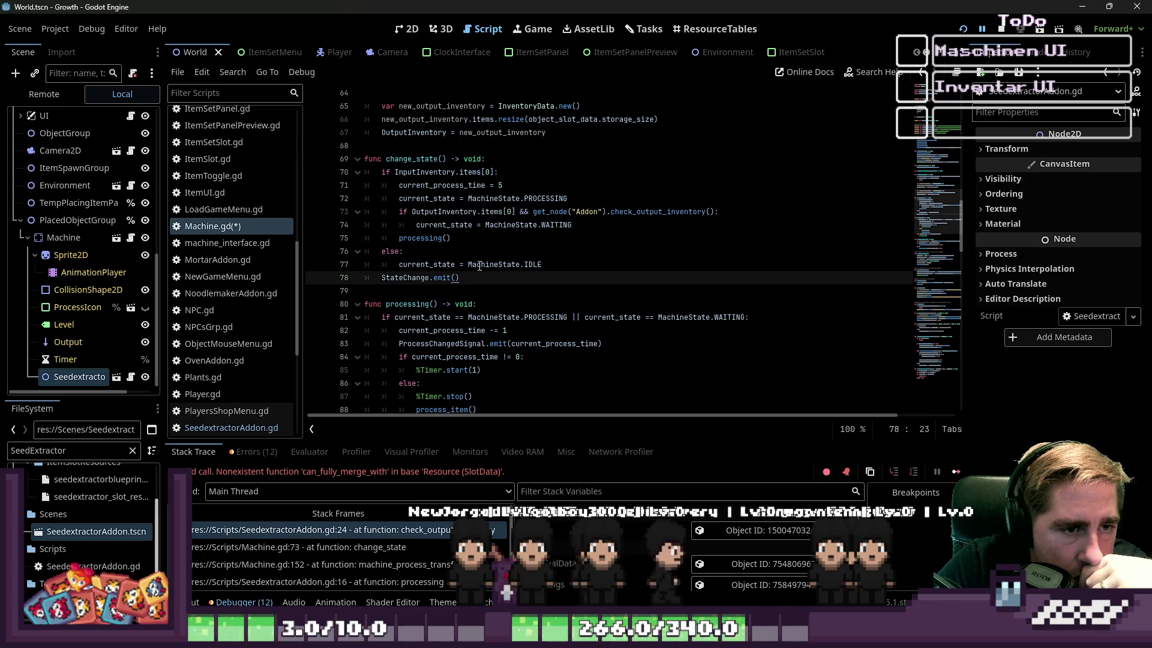
left_click_drag(501, 287, 358, 163)
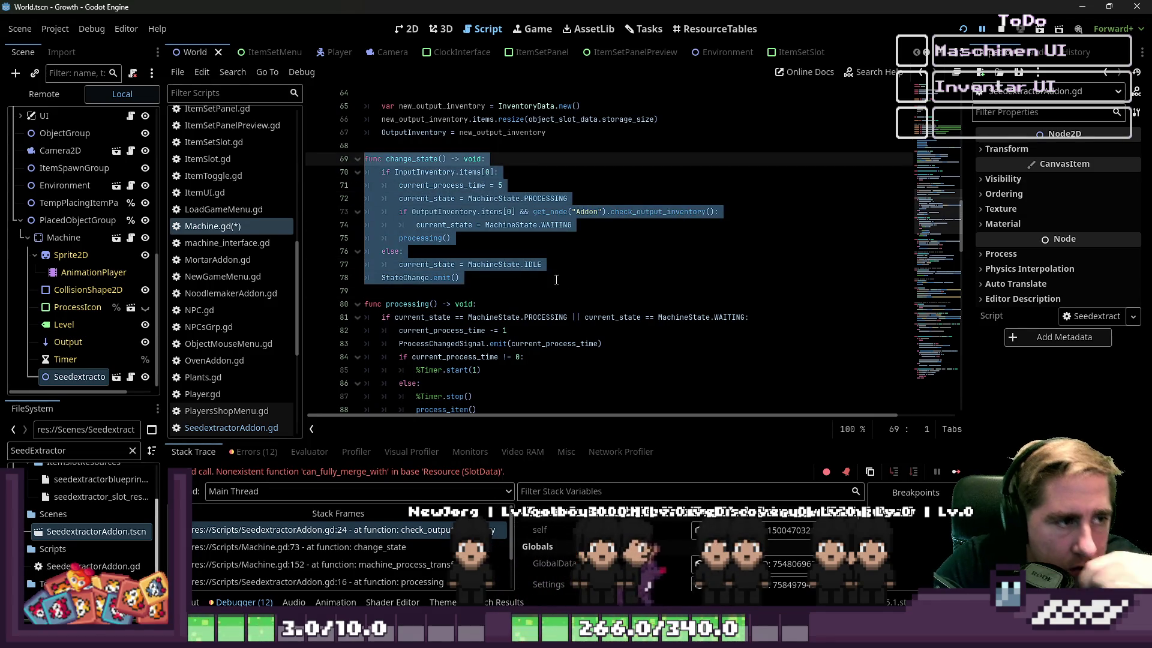
left_click(498, 211)
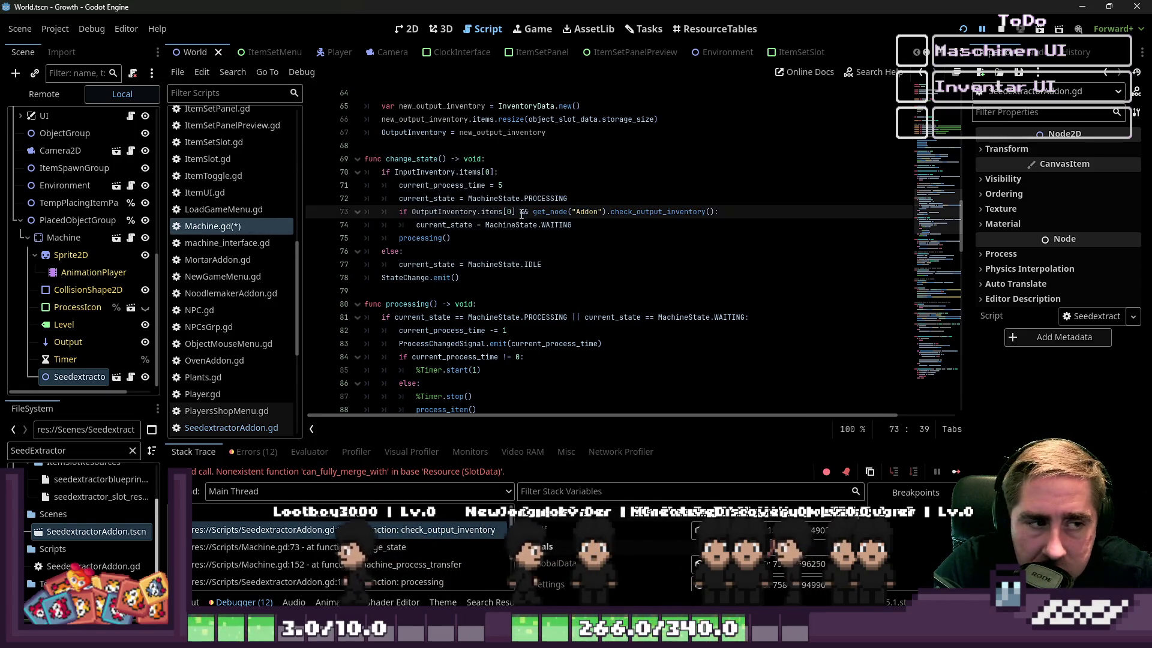
scroll(474, 248, "down", 4)
scroll(474, 247, "down", 20)
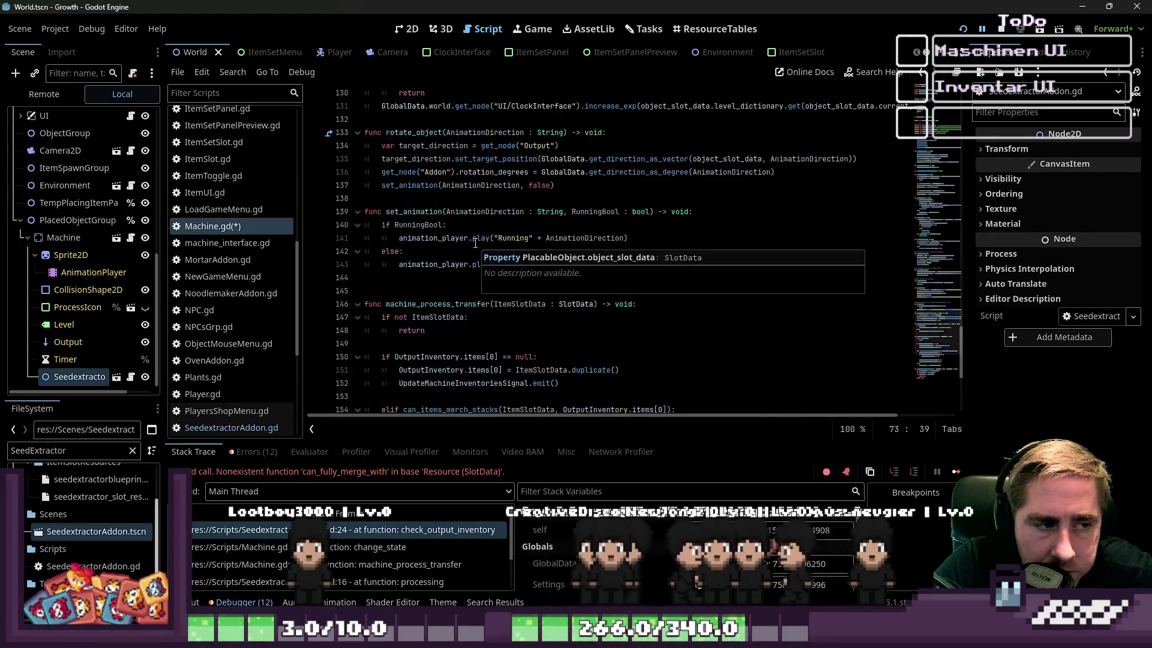
left_click(450, 300)
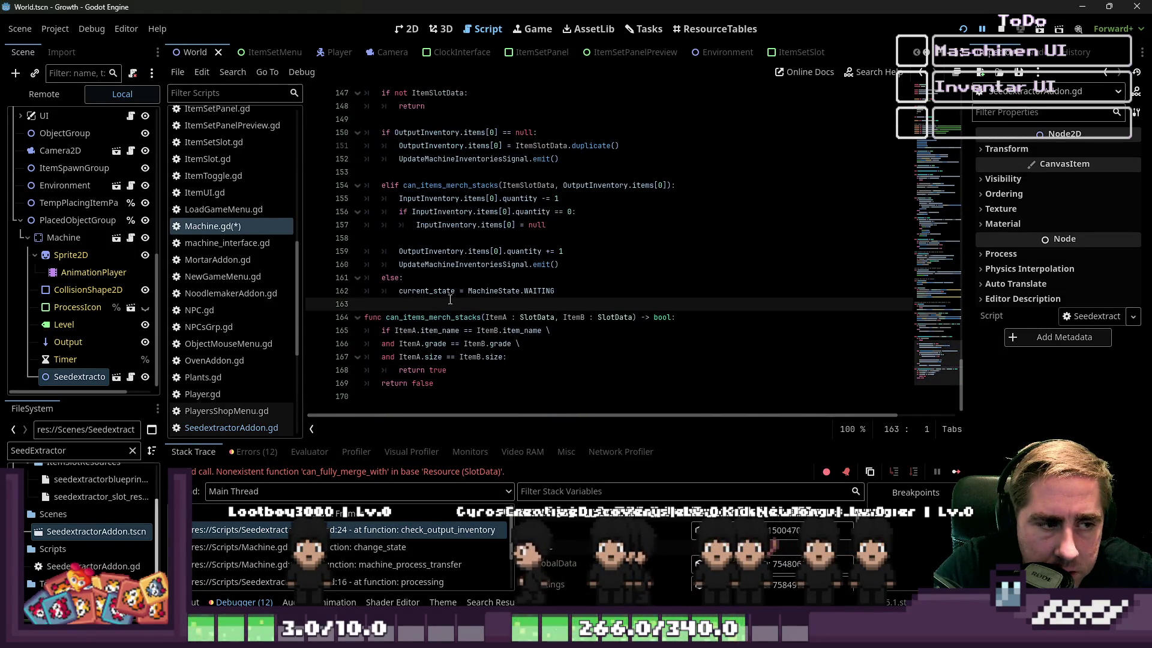
left_click_drag(555, 291, 397, 291)
scroll(495, 292, "up", 17)
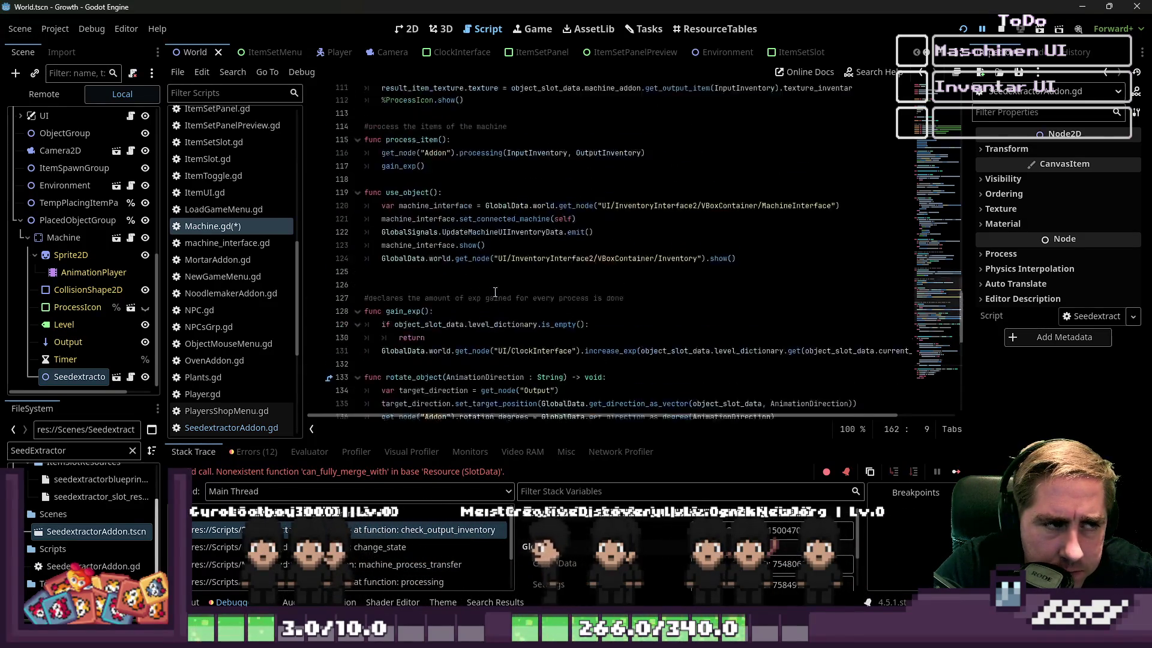
scroll(495, 293, "up", 5)
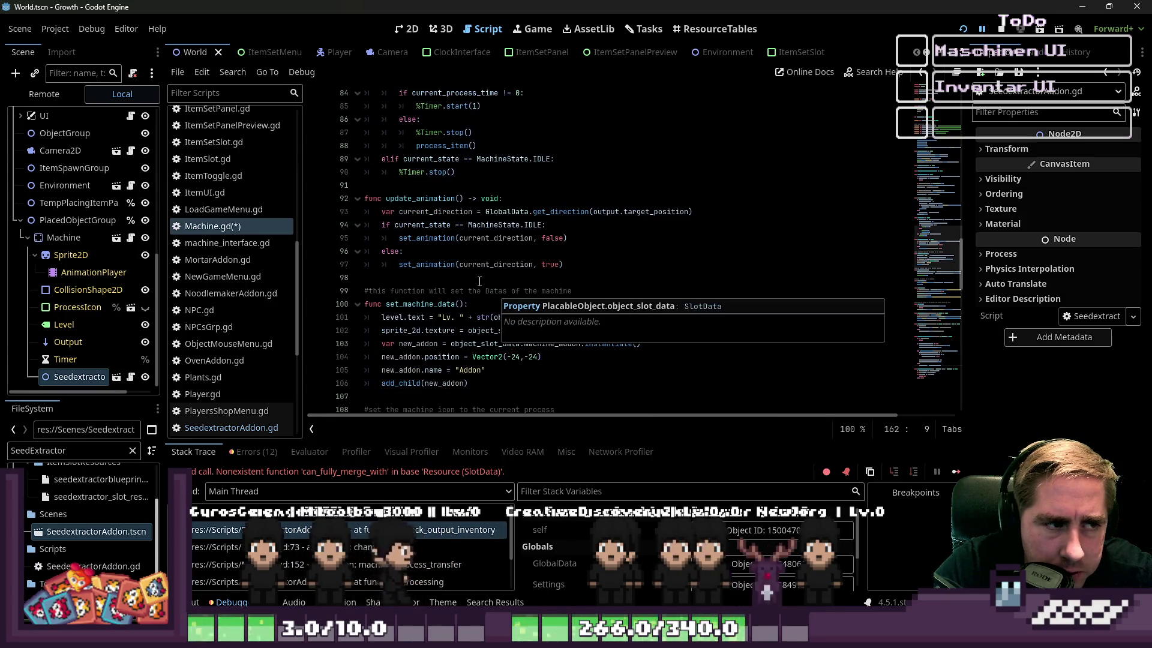
scroll(479, 280, "up", 2)
left_click(419, 159)
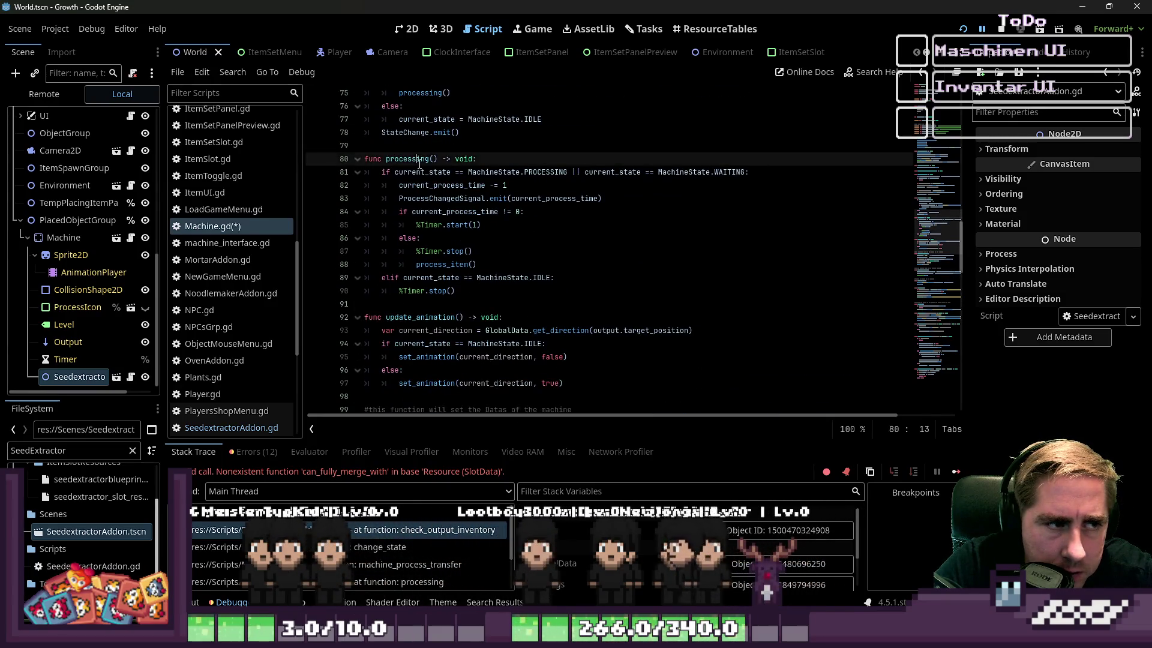
mouse_move(469, 229)
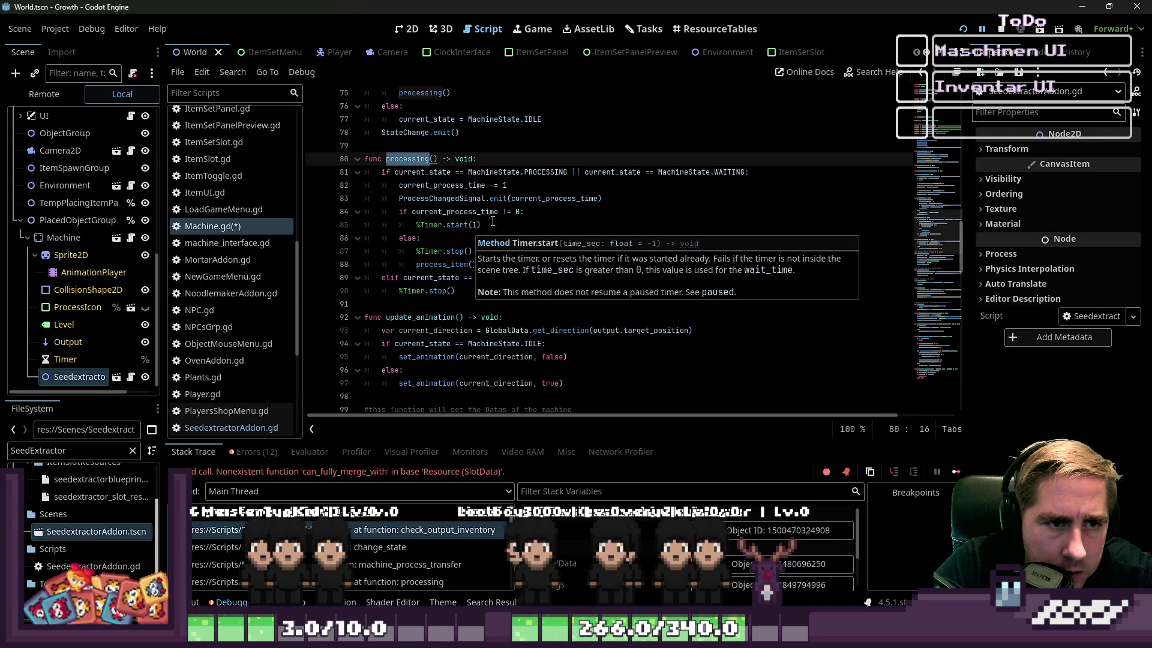
key("Down")
key("Down")
key("Down")
key("Up")
key("Down")
left_click(551, 227)
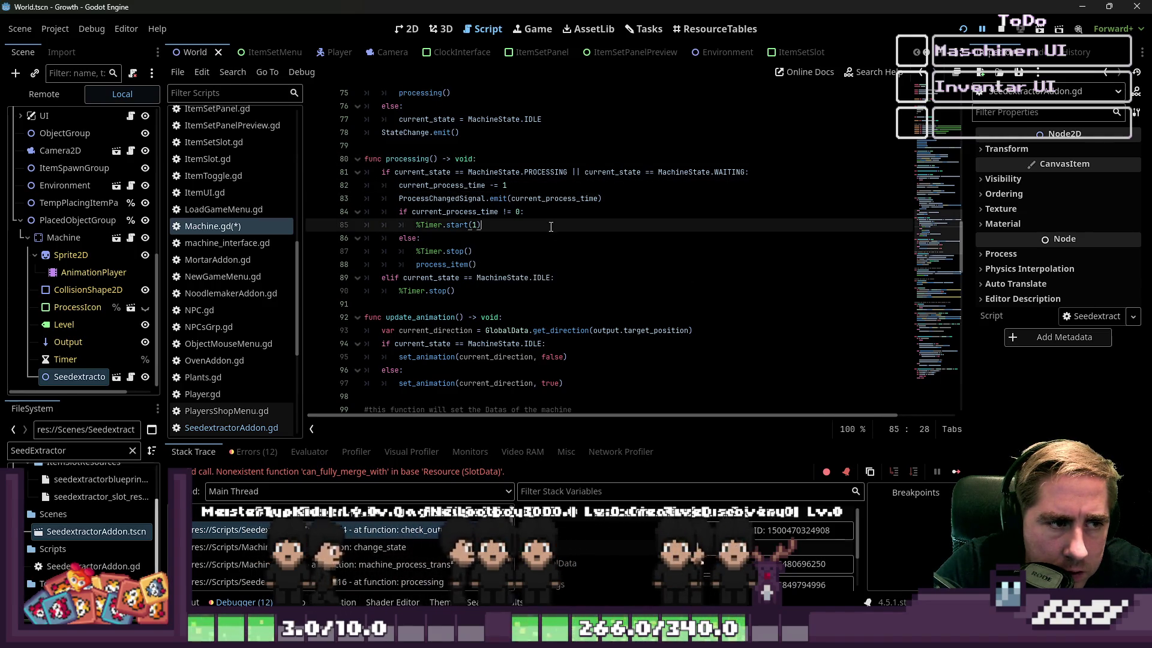
scroll(527, 246, "down", 6)
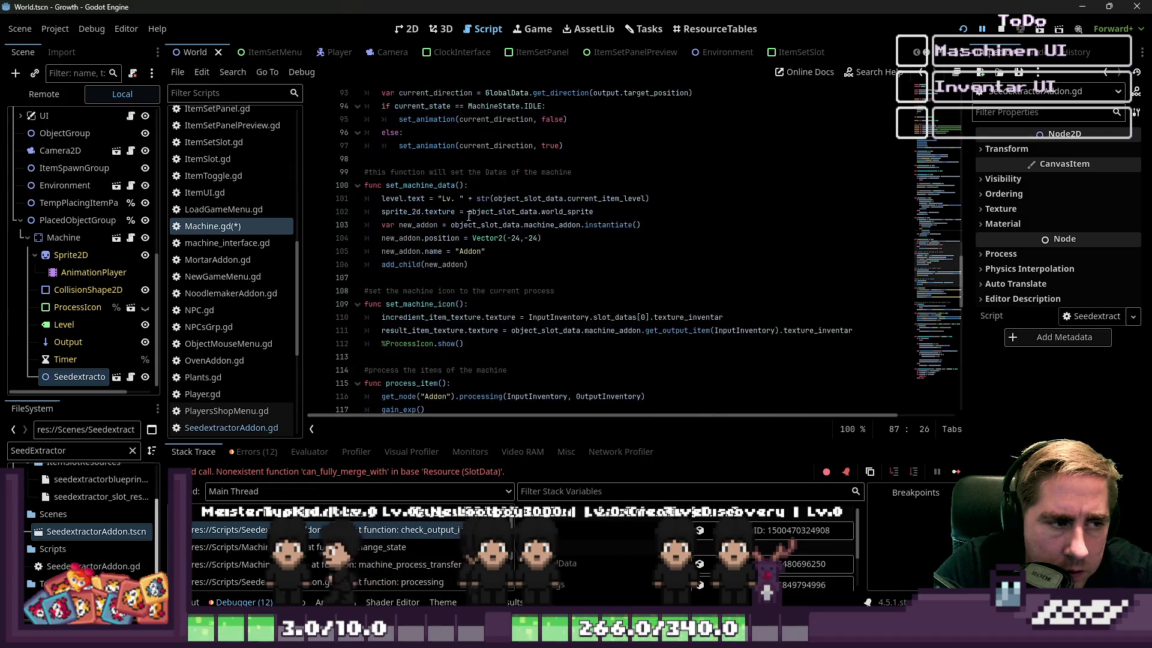
left_click(437, 173)
scroll(437, 242, "down", 9)
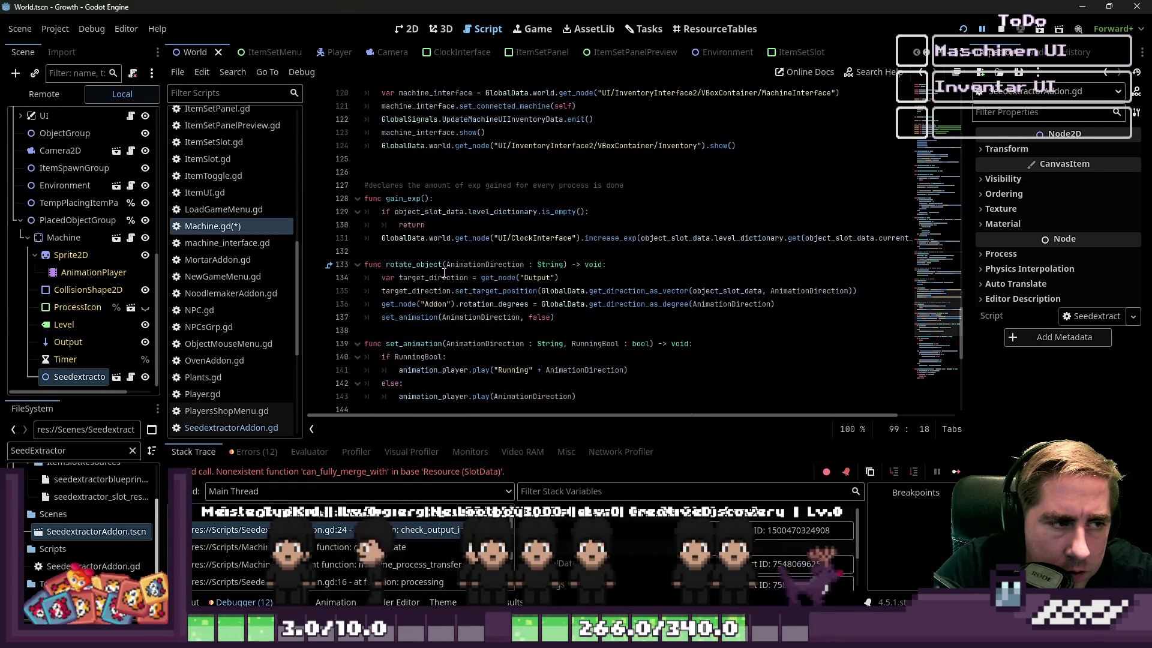
left_click(429, 266)
scroll(414, 228, "down", 4)
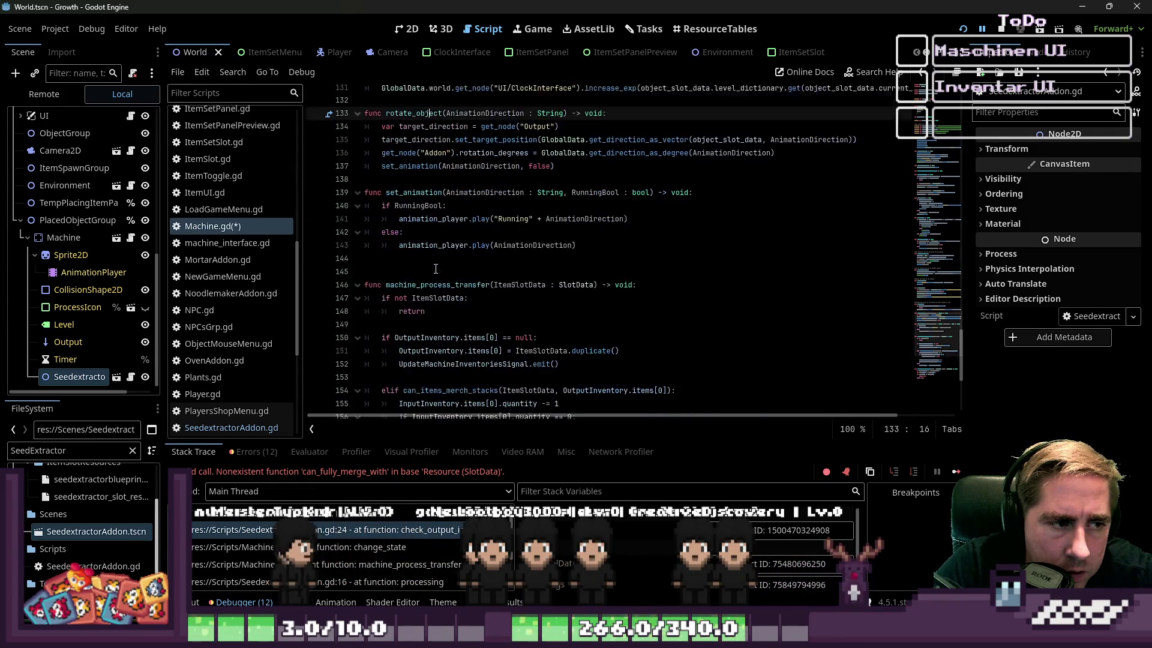
left_click(408, 186)
scroll(463, 245, "down", 4)
left_click(433, 119)
scroll(441, 144, "down", 1)
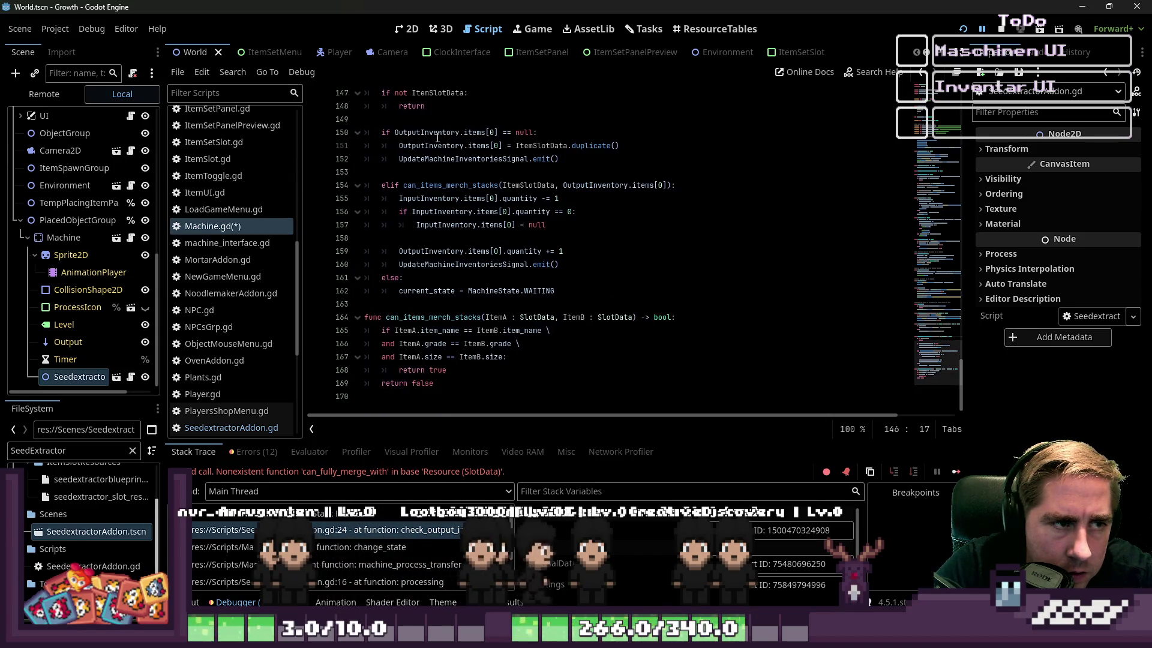
mouse_move(452, 160)
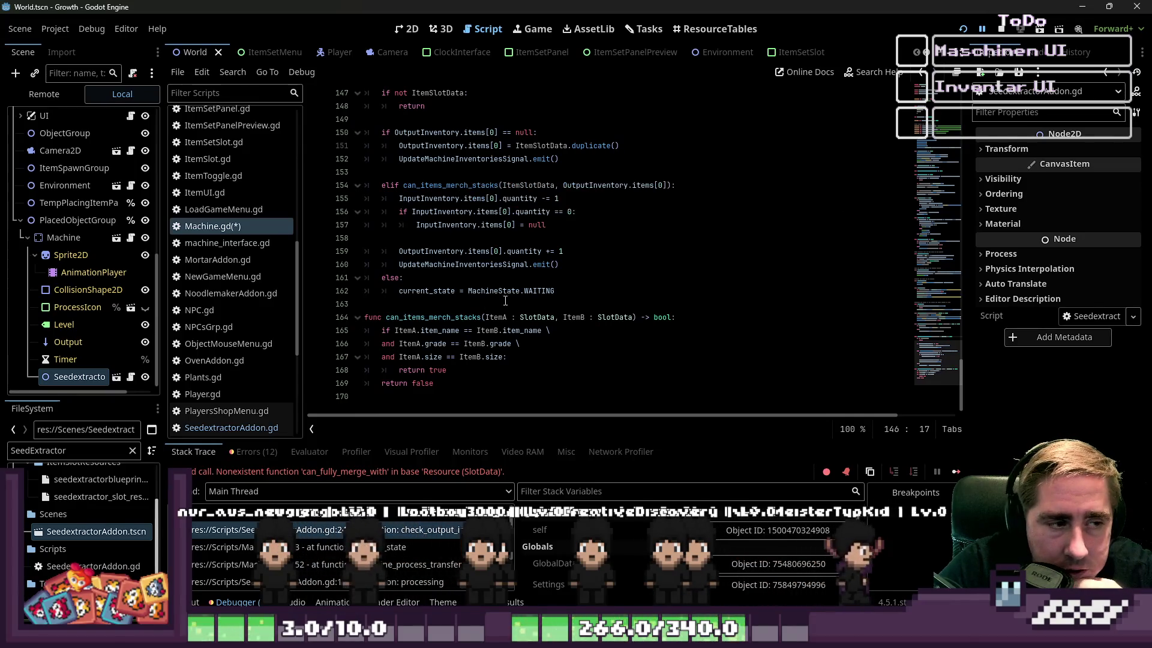
left_click_drag(554, 291, 412, 292)
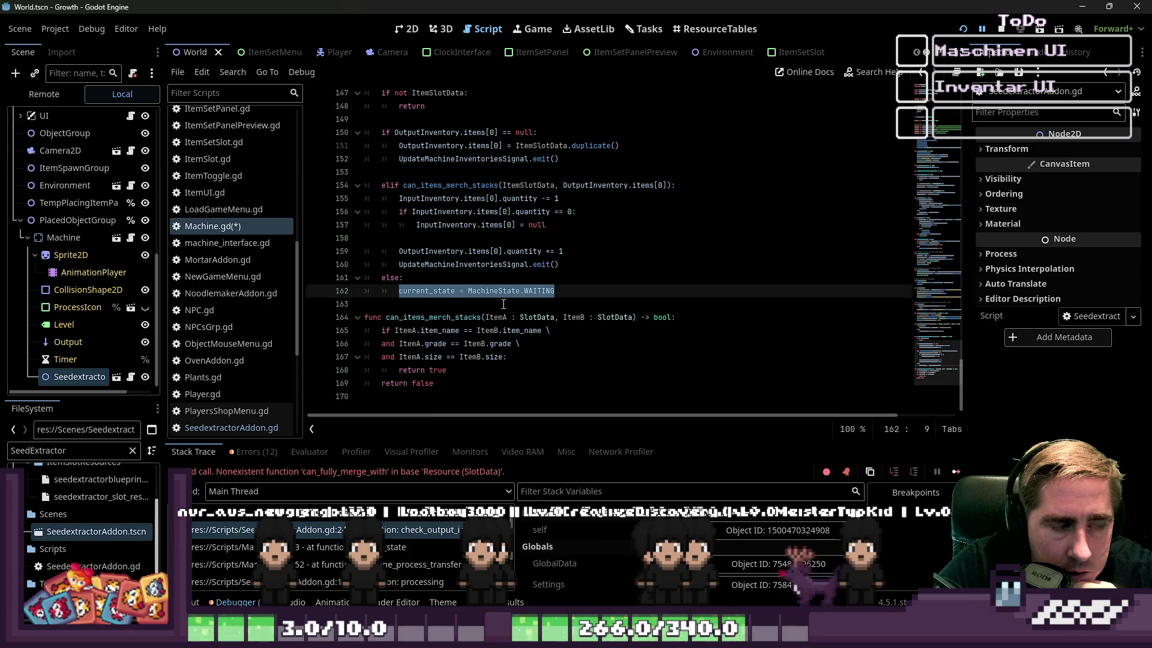
scroll(504, 304, "up", 1)
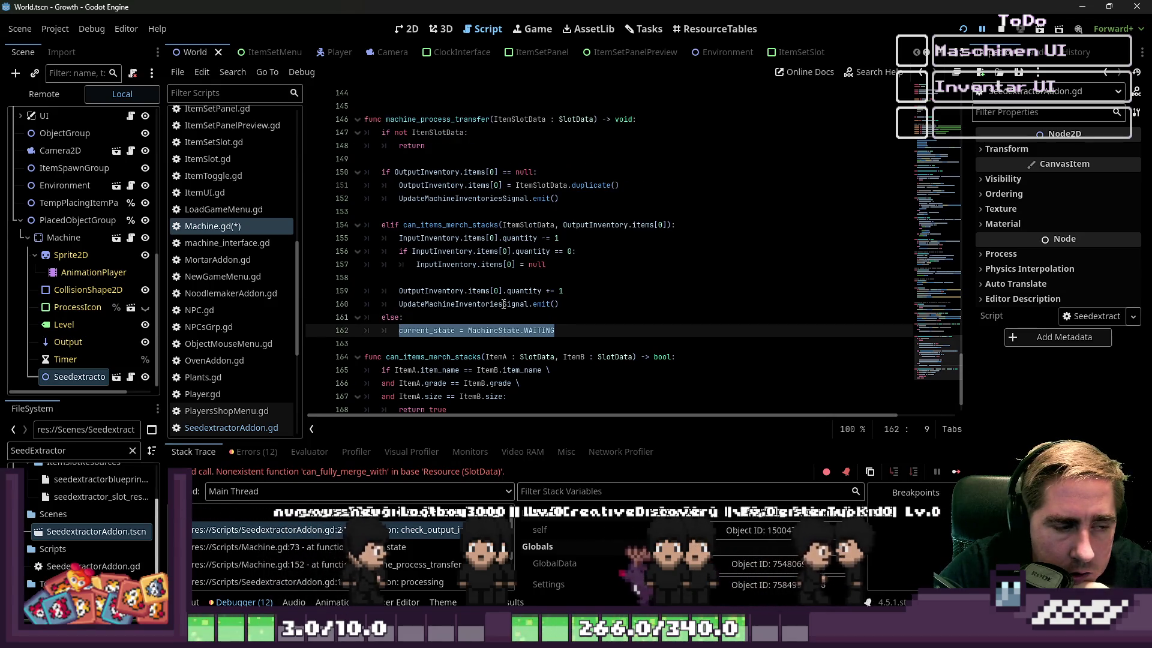
scroll(858, 307, "up", 11)
scroll(858, 308, "down", 12)
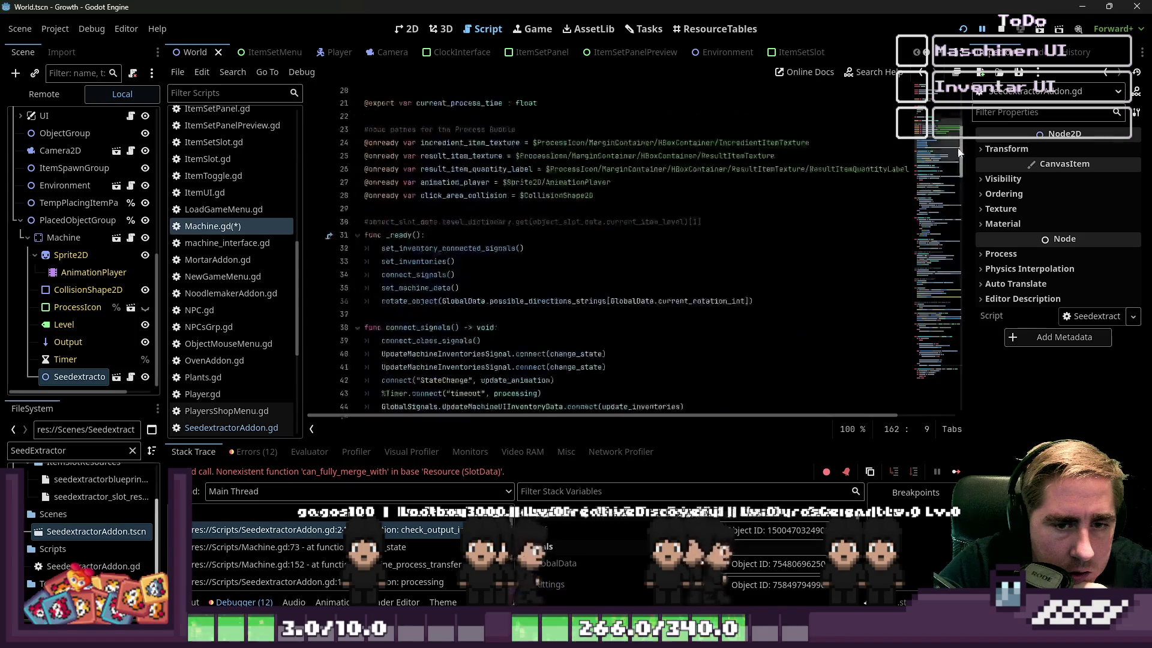
mouse_move(447, 378)
left_mouse_down()
mouse_move(384, 343)
mouse_move(364, 317)
mouse_move(399, 370)
mouse_move(364, 317)
left_mouse_up()
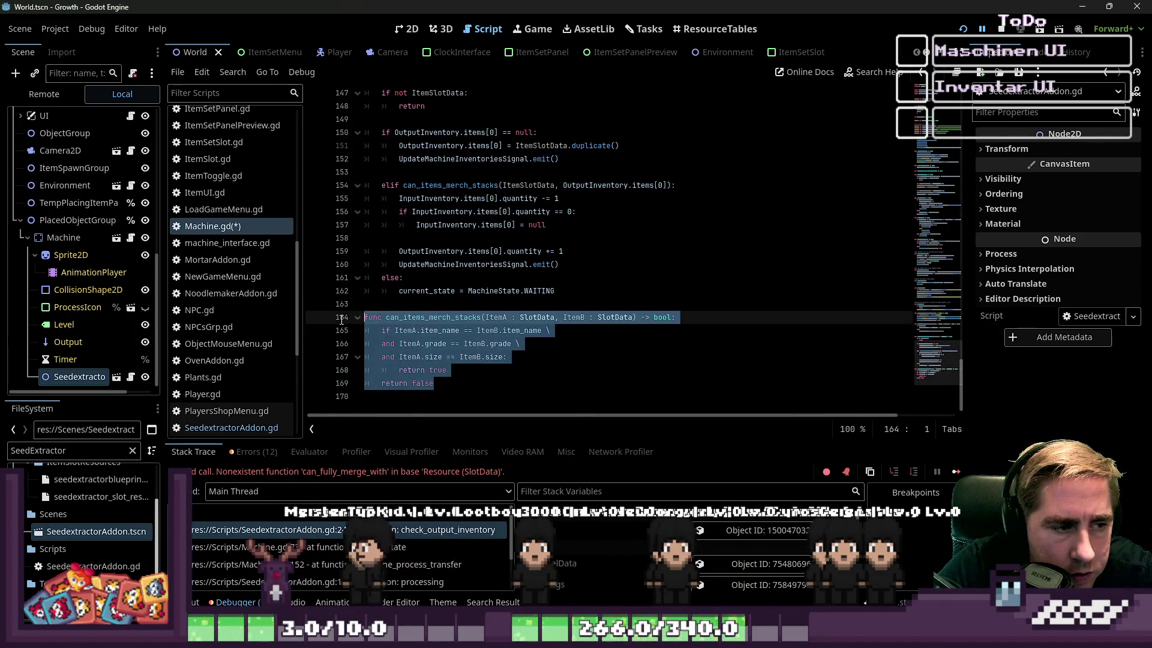
left_click(447, 291)
left_click(434, 304)
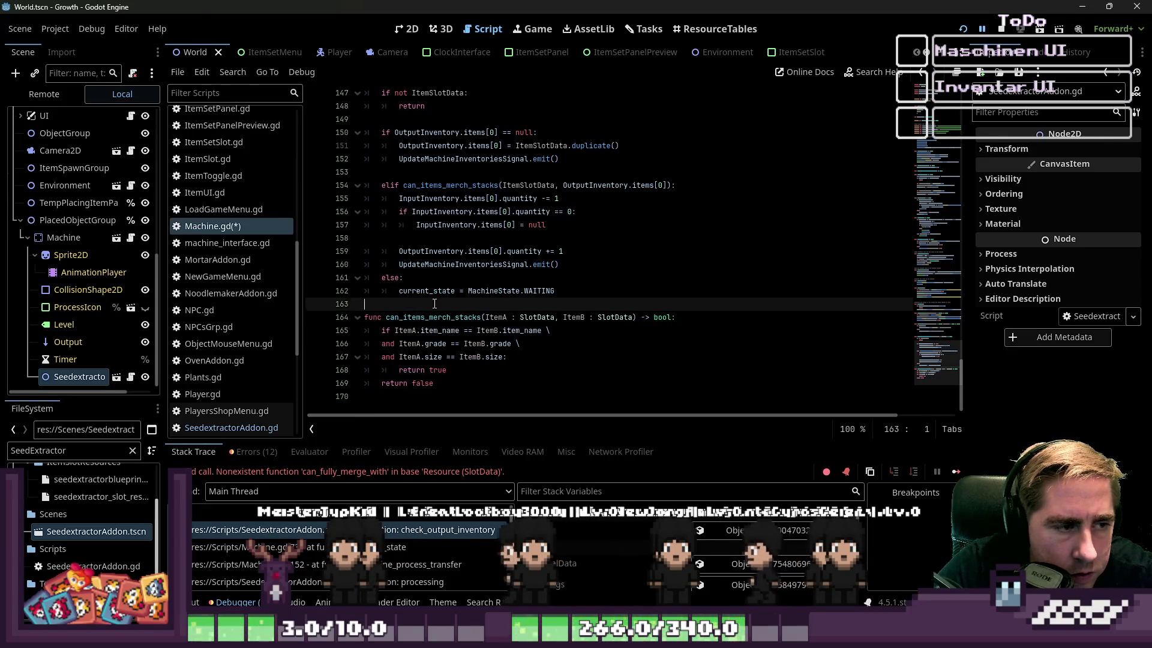
scroll(454, 314, "up", 1)
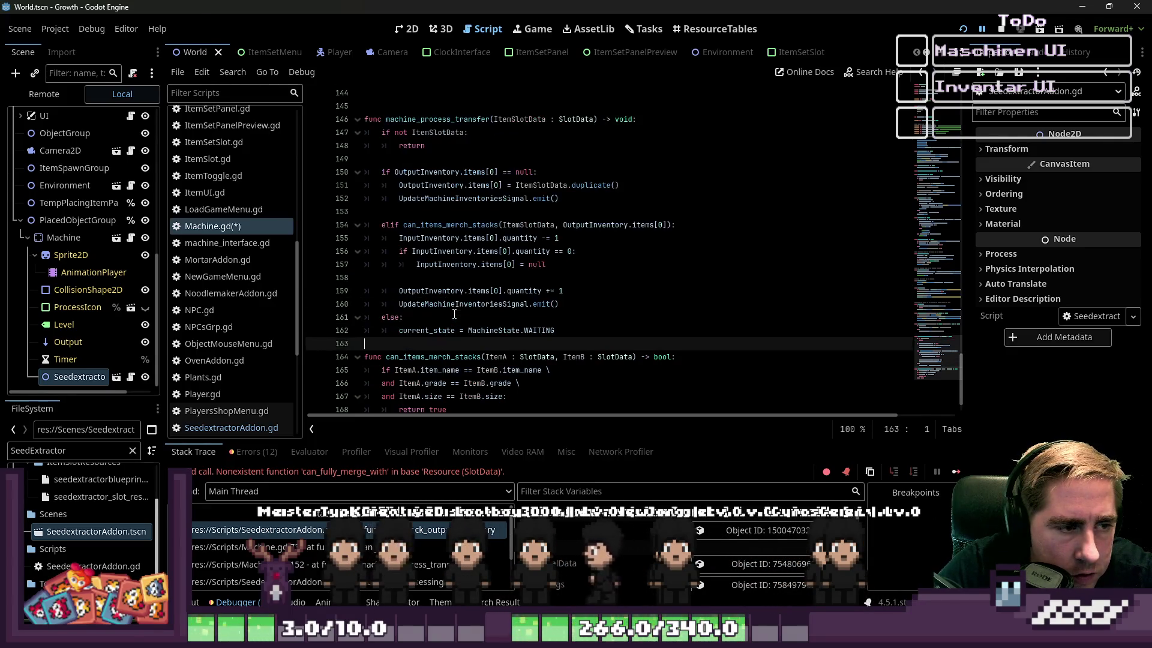
scroll(454, 314, "up", 1)
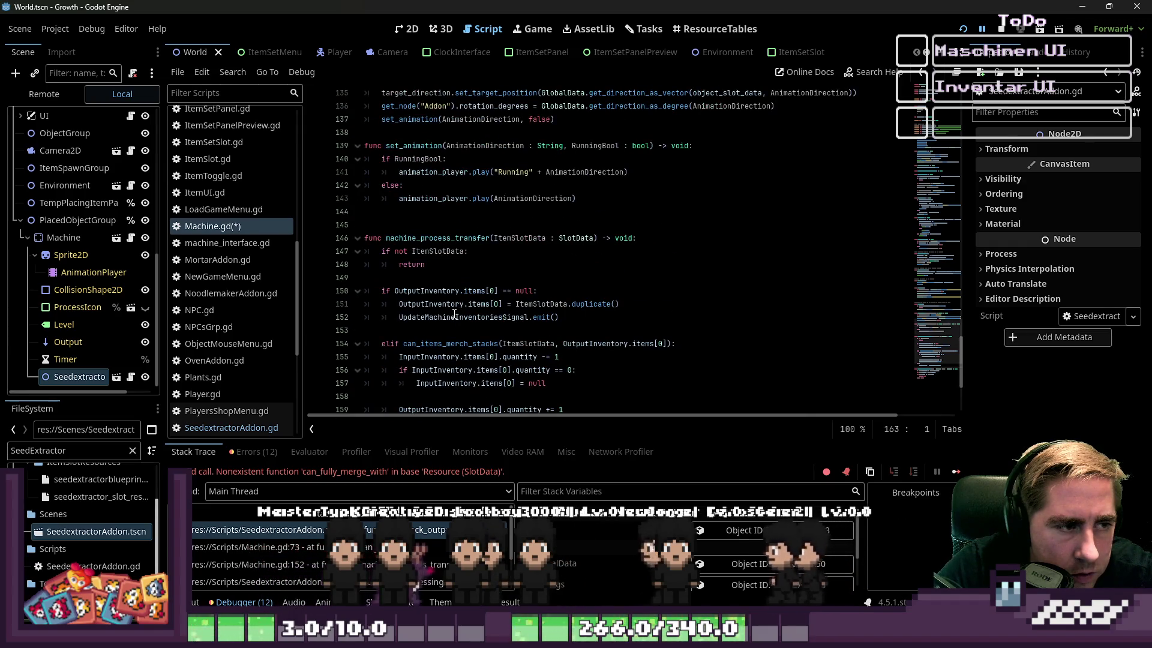
scroll(447, 315, "down", 2)
double_click(435, 317)
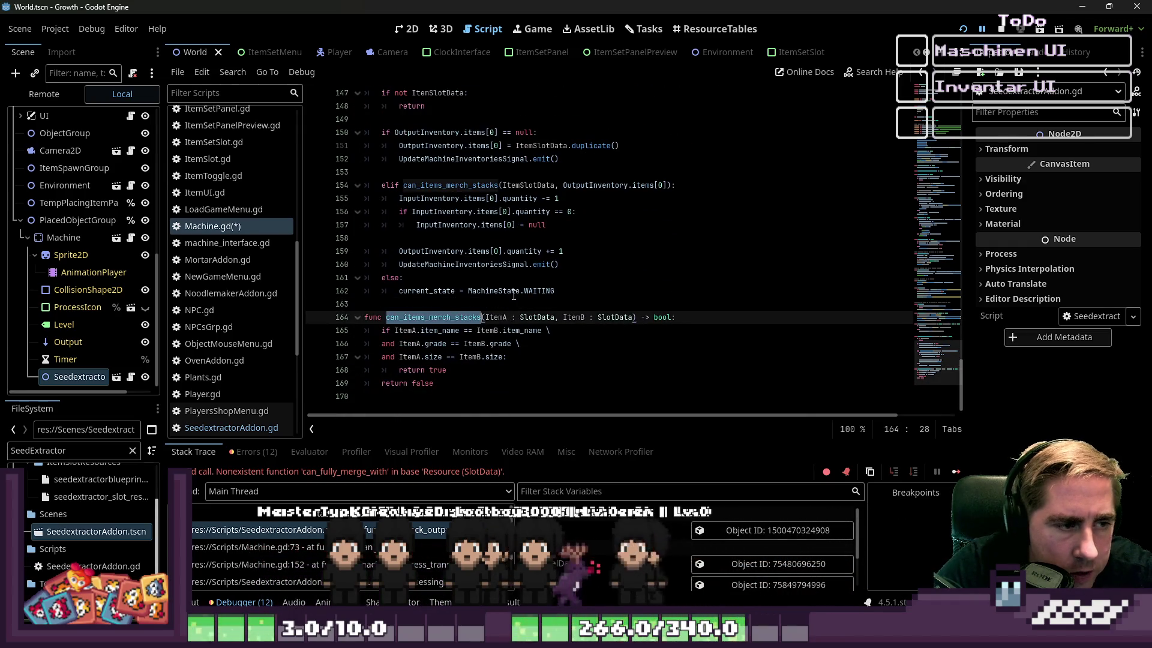
scroll(494, 240, "up", 7)
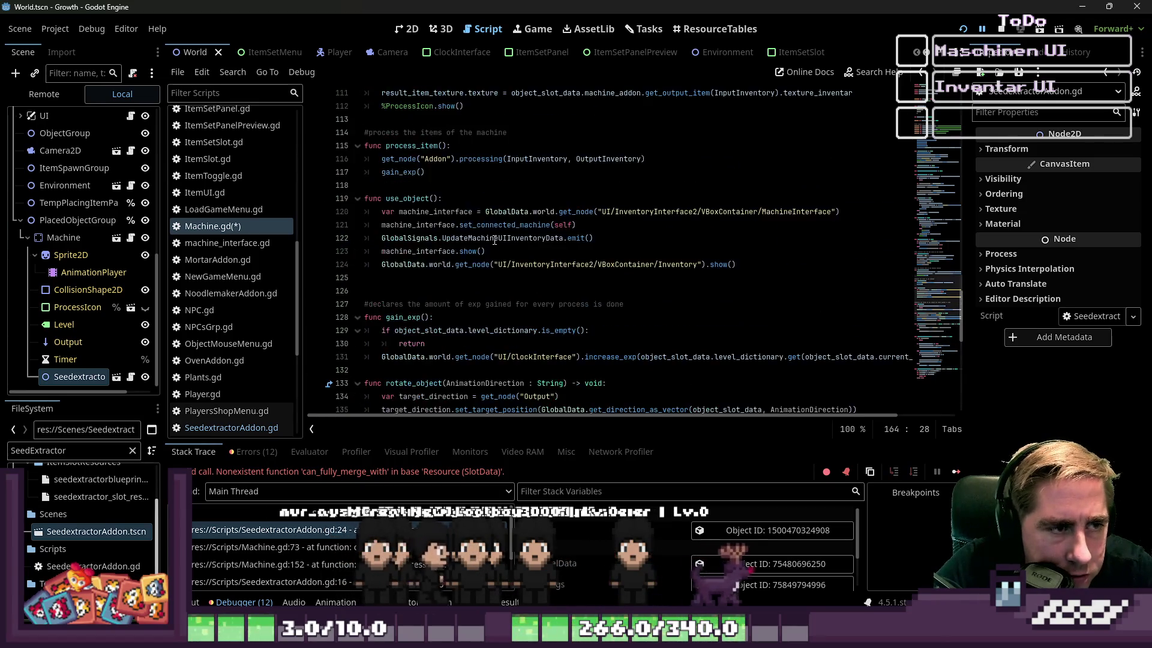
scroll(495, 239, "down", 5)
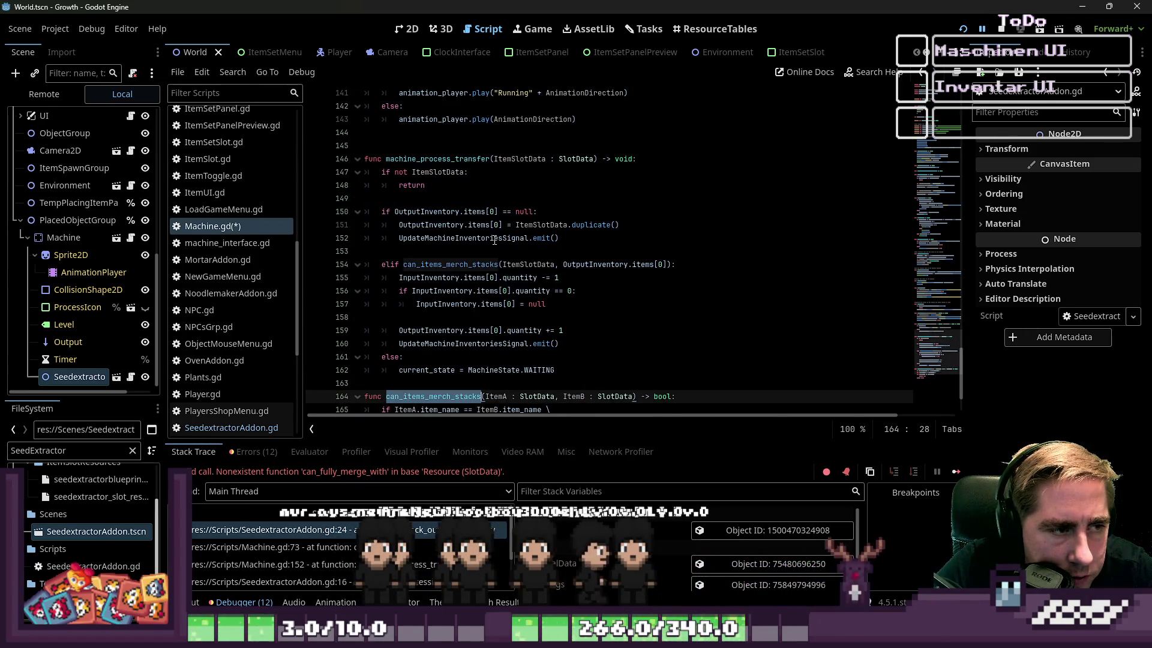
left_click(475, 256)
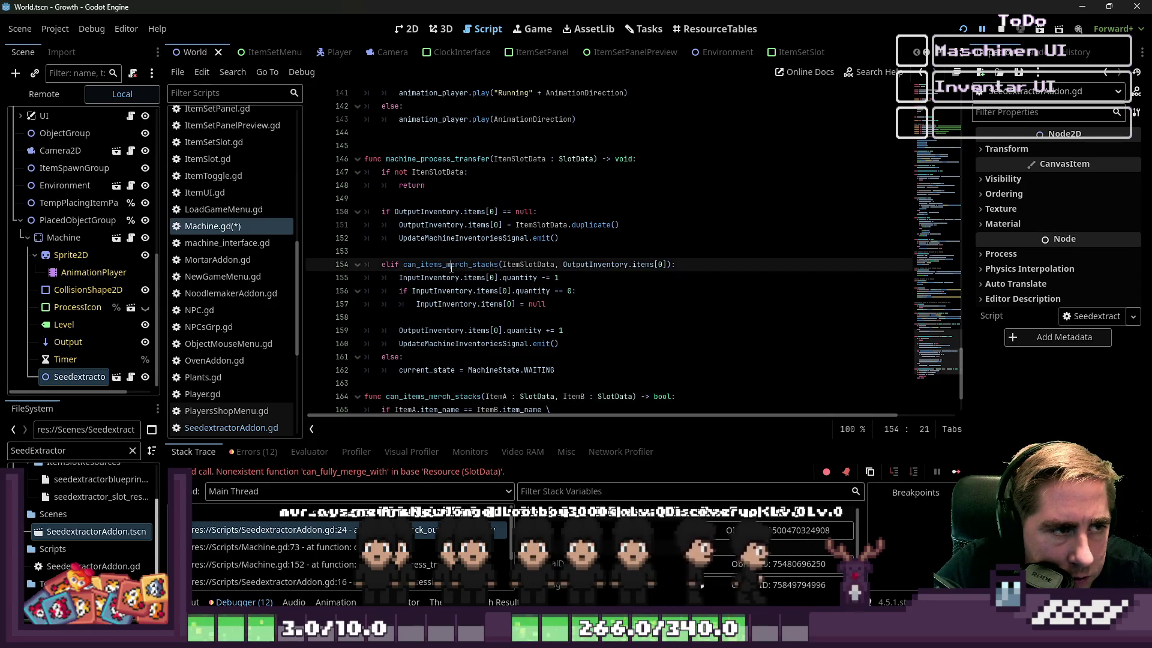
double_click(451, 268)
scroll(474, 336, "down", 2)
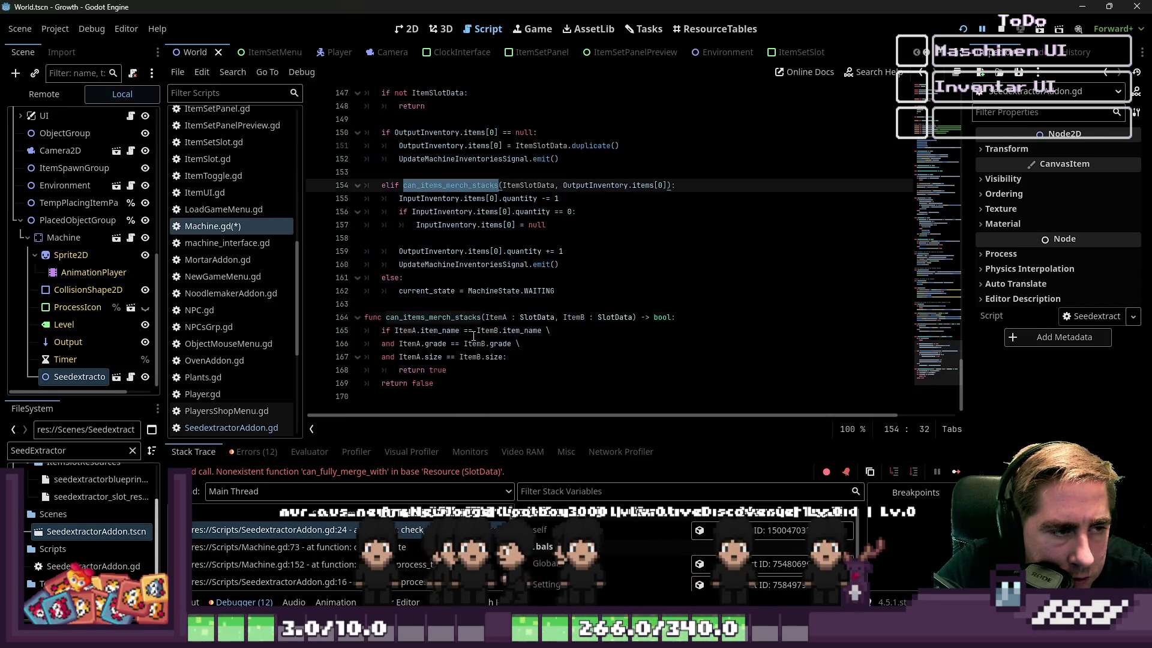
double_click(435, 318)
scroll(438, 282, "up", 15)
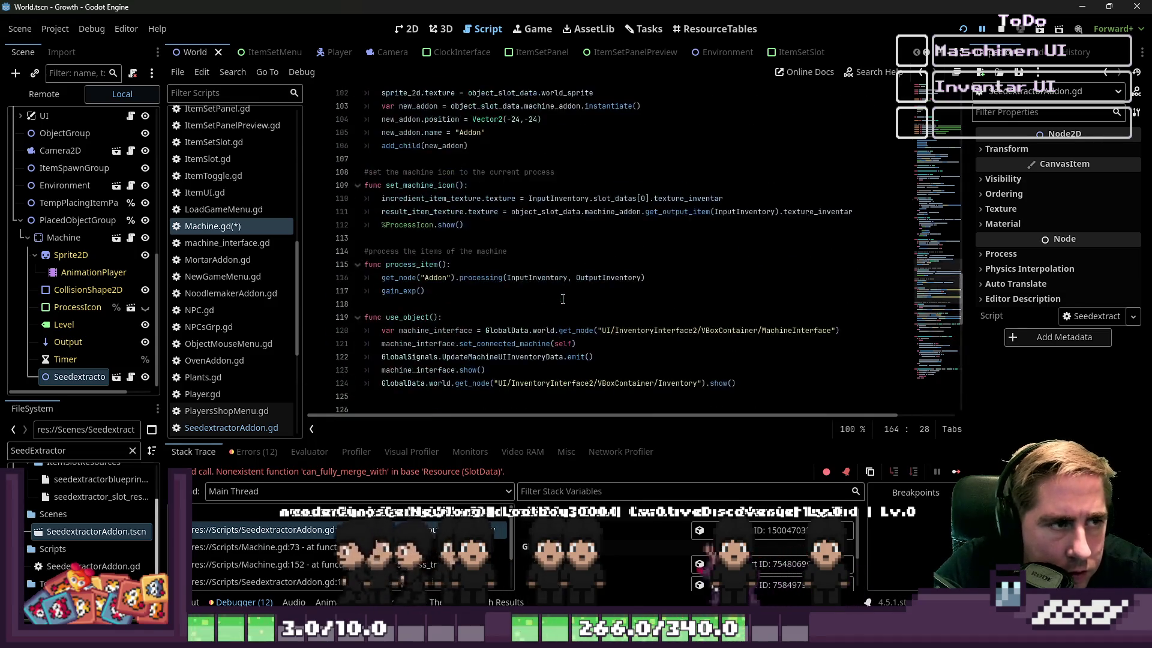
double_click(420, 264)
double_click(408, 317)
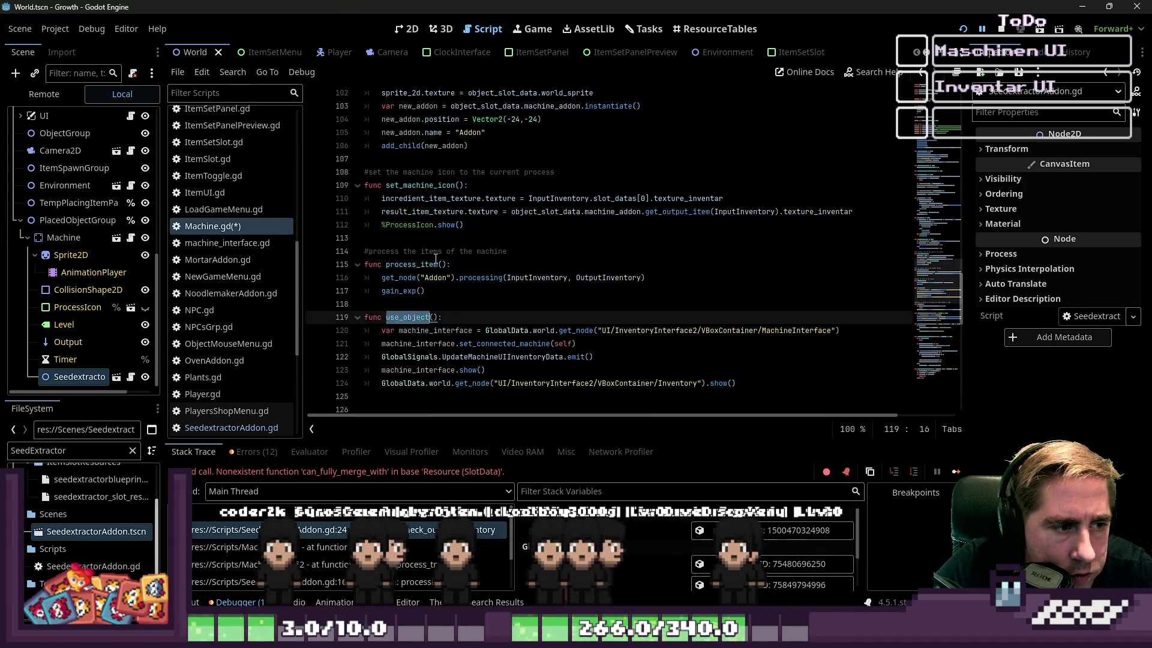
scroll(399, 213, "up", 5)
left_click(408, 270)
scroll(409, 258, "up", 2)
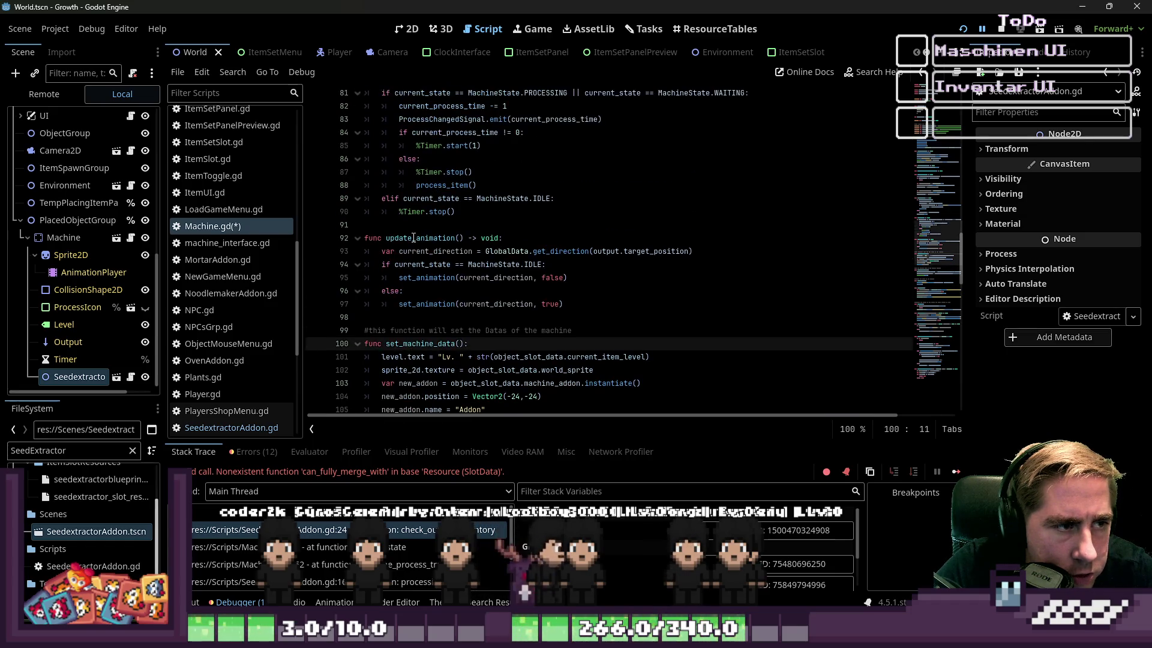
double_click(411, 238)
scroll(411, 246, "up", 4)
double_click(411, 239)
scroll(414, 240, "up", 3)
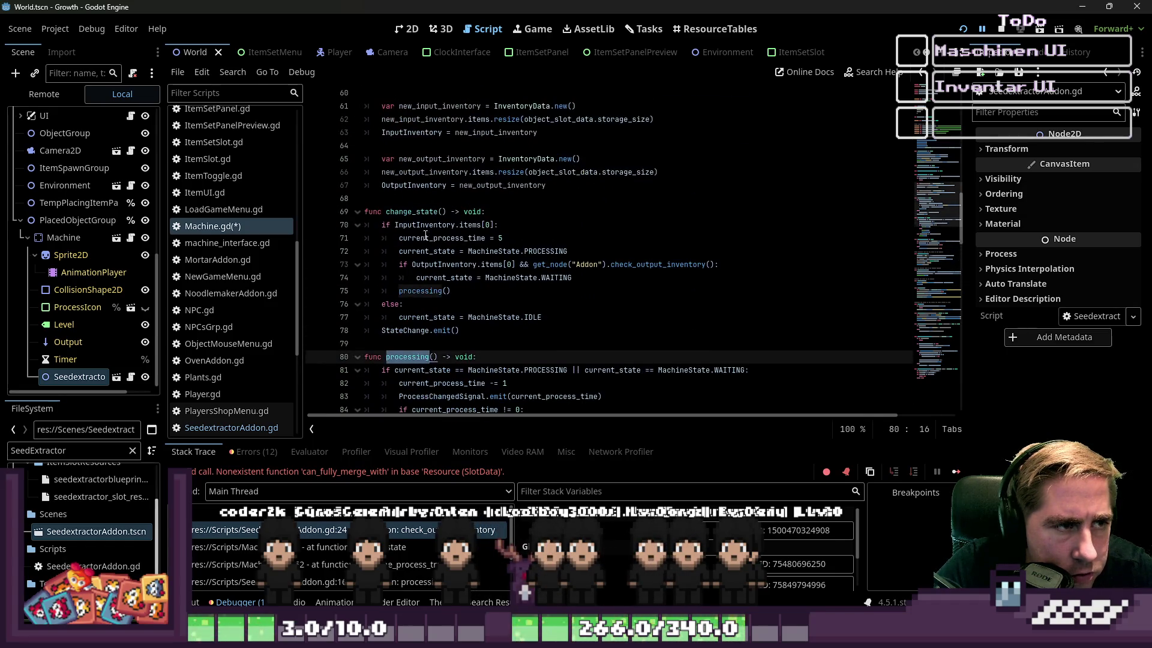
left_click(419, 211)
mouse_move(714, 264)
left_mouse_down()
mouse_move(534, 252)
mouse_move(530, 264)
left_mouse_up()
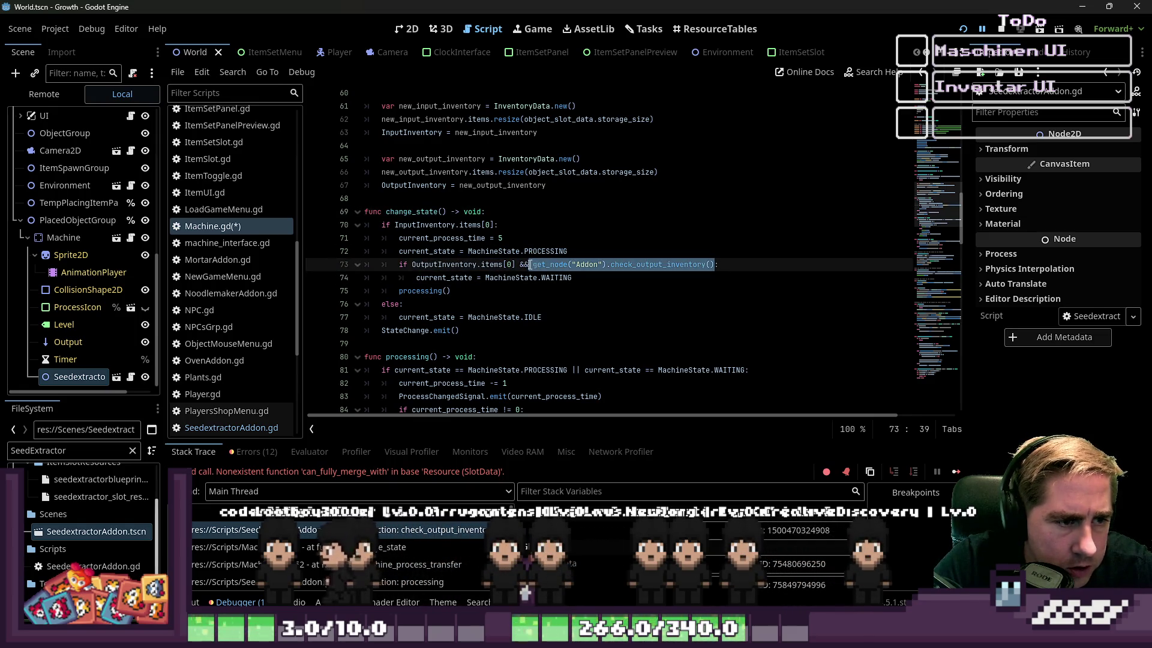
Step: Replace line 73's Addon check with can_items_merch_stacks(OutputInventory.items[0], )
type("can_items_merch_stacks")
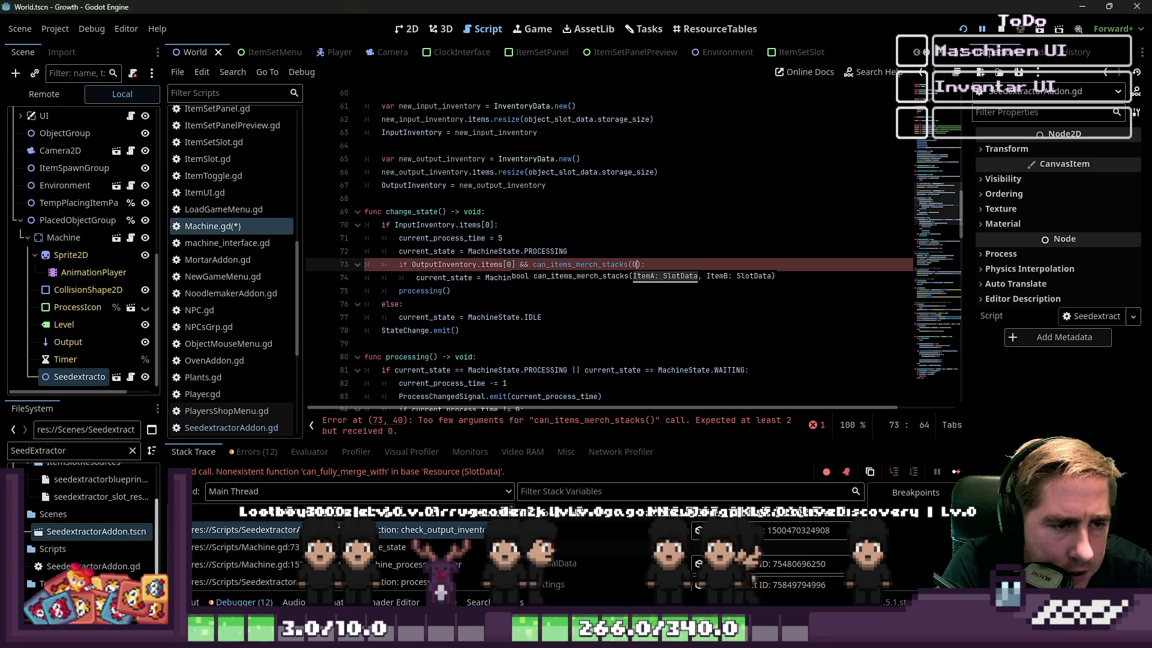
type("b")
key("Return")
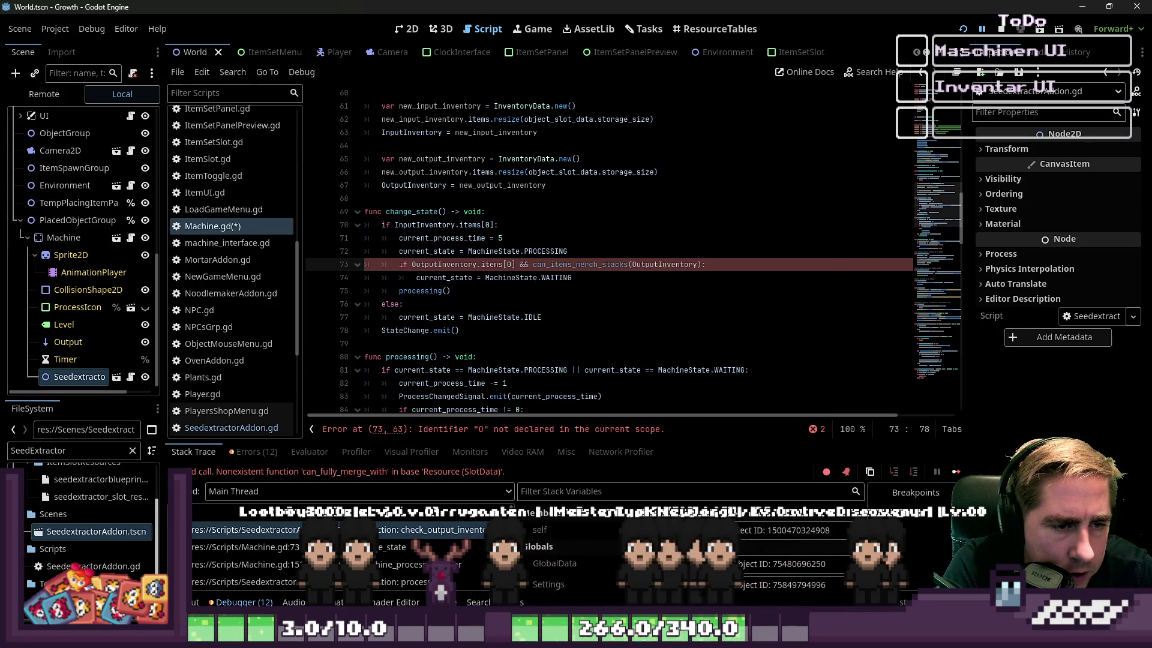
type(".items[0], Temp")
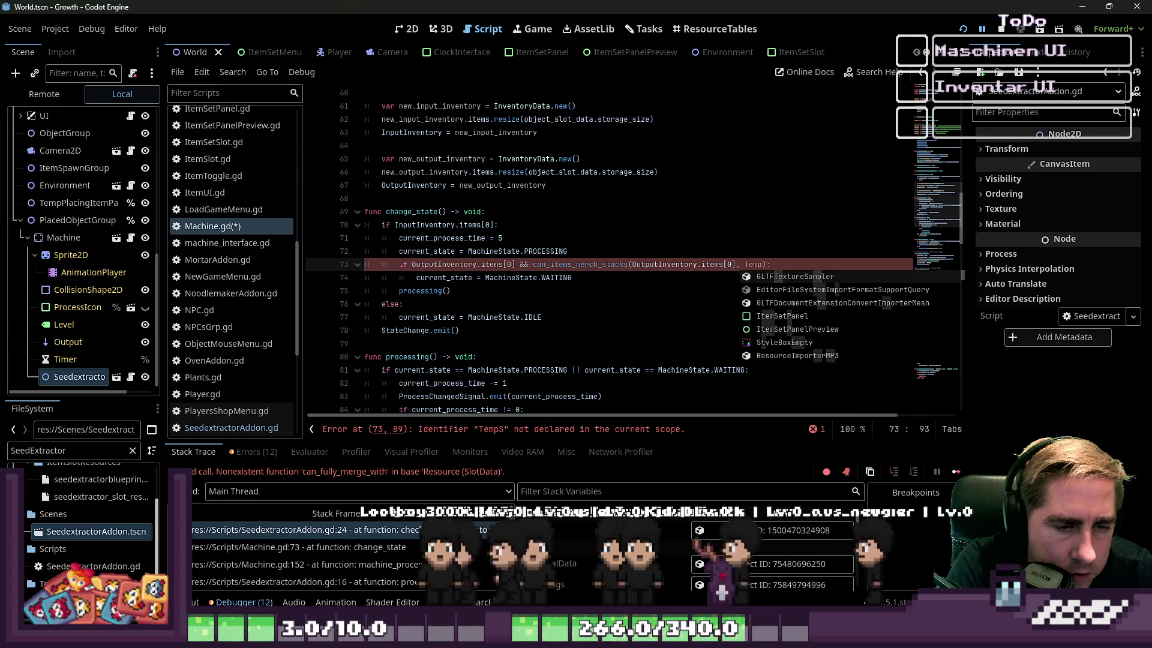
key("BackSpace")
key("BackSpace")
key("BackSpace")
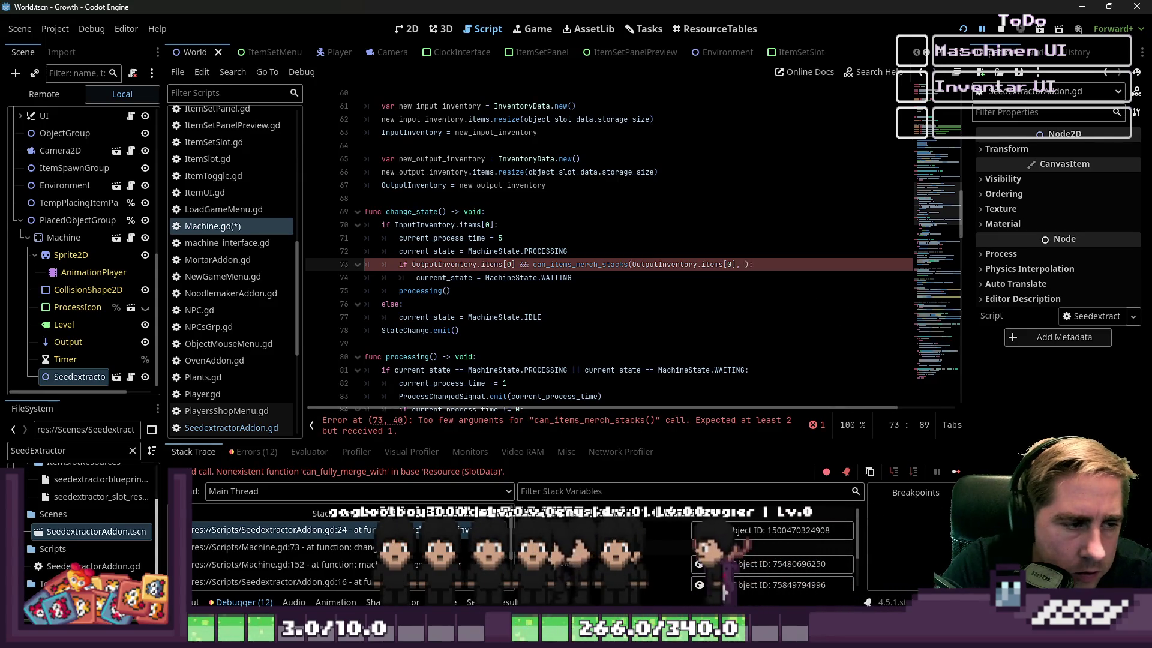
scroll(563, 181, "down", 20)
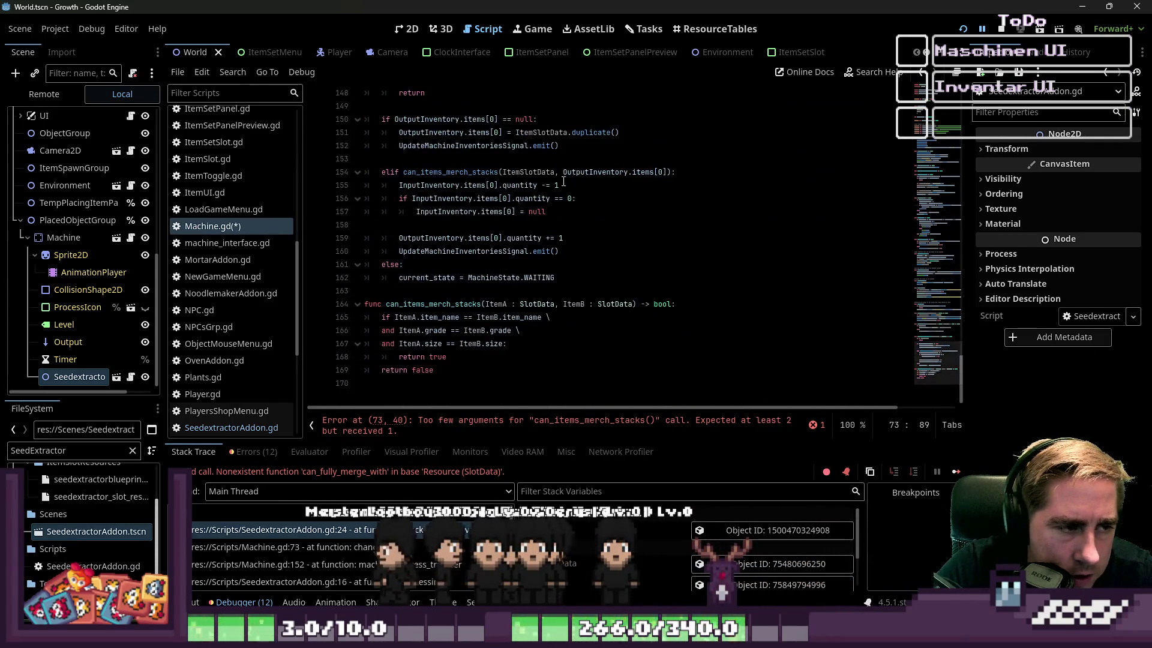
Step: Replace the else branch's WAITING assignment with TempItemSlot = ItemSlotData on line 162
scroll(564, 181, "up", 2)
double_click(438, 145)
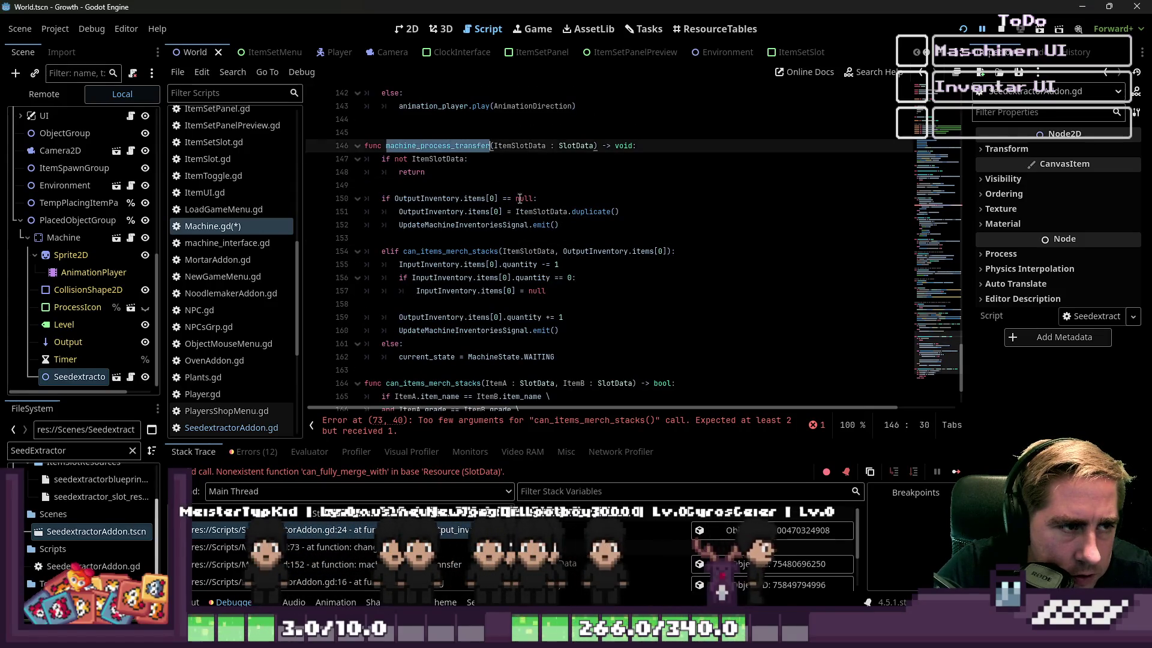
scroll(542, 205, "down", 2)
left_click(542, 290)
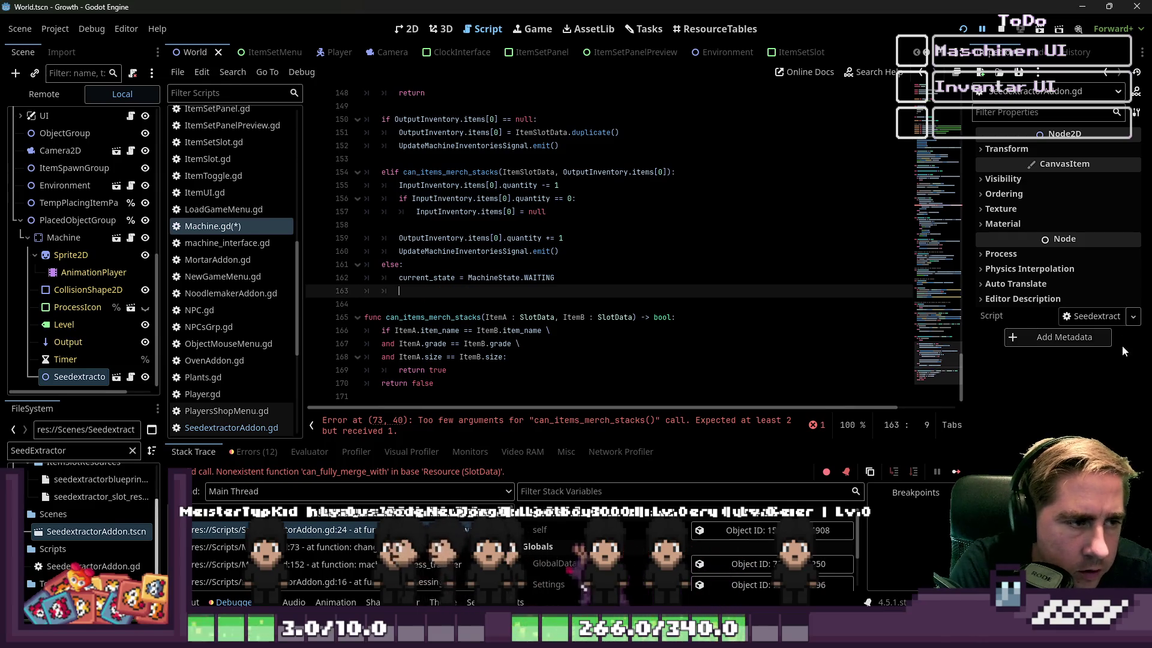
type("Tem")
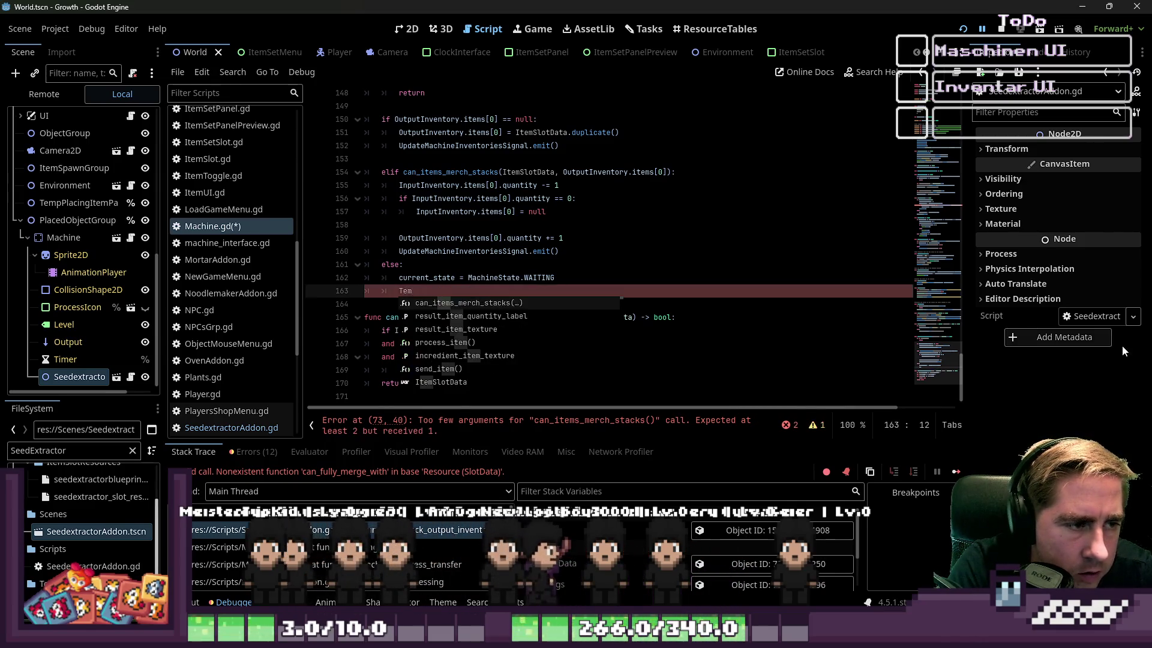
key("BackSpace")
key("BackSpace")
key("BackSpace")
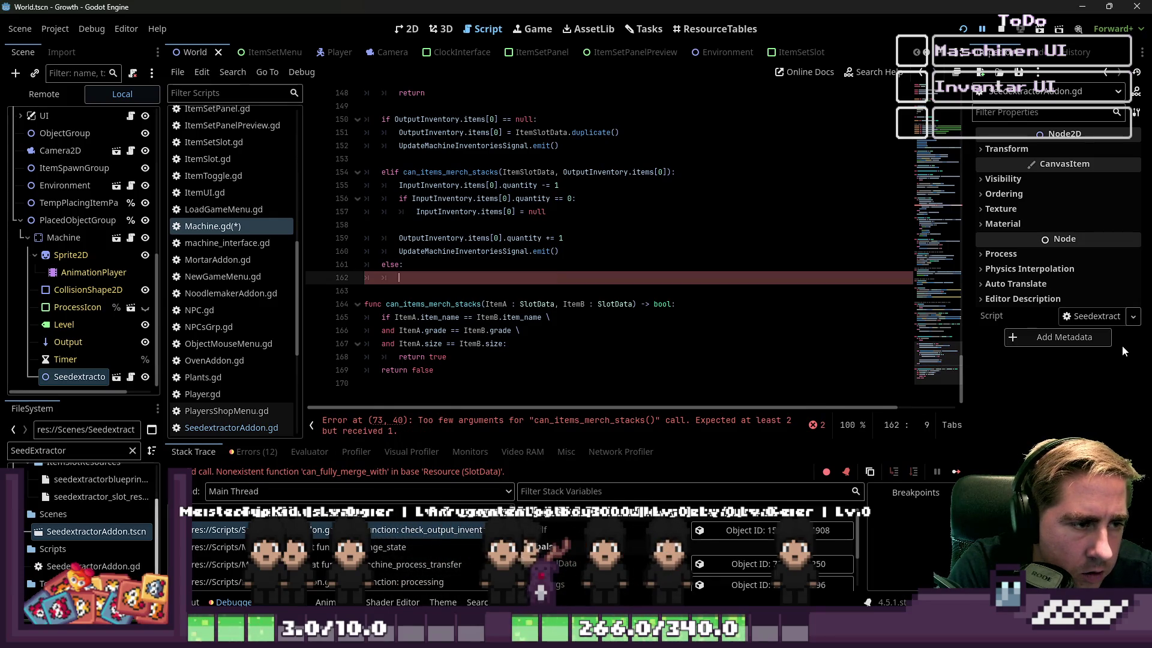
type("Temp")
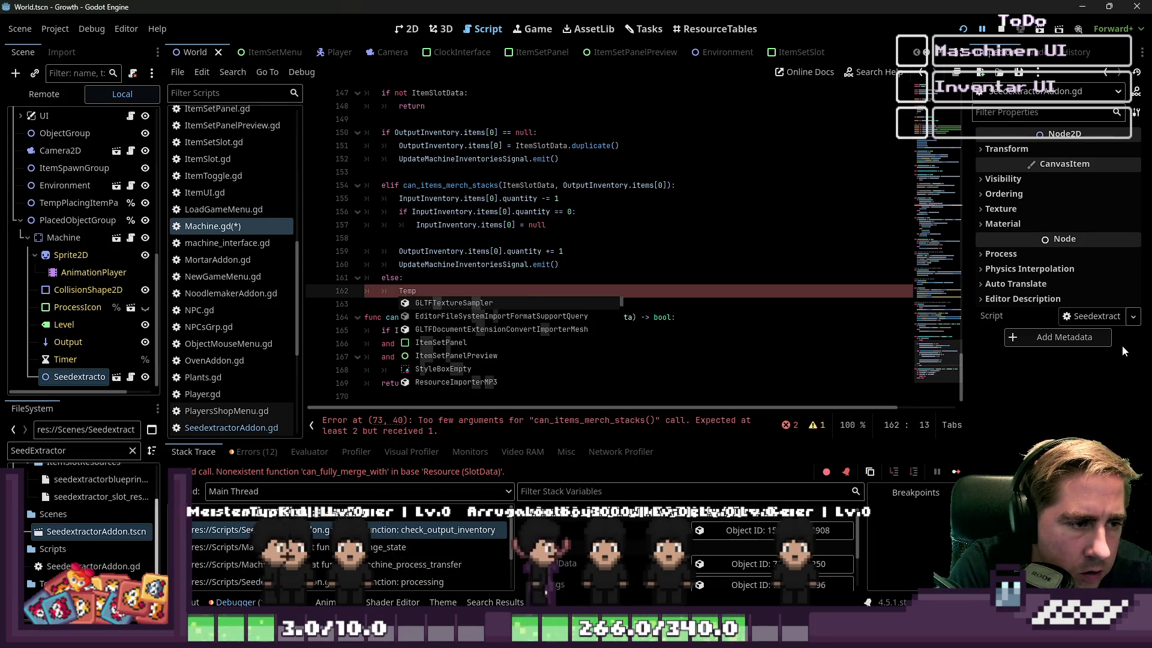
type("ItemSlot")
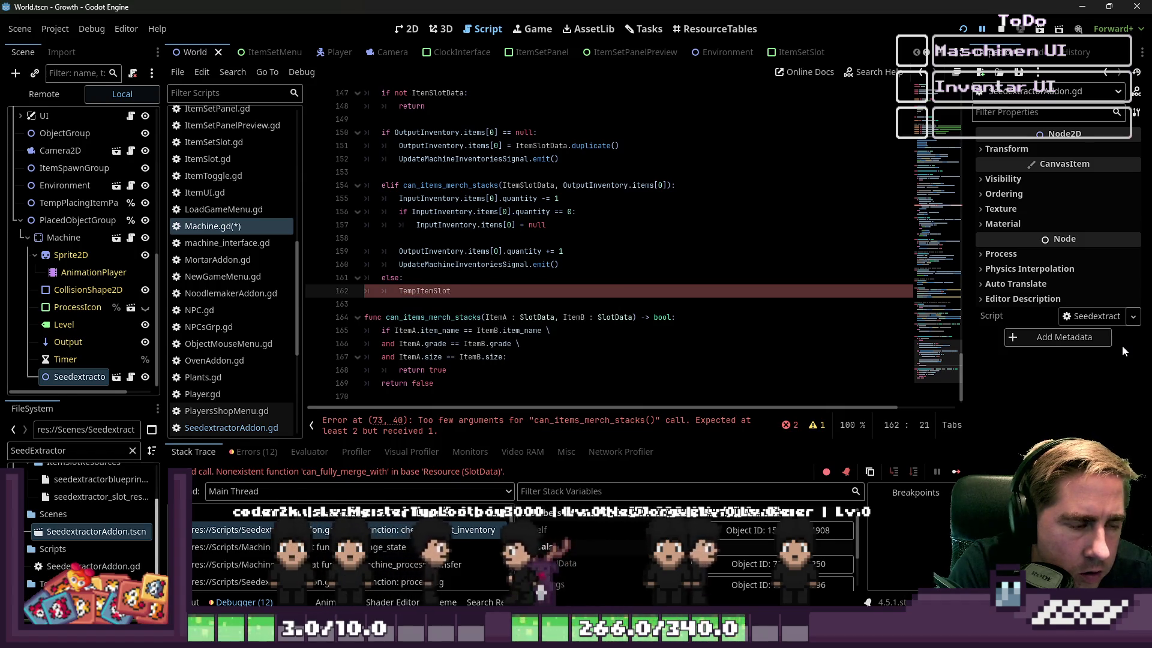
type(" = ItemSlotData")
key("Home")
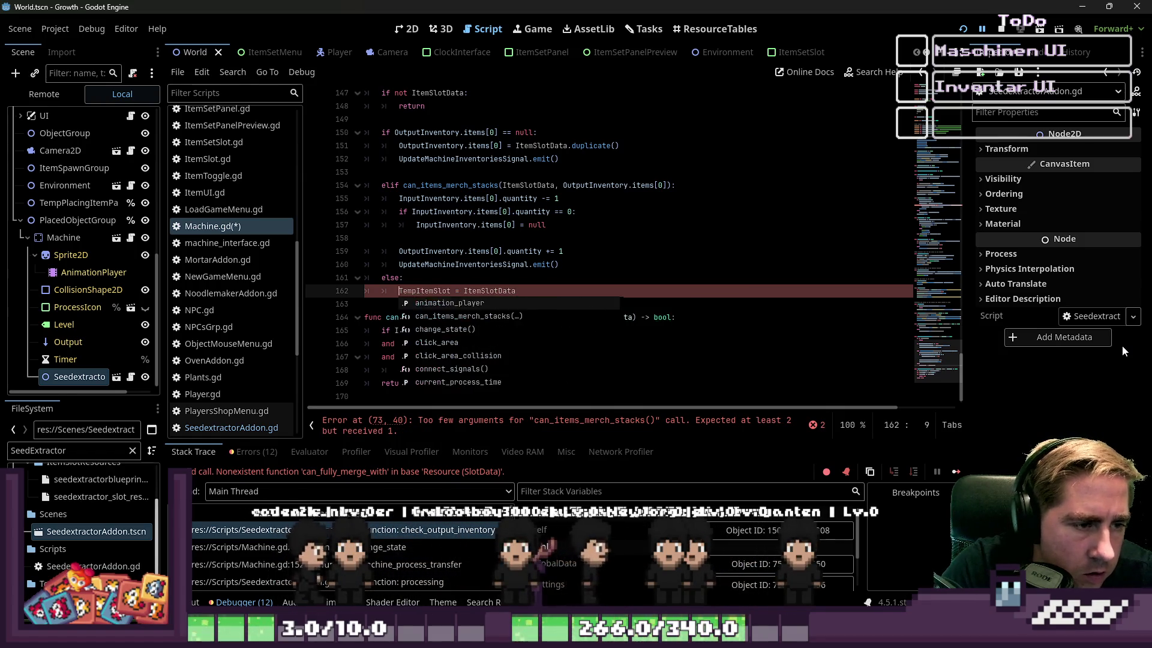
key("ctrl+shift+Right")
Step: Insert a blank line below line 12 at the top of Machine.gd
scroll(711, 200, "up", 10)
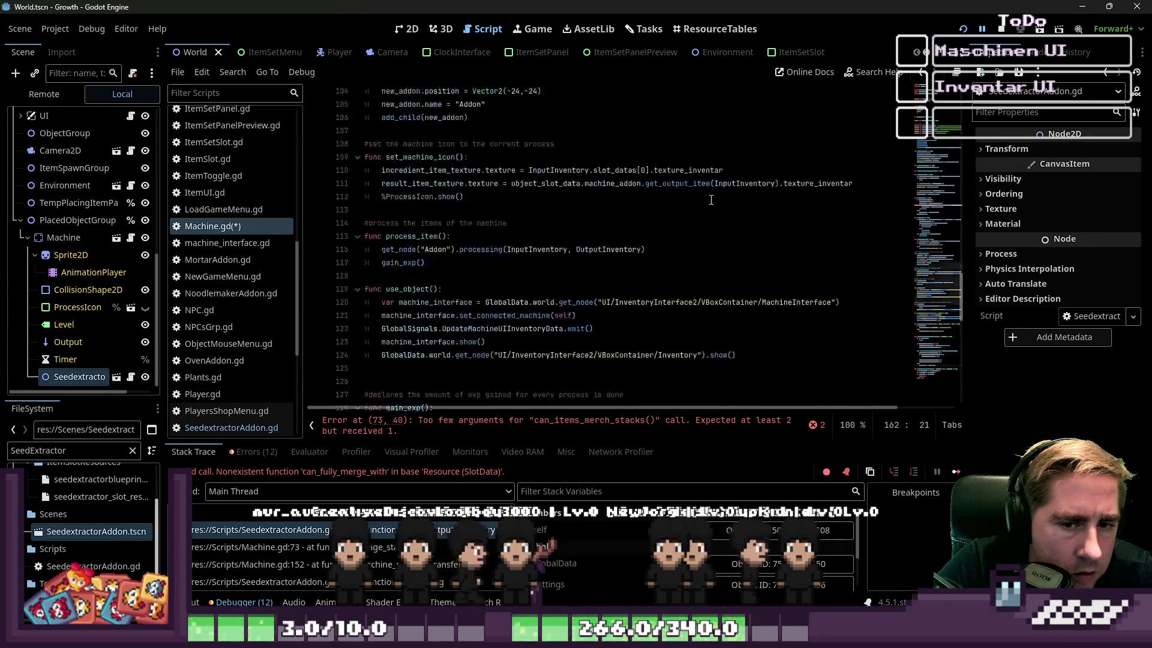
scroll(711, 200, "up", 20)
left_click(423, 233)
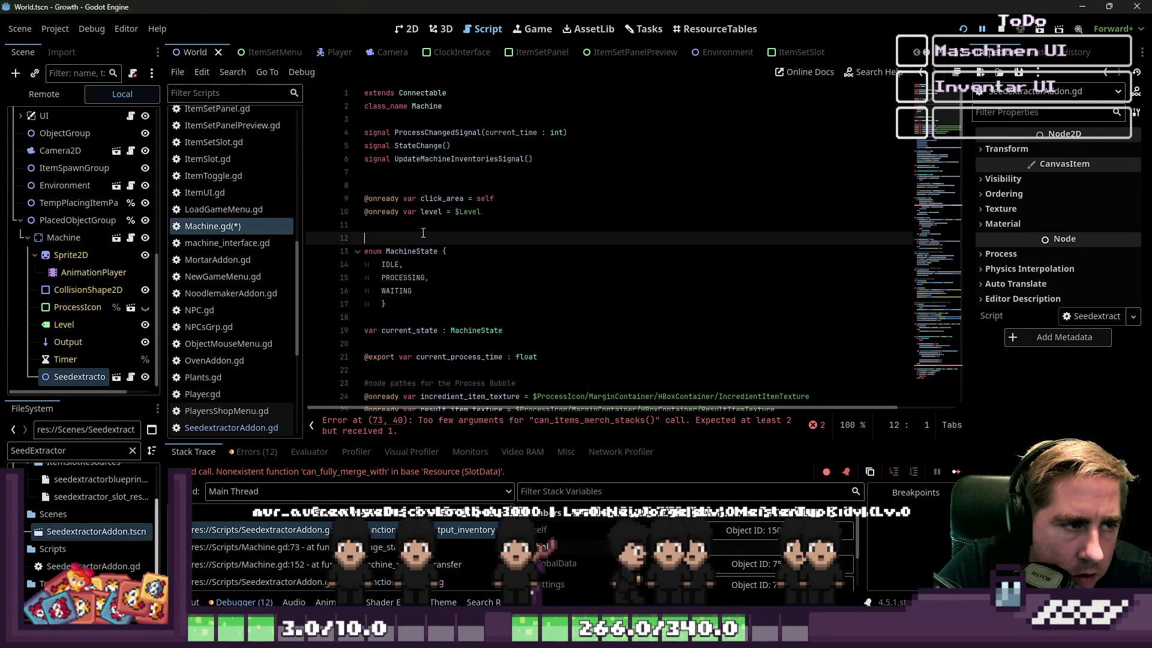
key("Return")
key("Up")
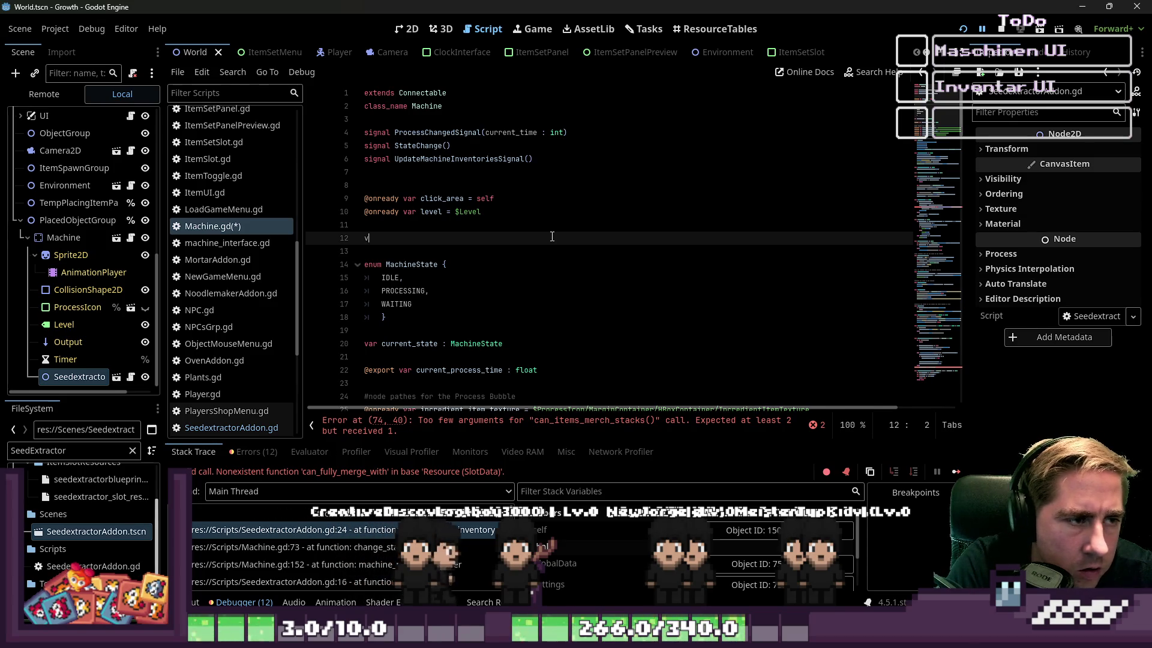
Step: Declare var TempItemSlot : SlotData = null on line 12
type("TempItemSlot")
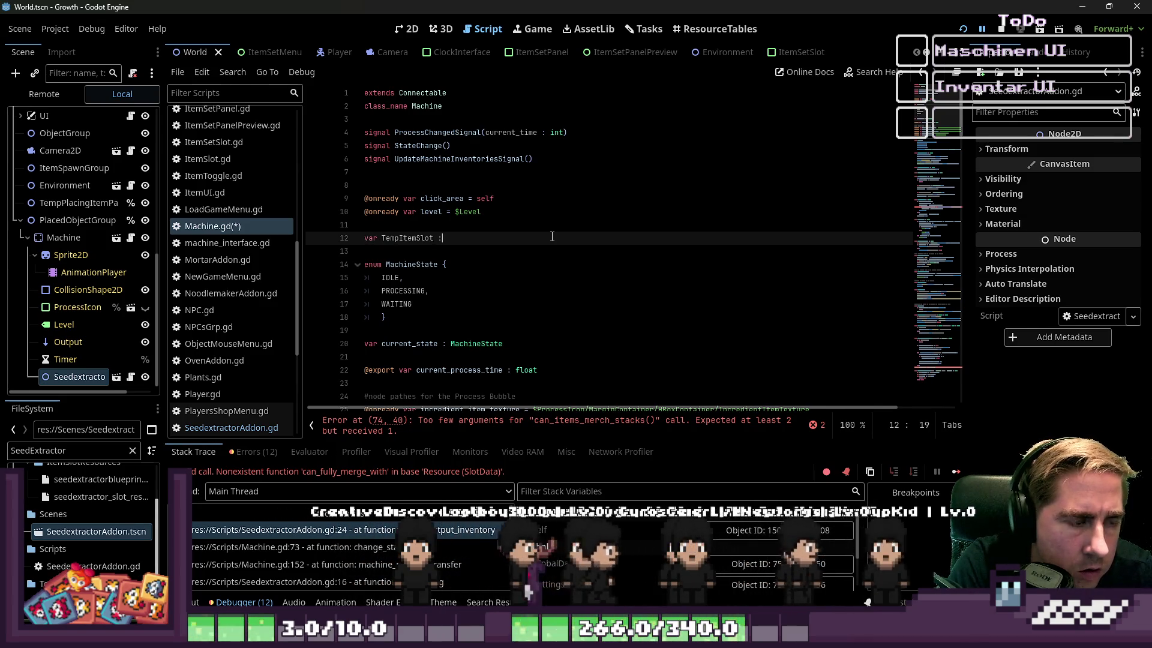
type(":")
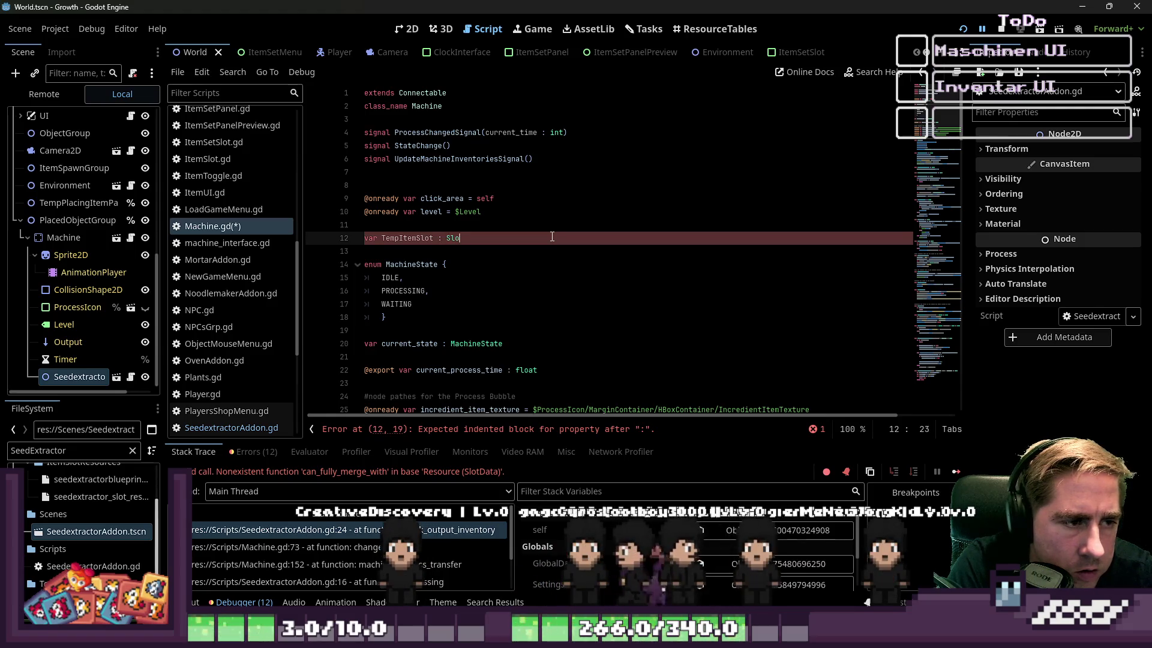
key("ctrl+Left")
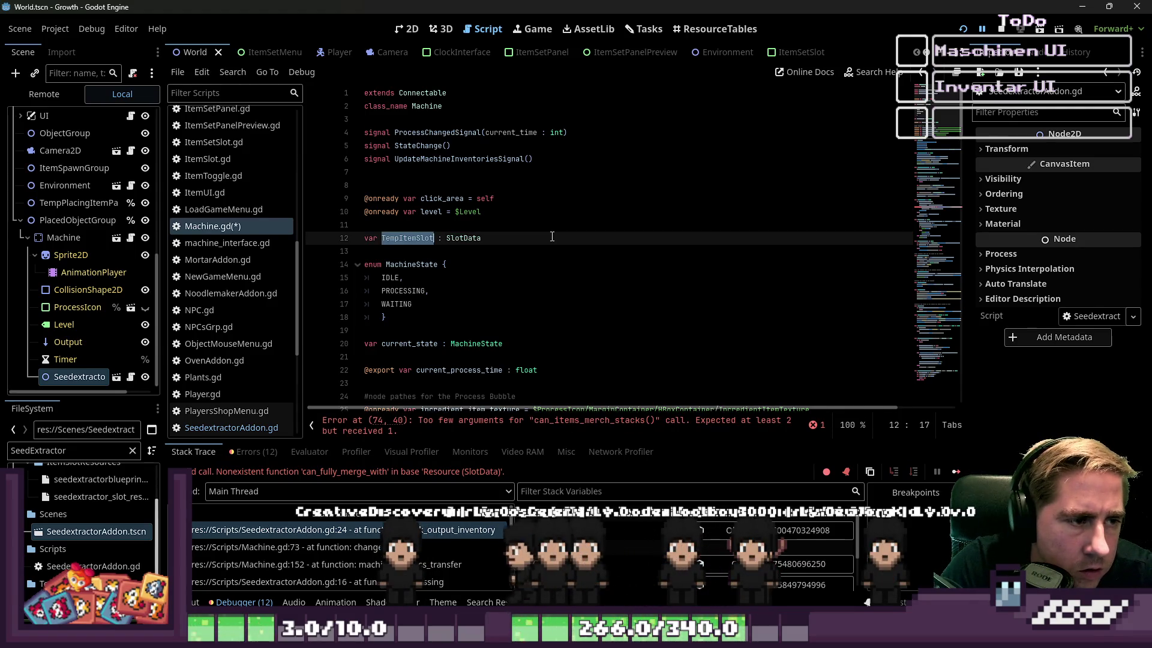
key("End")
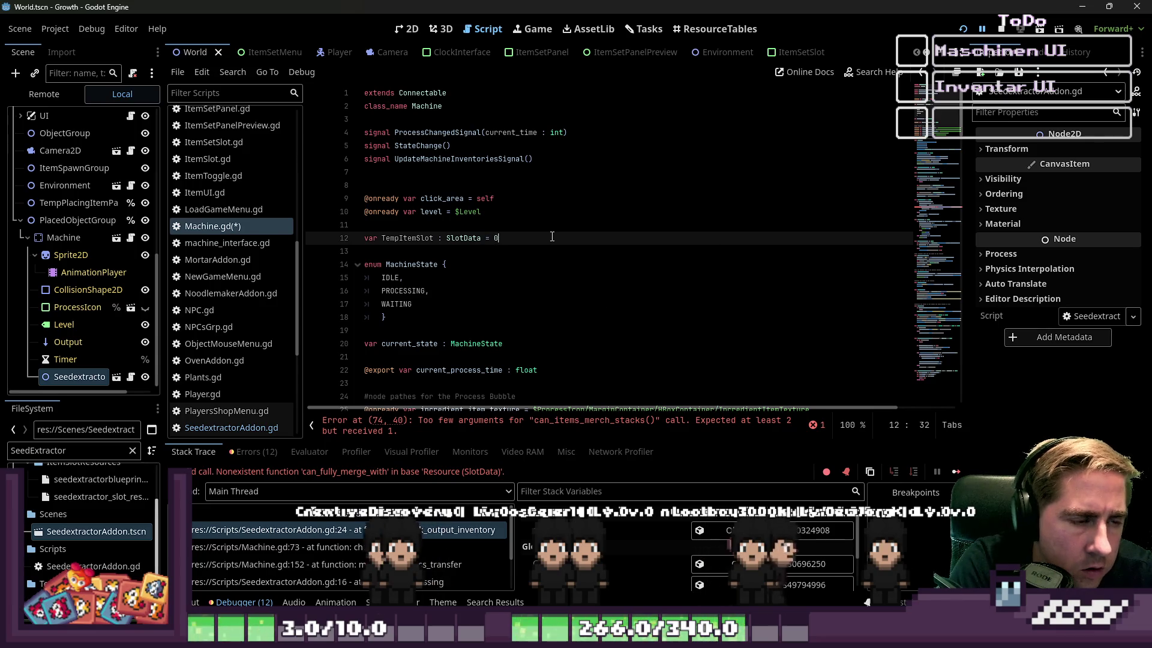
left_click(524, 256)
left_click(417, 235)
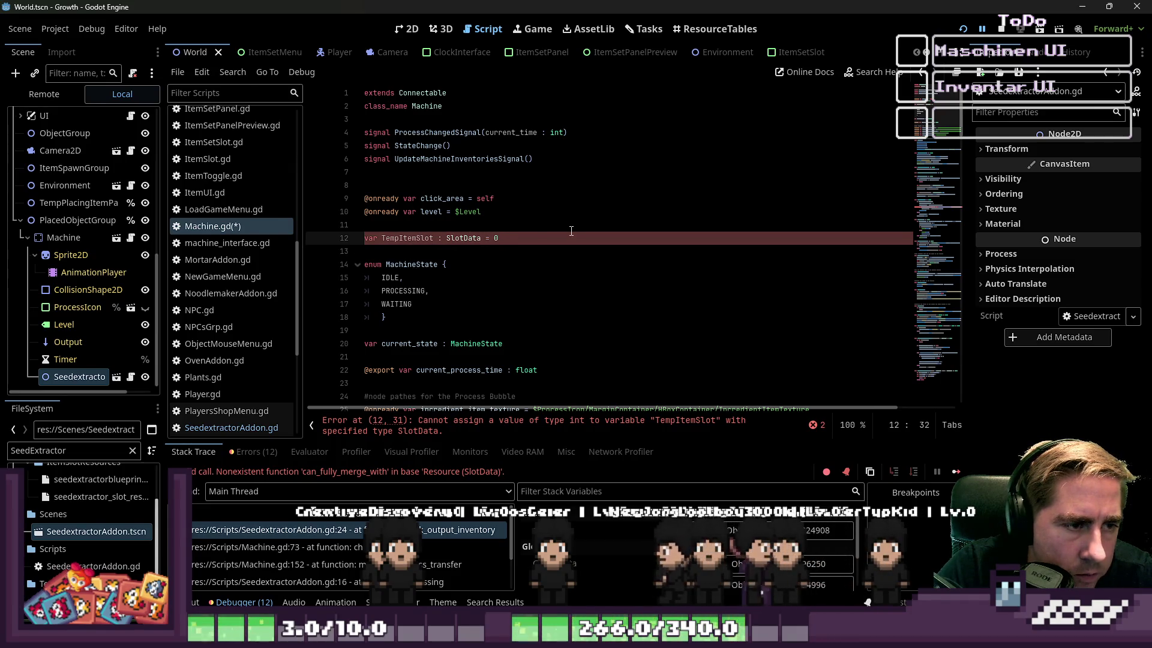
type("null")
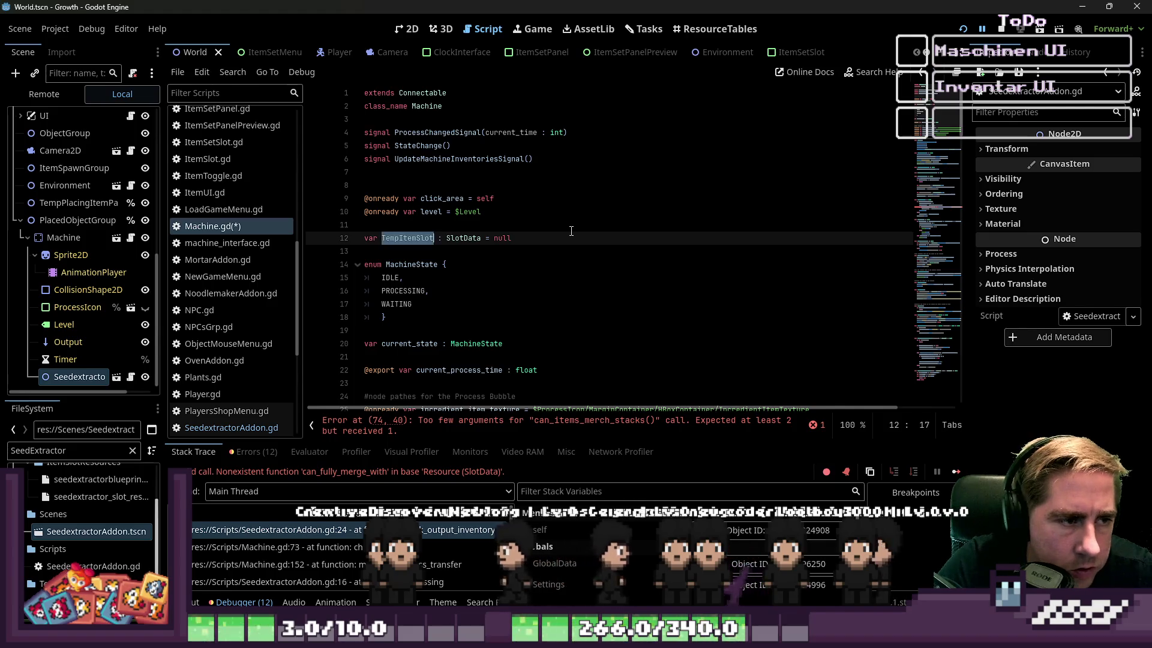
scroll(571, 231, "down", 20)
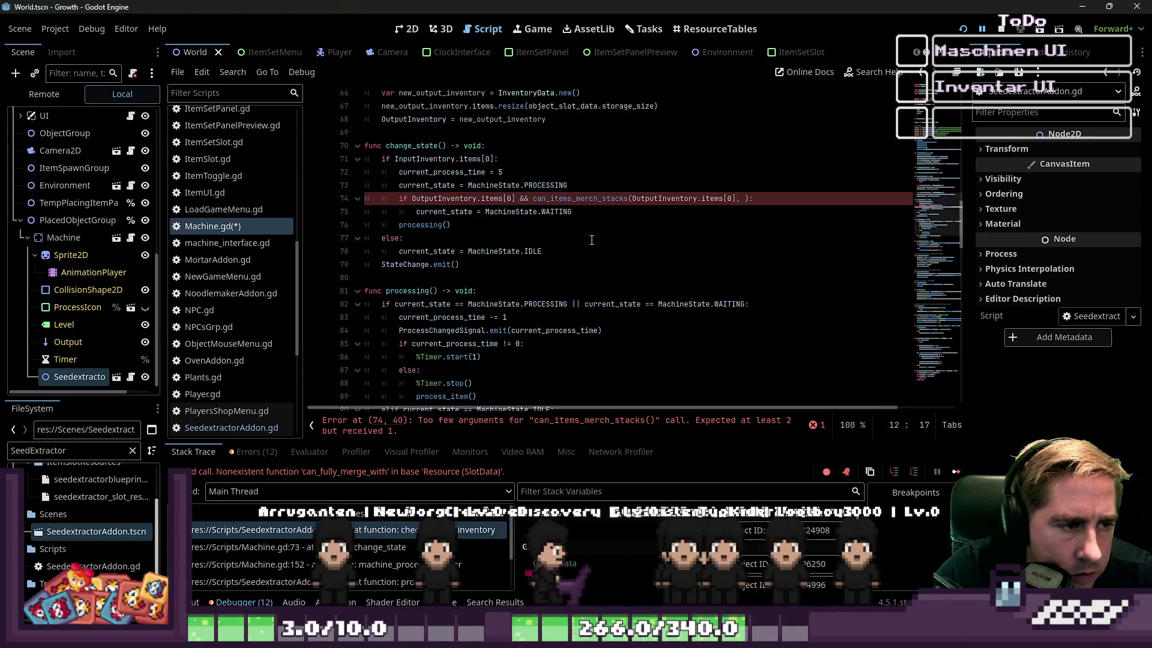
Step: Break line 74's stack-merge condition across lines using a backslash continuation
left_click(556, 199)
type("TempItemSlot")
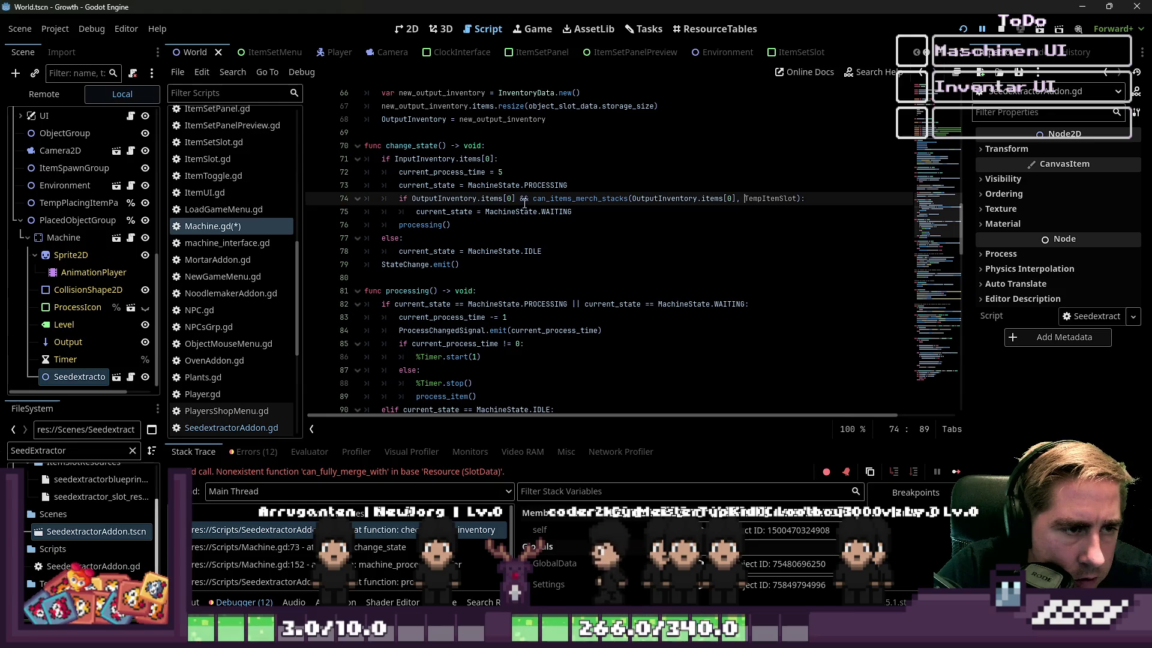
left_click(550, 199)
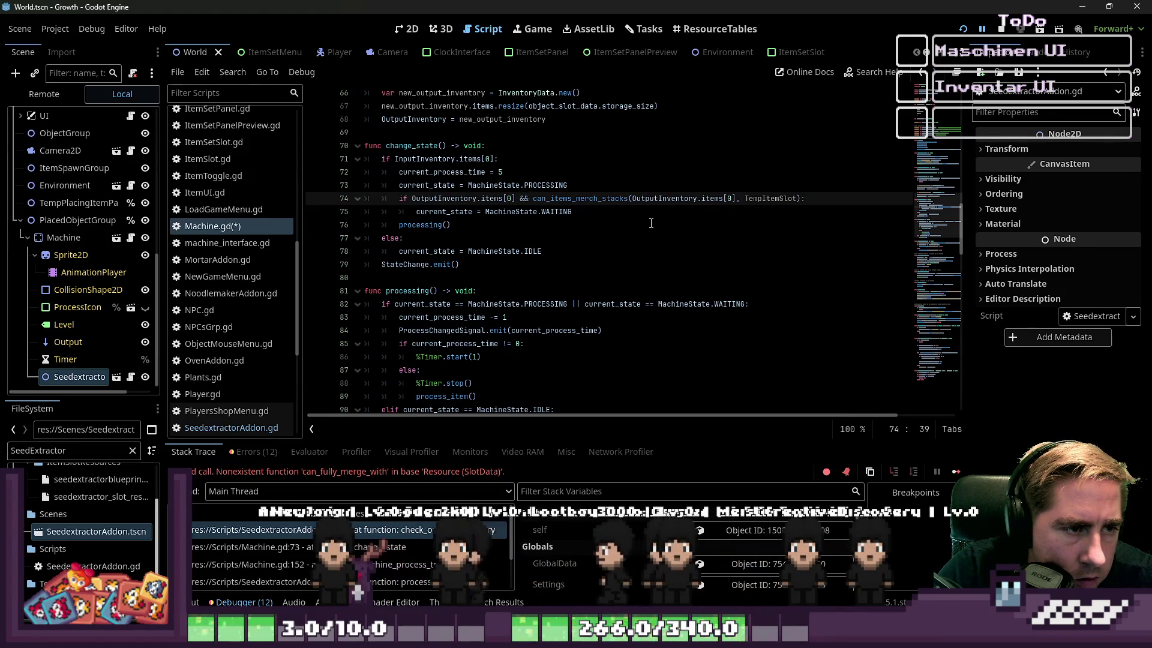
scroll(651, 224, "down", 1)
scroll(602, 280, "up", 2)
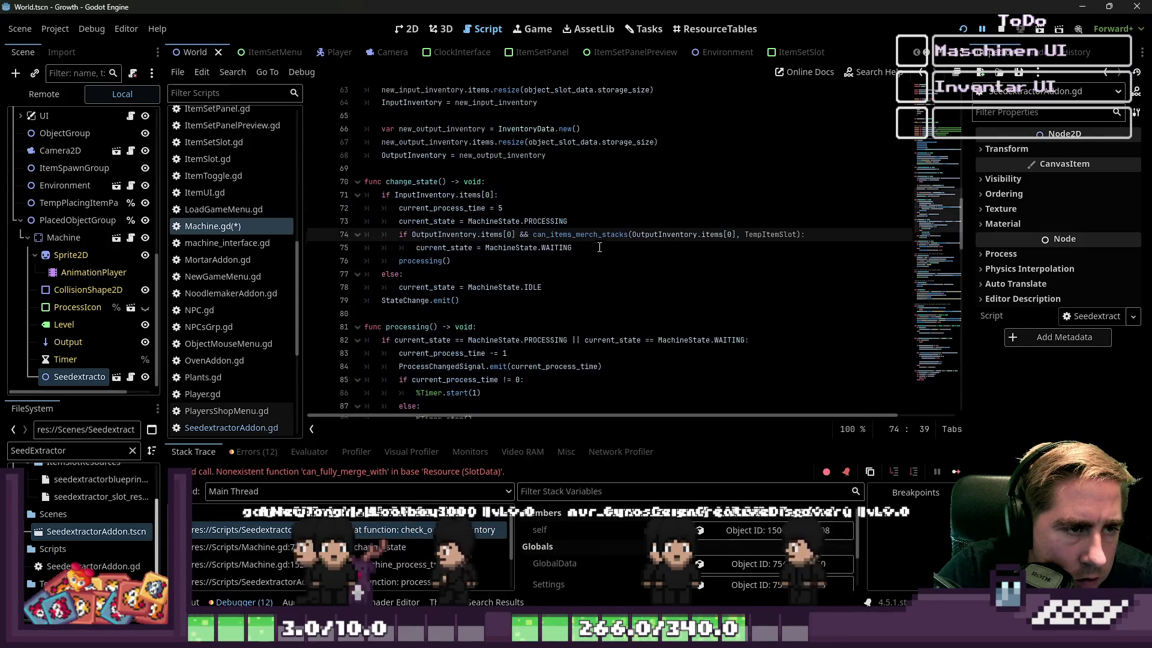
key("BackSpace")
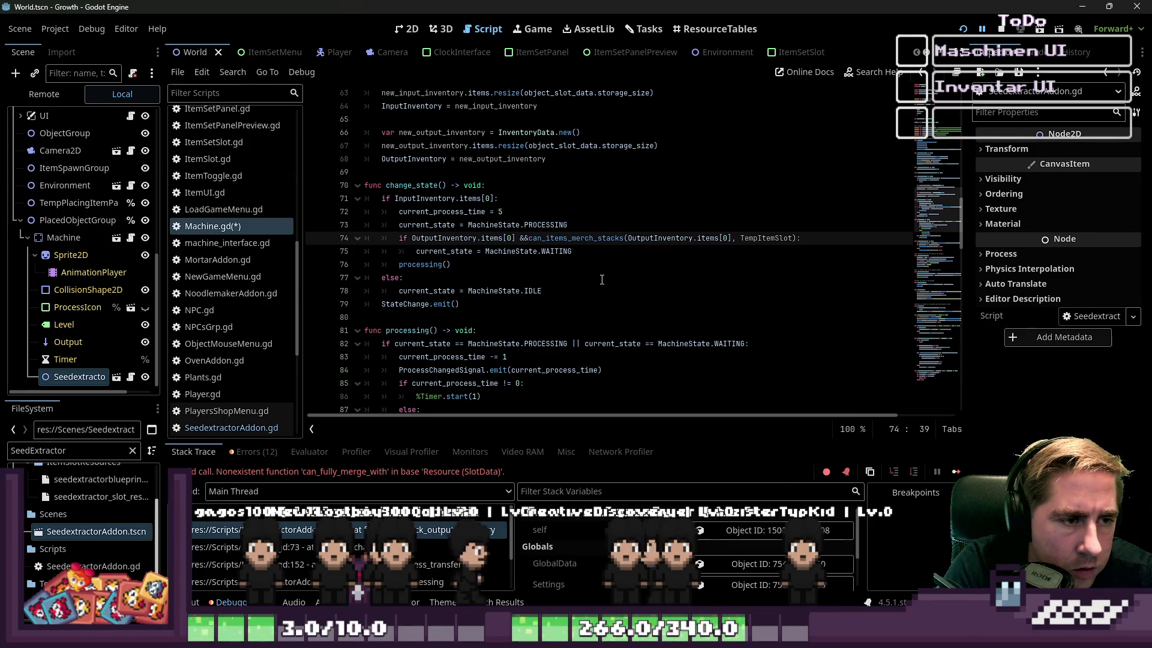
key("Return")
key("Up")
key("End")
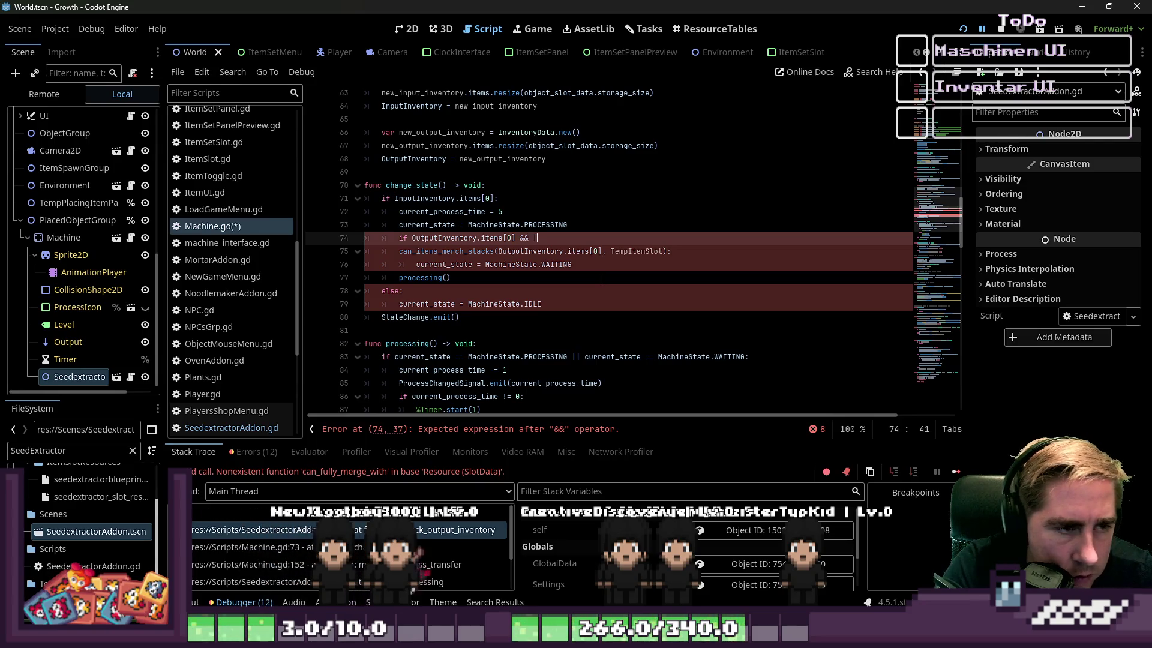
type("\\")
key("Down")
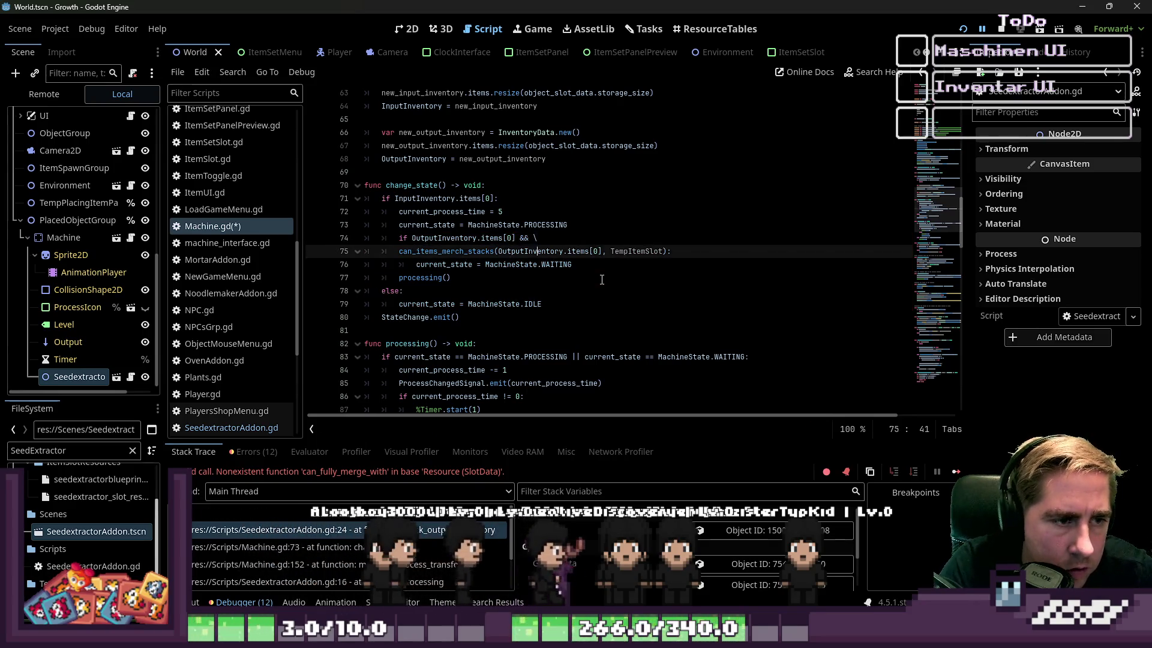
key("End")
key("Left")
key("Return")
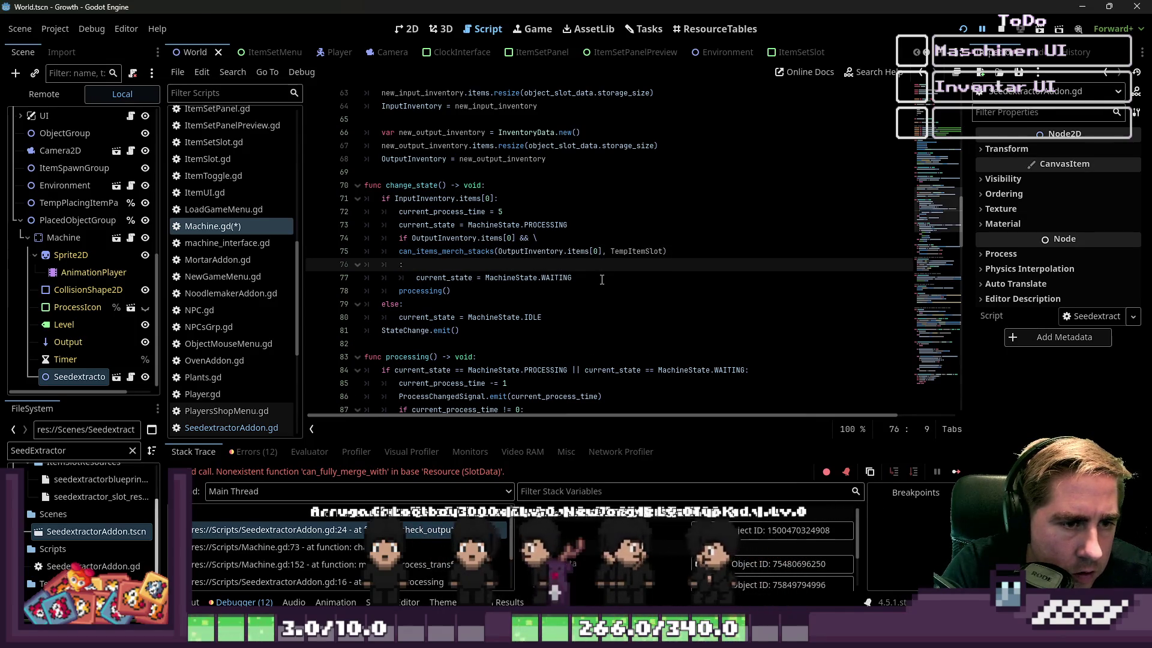
Step: Insert a 'TempItemSlot != null' clause joined with && before the can_items_merch_stacks check
key("ctrl+z")
key("Up")
key("Return")
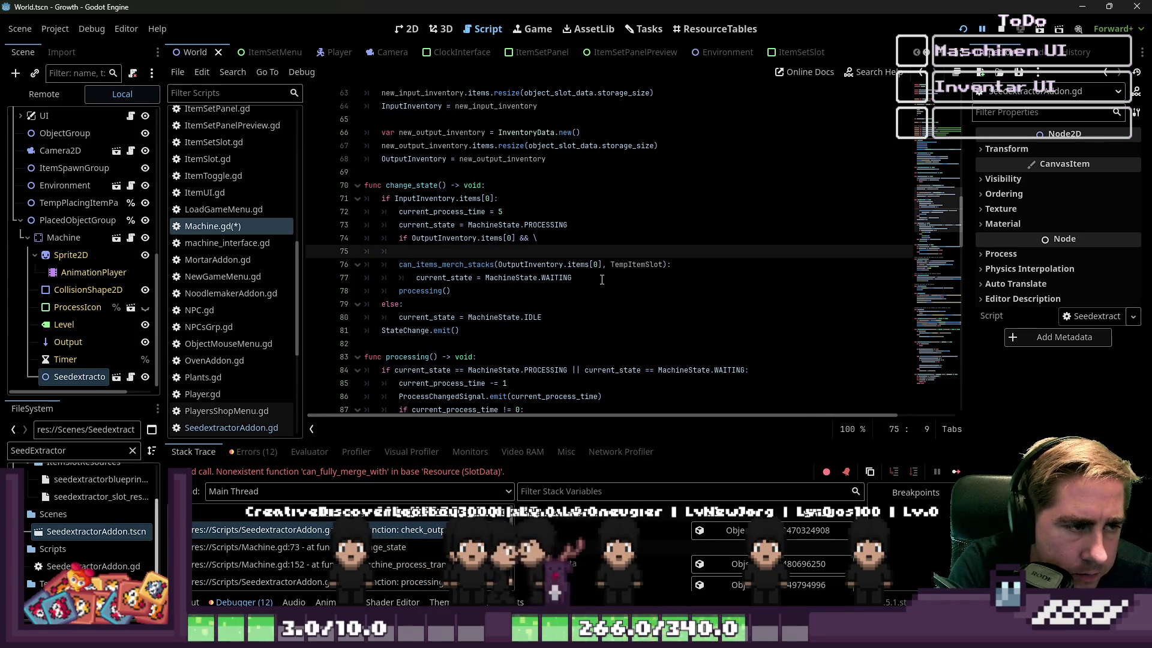
type("TempItemSlot ")
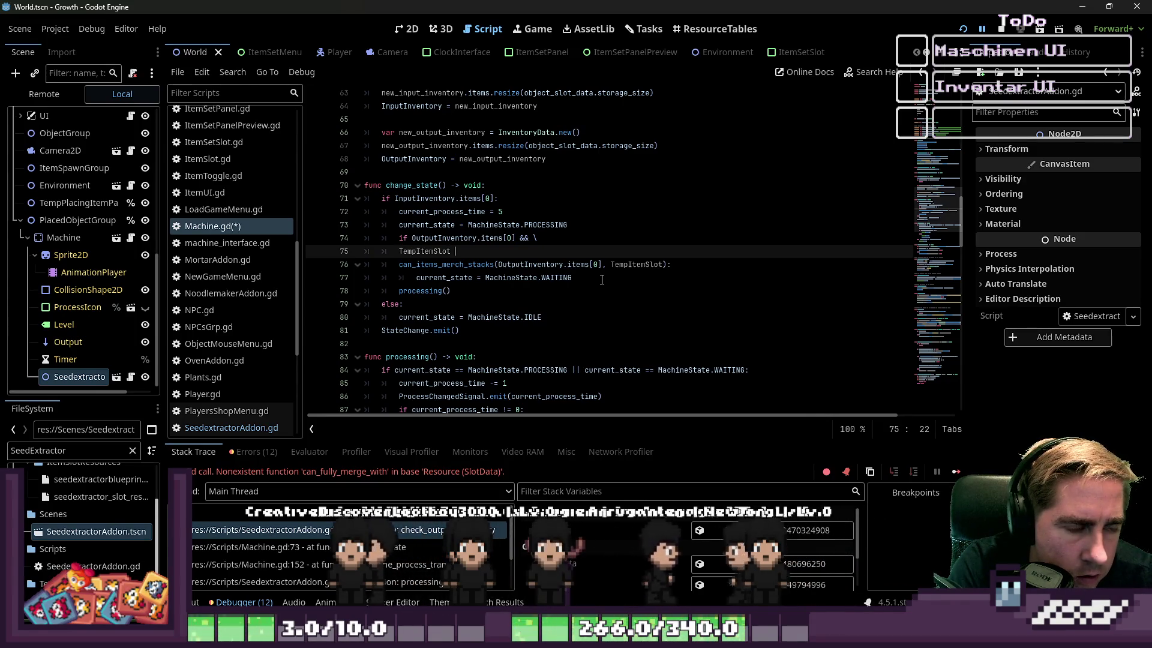
type("!= nul")
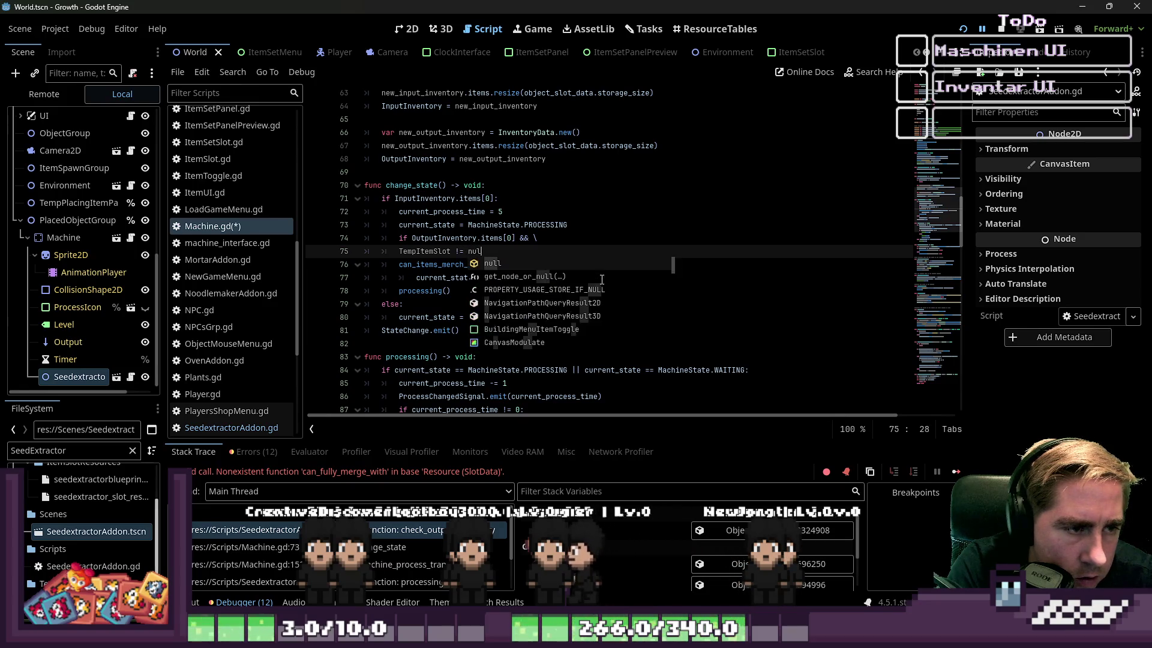
type("l")
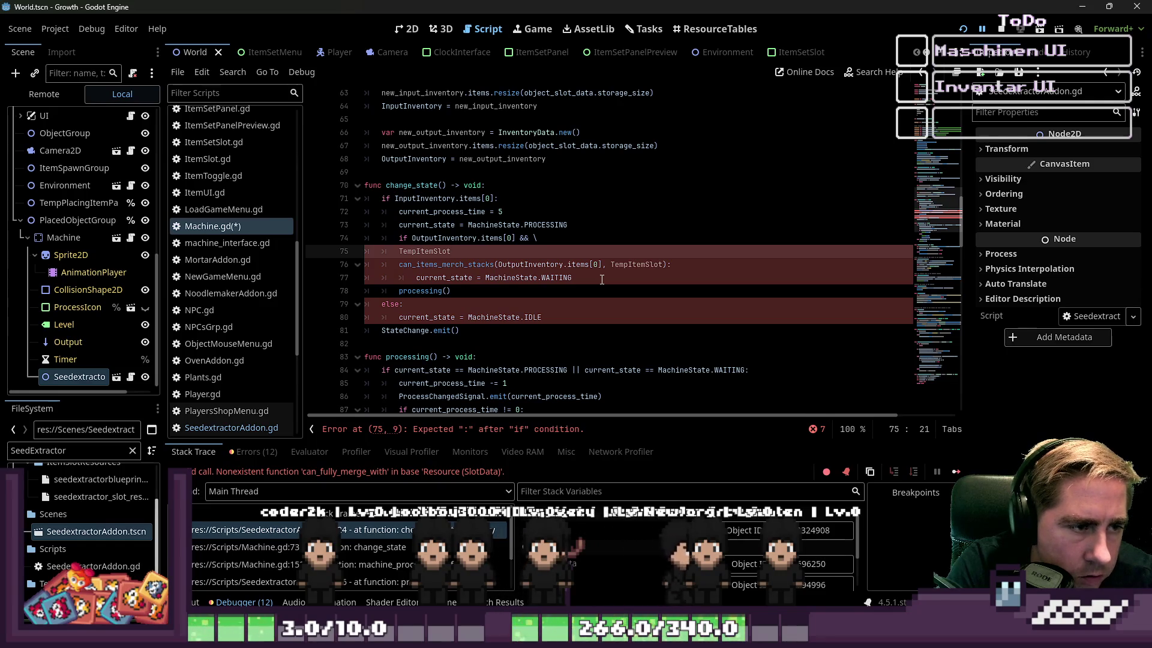
type("\\")
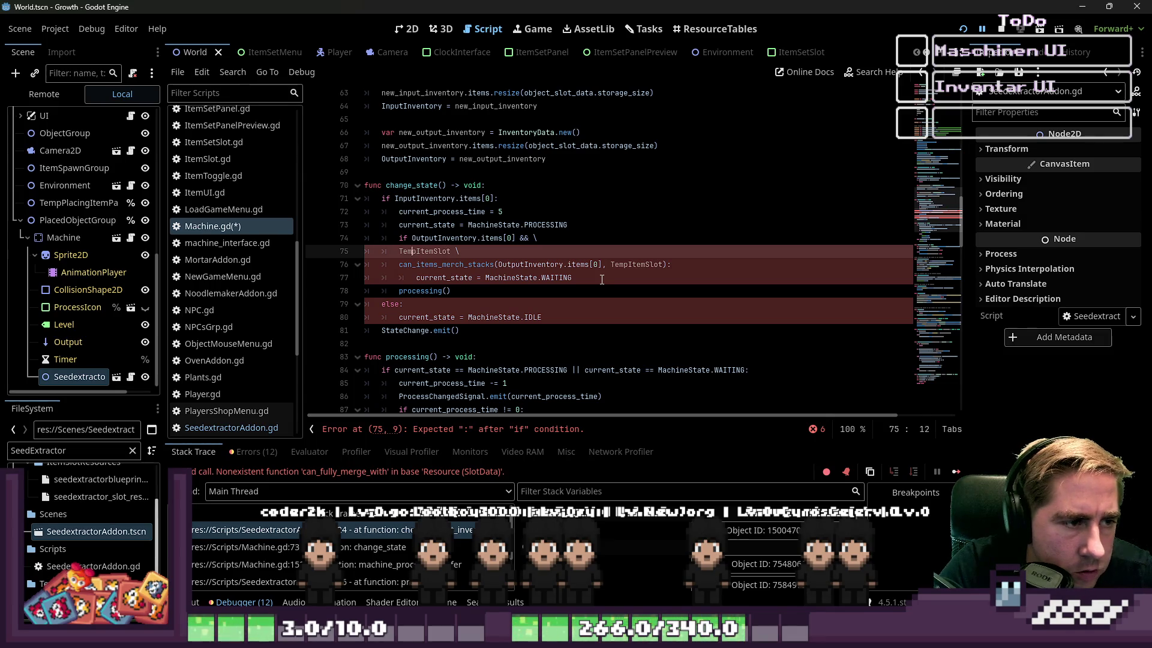
key("End")
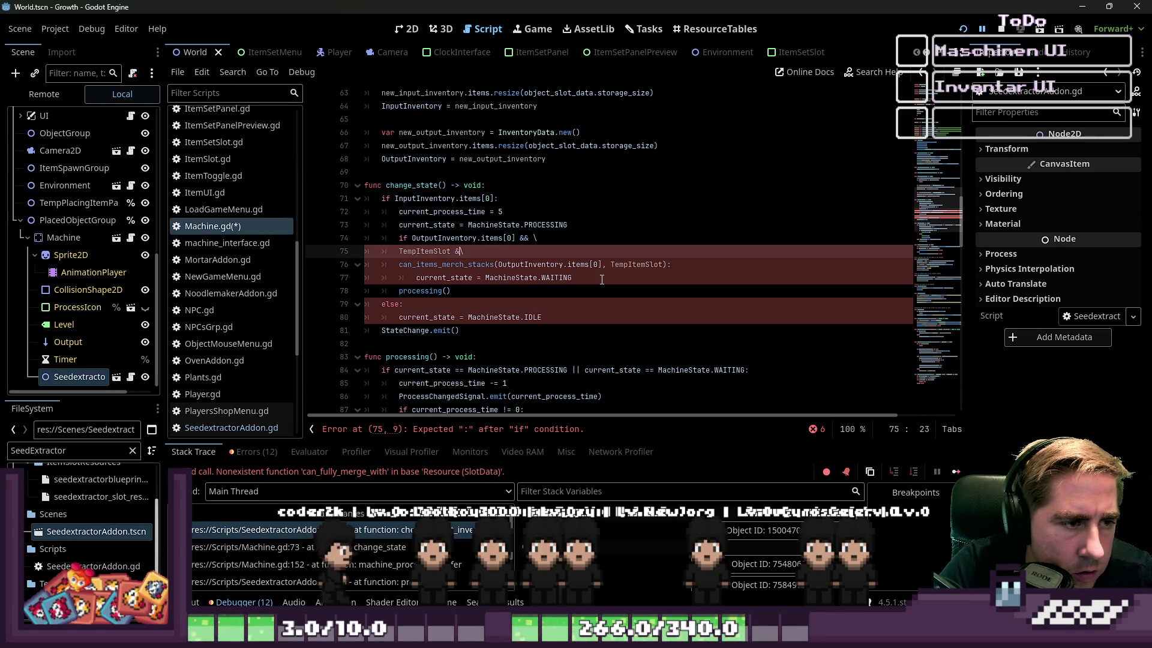
type("&")
key("Down")
key("ctrl+Right")
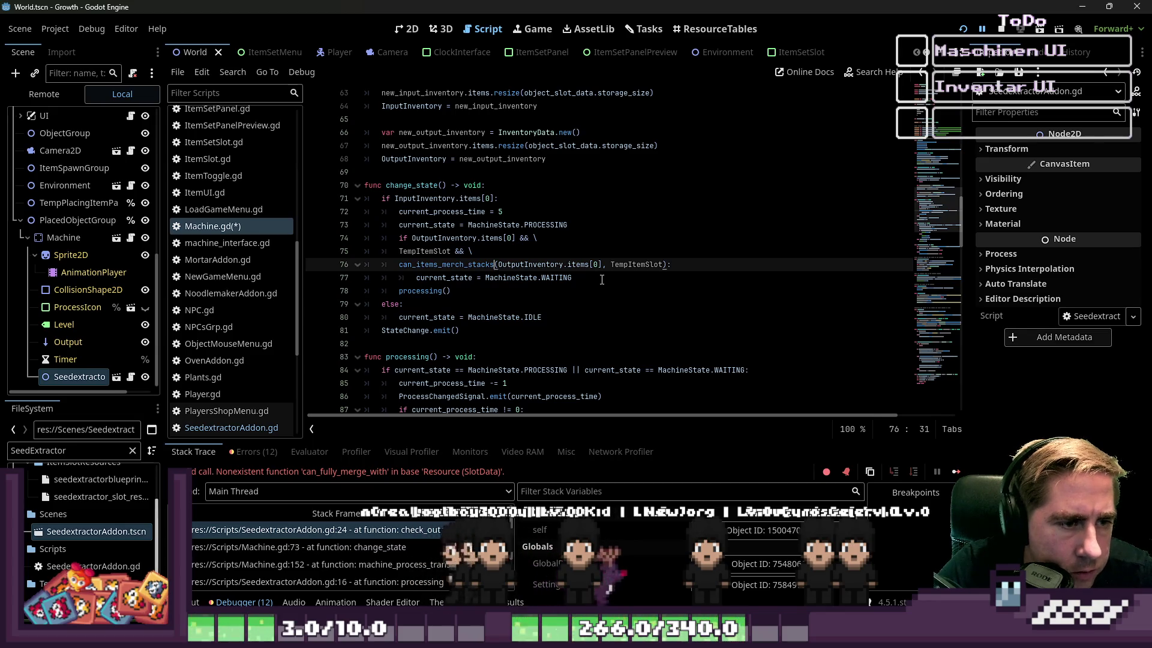
key("Down")
key("Down")
key("Down")
scroll(600, 281, "down", 9)
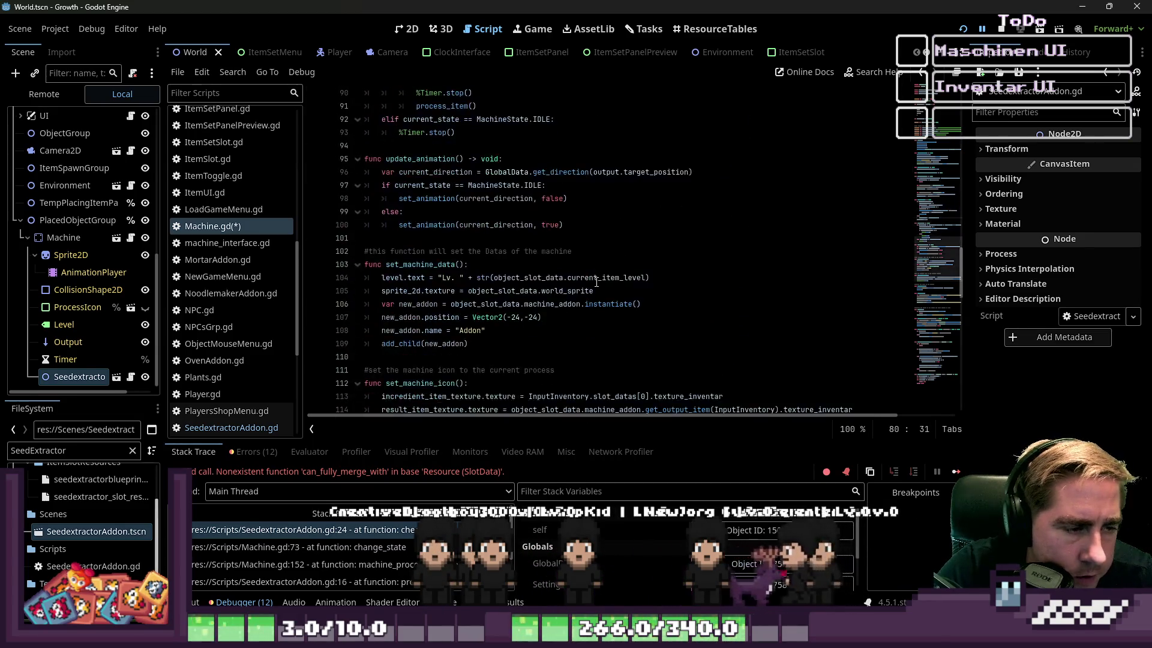
scroll(597, 281, "down", 8)
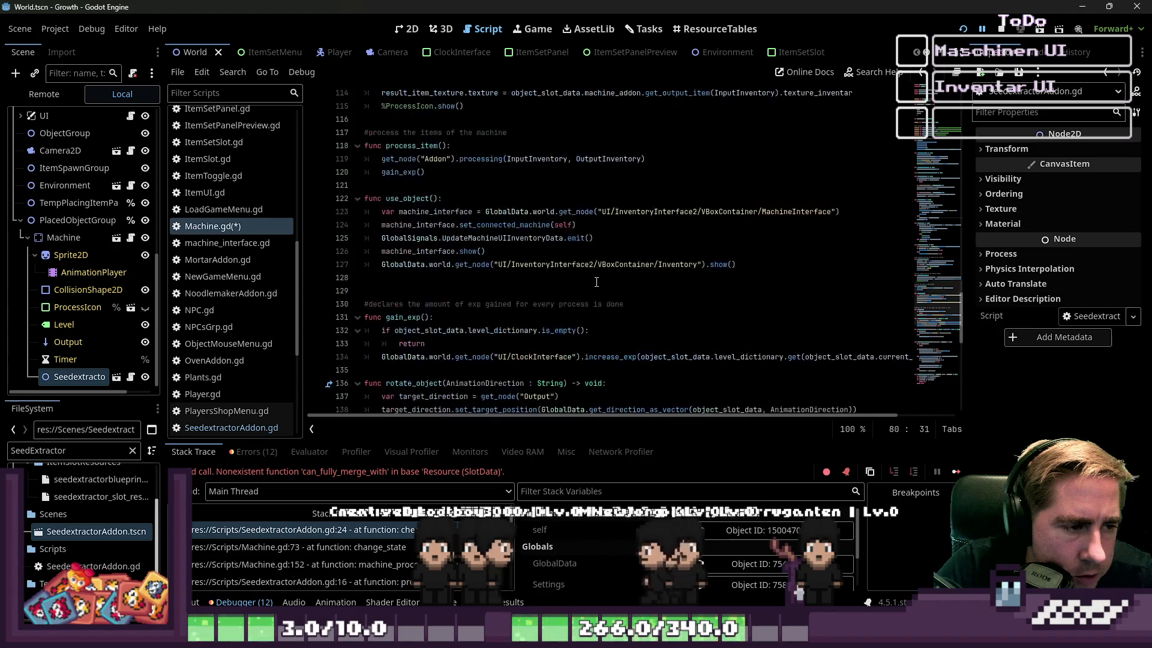
scroll(597, 282, "up", 10)
left_click(535, 338)
scroll(535, 338, "up", 2)
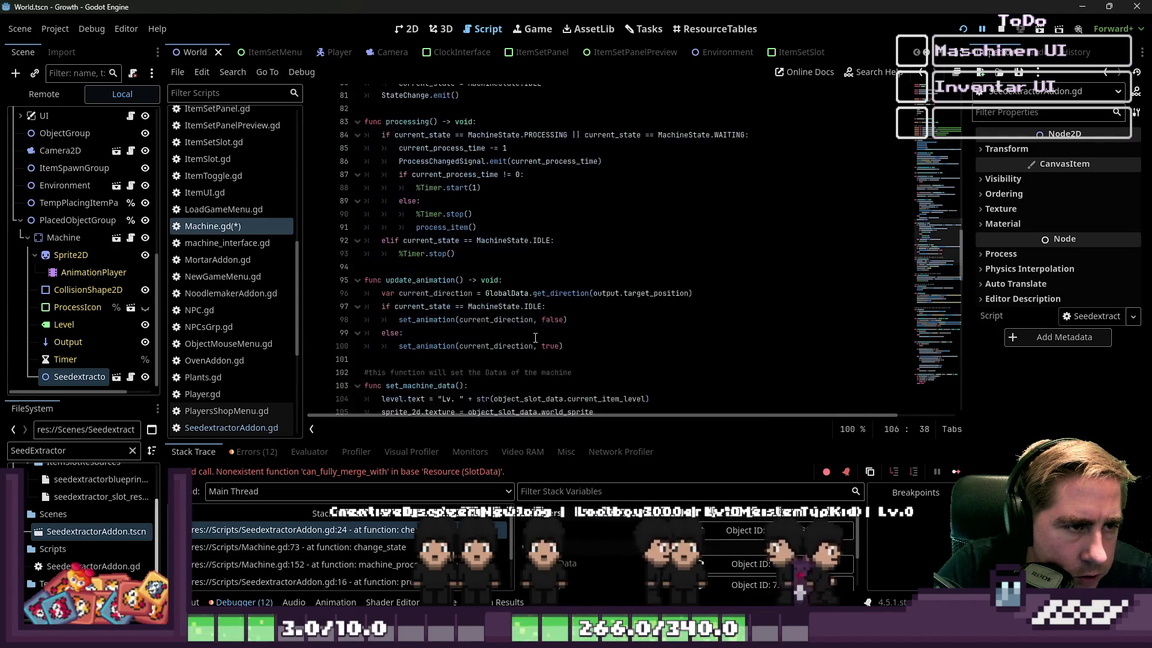
scroll(534, 327, "down", 6)
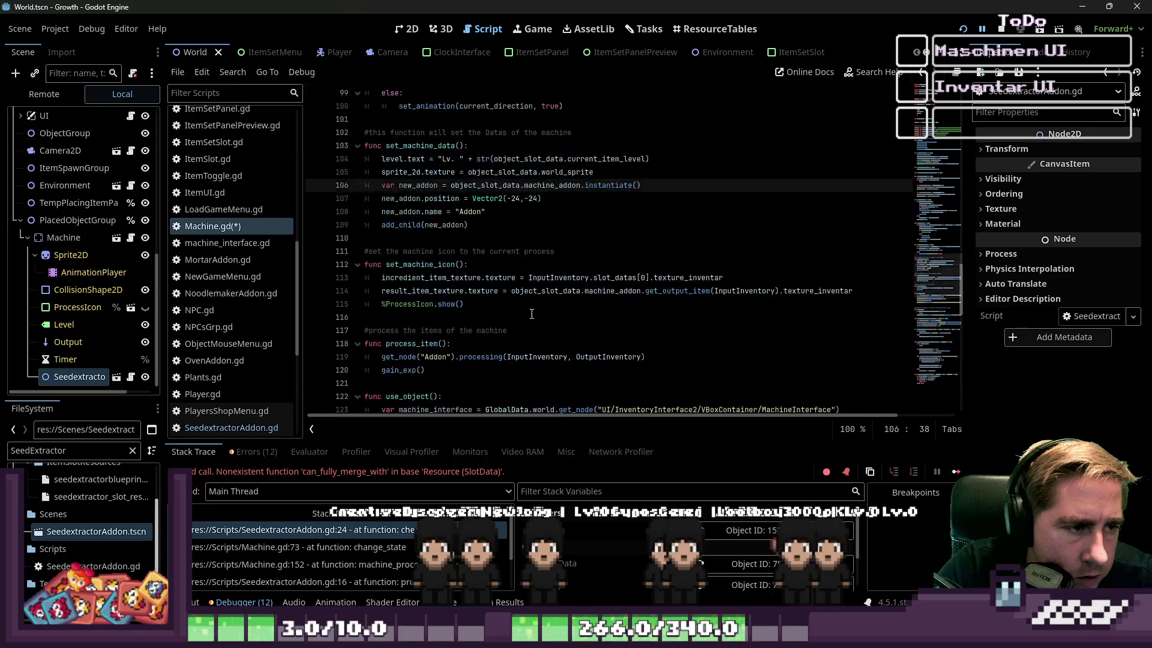
scroll(531, 313, "up", 10)
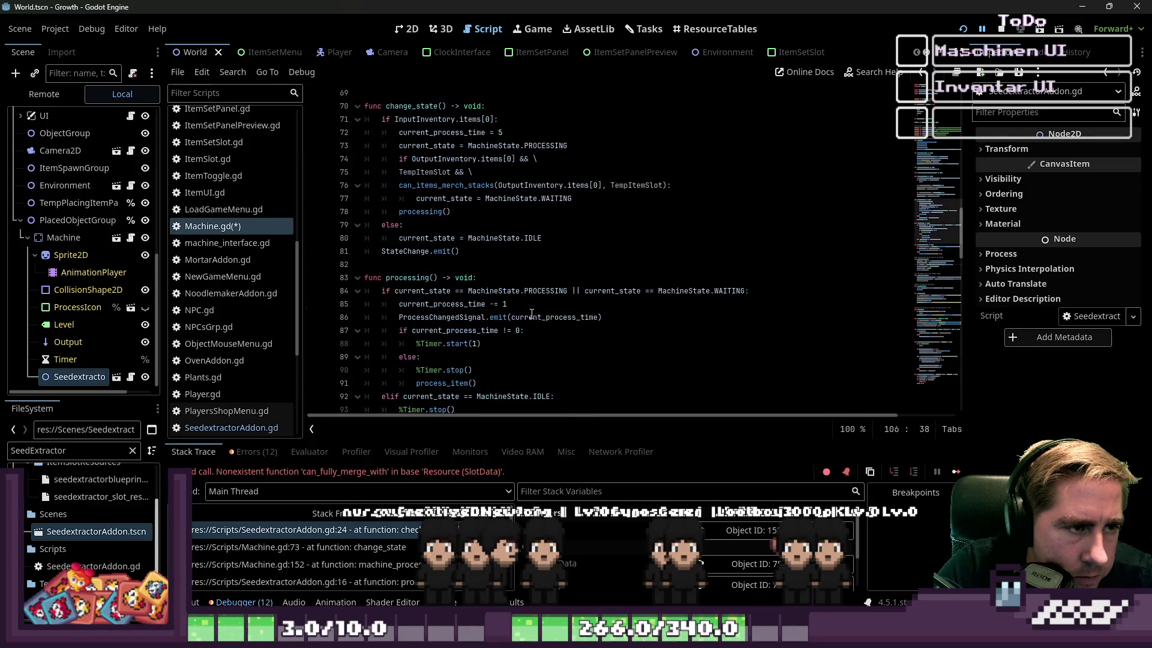
scroll(528, 317, "down", 6)
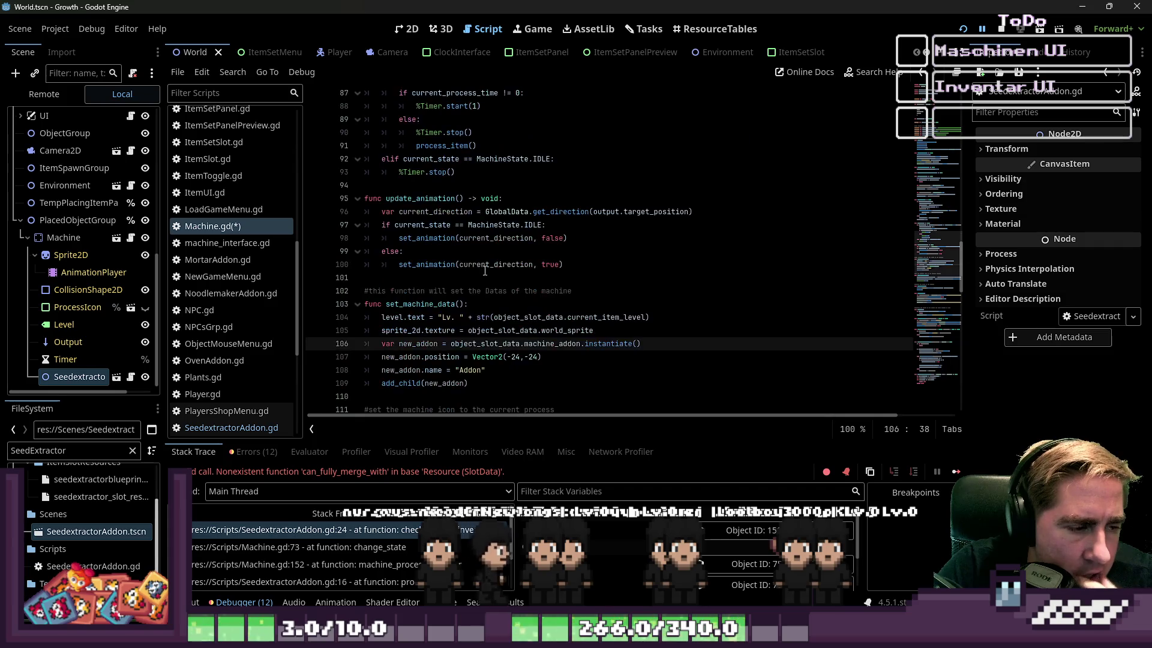
left_click(444, 198)
double_click(419, 306)
scroll(423, 303, "down", 5)
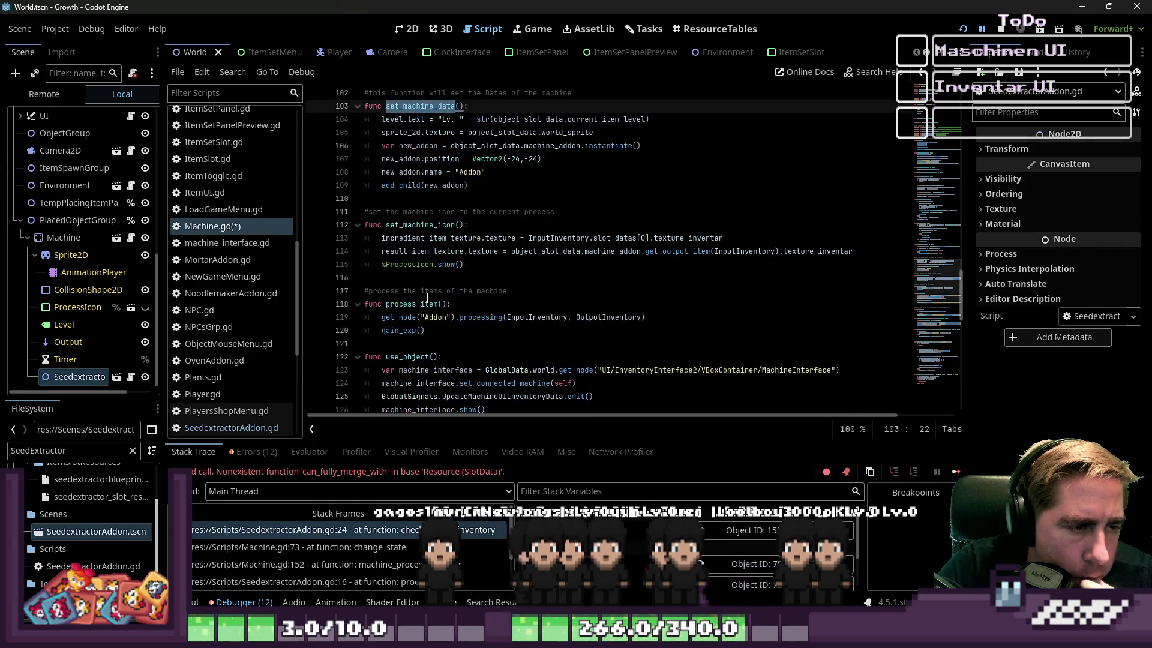
double_click(418, 224)
scroll(417, 217, "down", 3)
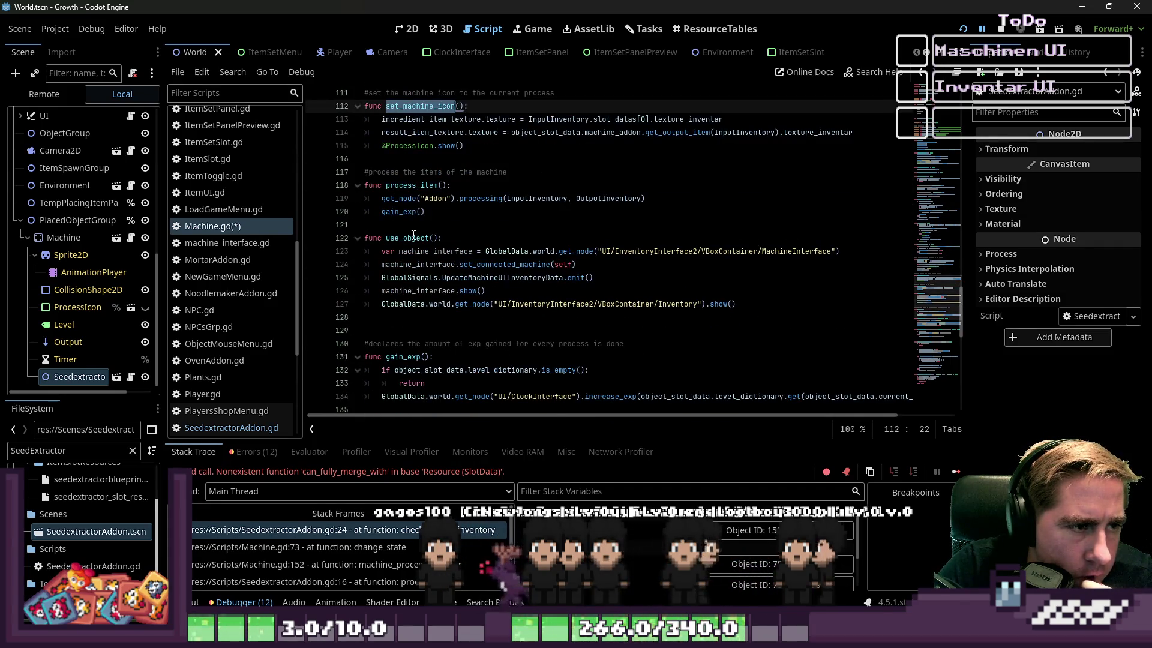
scroll(416, 240, "down", 4)
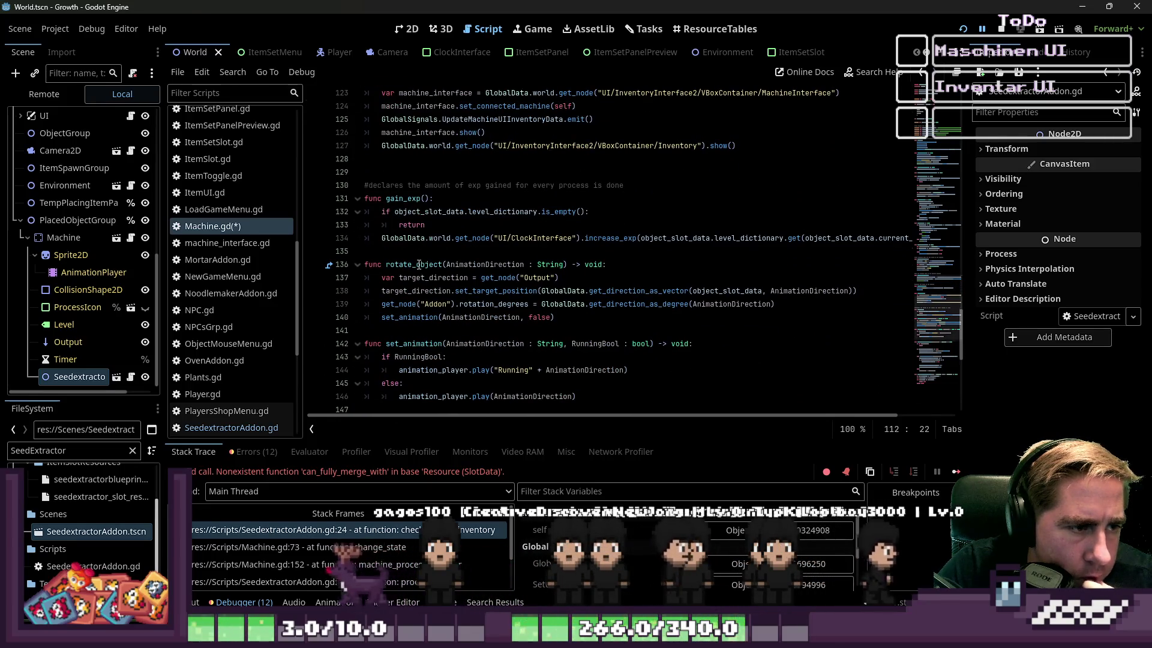
scroll(418, 265, "down", 9)
scroll(419, 264, "up", 1)
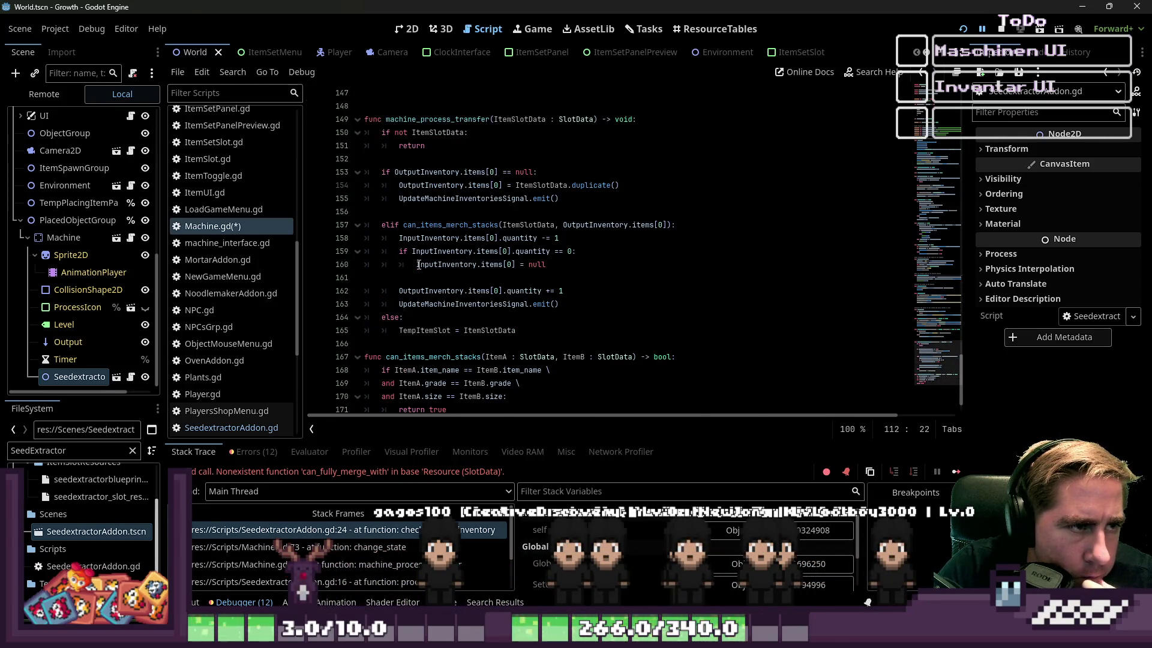
scroll(519, 264, "up", 19)
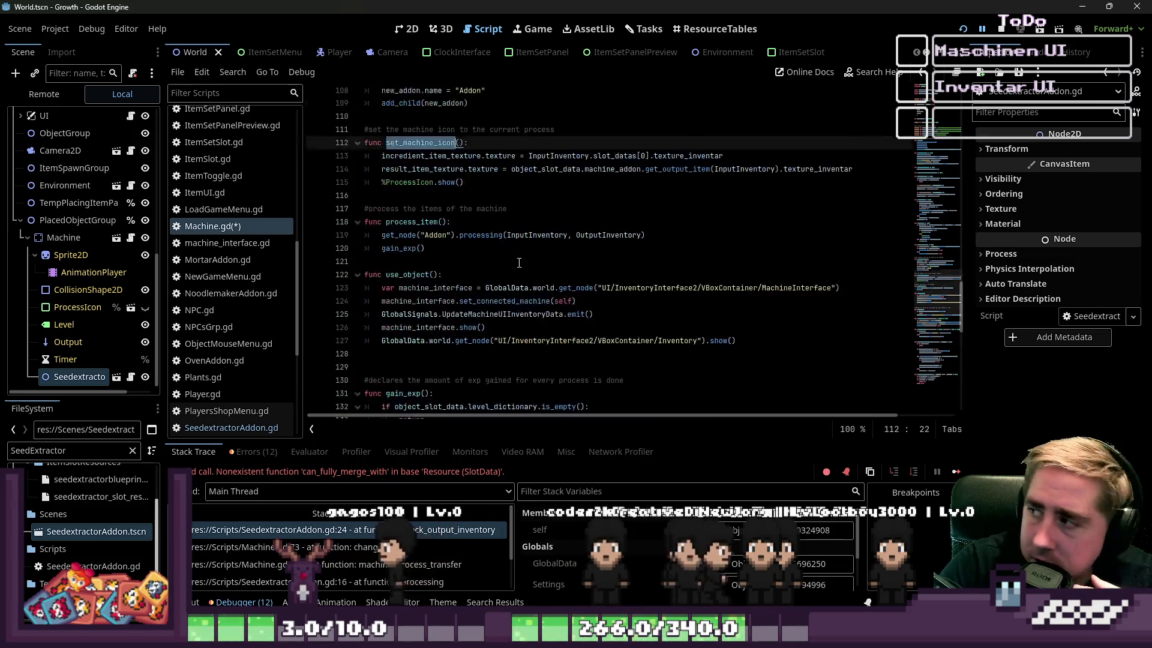
scroll(516, 264, "up", 5)
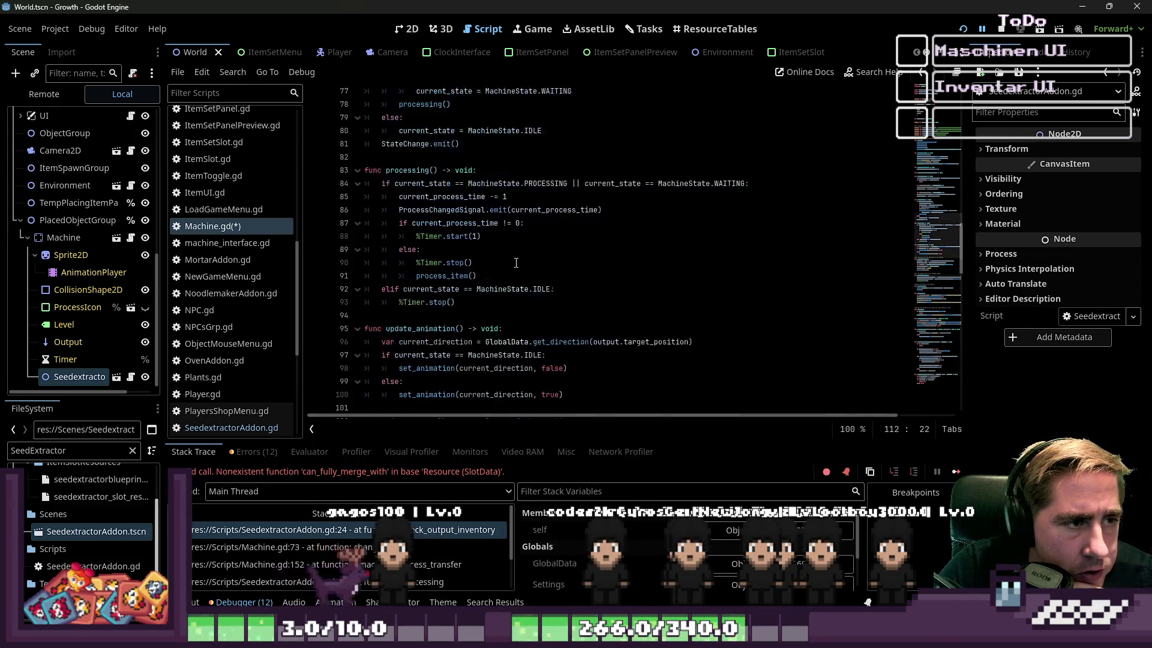
left_click(504, 277)
scroll(503, 274, "up", 3)
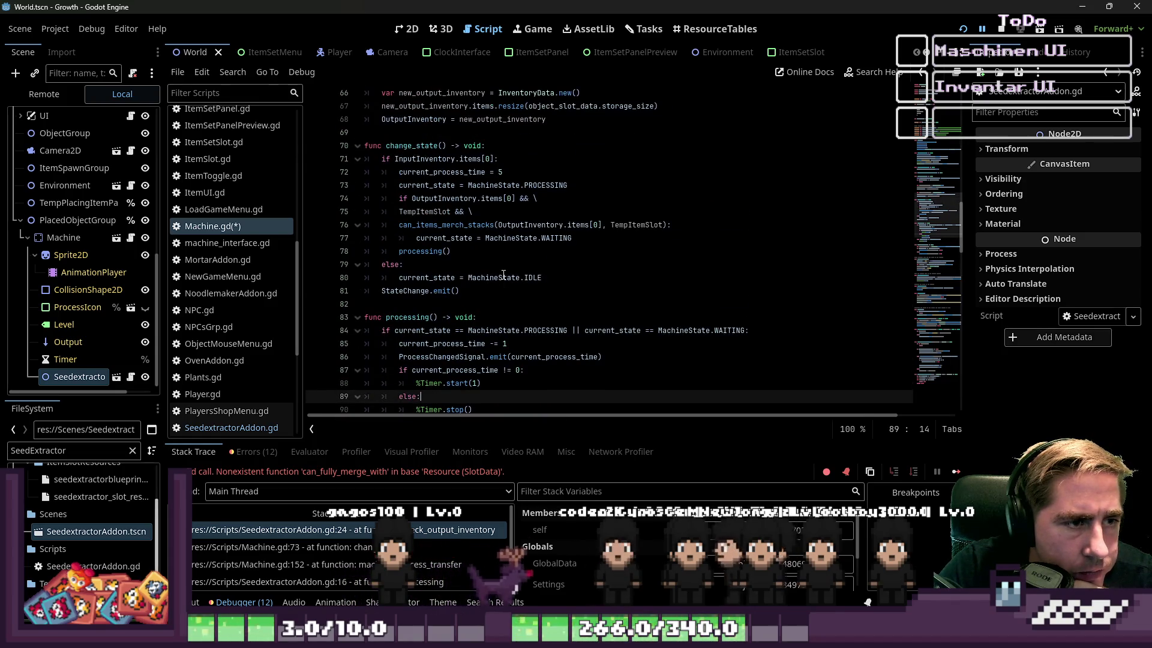
scroll(504, 274, "down", 2)
scroll(504, 274, "up", 1)
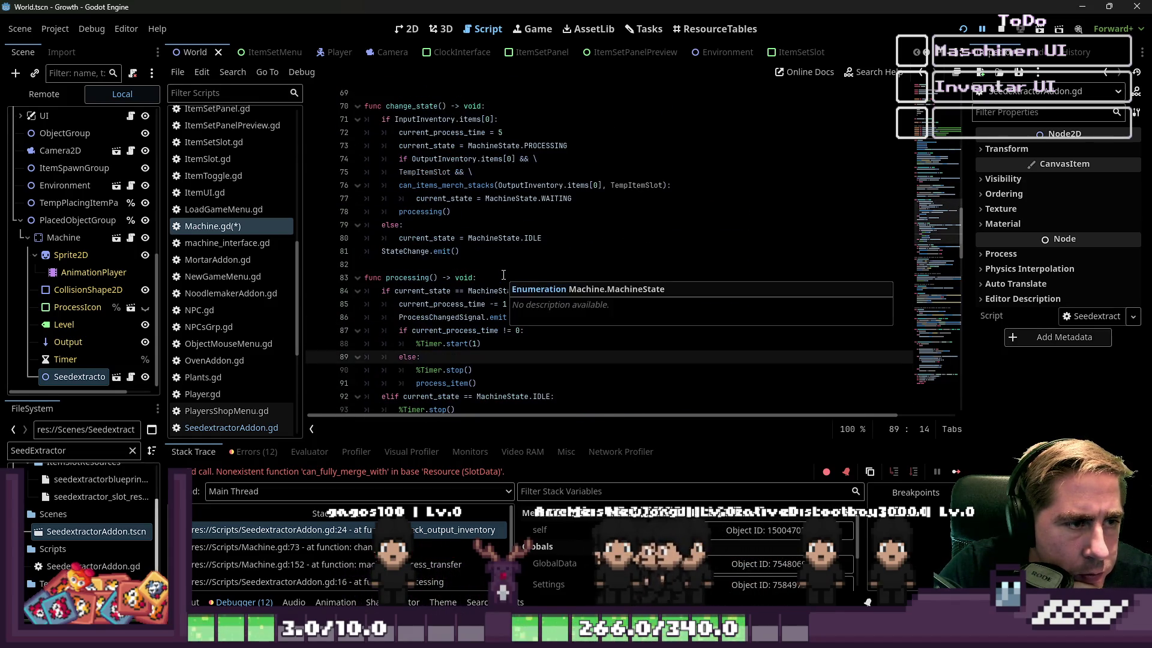
left_click(511, 187)
Step: Add 'TempItemSlot = null' below the WAITING assignment on line 77
left_click(586, 203)
key("Return")
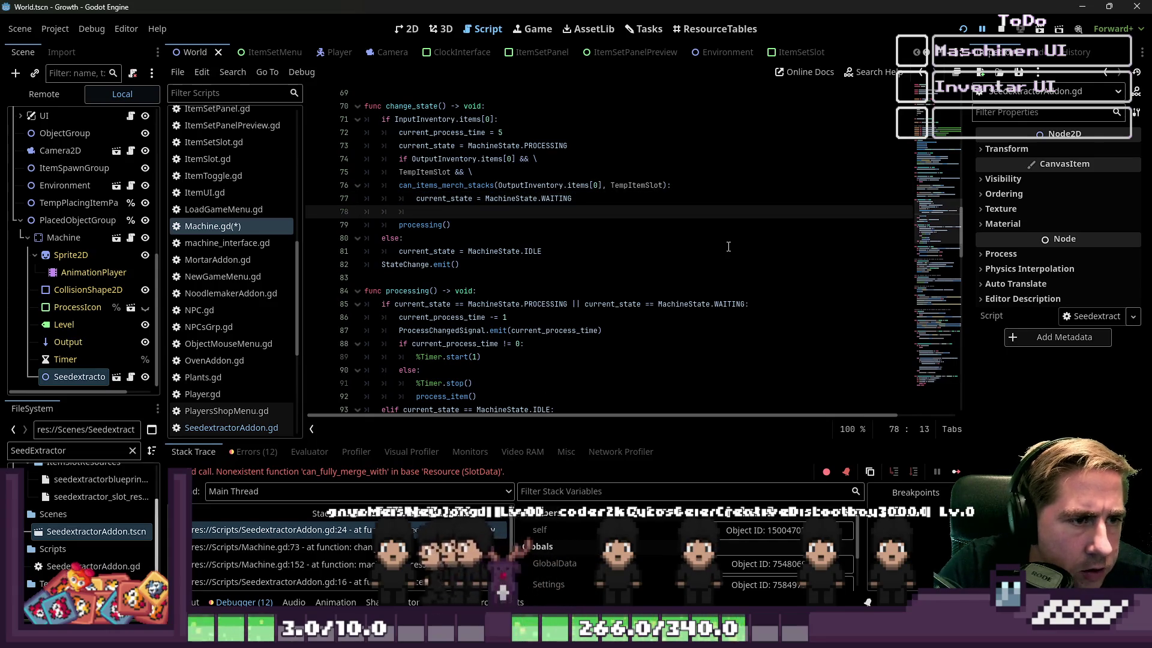
type("TempItemSlot = nzll")
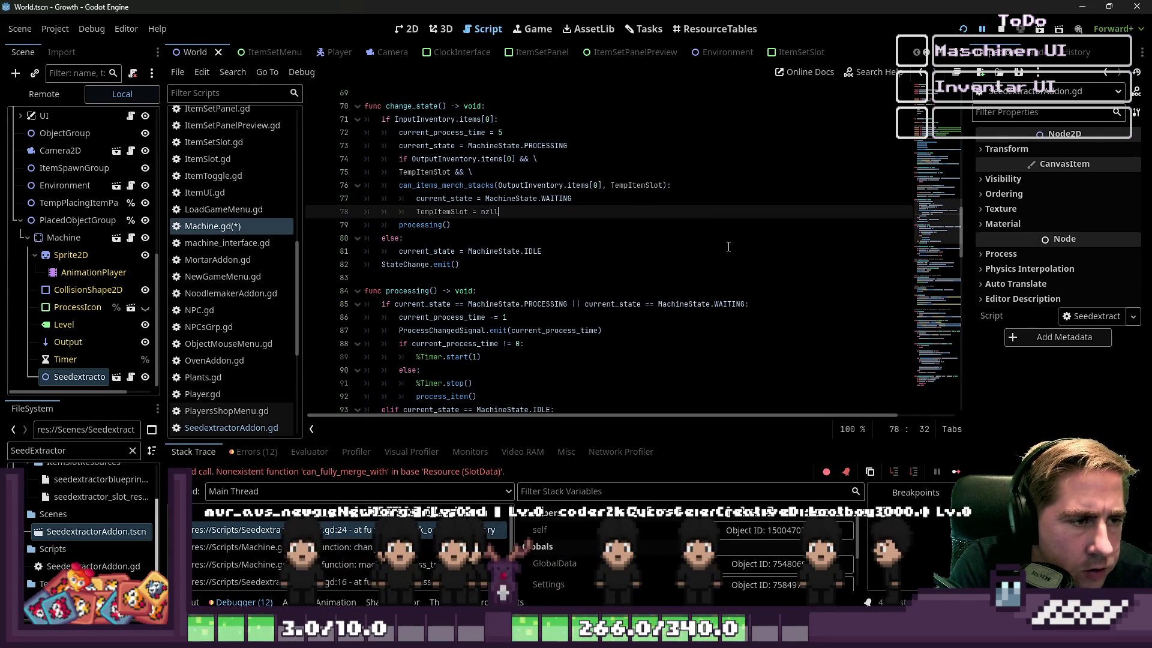
key("BackSpace")
type("ull")
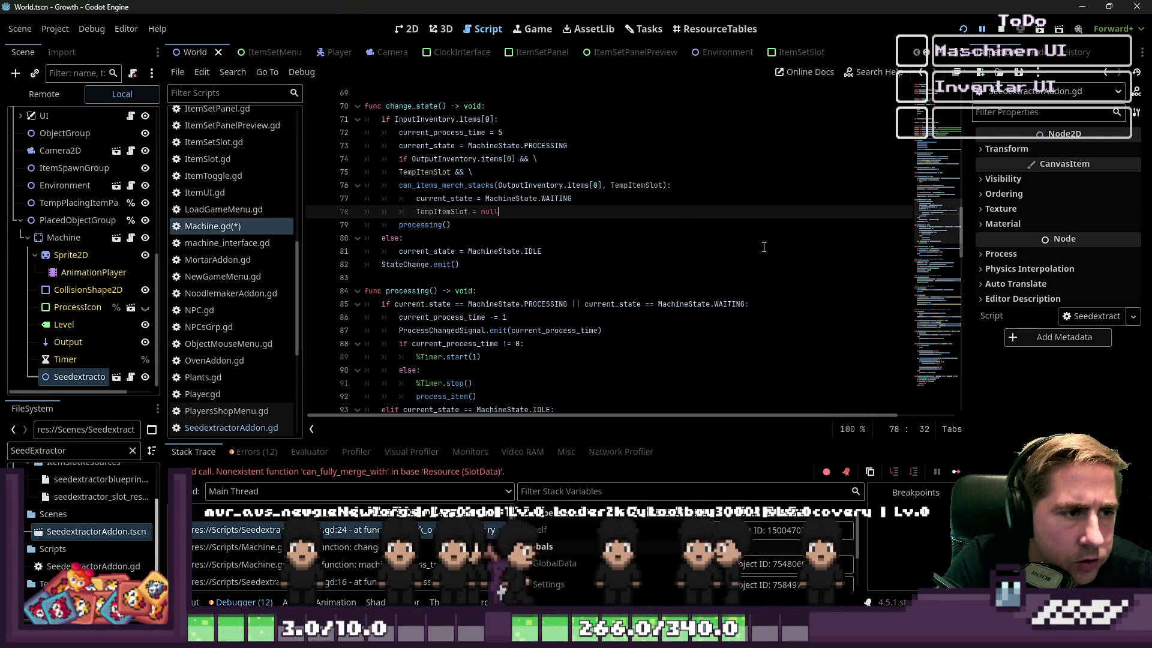
left_click(753, 197)
Step: Save Machine.gd, stop the running game and relaunch it
key("ctrl+s")
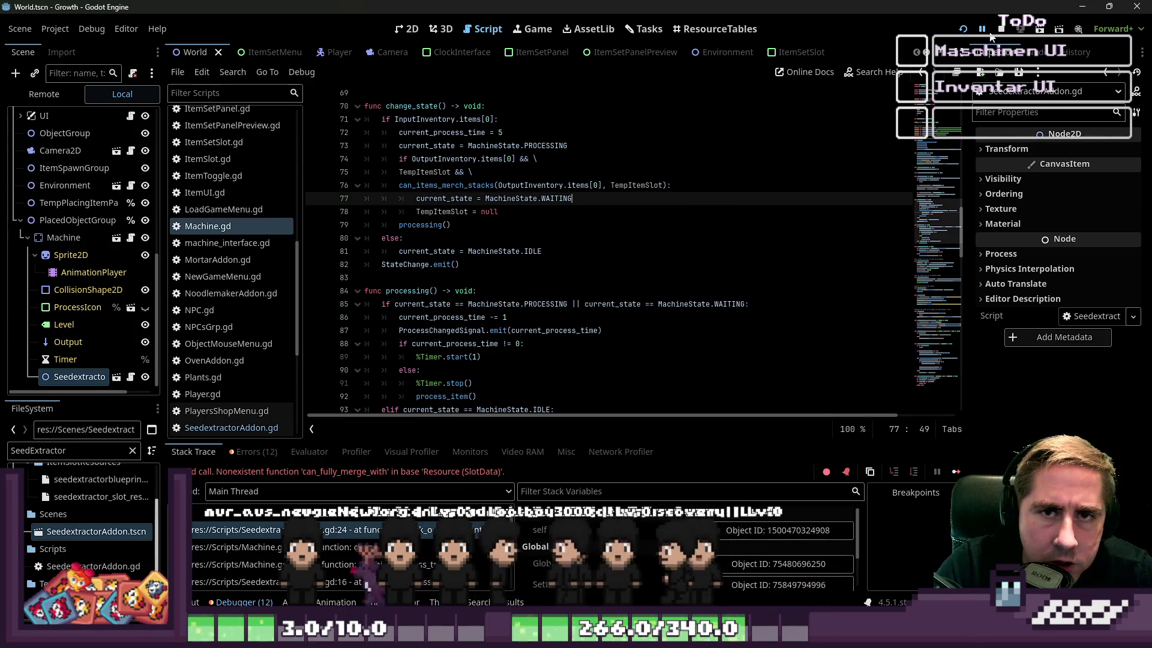
left_click(1000, 29)
left_click(963, 31)
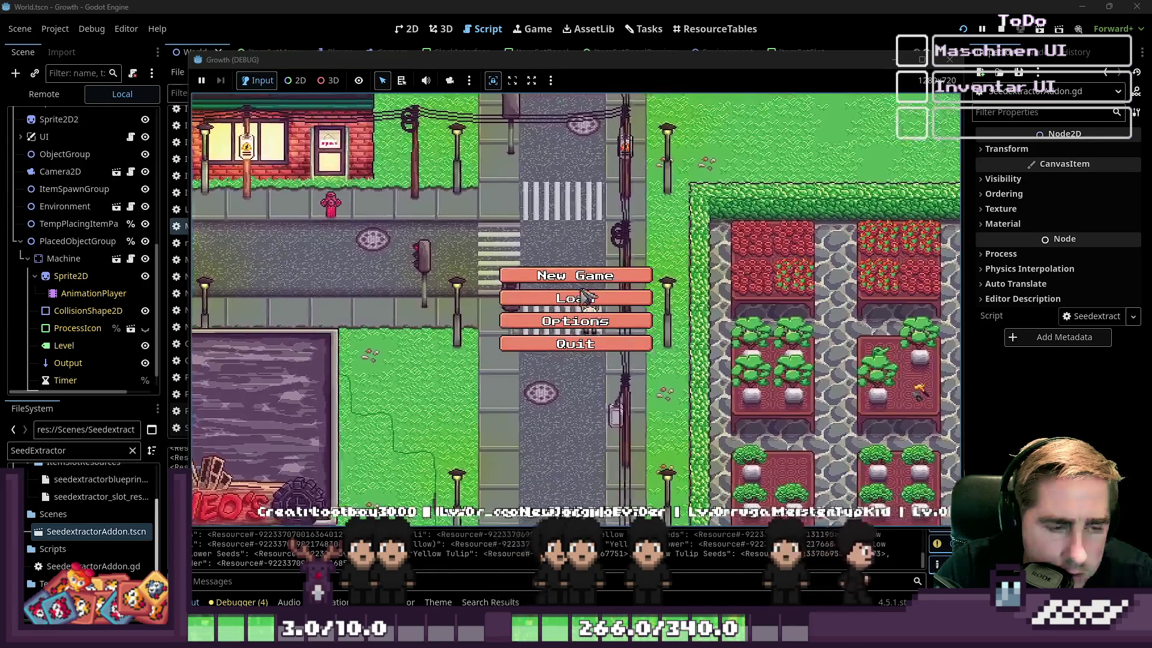
Step: Start a new game, walk to the machine and drag the x12 item stack into its input slot
left_click(564, 294)
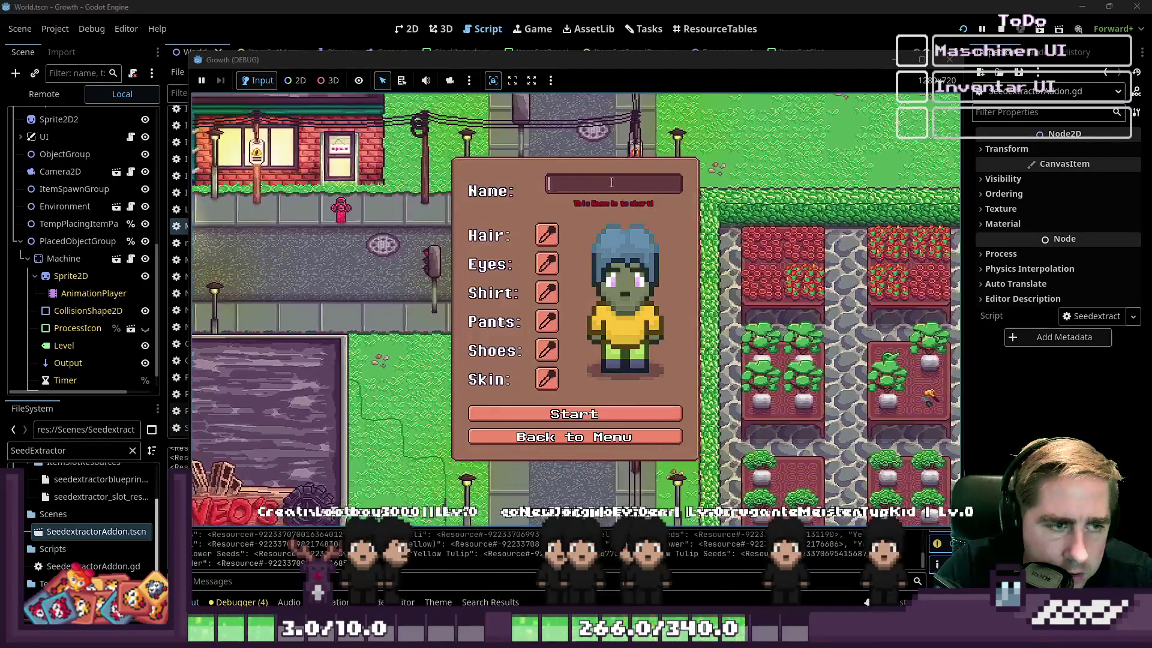
type("xc")
left_click(612, 416)
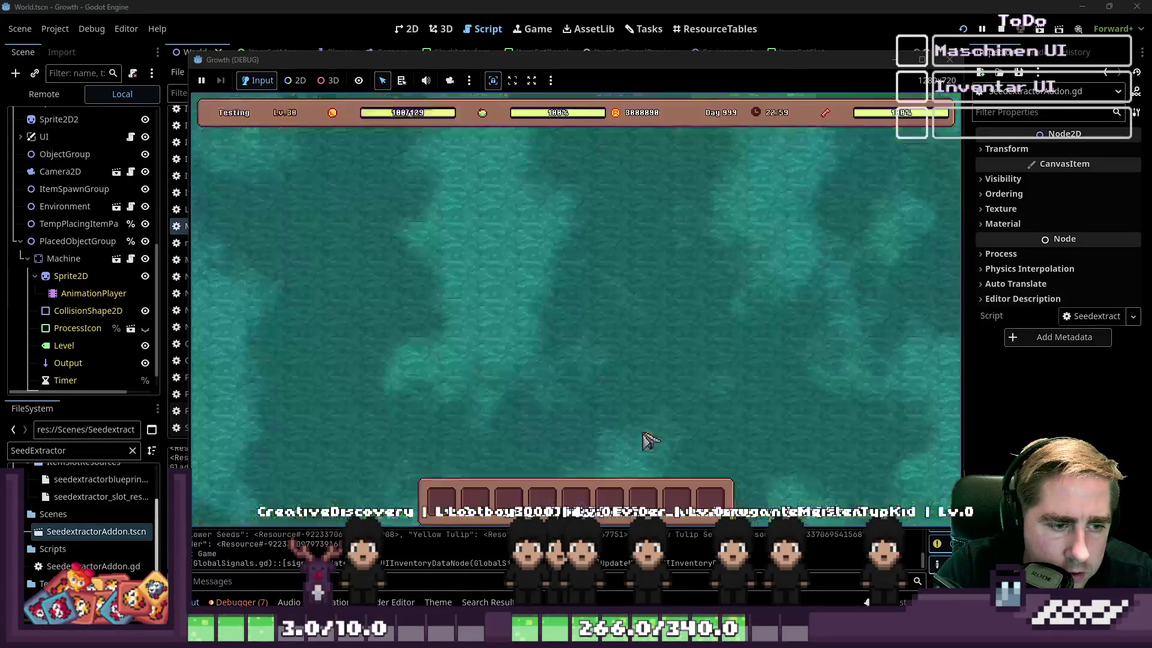
key("a")
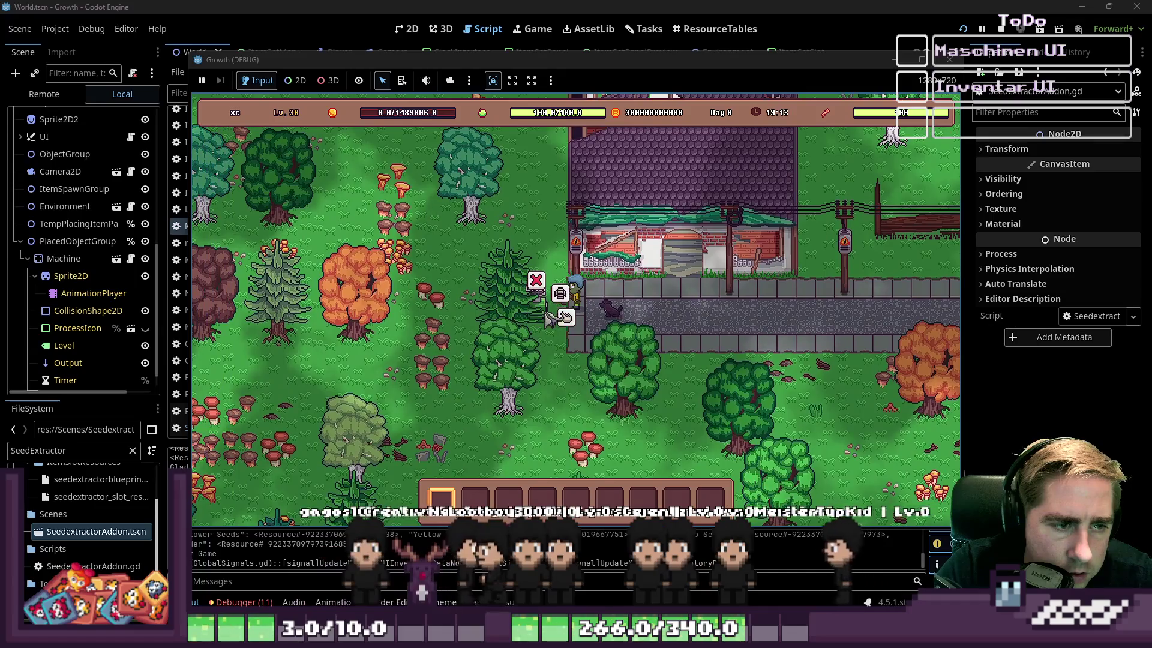
left_click(543, 297)
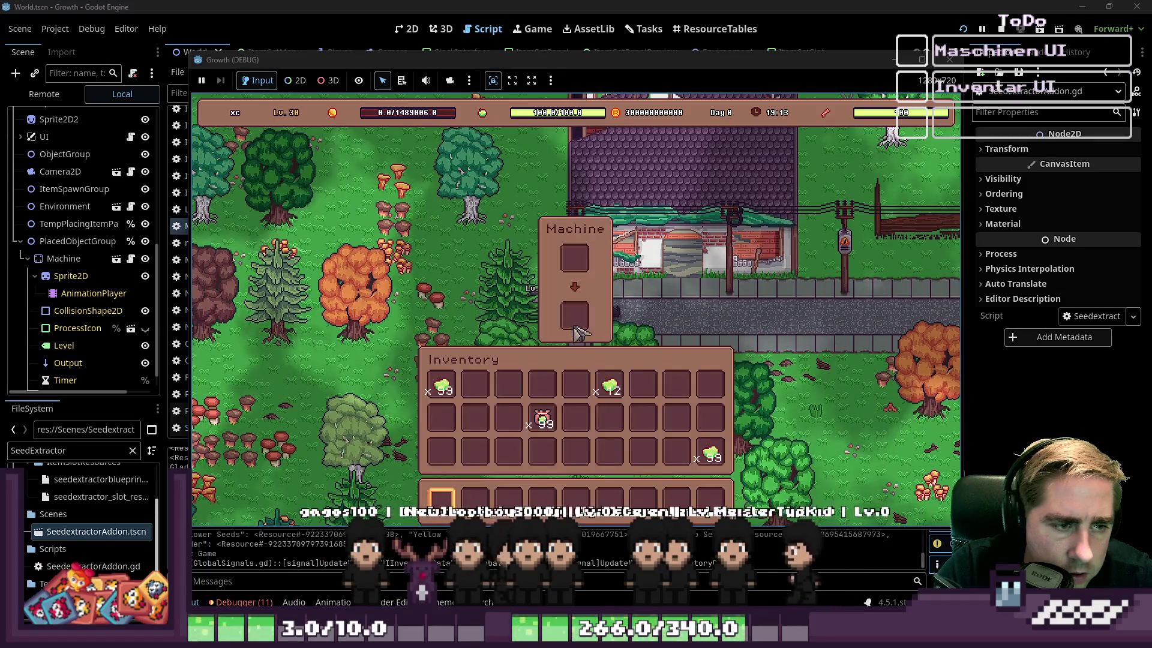
left_click_drag(441, 384, 564, 259)
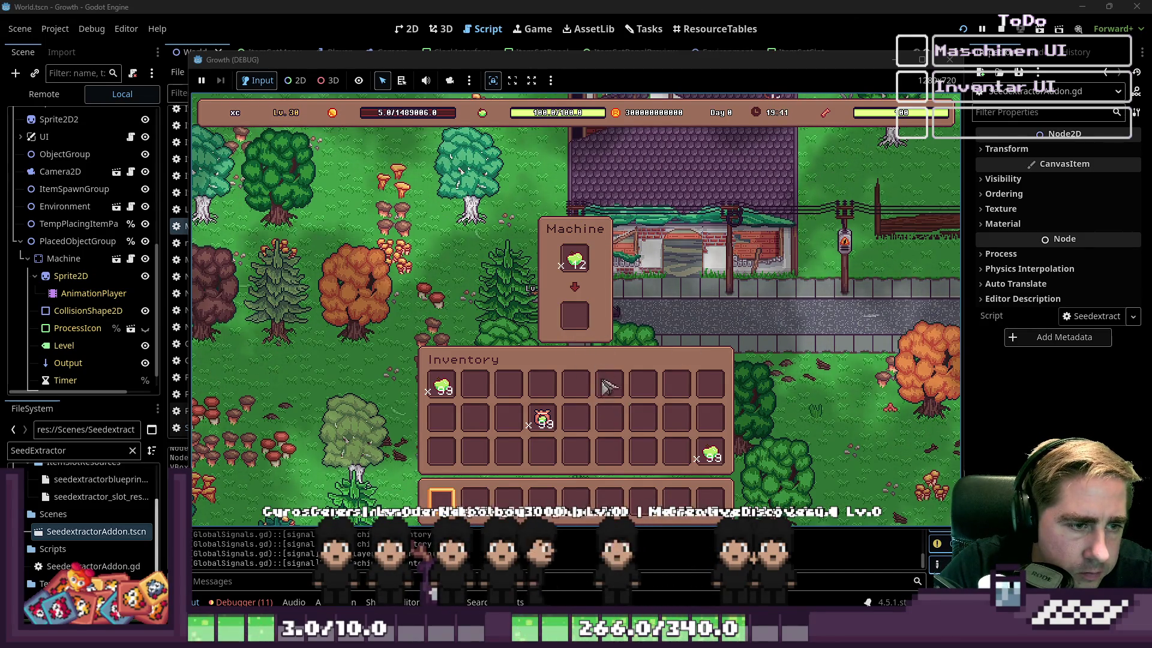
mouse_move(592, 68)
left_mouse_down()
mouse_move(1075, 80)
mouse_move(575, 98)
mouse_move(657, 64)
left_mouse_up()
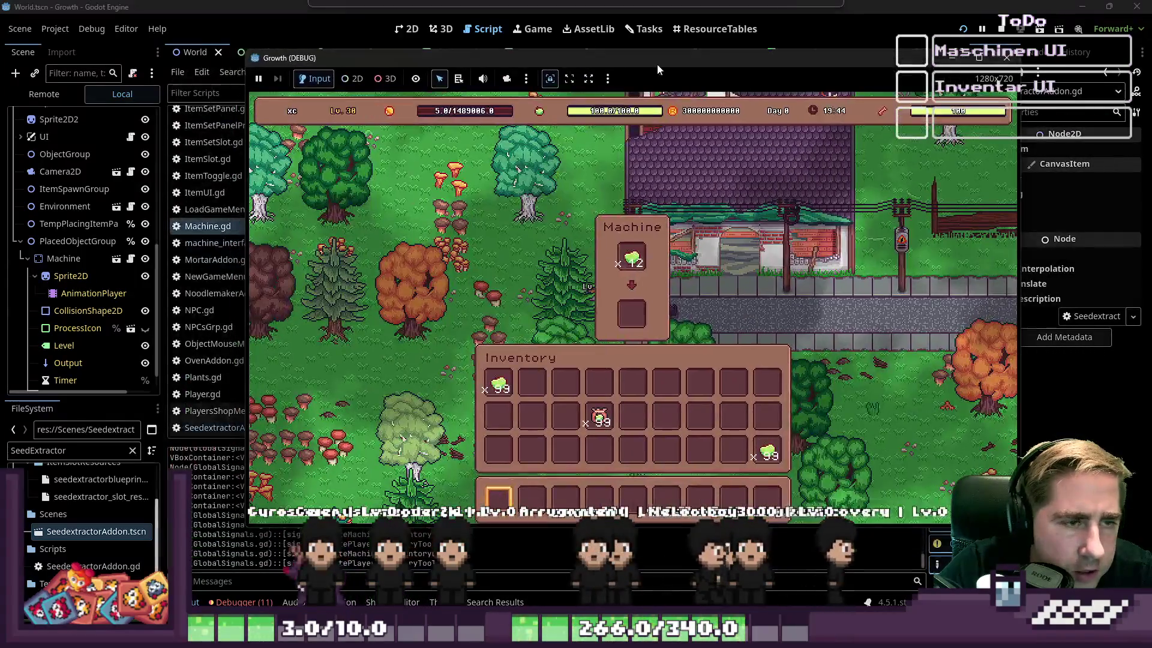
Step: Close the Growth debug window, return to the script editor and open SeedextractorAddon.gd
left_click(1003, 60)
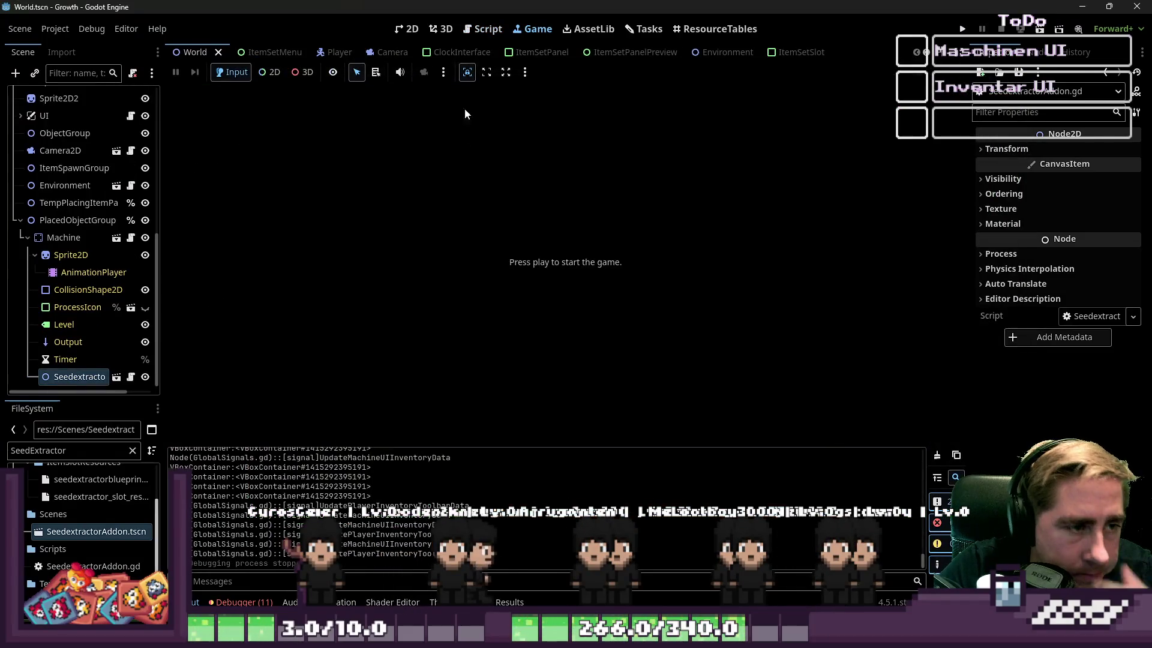
left_click(489, 29)
scroll(497, 324, "down", 5)
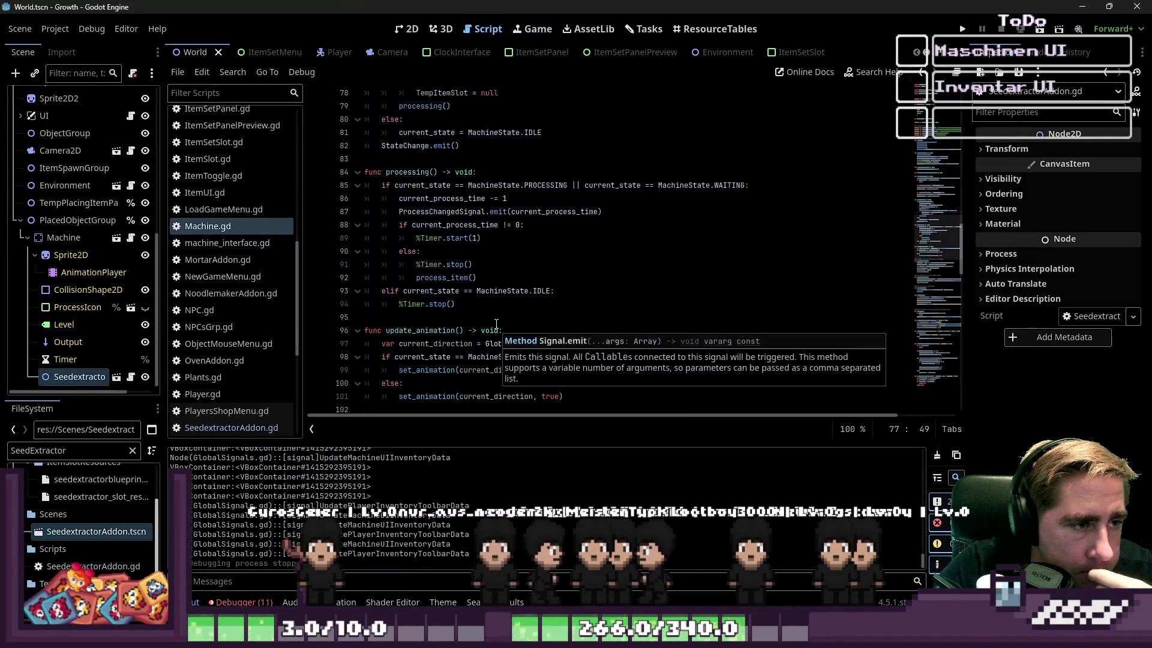
scroll(492, 312, "down", 3)
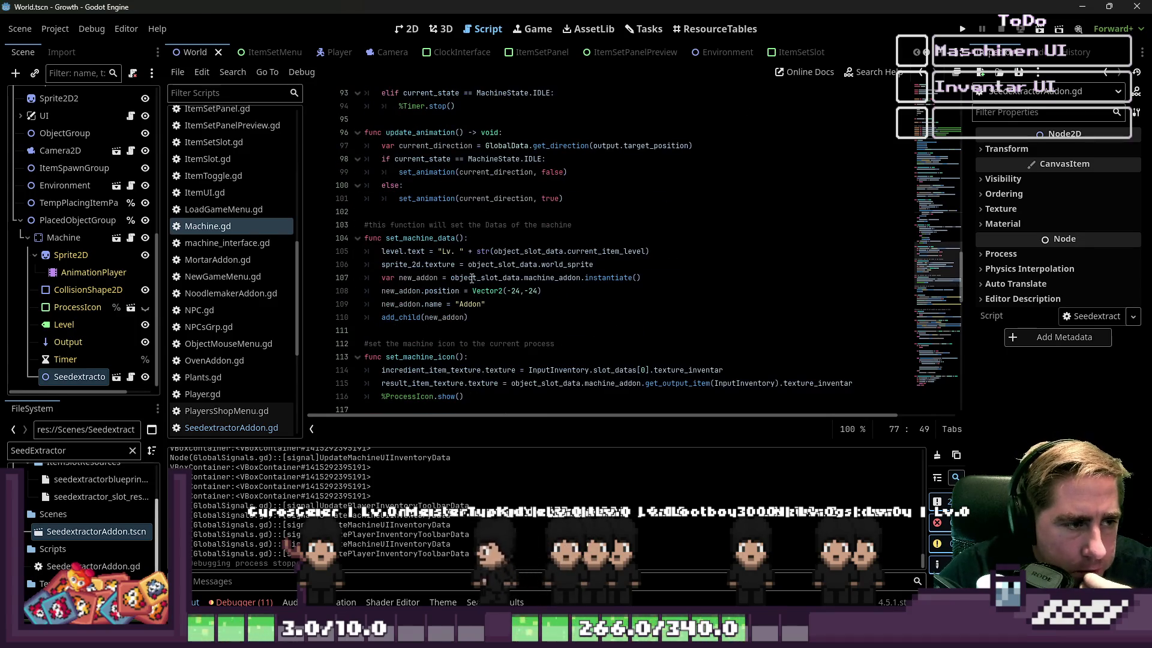
left_click(420, 133, "ctrl")
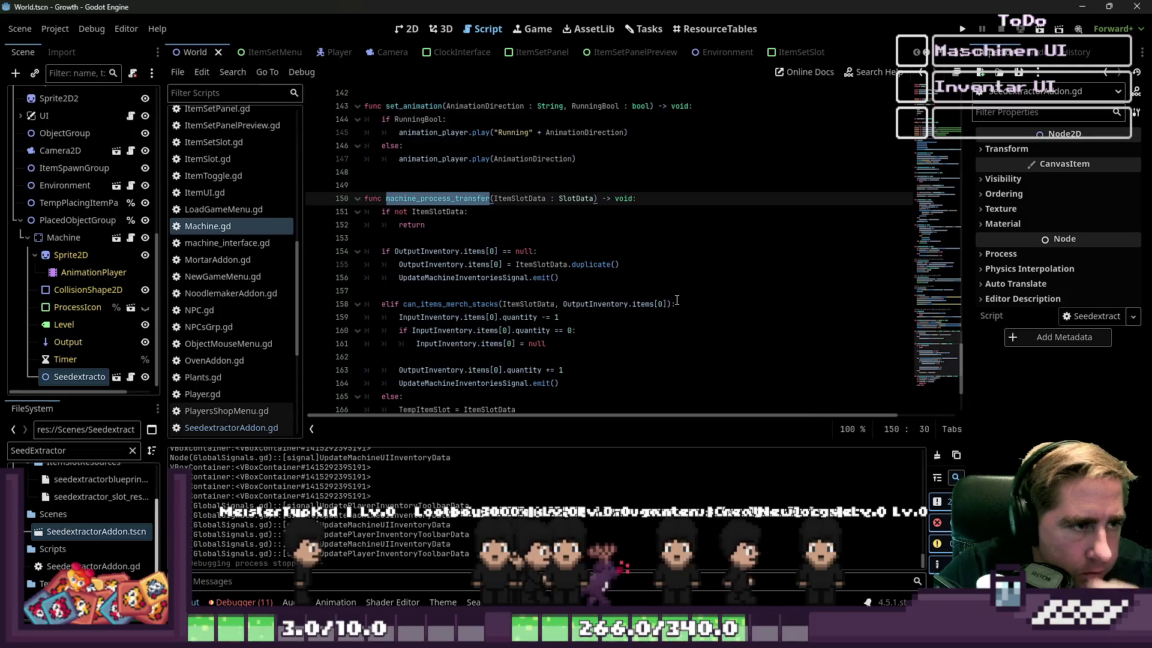
scroll(699, 234, "up", 20)
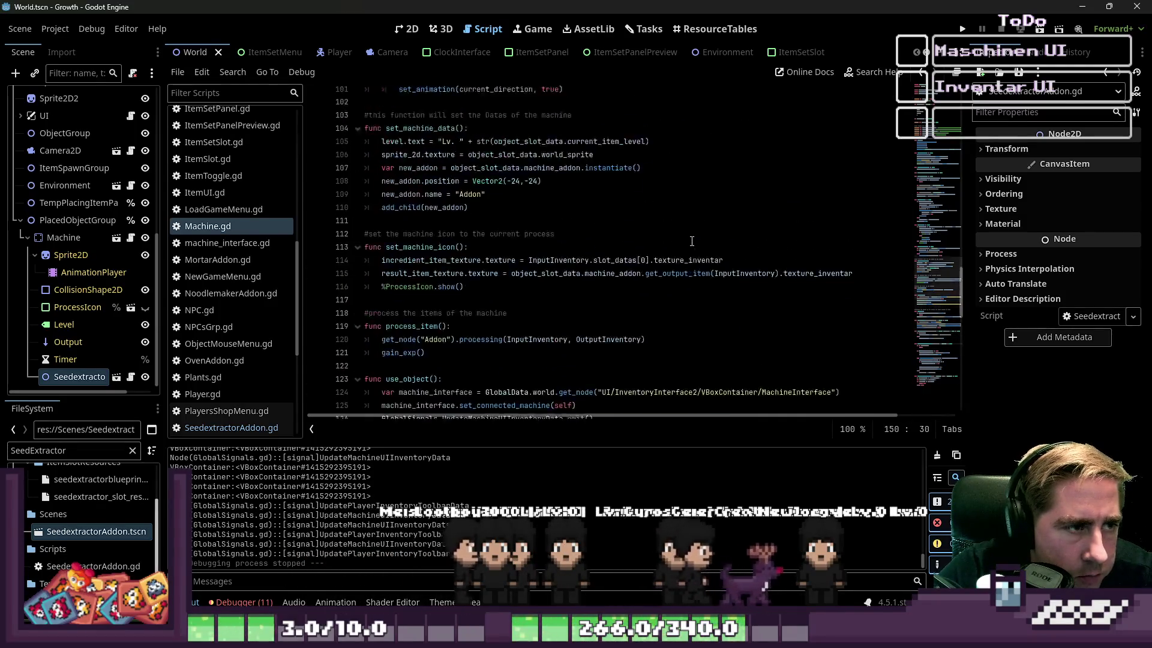
scroll(693, 242, "up", 20)
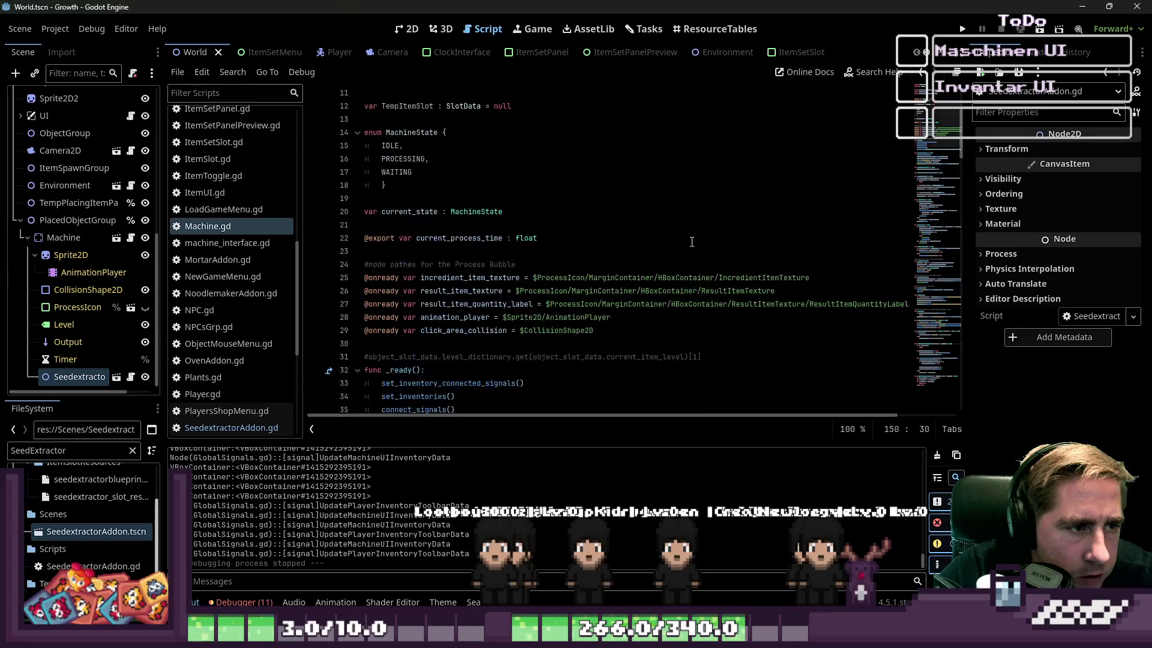
scroll(698, 245, "down", 12)
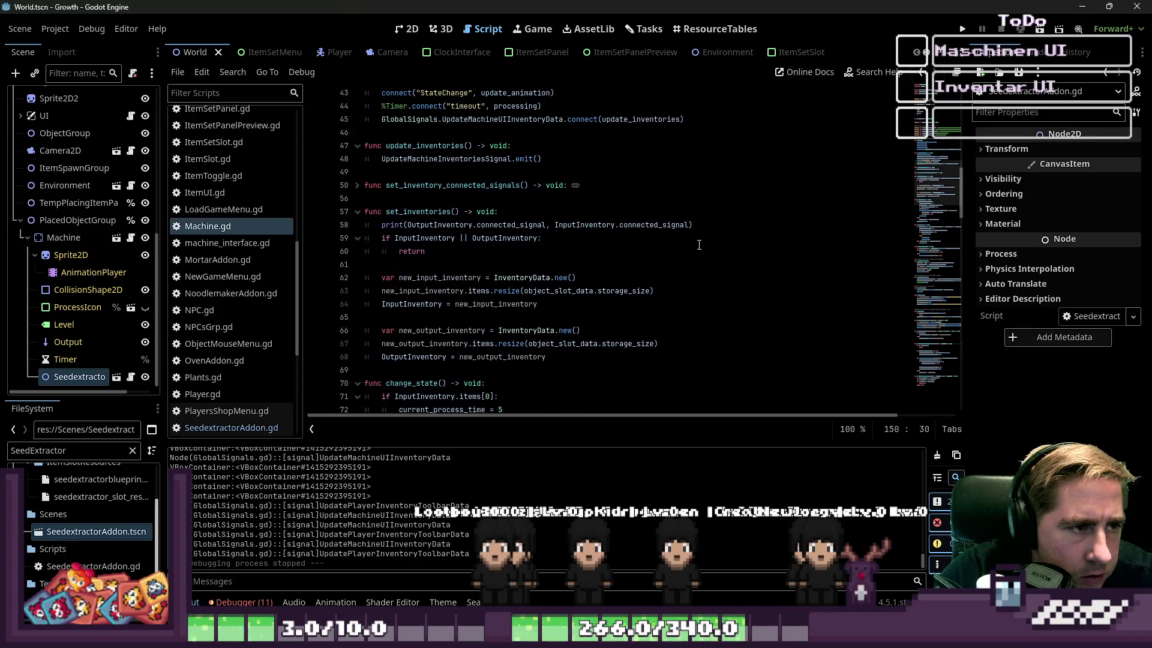
scroll(699, 245, "down", 14)
scroll(271, 368, "down", 3)
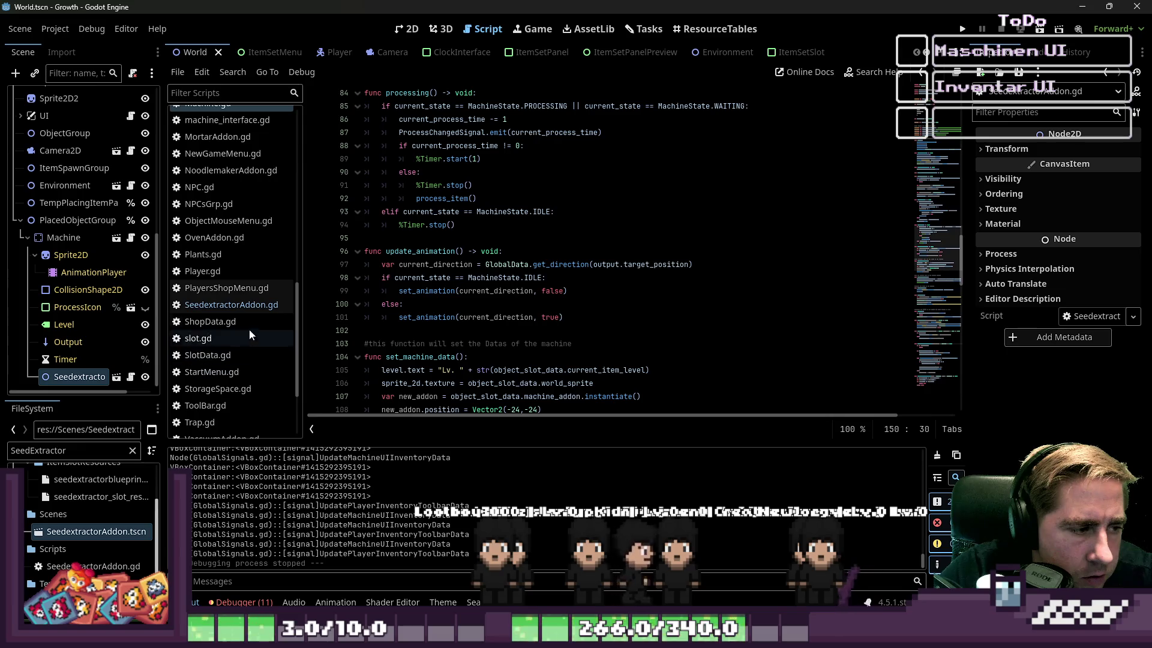
left_click(251, 306)
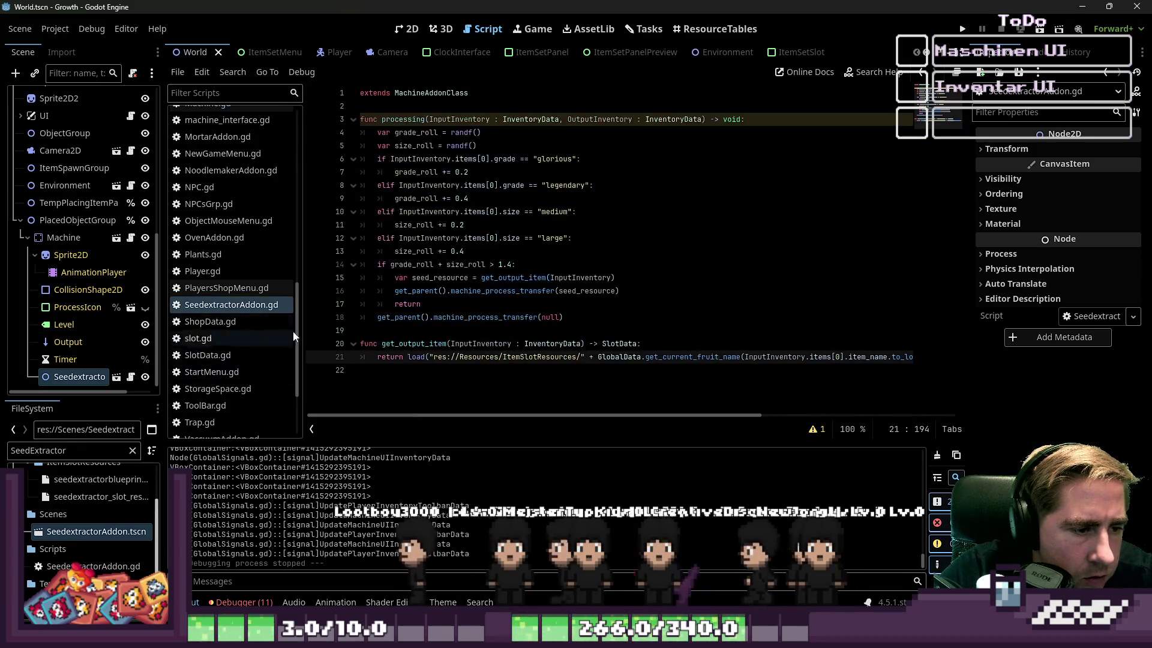
Step: Add a blank line at the end of SeedextractorAddon.gd and review its machine_process_transfer call on line 16
left_click(439, 388)
key("Return")
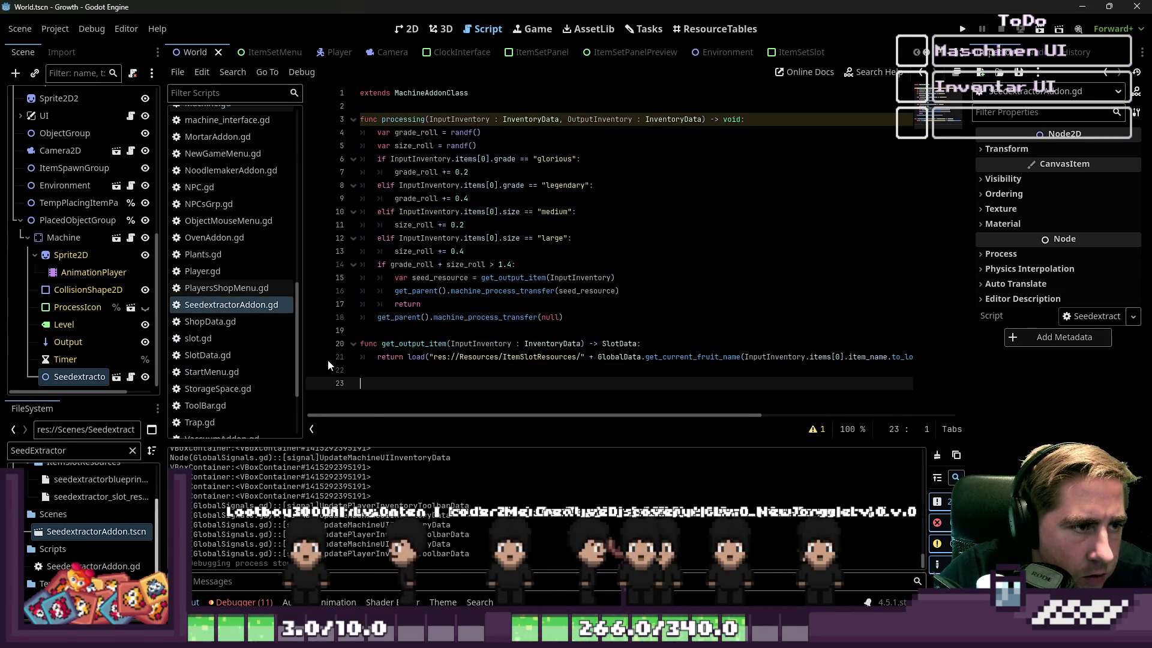
key("Up")
key("Down")
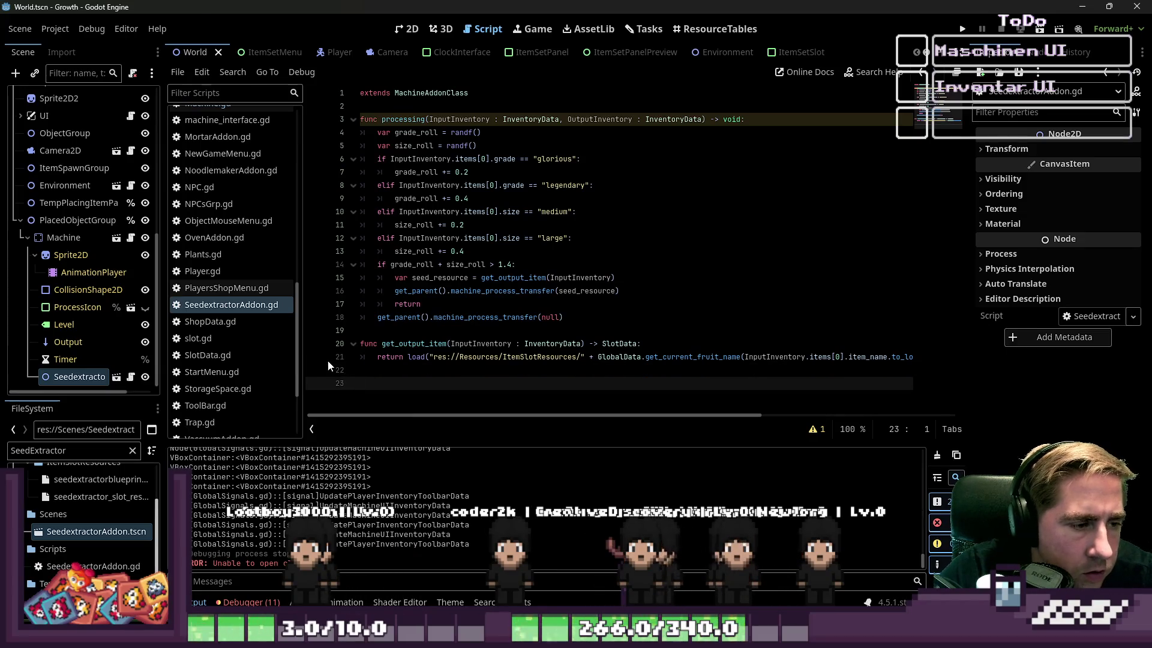
double_click(484, 291)
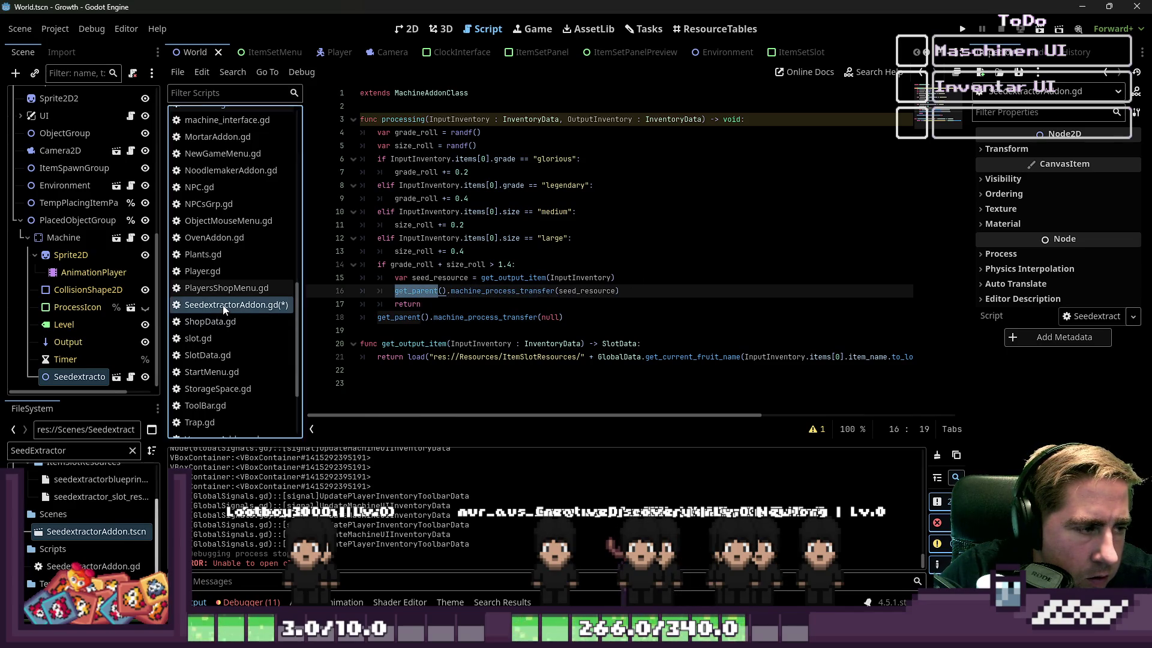
scroll(246, 282, "up", 5)
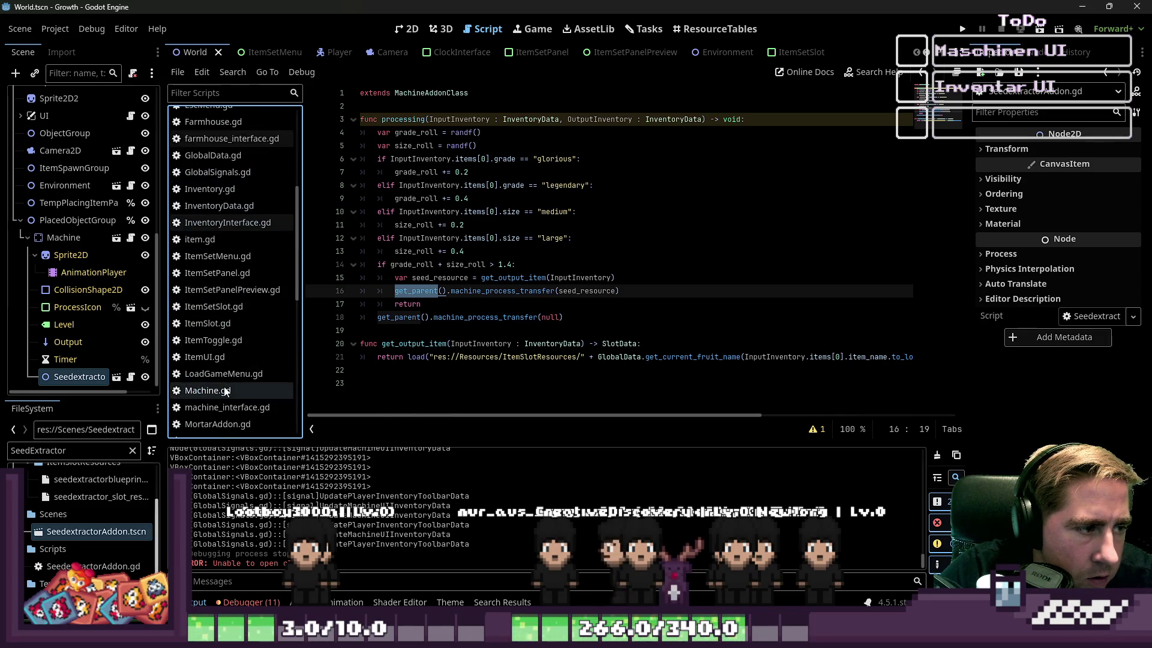
Step: Compare Machine.gd with the addon's null transfer call on line 18, then return to Machine.gd
left_click(226, 392)
scroll(262, 374, "down", 5)
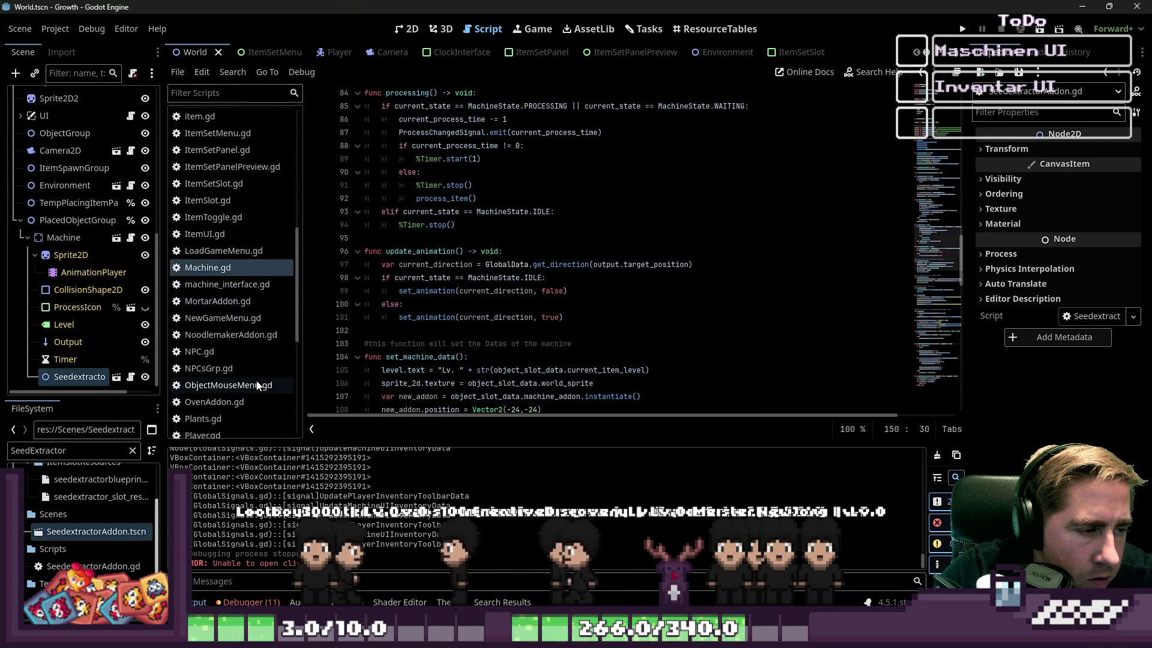
left_click(235, 347)
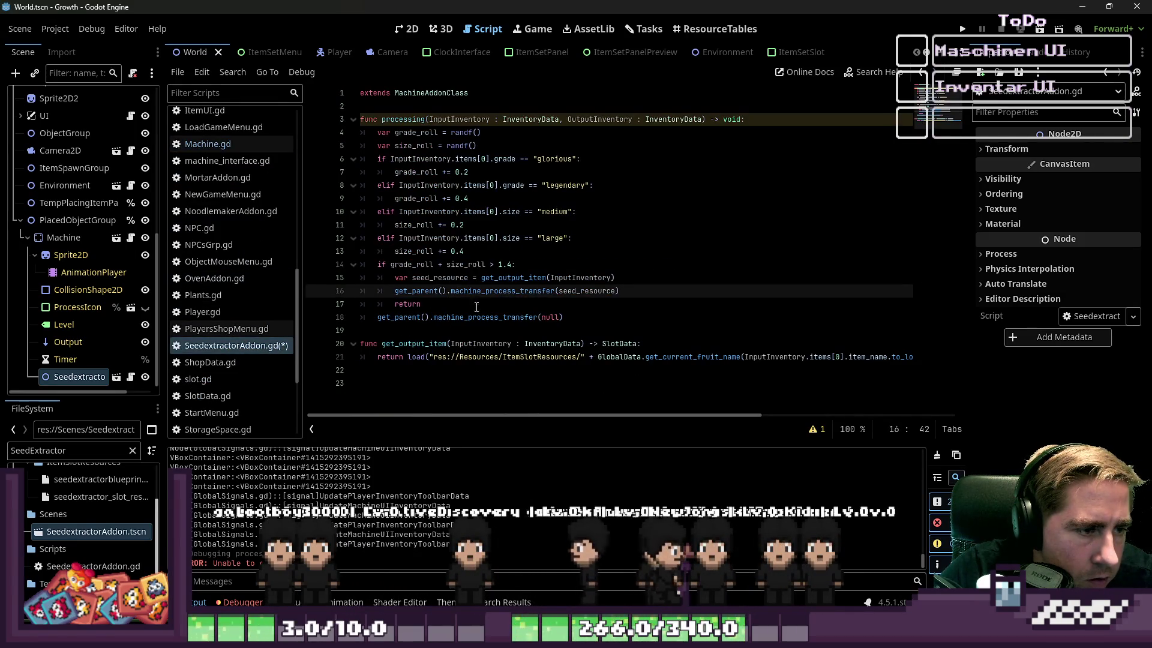
left_click(446, 317)
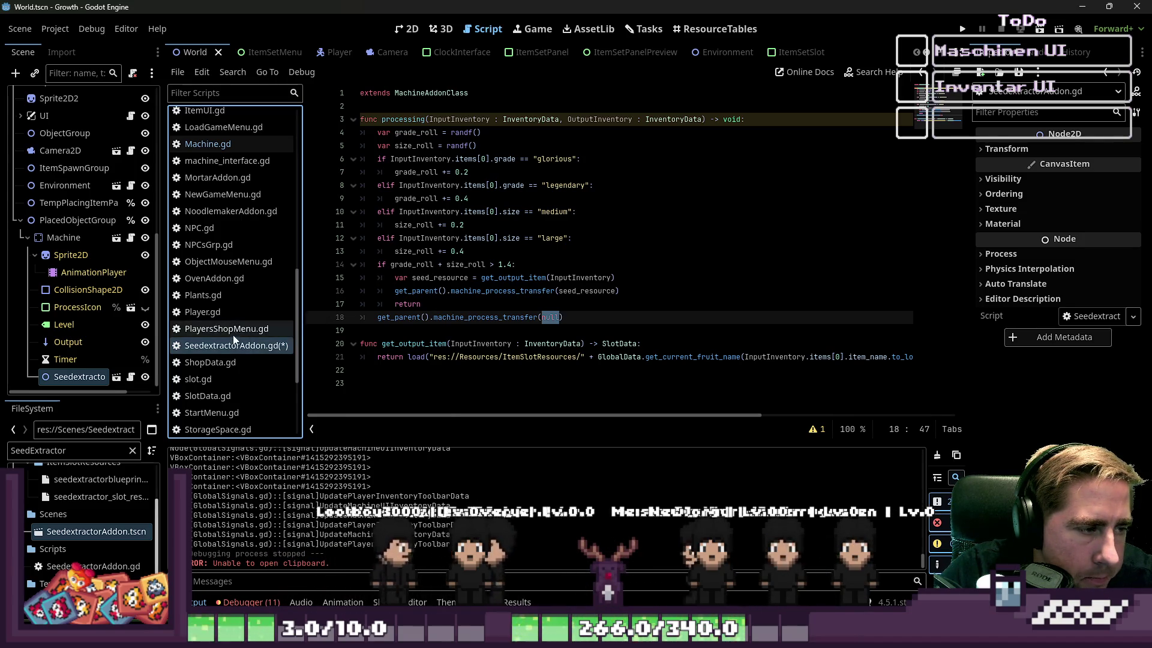
scroll(225, 276, "up", 1)
left_click(213, 186)
scroll(555, 321, "down", 20)
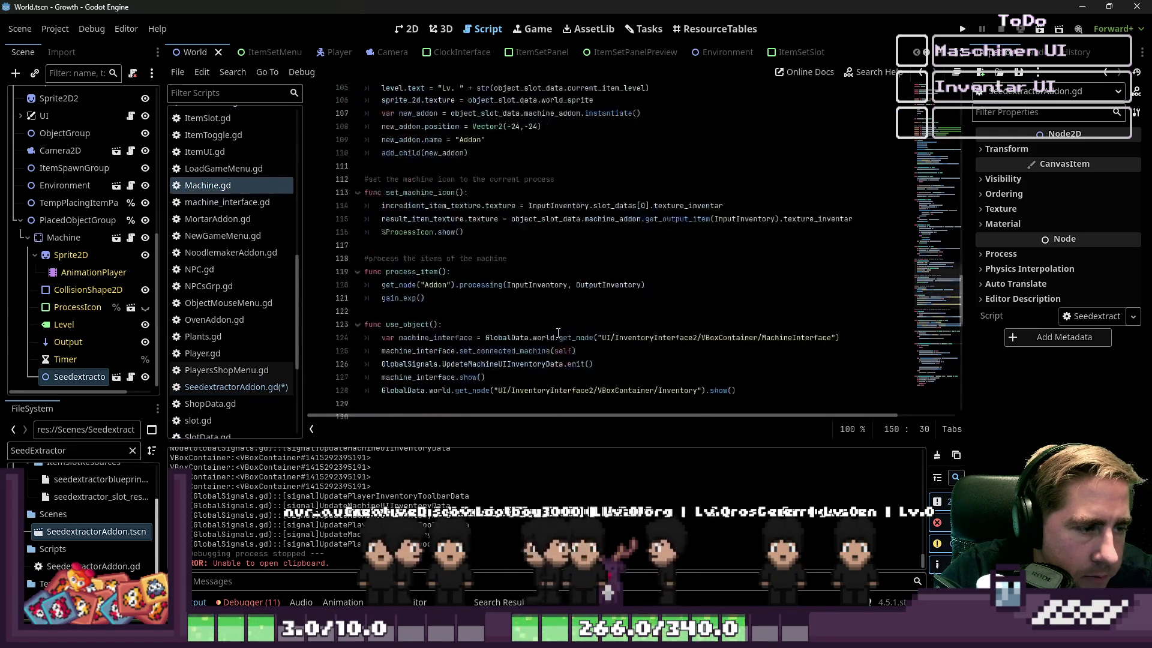
Step: Add print("Maschine ist einmal durchgelaufen", ItemSlotData) at the top of machine_process_transfer and run the game
scroll(555, 321, "up", 1)
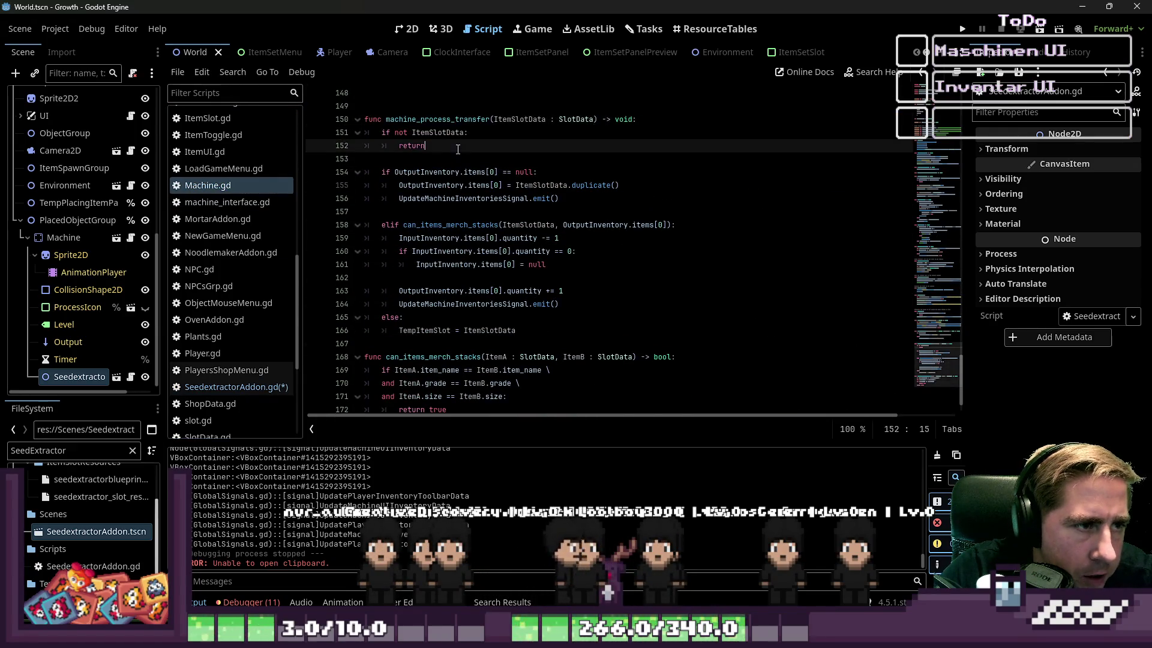
left_click(763, 118)
key("Return")
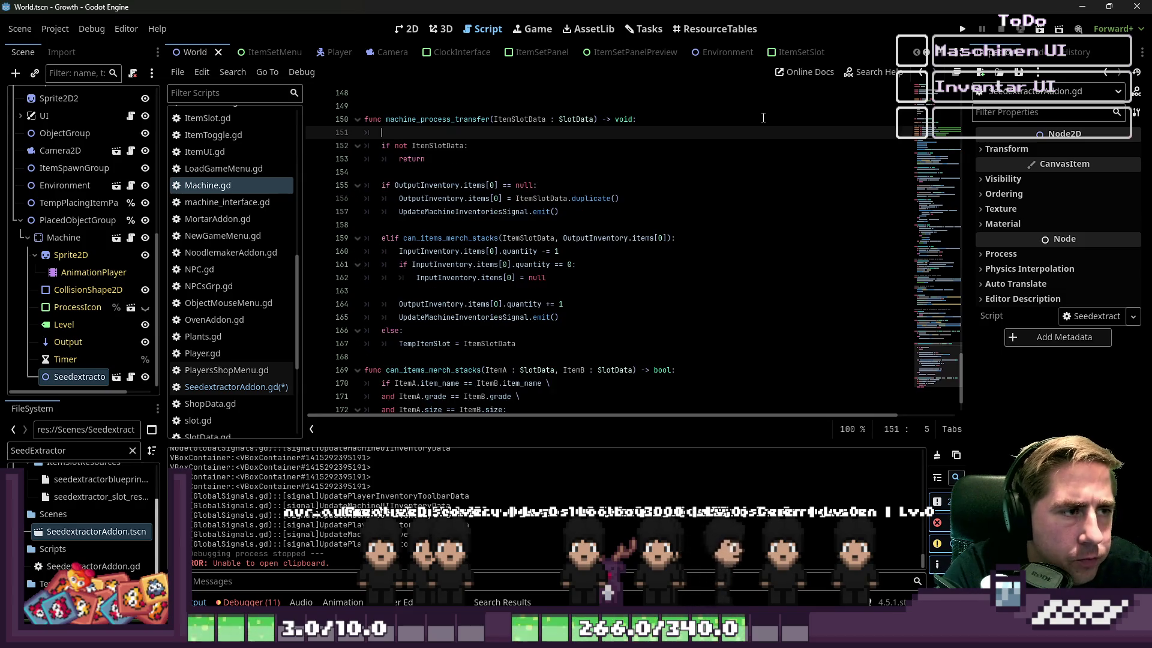
type("print(\"Maschine is")
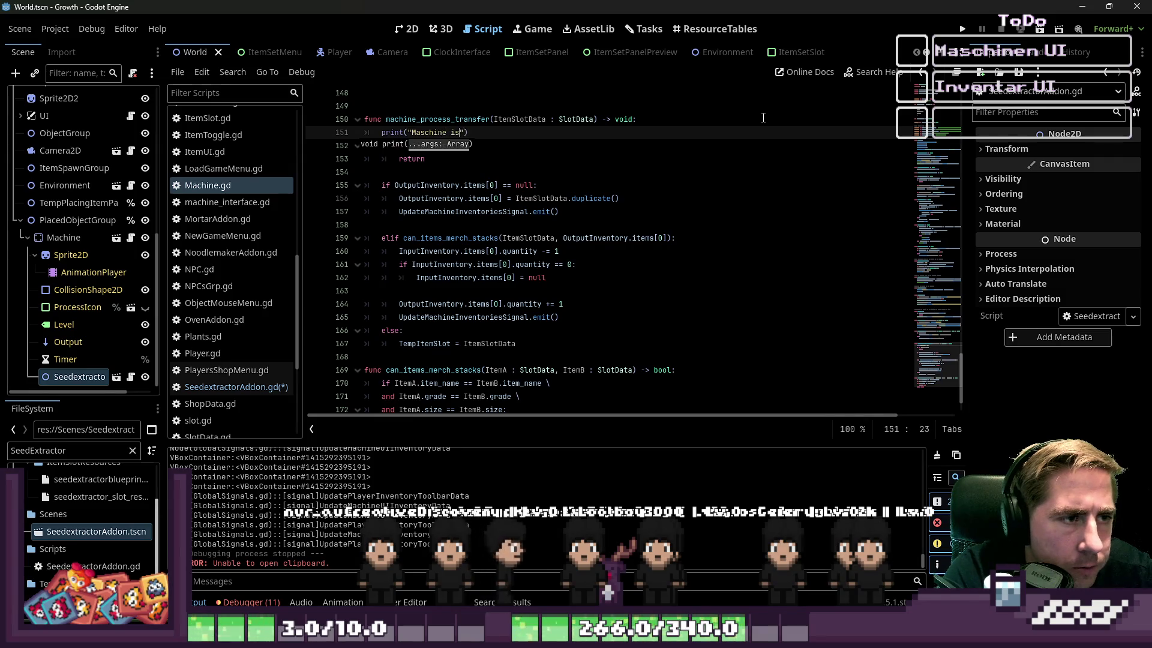
type("t einmal durchgel")
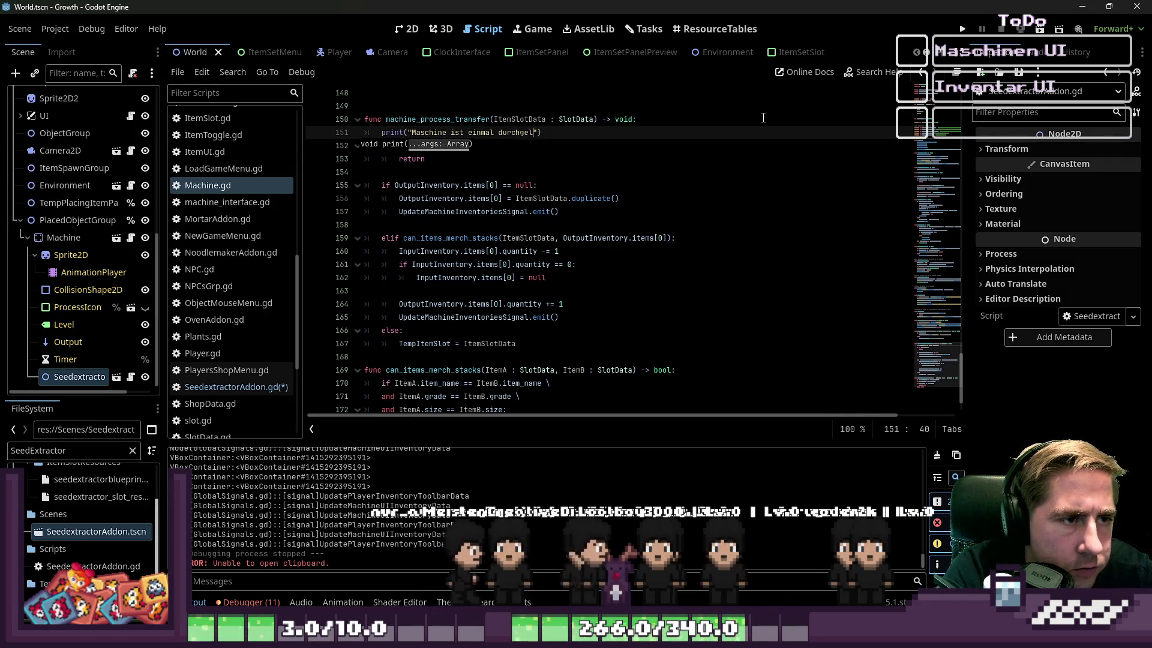
type("aufen\", ")
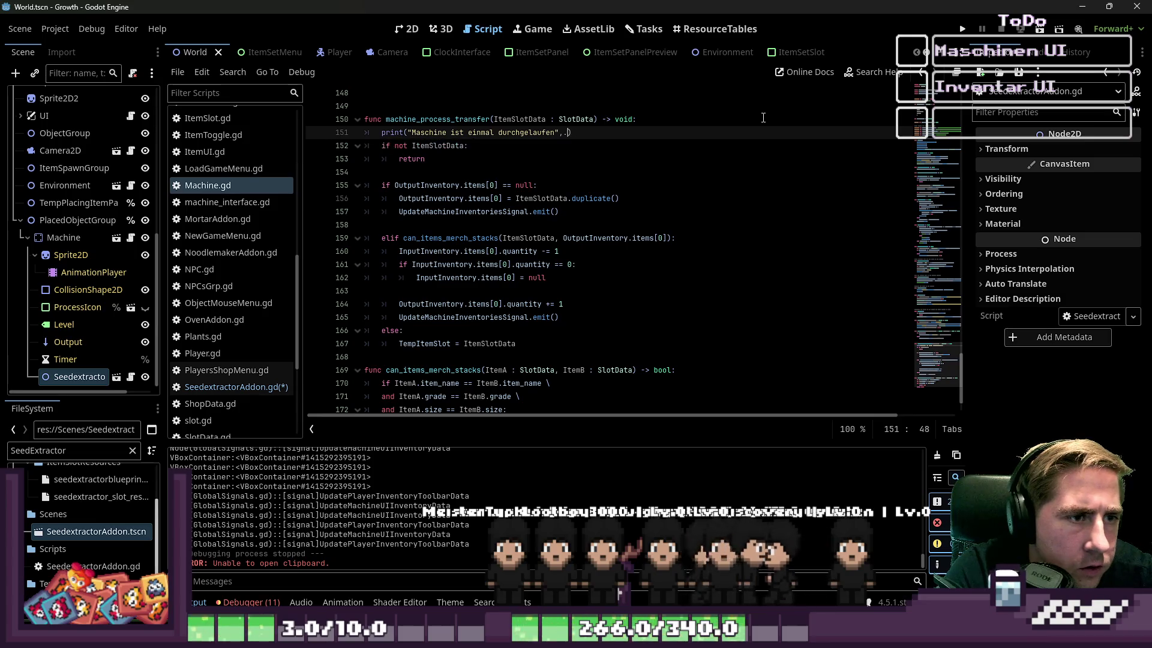
type(" ItemSlotData.")
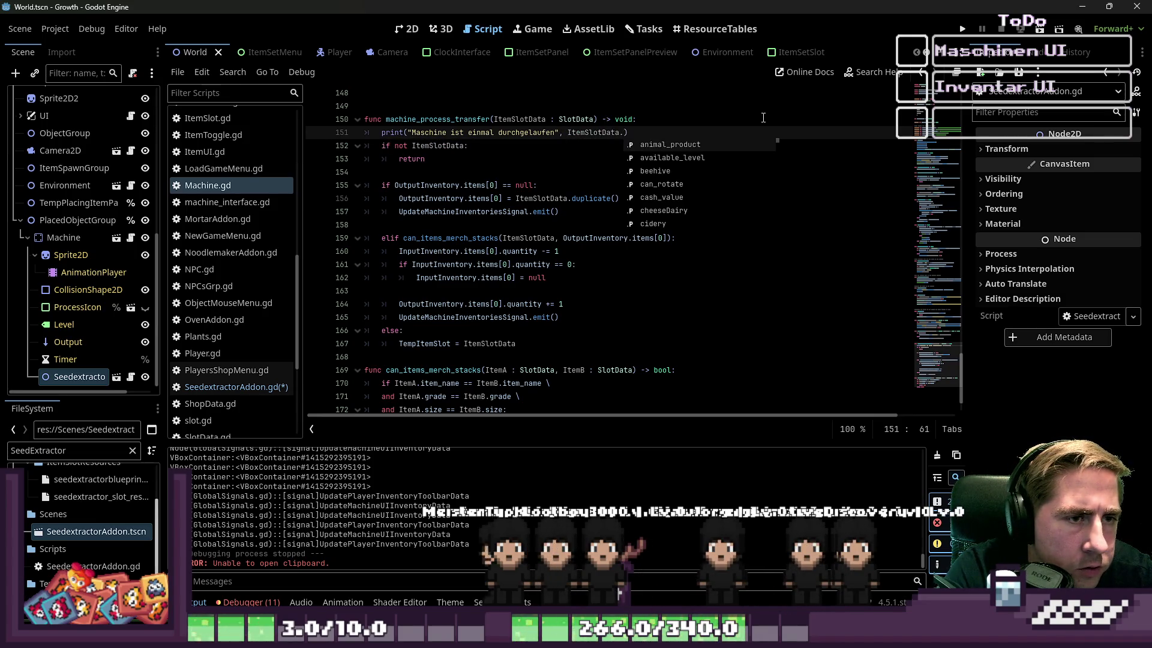
key("BackSpace")
type("Data")
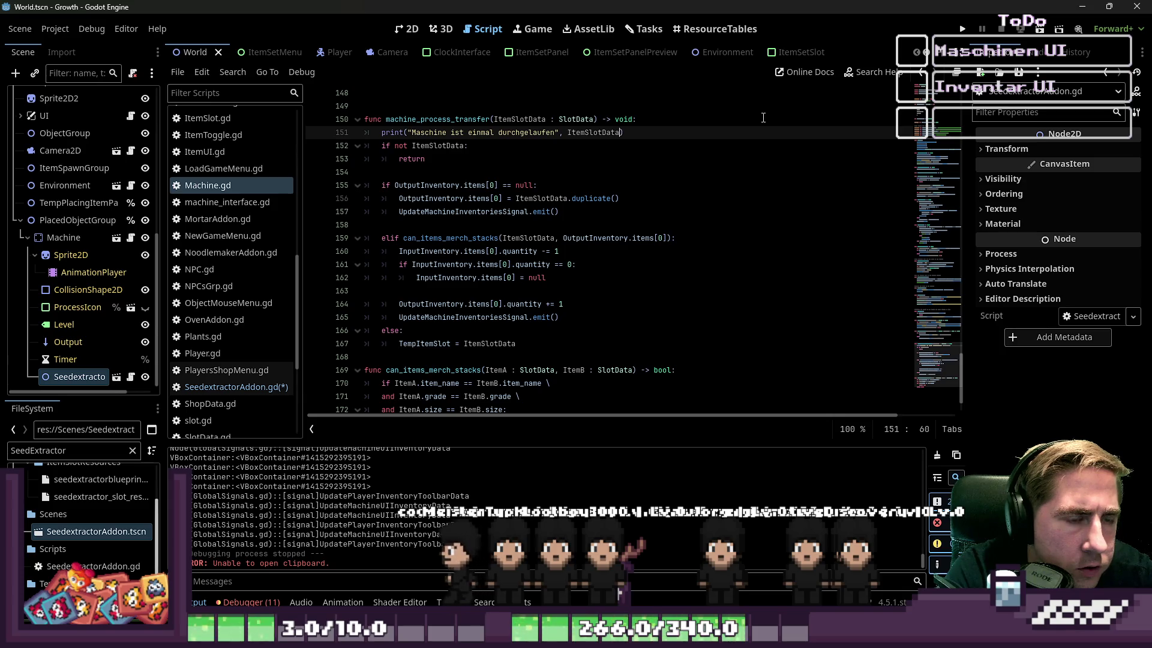
left_click(795, 93)
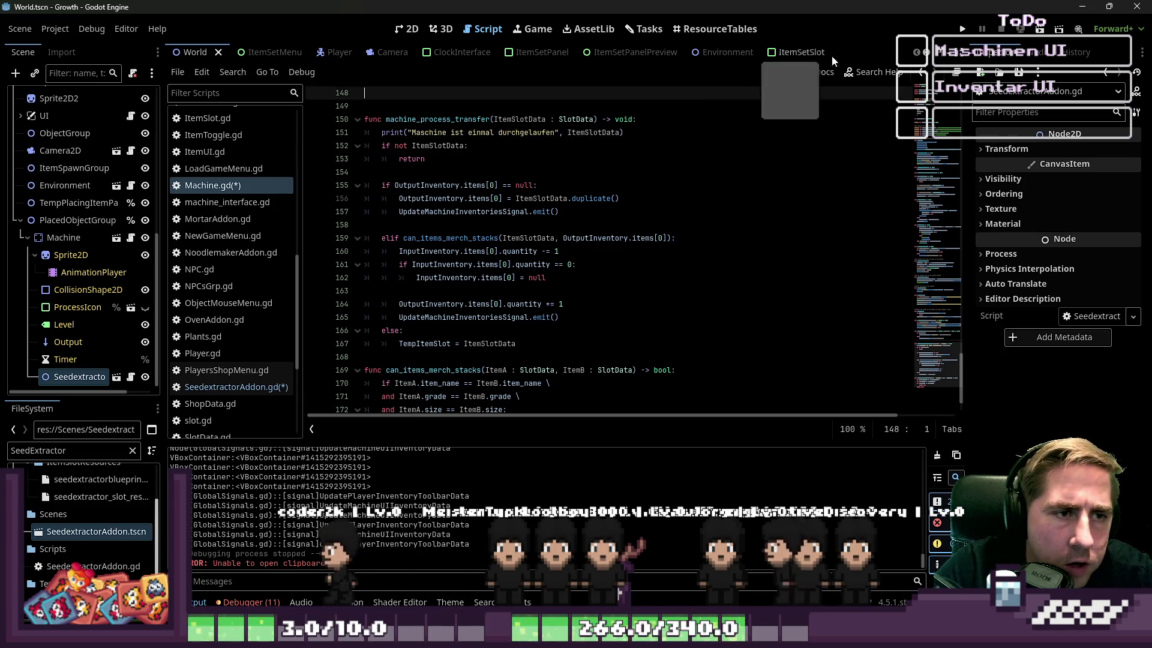
left_click(963, 28)
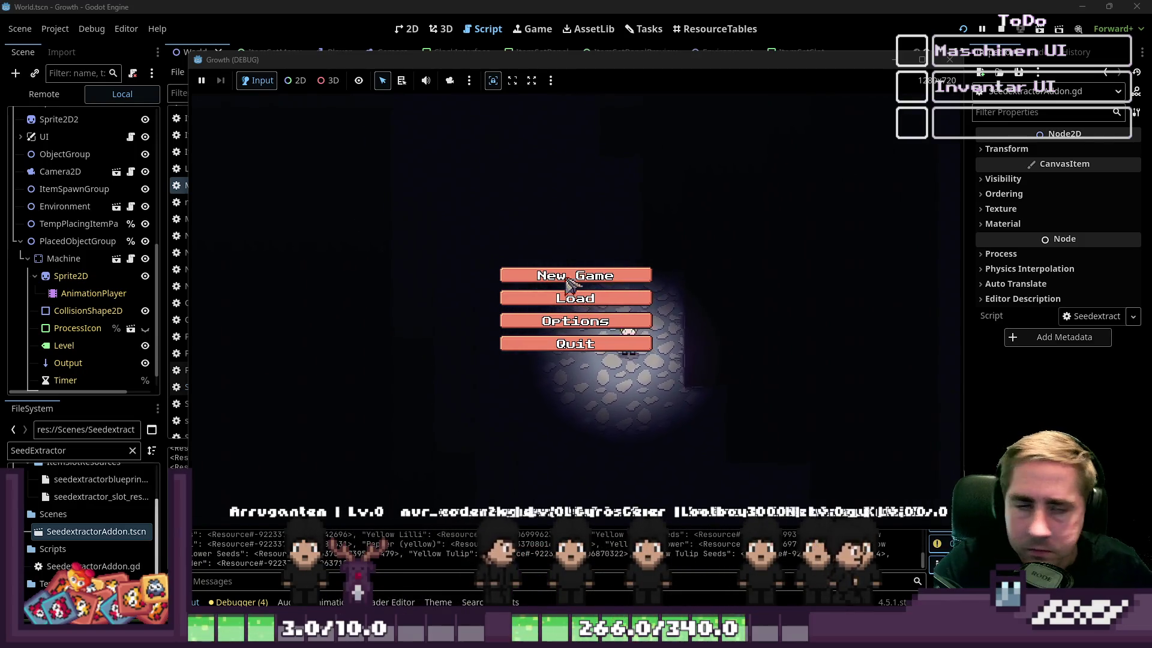
Step: Start a new game with a character named 'cy'
left_click(576, 275)
type("cy")
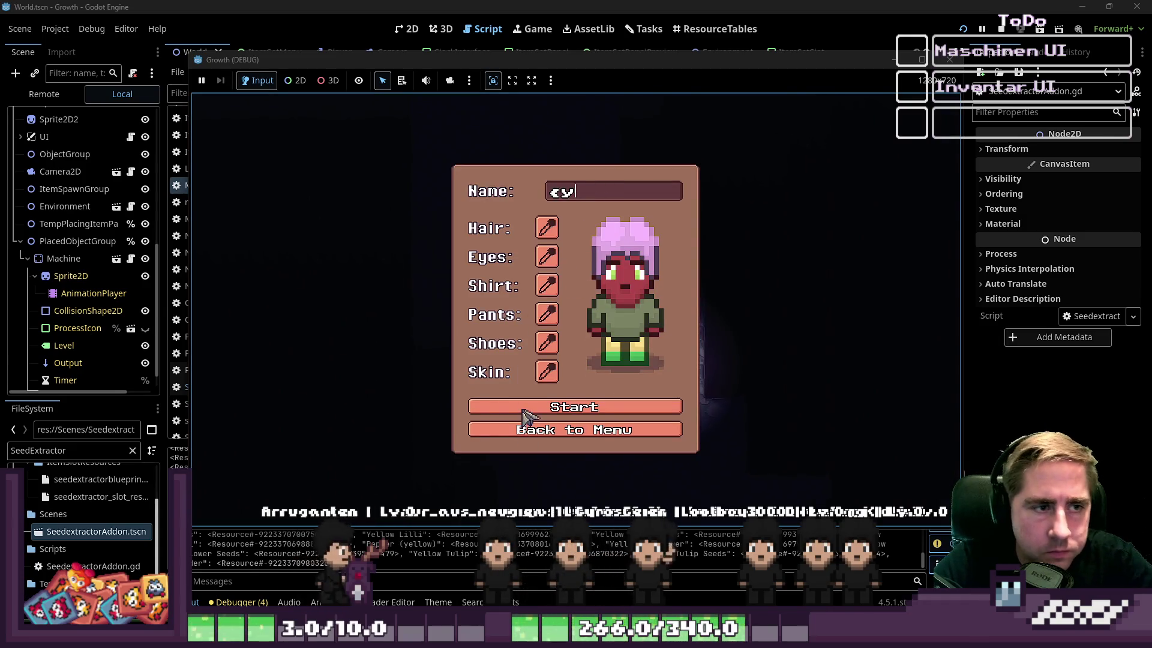
left_click(525, 408)
Step: Inspect the crash at World.gd line 49, stop the debug session, and relaunch the game
left_click(491, 277)
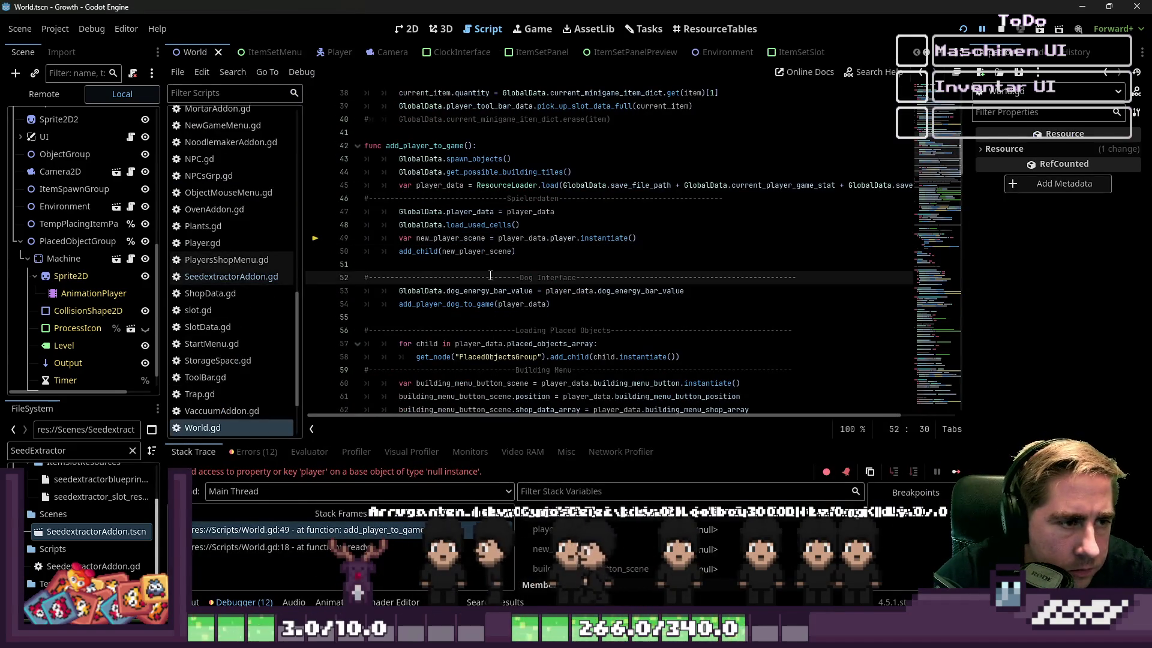
left_click(1001, 28)
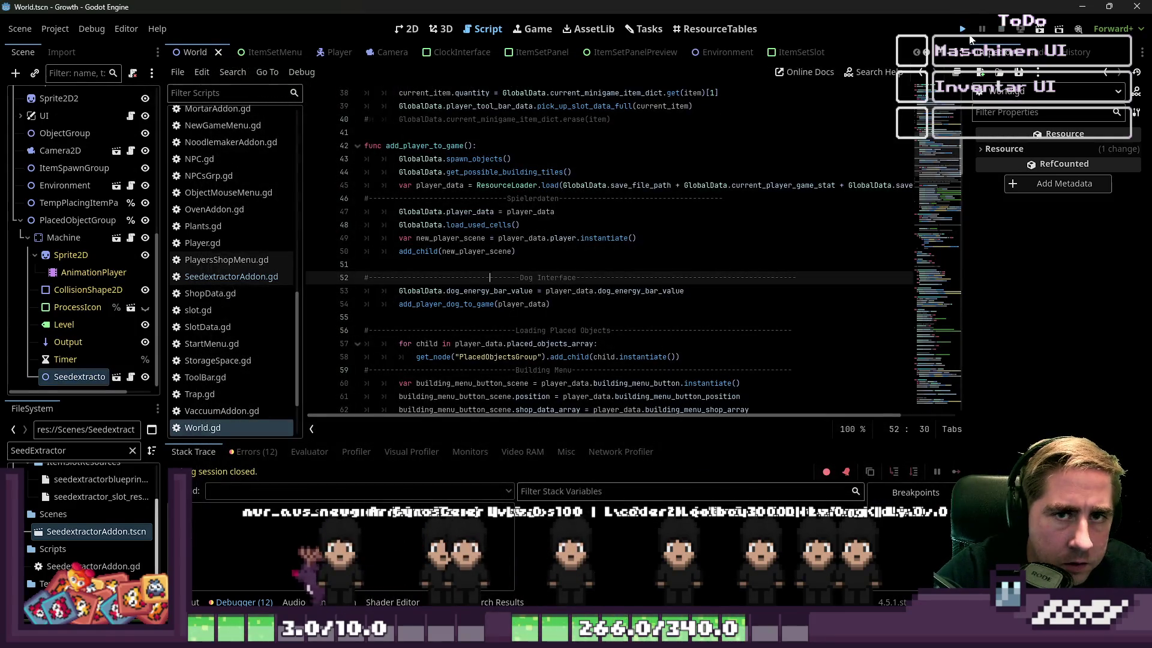
left_click(962, 29)
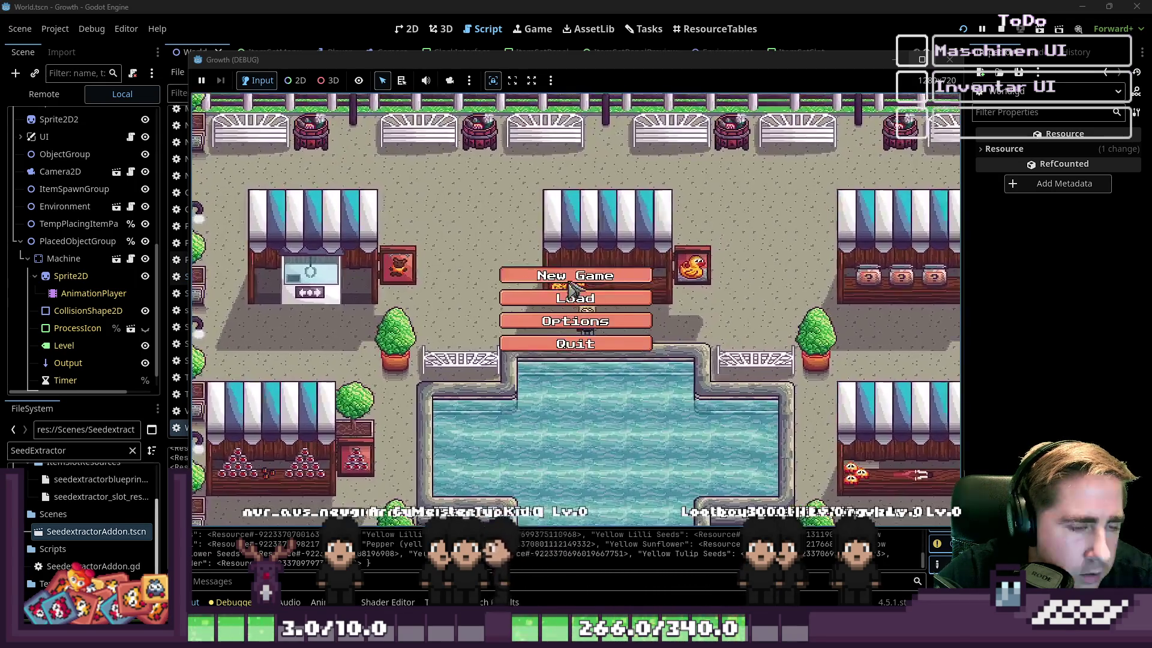
Step: Create a new character named 'cx' and start playing
left_click(579, 296)
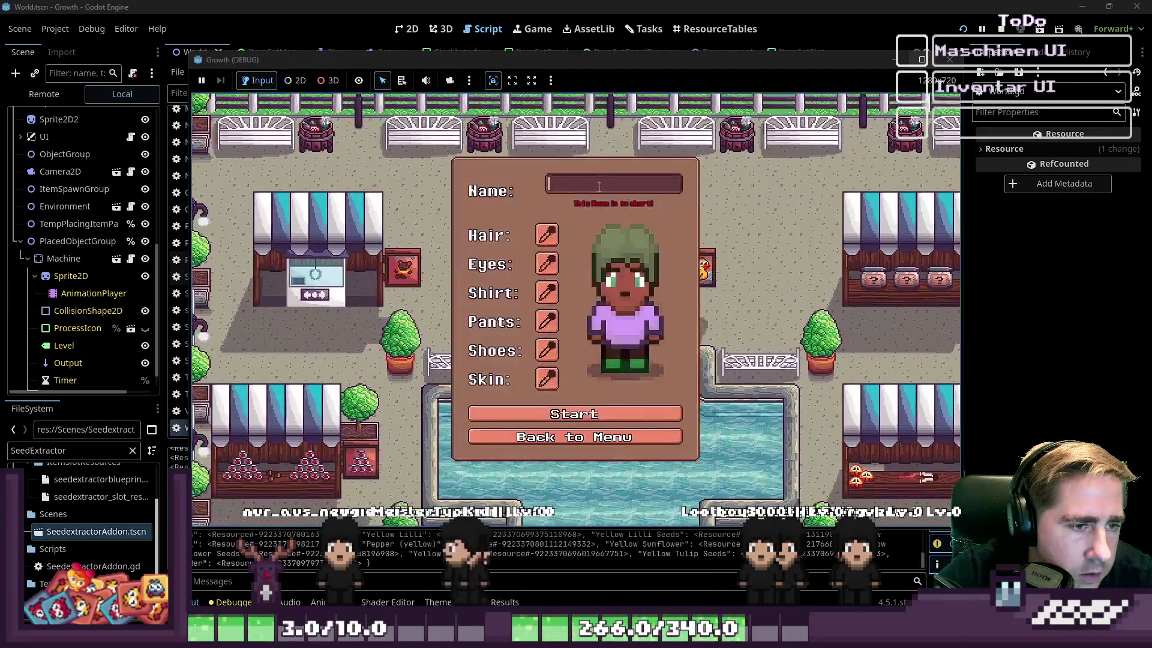
type("cx")
left_click(573, 407)
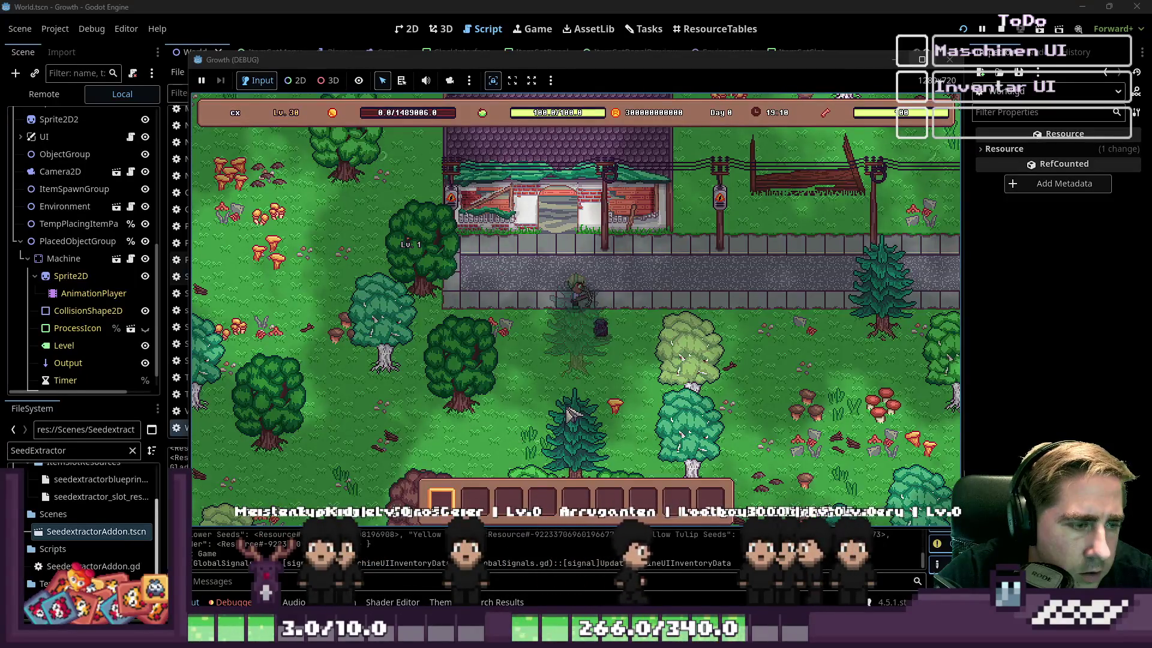
Step: Walk the character to the seed extractor and open its processing panel
key("w")
key("a")
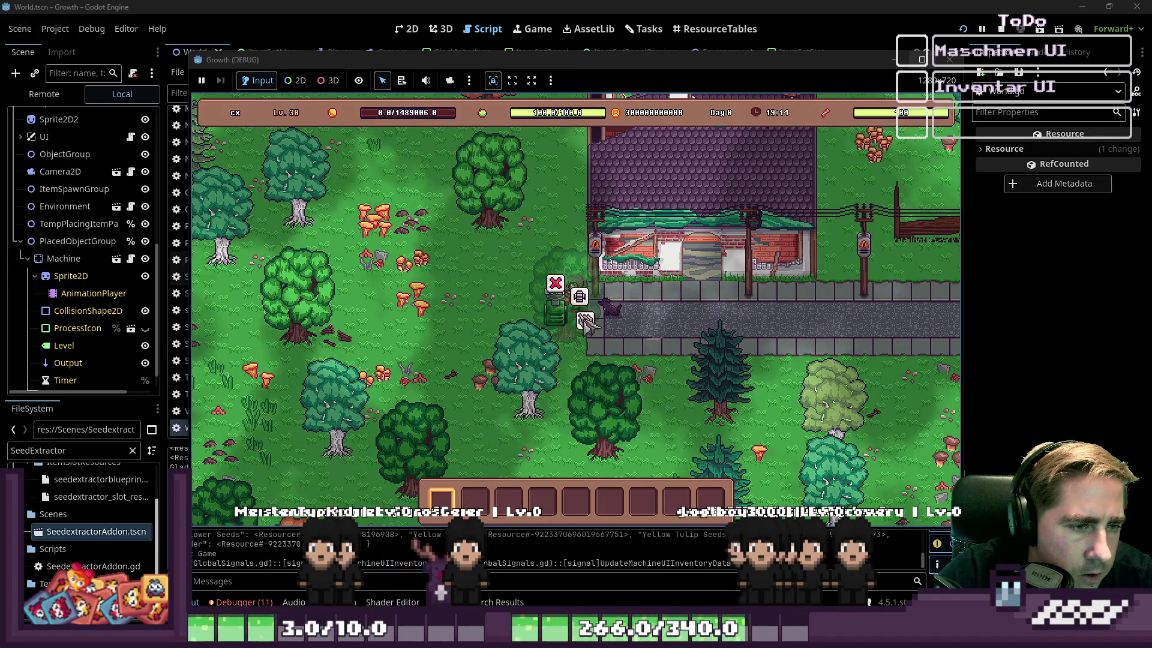
left_click(573, 303)
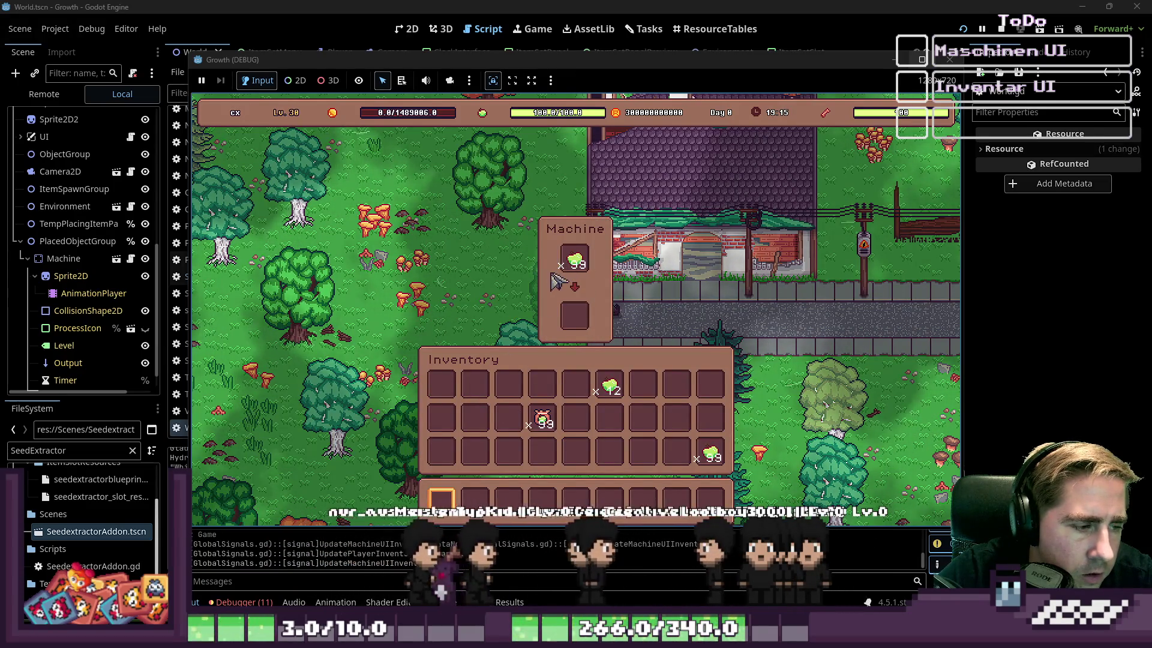
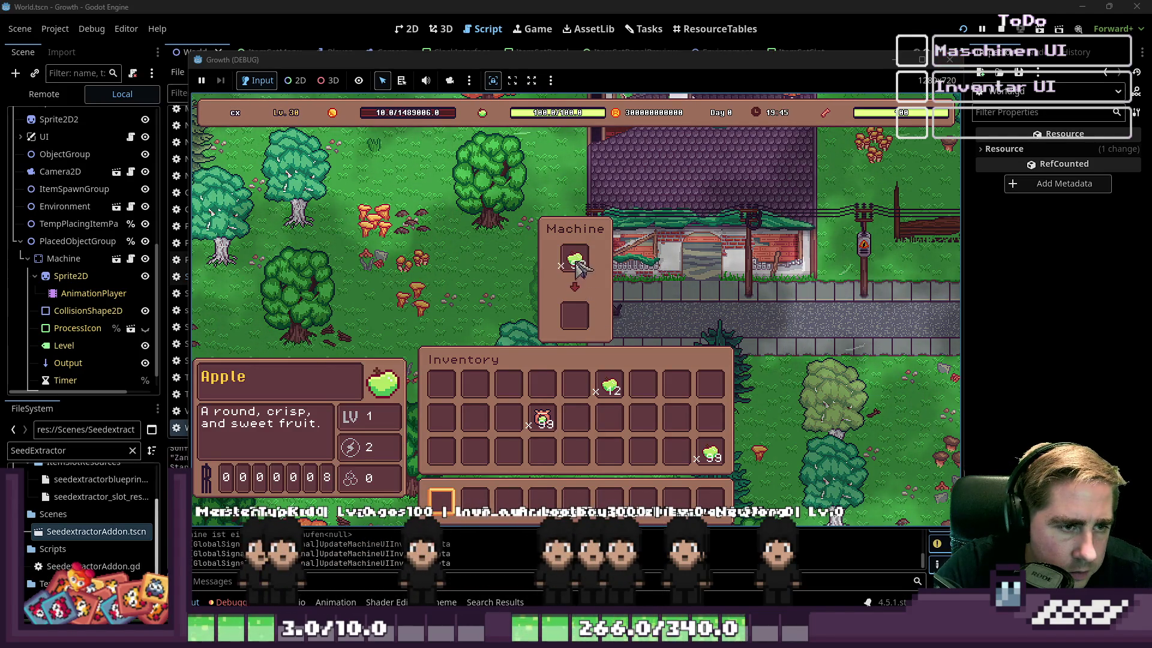
Step: Stop the running game and open Machine.gd in the script editor
left_click(950, 60)
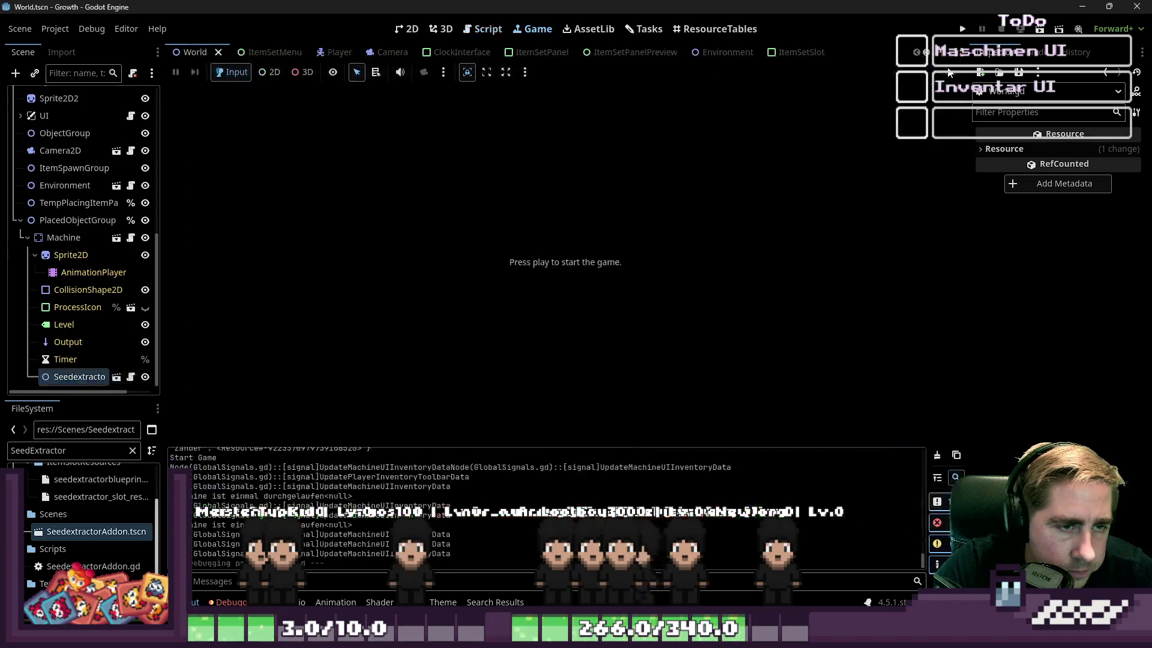
left_click(483, 29)
scroll(608, 292, "down", 10)
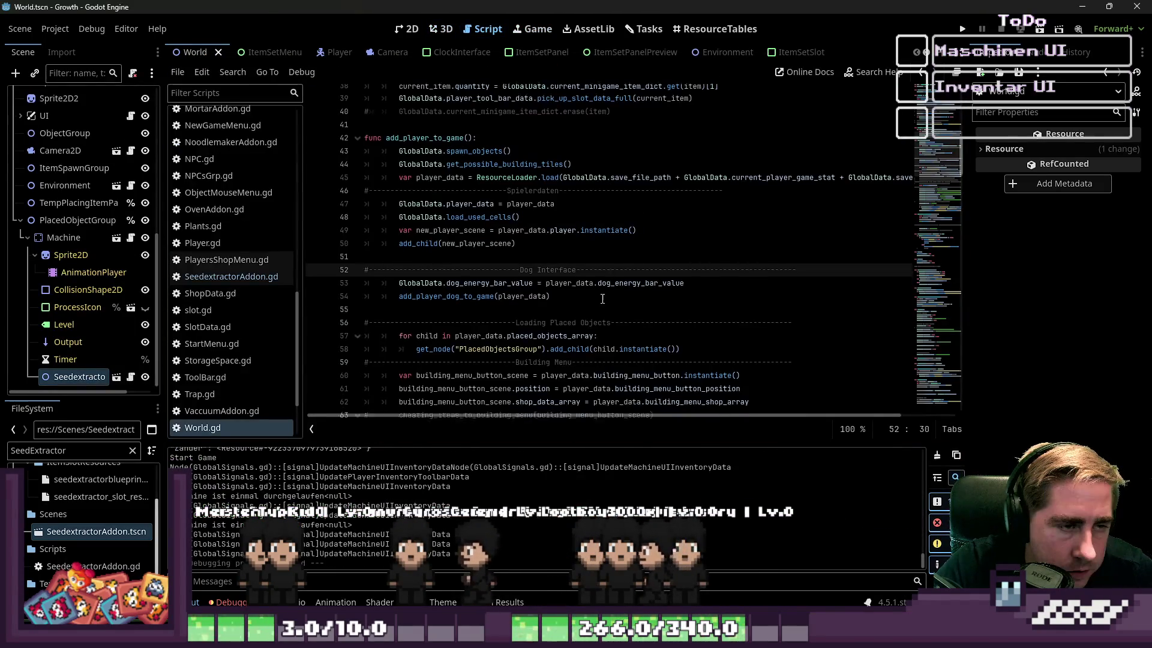
scroll(608, 293, "down", 20)
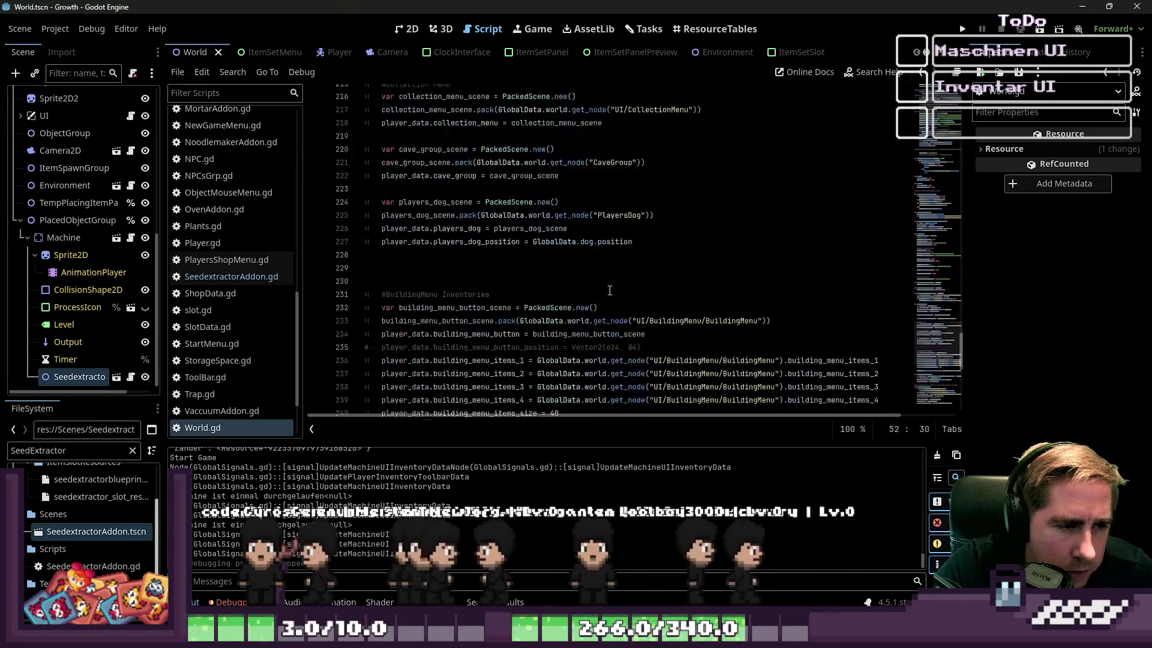
scroll(610, 288, "up", 6)
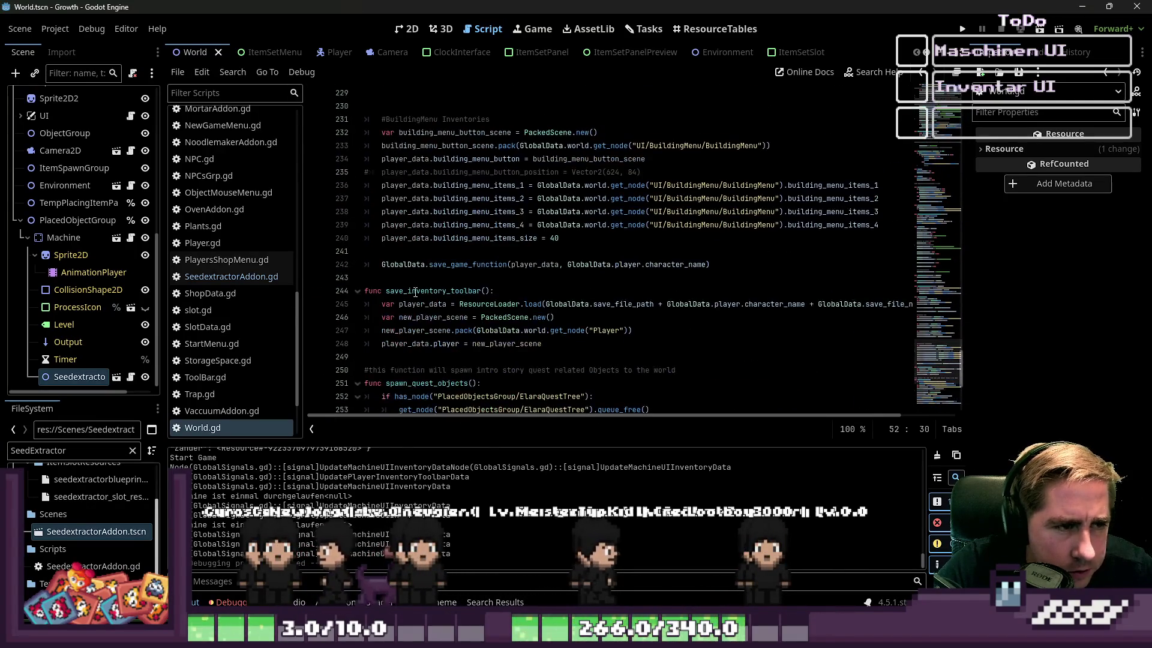
scroll(223, 275, "up", 2)
scroll(223, 281, "up", 2)
left_click(207, 157)
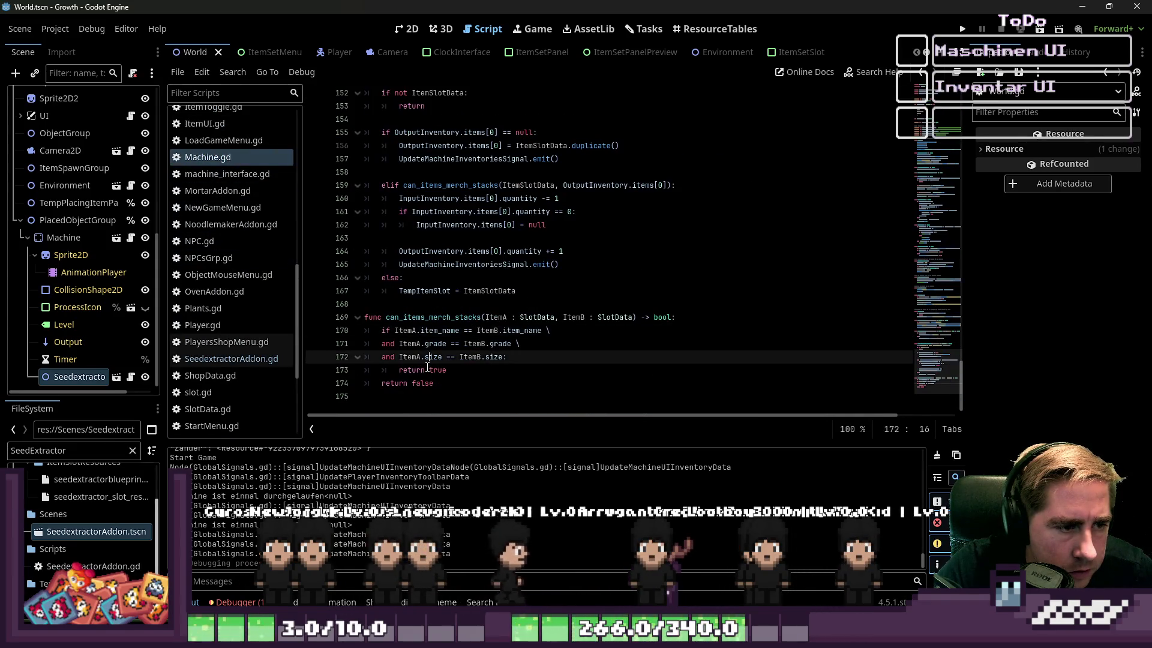
Step: Select the debug print line in machine_process_transfer, then go to the empty-item check
left_click(431, 291)
left_click_drag(560, 267, 399, 266)
scroll(540, 209, "up", 1)
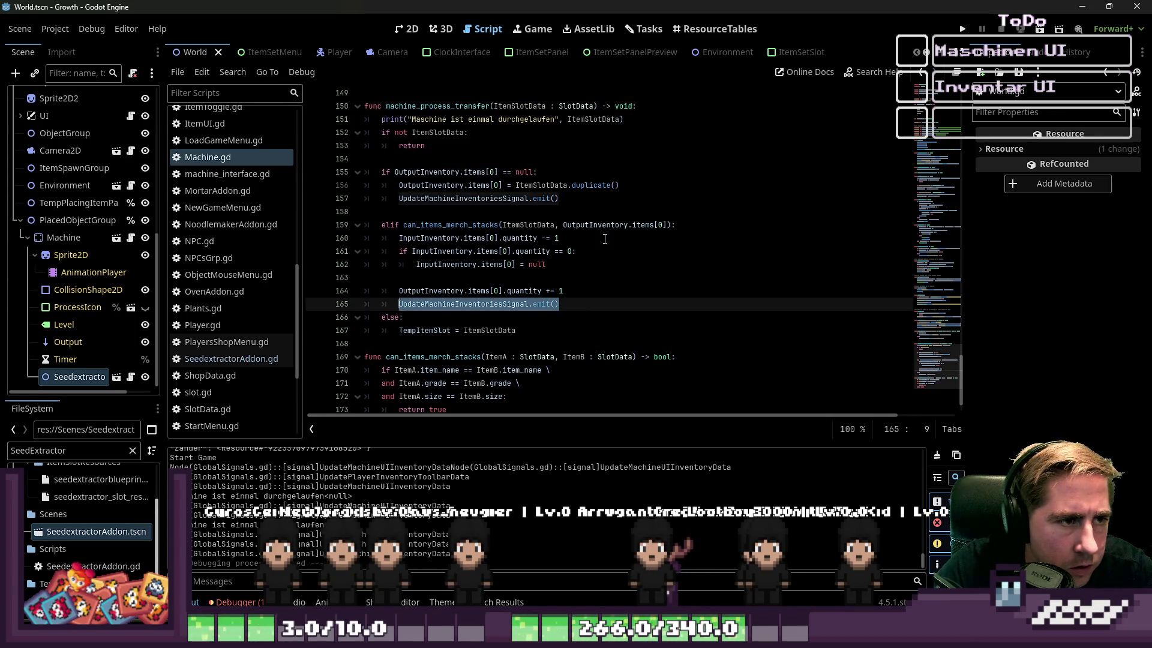
scroll(605, 238, "up", 1)
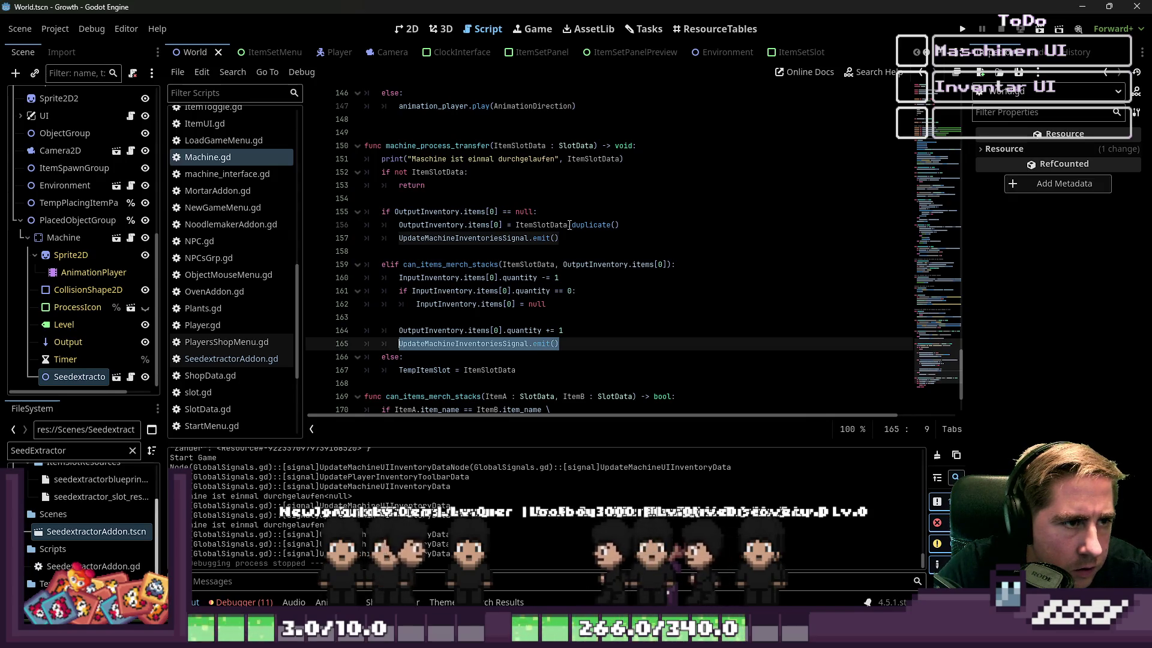
left_click(547, 185)
left_click(650, 171)
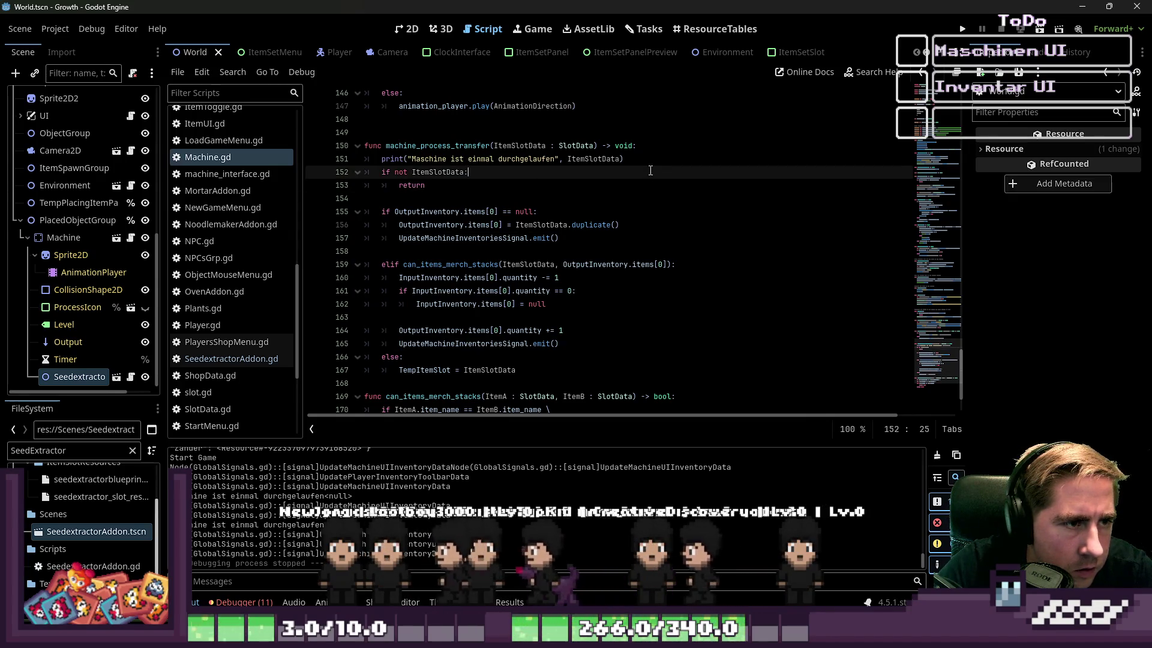
left_click_drag(648, 159, 383, 159)
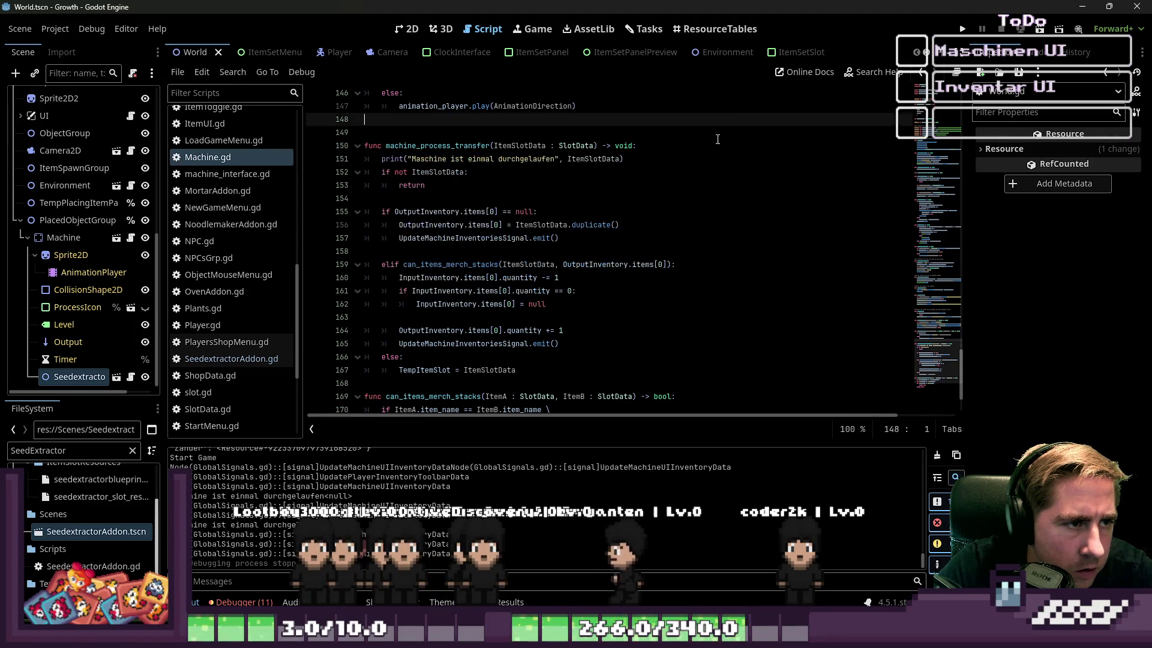
left_click(334, 159, "shift")
left_click(420, 172)
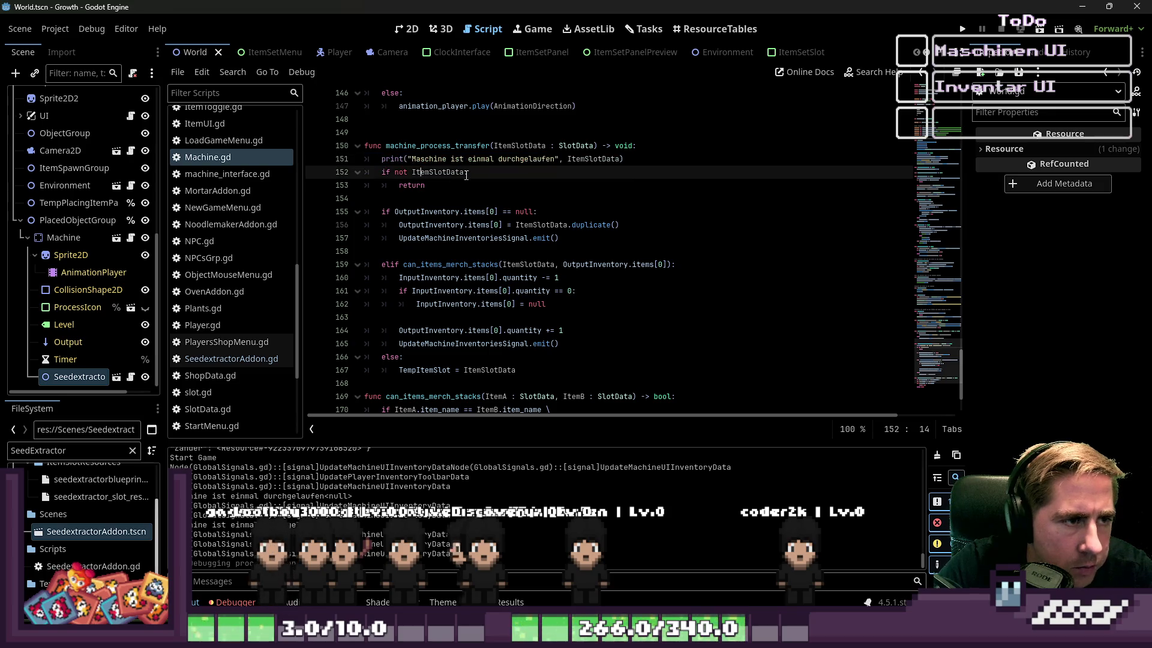
Step: Paste a machine UI refresh into the empty-item branch
key("Return")
key("ctrl+v")
key("ctrl+shift+Return")
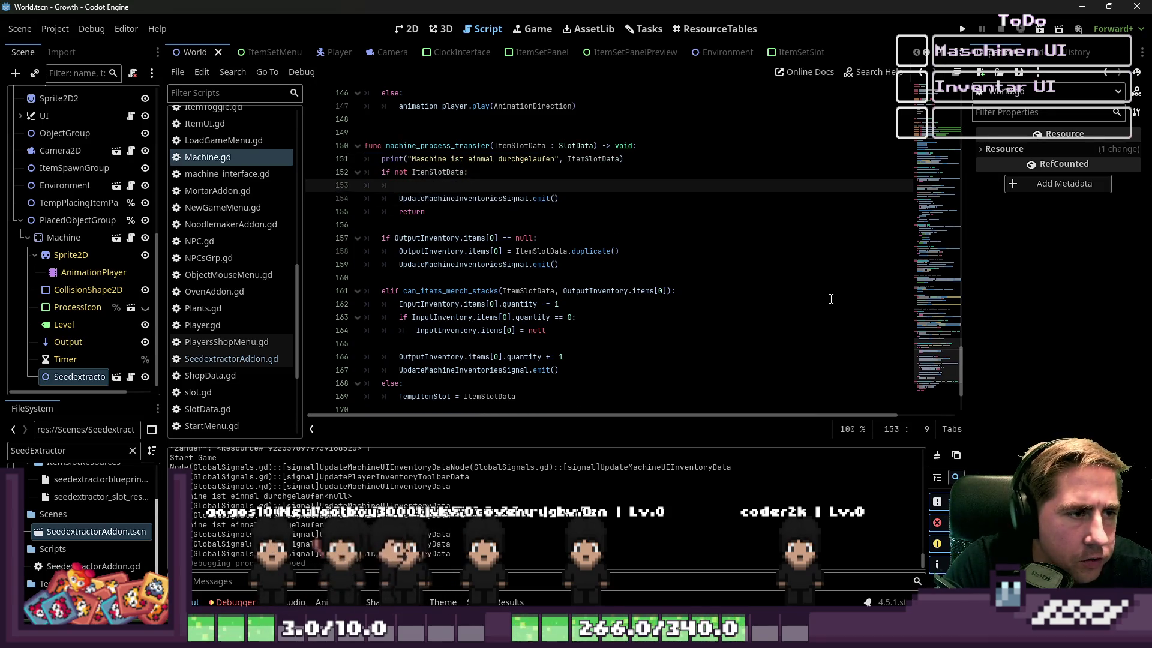
Step: Select the three input-quantity decrement lines in the stacking branch
key("Down")
key("Down")
key("Down")
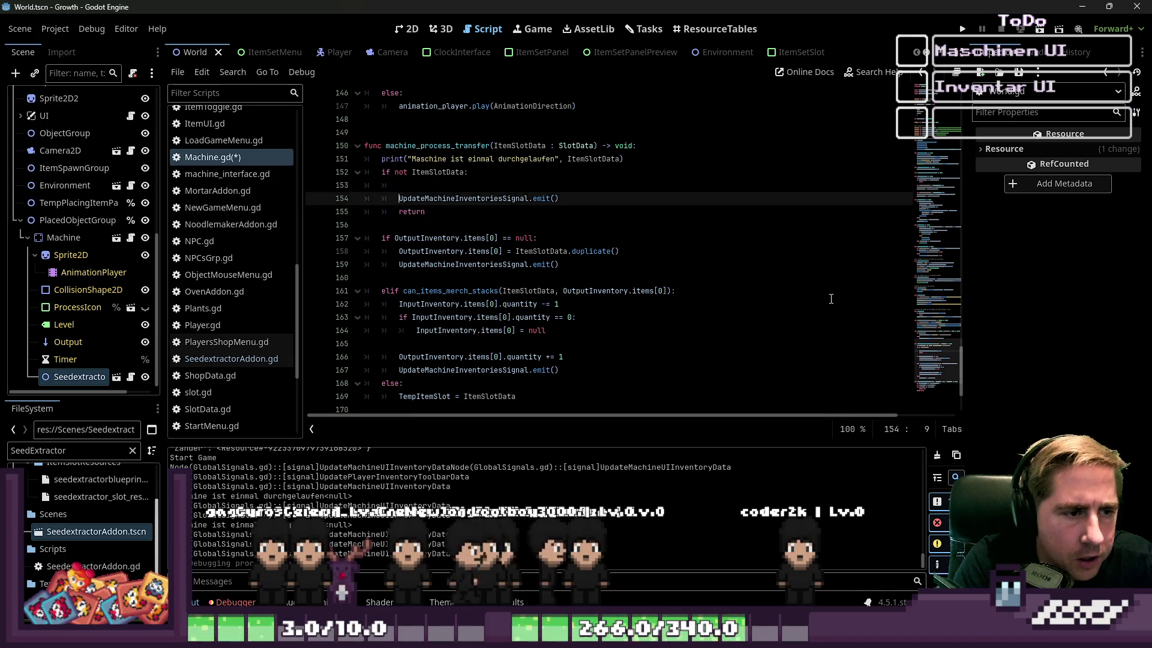
key("shift+Down")
key("shift+Down")
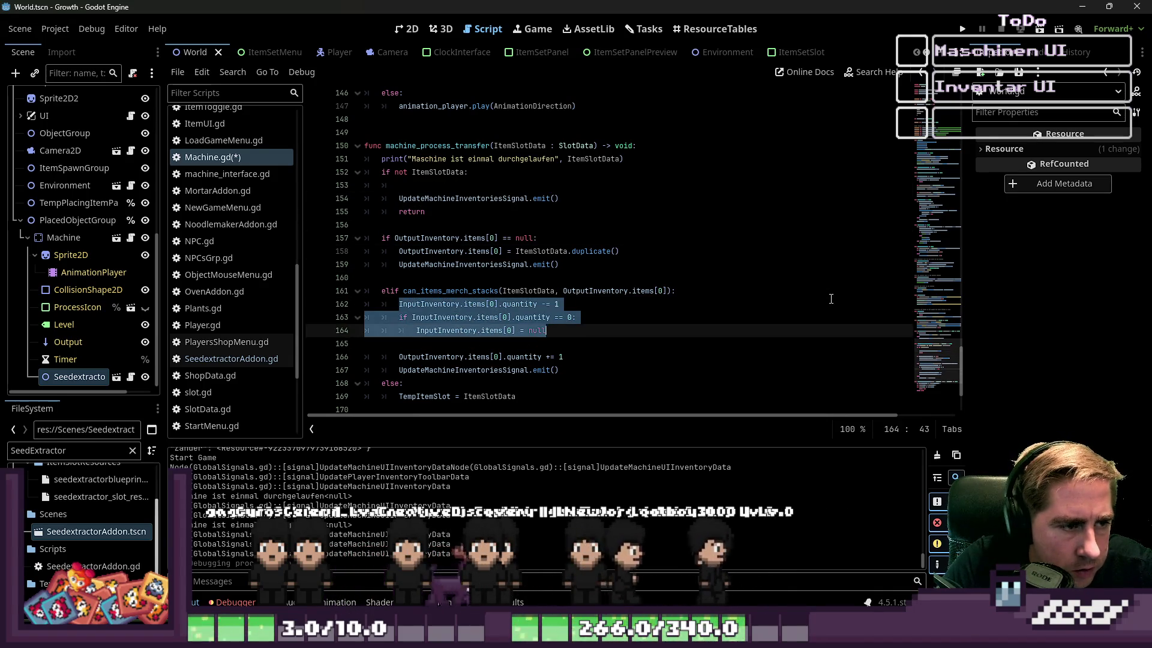
left_click(831, 298)
key("Left")
key("Left")
key("Left")
key("Home")
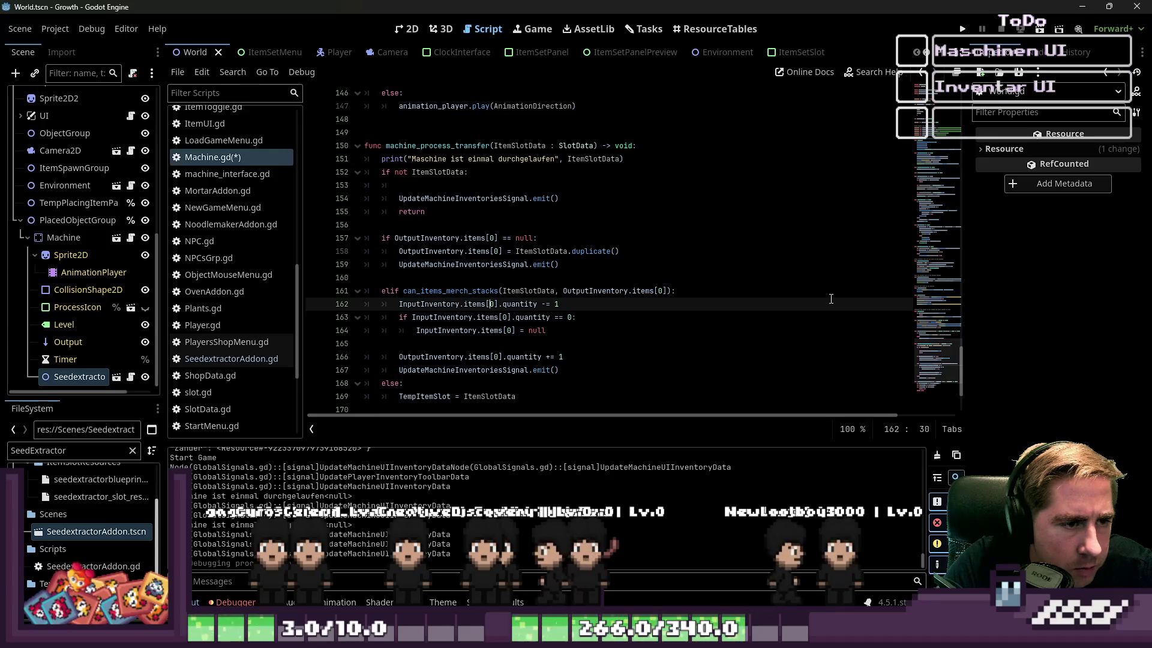
key("shift+Down")
key("shift+Down")
key("shift+End")
key("ctrl+c")
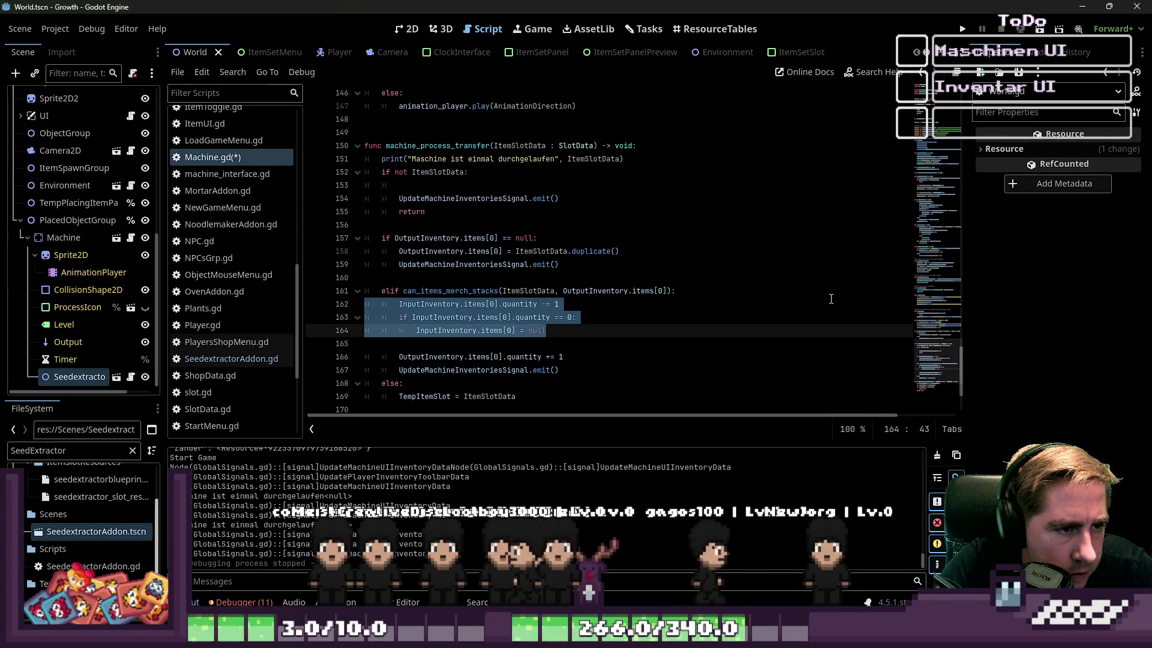
Step: Copy the input-decrement lines into the empty-output branch and adjust their indentation
key("Up")
key("Up")
key("Up")
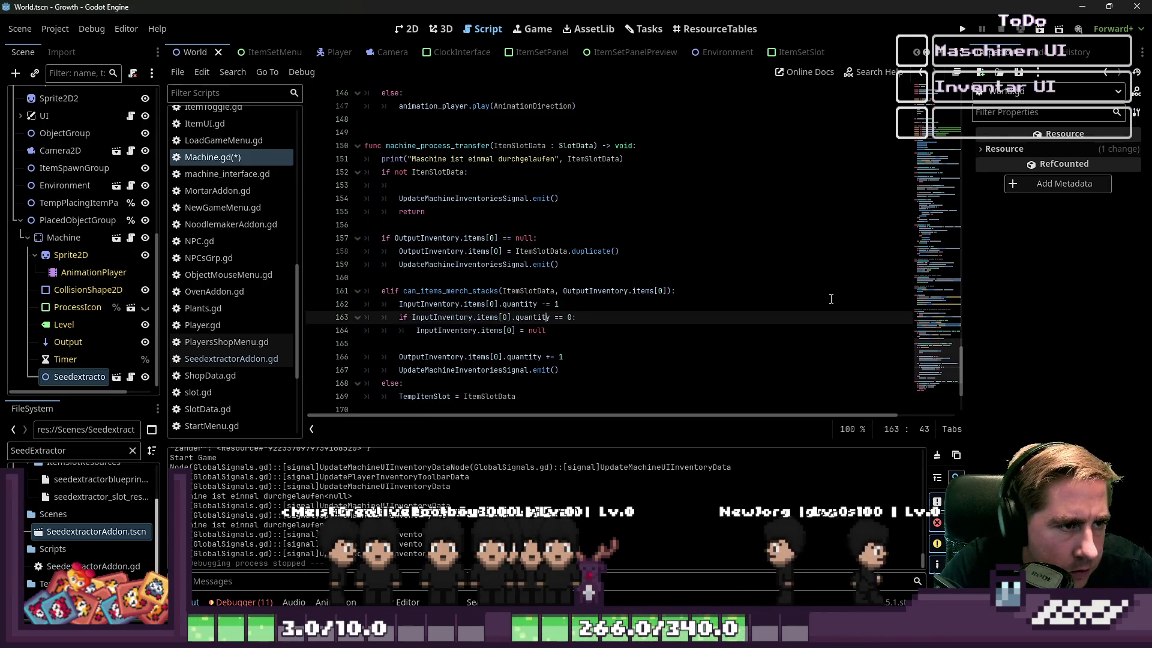
key("Up")
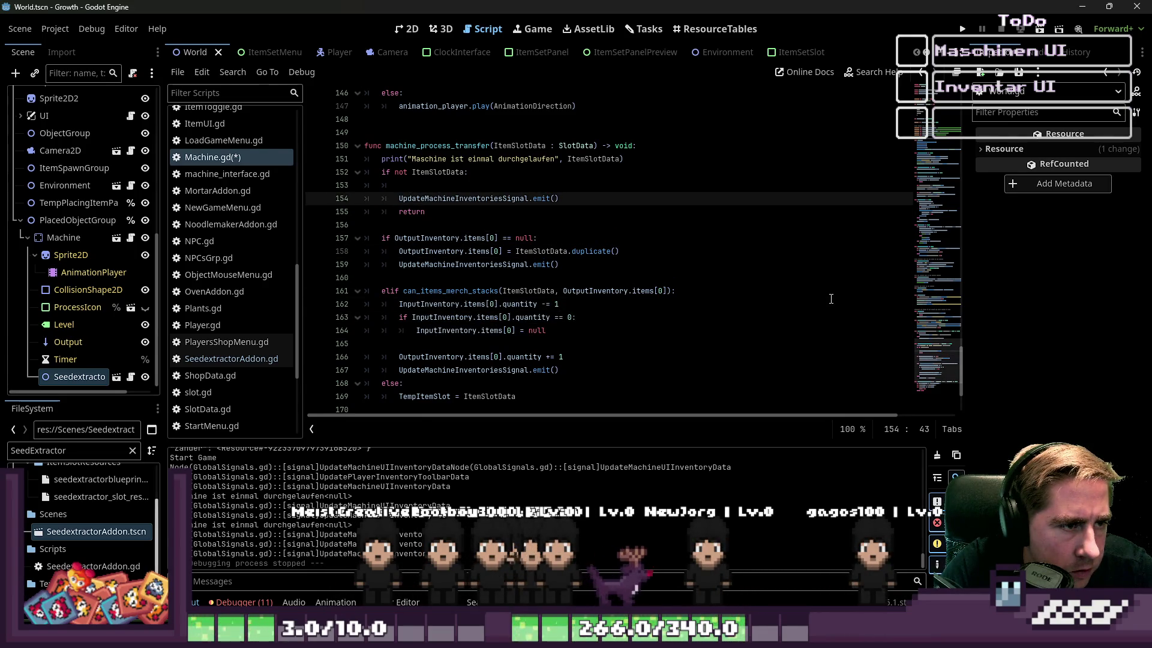
key("Down")
key("Down")
key("Down")
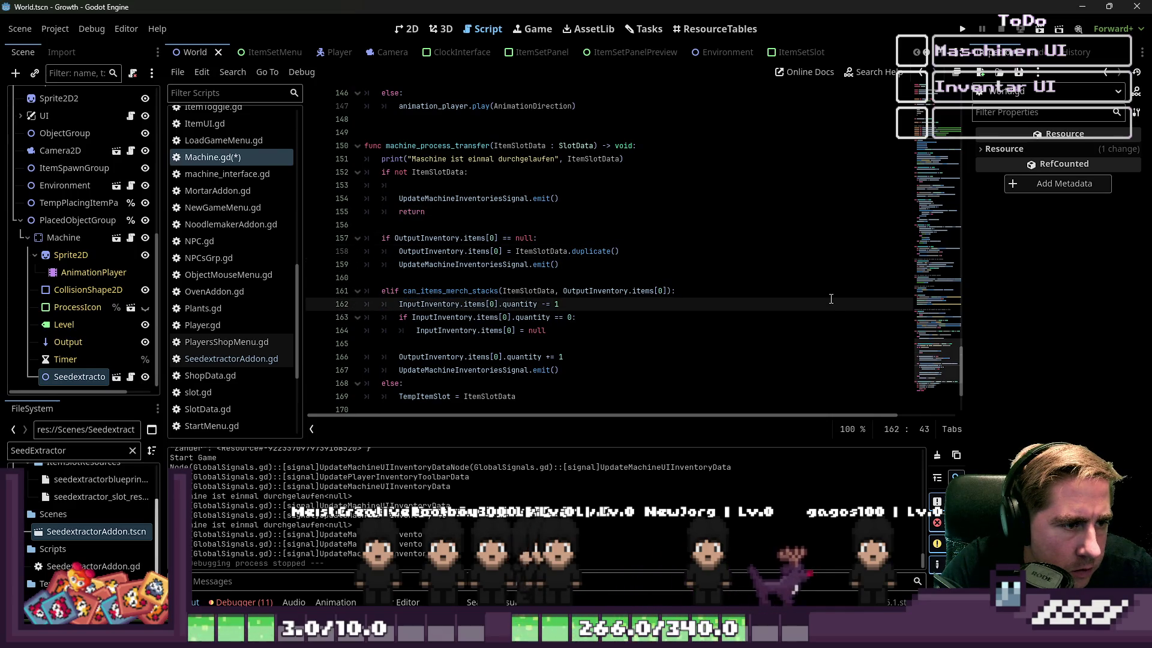
key("Up")
key("Up")
key("Up")
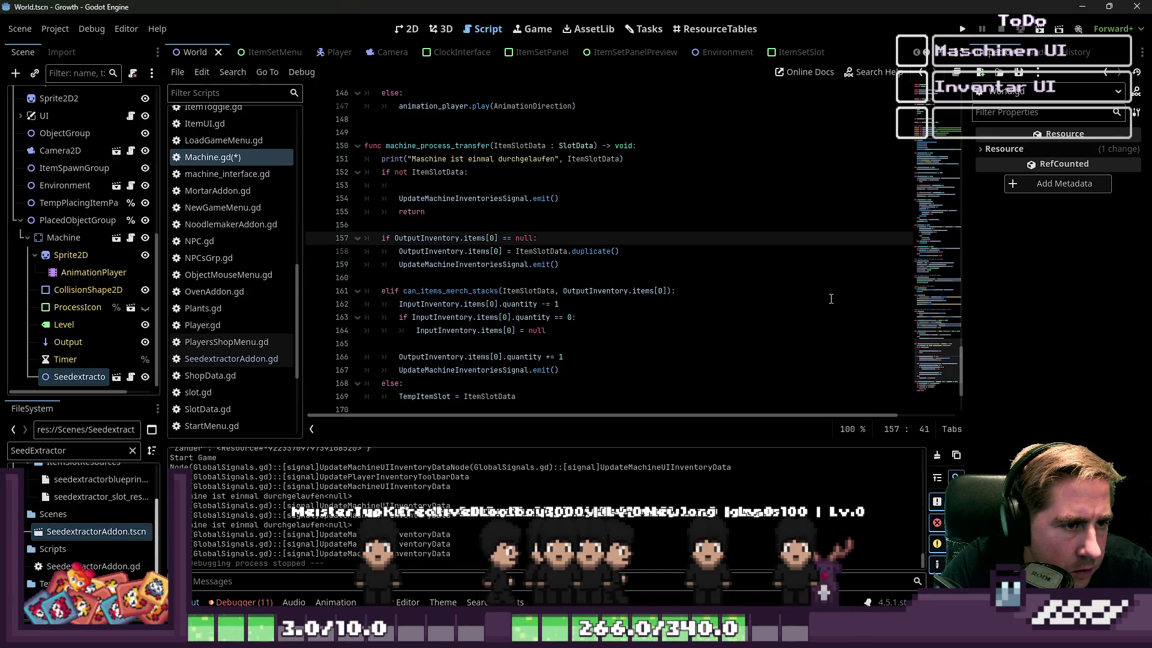
key("Return")
key("Return")
key("Up")
key("ctrl+v")
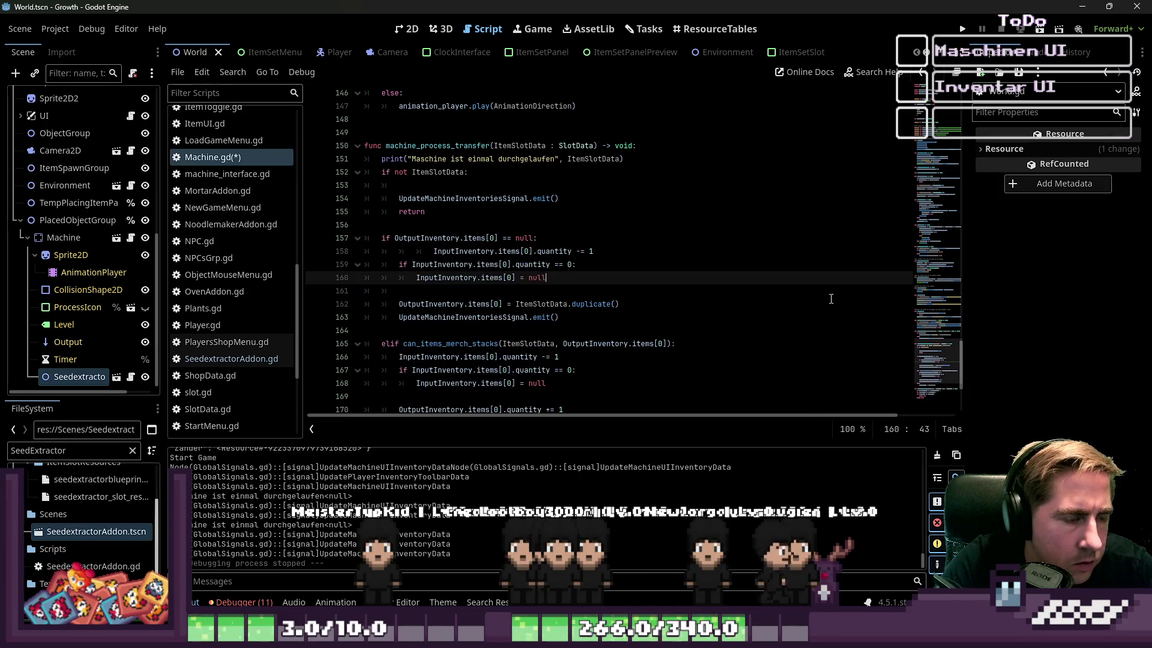
key("Up")
key("Up")
key("Home")
key("Home")
key("Delete")
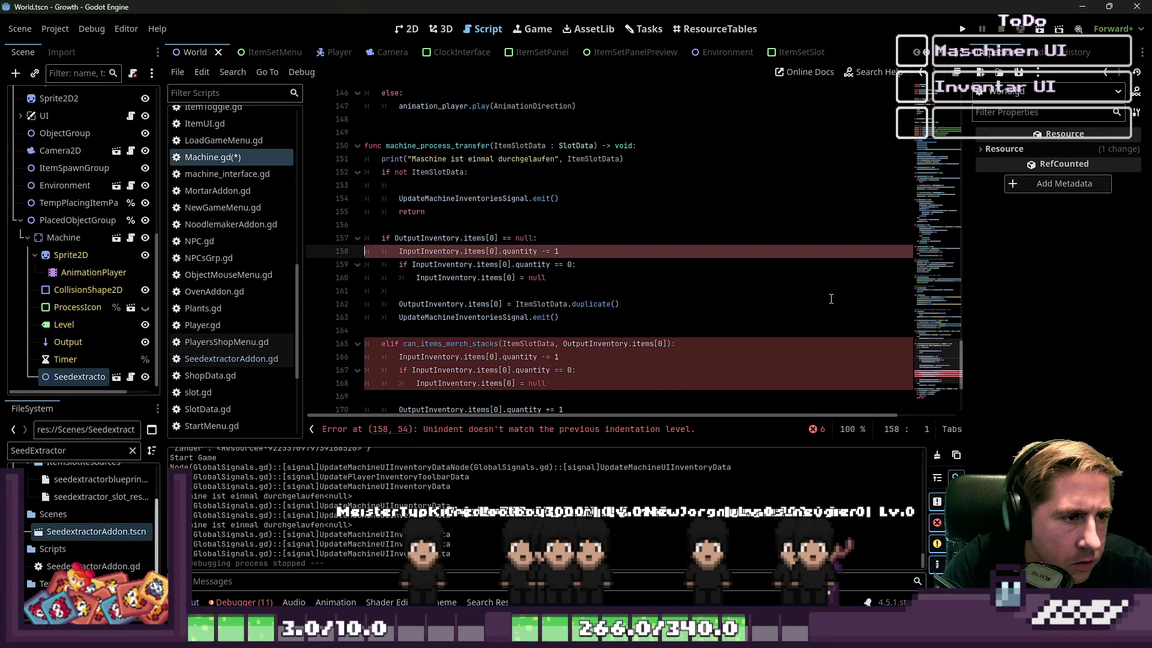
Step: Remove the duplicated decrement lines from the empty-output branch
key("ctrl+z")
key("shift+Down")
key("shift+Down")
key("shift+End")
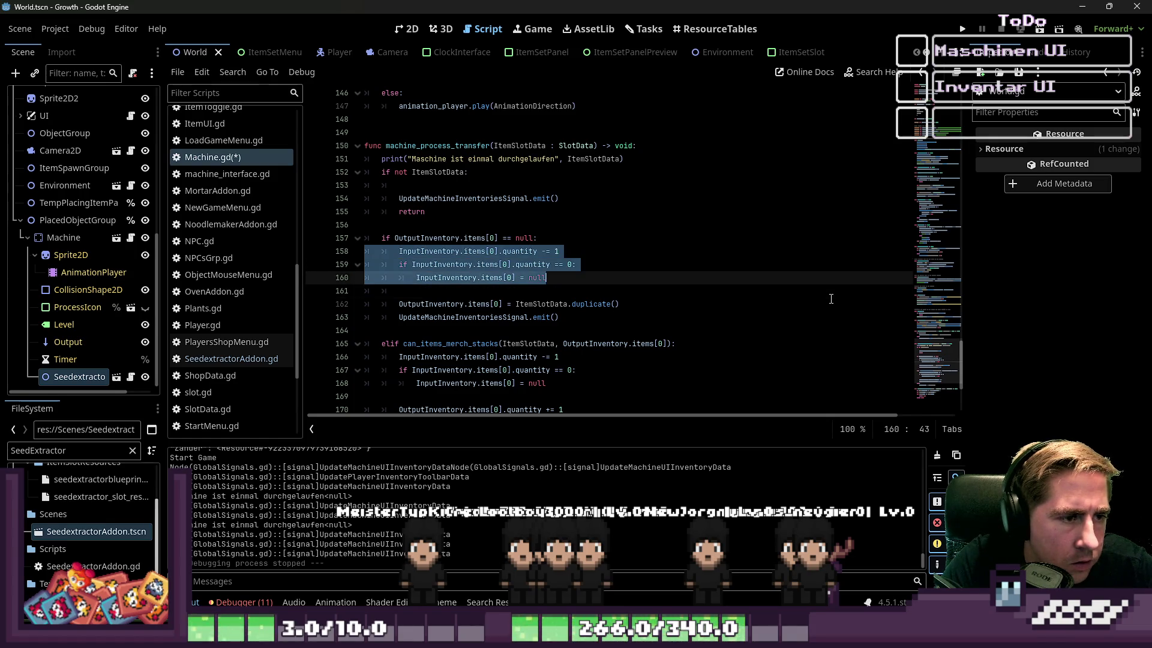
key("ctrl+x")
key("BackSpace")
Step: Move the input-decrement lines from the stacking branch to just below the debug print
key("Down")
key("Down")
key("Down")
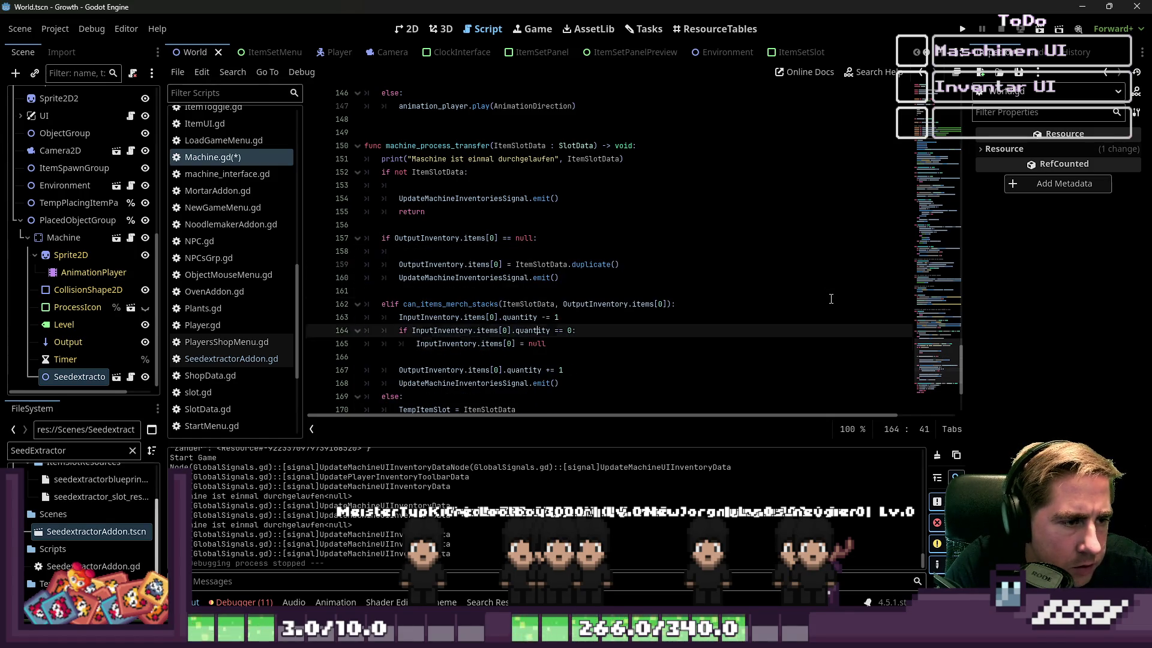
key("ctrl+Left")
key("Home")
key("Home")
key("shift+Down")
key("shift+Down")
key("shift+Down")
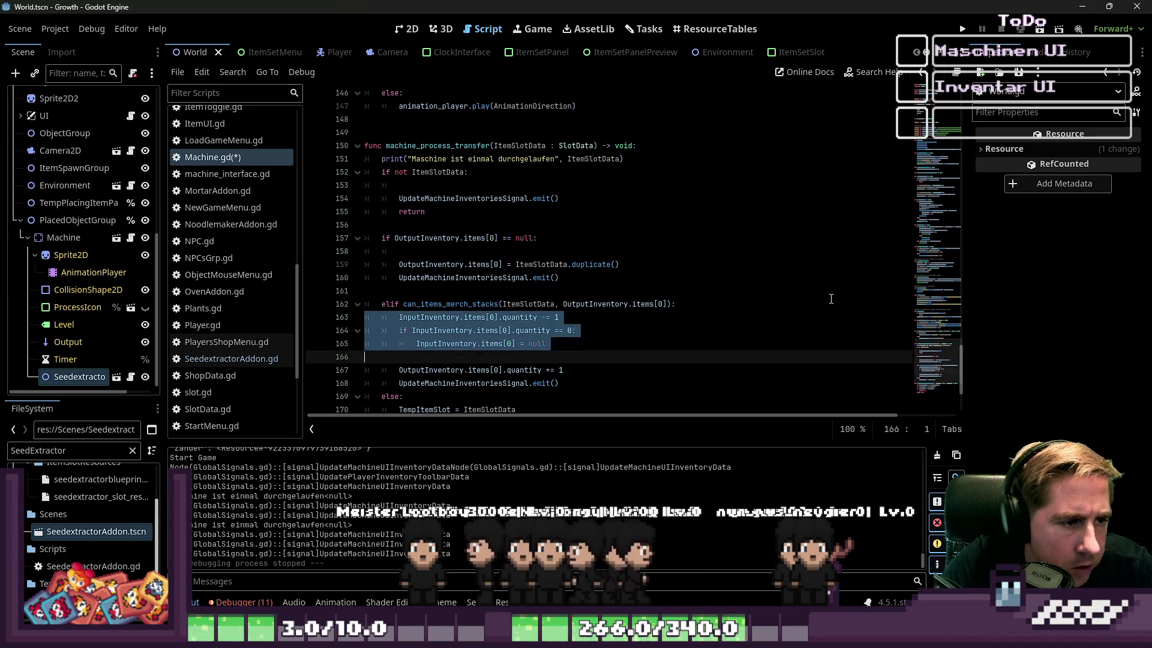
key("ctrl+x")
key("Up")
key("Up")
key("Up")
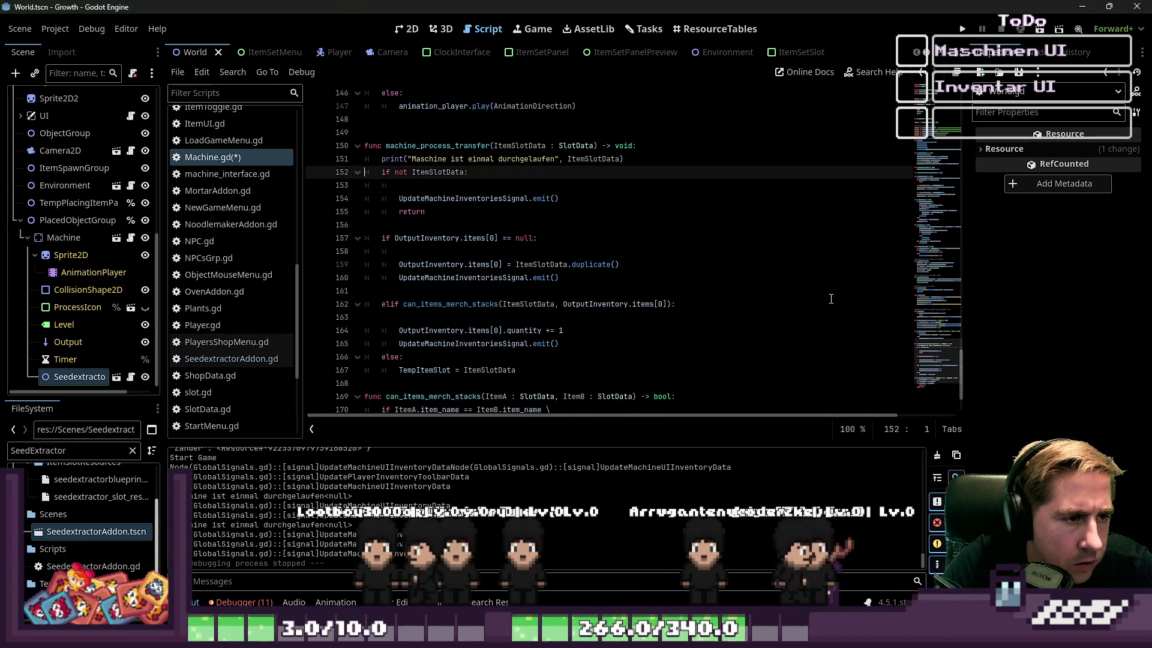
key("End")
key("Return")
key("Return")
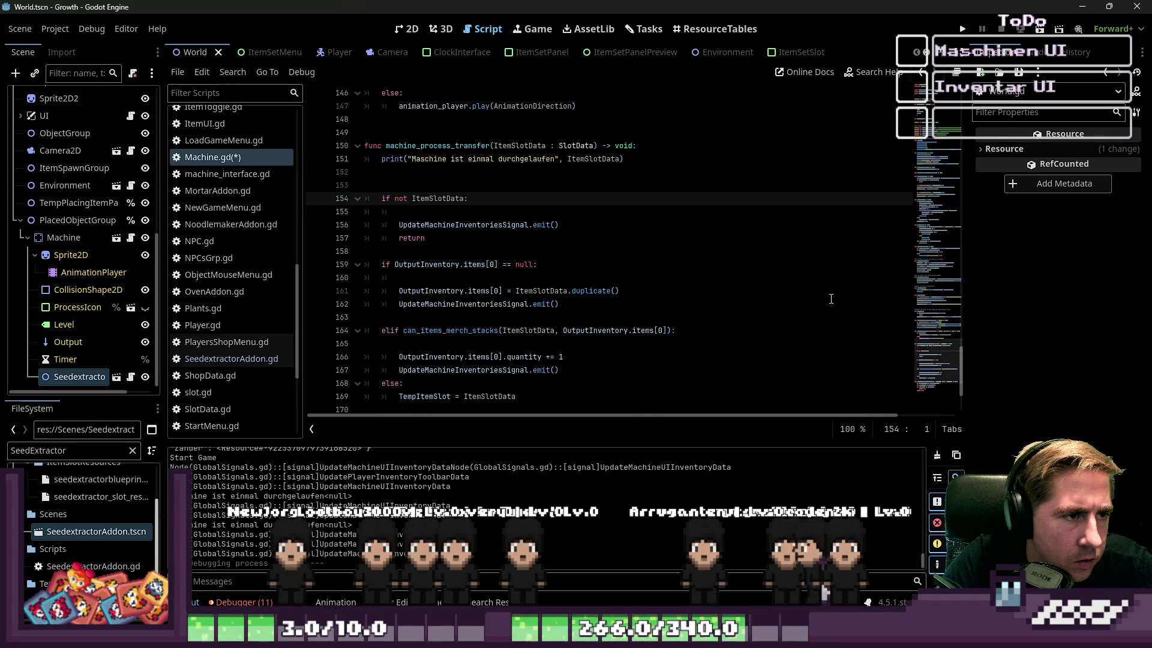
key("Up")
key("ctrl+v")
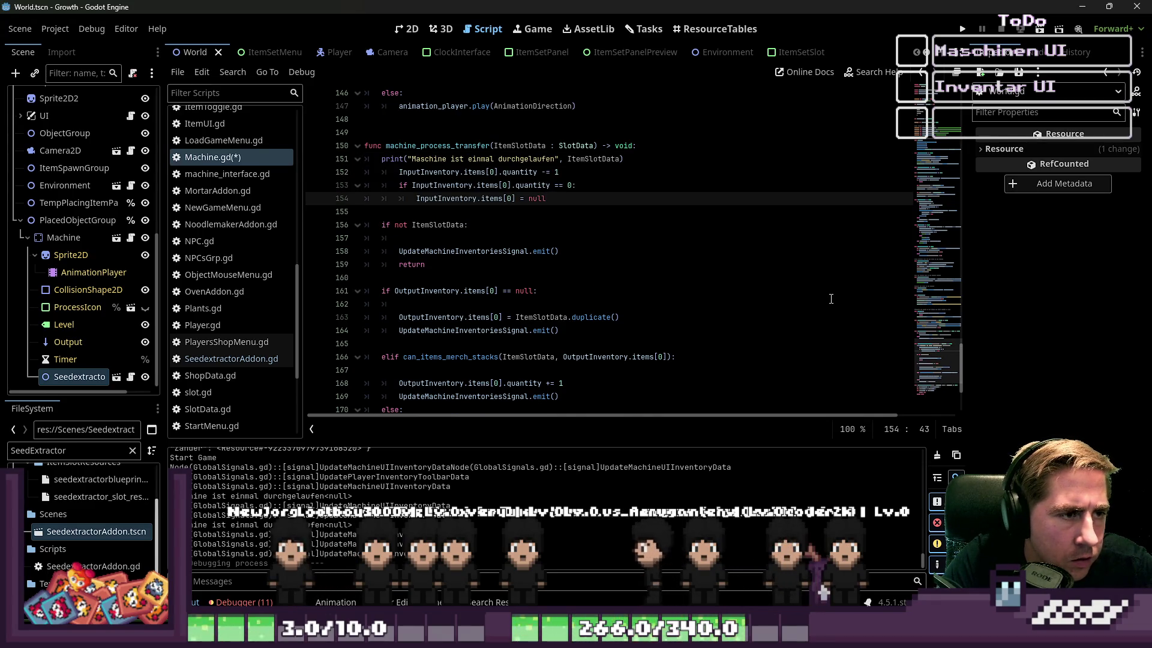
key("Delete")
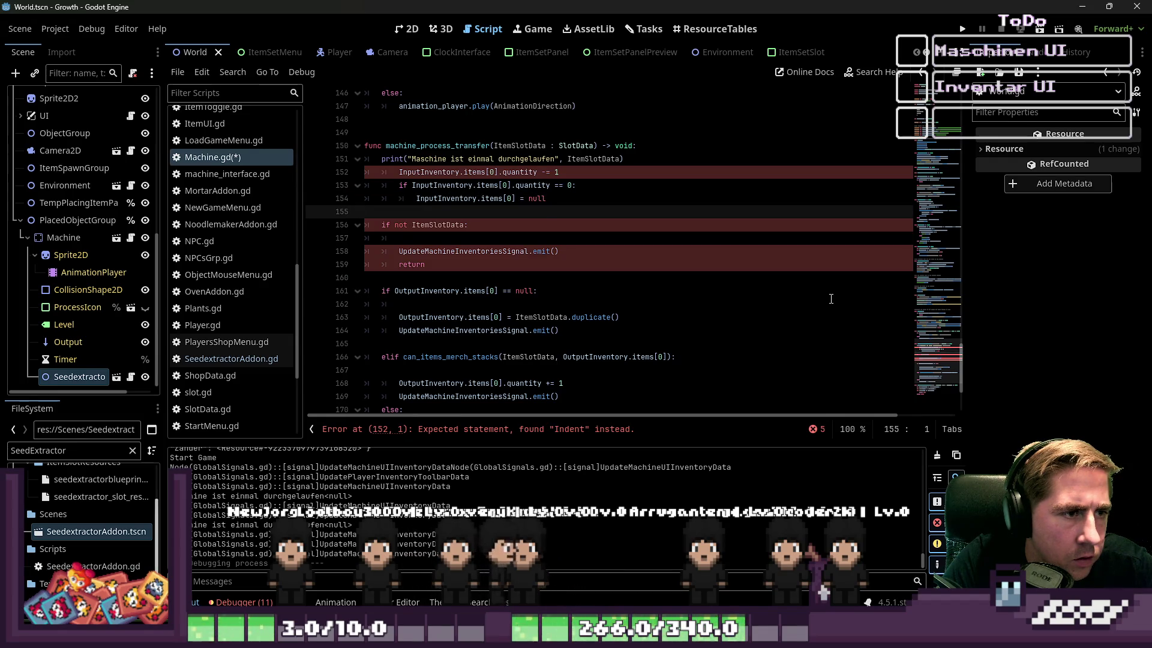
Step: Dedent the moved quantity decrement lines to function level
key("Up")
key("Up")
key("Up")
key("End")
key("ctrl+Left")
key("ctrl+Left")
key("ctrl+Left")
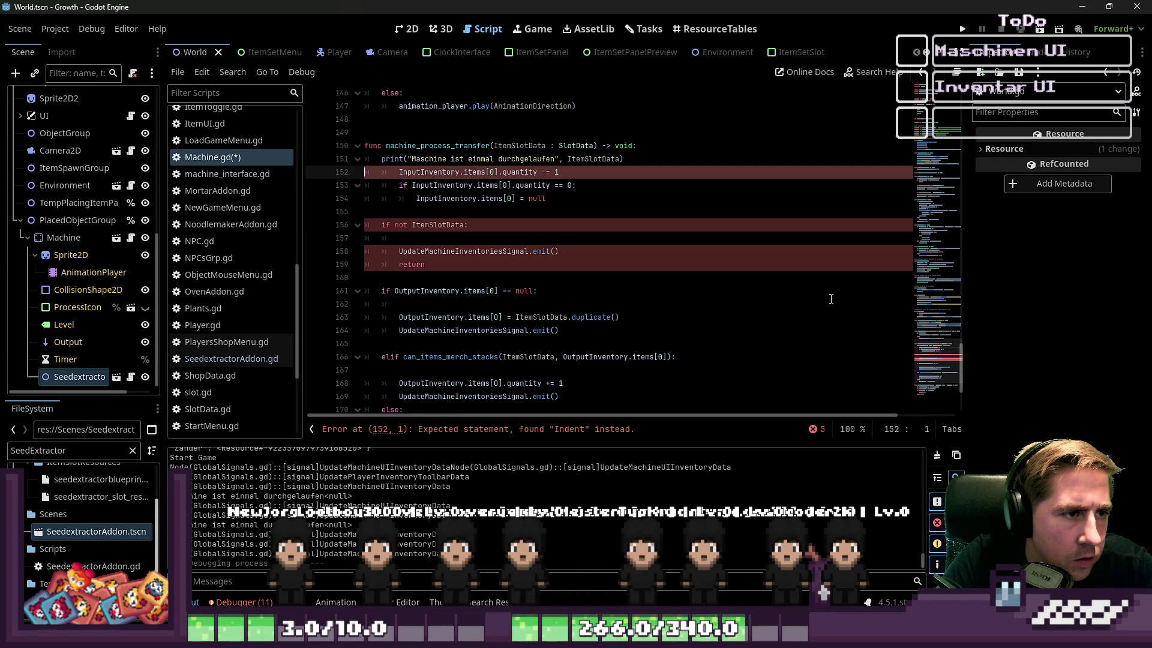
key("Down")
key("shift+Tab")
key("Down")
key("shift+Tab")
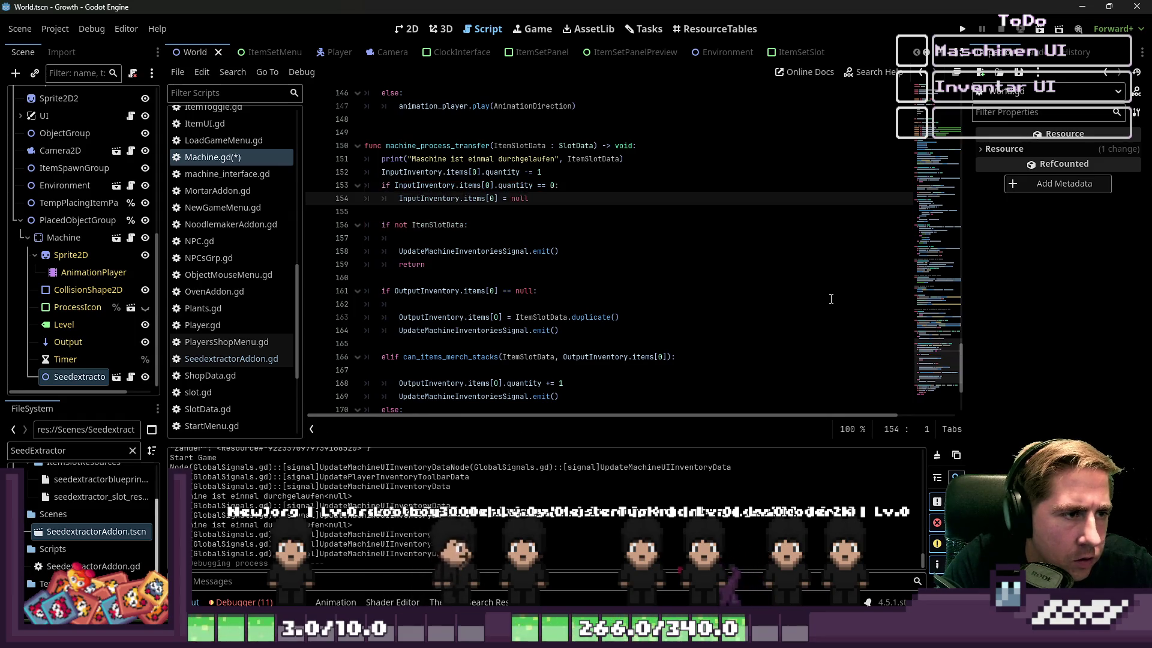
key("Up")
Step: Add a blank line after the print statement and run the game with F5
key("Up")
key("Return")
key("Up")
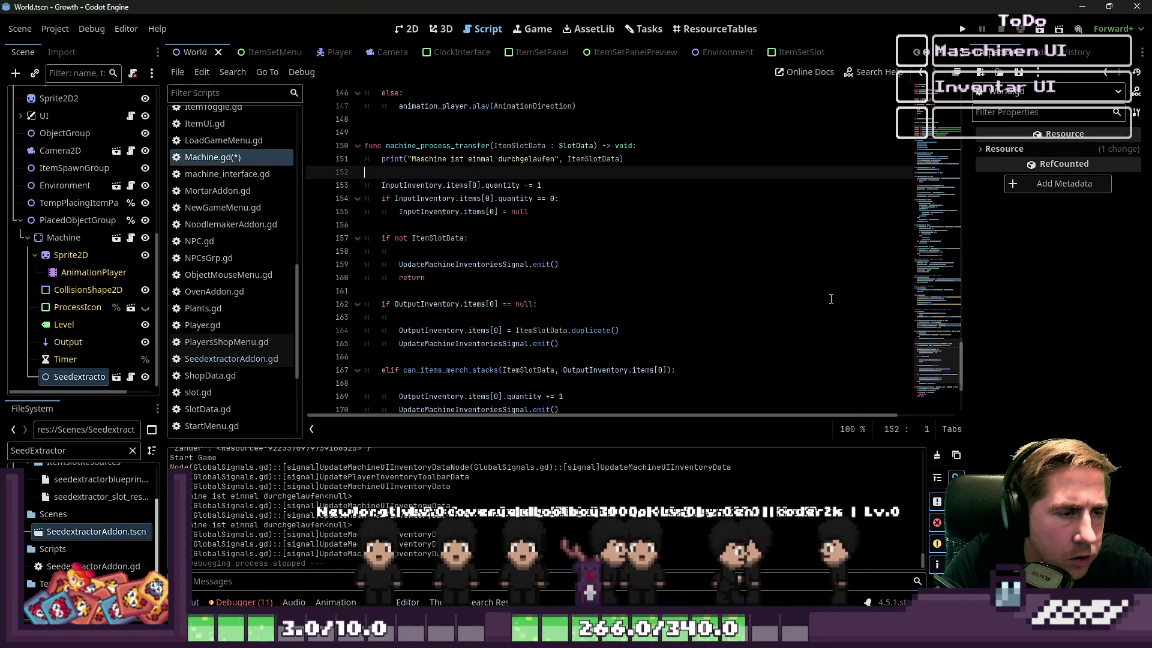
key("F5")
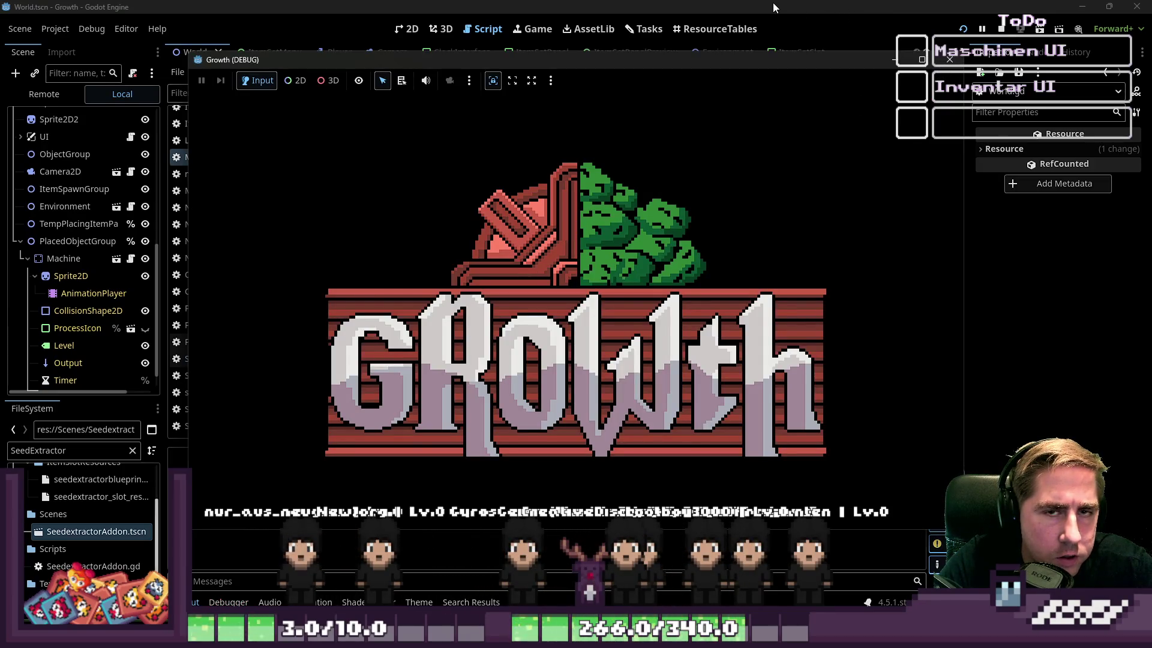
Step: Close the test run, delete empty line 158 in the empty-item branch, and rerun the game
key("F8")
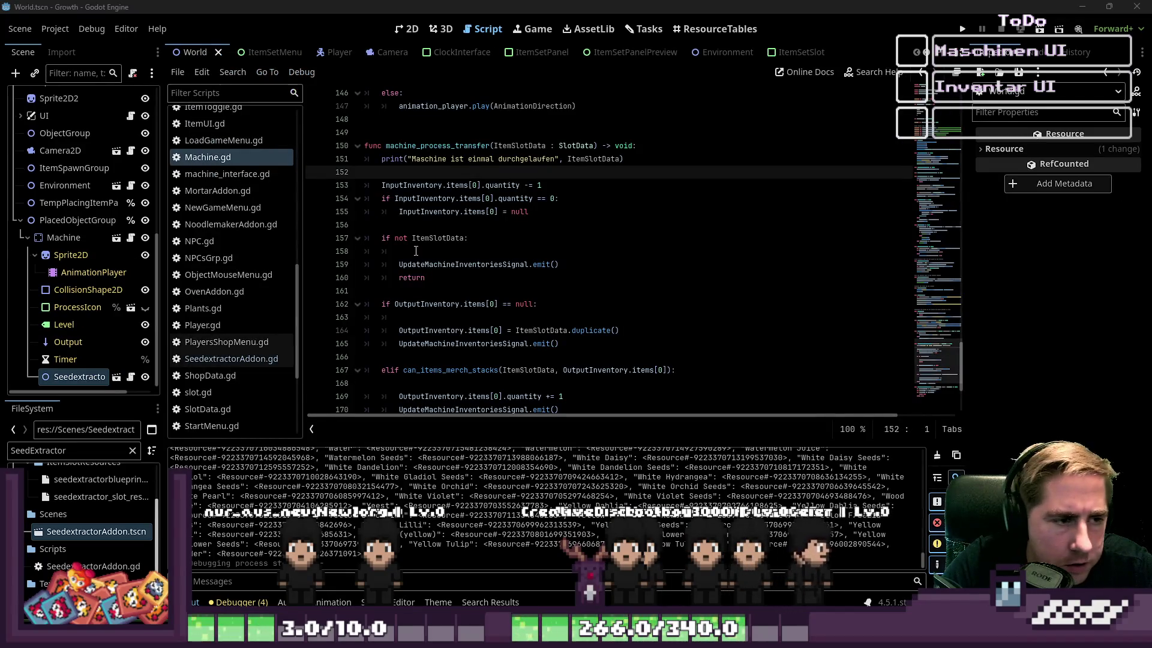
left_click_drag(399, 264, 569, 264)
key("Up")
key("Up")
key("Up")
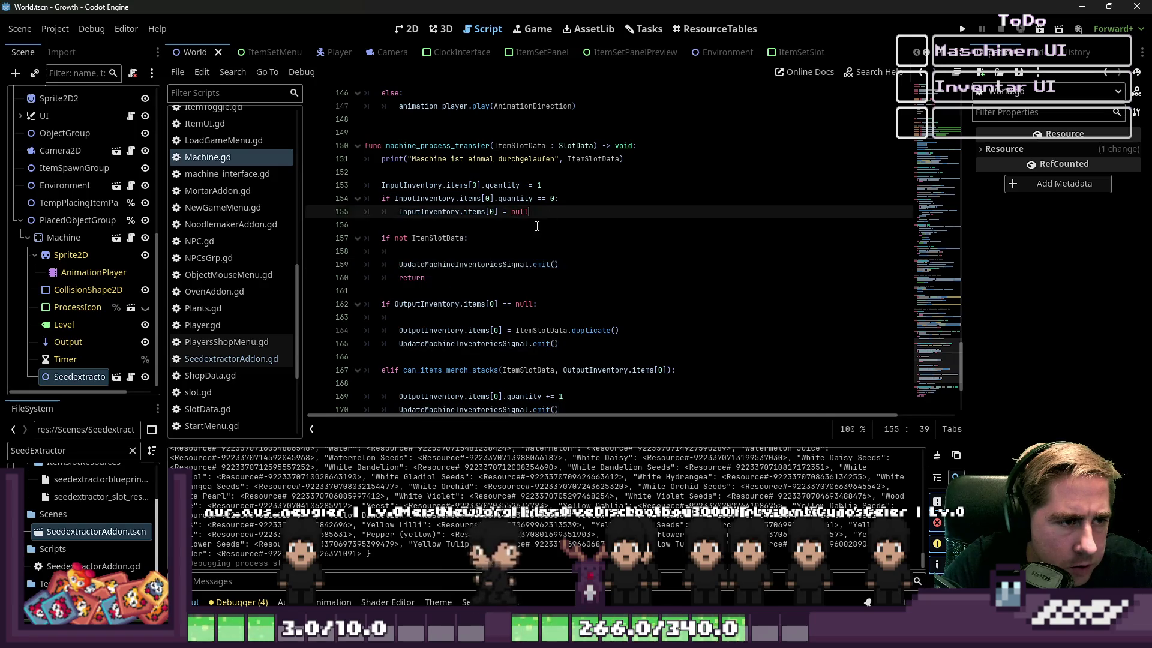
left_click(484, 250)
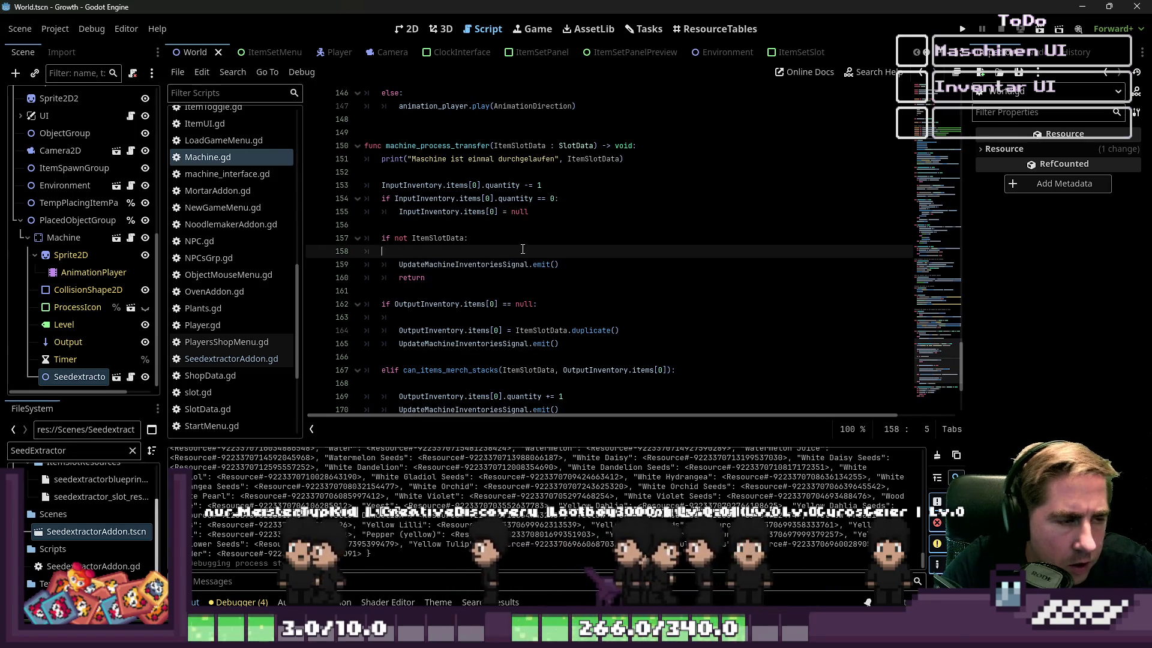
key("BackSpace")
key("BackSpace")
left_click(445, 304)
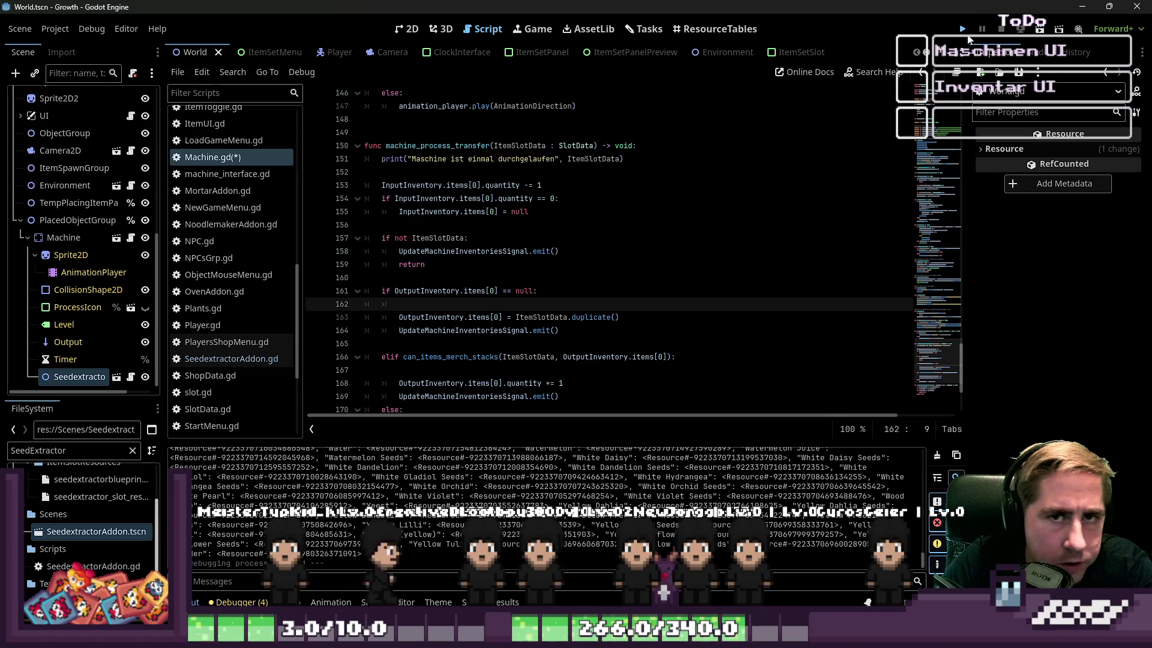
key("F5")
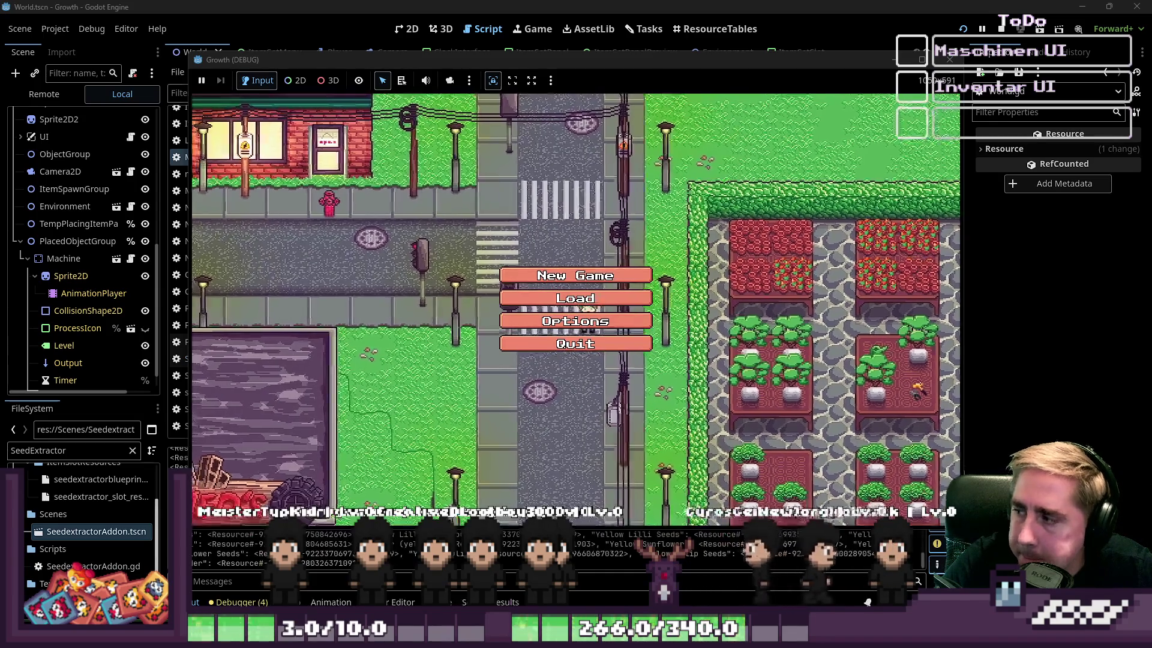
Step: Start a new game as character 'xcy', close the inventory, walk left, and open the seed extractor
left_click(537, 279)
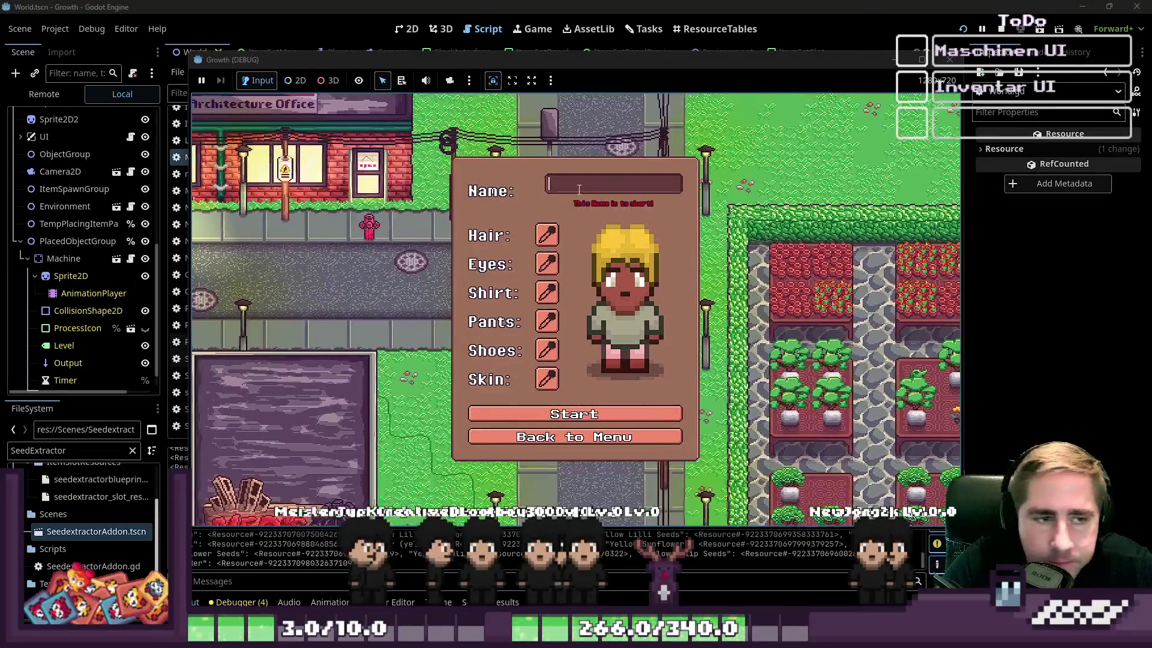
type("xcy")
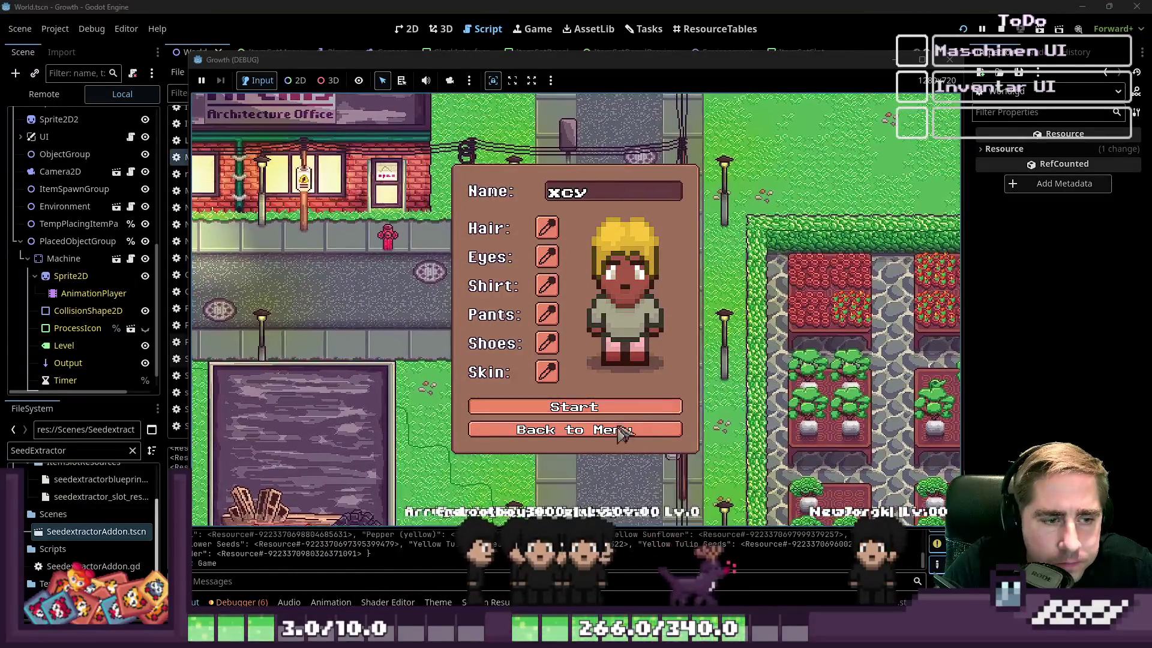
left_click(636, 407)
key("i")
key("a")
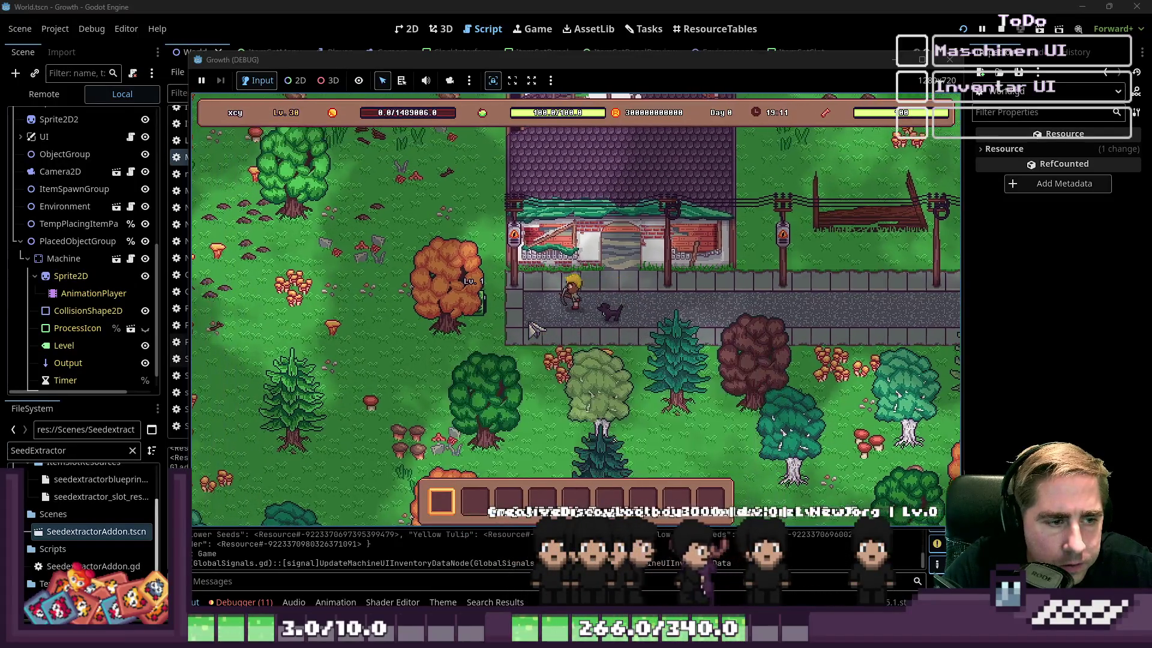
left_click(564, 313)
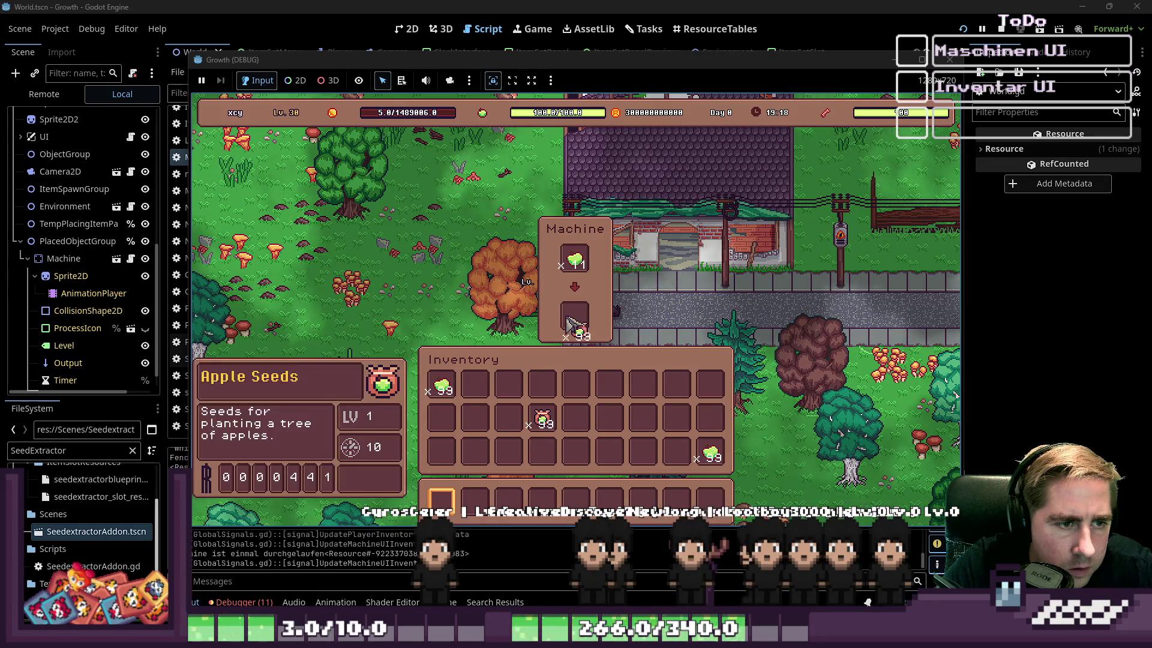
Step: Take the extractor's output seeds, sort the inventory, and collect the next batch of seeds
left_click(570, 324)
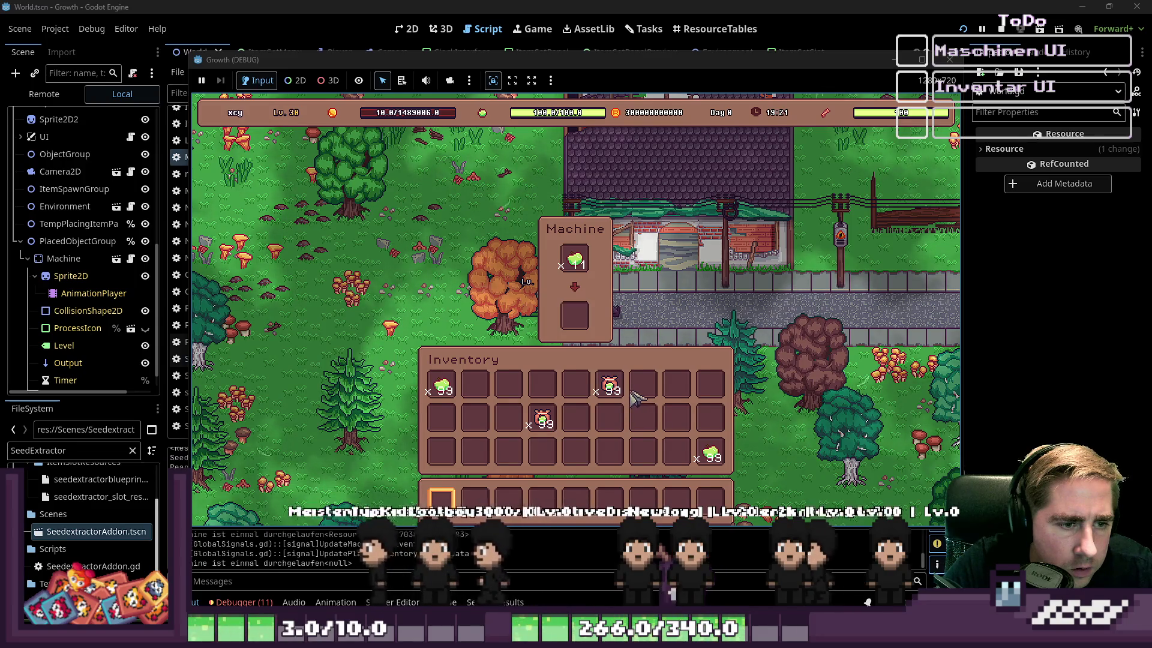
mouse_move(614, 390)
mouse_move(614, 390)
left_mouse_down()
mouse_move(614, 420)
mouse_move(675, 428)
mouse_move(627, 455)
left_mouse_up()
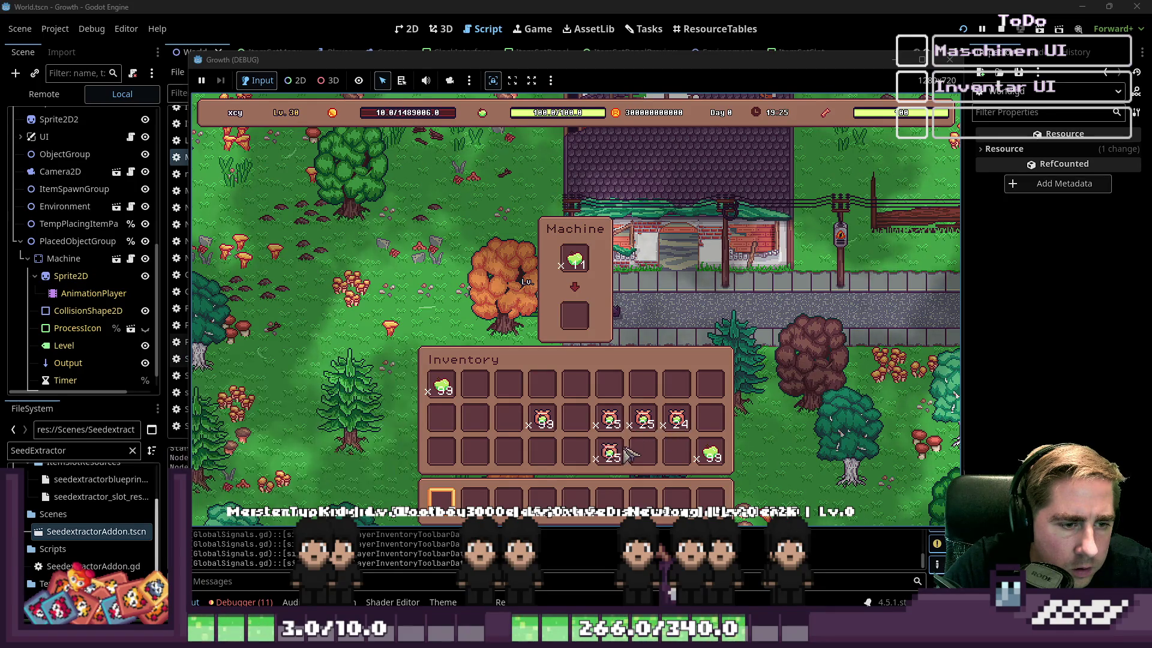
key("r")
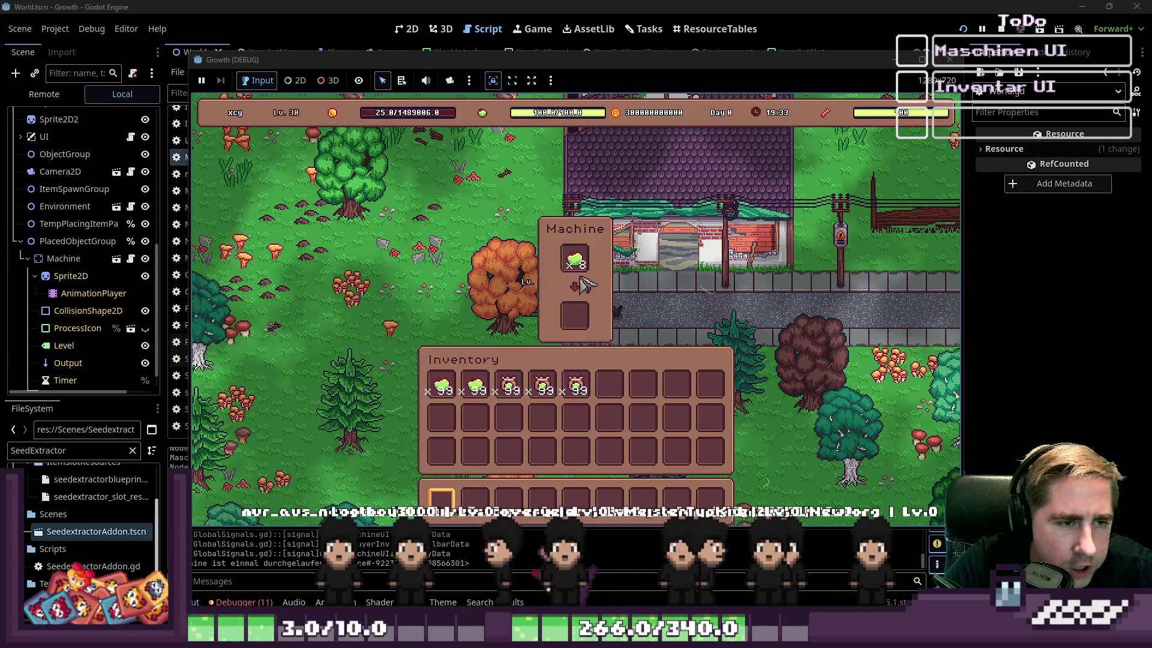
key("i")
key("i")
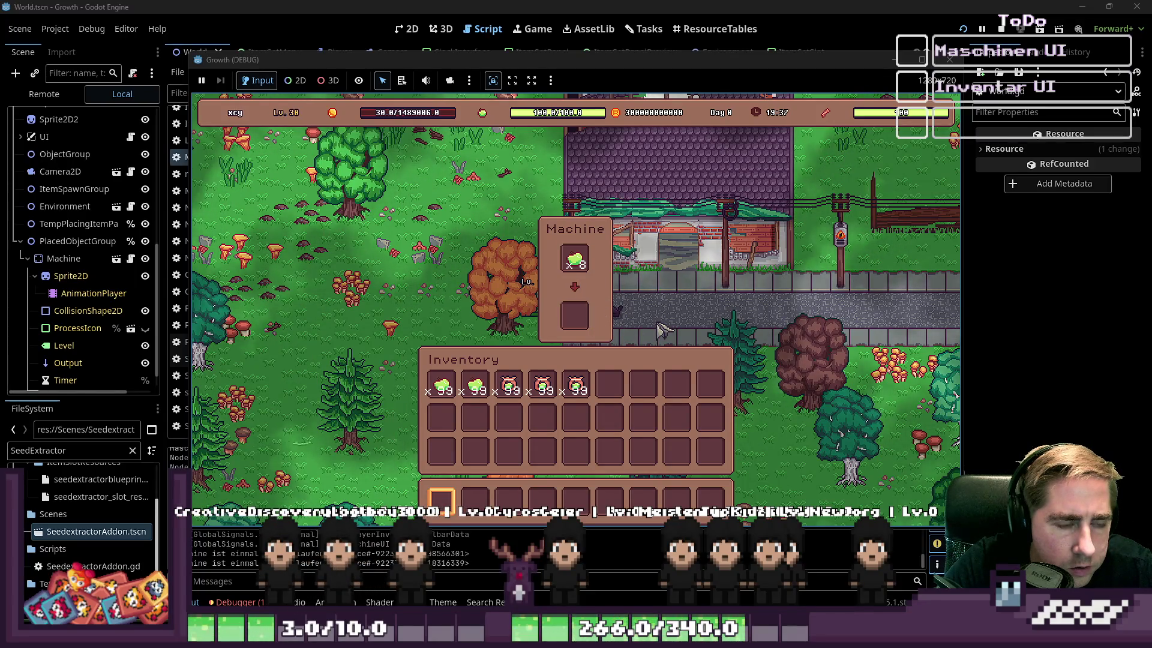
left_click(575, 316)
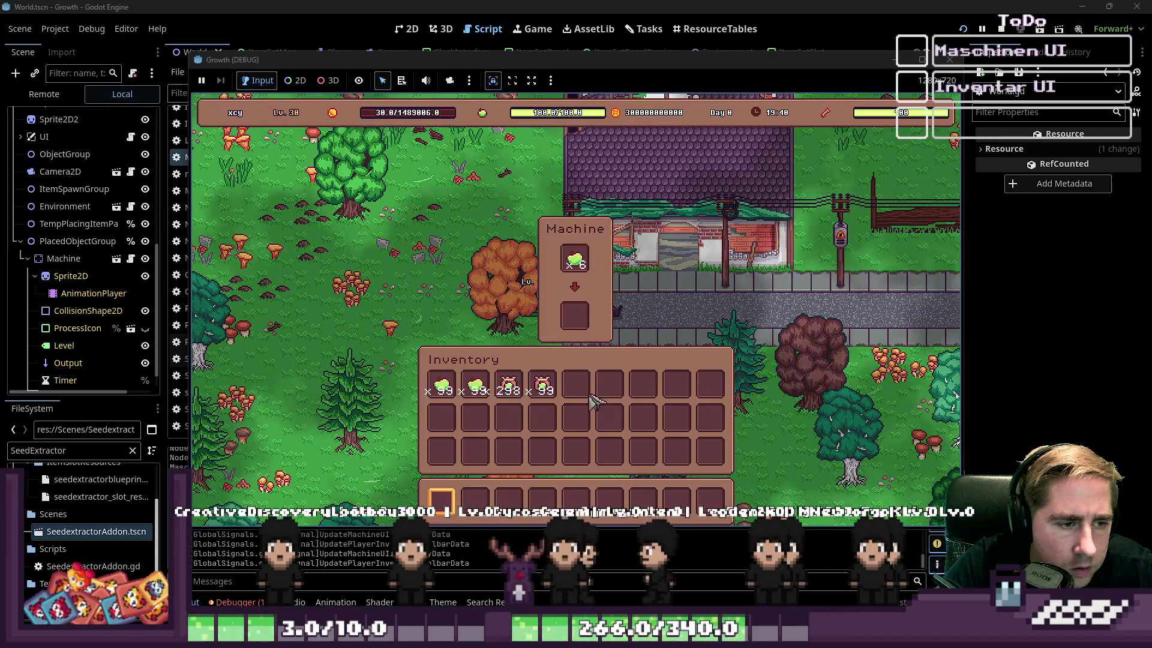
Step: Stop the game and go back to Machine.gd via the 2D view
left_click(950, 59)
left_click(415, 33)
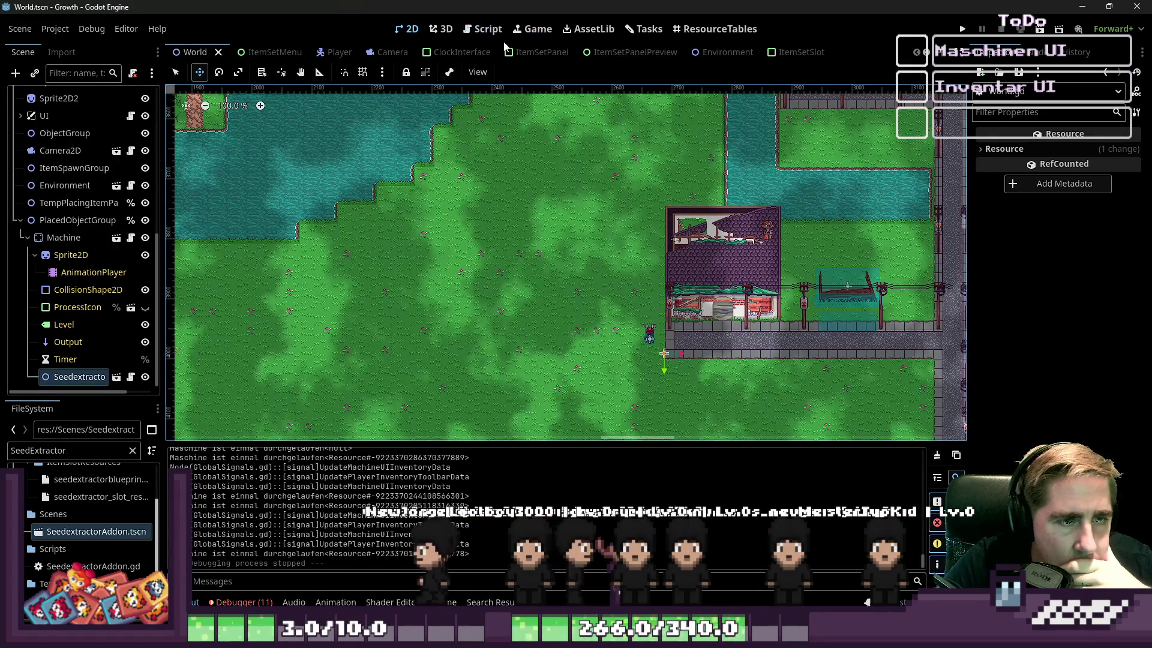
left_click(482, 29)
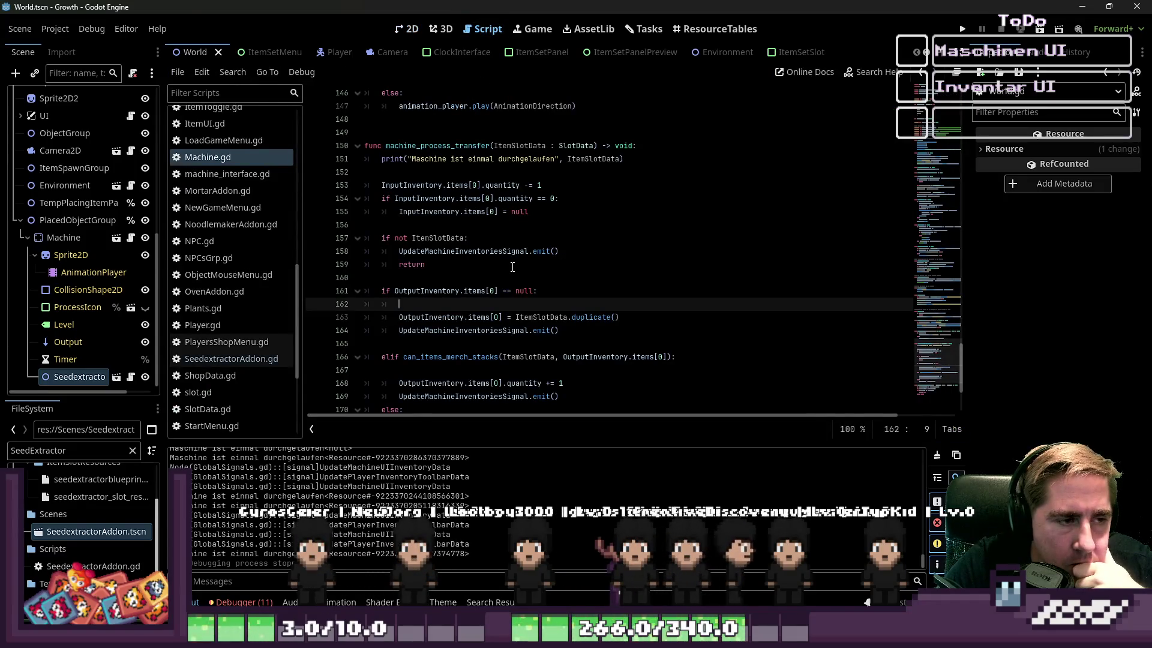
scroll(513, 267, "down", 3)
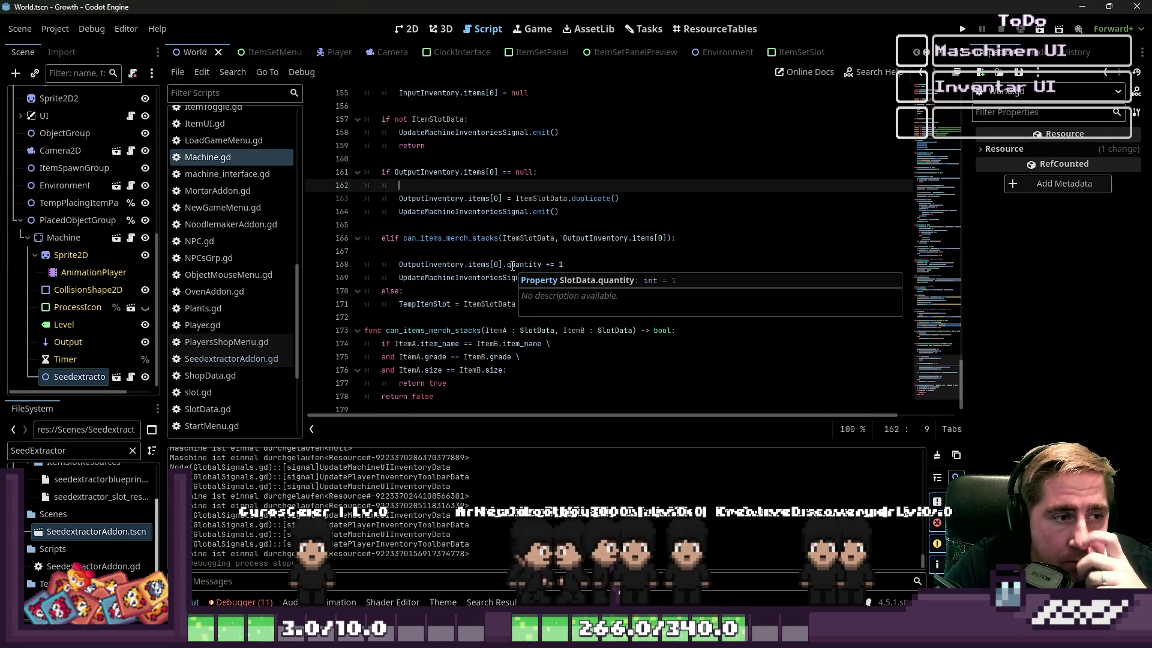
scroll(513, 266, "up", 2)
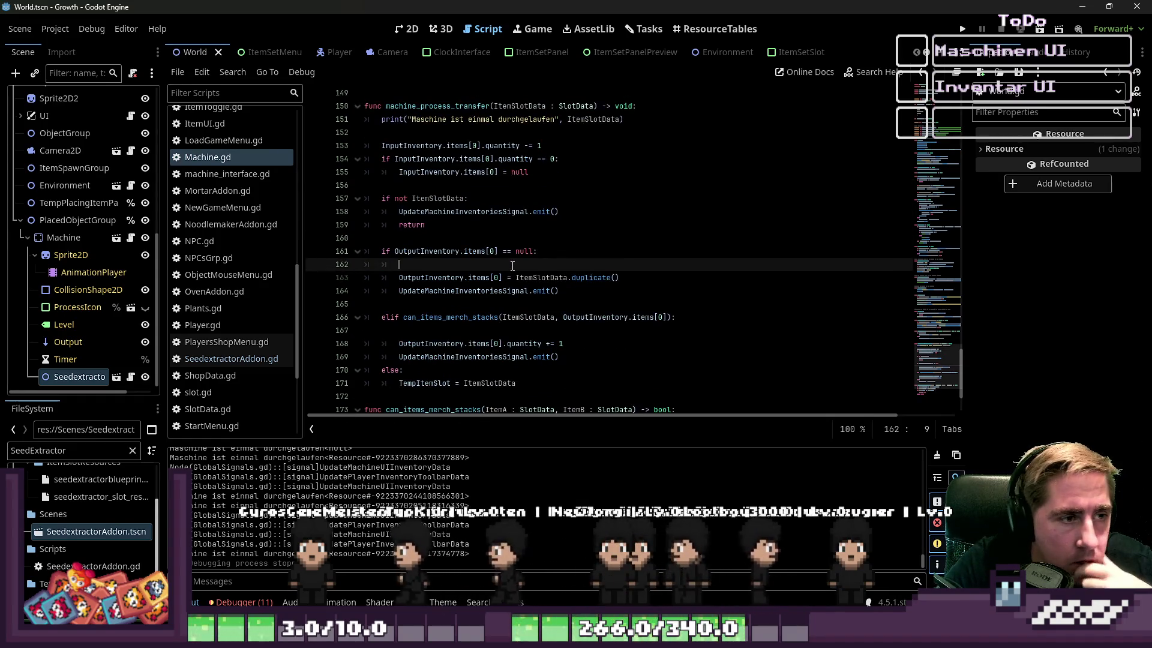
double_click(495, 211)
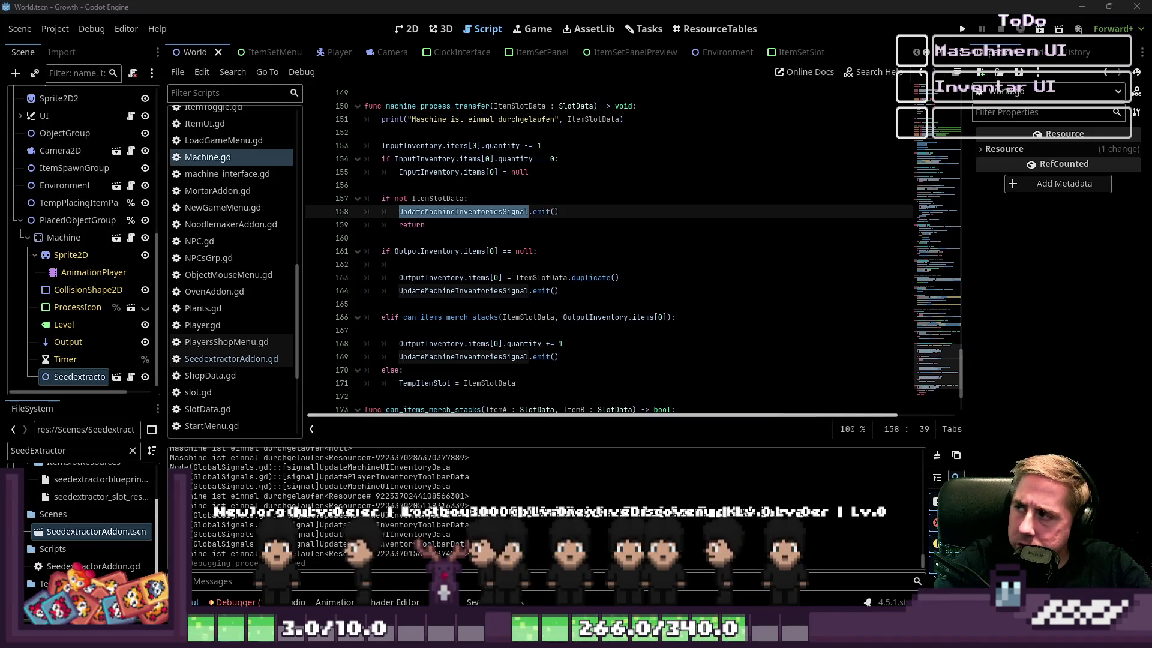
left_click(524, 237)
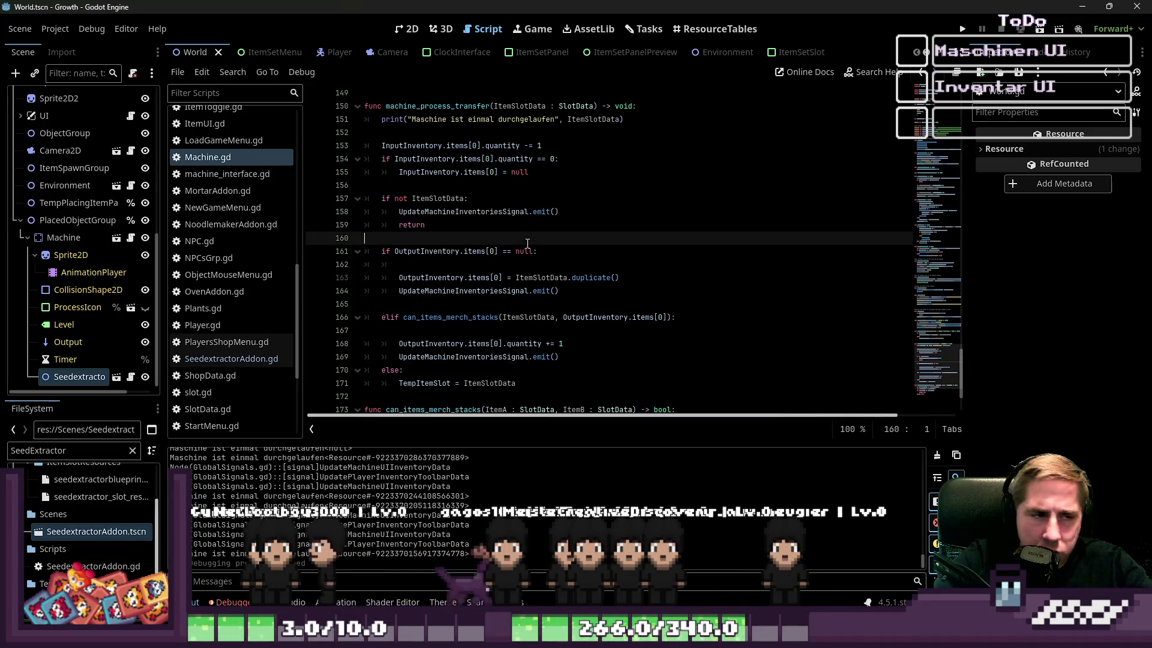
left_click(524, 229)
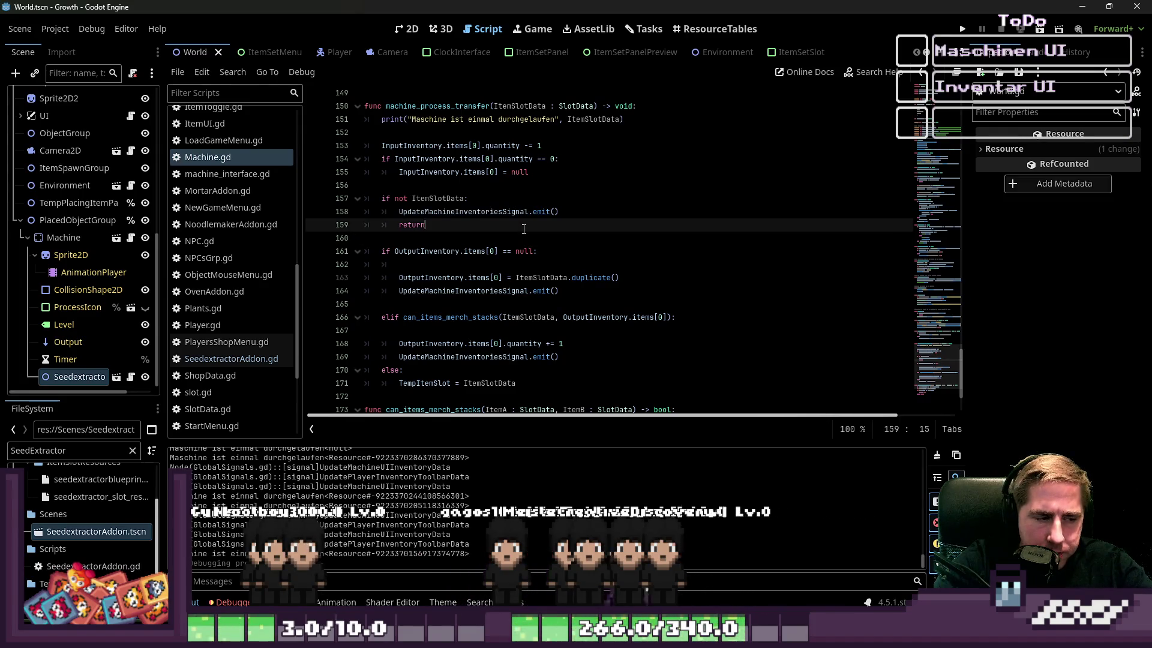
left_click(956, 29)
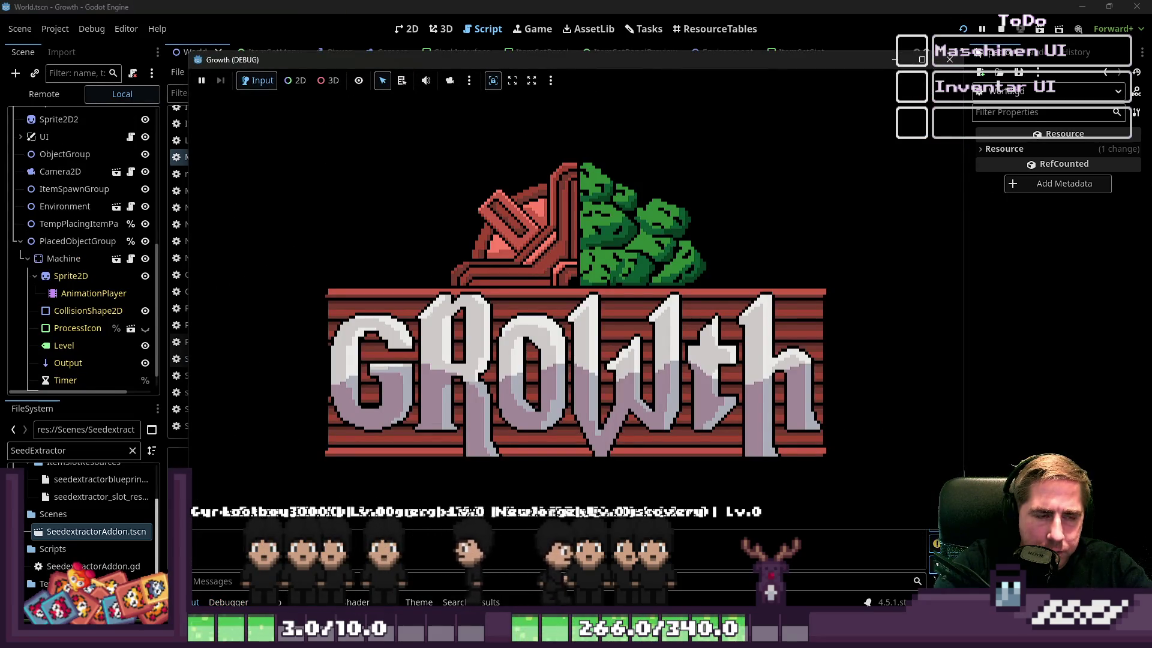
left_click(949, 59)
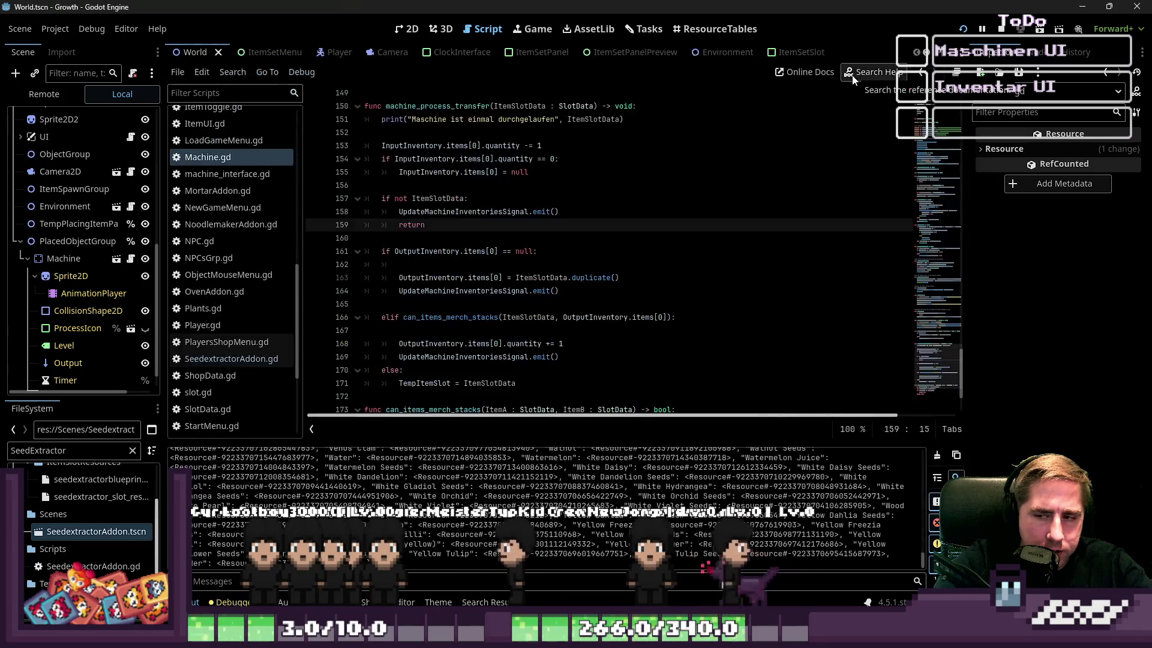
left_click(440, 240)
Step: Remove the stray indentation on empty line 162 of machine_process_transfer
scroll(439, 243, "down", 2)
scroll(440, 243, "up", 4)
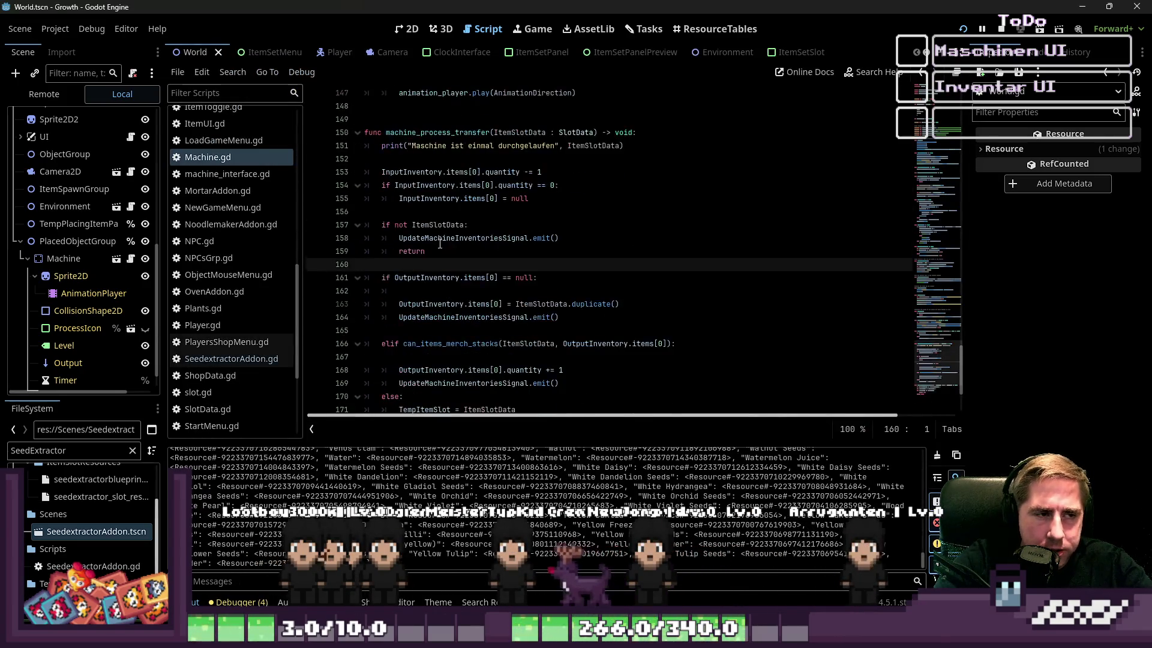
scroll(440, 243, "down", 4)
scroll(440, 243, "down", 1)
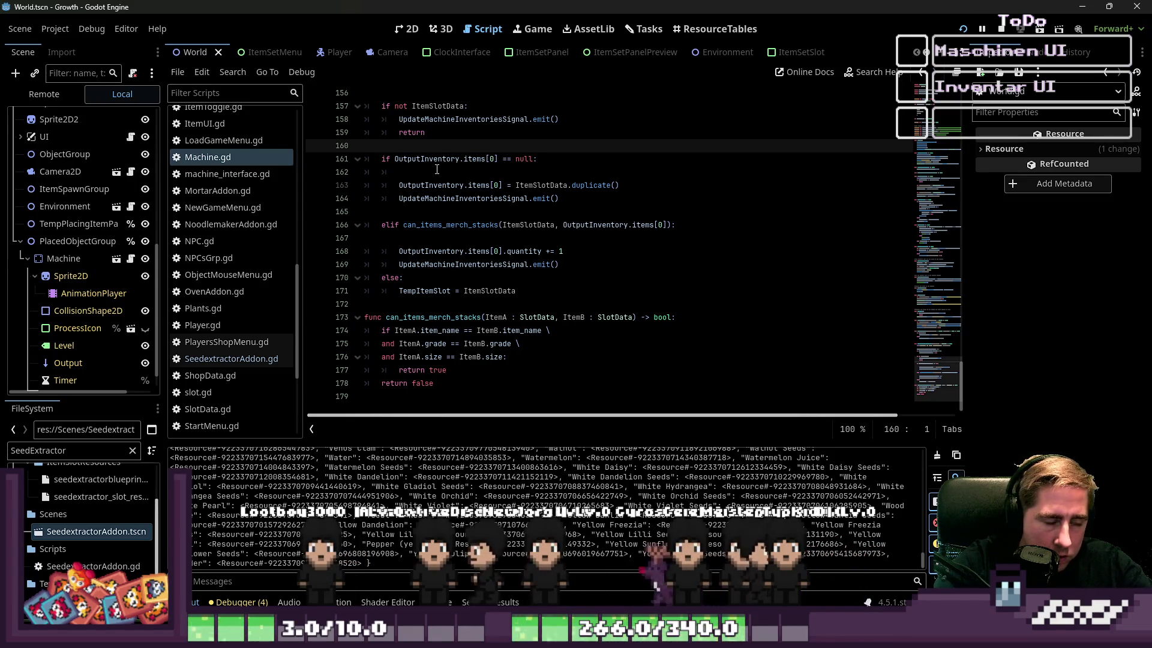
left_click(437, 169)
key("BackSpace")
key("BackSpace")
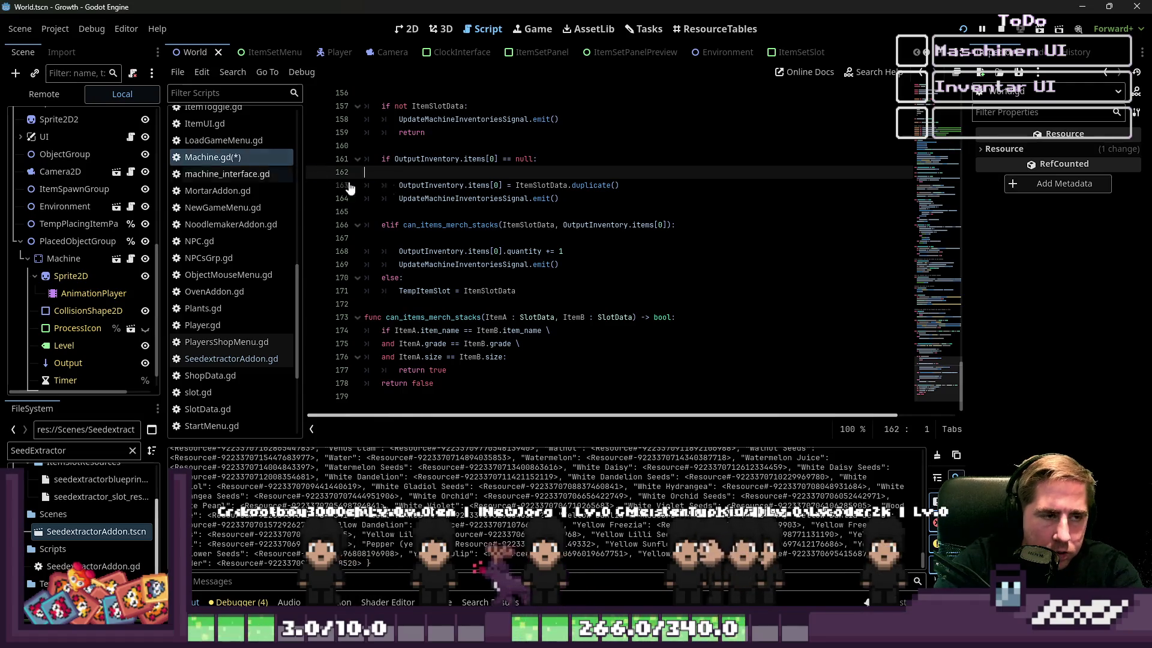
left_click(500, 207)
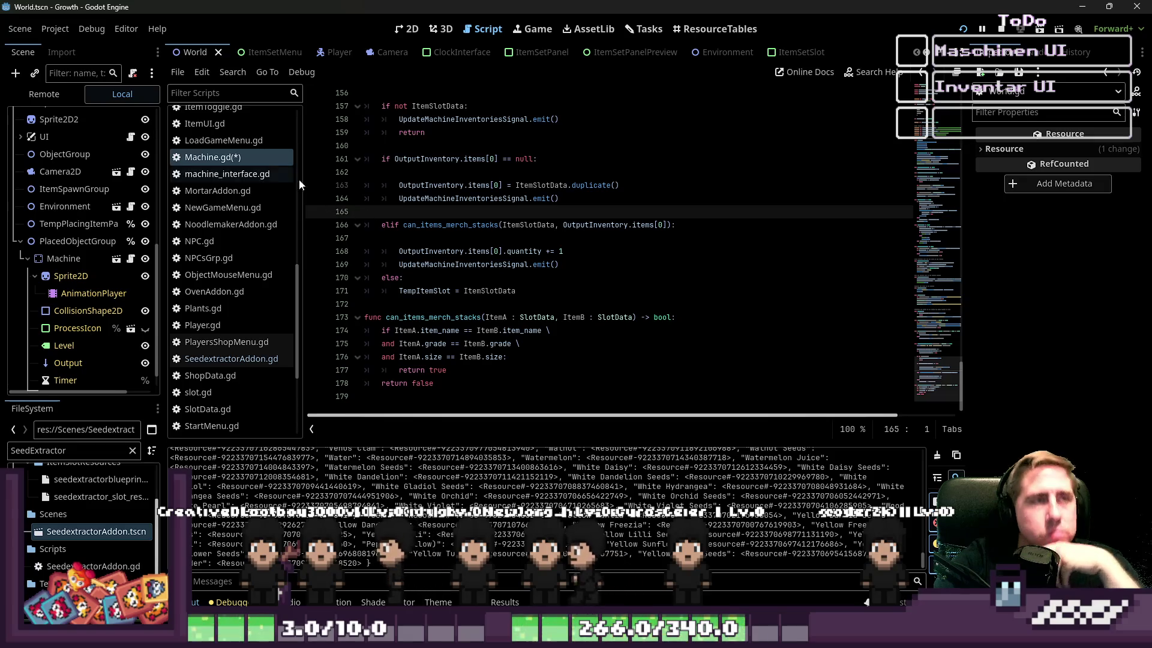
scroll(147, 208, "up", 3)
scroll(181, 207, "up", 10)
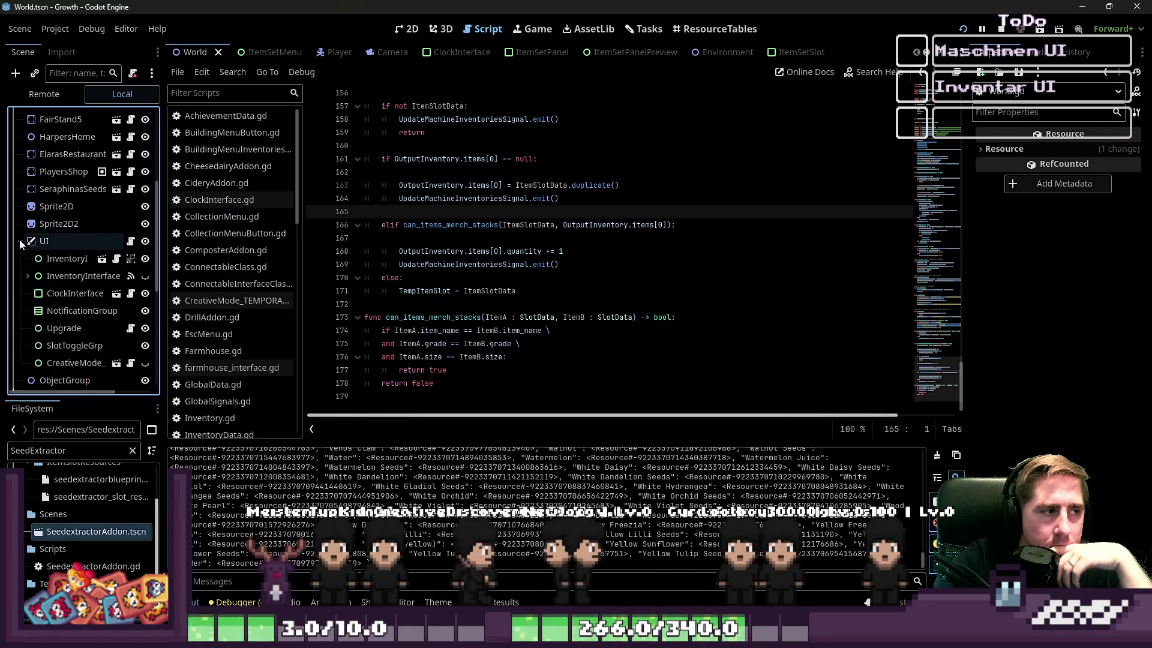
Step: Insert blank lines after the else branch's TempItemSlot assignment, before can_items_merch_stacks
left_click(415, 316)
left_click(415, 302)
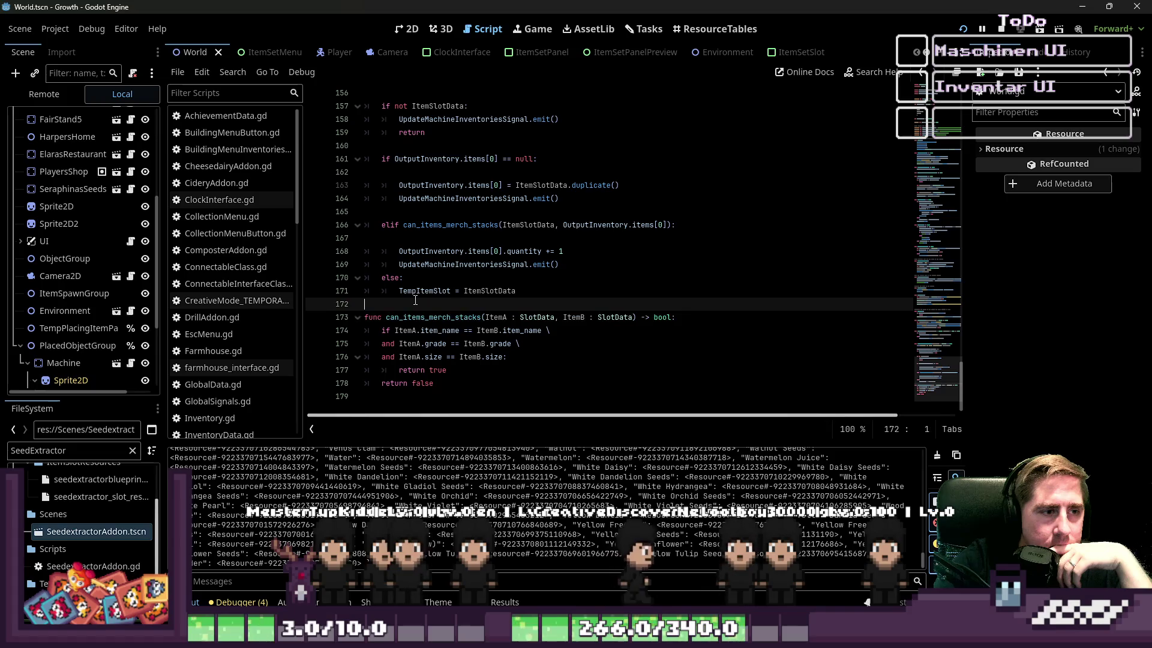
scroll(420, 299, "up", 3)
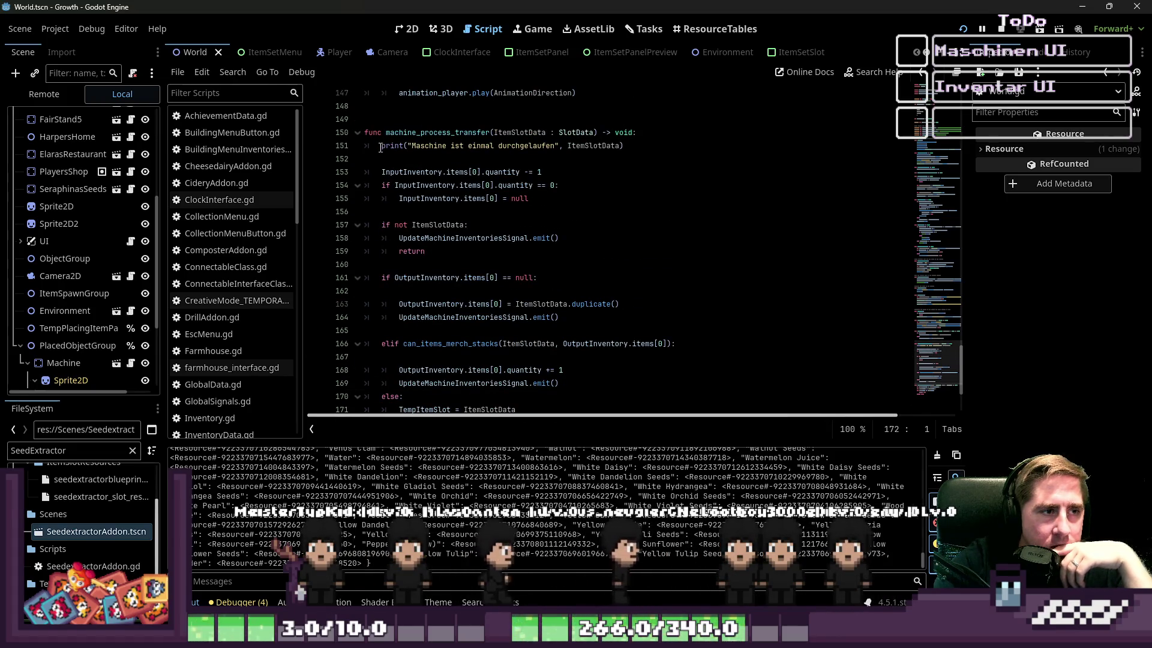
left_click(353, 145)
scroll(393, 243, "down", 3)
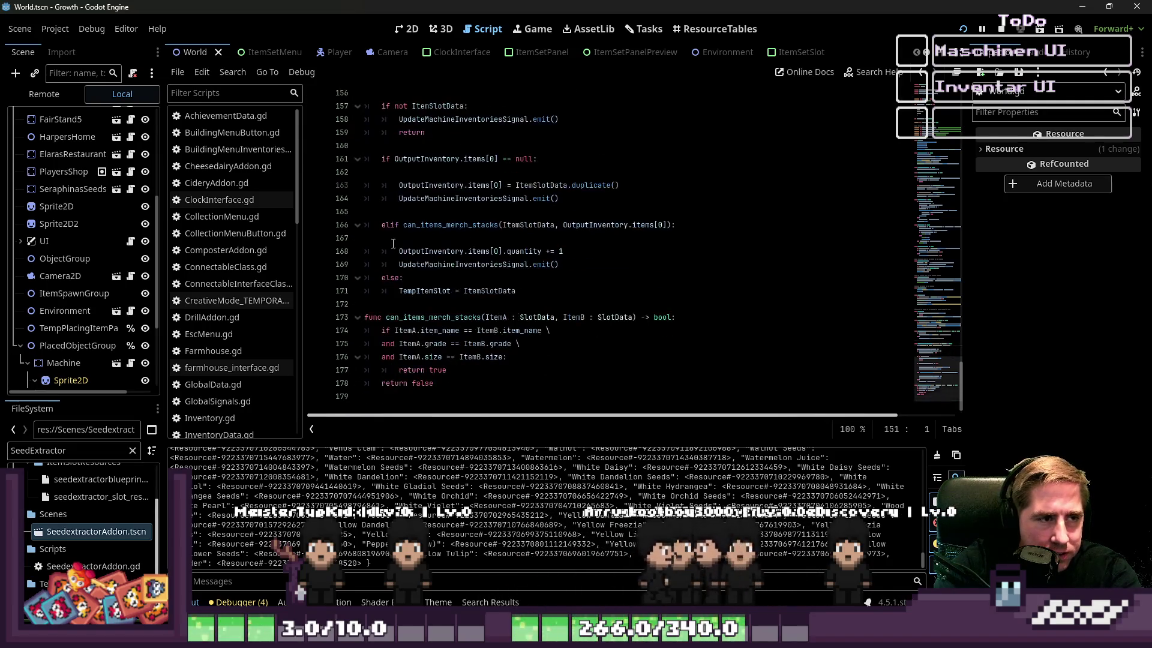
left_click(380, 302)
key("Return")
key("Return")
left_click(408, 306)
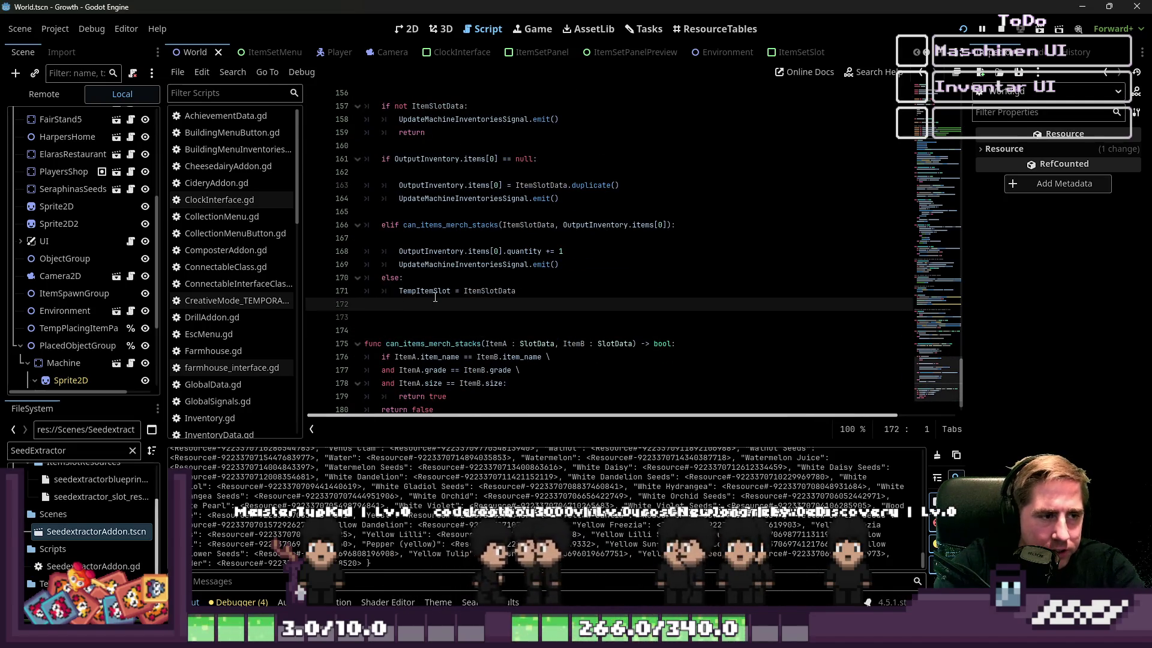
key("Return")
Step: Write an if check that the MachineInterface node's connected_machine == self via GlobalData.world.get_node
key("Tab")
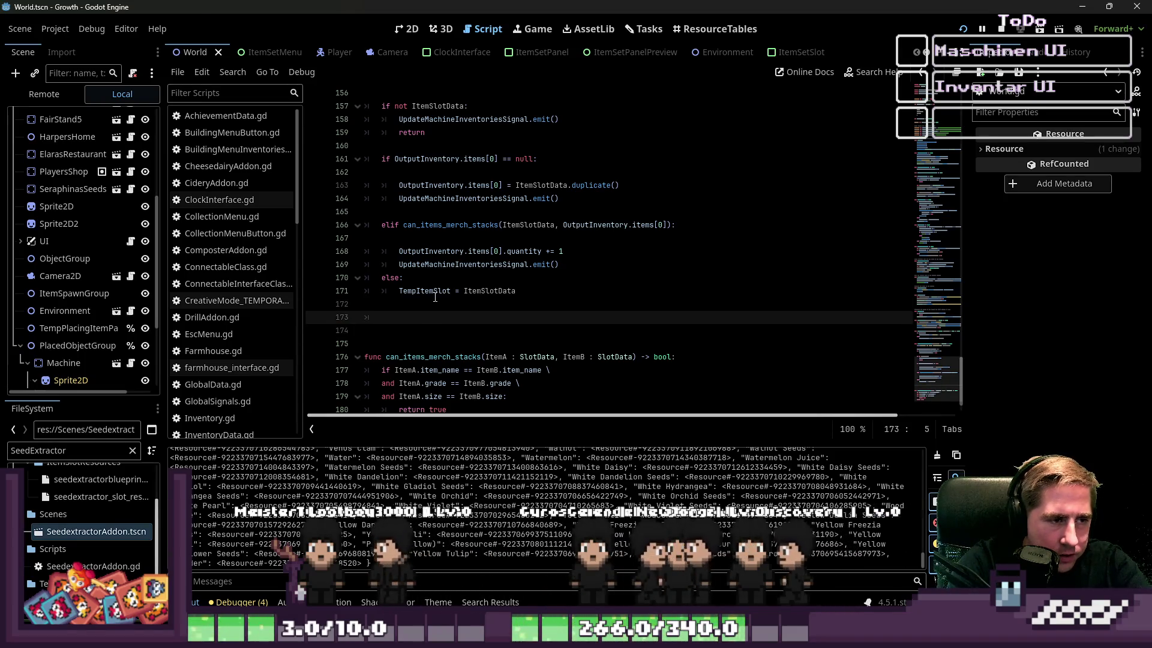
type("if ")
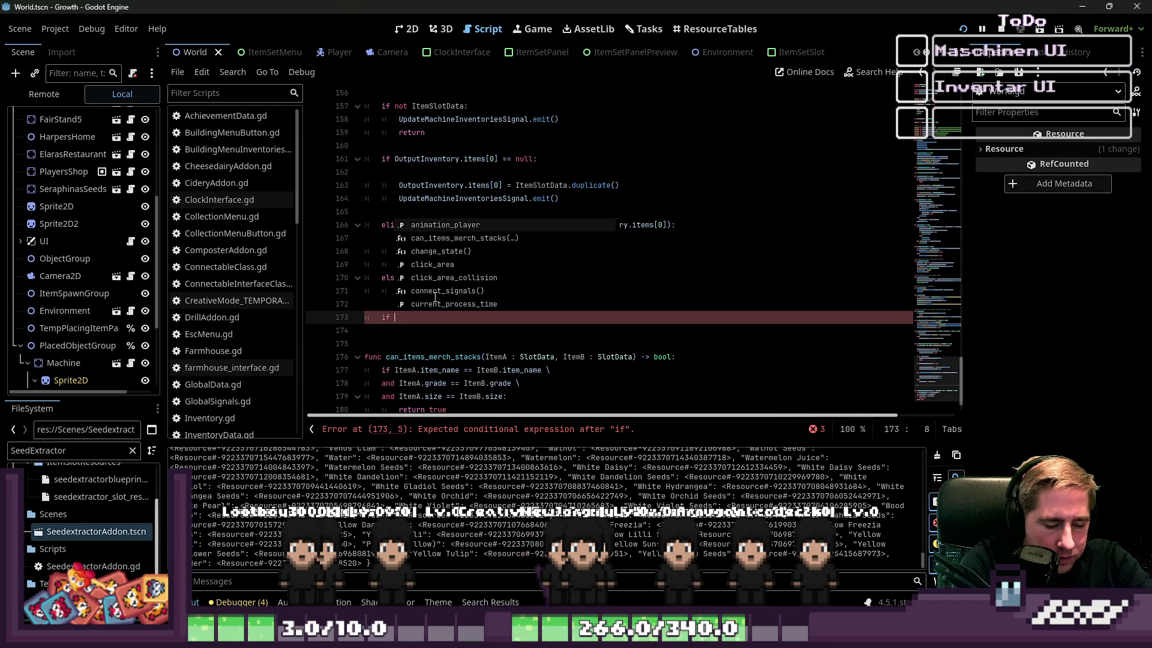
type("GlobalD")
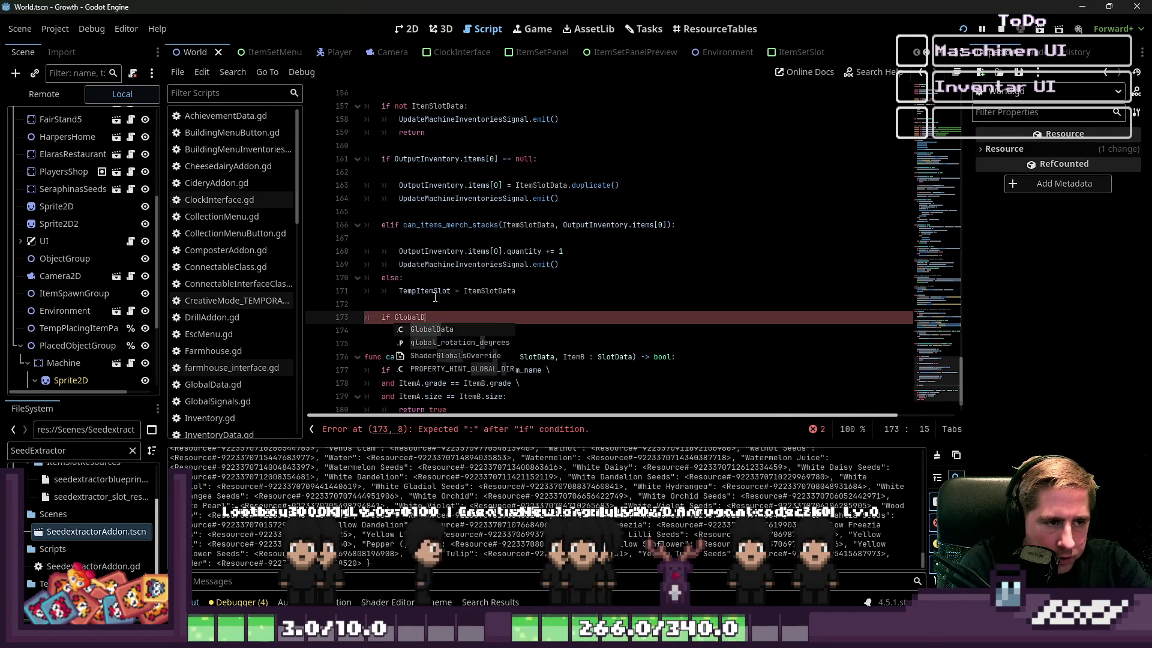
type("Ata.")
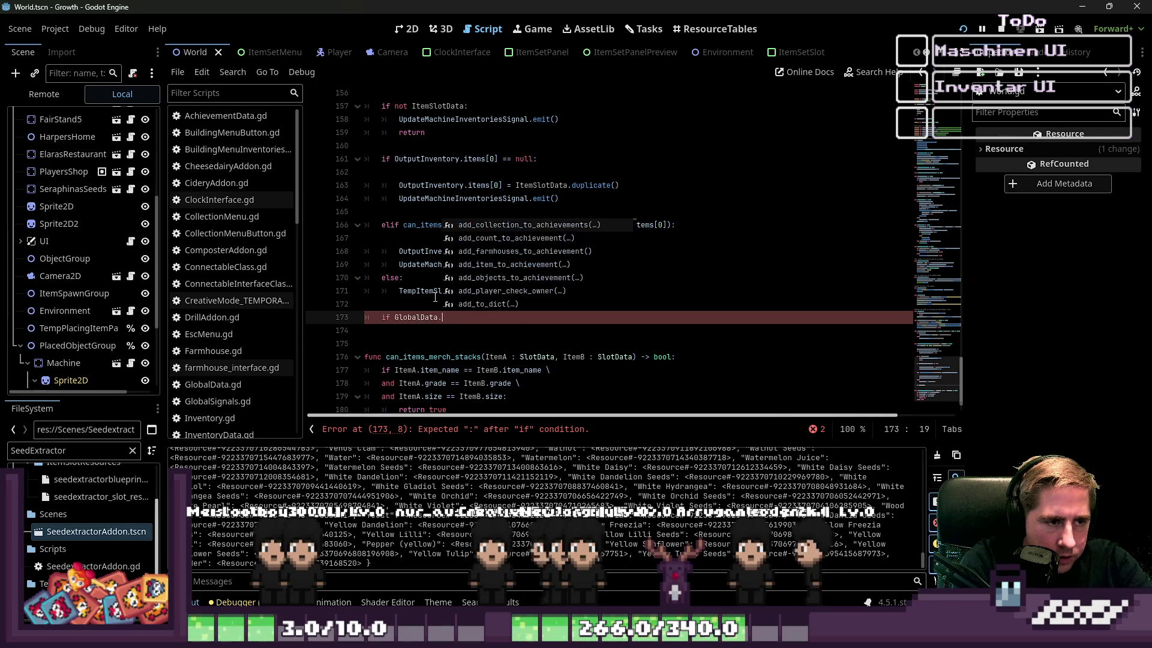
type("world.get_node(\"M")
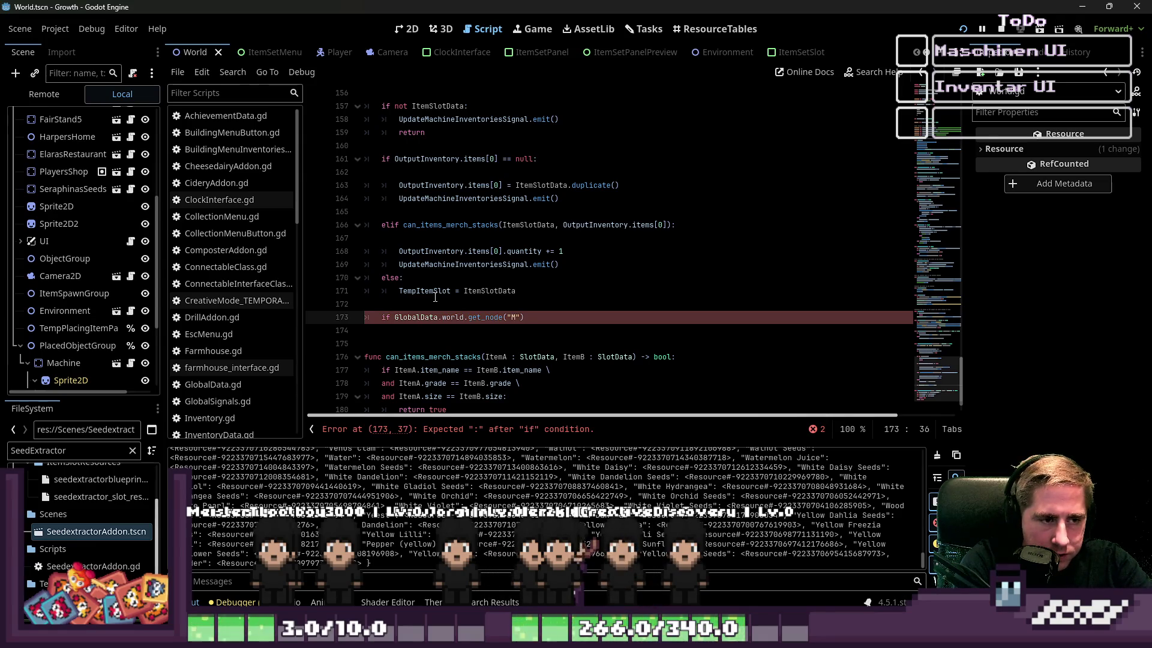
key("BackSpace")
type("UI/In")
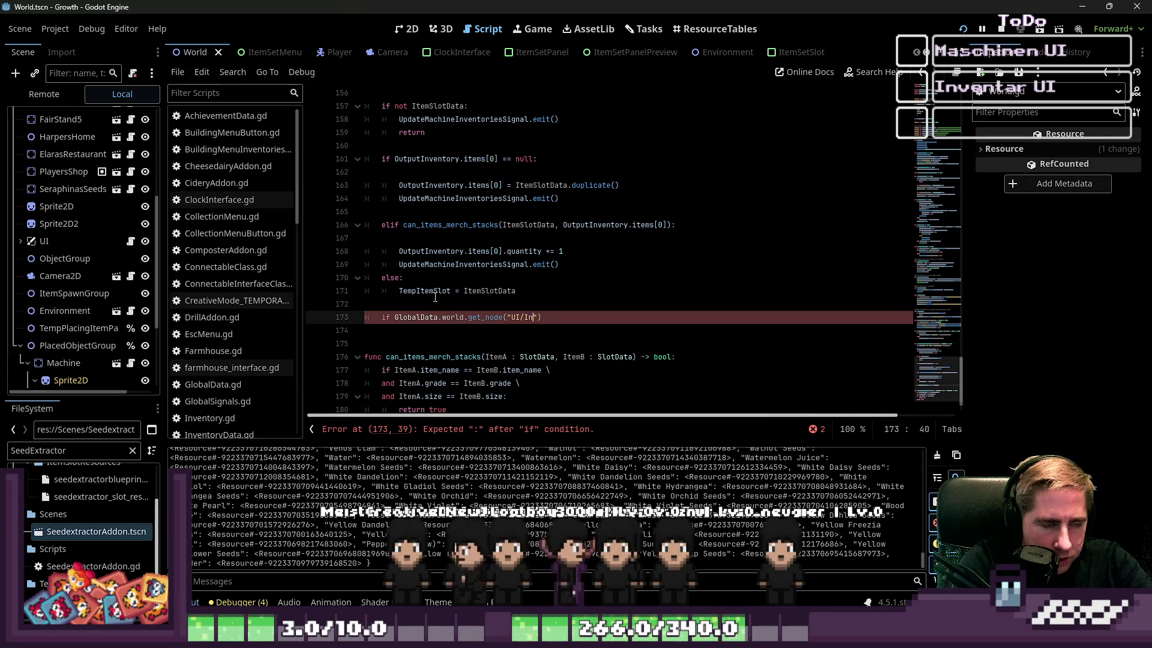
type("ventoryInte")
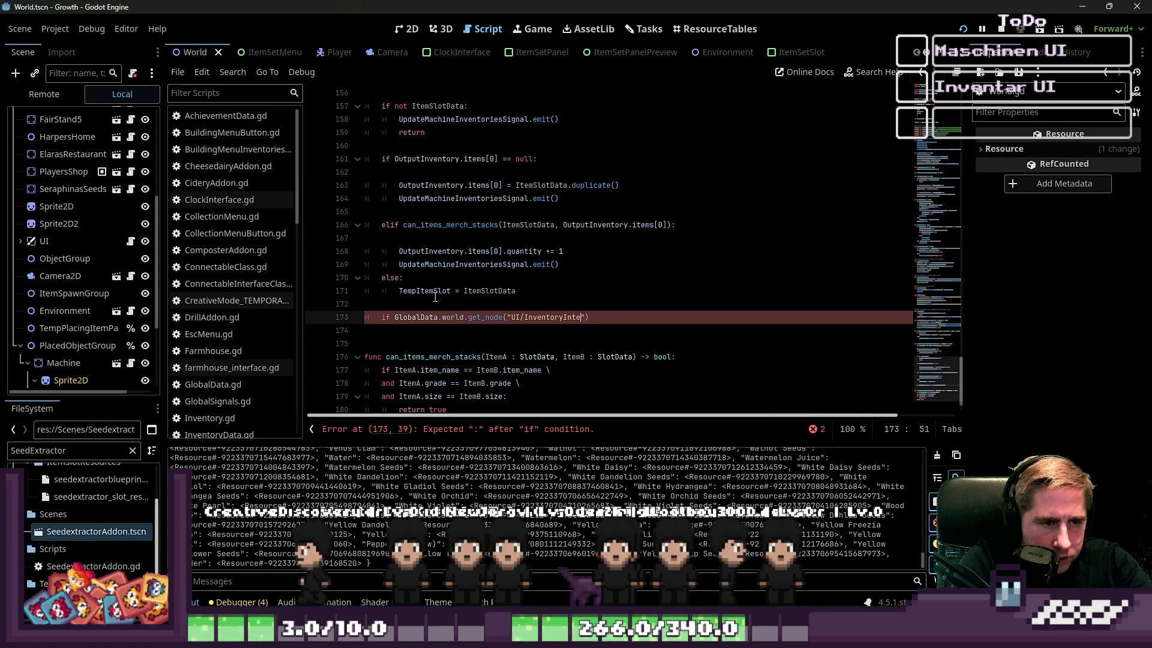
type("rface/Machi")
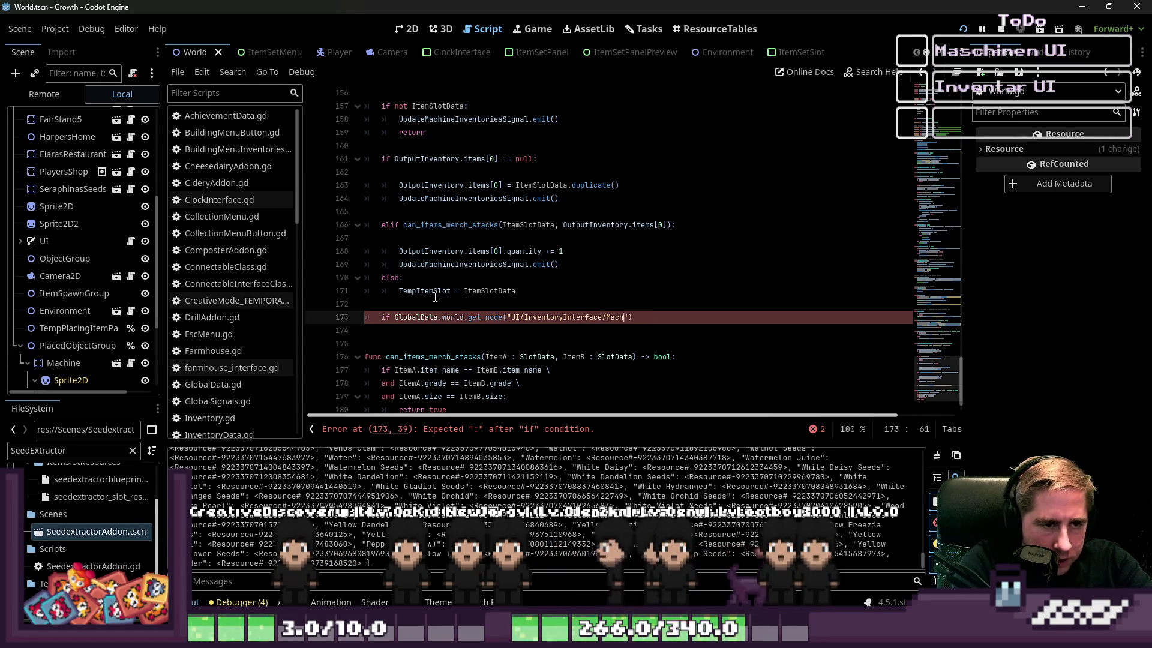
type("neInterface\"")
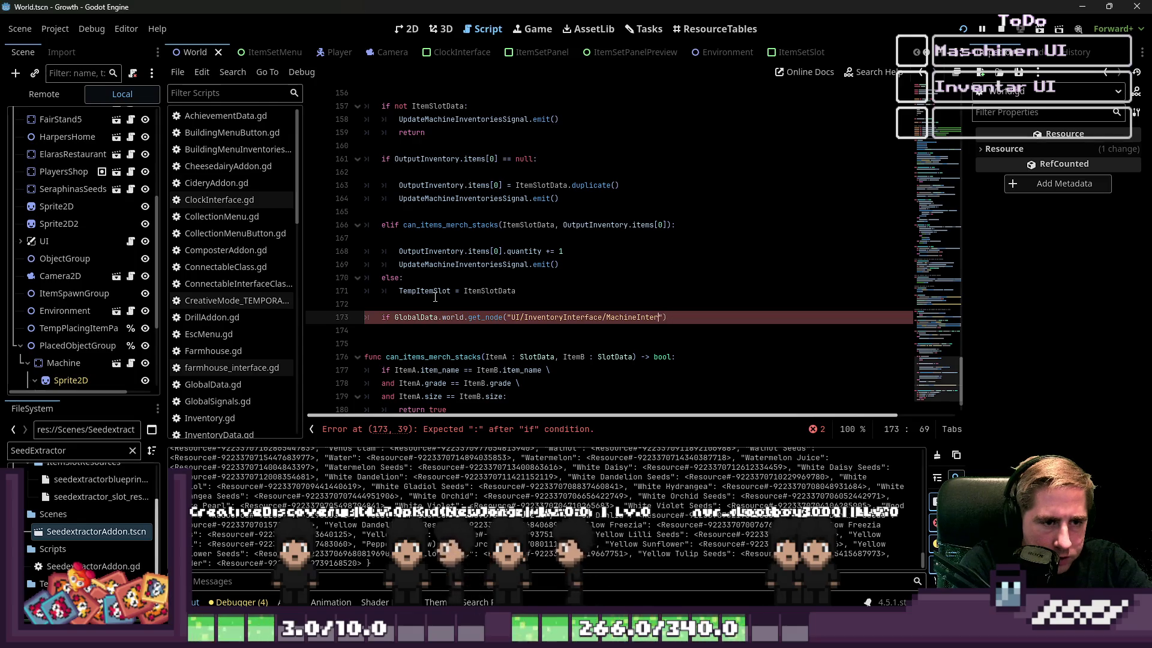
type(").con")
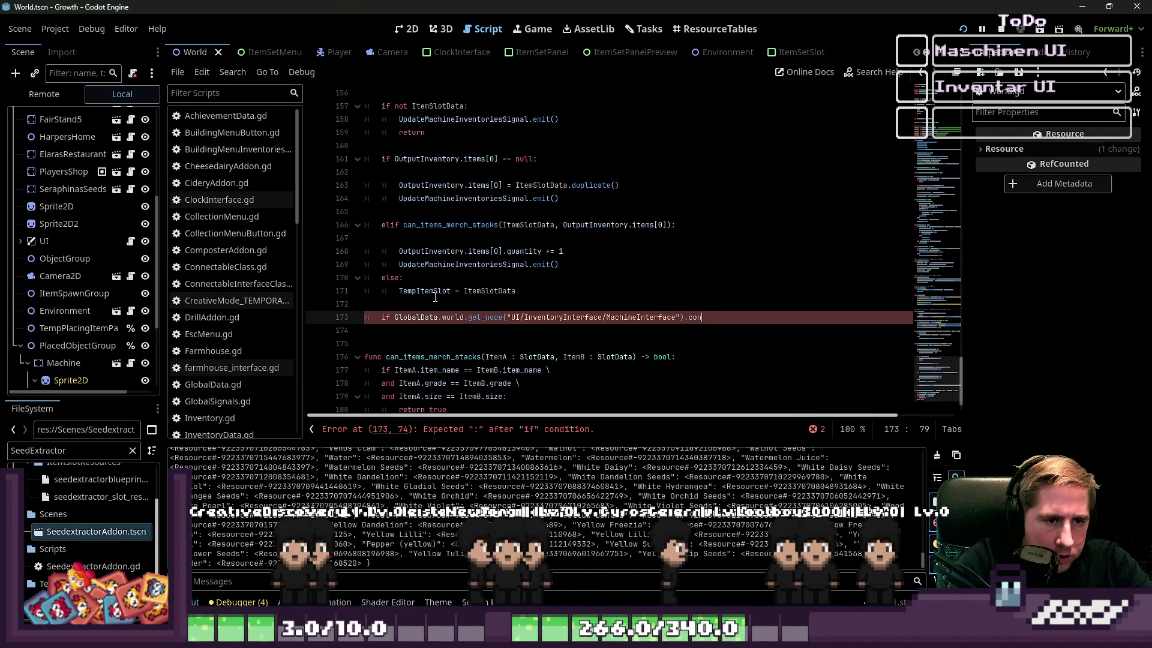
type("nected_")
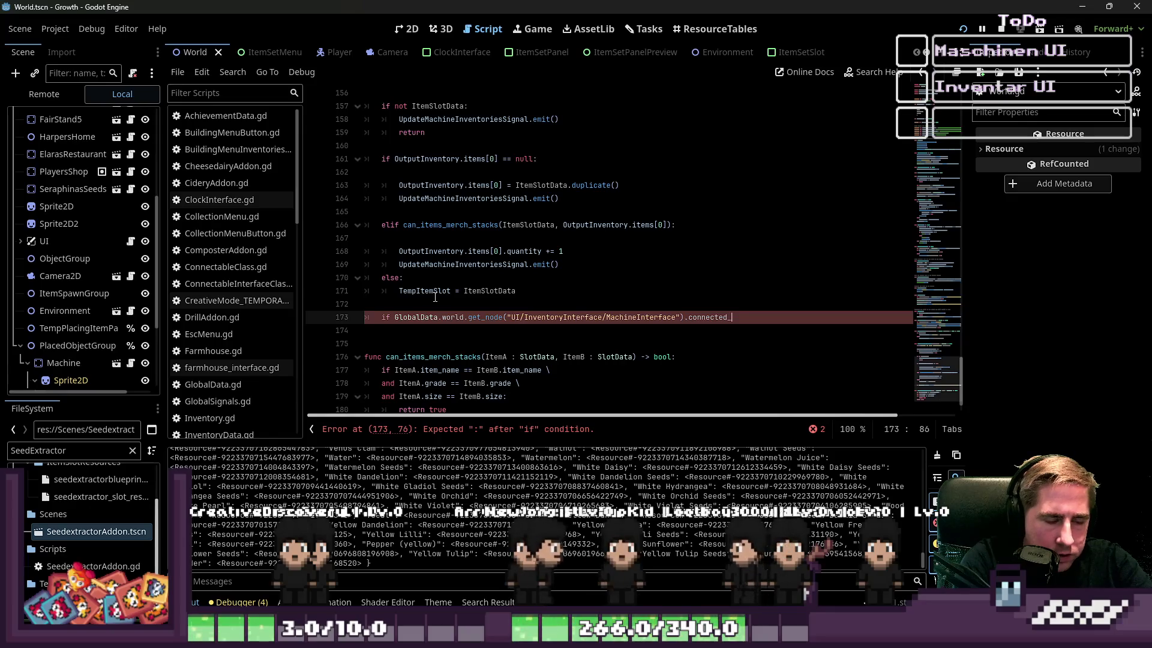
type("machine == ")
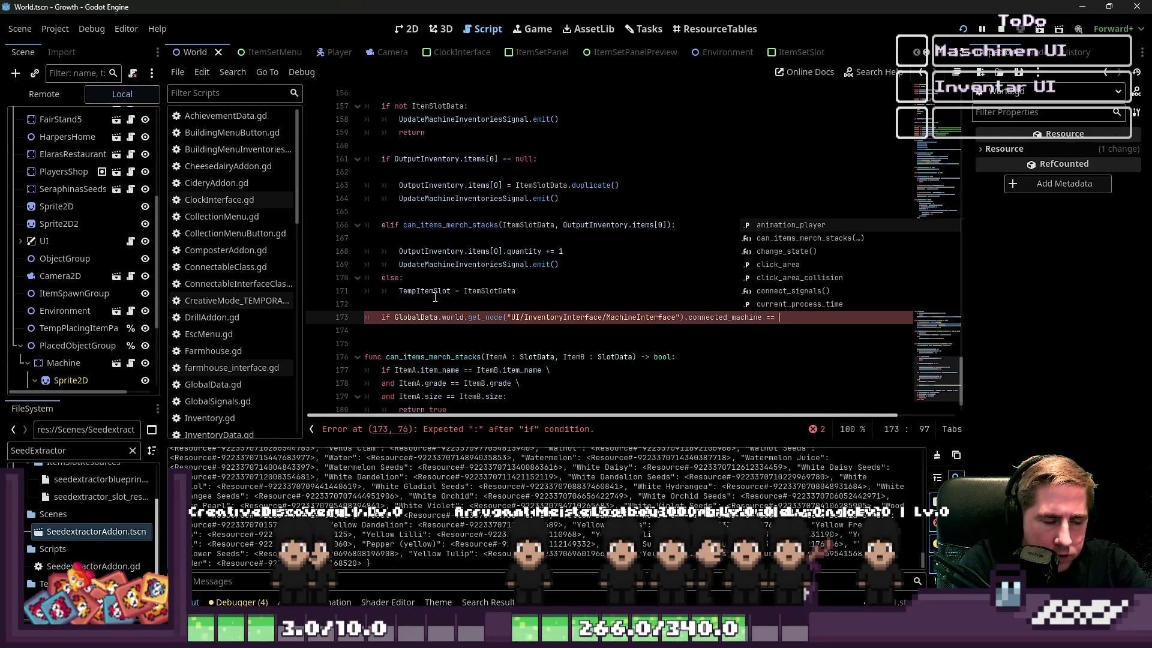
type("self:")
key("Return")
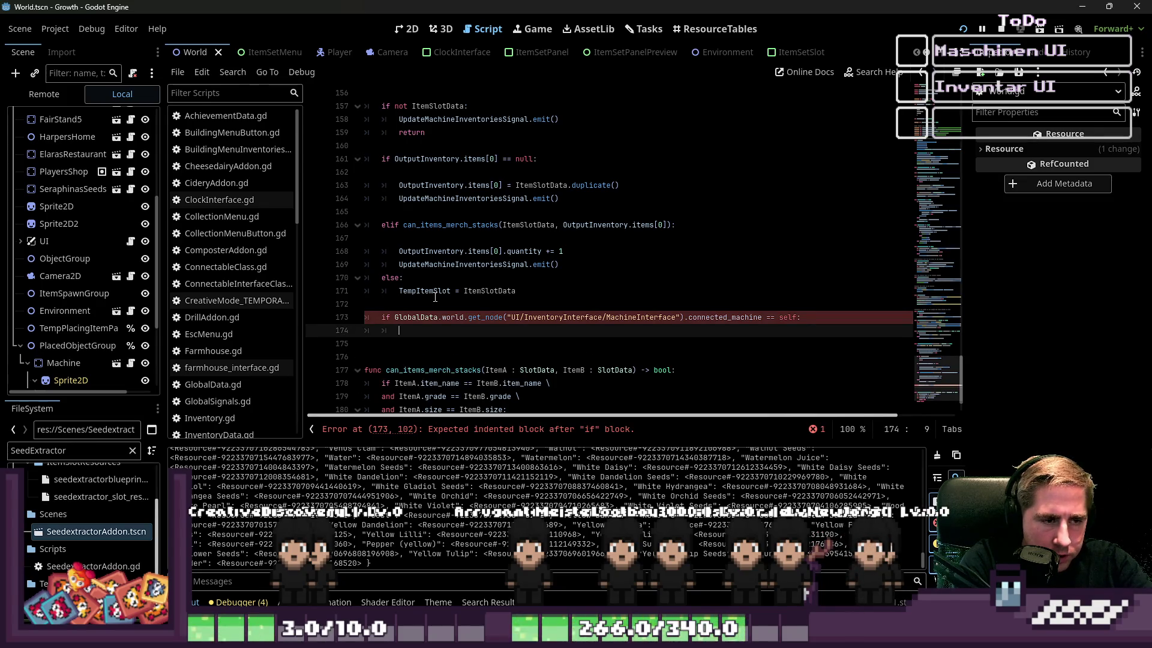
type("C")
Step: Emit GlobalSignals.UpdateMachineUIInventoryData inside the check and save the script
key("BackSpace")
type("Gl")
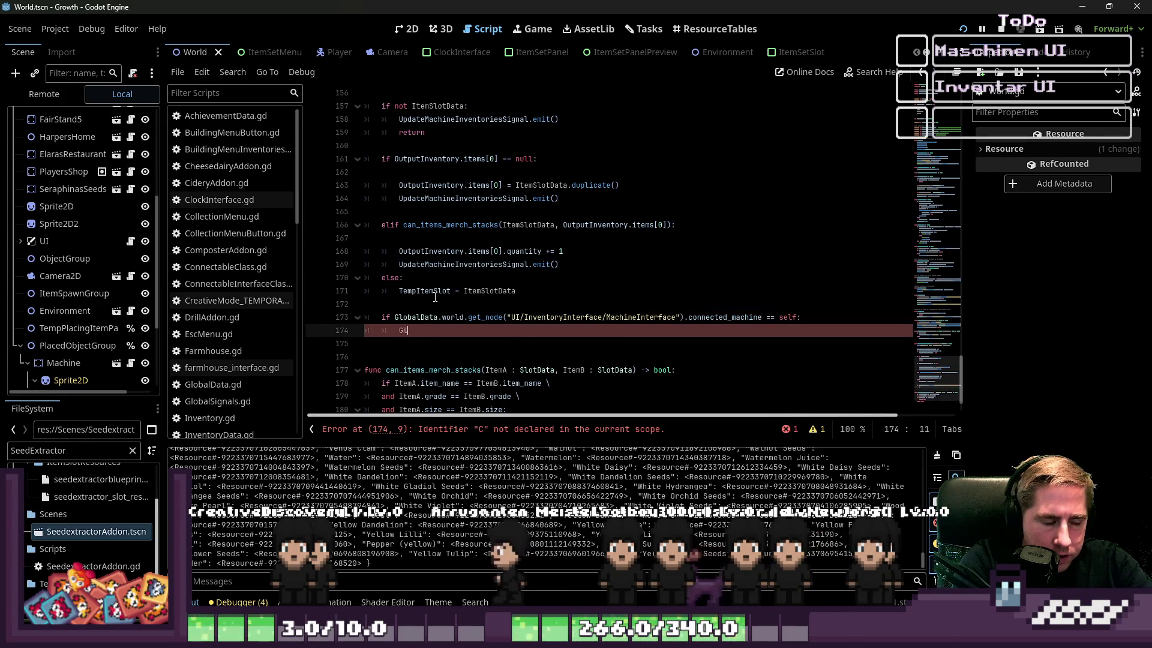
type("obalDAt")
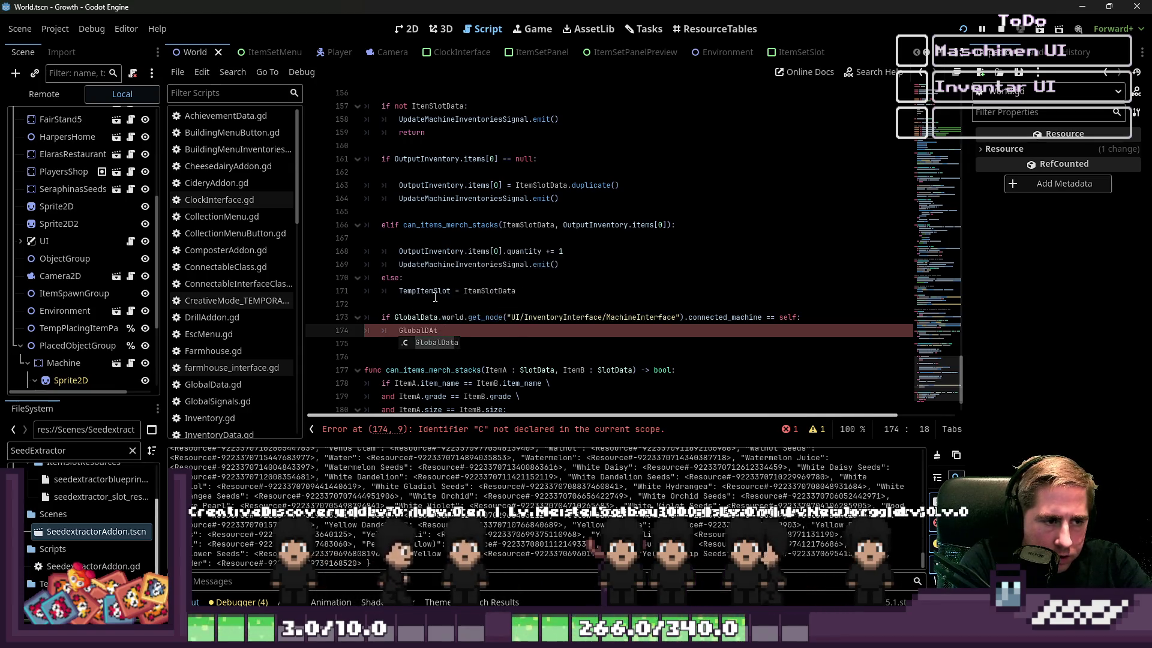
key("Return")
type(".")
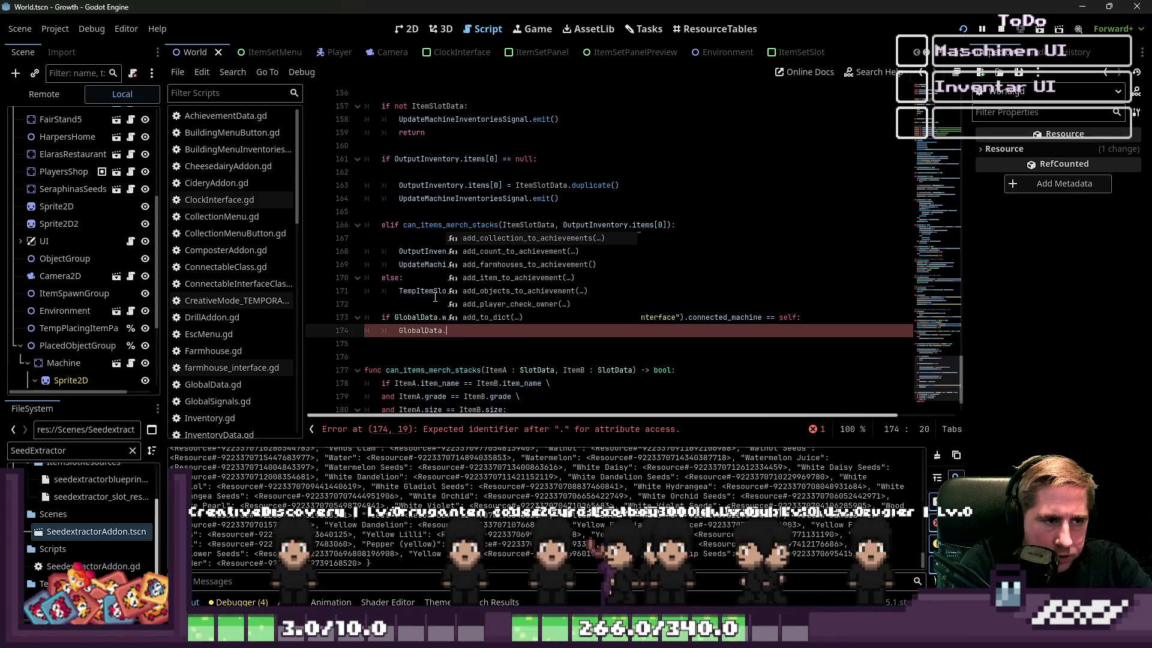
type("C")
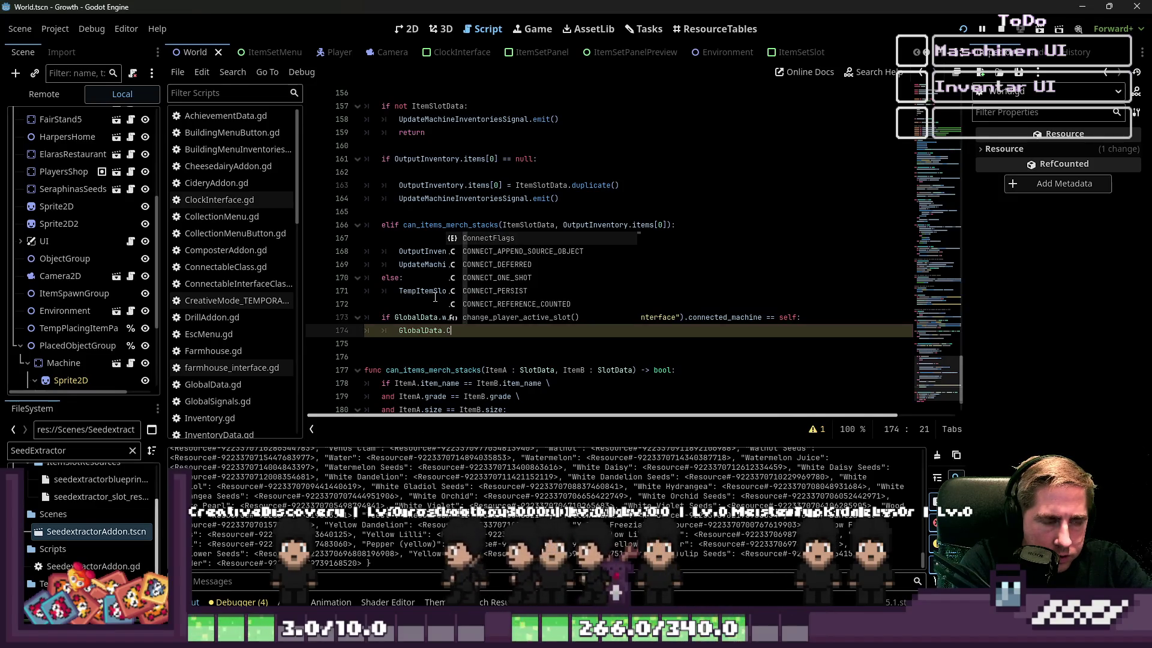
key("BackSpace")
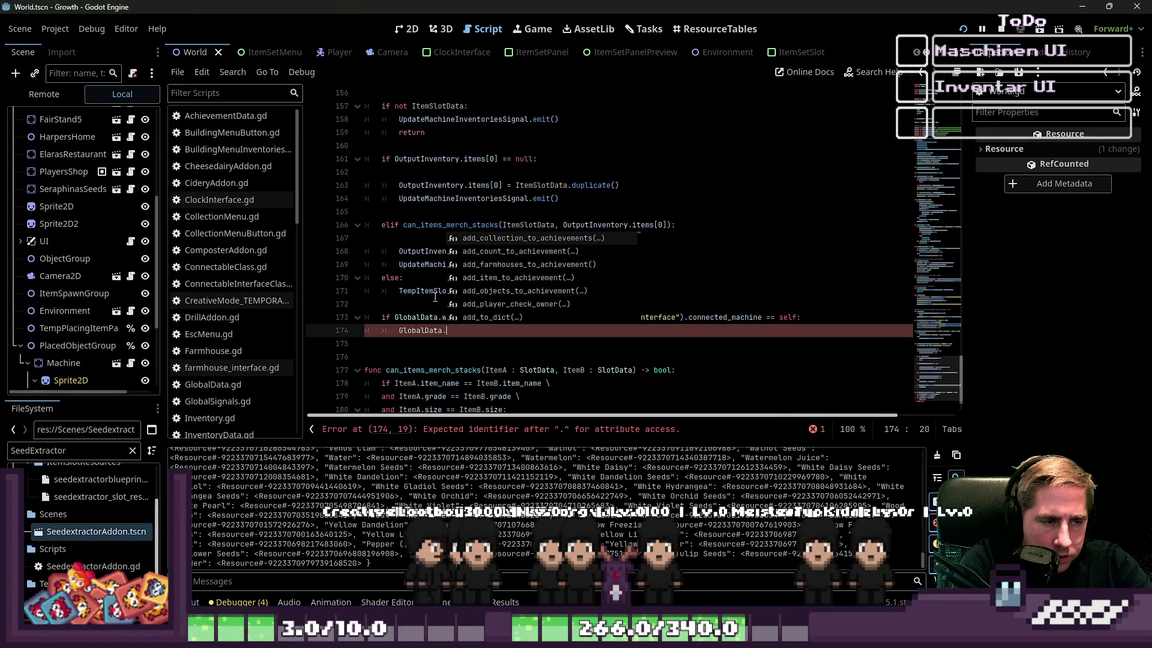
type("Update")
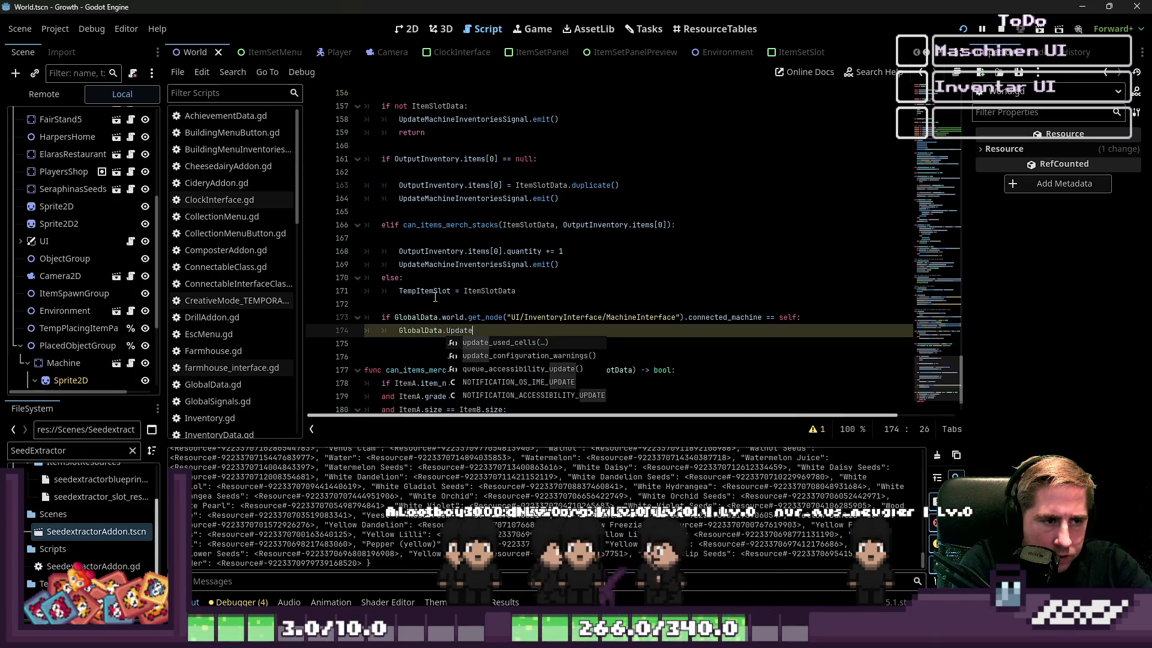
key("BackSpace")
key("BackSpace")
key("BackSpace")
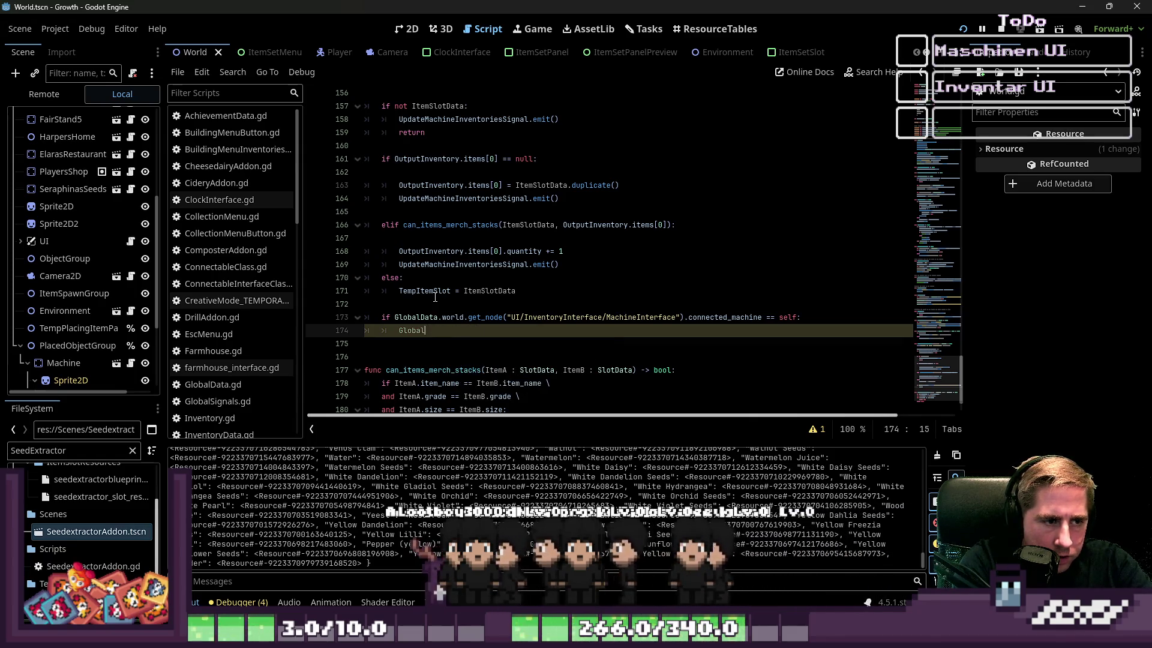
type("Signals.")
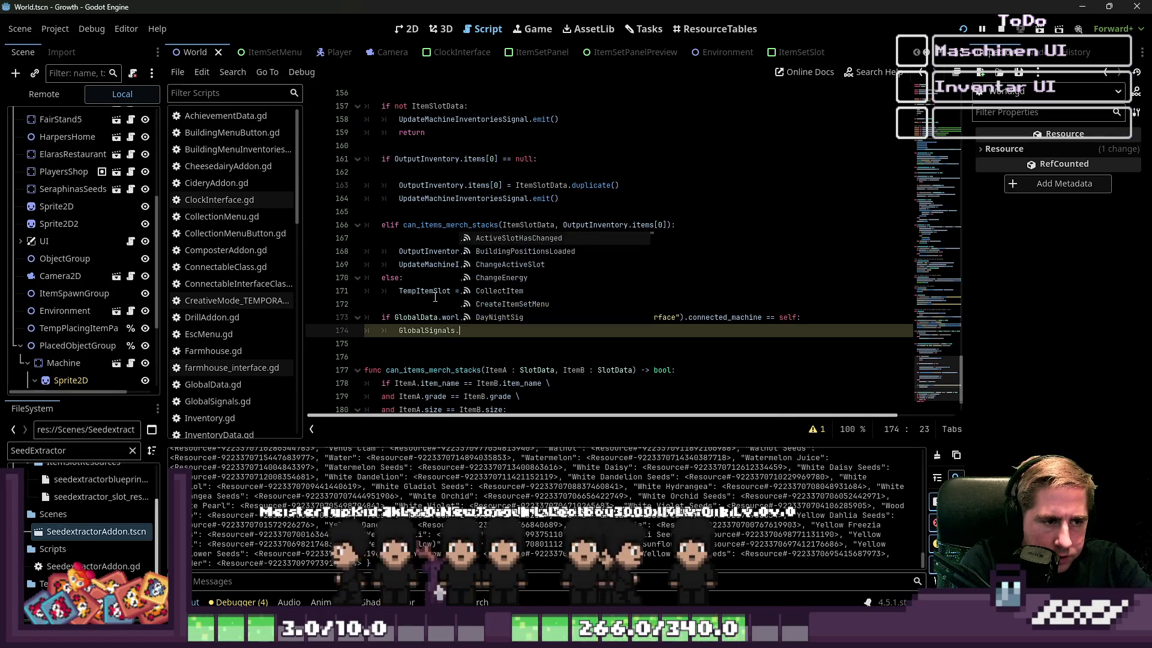
type("UpdateU")
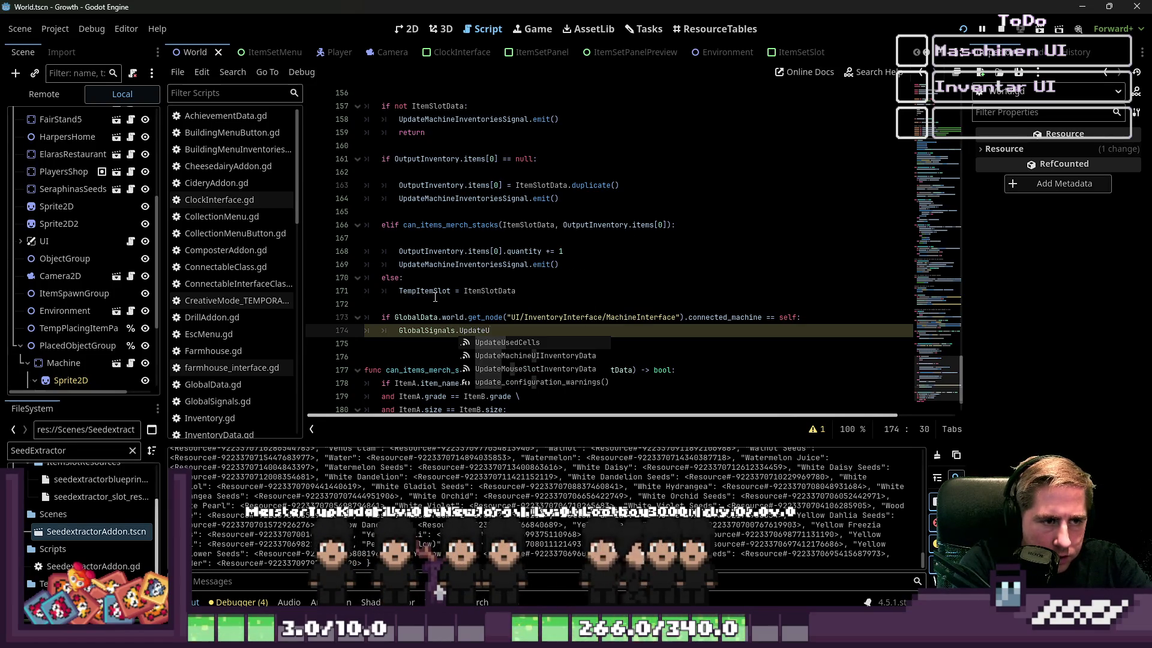
key("Down")
key("Return")
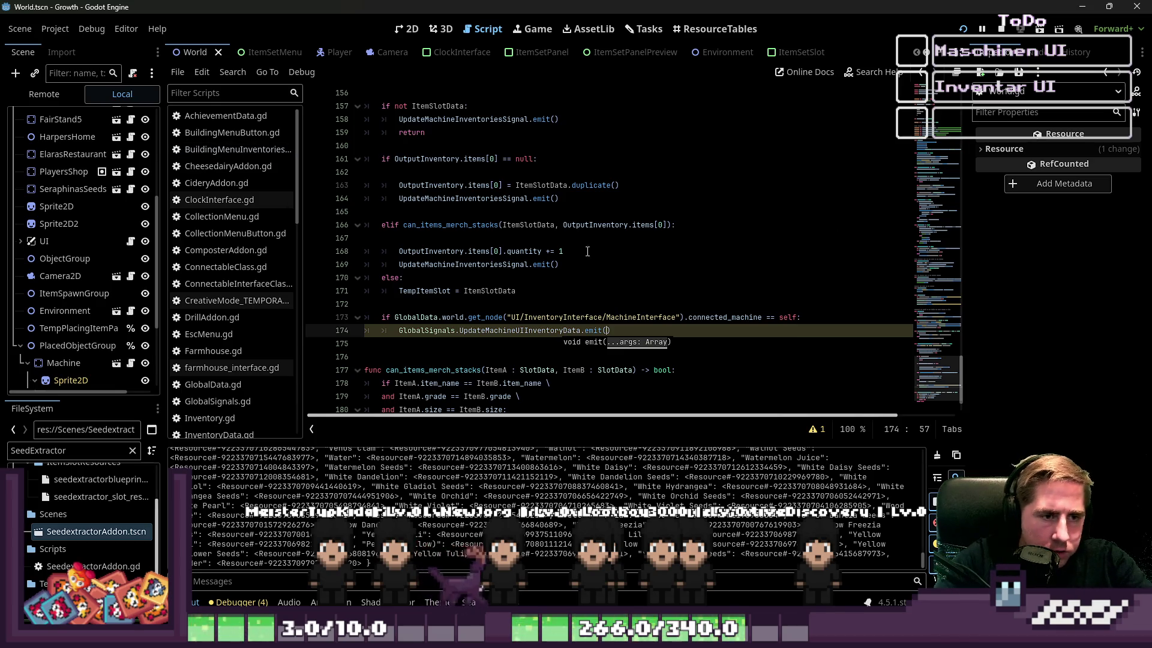
left_click(689, 343)
key("ctrl+s")
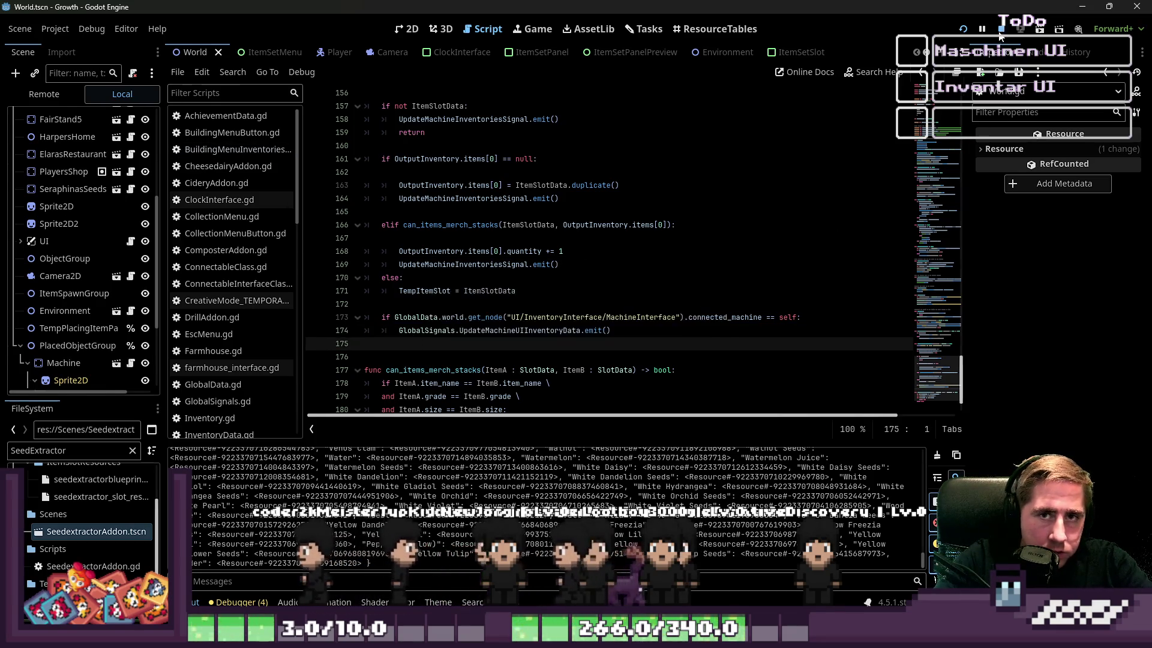
Step: Relaunch the game and start a new game with character 'ds'
left_click(1001, 29)
left_click(963, 28)
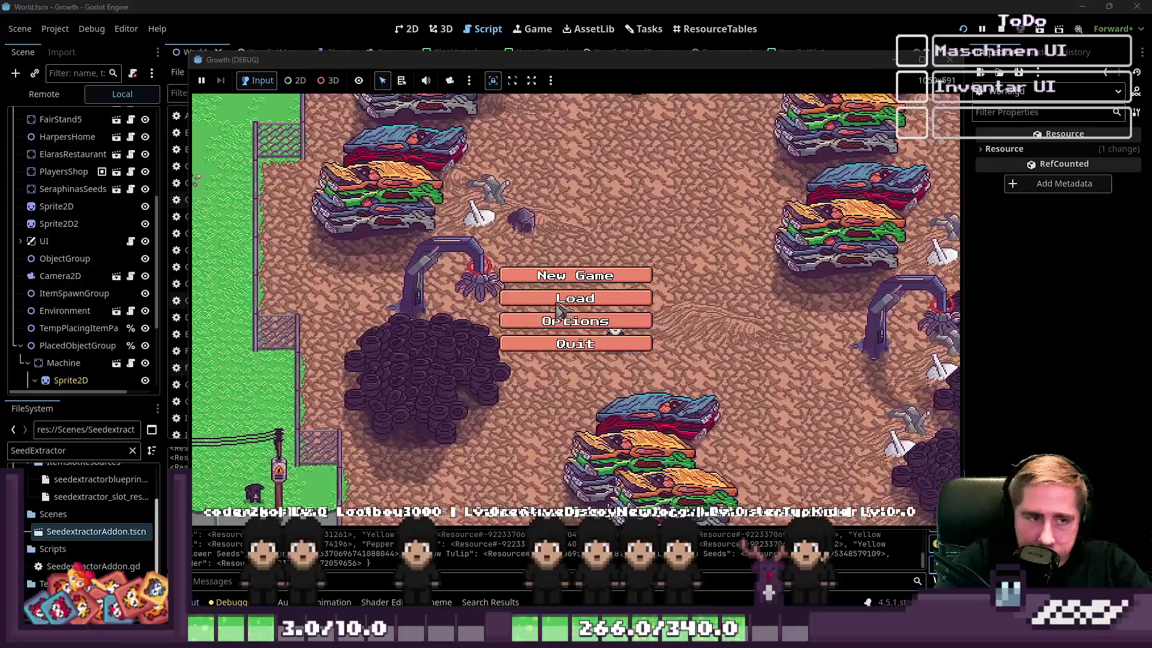
left_click(570, 275)
type("ds")
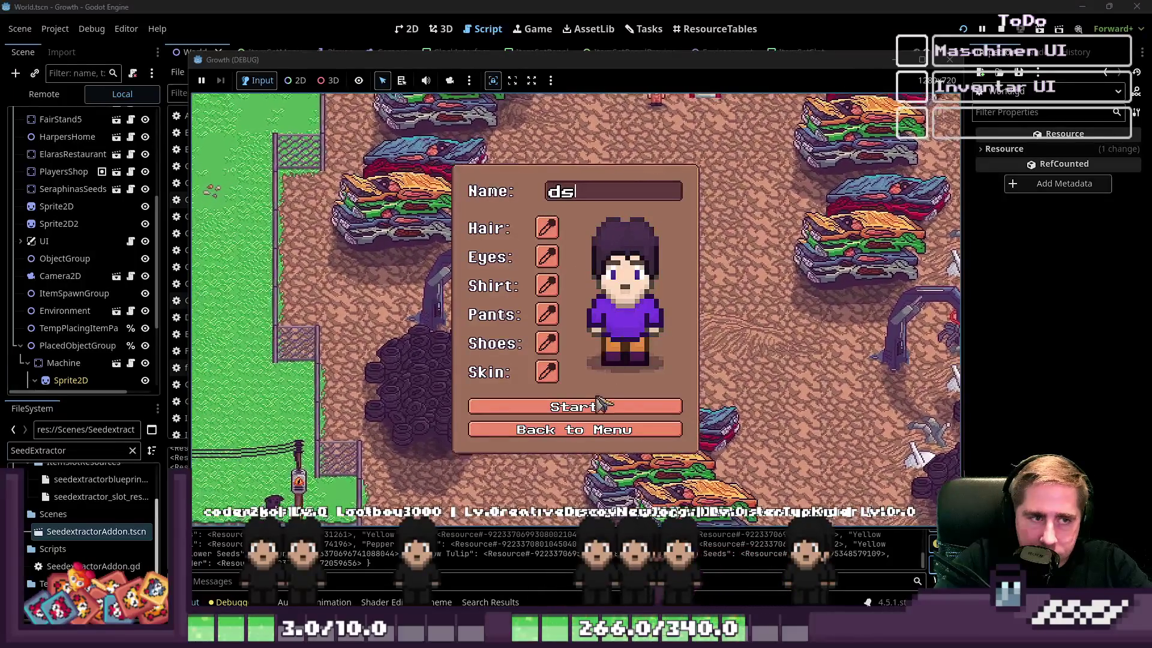
left_click(600, 406)
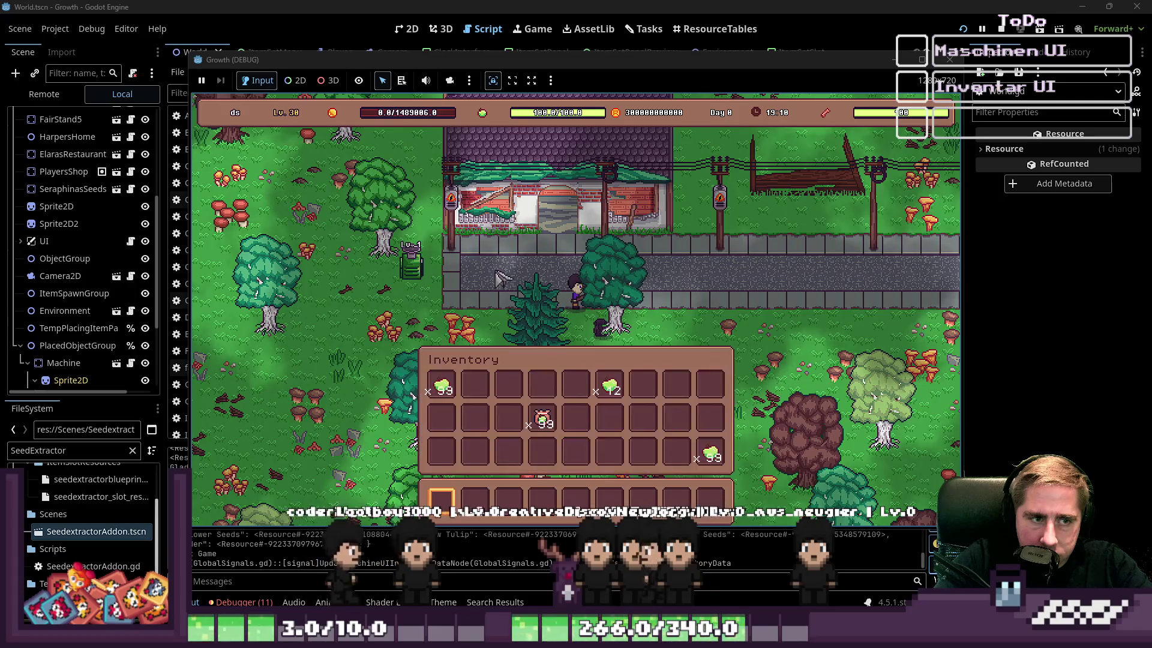
Step: Walk to the machine, open its panel, and drag the 12-seed stack into its input slot
key("a")
key("i")
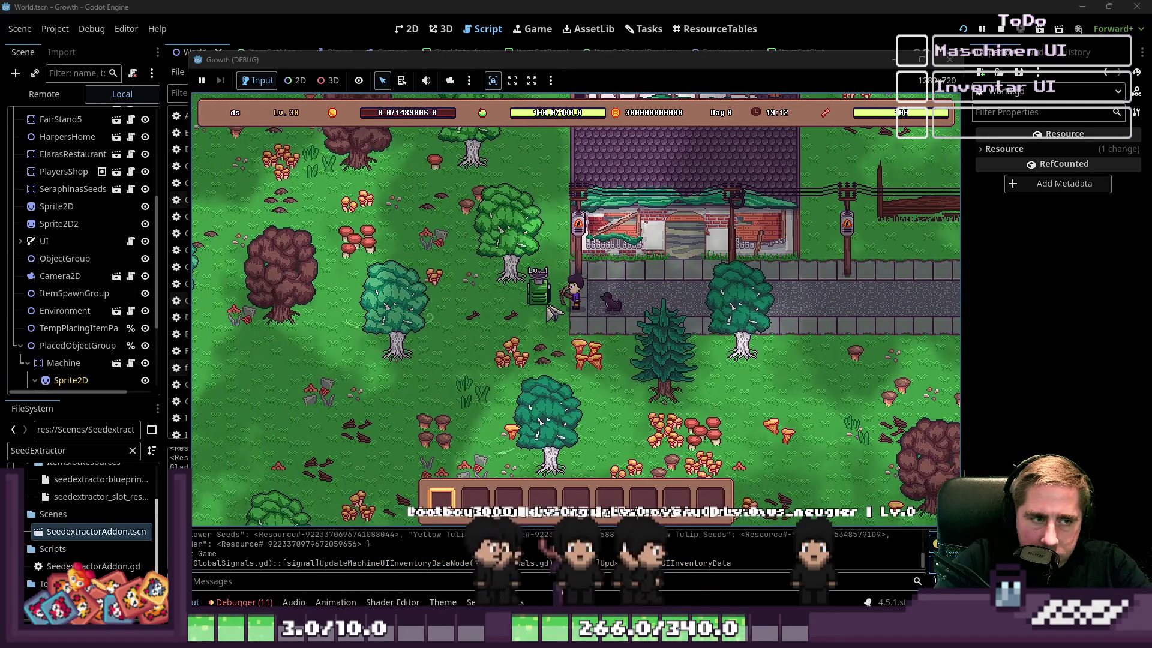
left_click(548, 311)
left_click(569, 300)
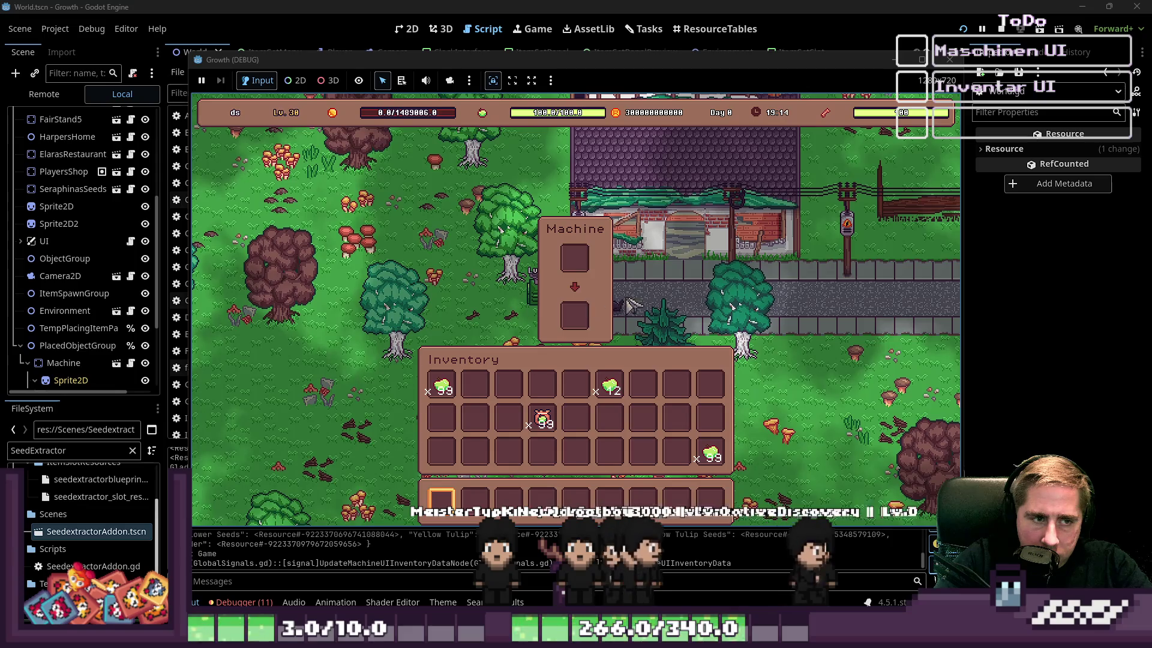
left_click_drag(609, 384, 574, 259)
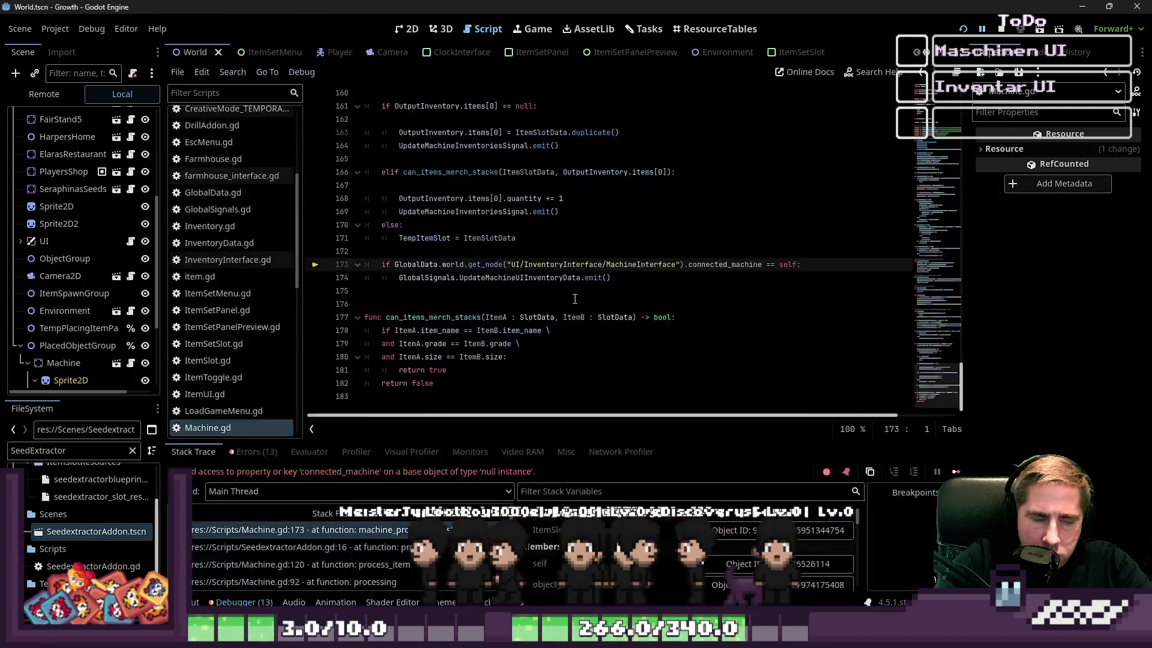
Step: Inspect the get_node path on line 173 of Machine.gd and select connected_machine
left_click(544, 330)
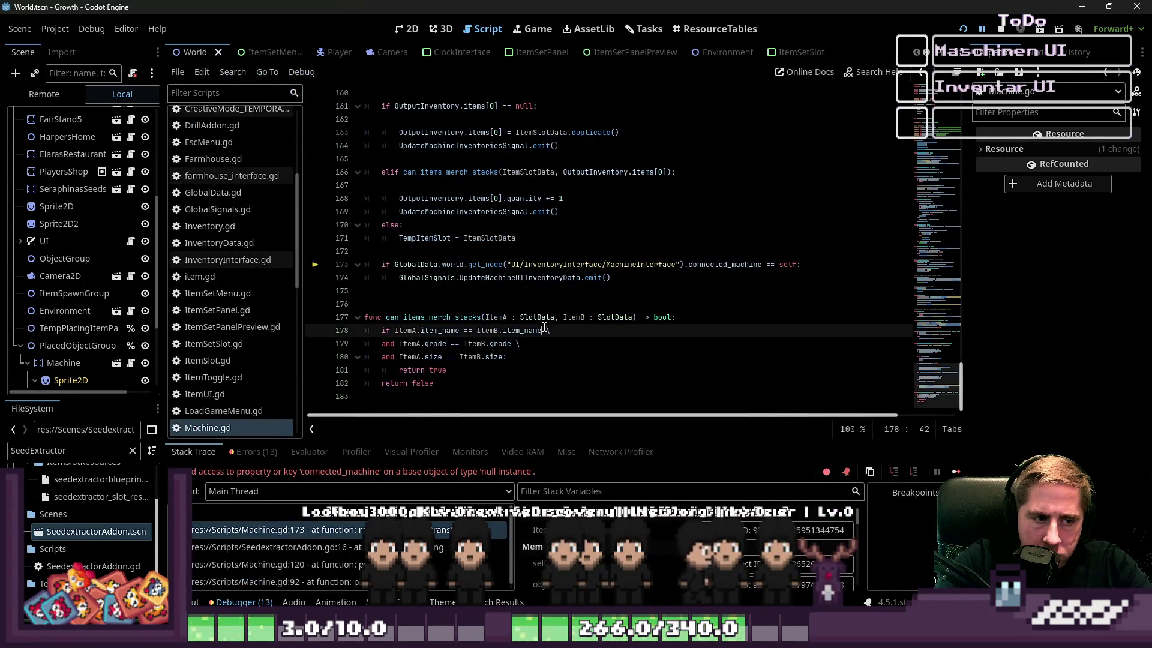
left_click(601, 265)
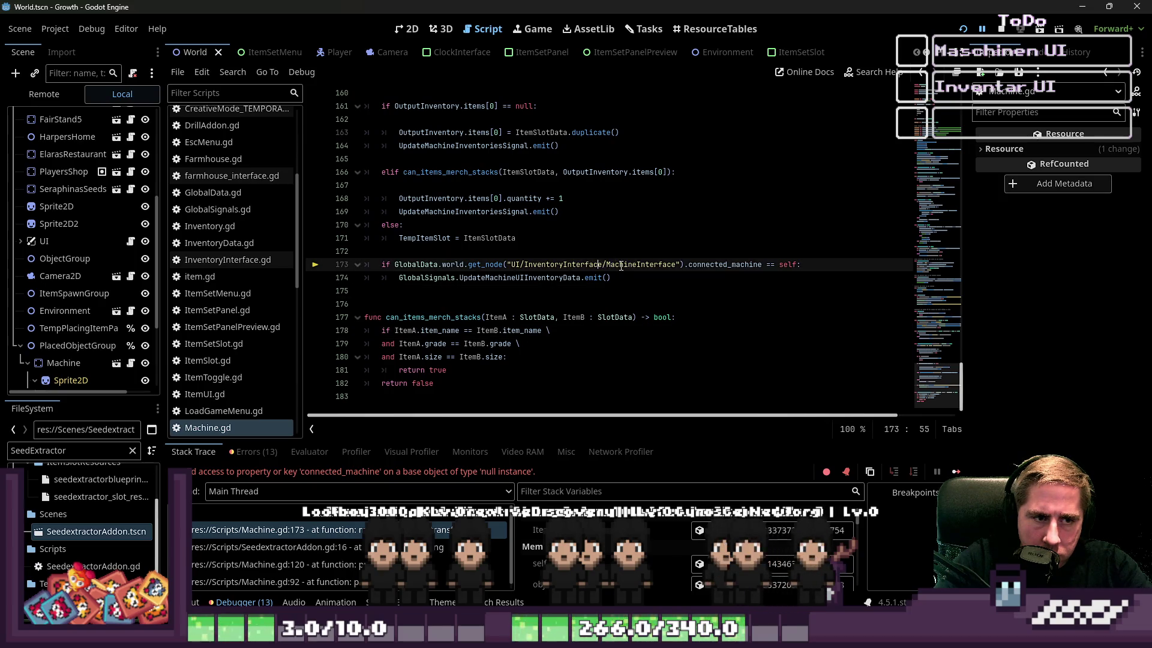
double_click(704, 265)
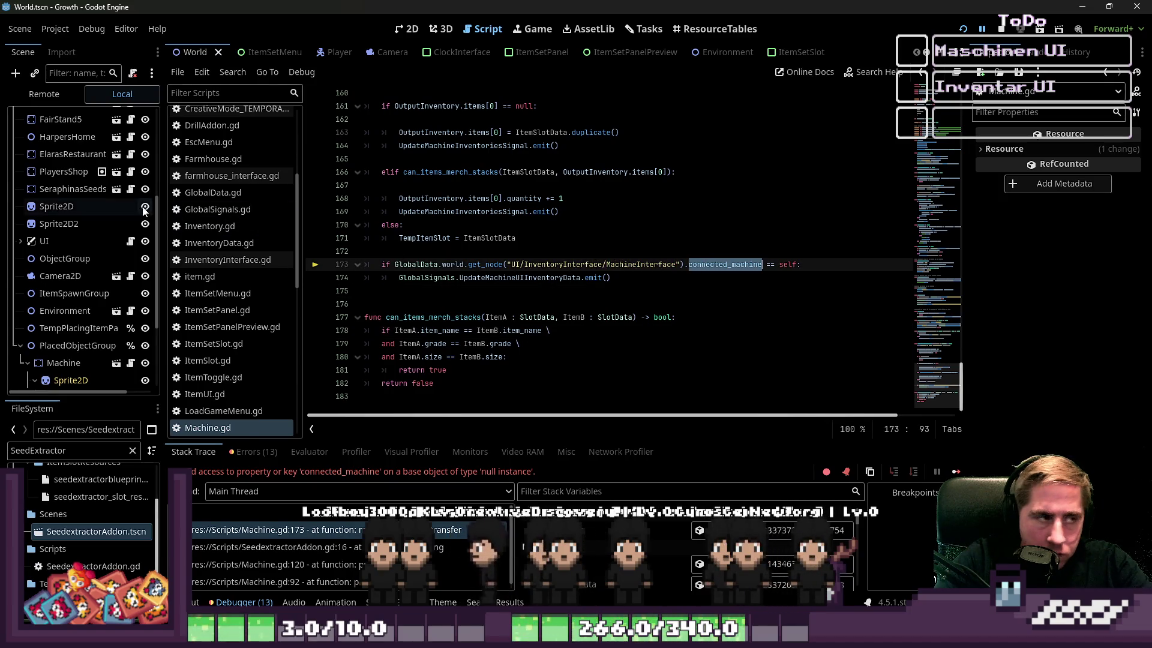
scroll(106, 240, "up", 5)
scroll(89, 239, "down", 5)
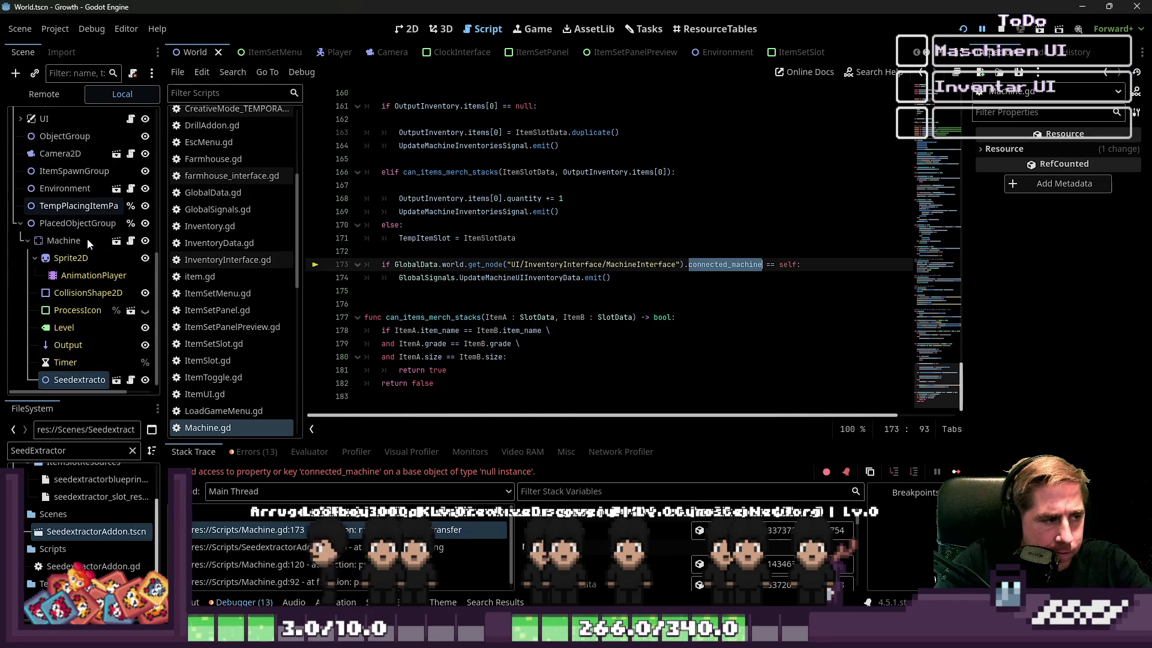
scroll(84, 234, "up", 5)
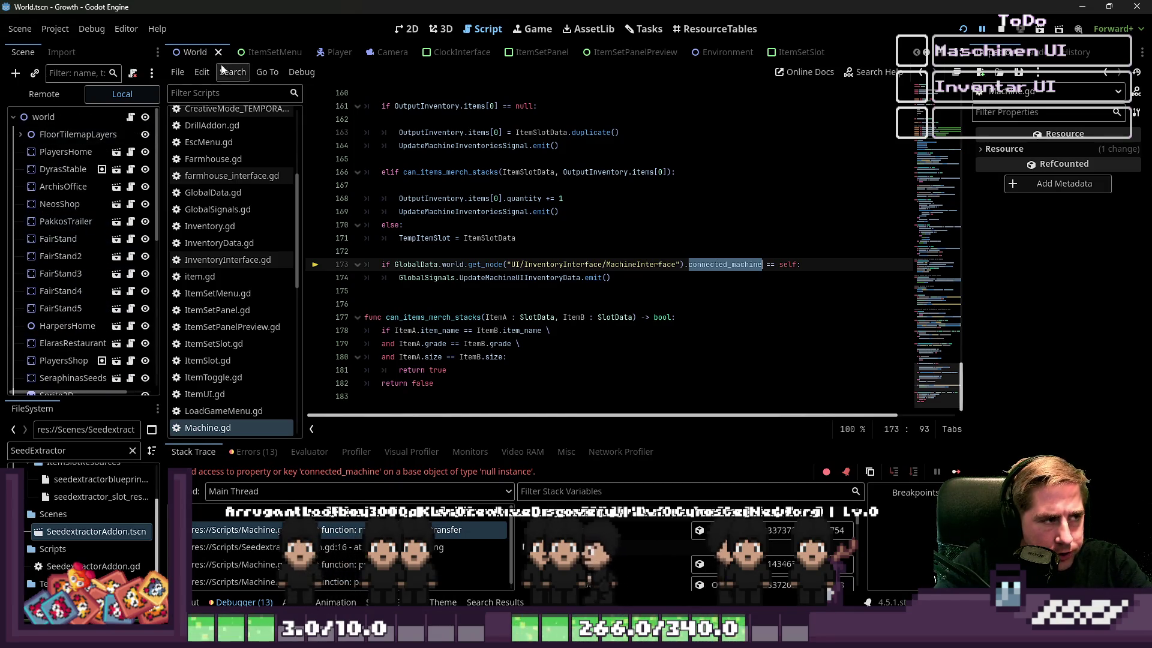
Step: Select the InventoryInterface and MachineInterface parts of the path, then bring up the InventoryInterface scene
left_click(546, 264)
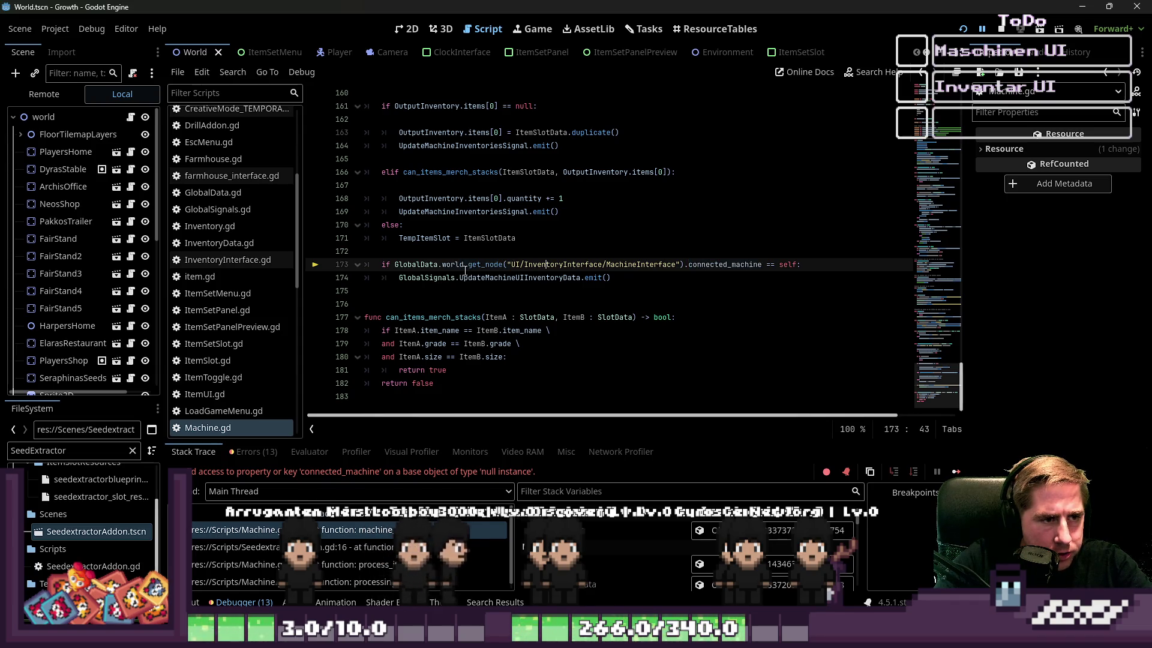
double_click(600, 265)
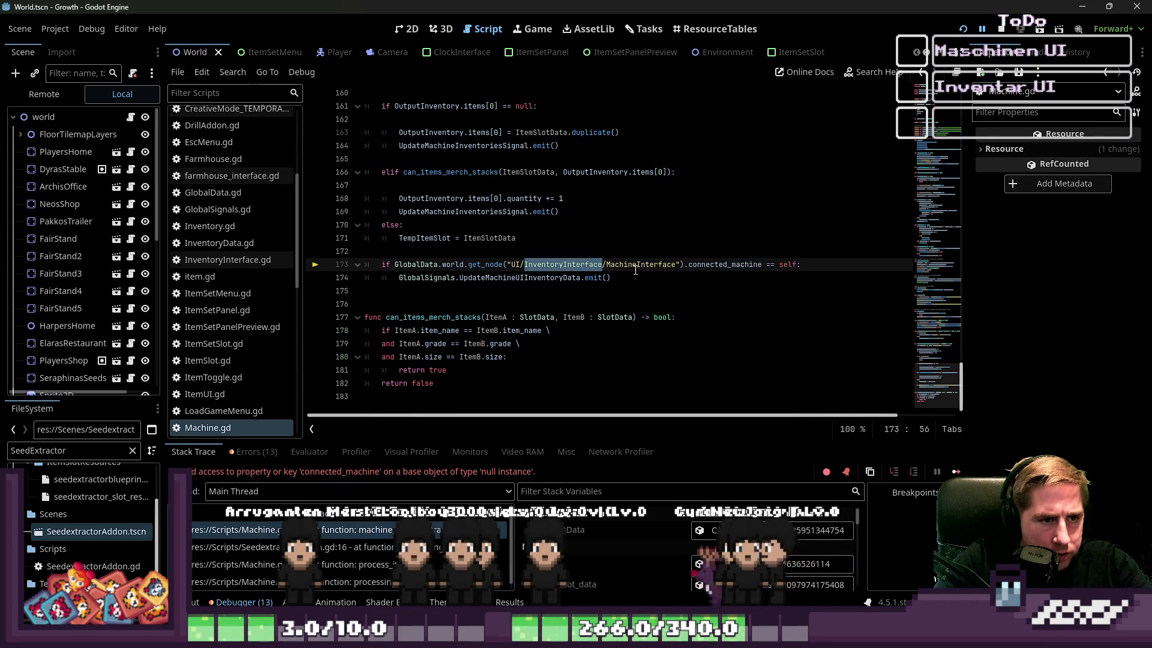
double_click(604, 265)
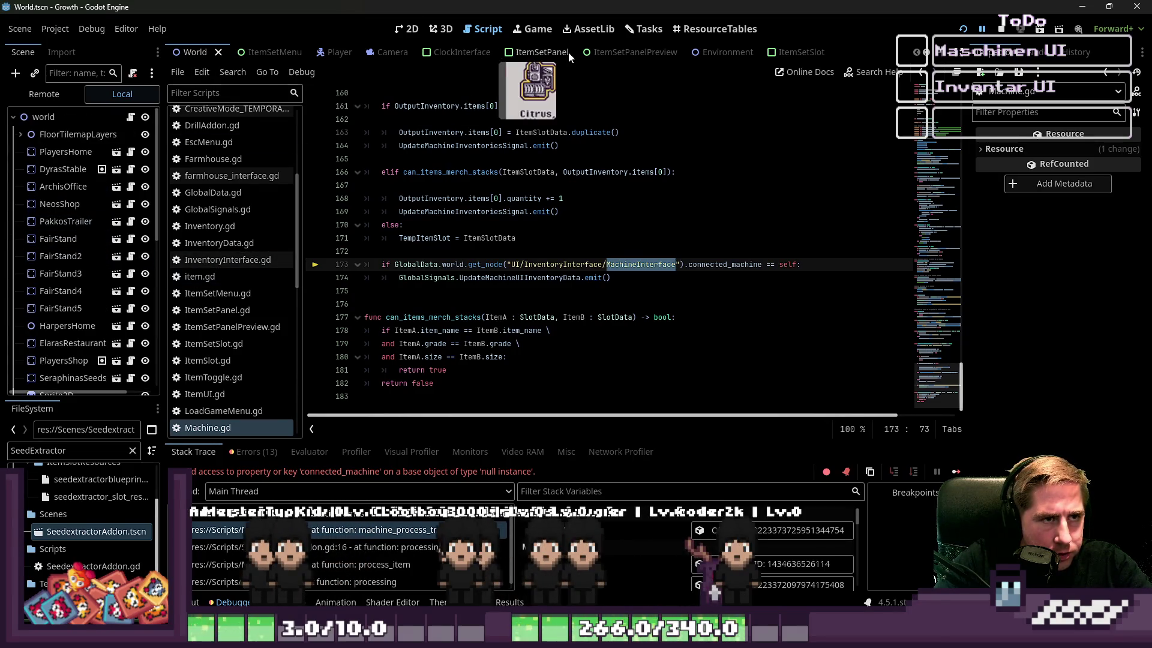
scroll(600, 53, "down", 8)
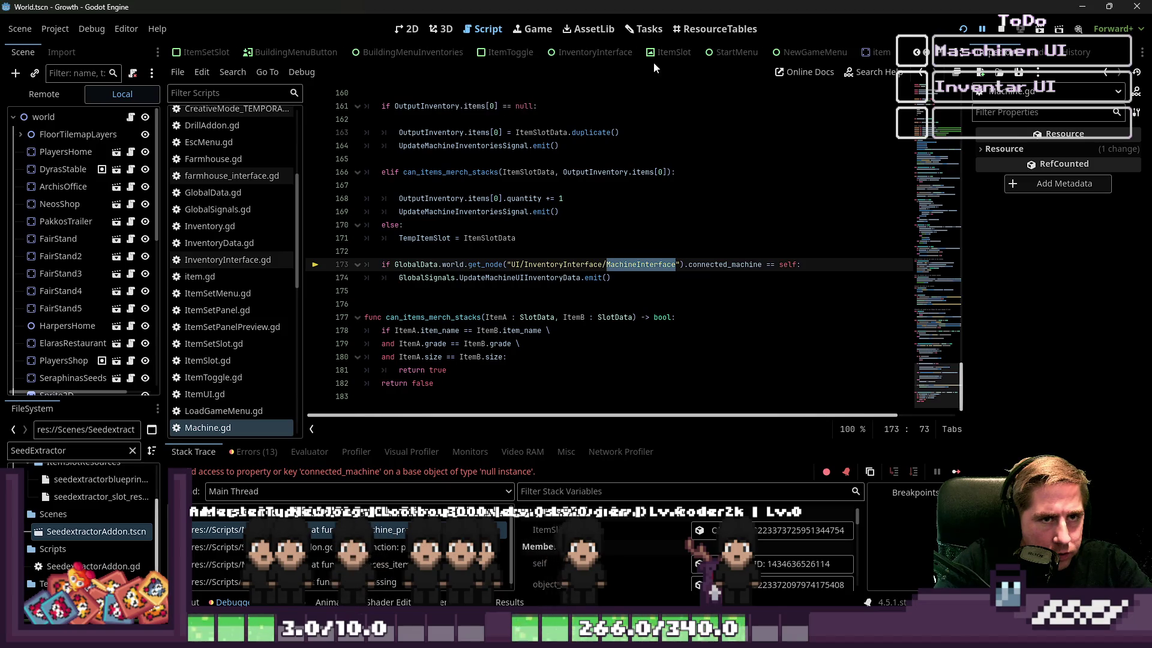
left_click(607, 58)
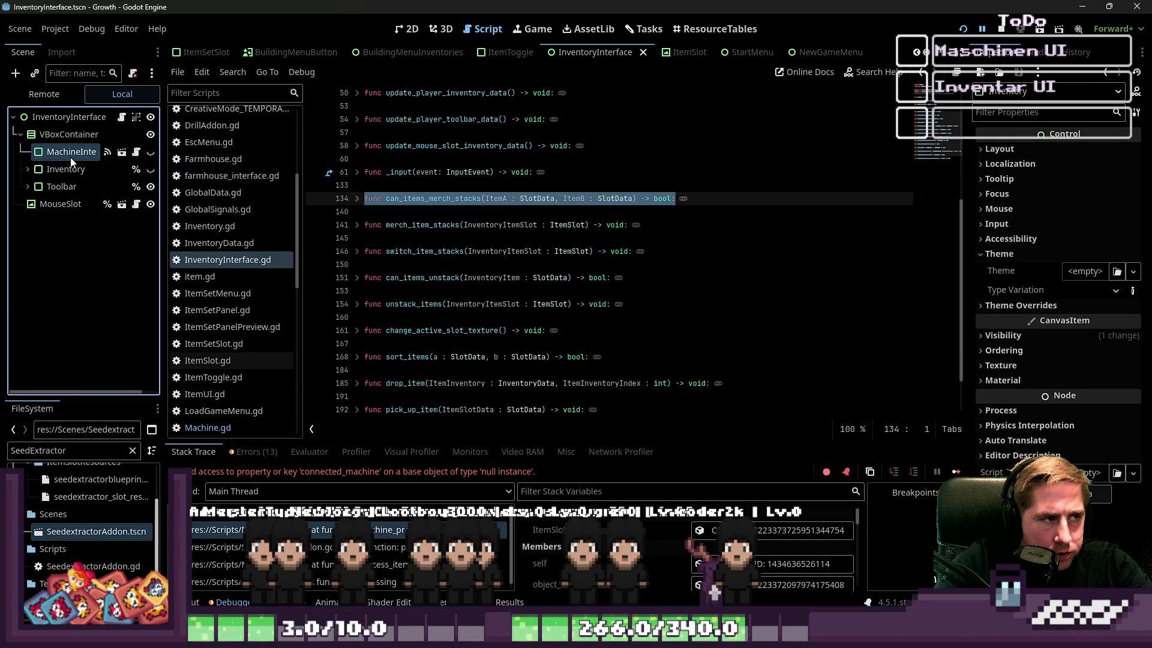
Step: Check the InventoryInterface hierarchy, where MachineInterface sits under a VBoxContainer, then return to Machine.gd
double_click(64, 139)
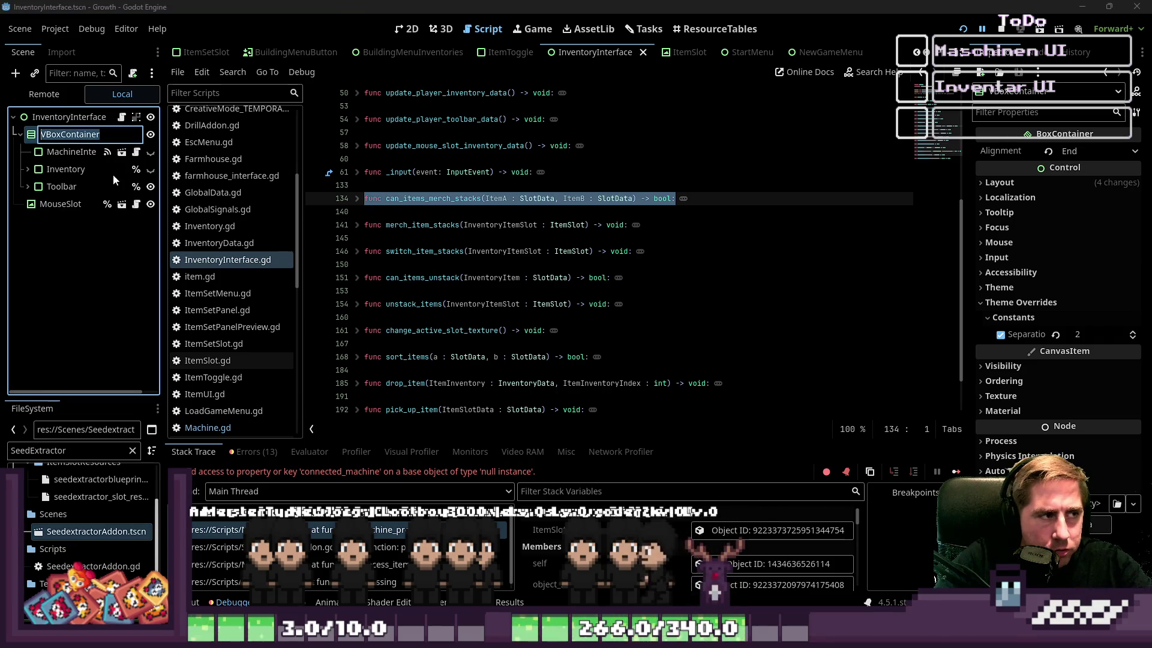
key("Escape")
left_click(413, 36)
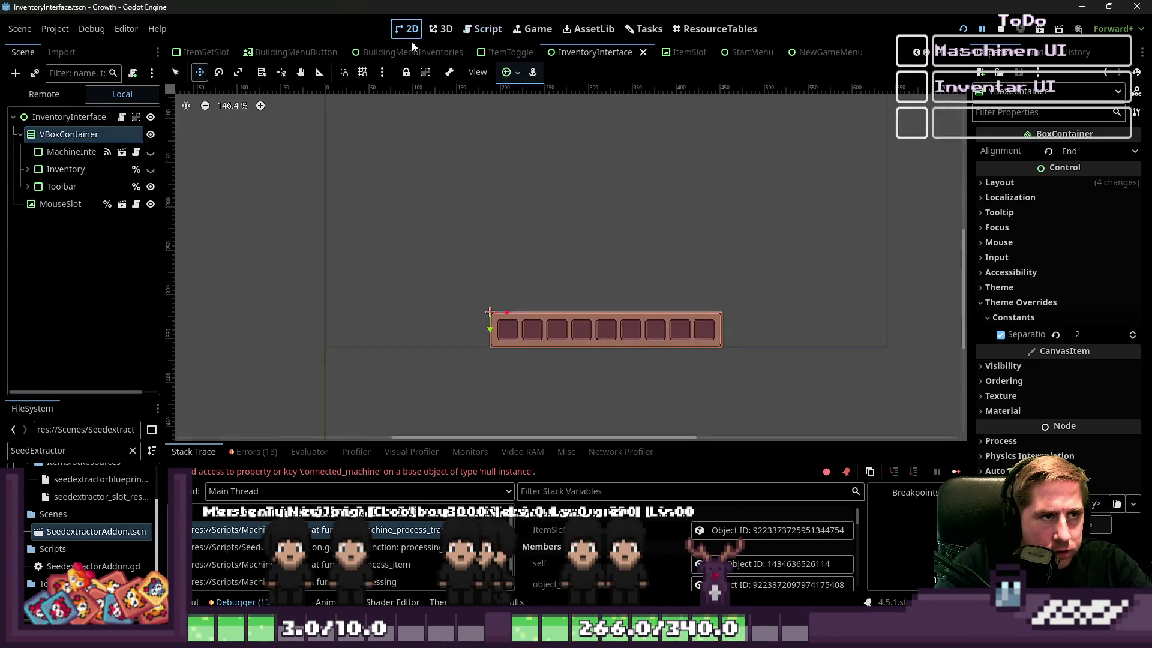
left_click(480, 30)
scroll(465, 53, "down", 4)
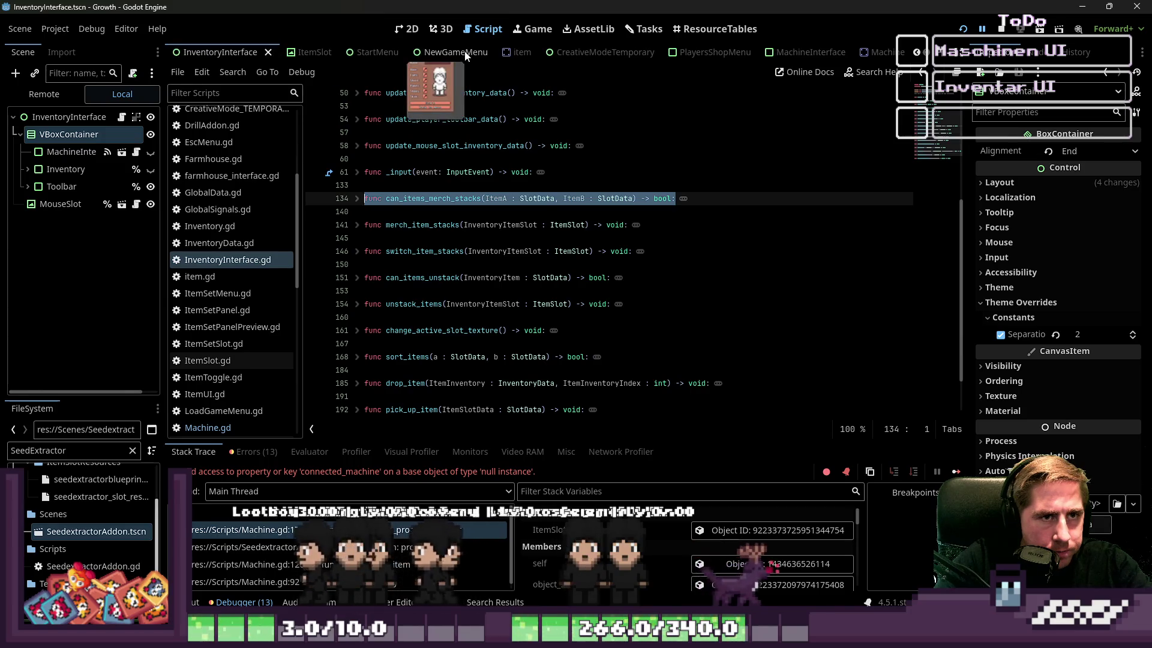
scroll(465, 53, "down", 4)
scroll(200, 301, "down", 3)
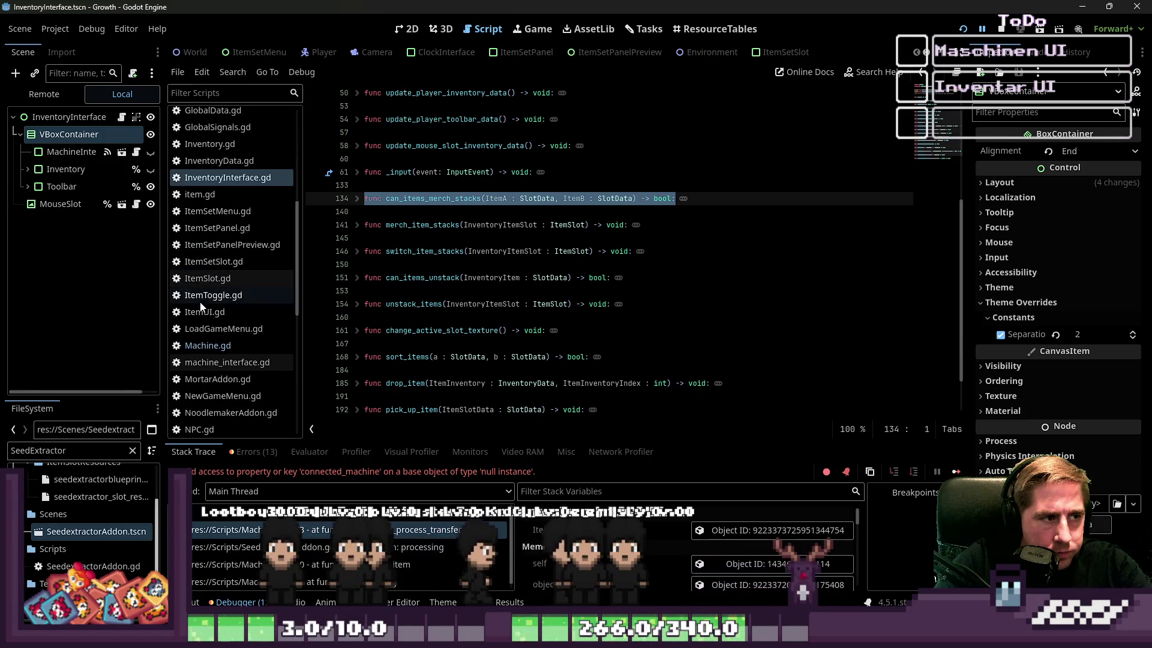
left_click(206, 346)
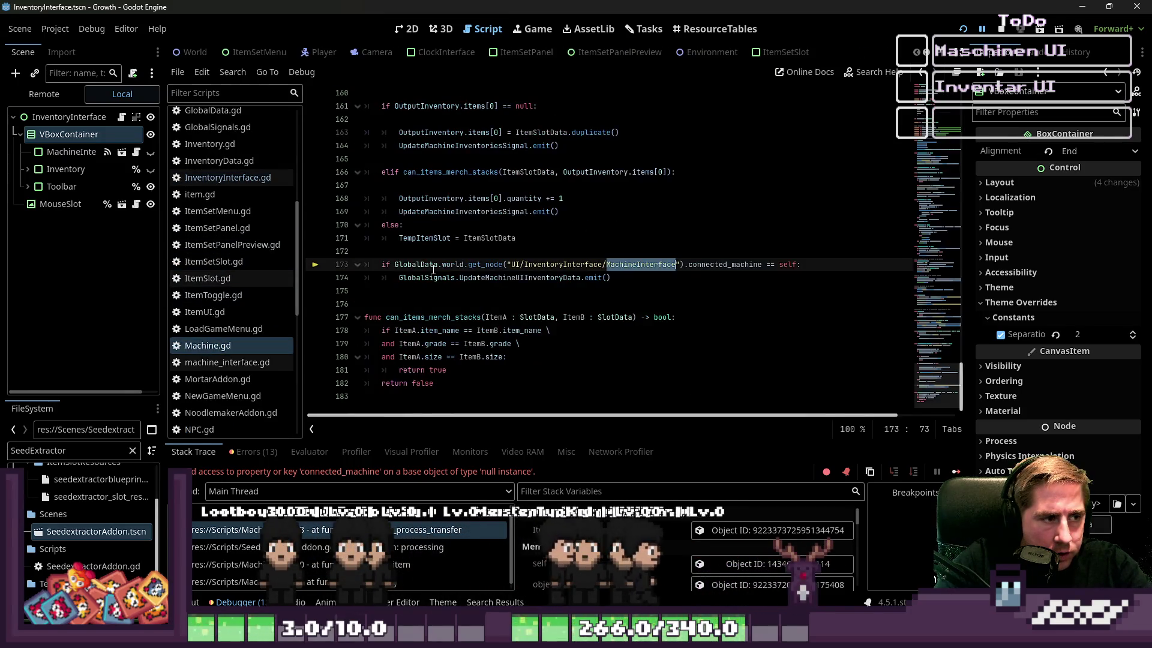
Step: Change the line 173 path to UI/InventoryInterface2/VBoxContainer/MachineInterface and stop the running game
left_click(606, 265)
type("/")
left_click(605, 264)
type("2")
key("F8")
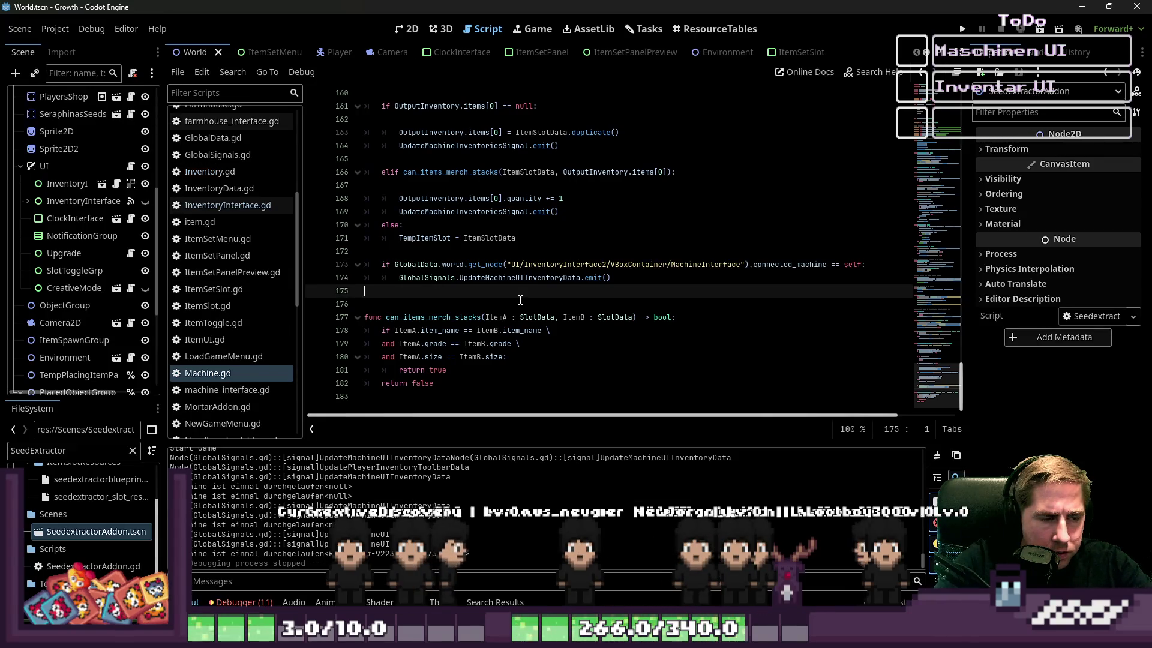
Step: Locate the connected_machine UI refresh check at the end of the else branch
left_click(420, 291)
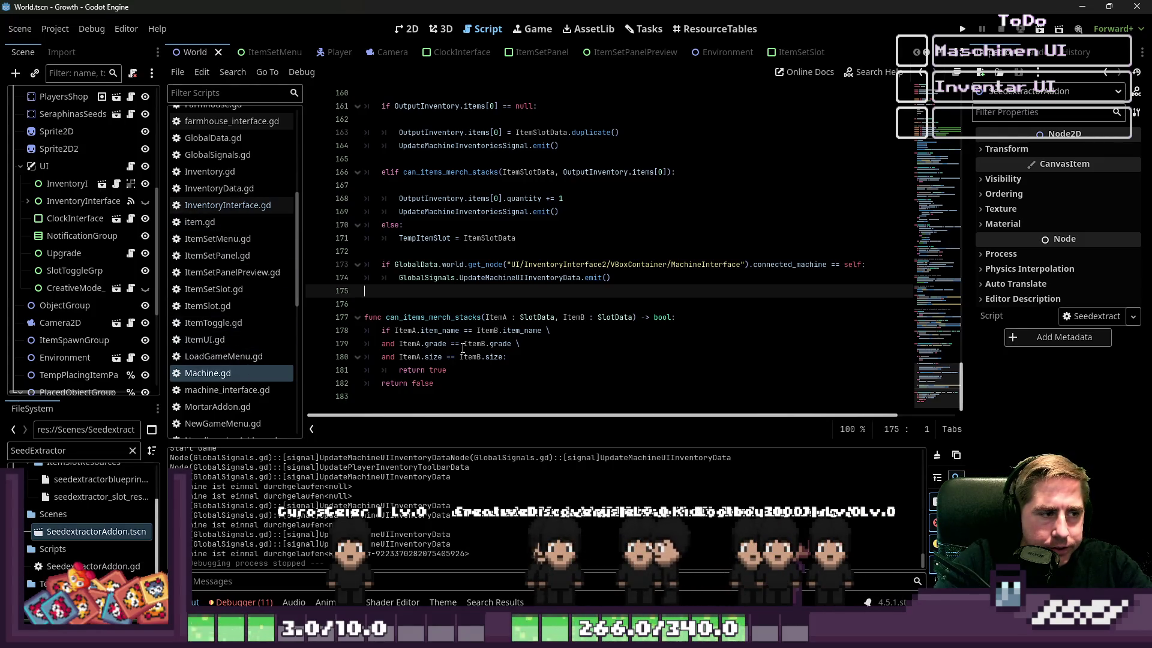
scroll(463, 348, "up", 2)
left_click(487, 321)
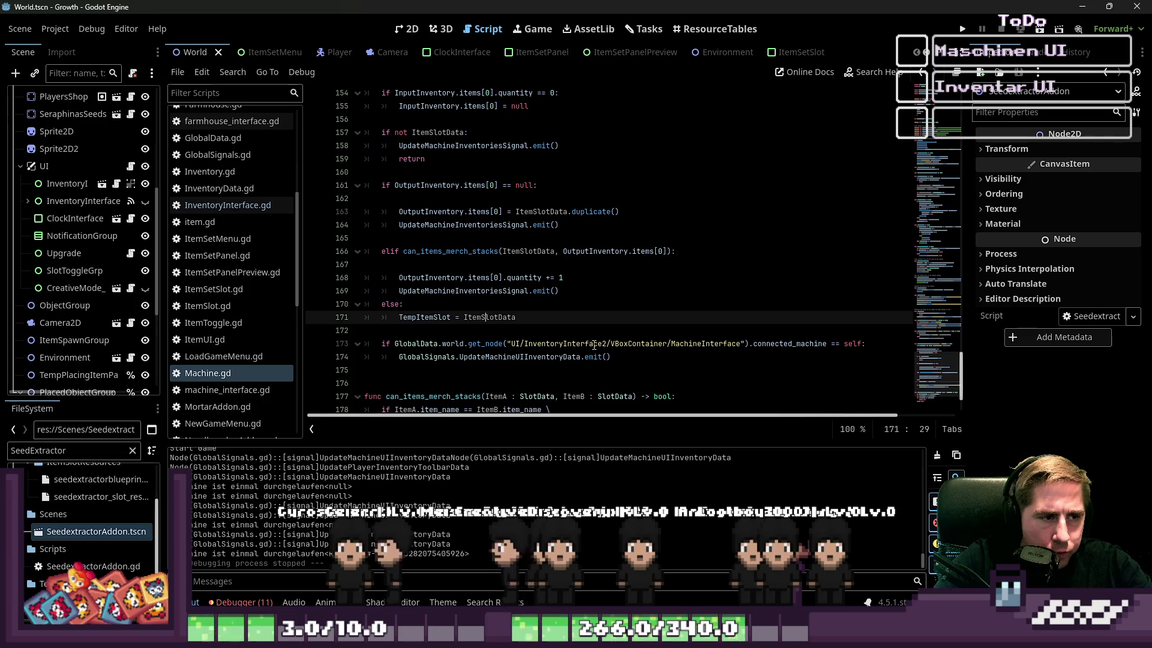
left_click(629, 346)
left_click_drag(615, 357, 371, 348)
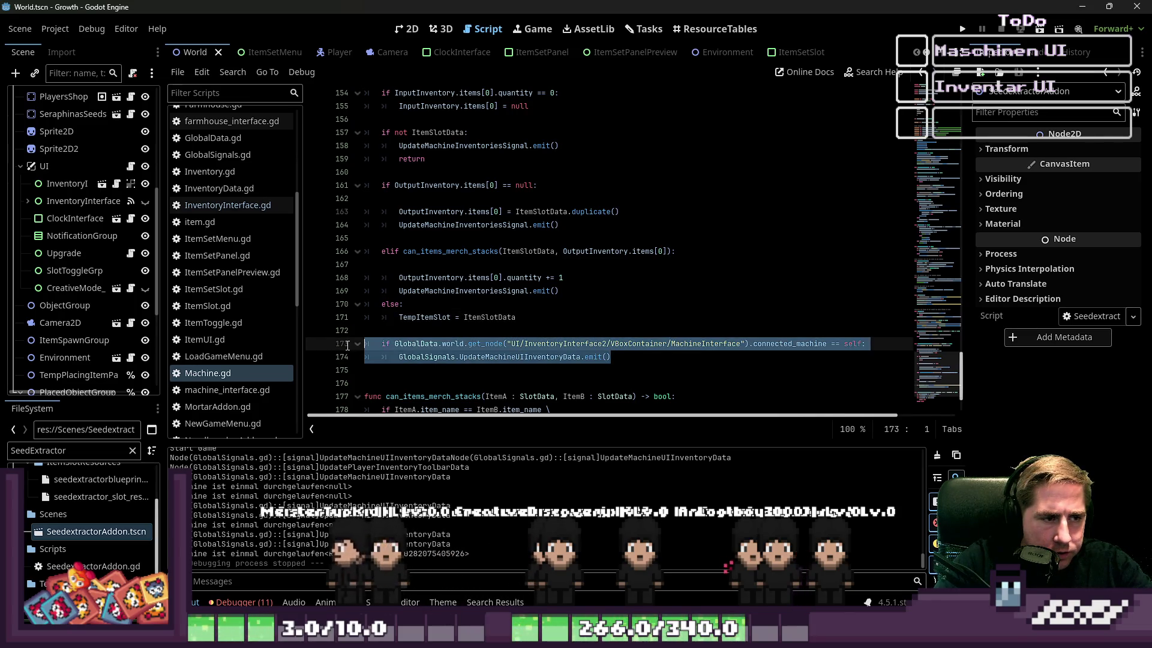
left_click(413, 158)
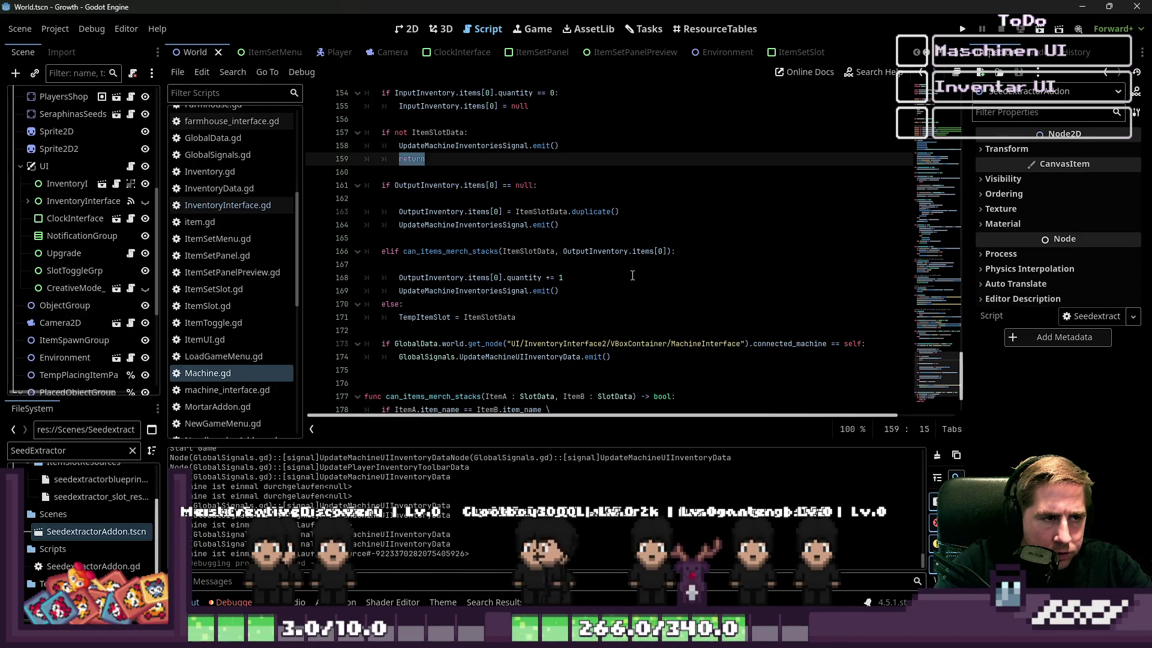
Step: Delete the blank line and the connected_machine refresh block, leaving an indented blank line and an empty line
left_click(444, 239)
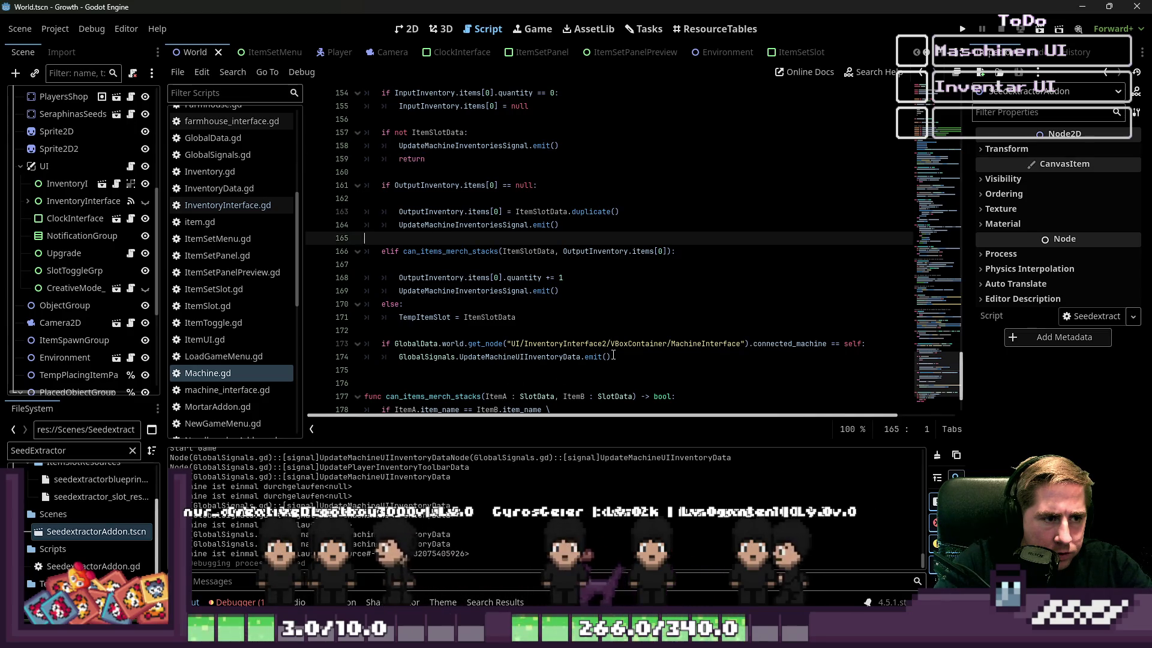
mouse_move(612, 356)
left_mouse_down()
mouse_move(355, 335)
mouse_move(326, 347)
left_mouse_up()
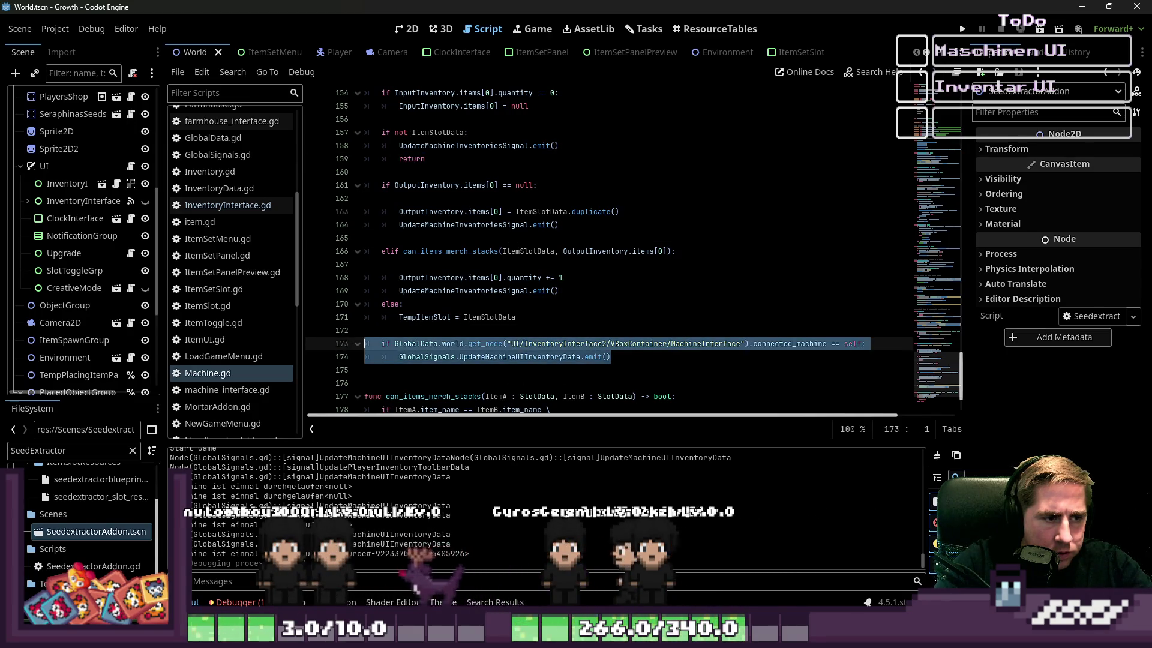
key("BackSpace")
key("BackSpace")
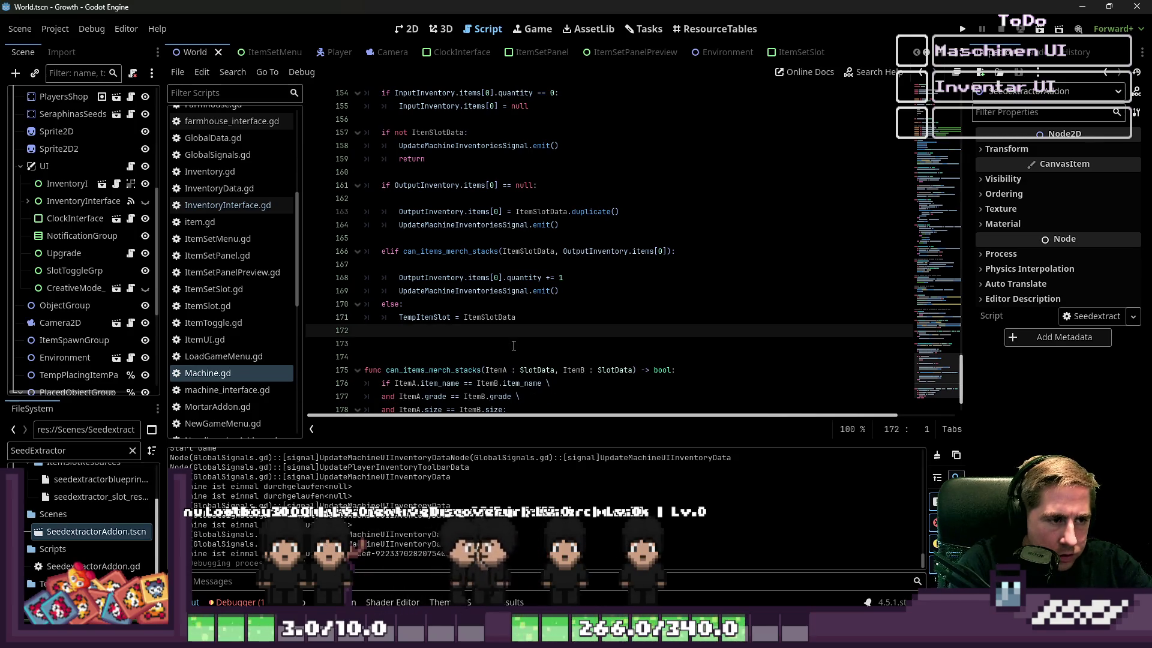
key("Tab")
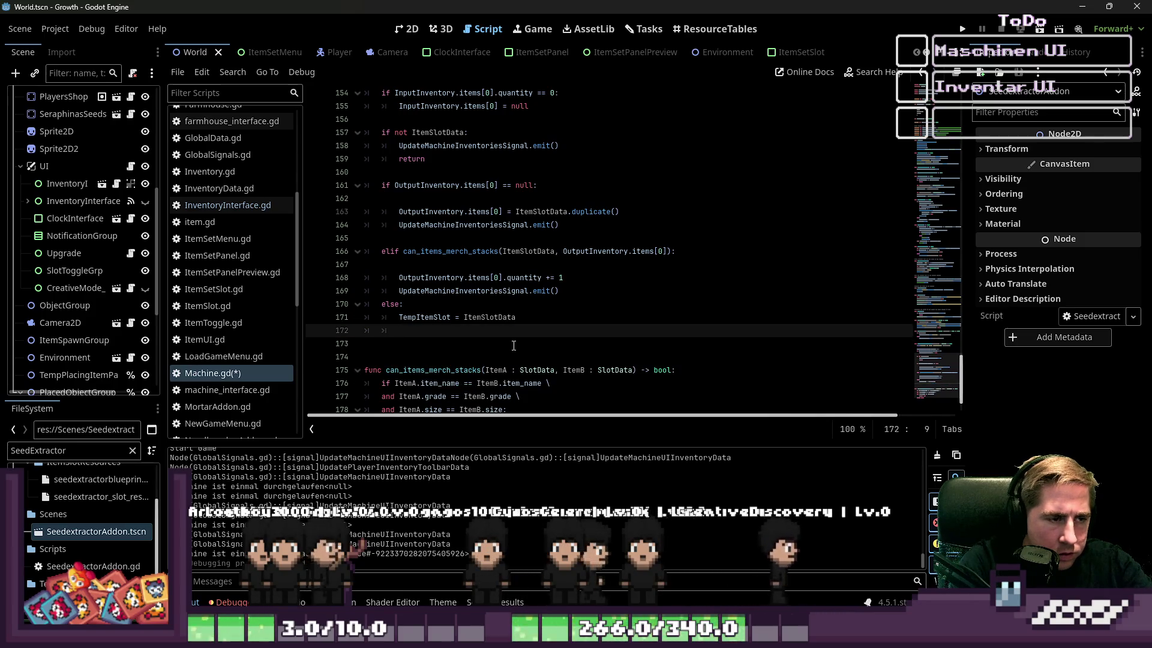
key("Return")
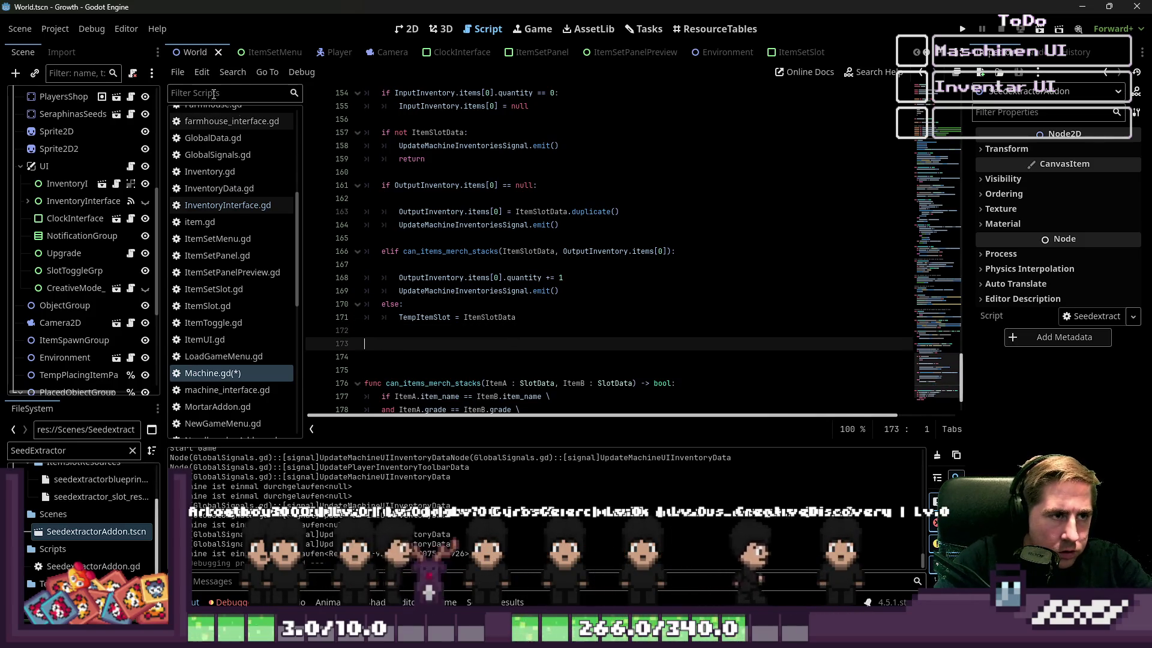
Step: Paste the connected_machine check after the print call and add a 'var current_machine_ui =' line above it
scroll(231, 180, "up", 3)
scroll(528, 210, "up", 3)
left_click(531, 180)
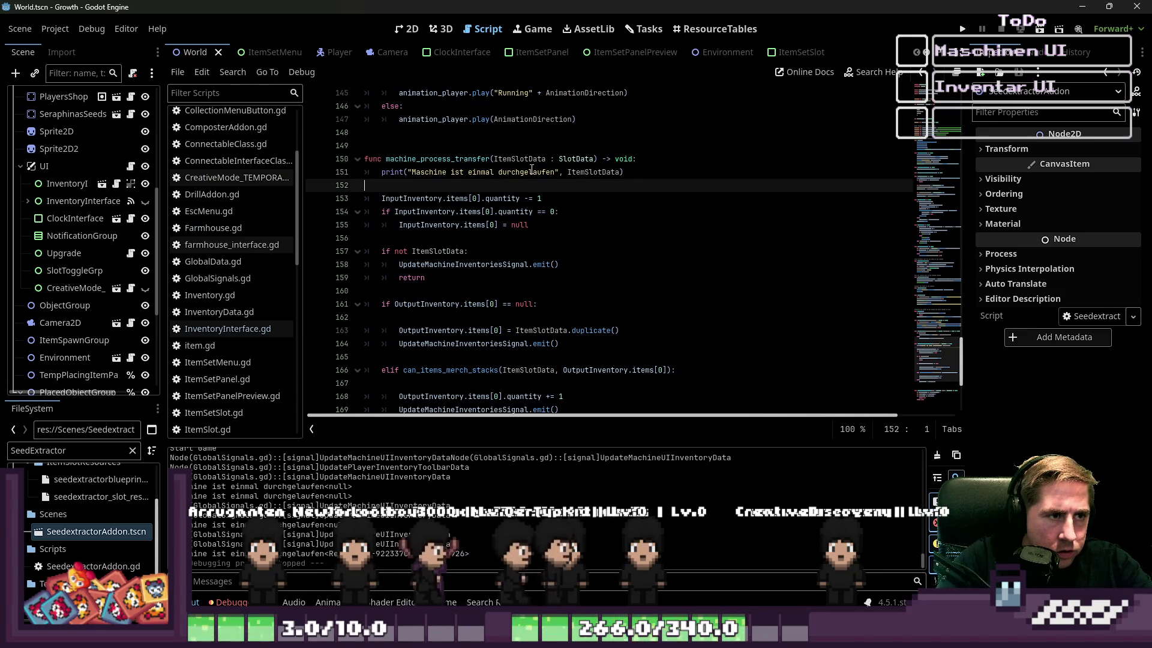
key("ctrl+v")
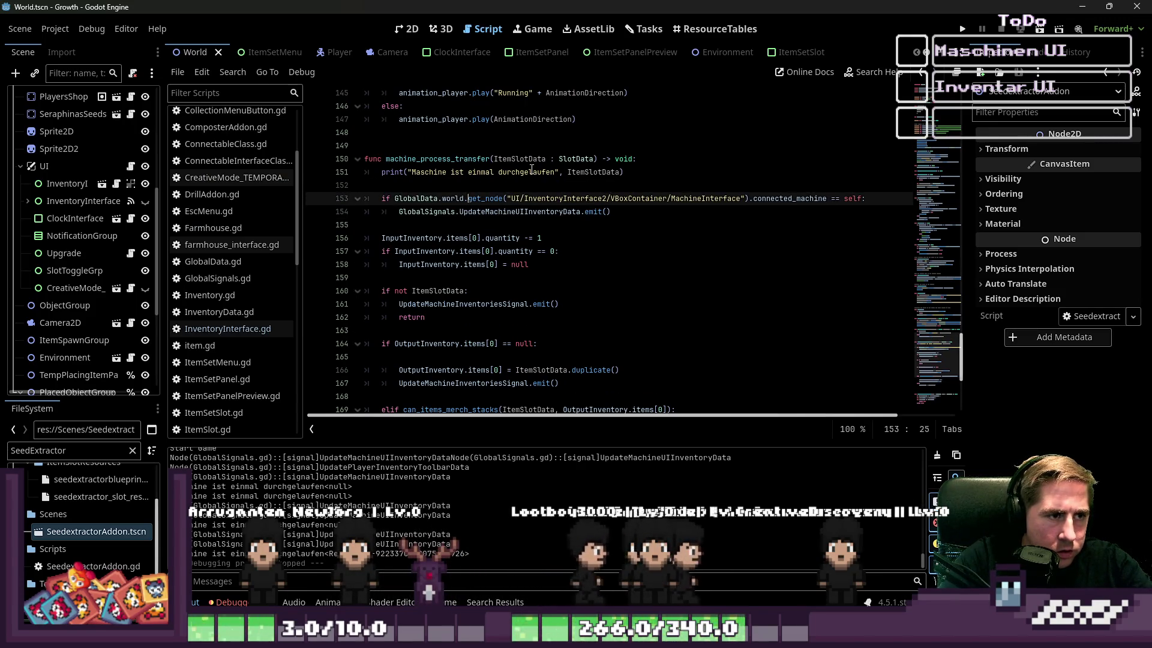
key("Up")
key("Return")
key("Up")
type("var")
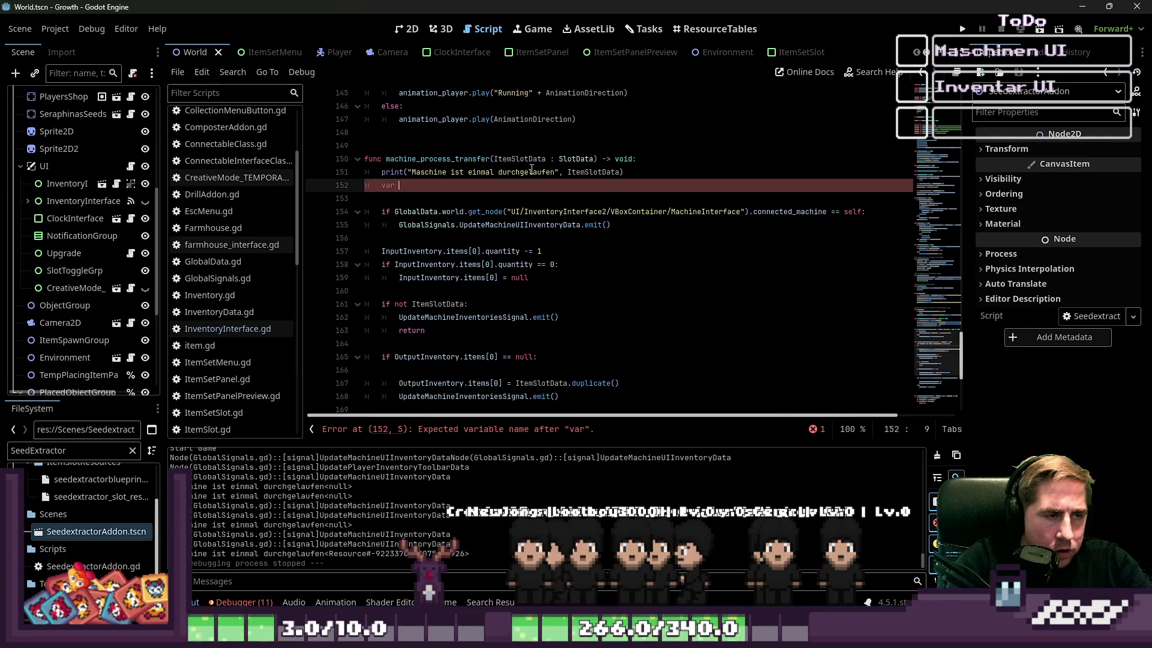
key("BackSpace")
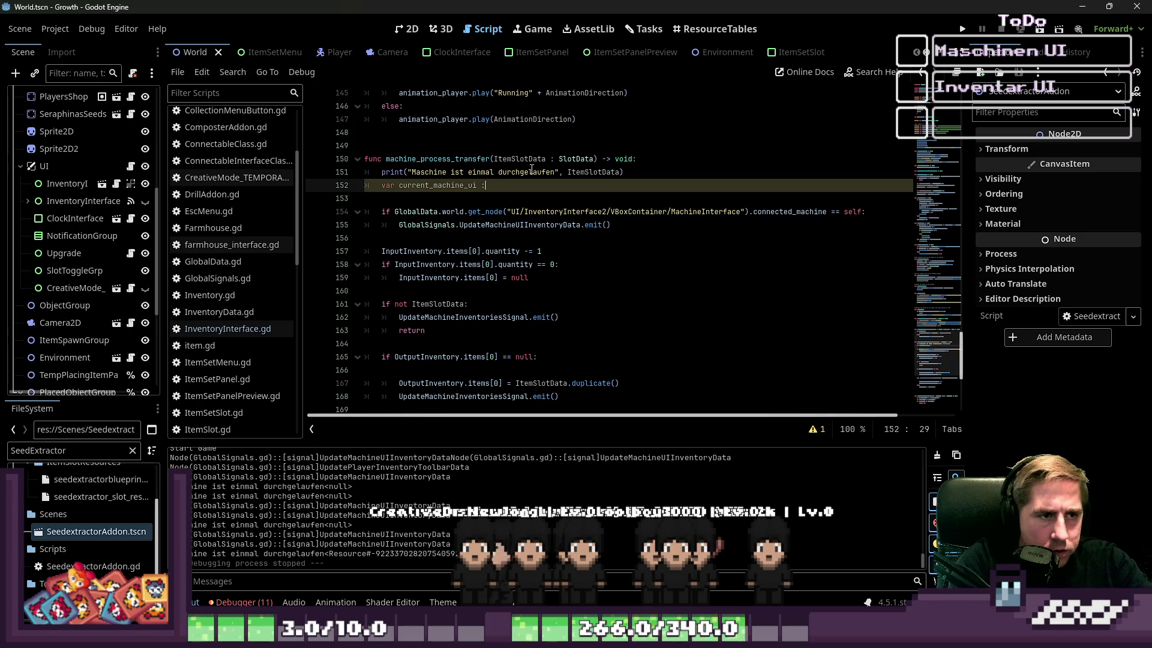
type("=")
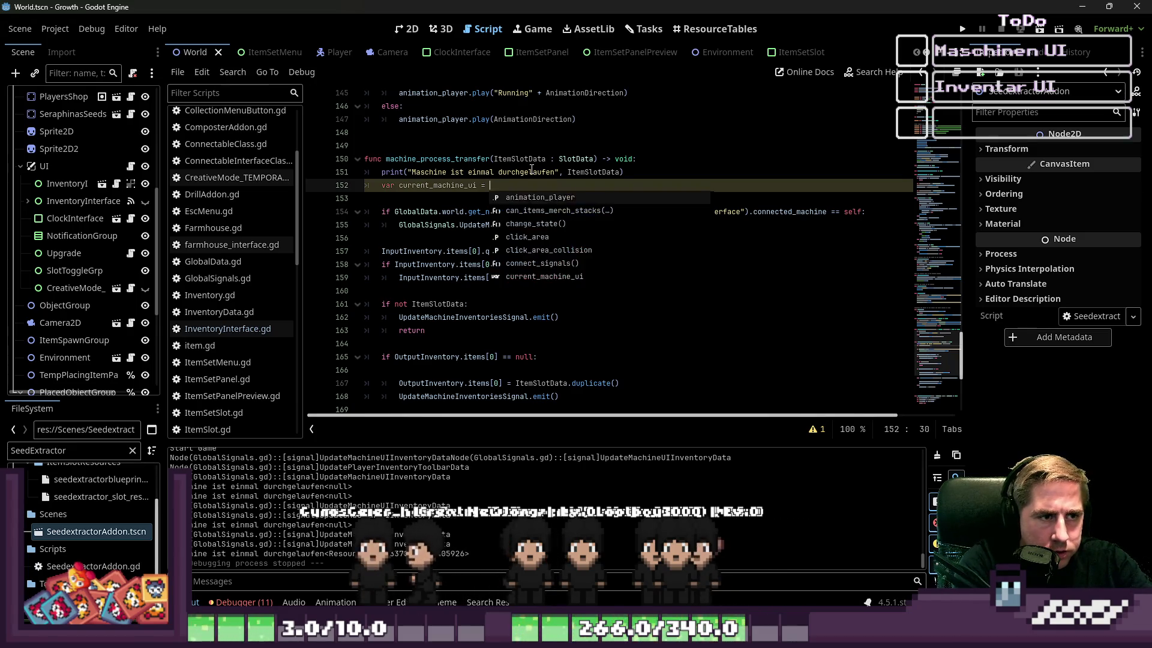
key("Return")
Step: Copy the get_node(...).connected_machine expression into the current_machine_ui assignment
key("Down")
key("Home")
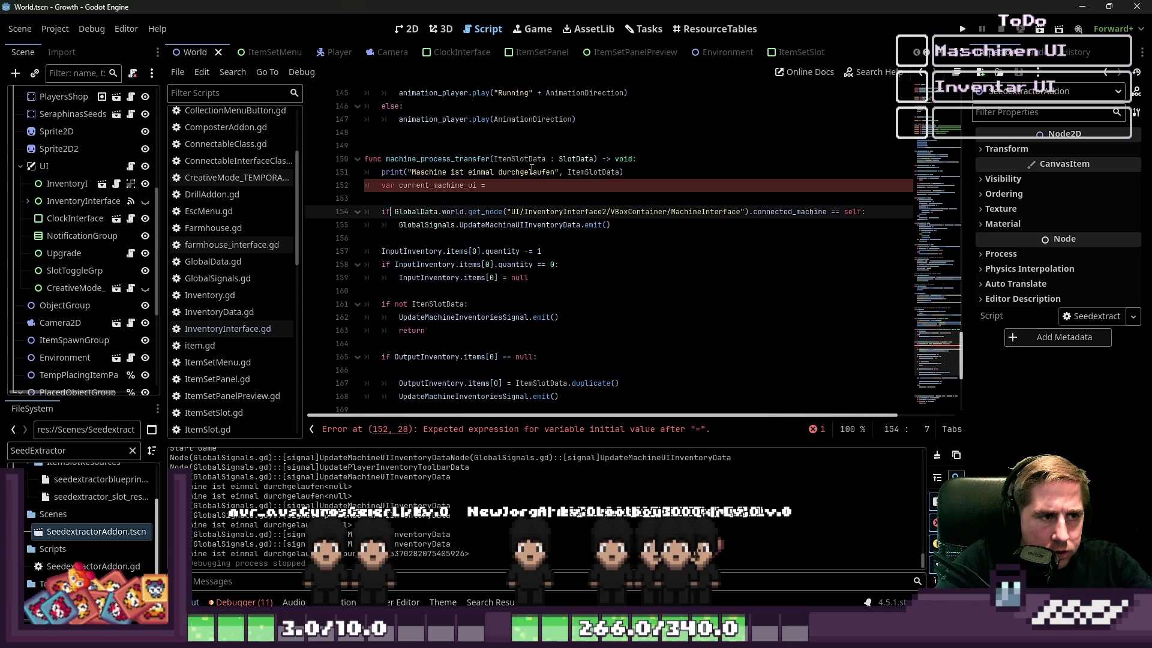
key("ctrl+shift+Right")
key("ctrl+shift+Right")
key("ctrl+shift+Right")
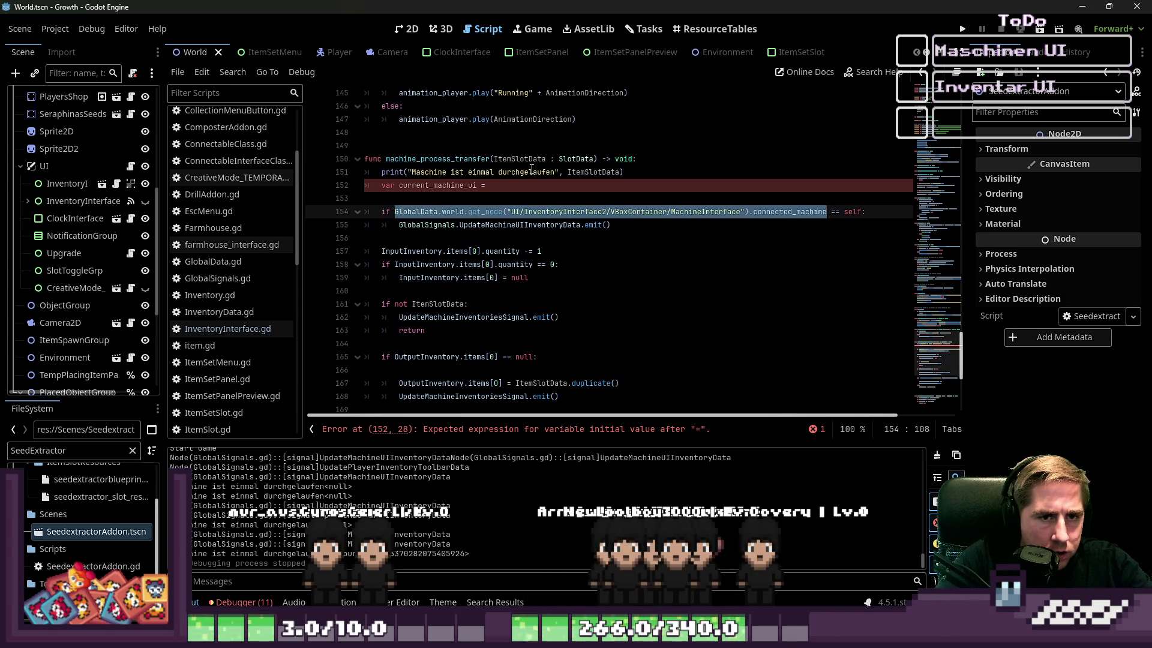
key("ctrl+c")
key("Up")
key("Up")
key("ctrl+v")
key("Up")
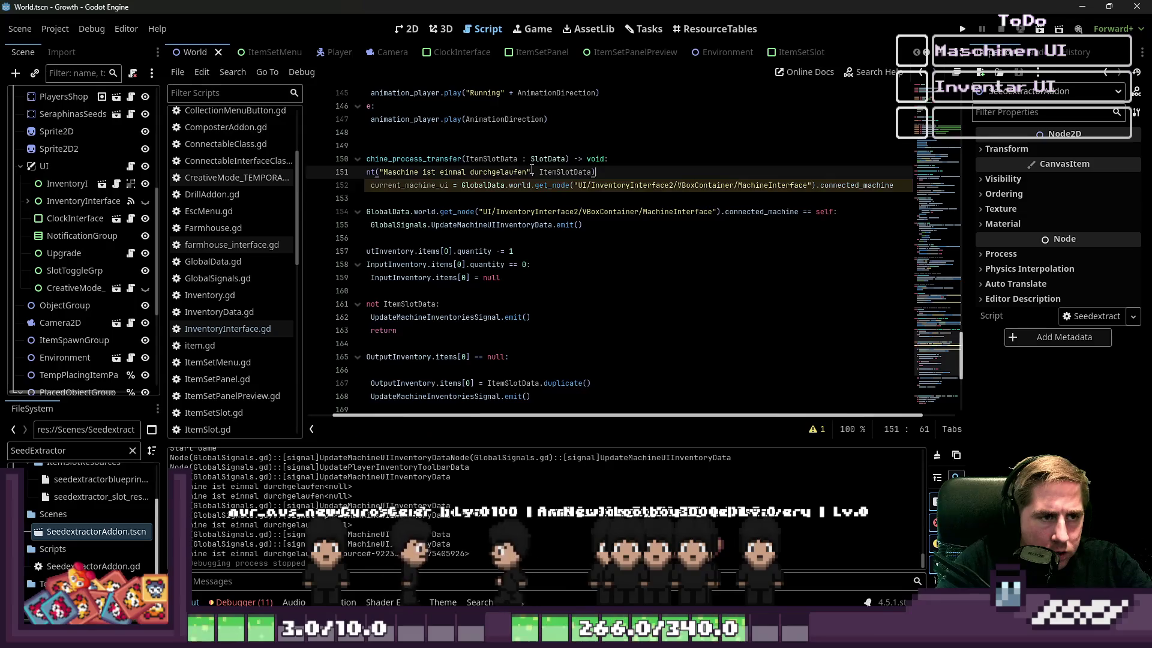
Step: Copy the UI refresh emit call and delete the old inline if check
key("Down")
key("Down")
key("Down")
key("Home")
key("shift+Left")
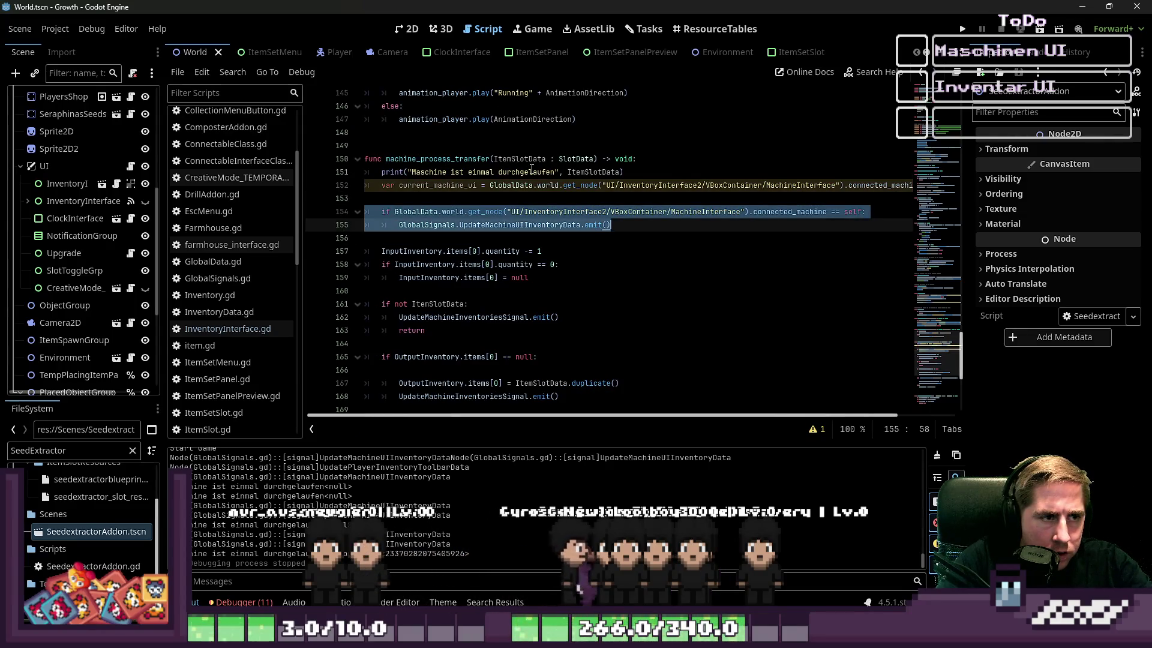
key("Right")
key("ctrl+shift+Left")
key("ctrl+shift+Left")
key("ctrl+shift+Left")
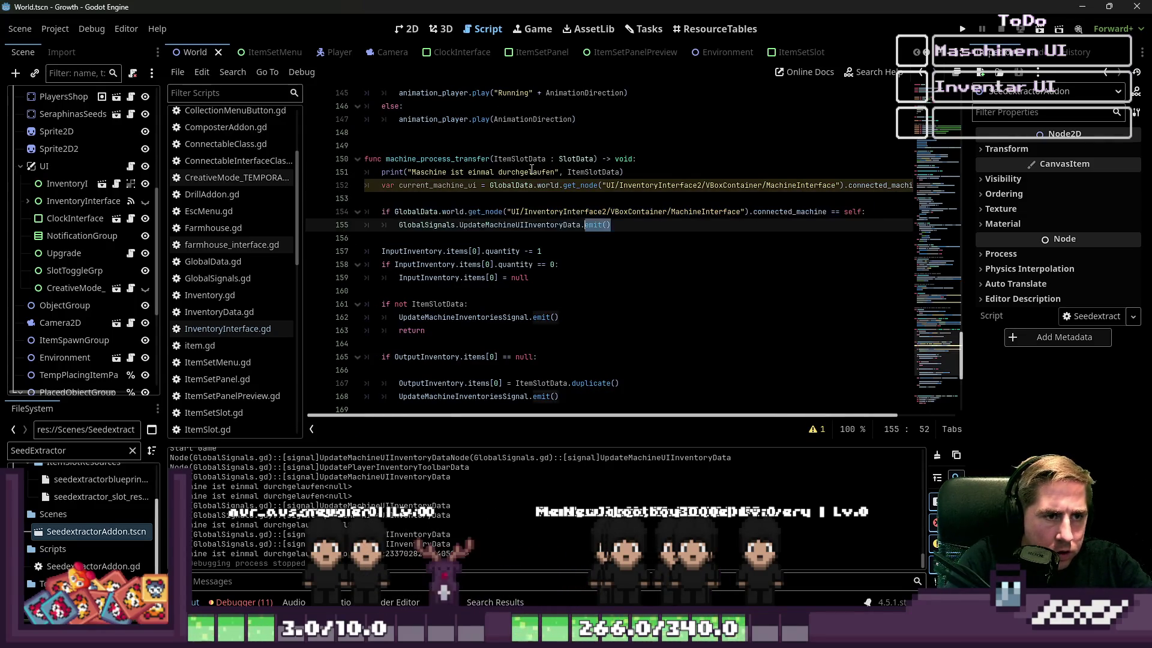
key("shift+Up")
key("ctrl+shift+k")
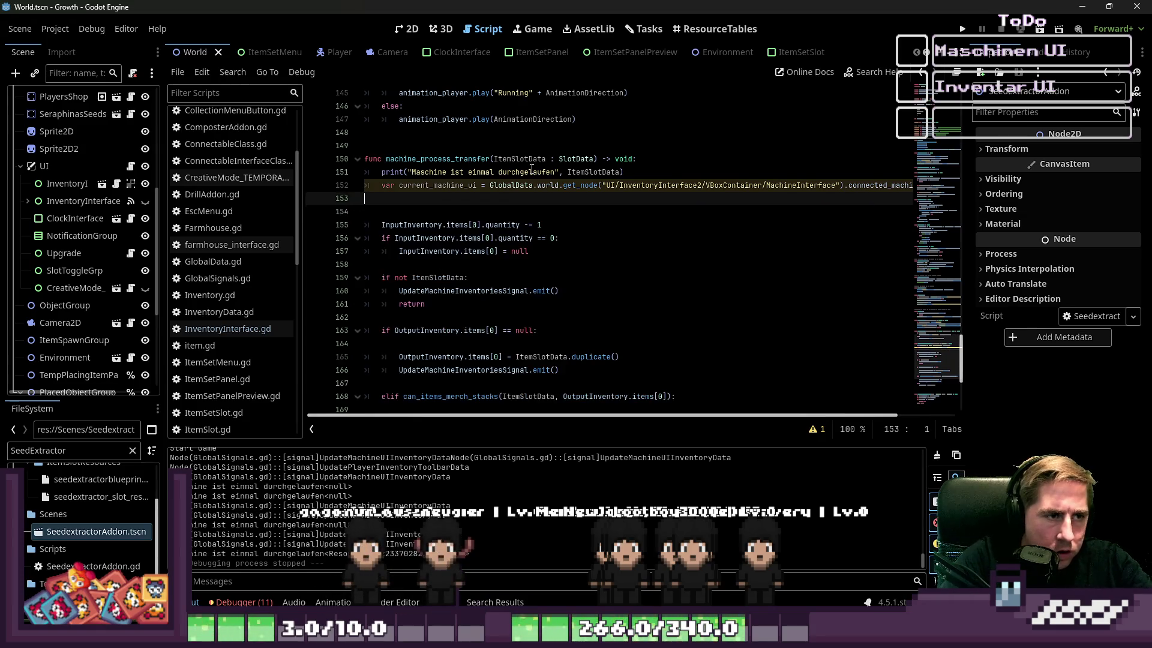
Step: Finish removing the old inline check and review the function body down to the inventories emit
key("ctrl+shift+k")
key("Down")
key("Down")
key("Down")
key("Up")
key("Up")
key("Up")
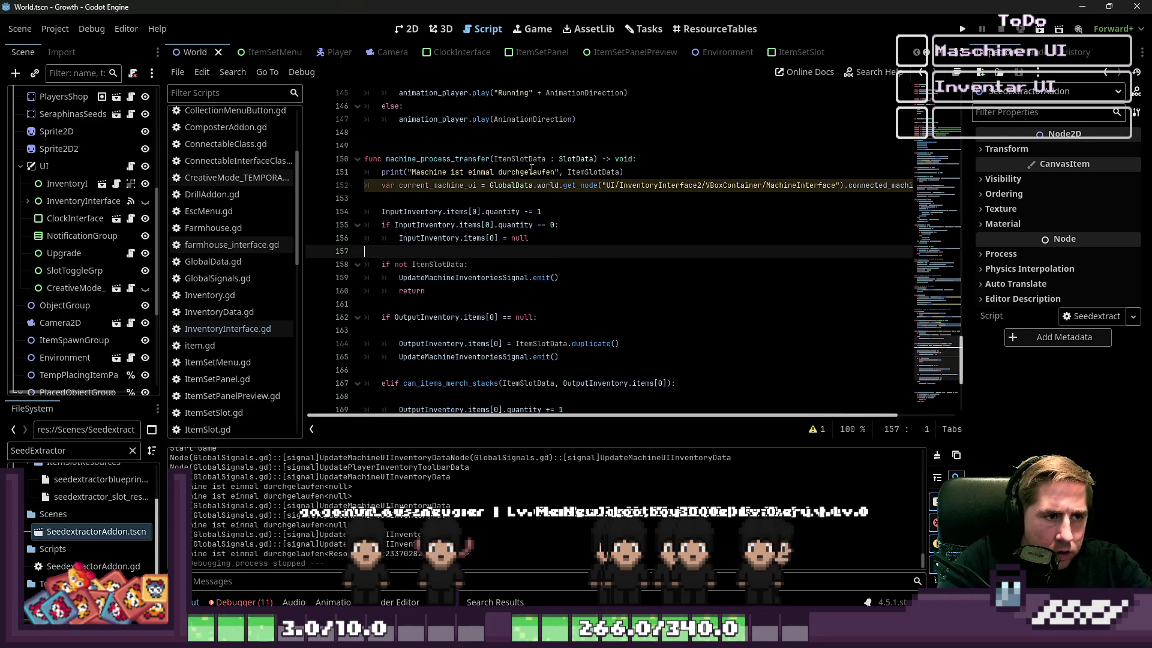
key("Up")
key("Down")
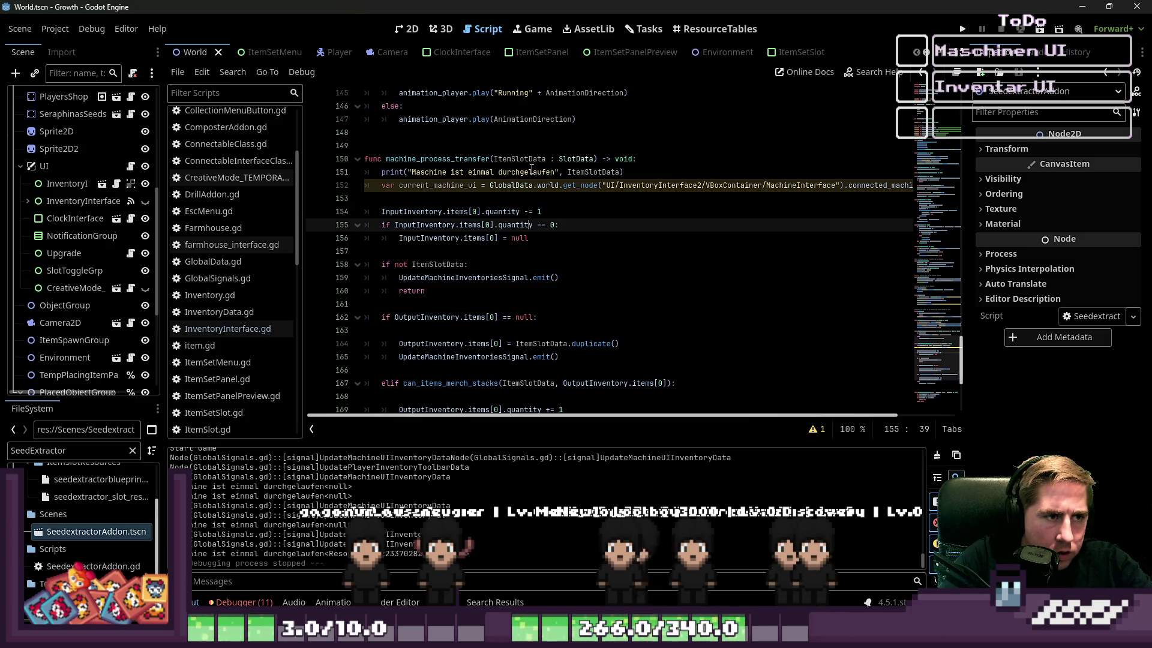
key("Down")
key("Down")
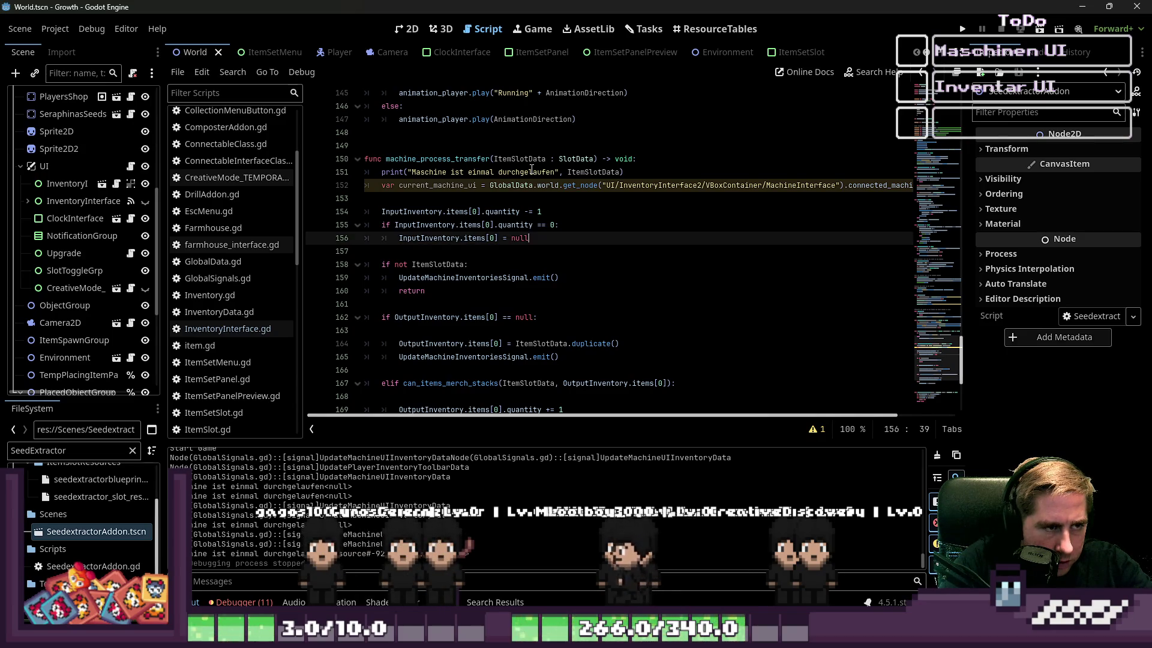
key("Down")
key("Down")
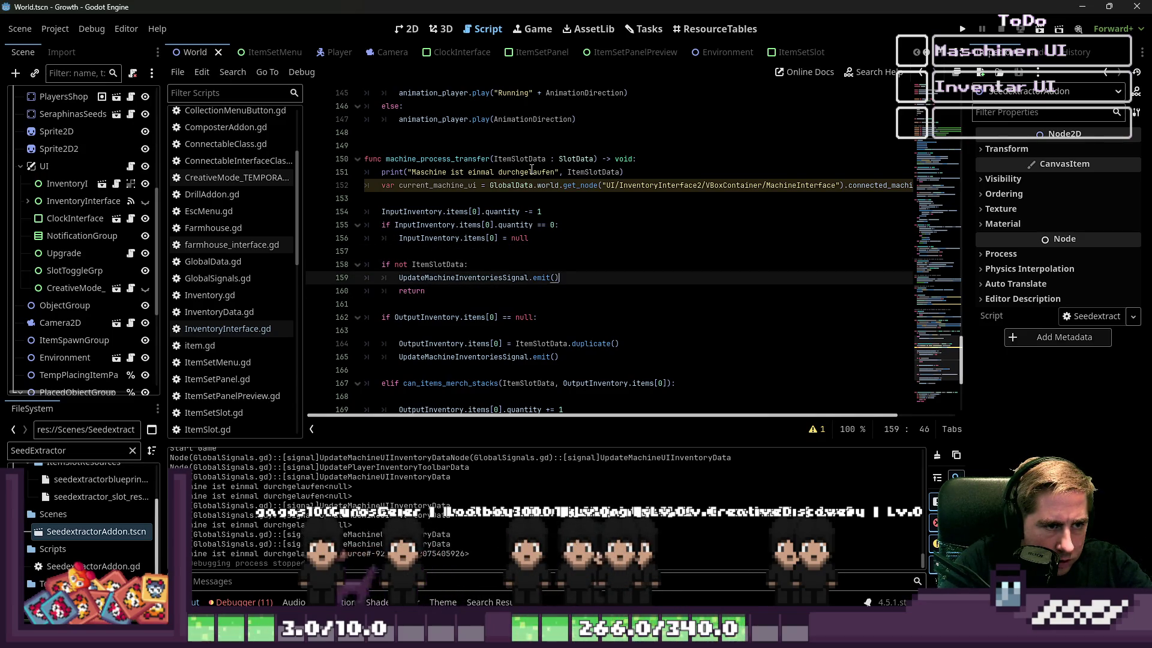
Step: Add an 'if current_machine_ui == self:' block with the UI refresh emit after the inventories emit, and copy it
key("Return")
type("if current")
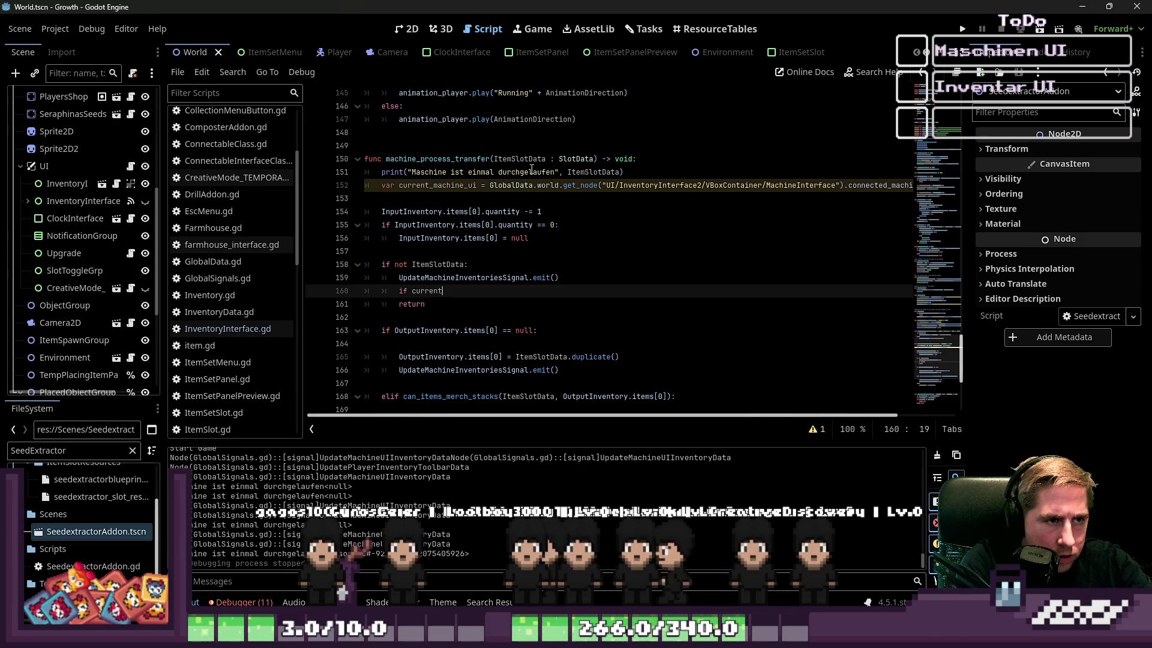
type("_machine_ui")
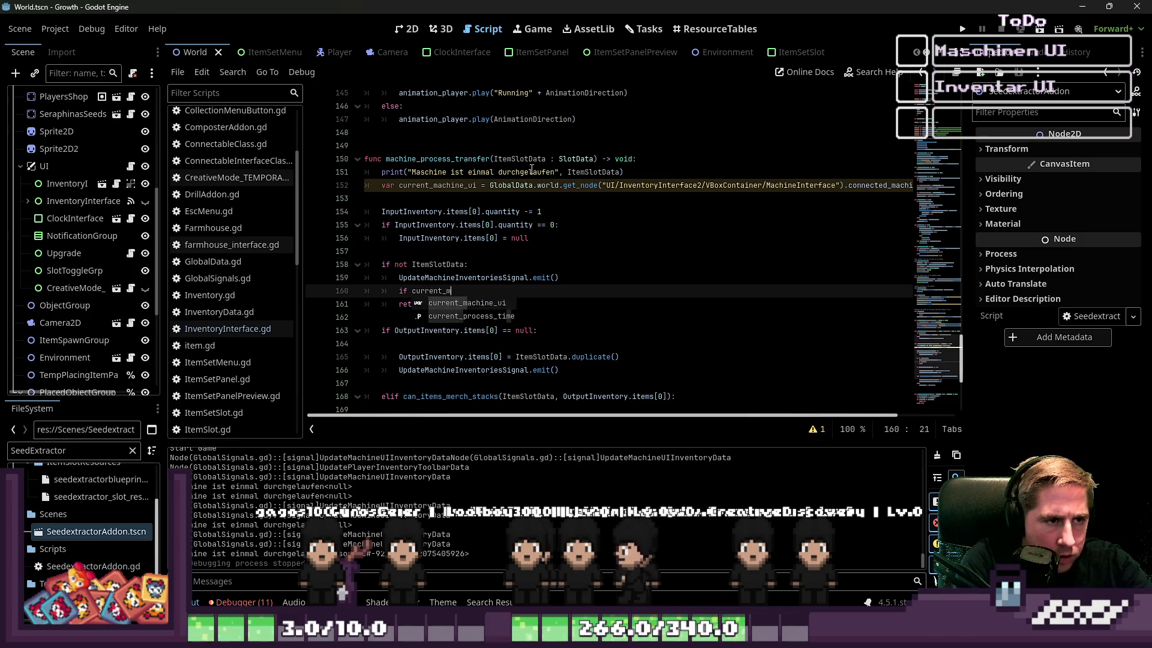
type(" == self:")
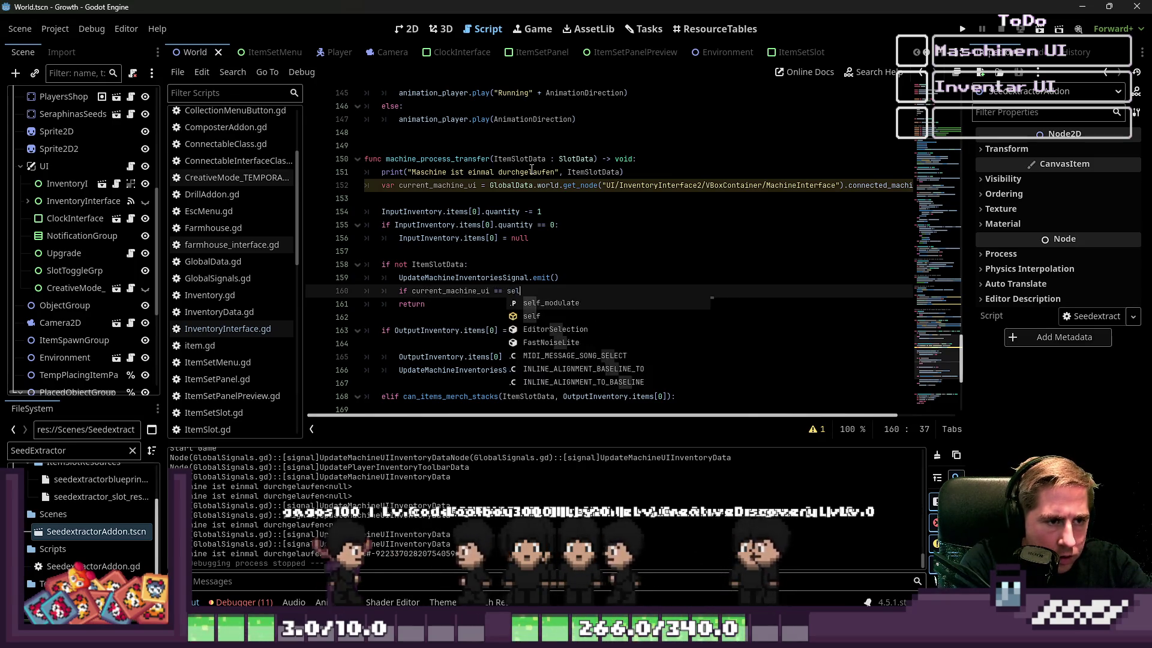
key("Return")
key("ctrl+v")
key("shift+Up")
key("shift+Home")
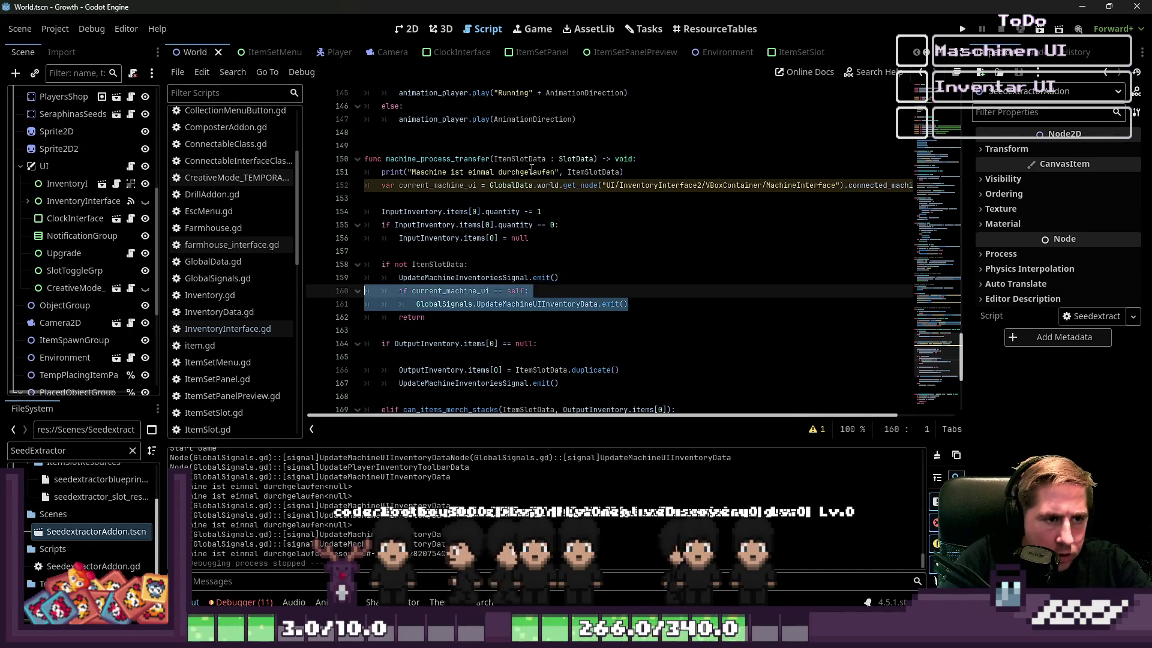
Step: Paste the self-check block after the output update emit, removing a stray return line
scroll(532, 170, "down", 1)
key("Down")
key("Down")
key("Down")
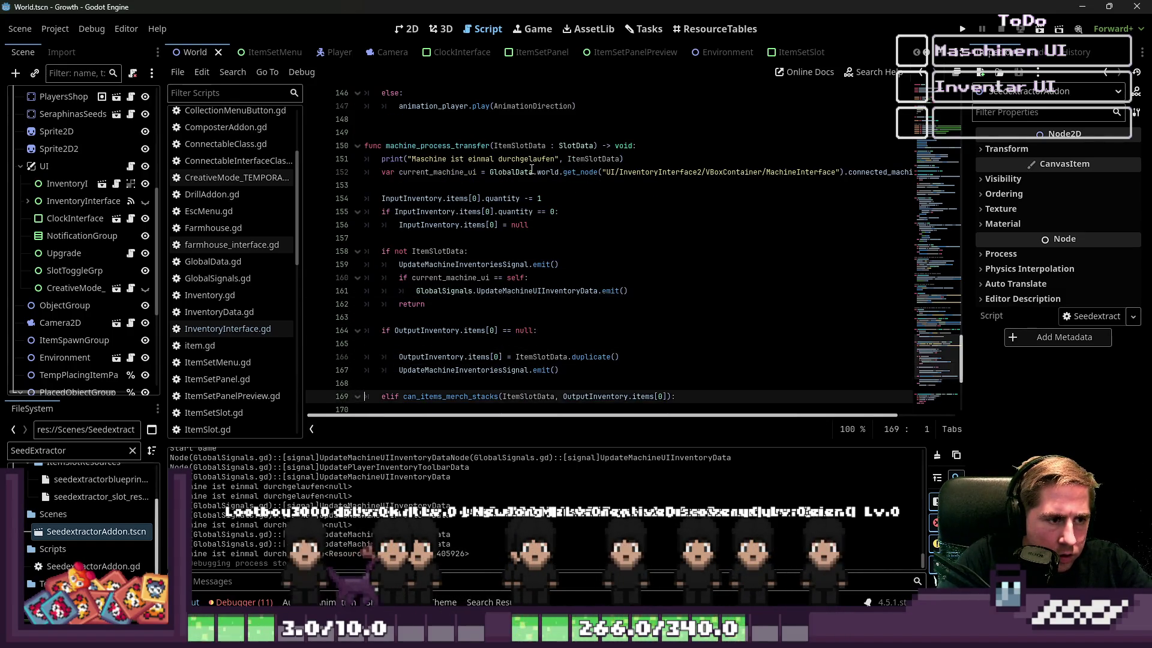
key("ctrl+v")
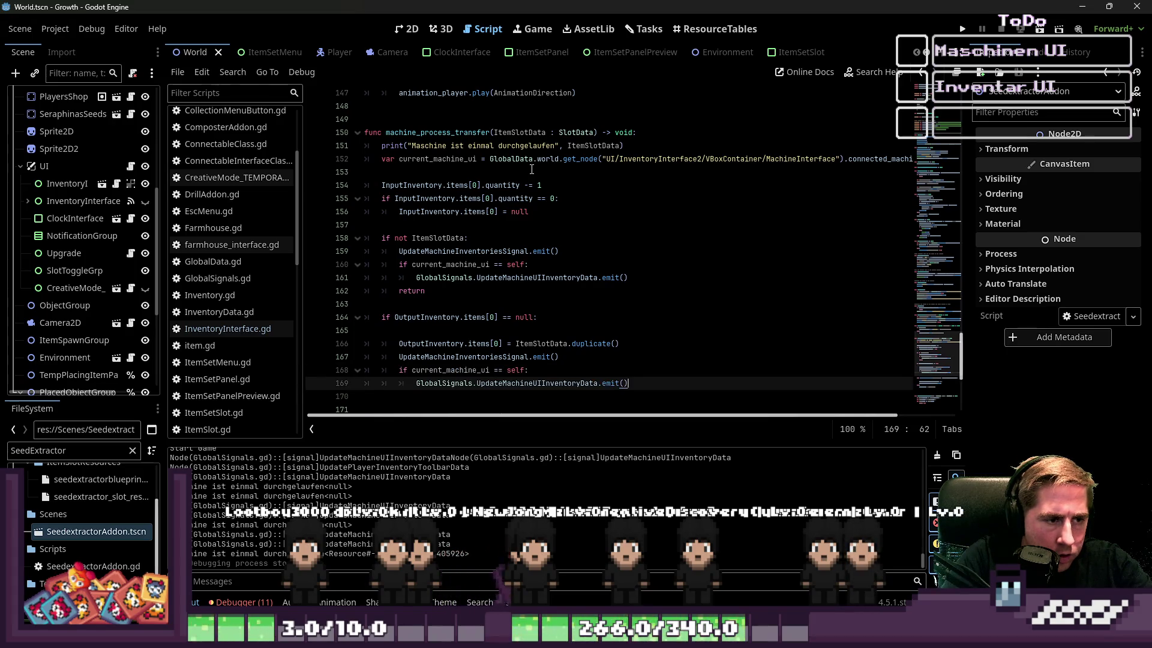
scroll(519, 229, "down", 2)
left_click(466, 320)
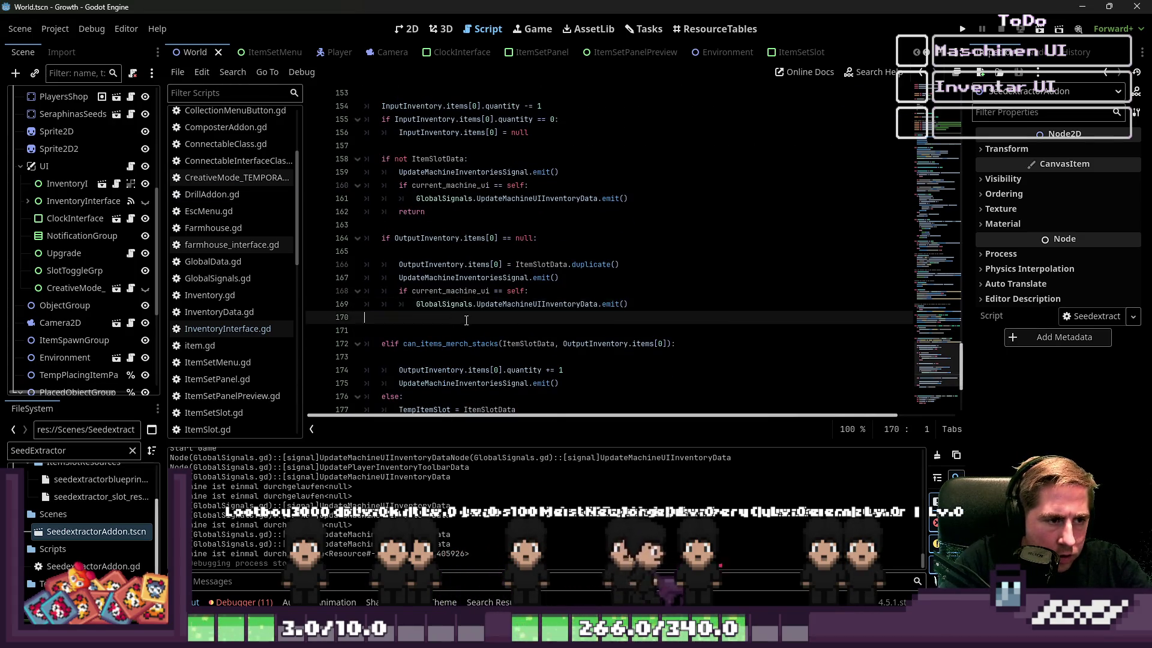
type("return")
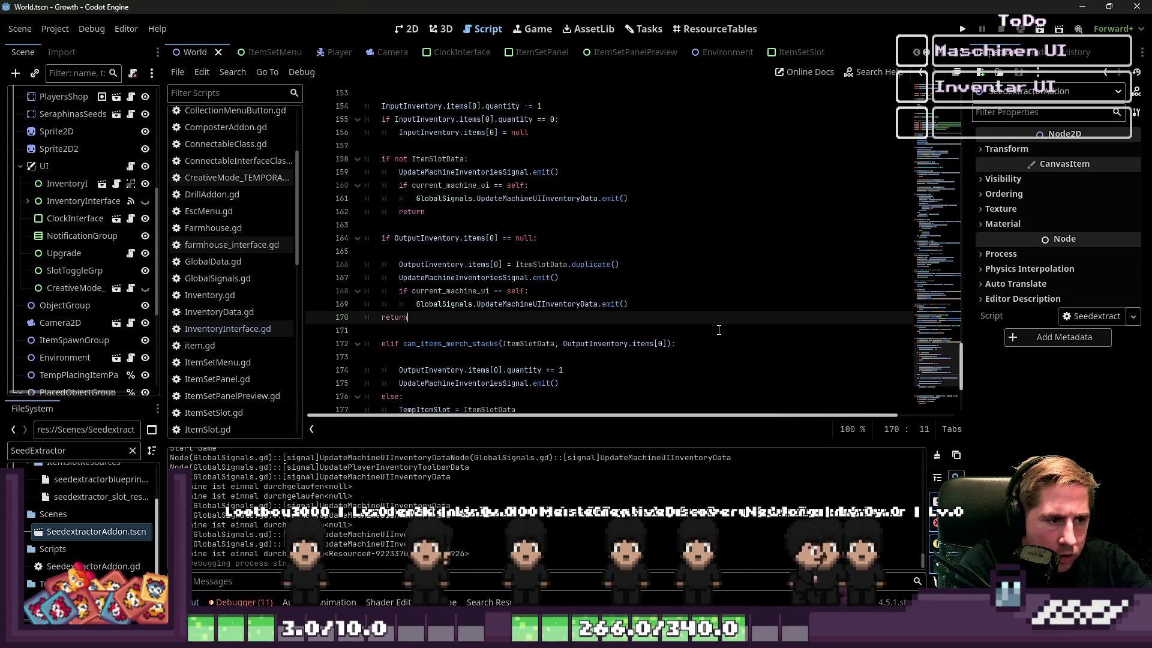
scroll(516, 316, "down", 1)
left_click(457, 320)
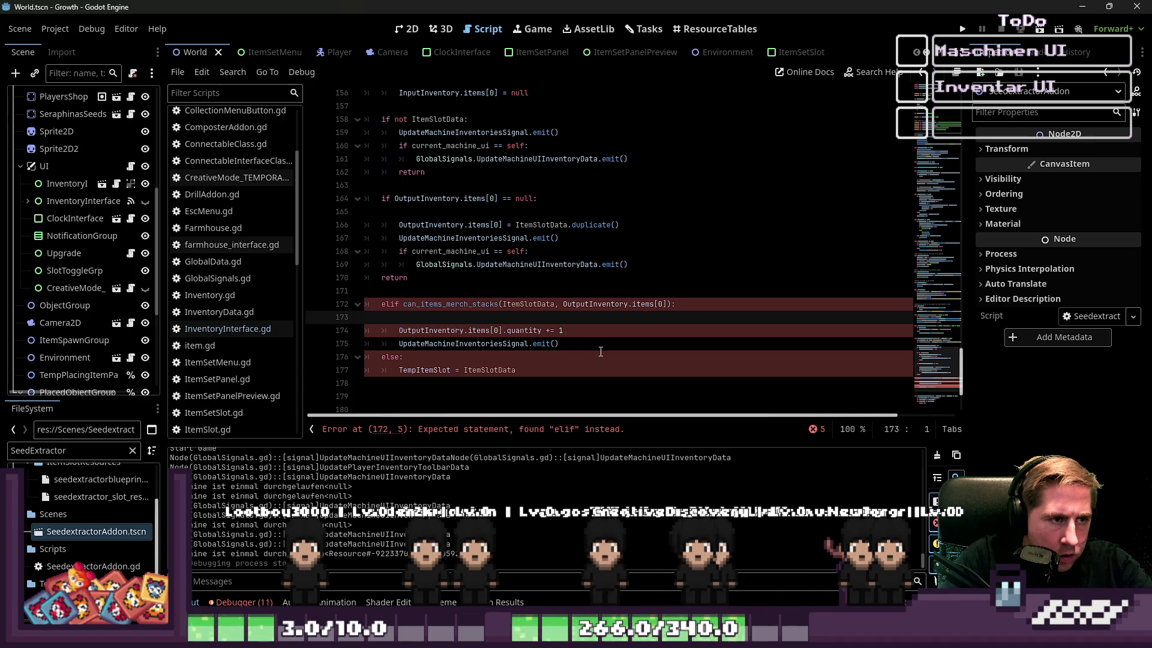
left_click(529, 277)
key("BackSpace")
key("BackSpace")
key("BackSpace")
Step: Turn the output-slot if into an elif and delete the unneeded return in the first branch
scroll(452, 265, "up", 1)
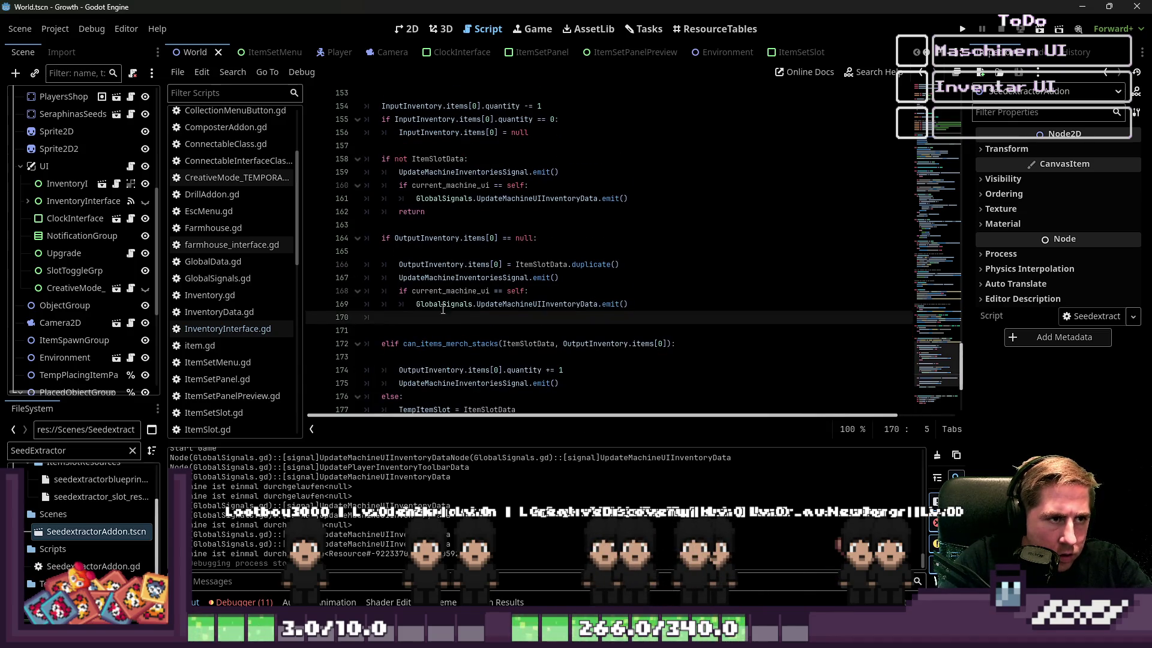
left_click(384, 239)
type("el")
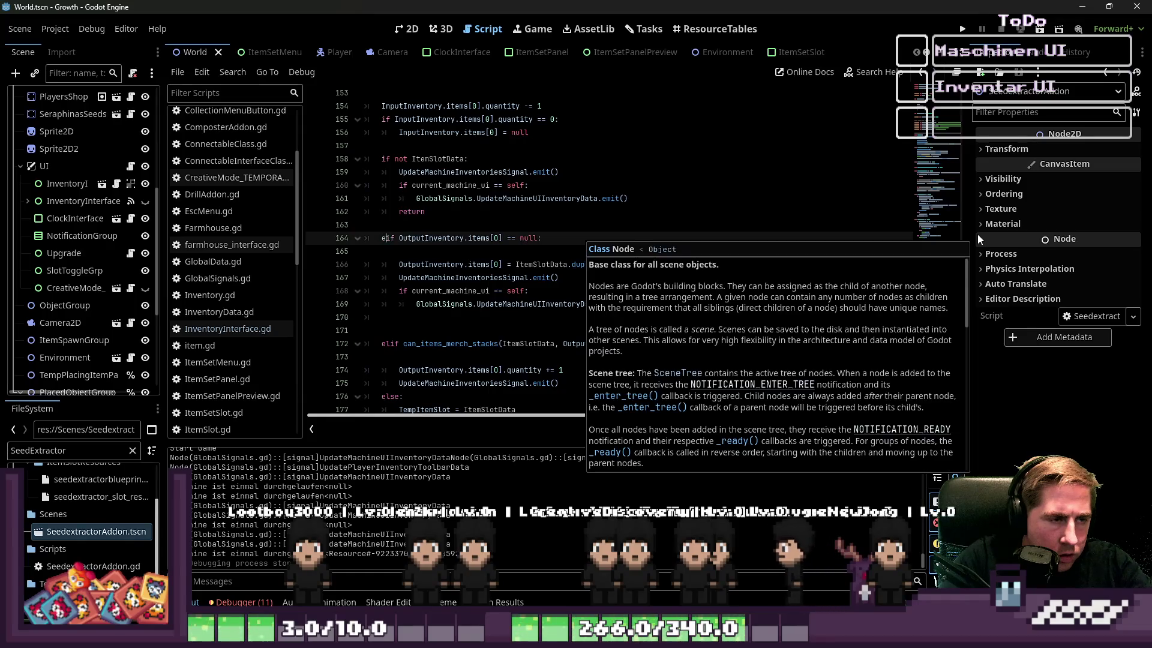
key("Escape")
key("Up")
key("Up")
key("Down")
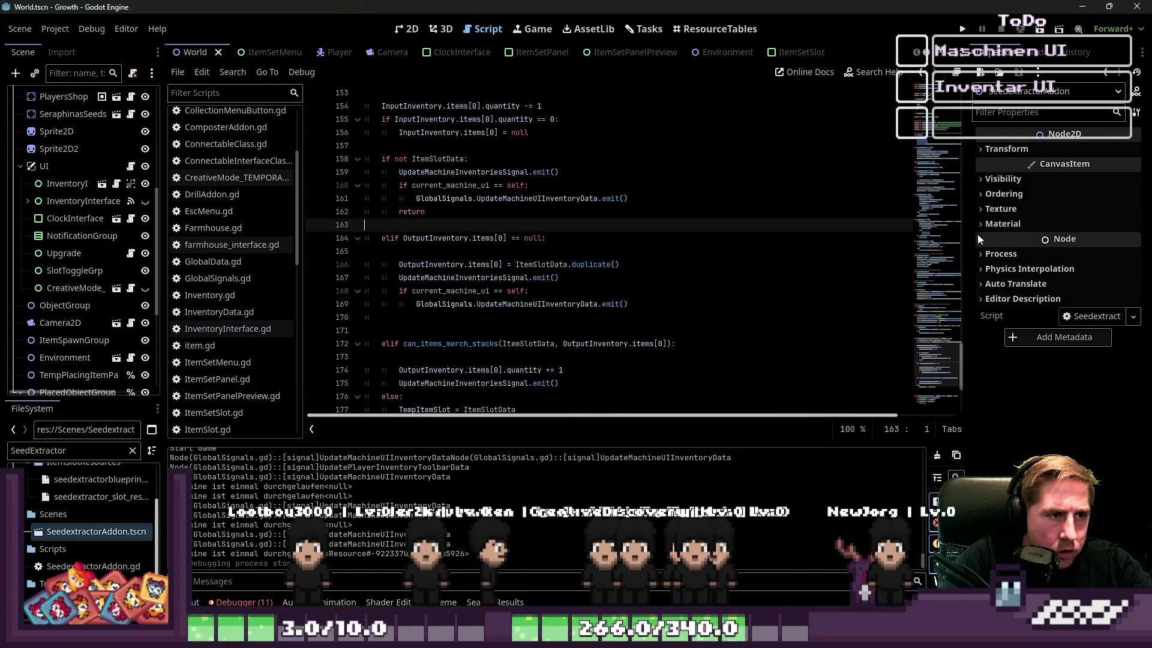
key("Up")
key("End")
key("shift+Home")
key("Delete")
key("Delete")
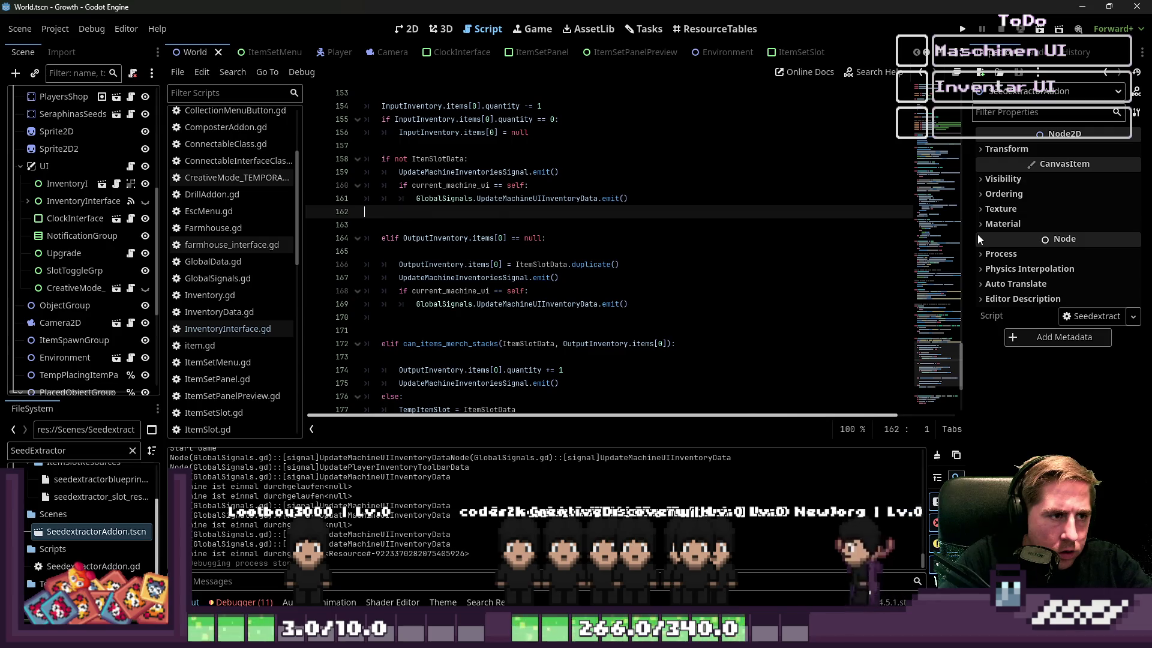
key("Down")
key("Down")
key("Down")
key("Down")
key("Down")
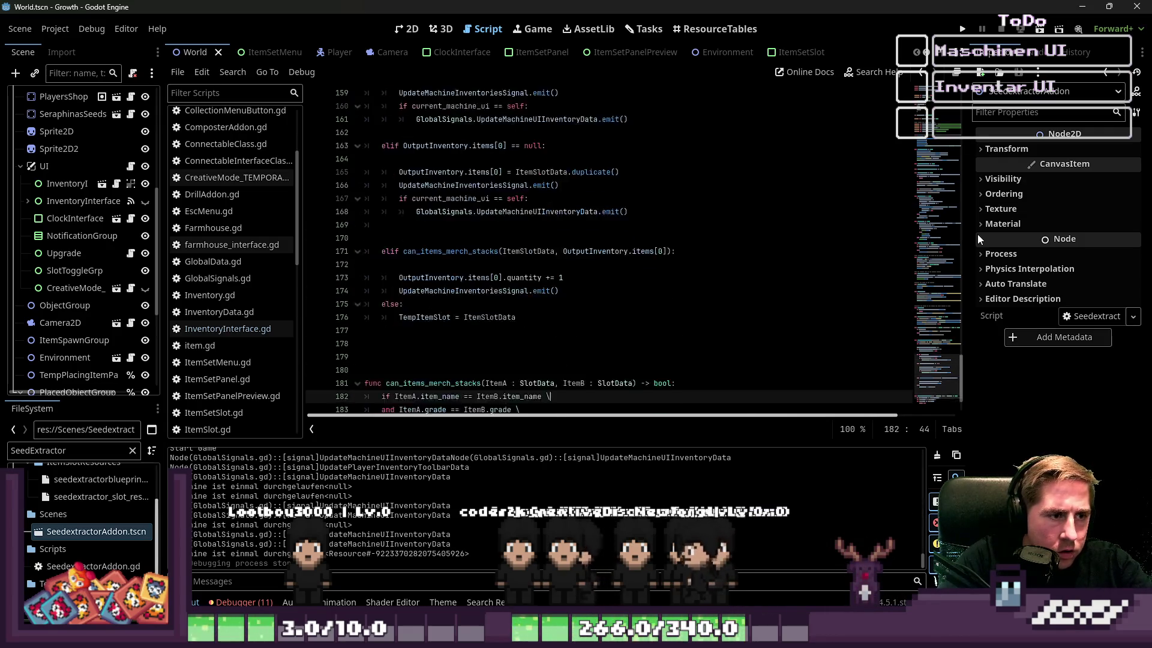
Step: Wrap the final UI refresh emit under a new 'if current_machine_ui' condition
key("ctrl+v")
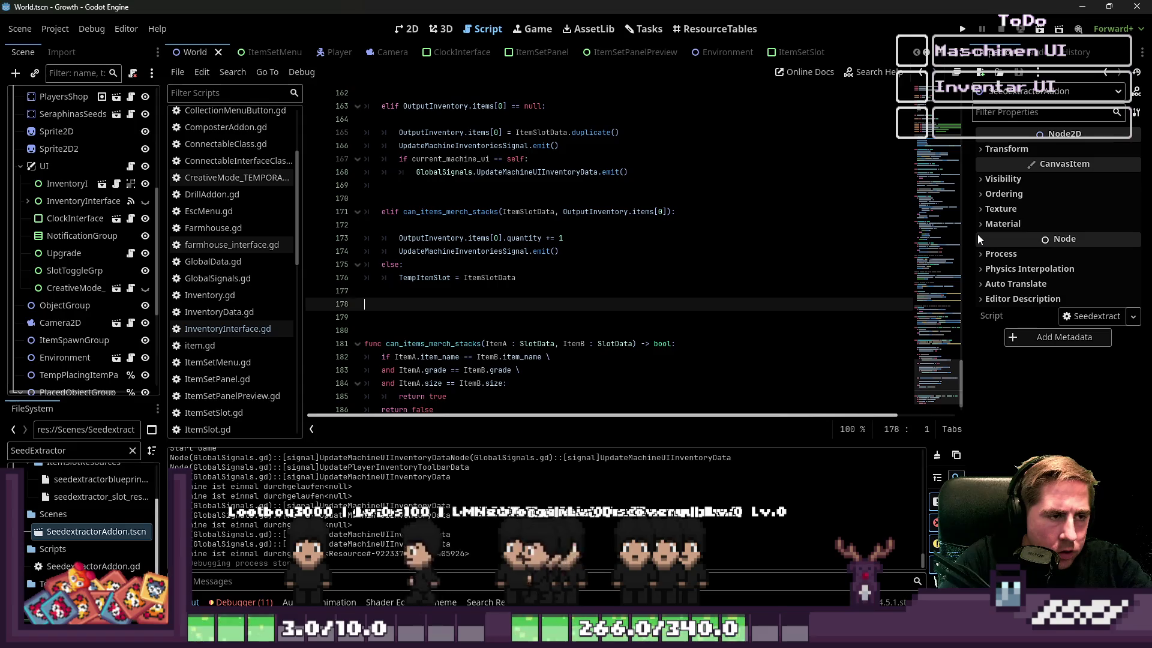
key("ctrl+z")
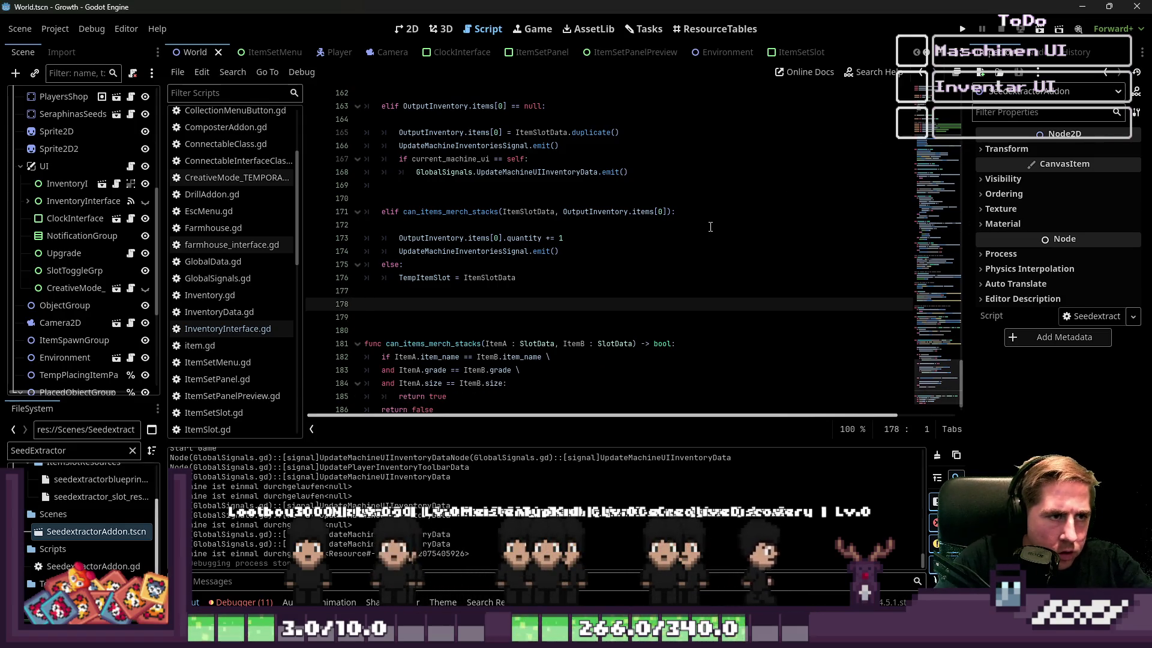
key("ctrl+y")
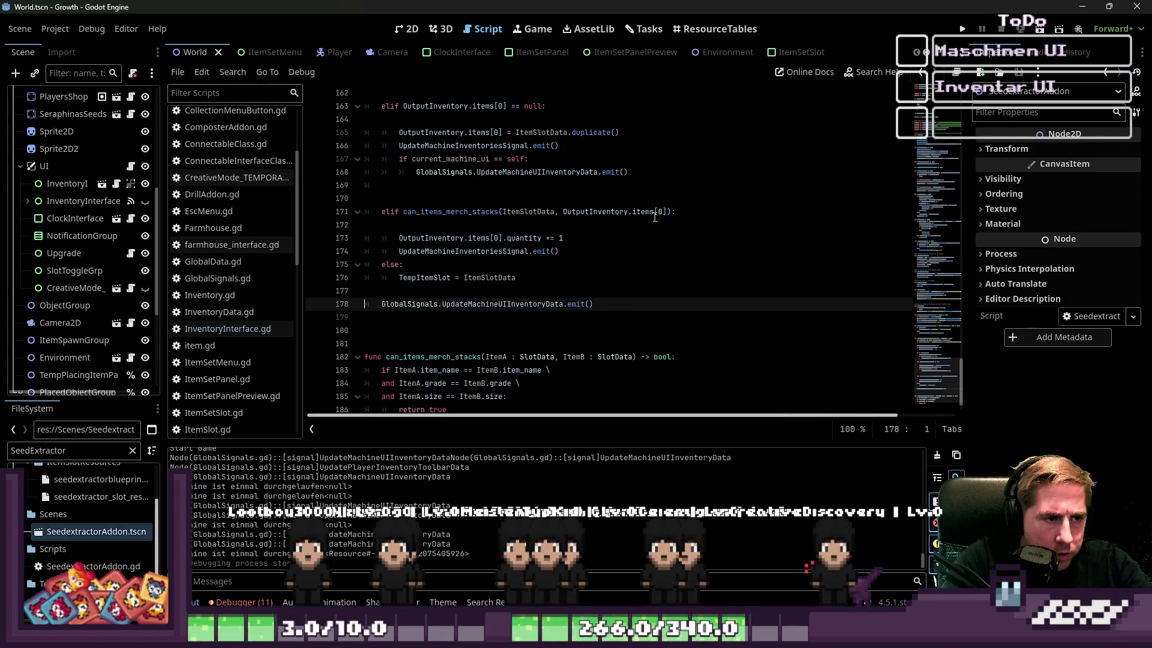
key("Return")
key("Up")
key("Tab")
type("if ")
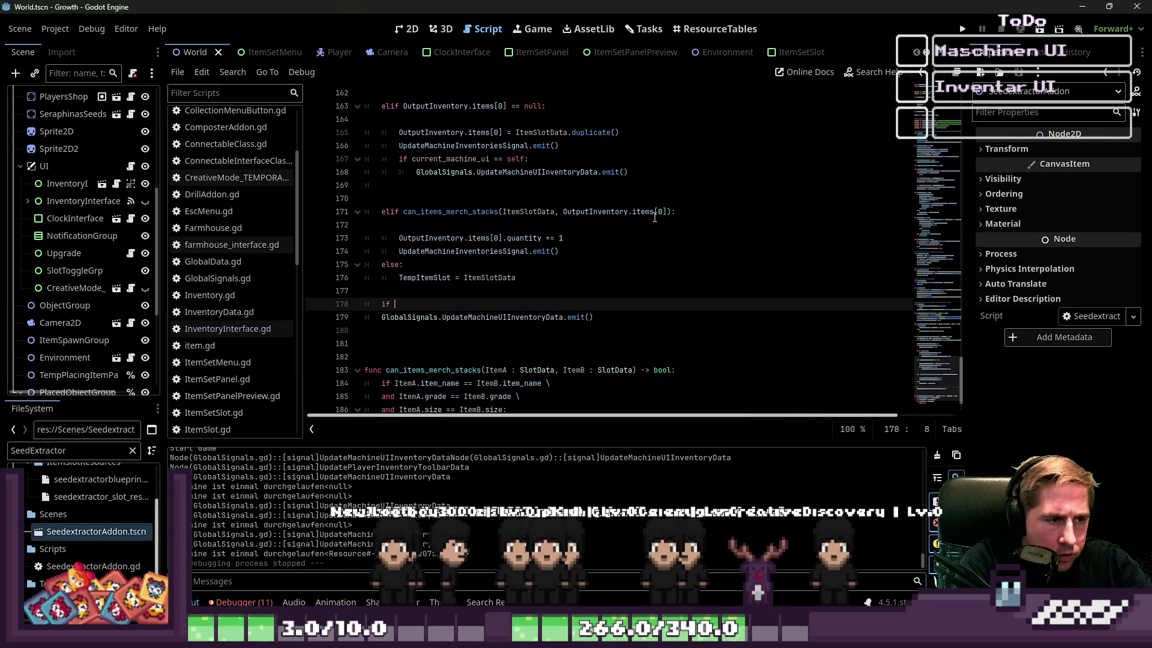
type("curr")
key("Return")
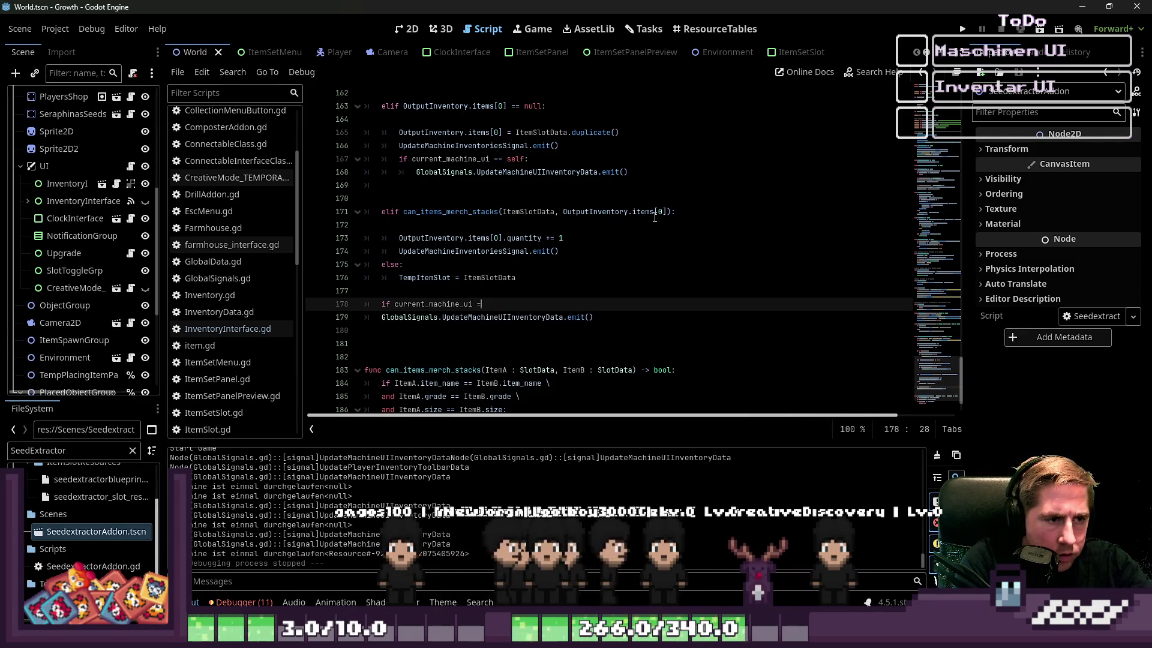
type("= self:")
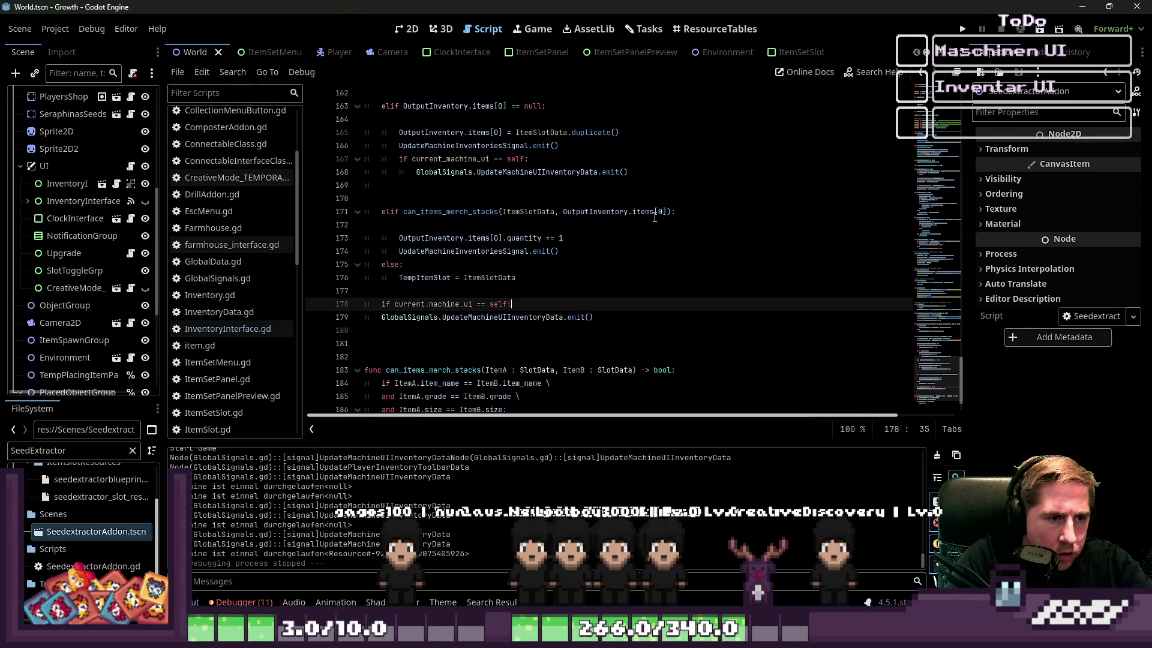
key("Down")
key("Tab")
key("Up")
Step: Delete the extra blank lines around the output-empty and stacking branches
scroll(780, 240, "up", 3)
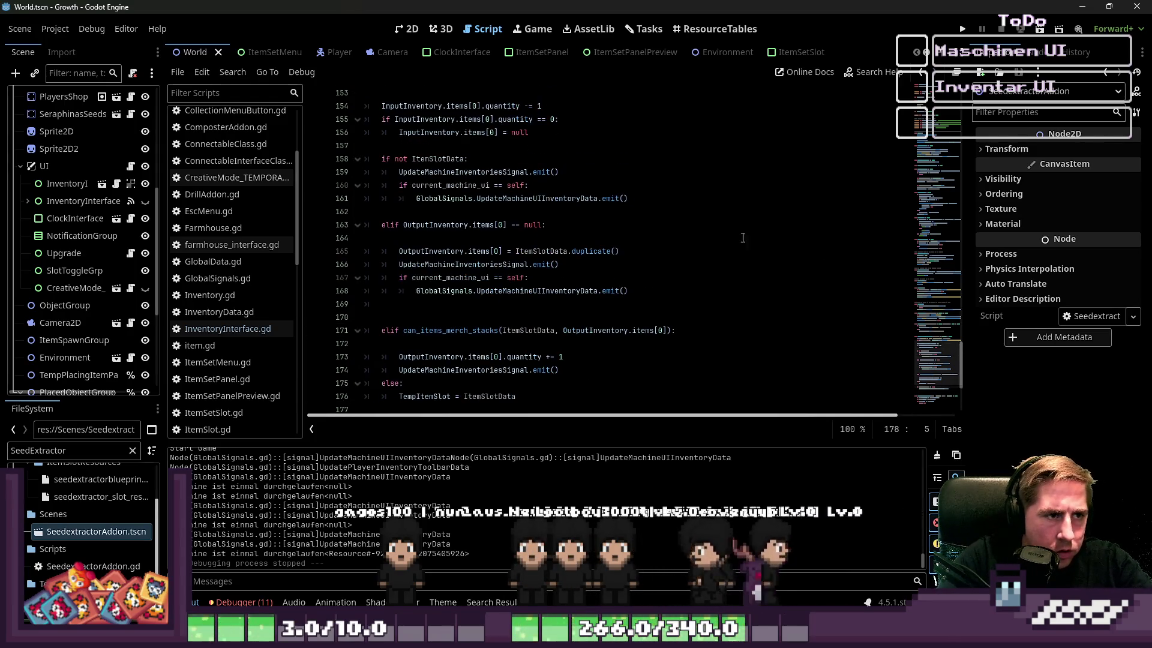
left_click(690, 251)
left_click(468, 317)
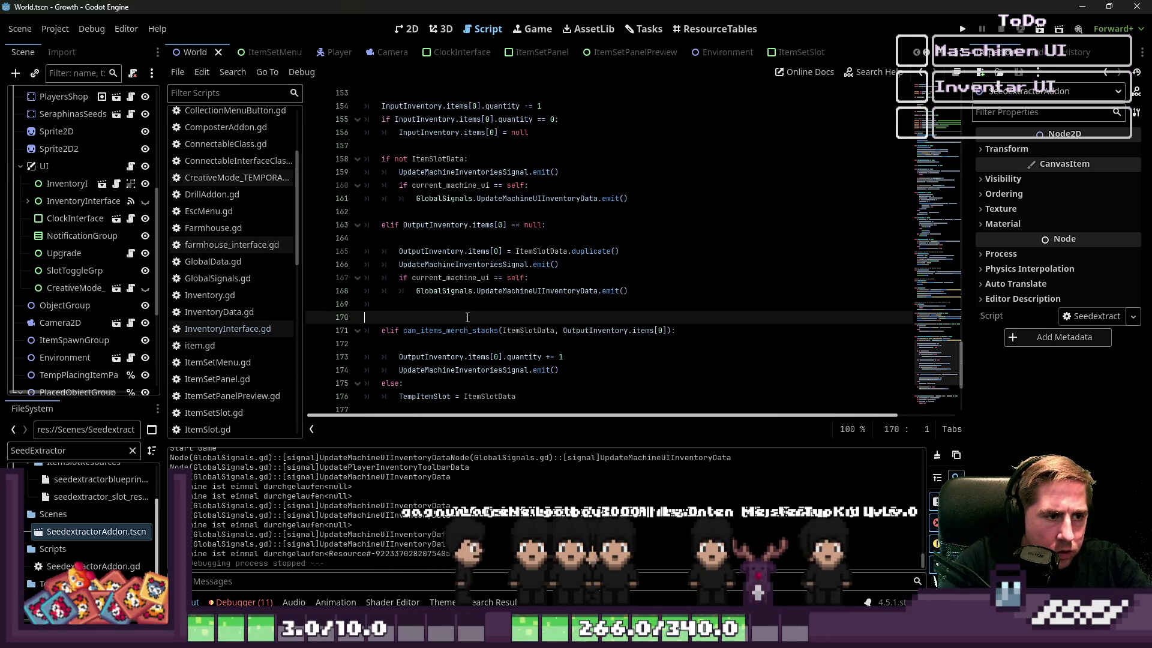
left_click(418, 346)
key("BackSpace")
left_click(390, 303)
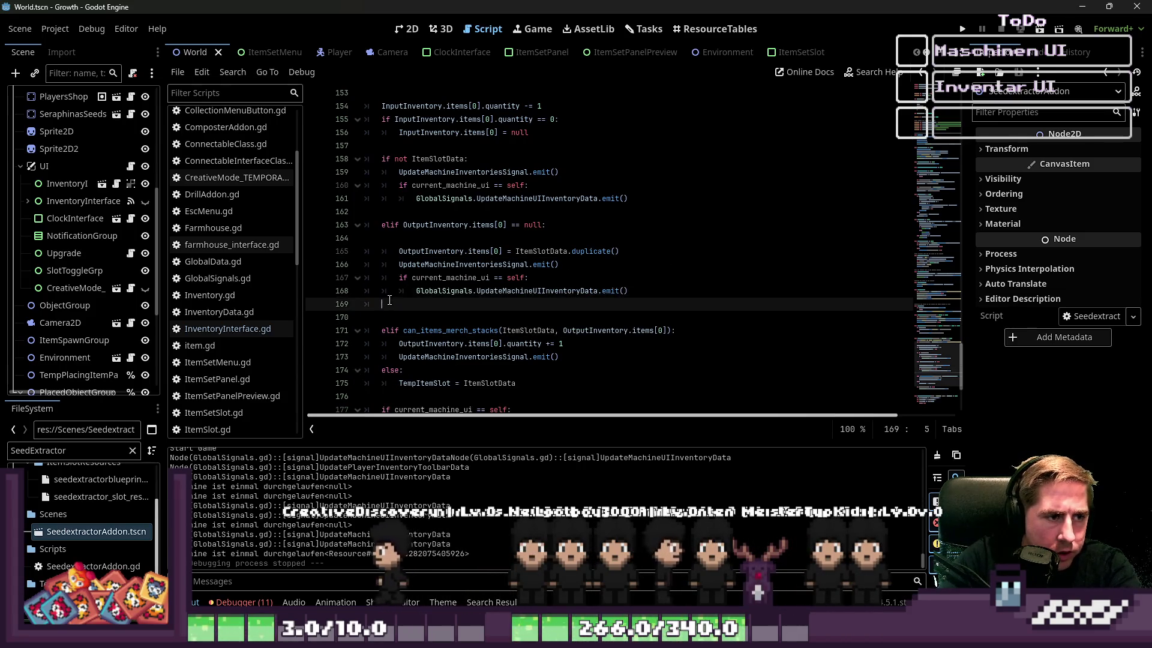
left_click(398, 237)
key("BackSpace")
Step: Add a blank line after the stacking branch and launch the game
scroll(454, 205, "down", 2)
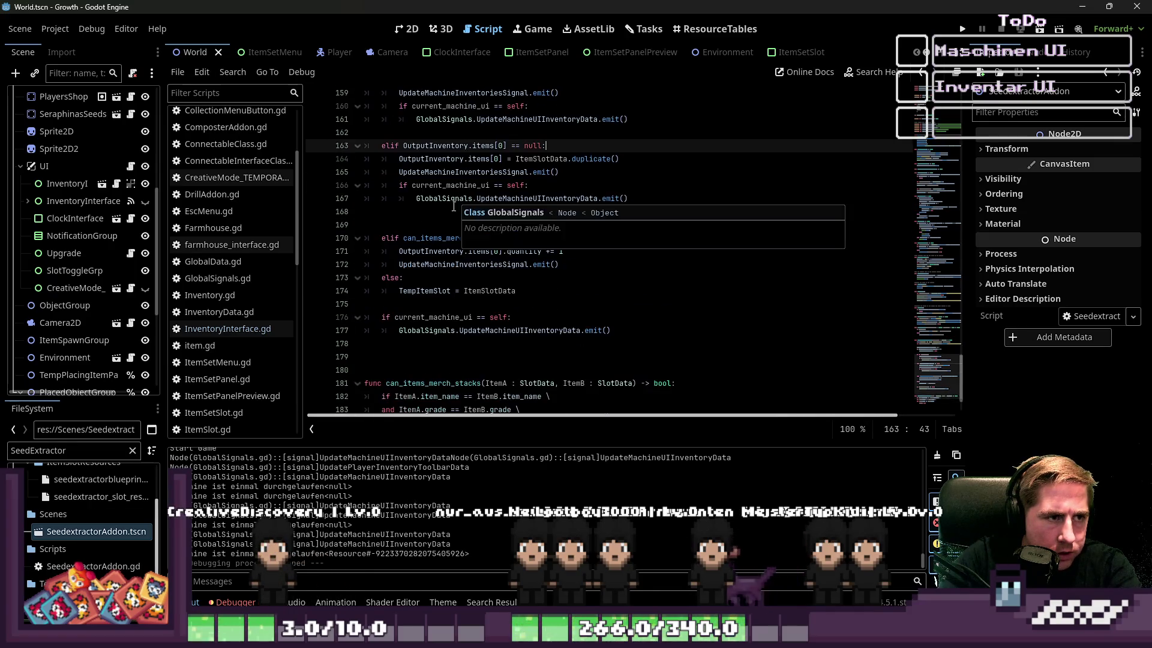
left_click(578, 262)
key("Return")
key("BackSpace")
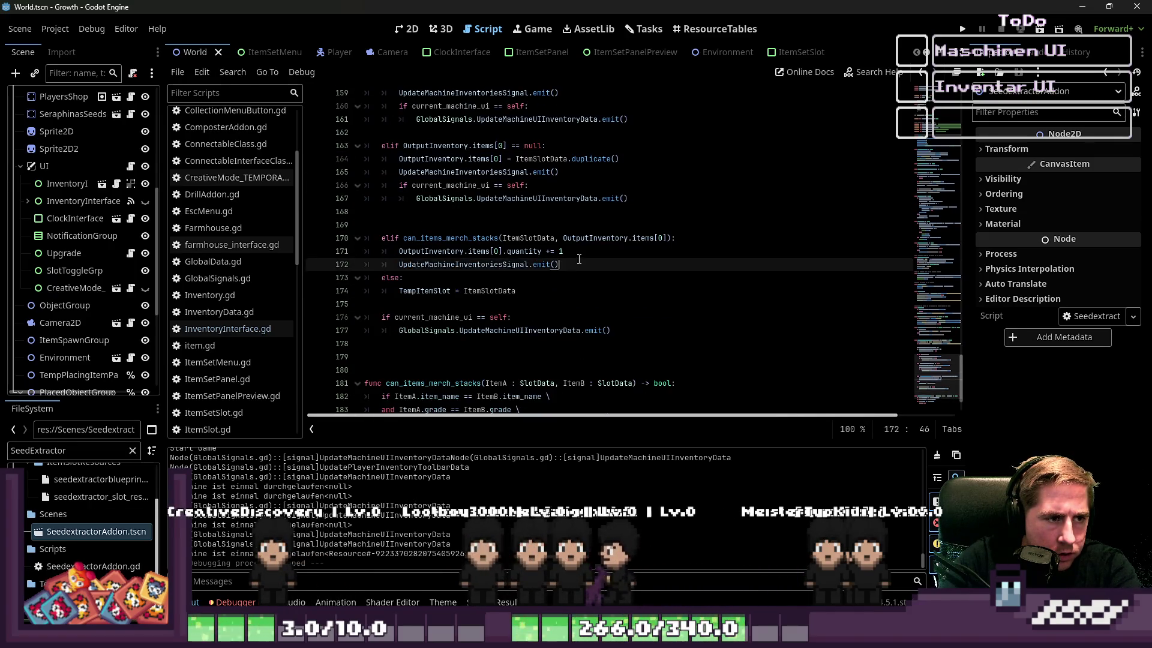
key("Return")
scroll(692, 255, "up", 4)
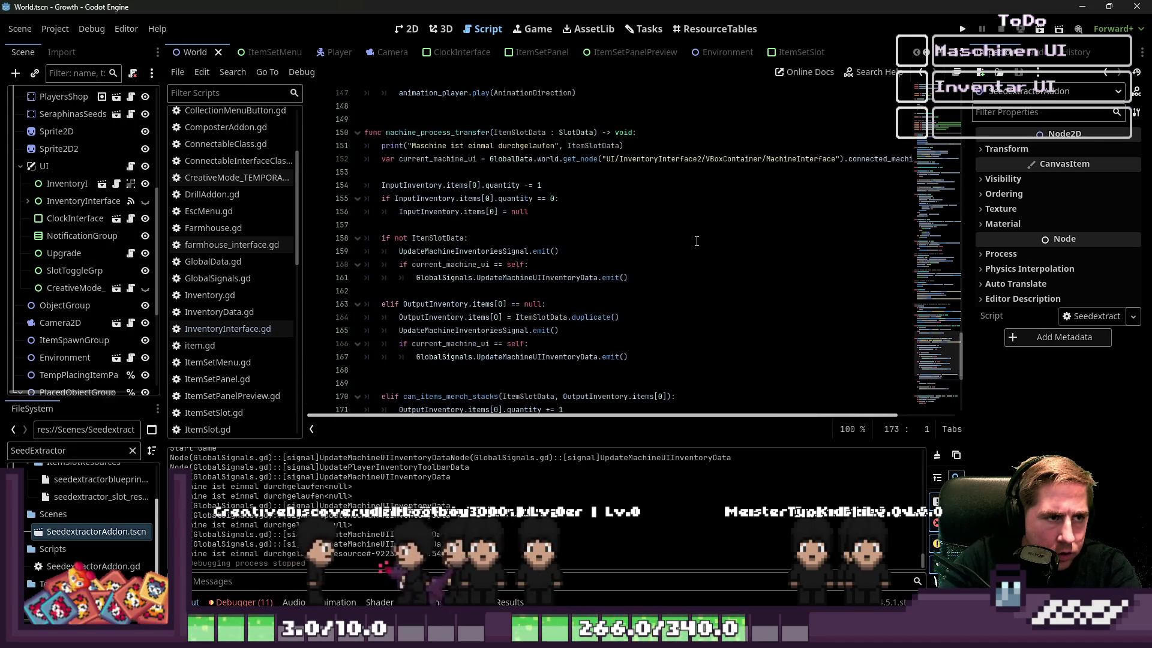
left_click(962, 30)
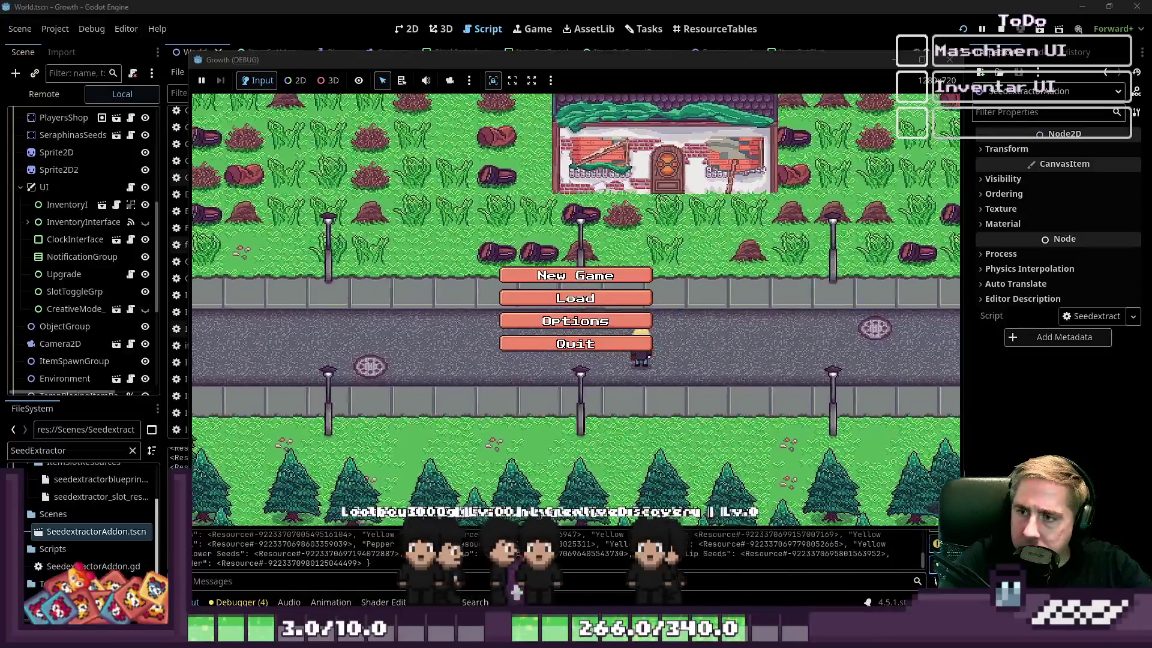
Step: Start a new game with a character name, walk to the seed extractor and open its panel
left_click(591, 277)
type("cxyb")
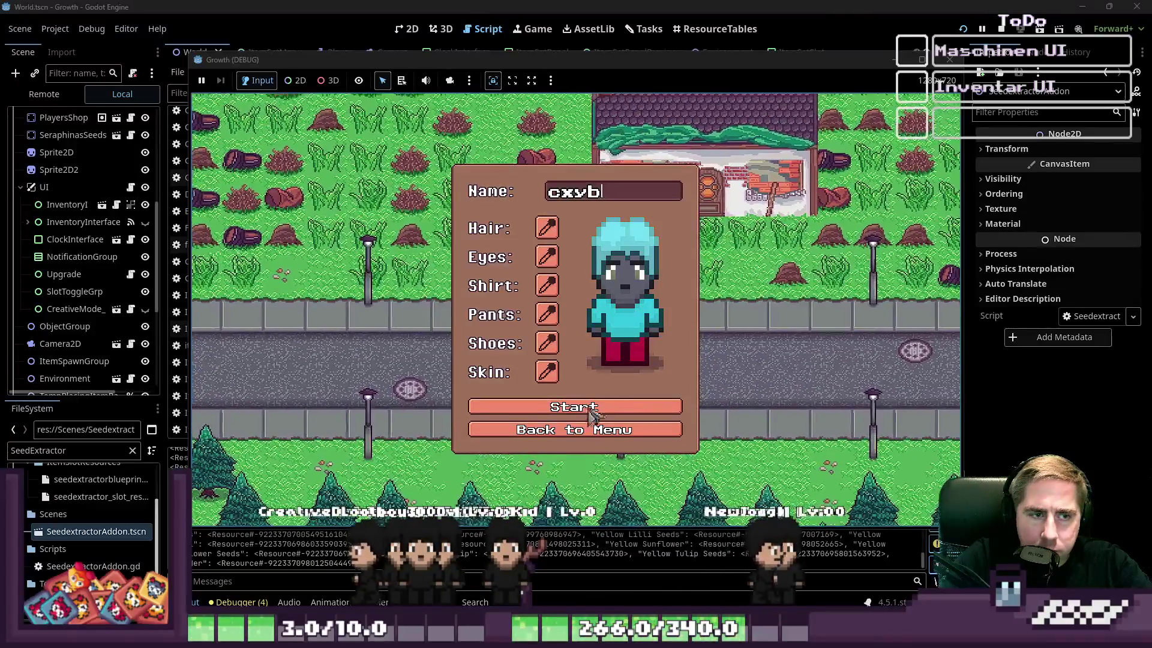
left_click(591, 414)
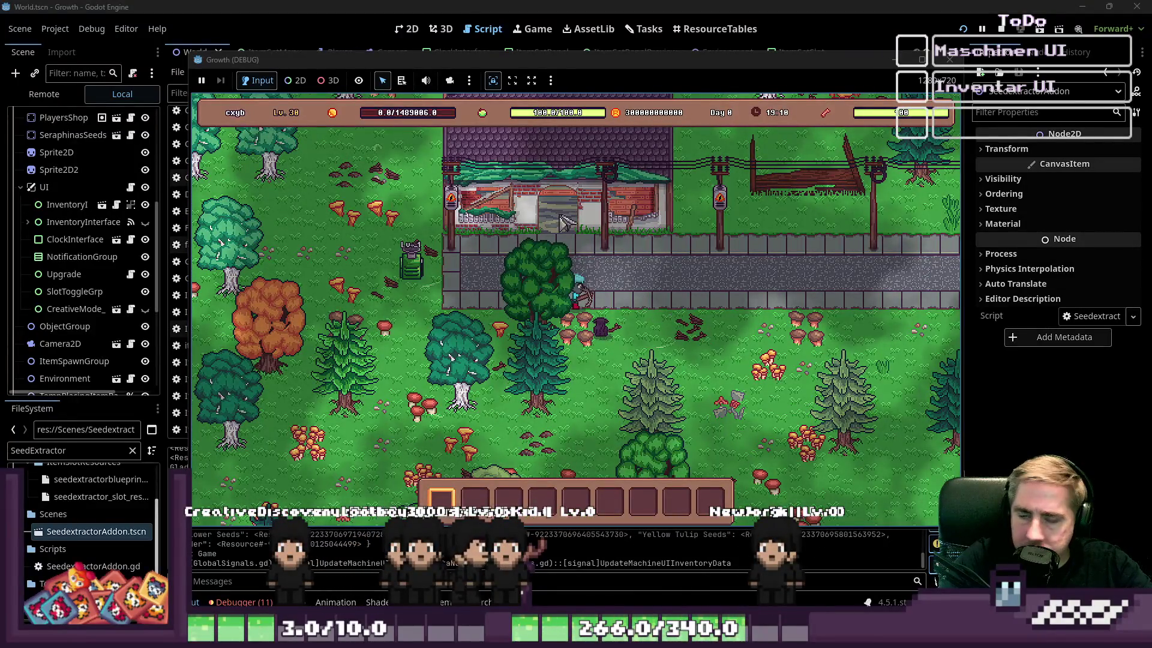
key("i")
key("i")
key("a")
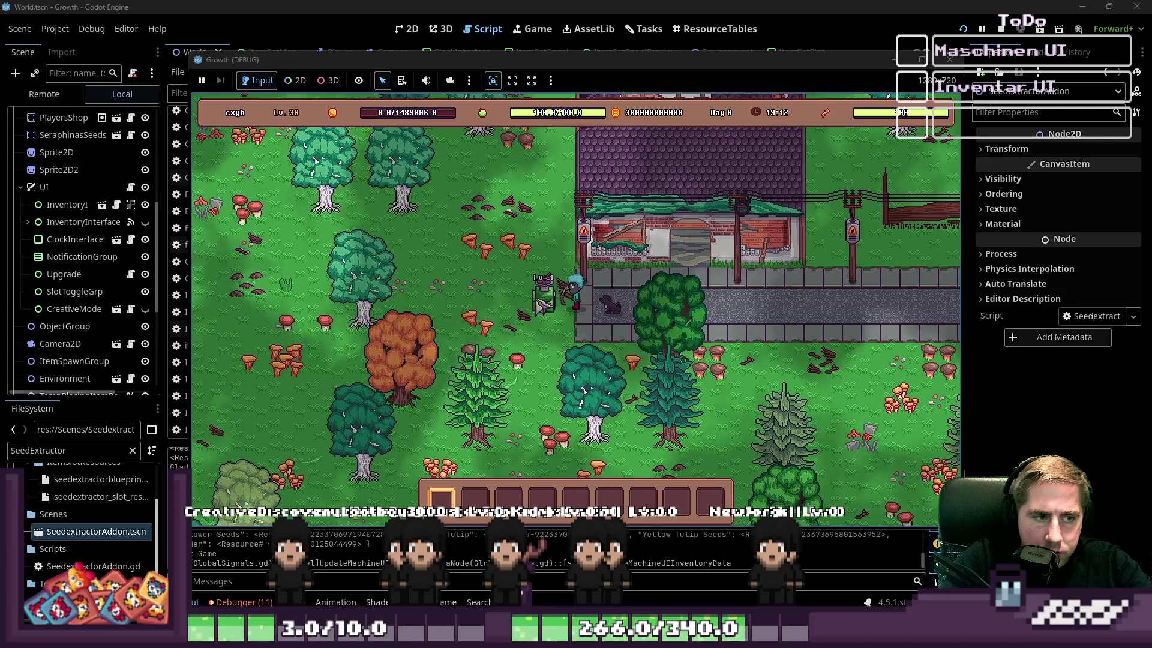
left_click(573, 308)
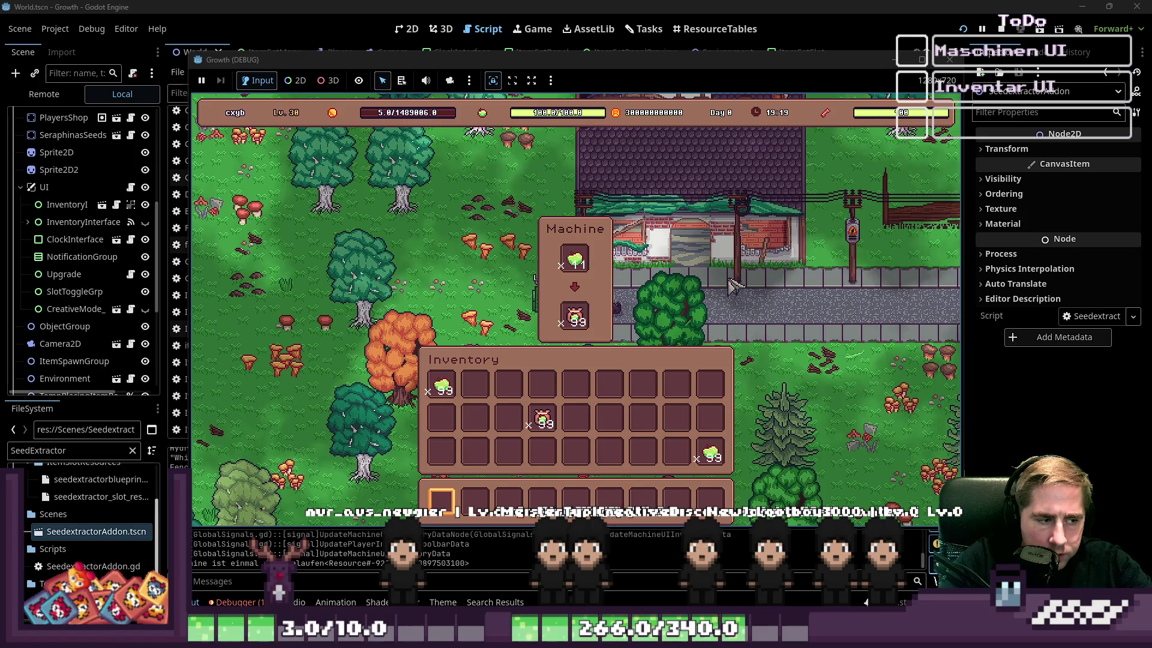
Step: Move the extractor's 182 output seeds into the inventory, arrange the stacks, then stop the game
left_click_drag(575, 316, 609, 384)
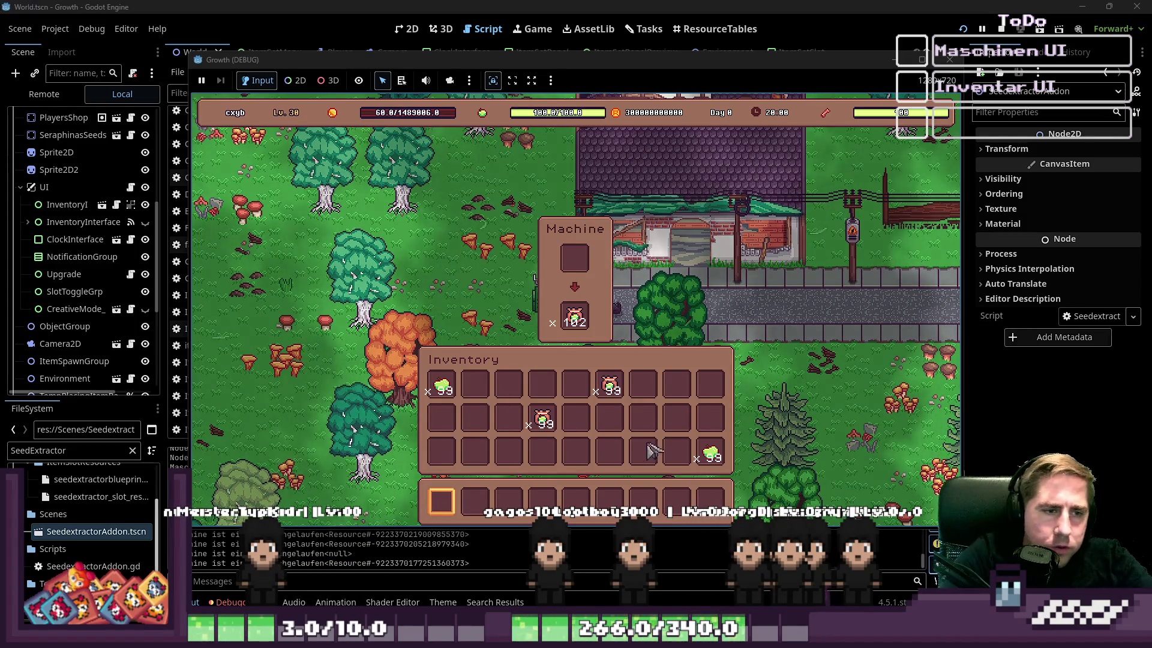
left_click(574, 316)
left_click(577, 388)
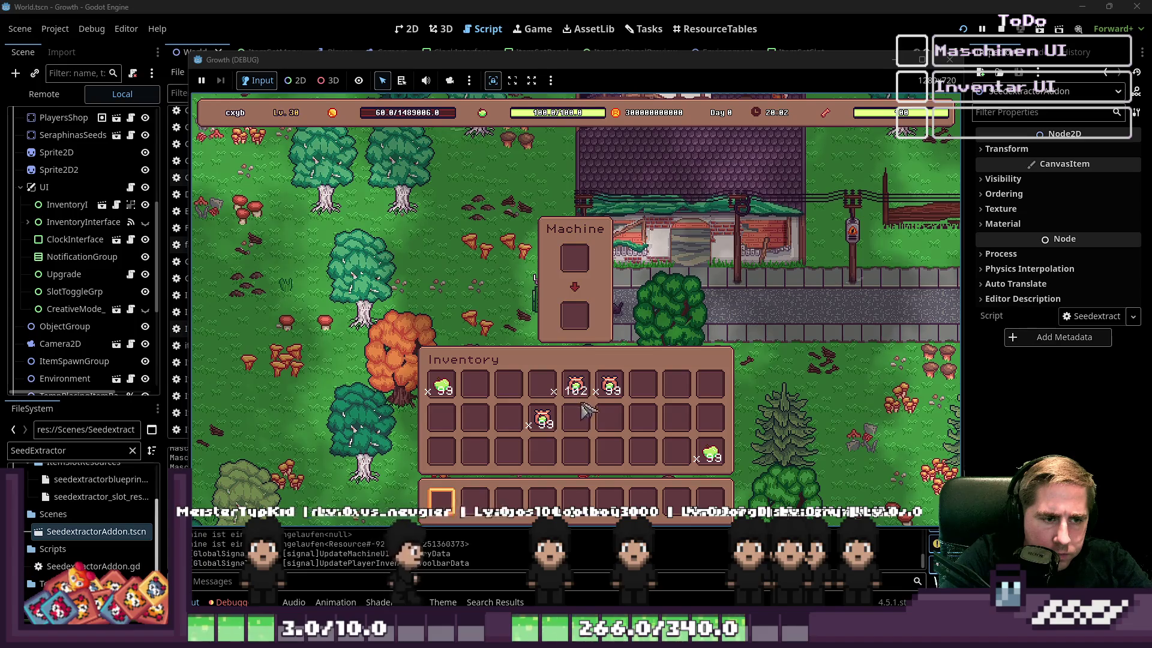
left_click(609, 387)
left_click(576, 418)
left_click(543, 418)
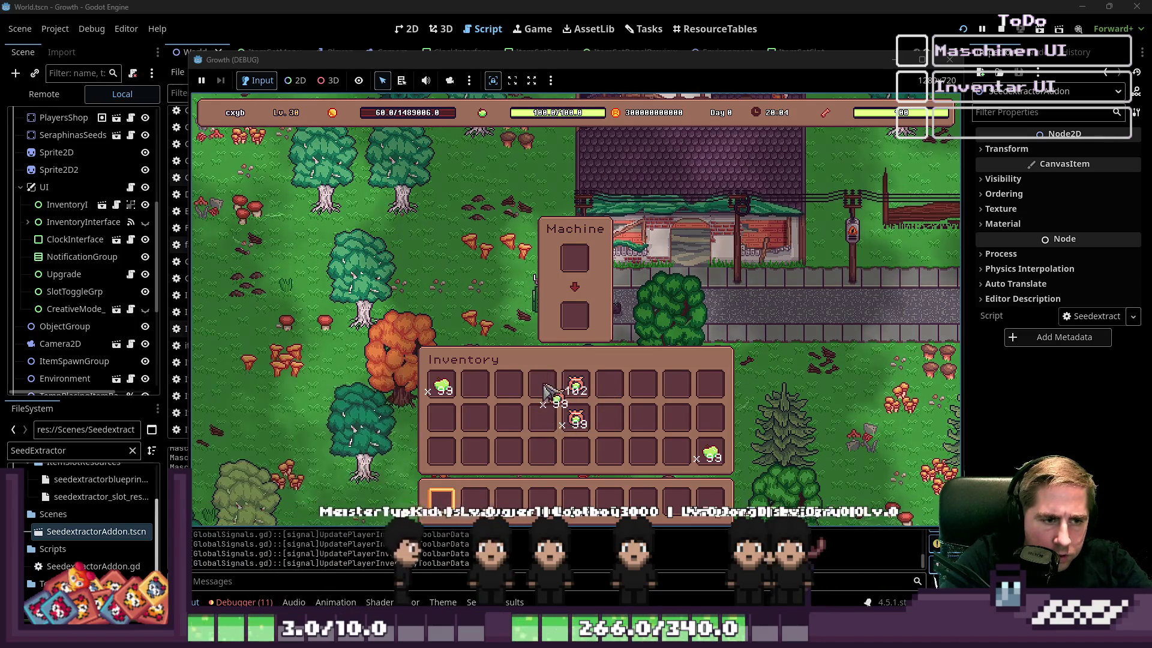
left_click(544, 387)
left_click(576, 418)
left_click(610, 387)
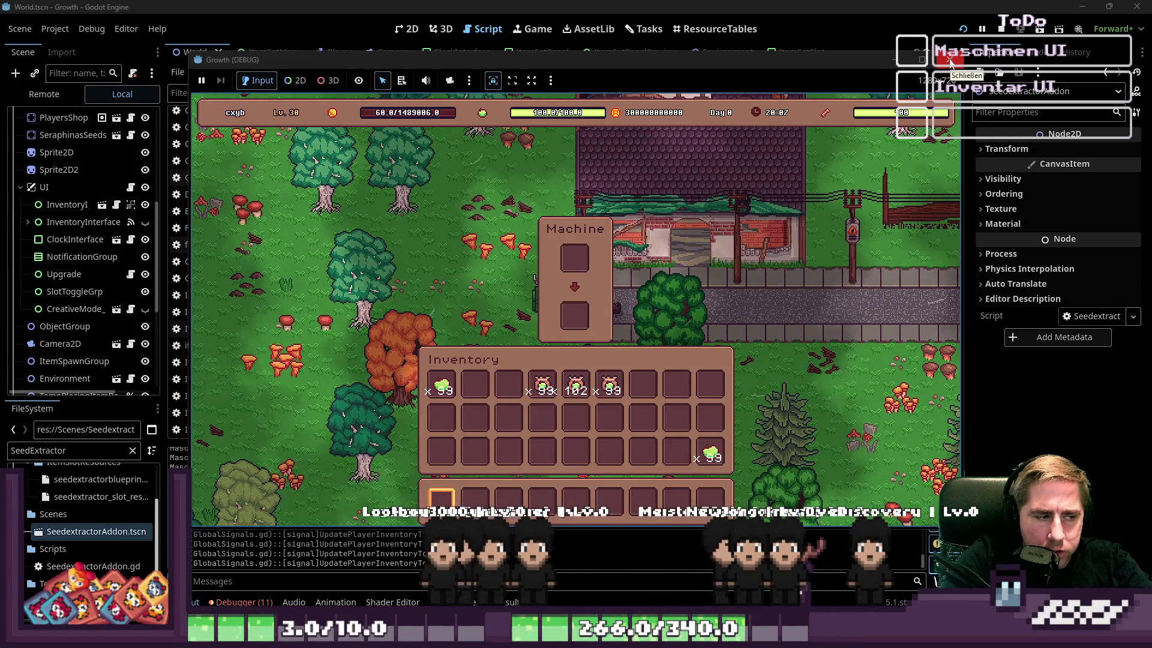
left_click(951, 60)
left_click(407, 28)
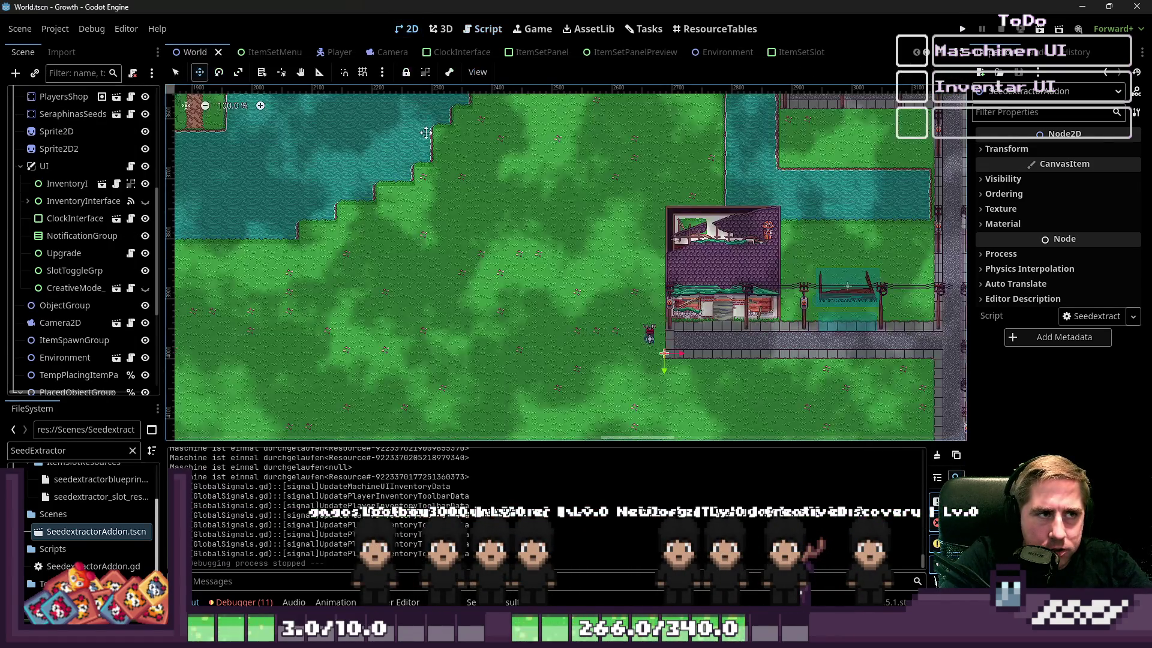
Step: Return to the script editor and open CreativeMode_TEMPORARY.gd
left_click(483, 29)
scroll(456, 211, "up", 10)
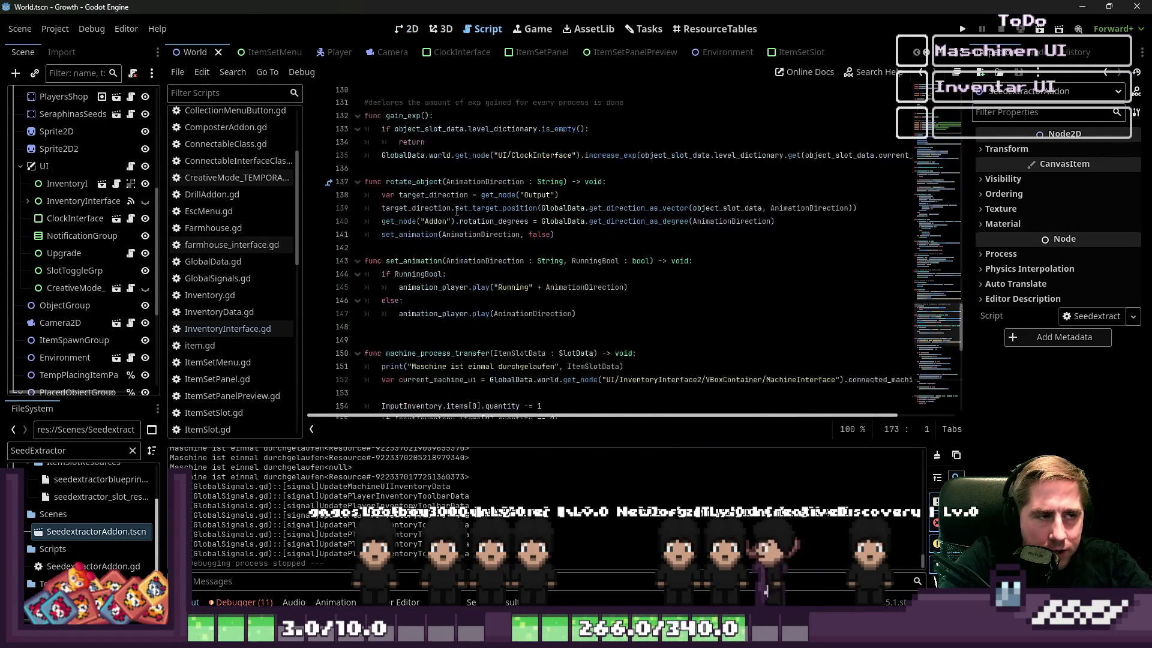
scroll(457, 210, "up", 5)
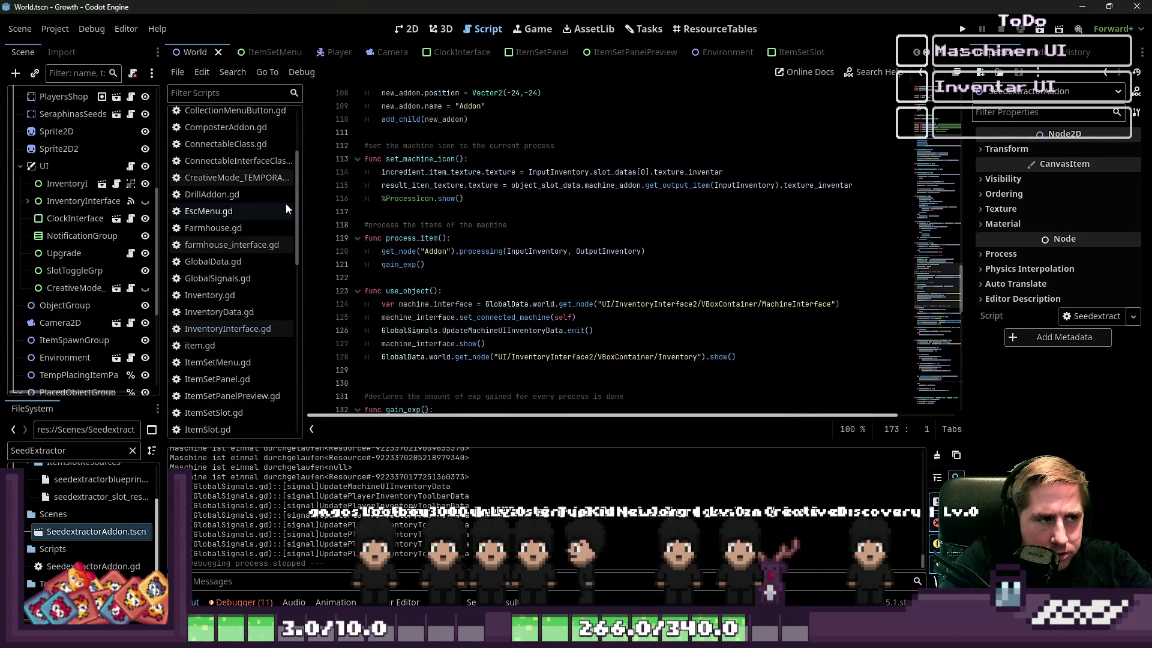
left_click_drag(303, 207, 366, 210)
scroll(333, 211, "up", 3)
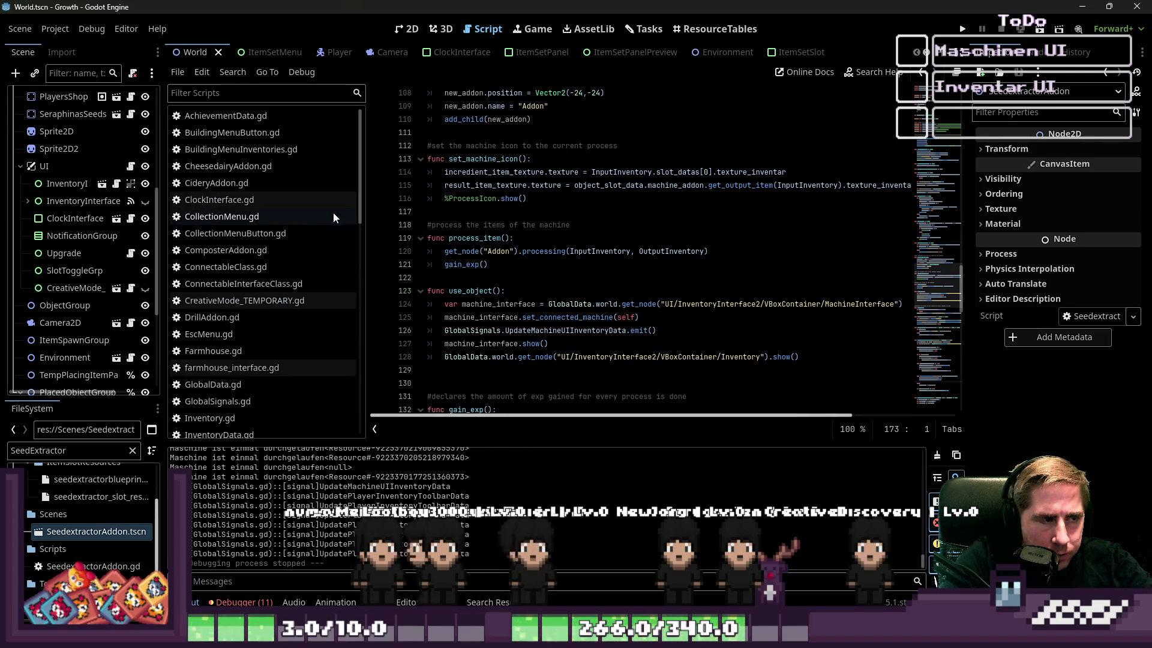
left_click(269, 306)
Step: Inspect the item-loading loop, including the item_data duplicate call on line 20
left_click(562, 211)
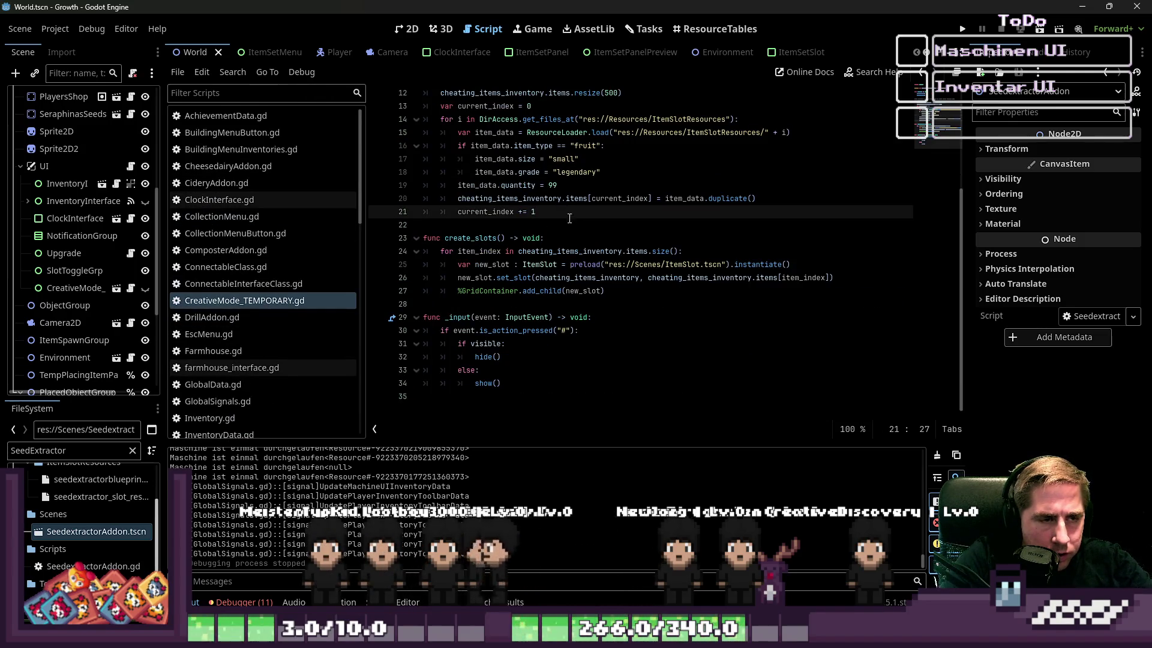
scroll(512, 189, "up", 1)
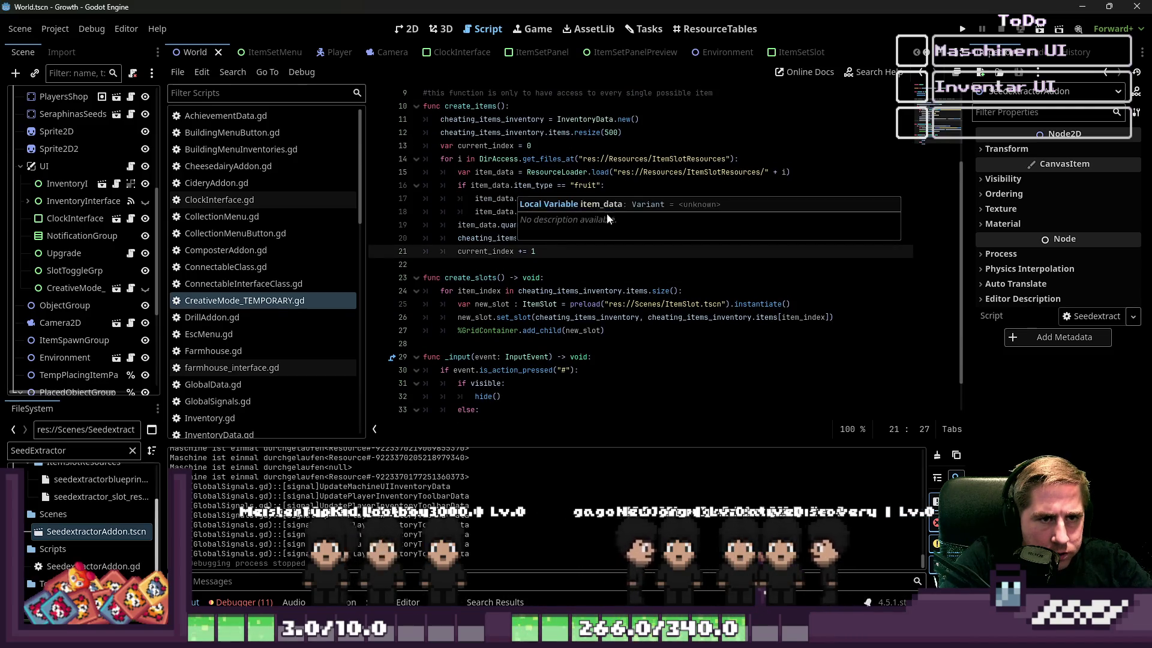
left_click(684, 159)
left_click(675, 172)
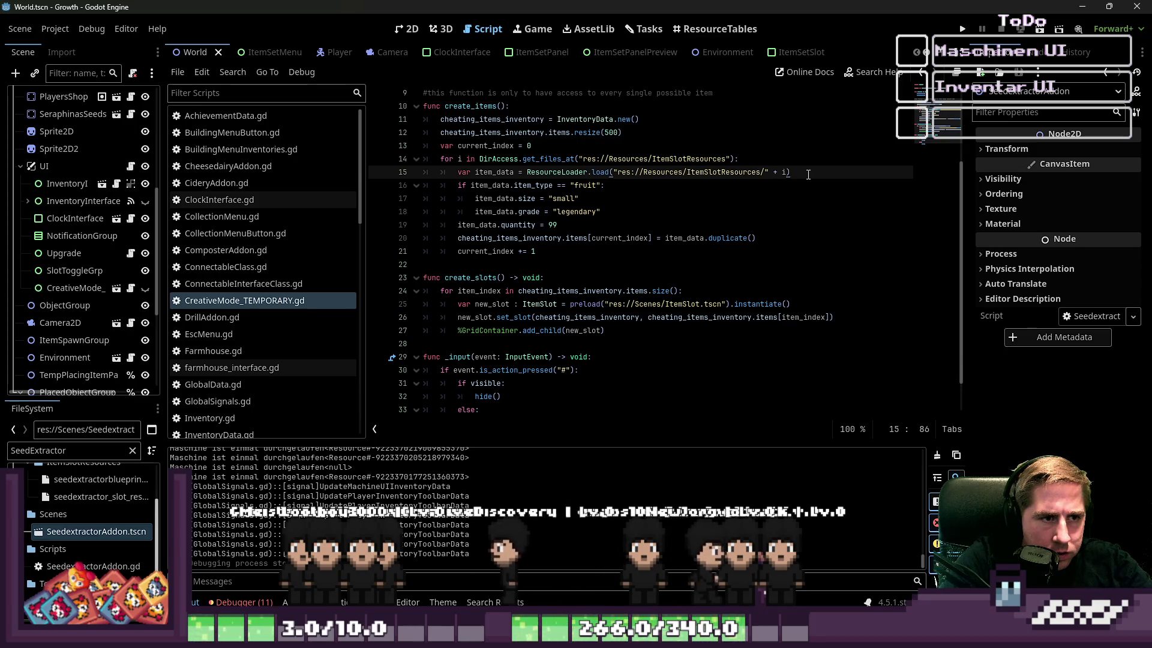
double_click(682, 237)
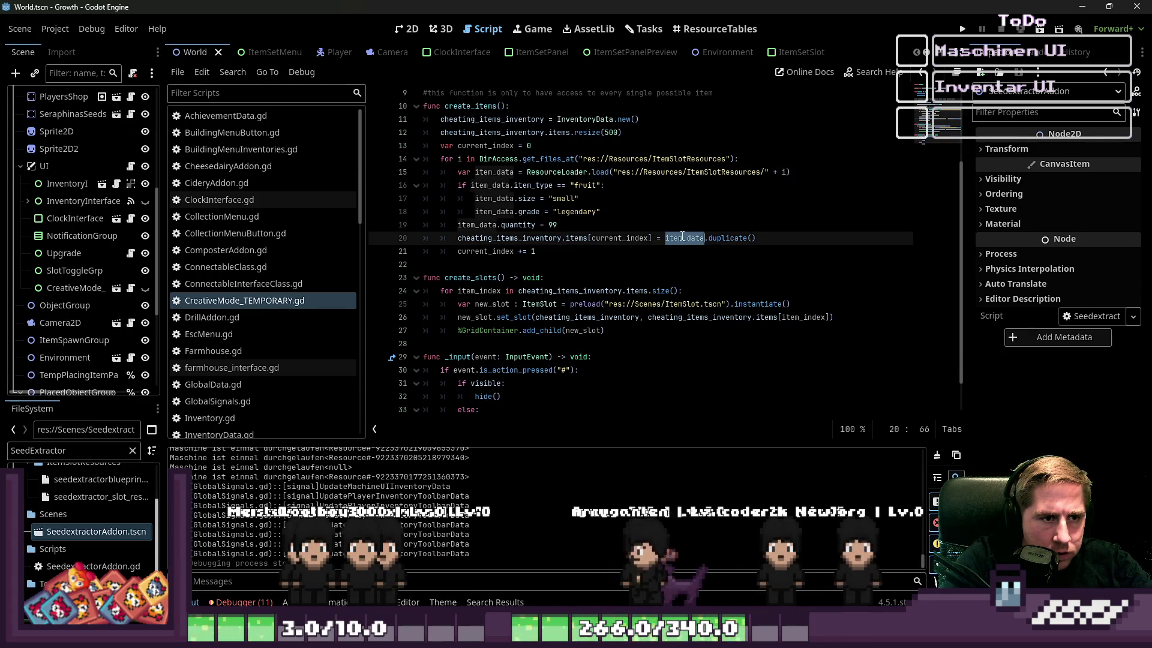
left_click(582, 227)
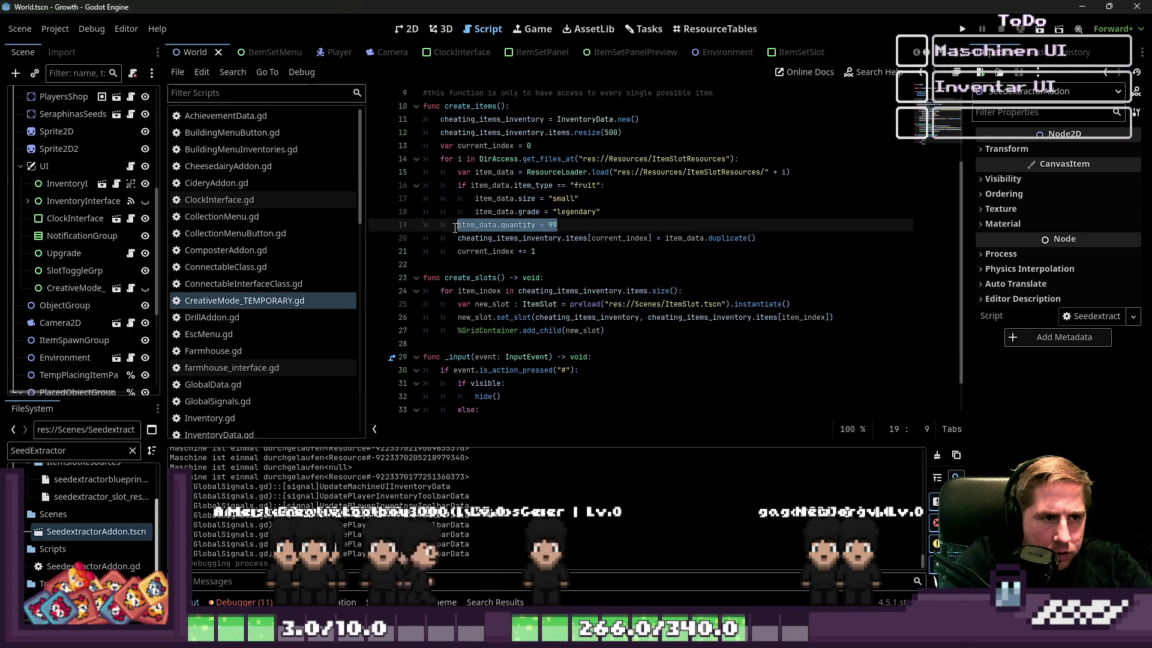
double_click(576, 237)
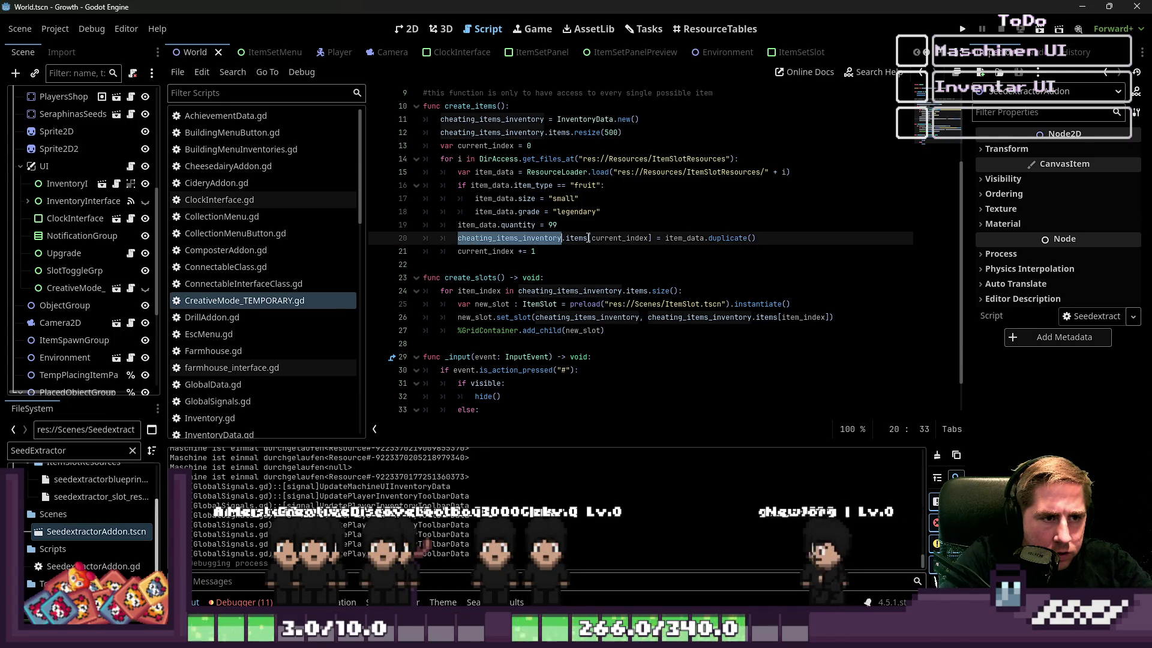
double_click(610, 237)
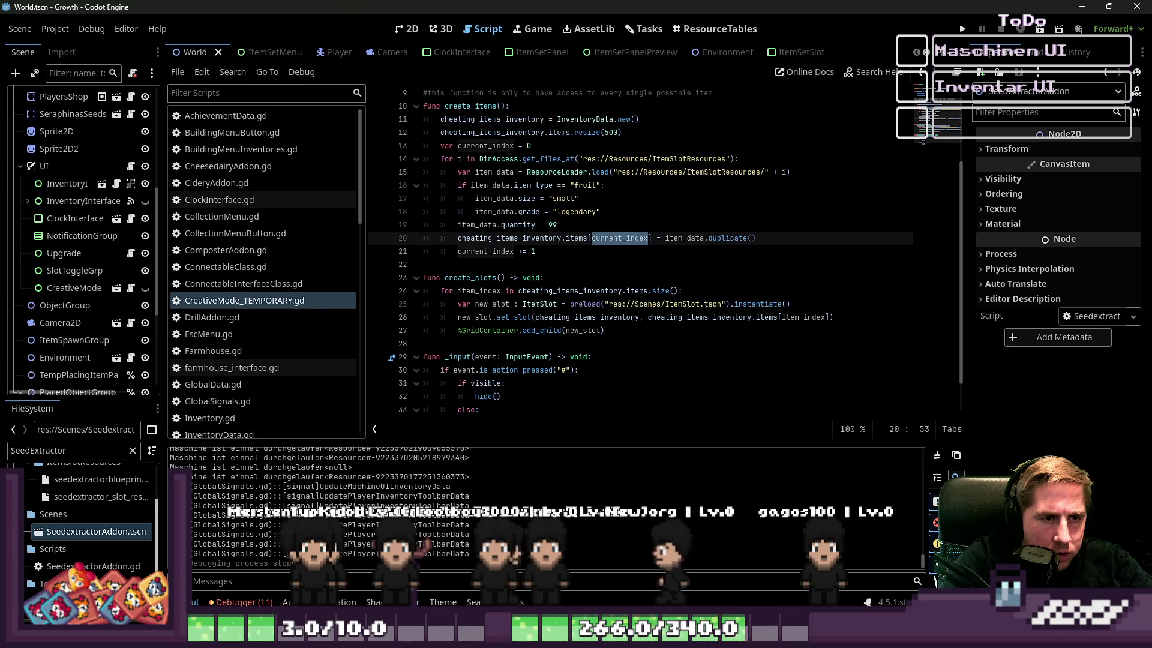
left_click(745, 237)
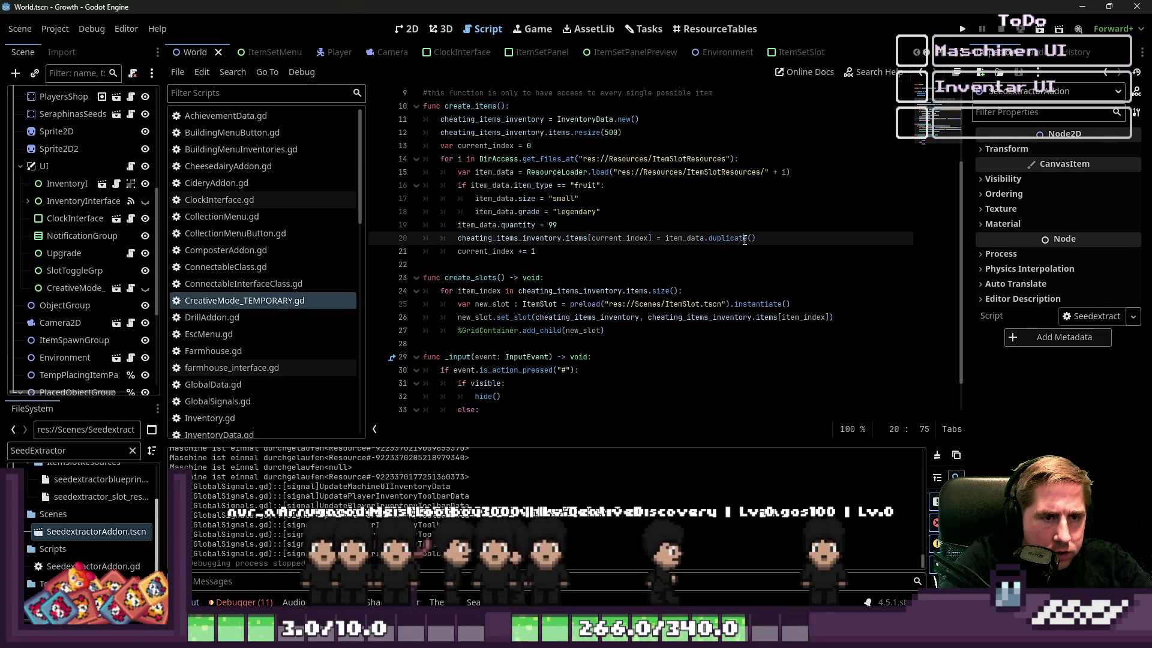
left_click(709, 238)
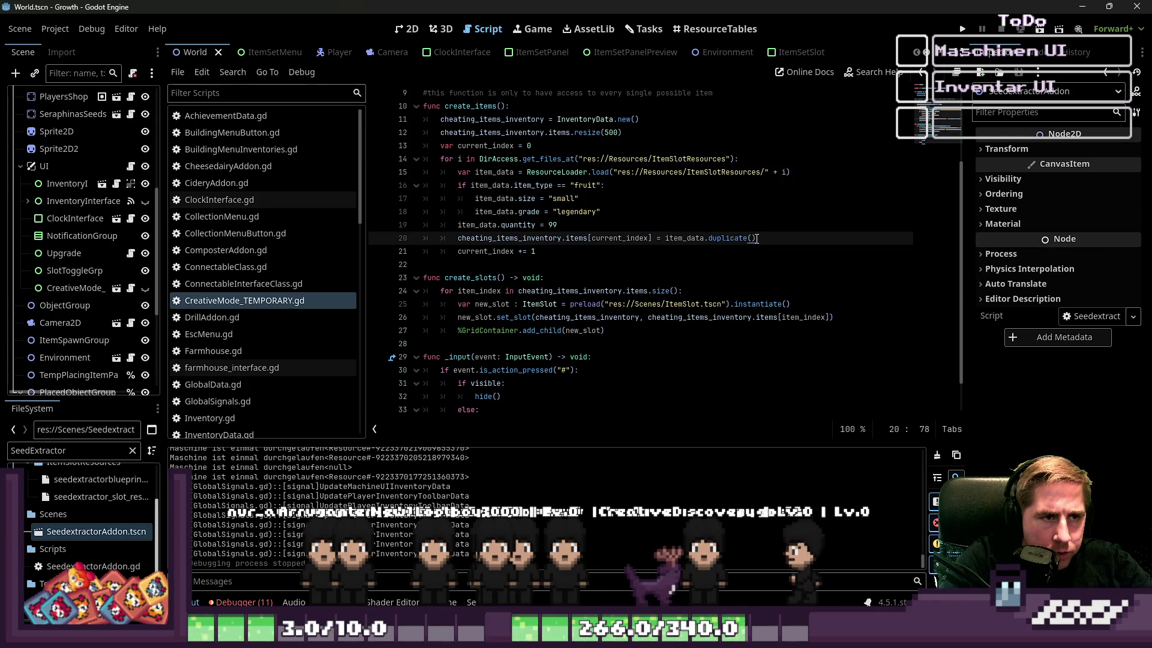
left_click_drag(757, 238, 705, 257)
Step: Append .duplicate() to the ResourceLoader.load call on line 15 and run the project with F5
key("Up")
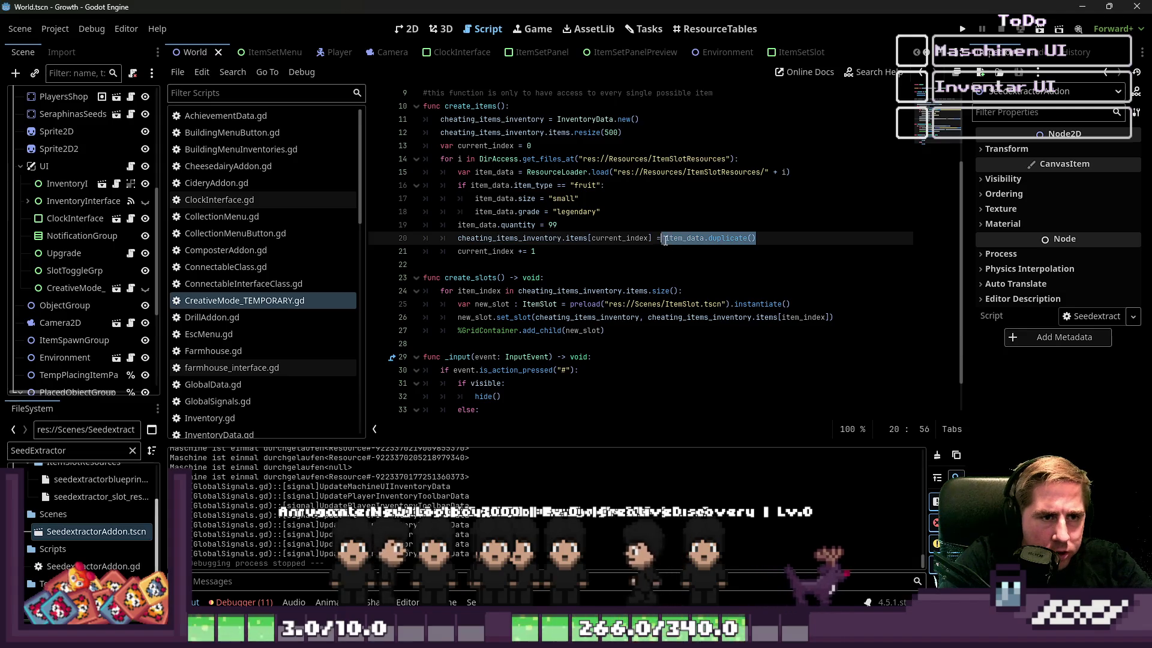
key("Up")
key("Up")
key("Up")
key("Up")
key("Up")
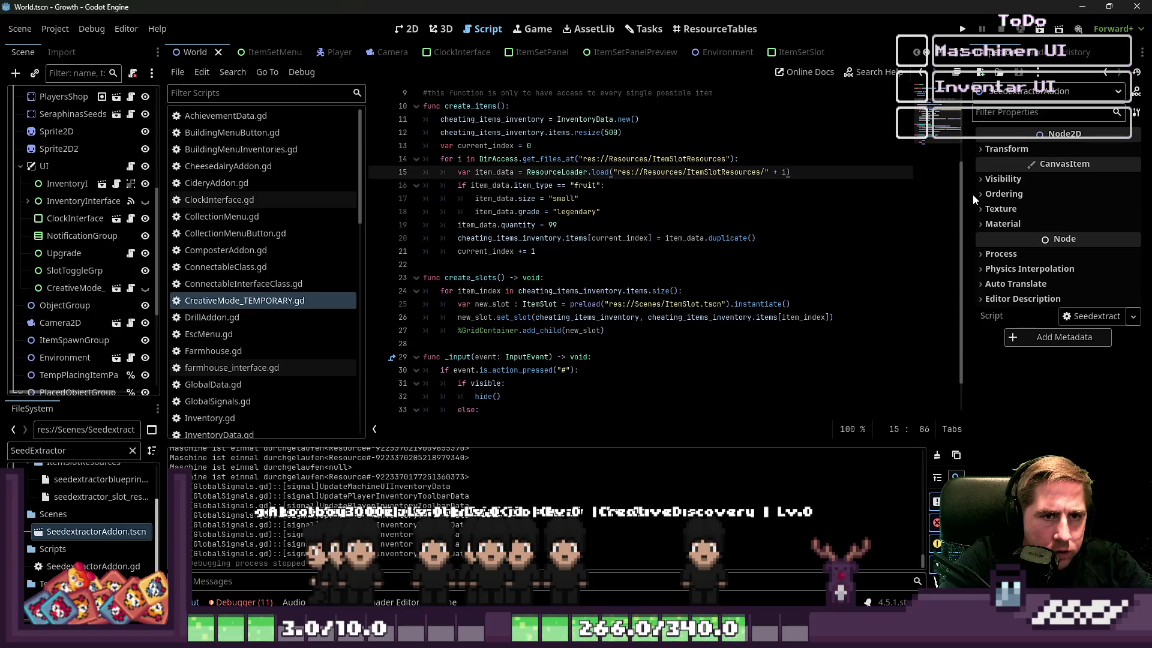
key("Return")
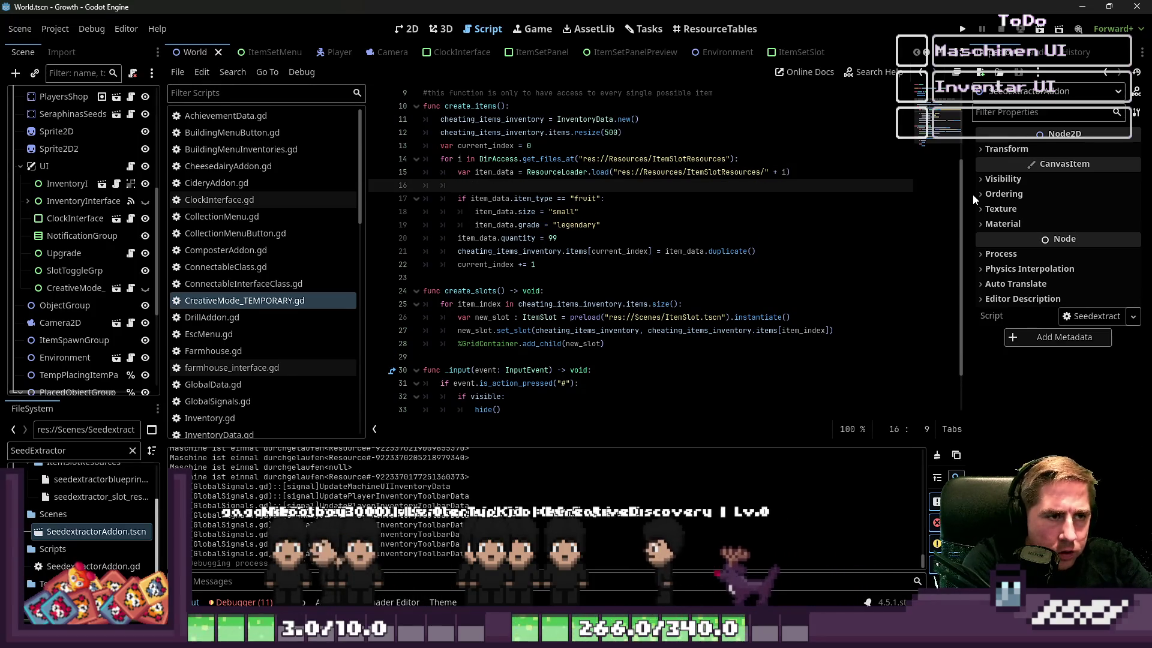
key("BackSpace")
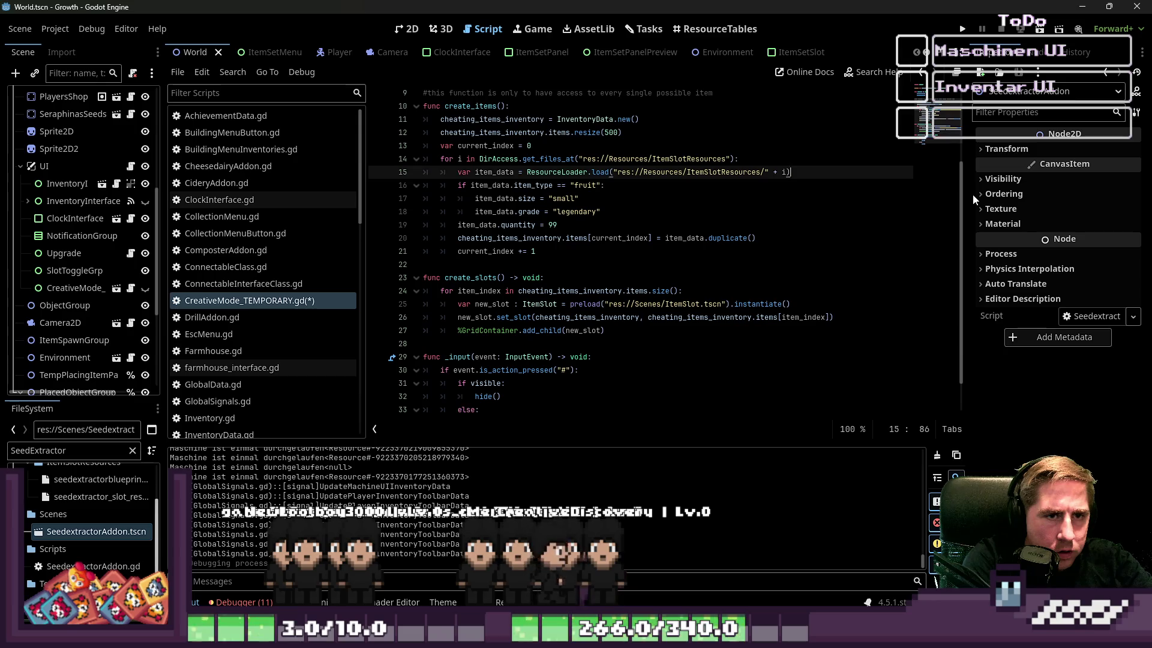
type(".duplicate(")
key("Return")
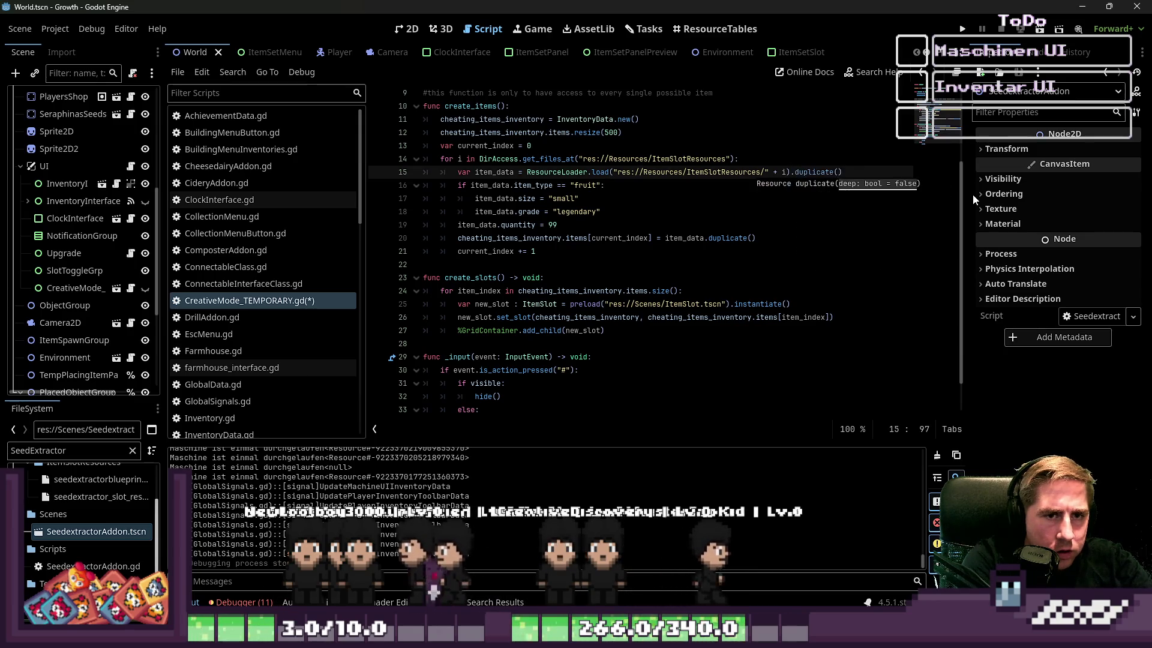
key("Down")
key("Down")
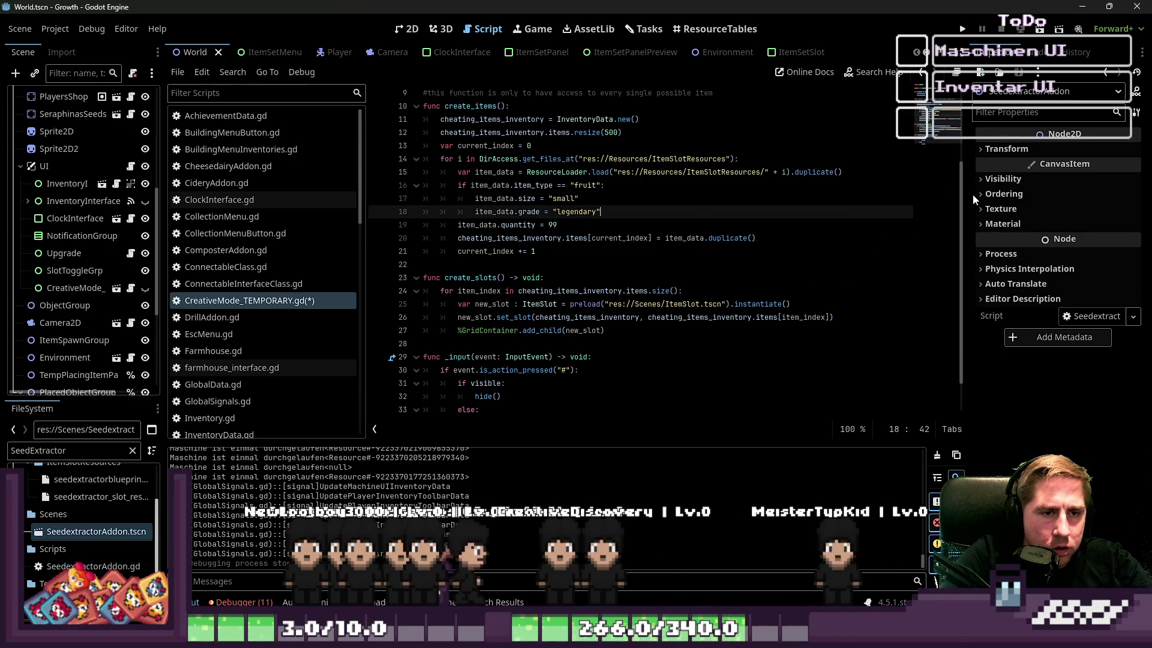
key("F5")
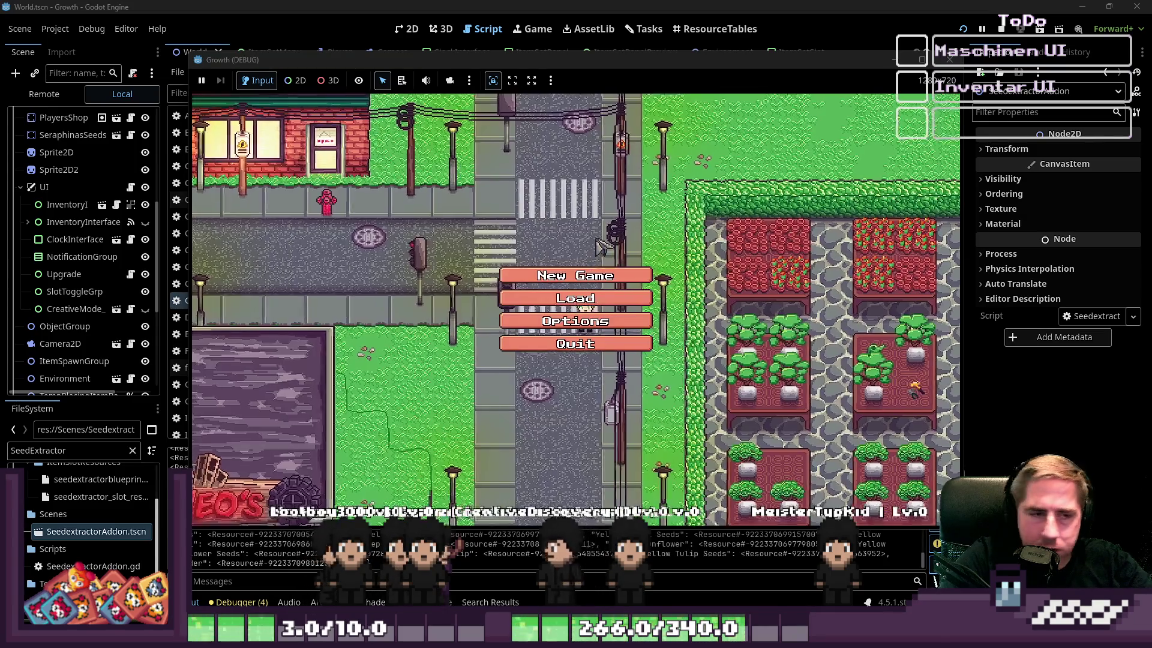
Step: Create a new character named 'cxy', start playing and walk toward the seed extractor
left_click(575, 286)
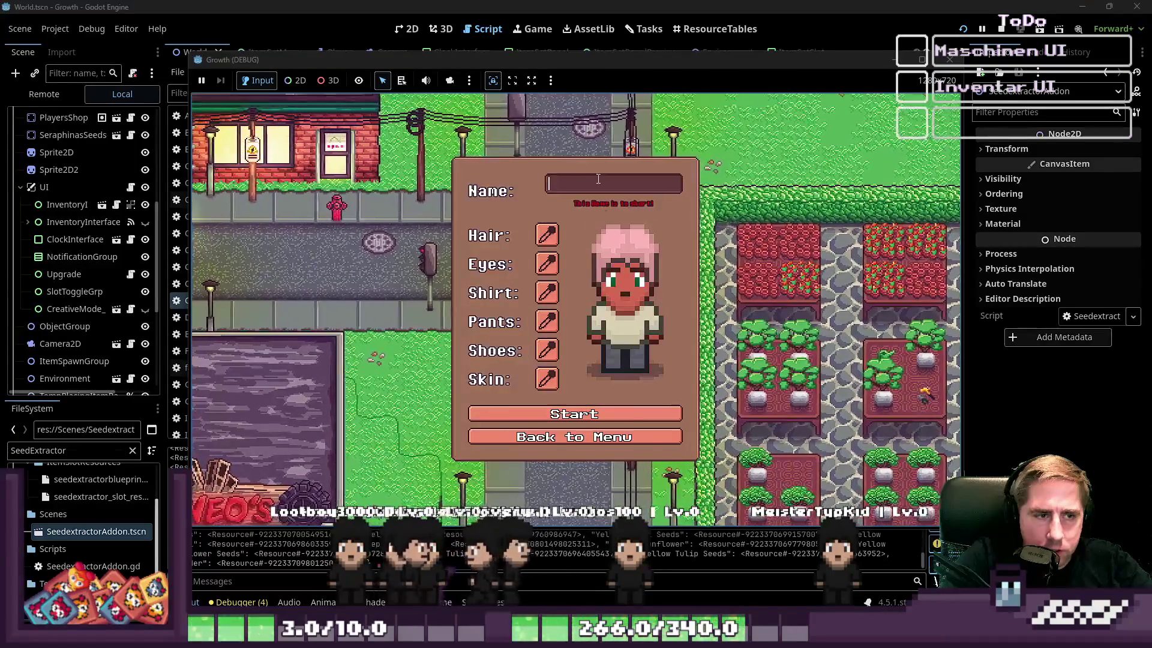
type("cxy")
left_click(568, 408)
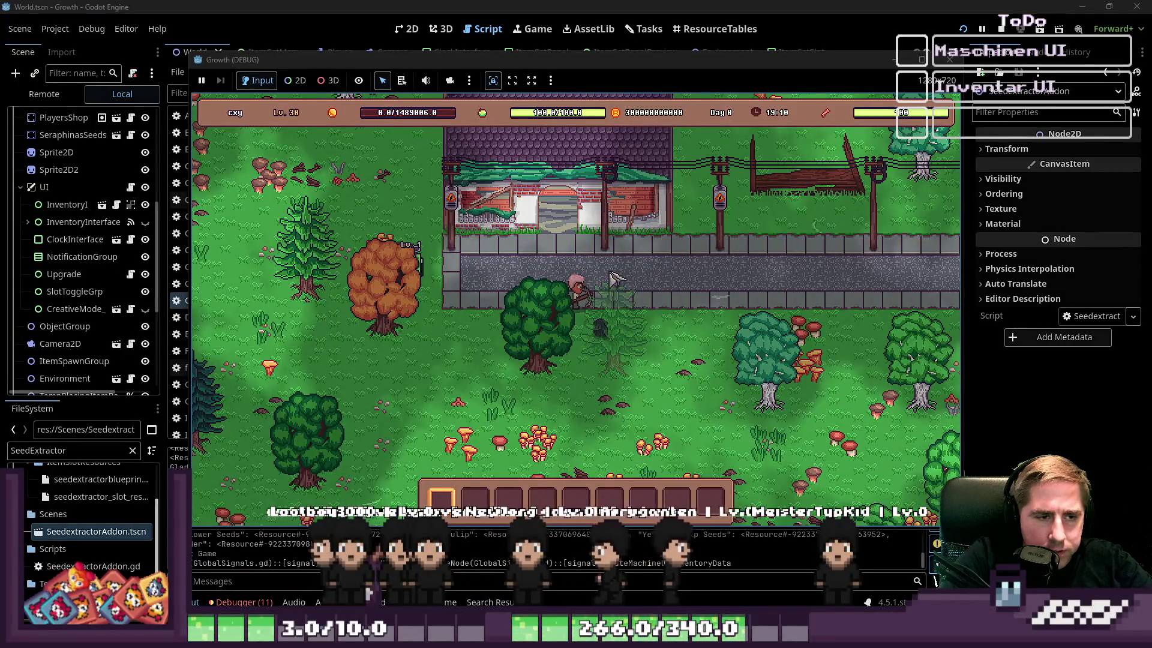
key("a")
Step: Load apples into the seed extractor, collect the Apple Seeds, add another apple, then close the game
left_click(564, 309)
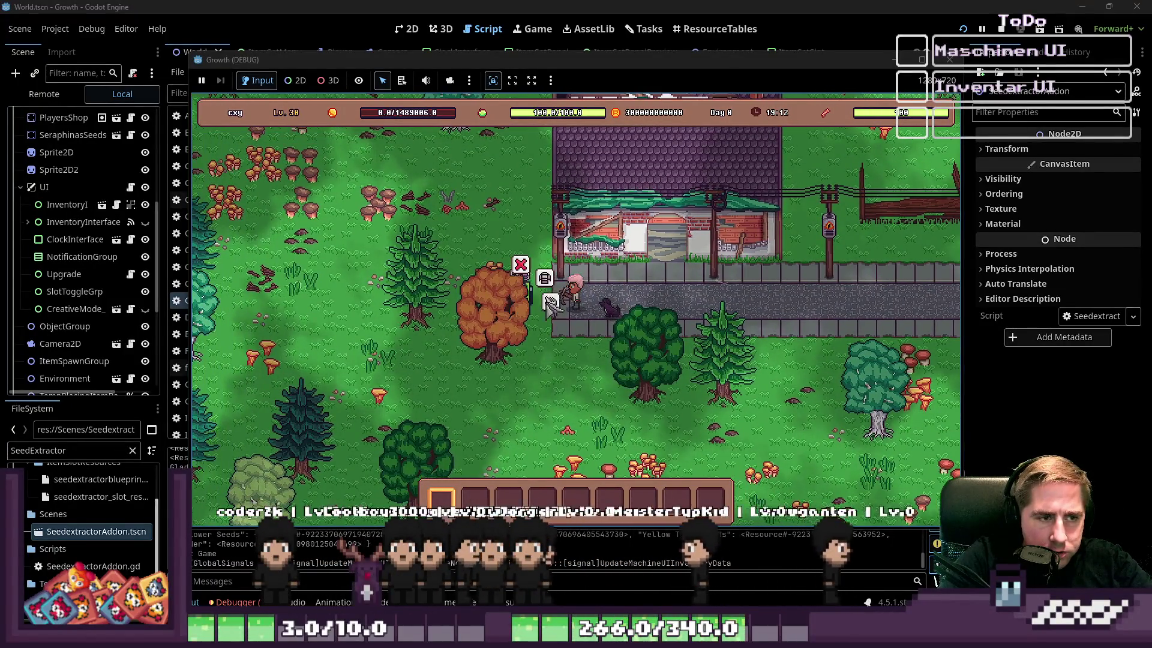
left_click(548, 302)
left_click(549, 303)
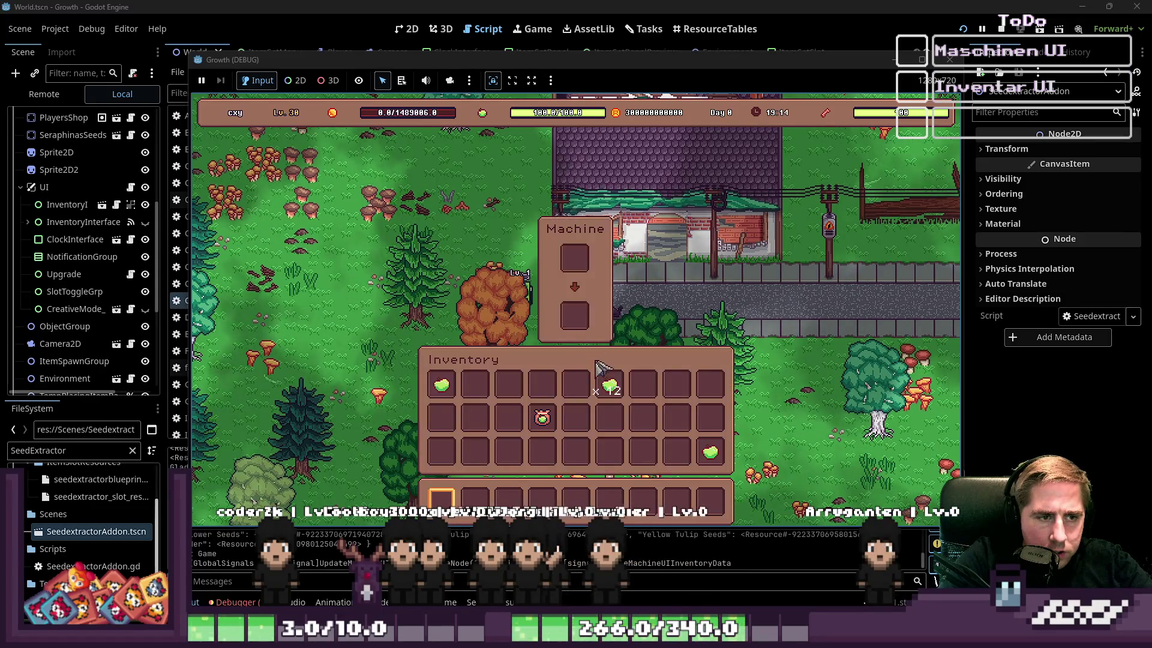
left_click_drag(610, 387, 576, 265)
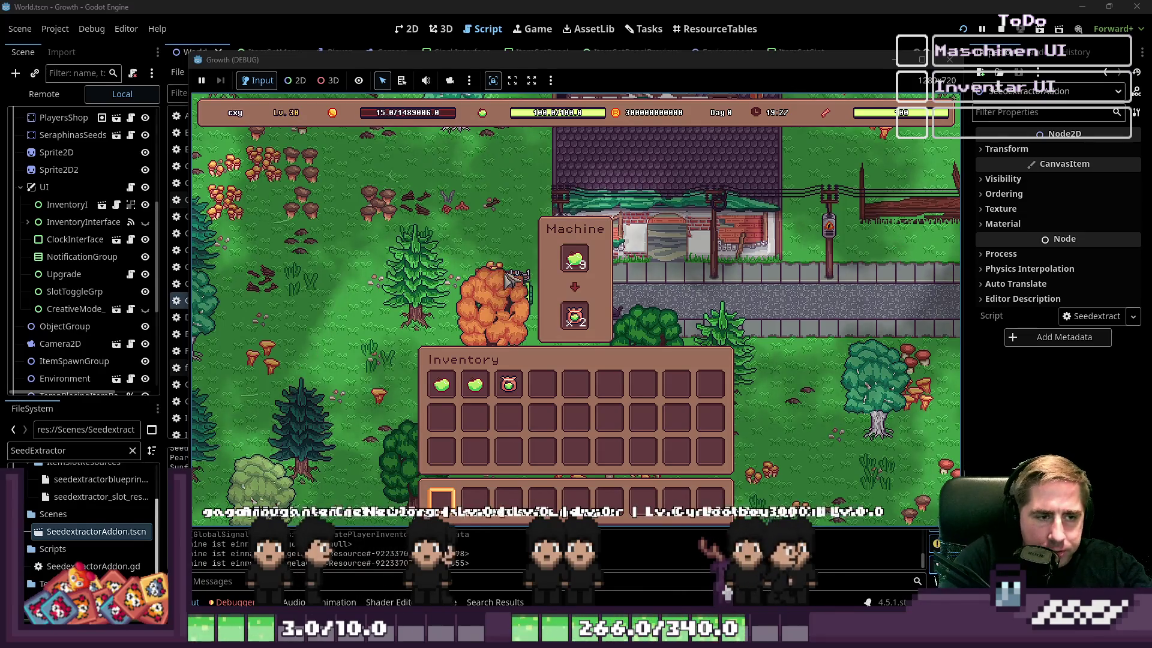
mouse_move(582, 324)
left_click_drag(582, 324, 585, 396)
left_click_drag(475, 384, 577, 318)
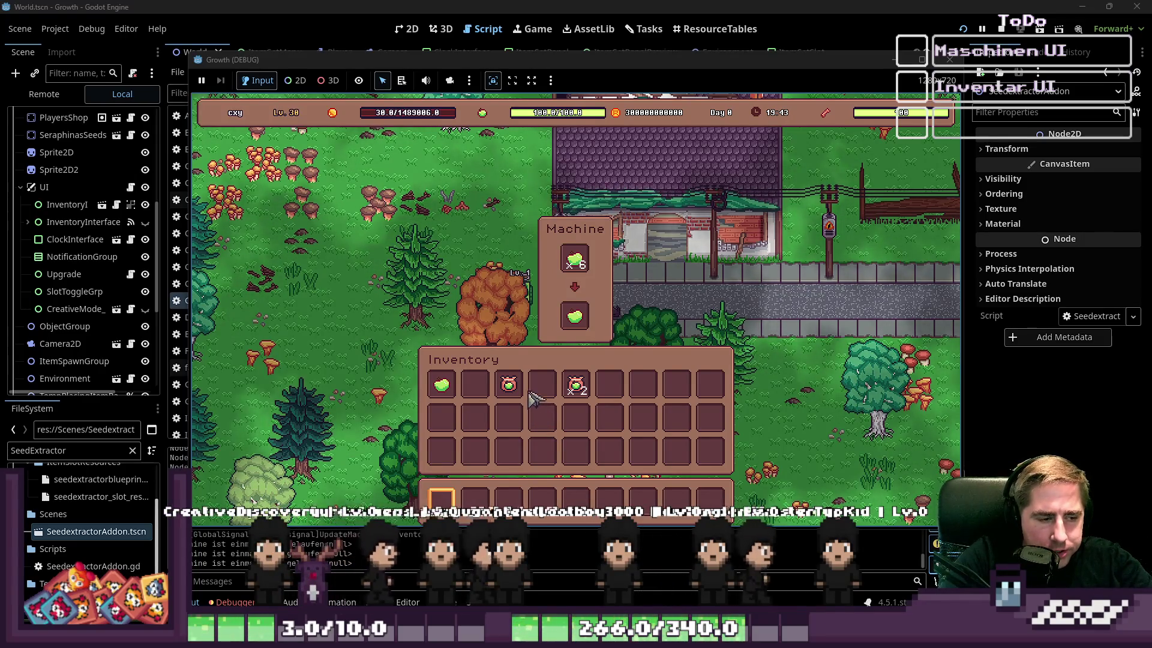
mouse_move(525, 378)
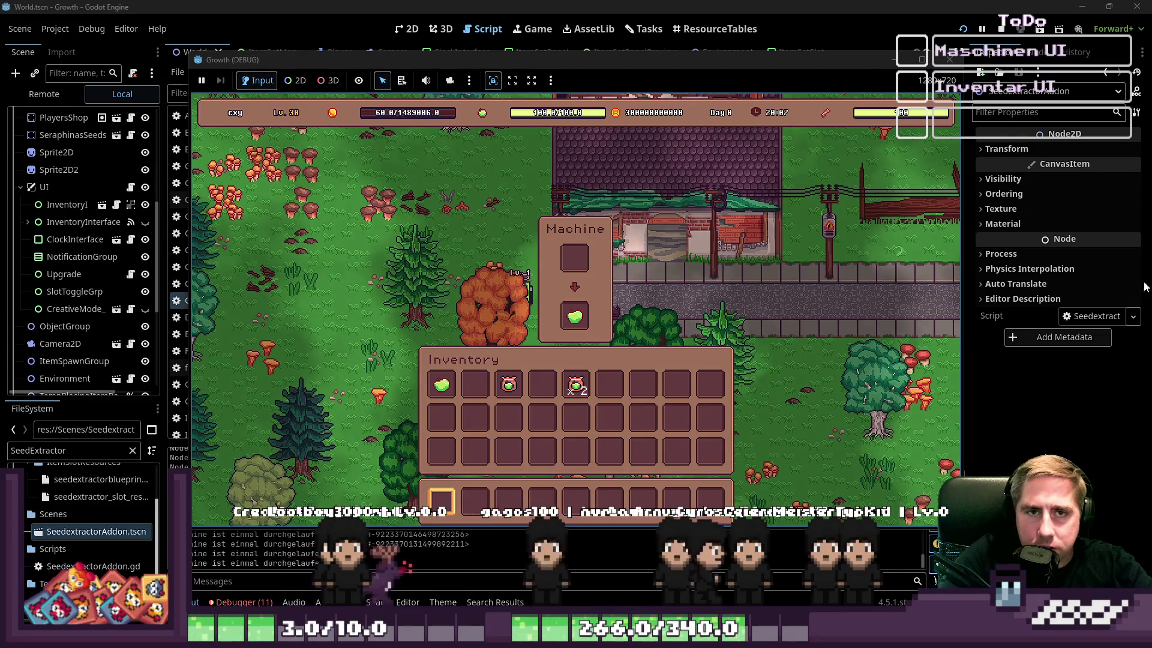
left_click(949, 59)
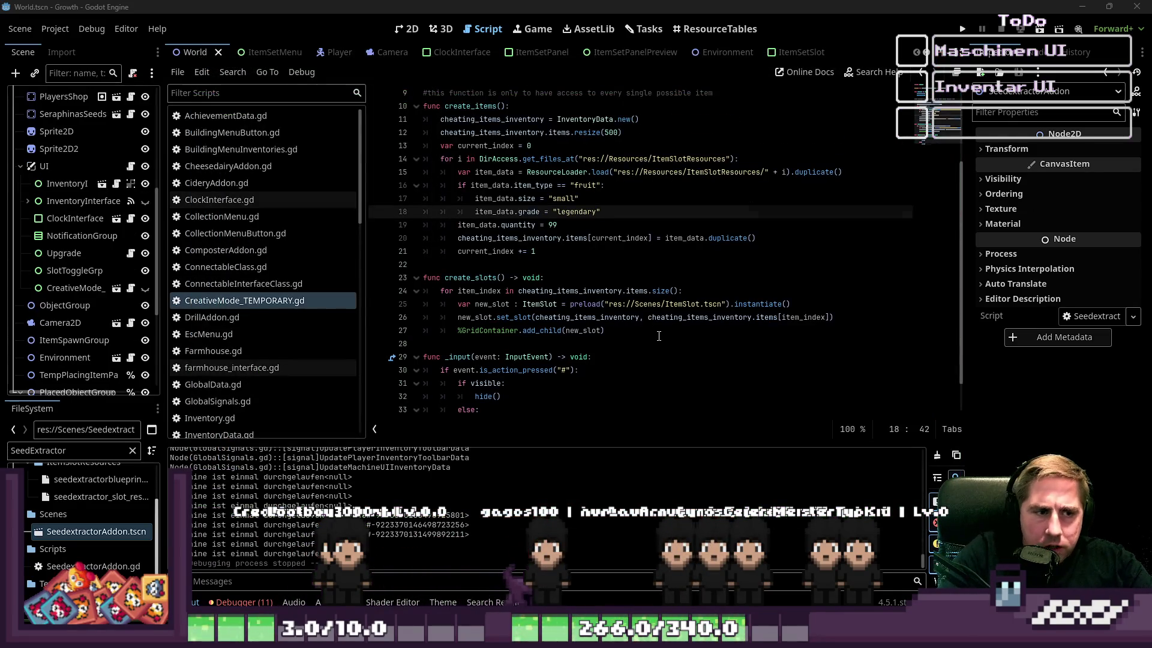
Step: Look through the farmhouse_interface.gd and World.gd scripts
scroll(659, 336, "up", 3)
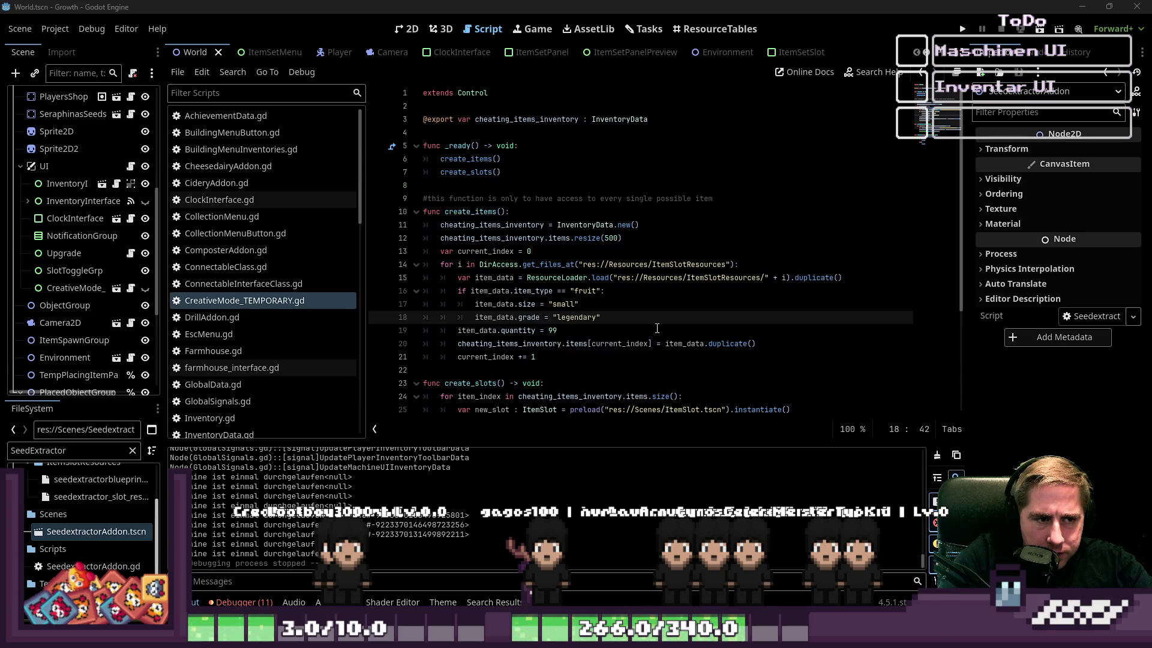
scroll(657, 329, "down", 4)
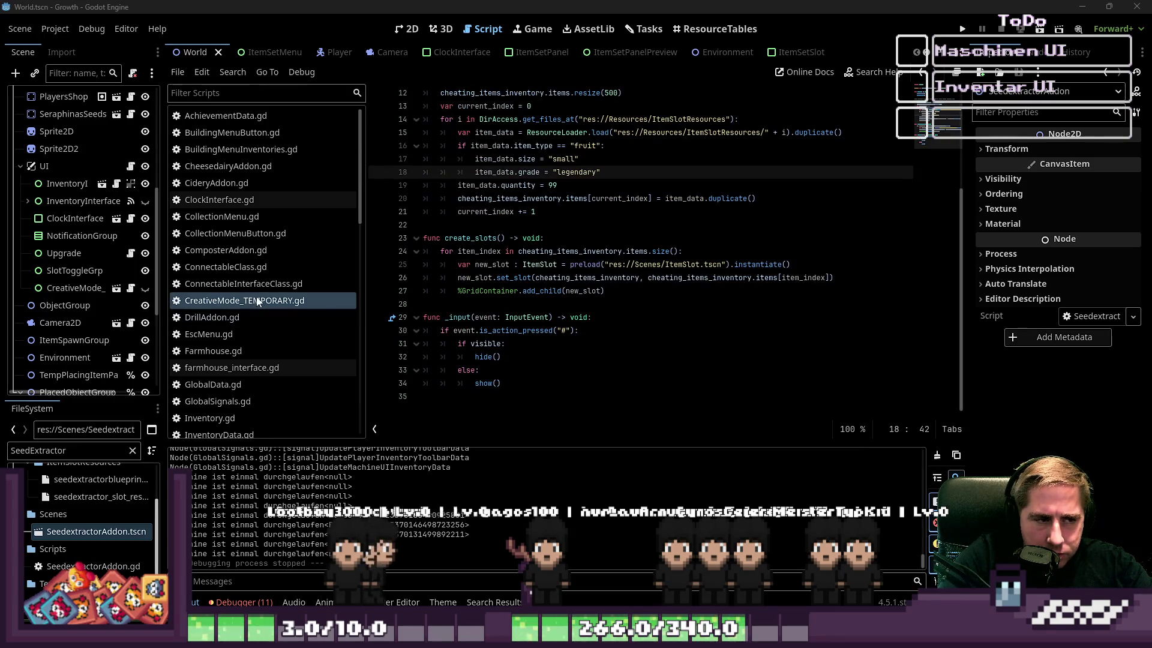
left_click(257, 202)
left_click(256, 367)
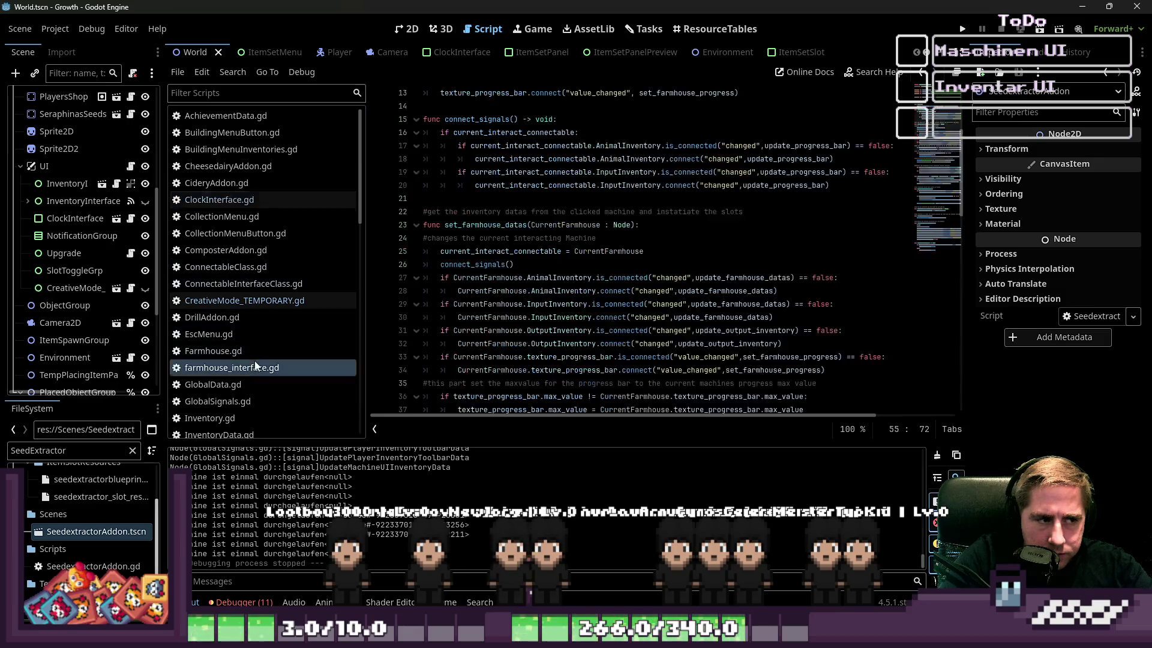
scroll(267, 327, "down", 10)
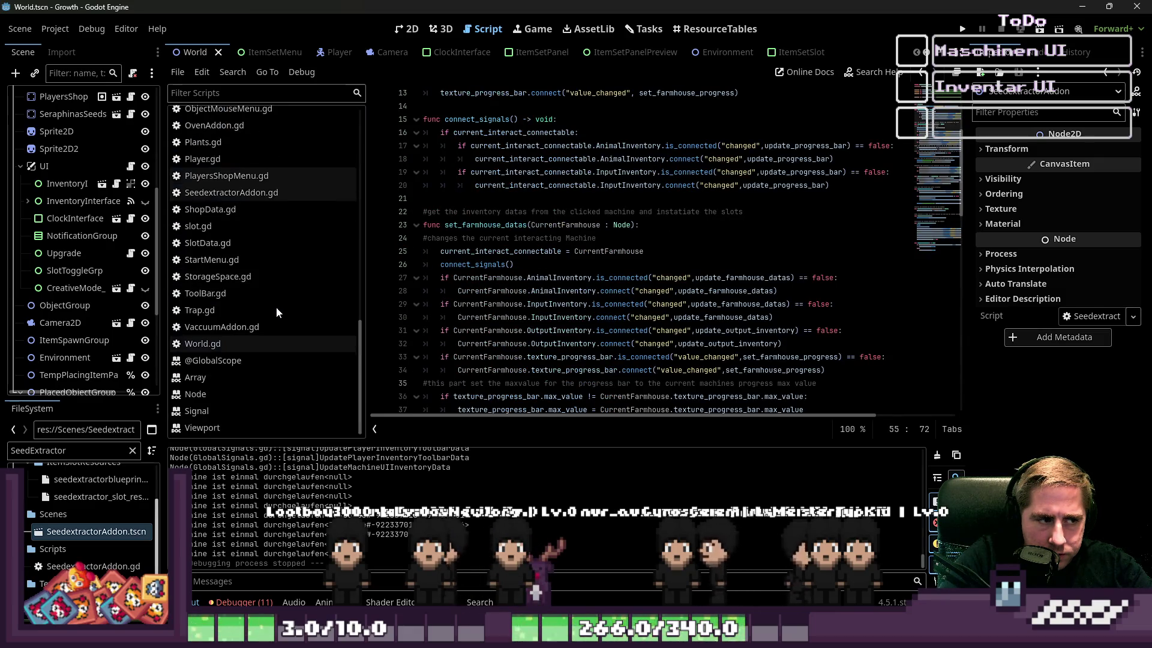
left_click(253, 344)
Step: Open Machine.gd at its machine_process_transfer function
scroll(576, 331, "down", 15)
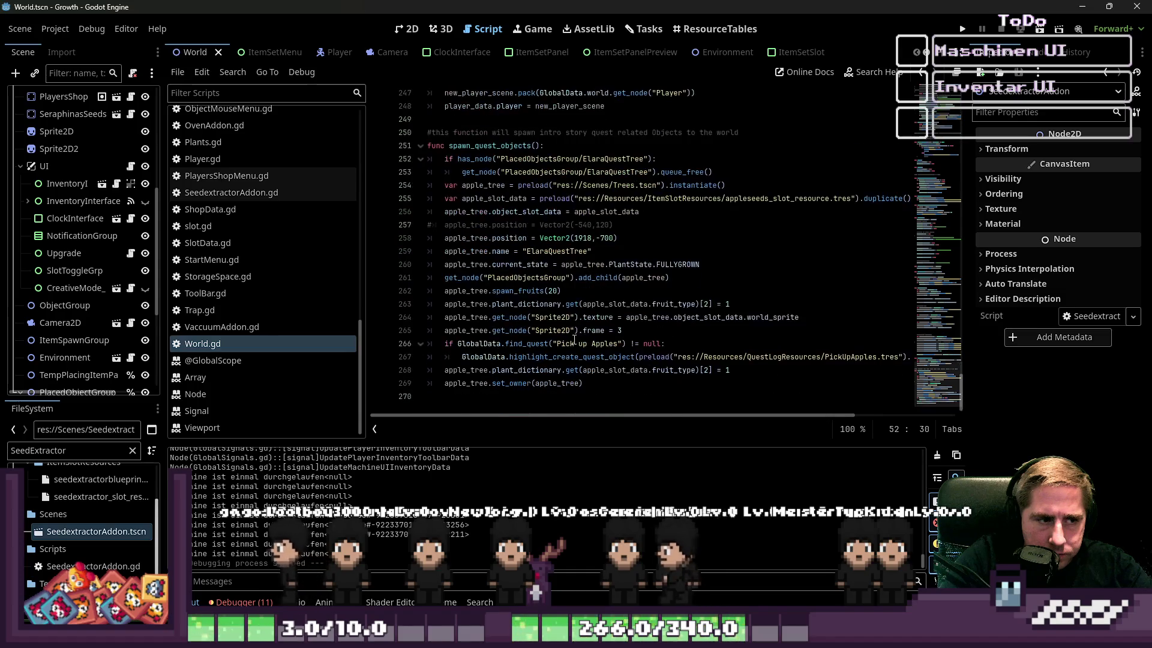
scroll(576, 330, "up", 3)
scroll(591, 296, "down", 3)
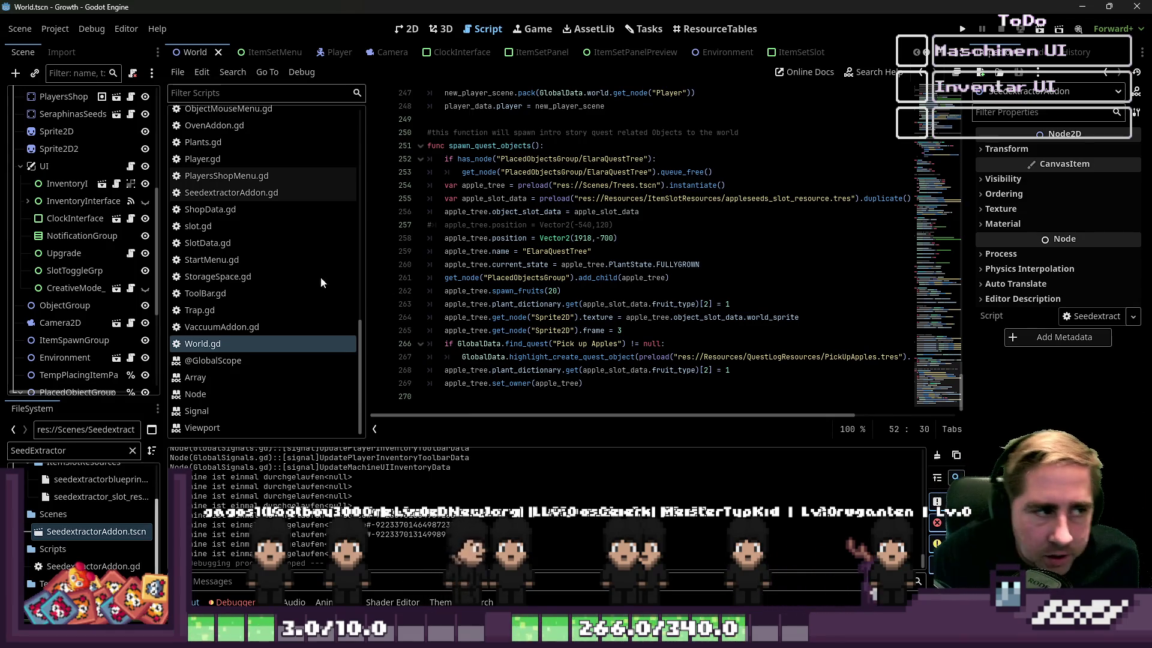
scroll(261, 293, "up", 5)
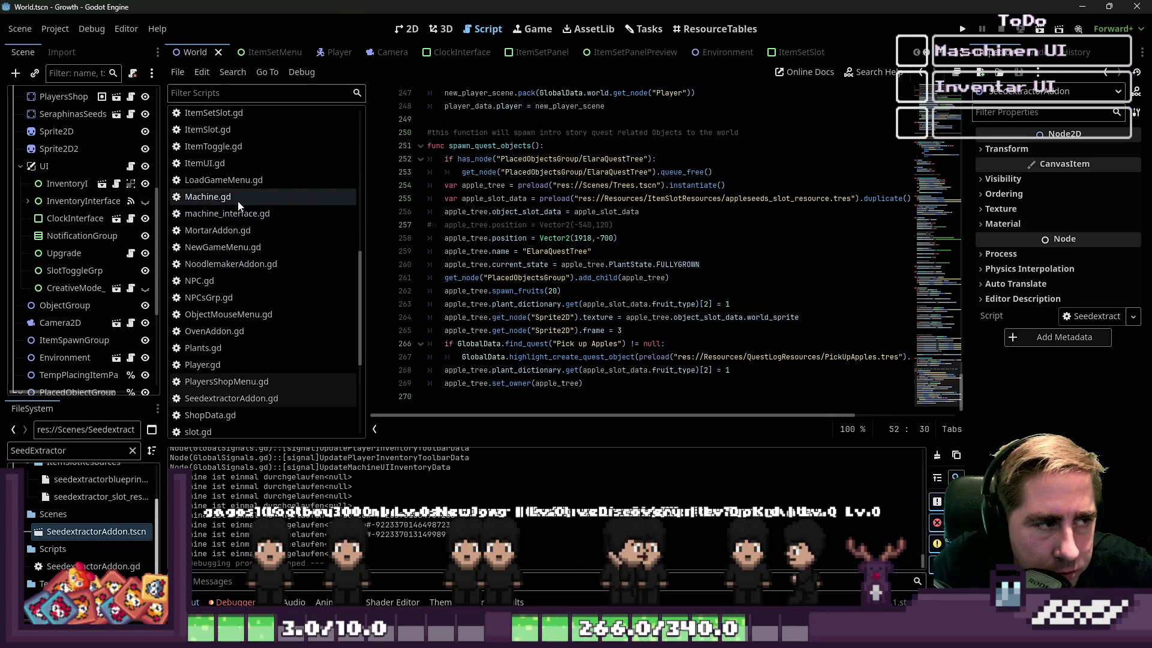
left_click(210, 197)
scroll(609, 340, "down", 15)
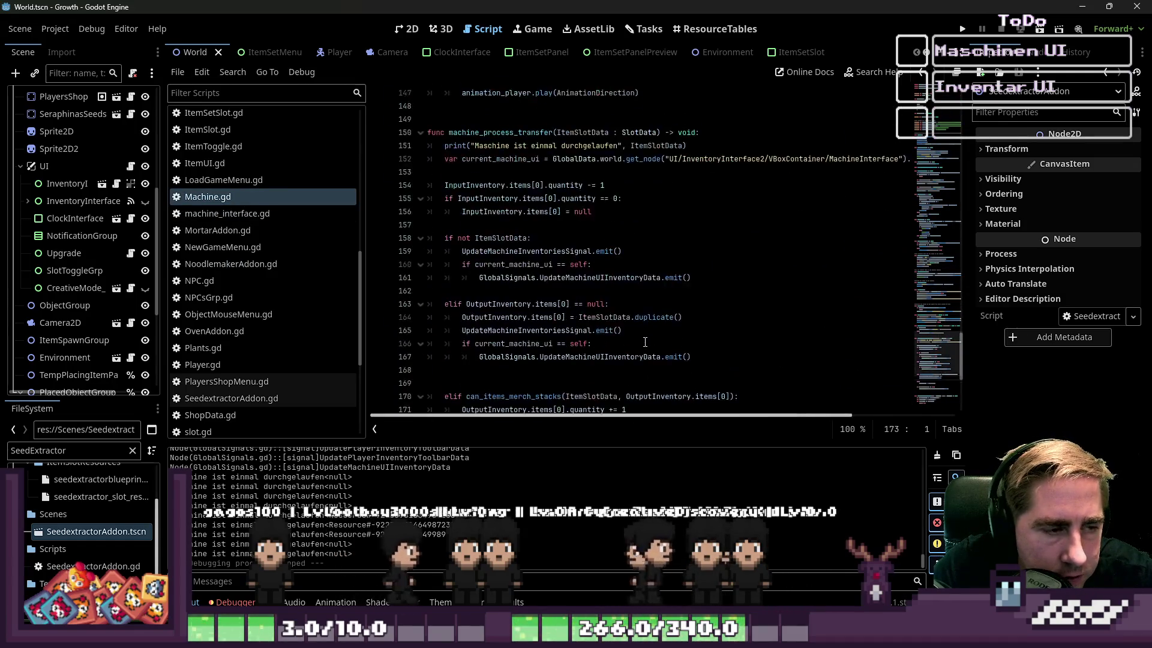
Step: Delete the extra blank lines before the can_items_merch_stacks function
left_click(645, 356)
key("Down")
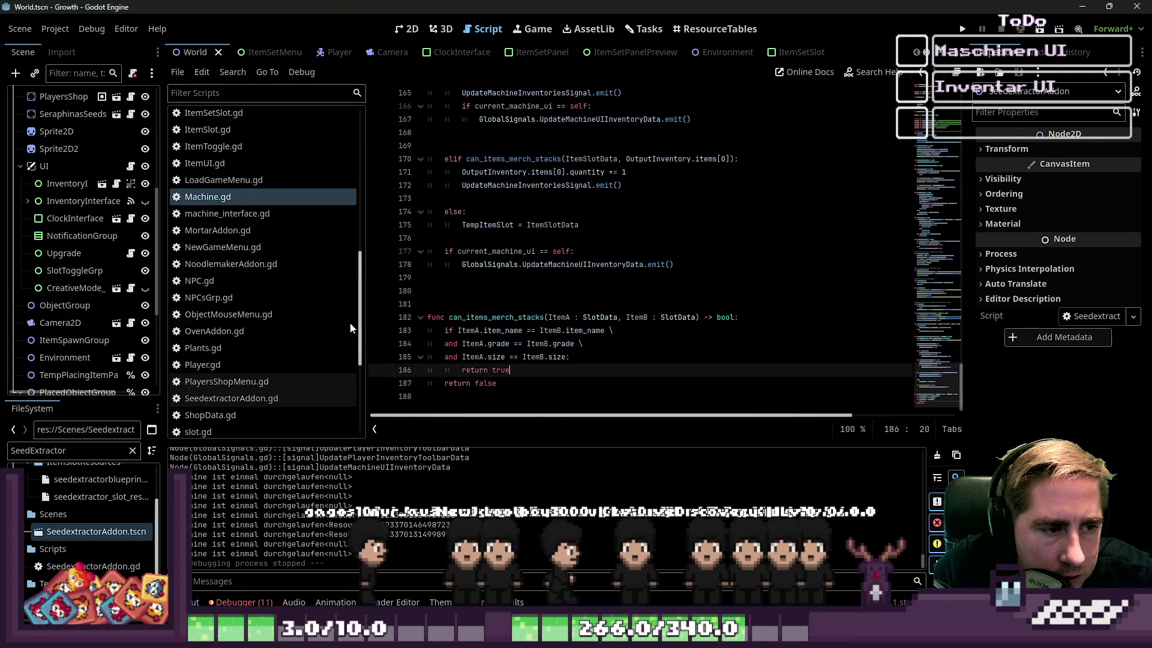
left_click(497, 302)
key("BackSpace")
key("BackSpace")
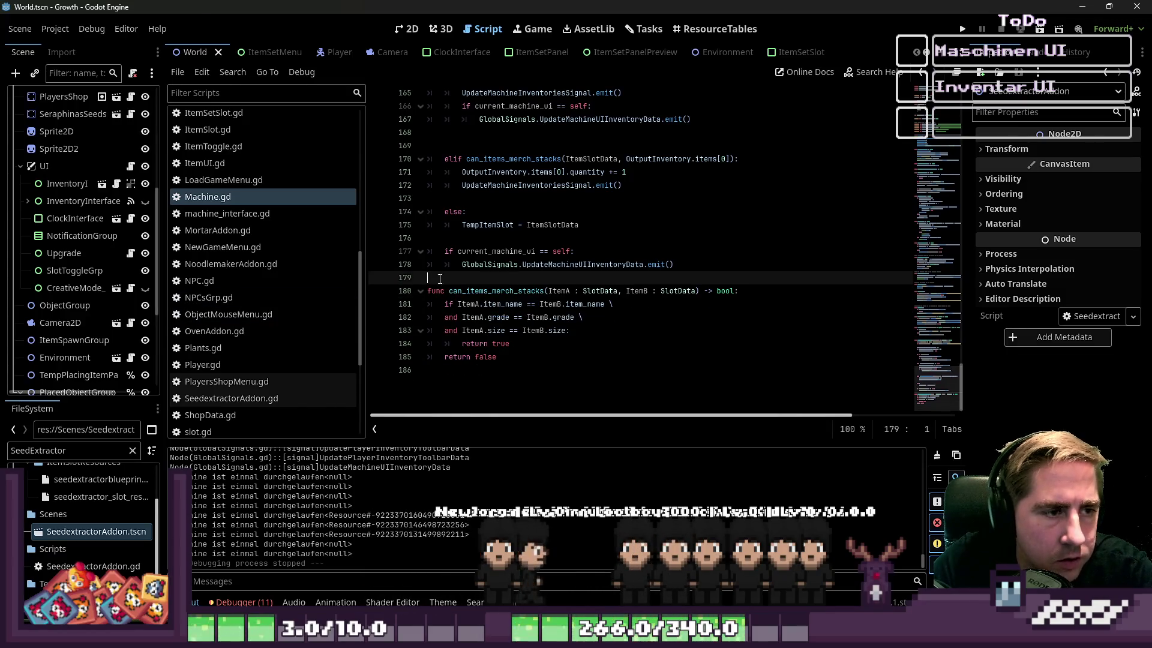
Step: Delete the 'TempItemSlot = null' line from change_state
left_click(490, 227)
scroll(678, 290, "up", 3)
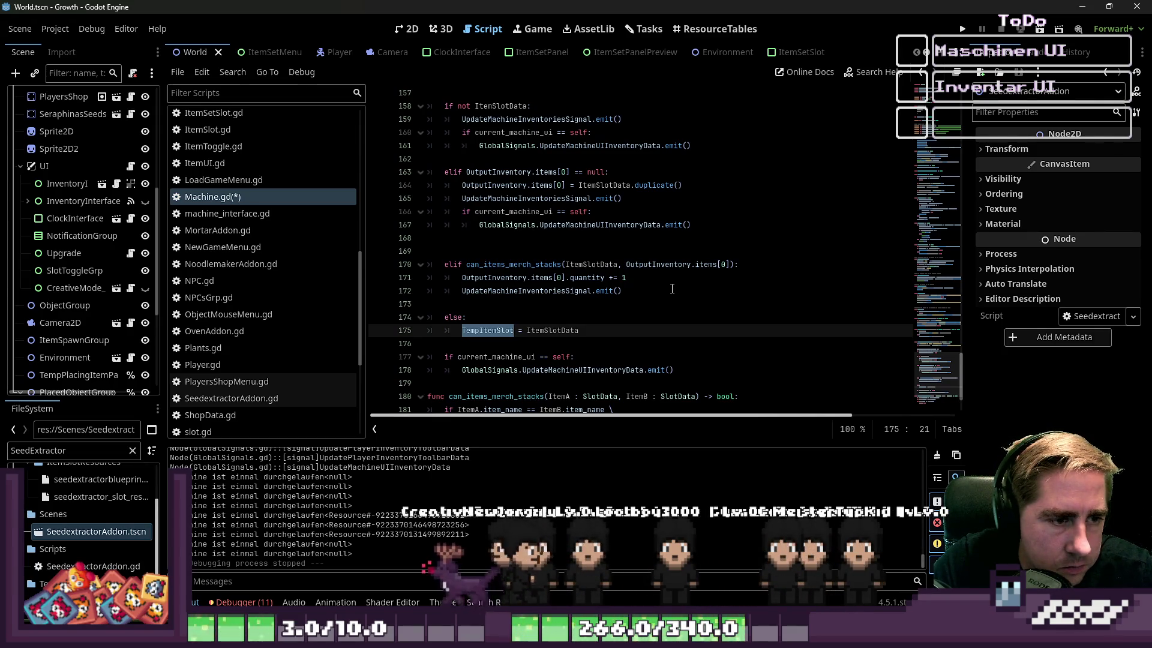
scroll(663, 293, "up", 3)
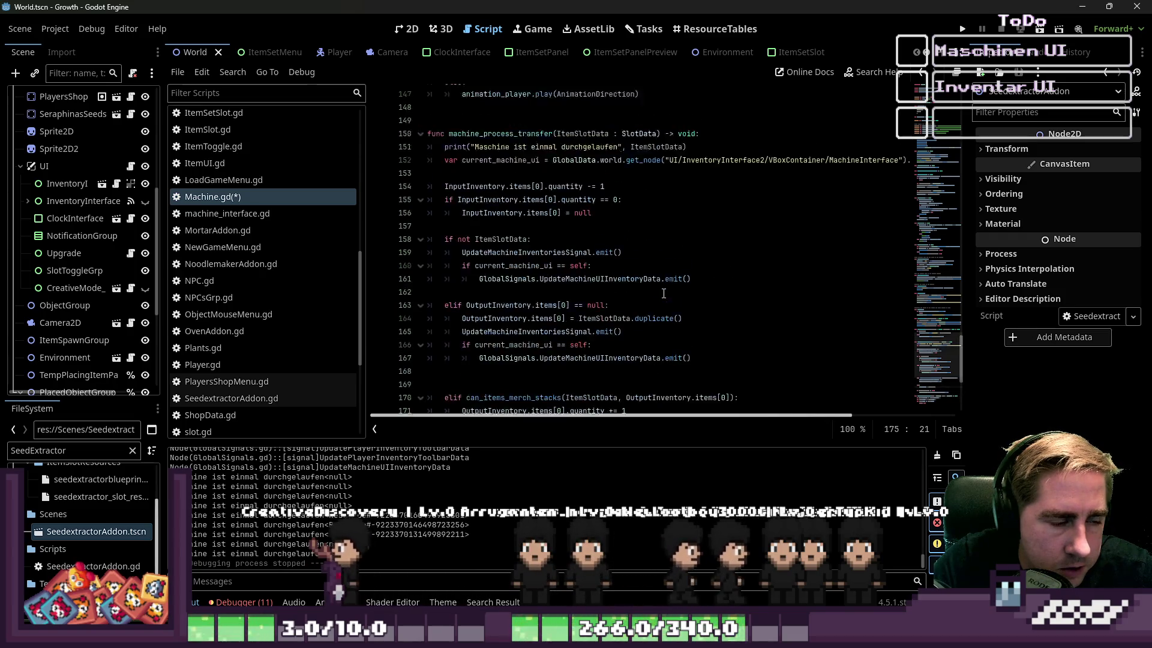
scroll(664, 294, "up", 20)
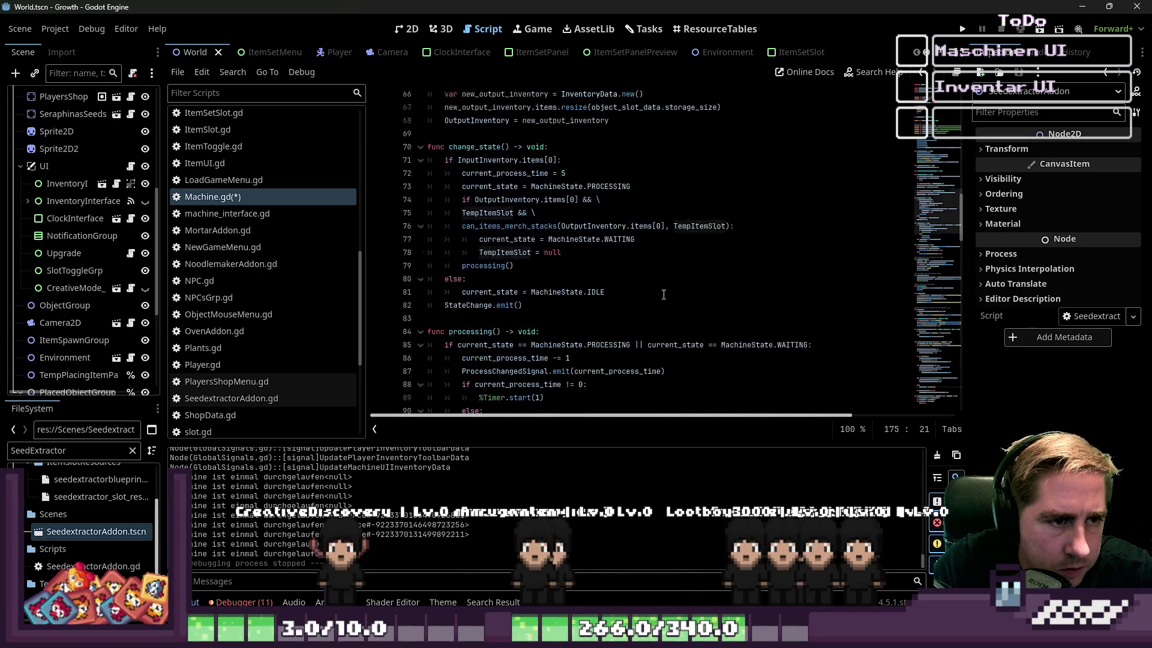
scroll(664, 293, "up", 1)
scroll(664, 295, "down", 3)
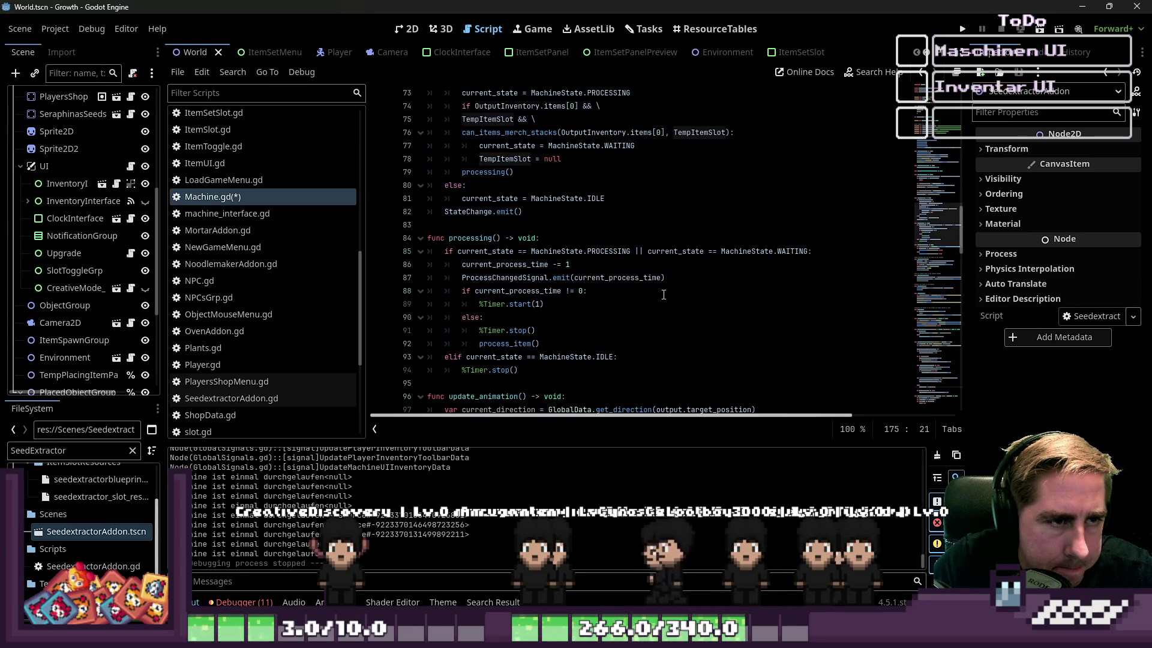
left_click(413, 159)
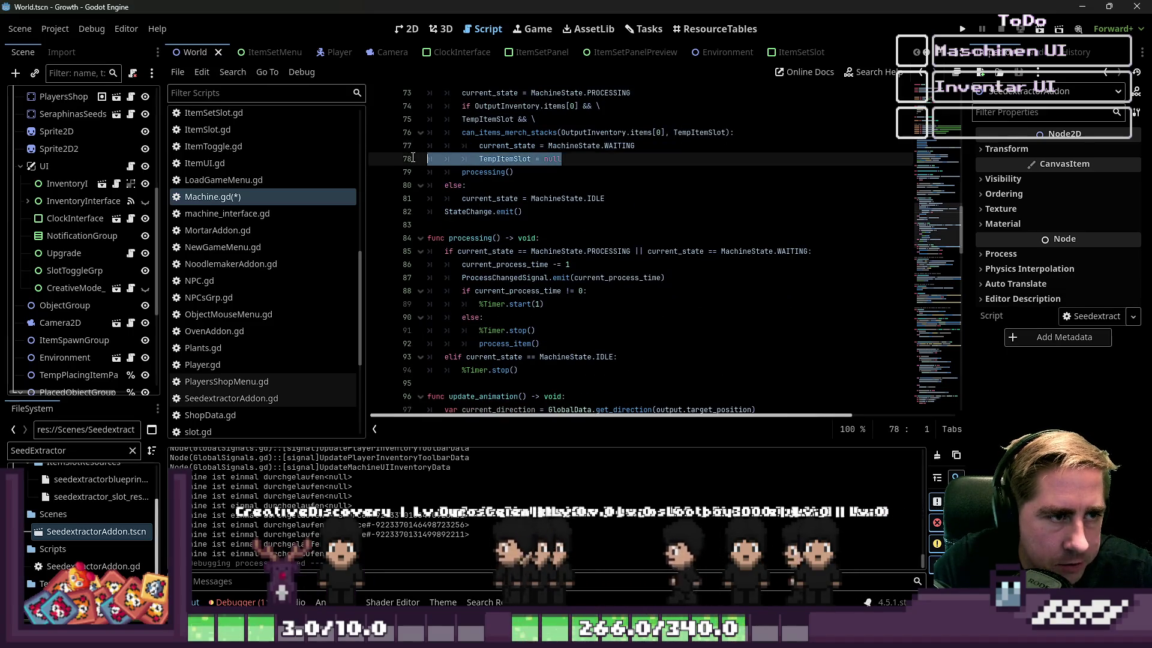
key("BackSpace")
key("BackSpace")
Step: Review change_state's waiting condition and select its TempItemSlot part
scroll(636, 228, "up", 9)
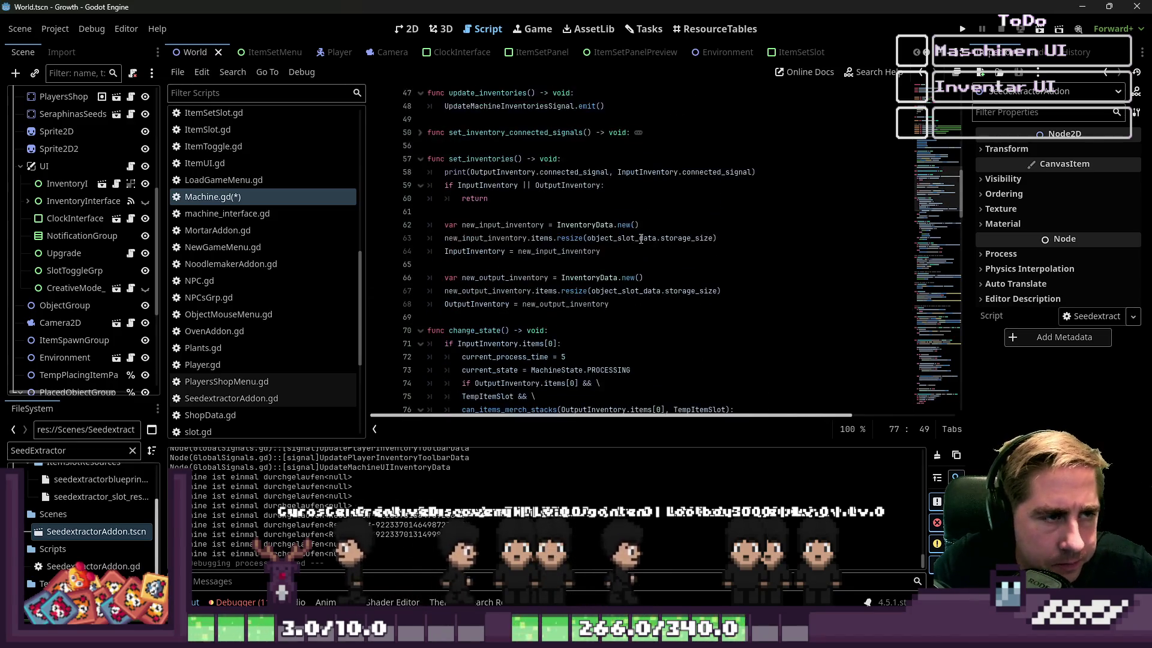
scroll(636, 234, "up", 3)
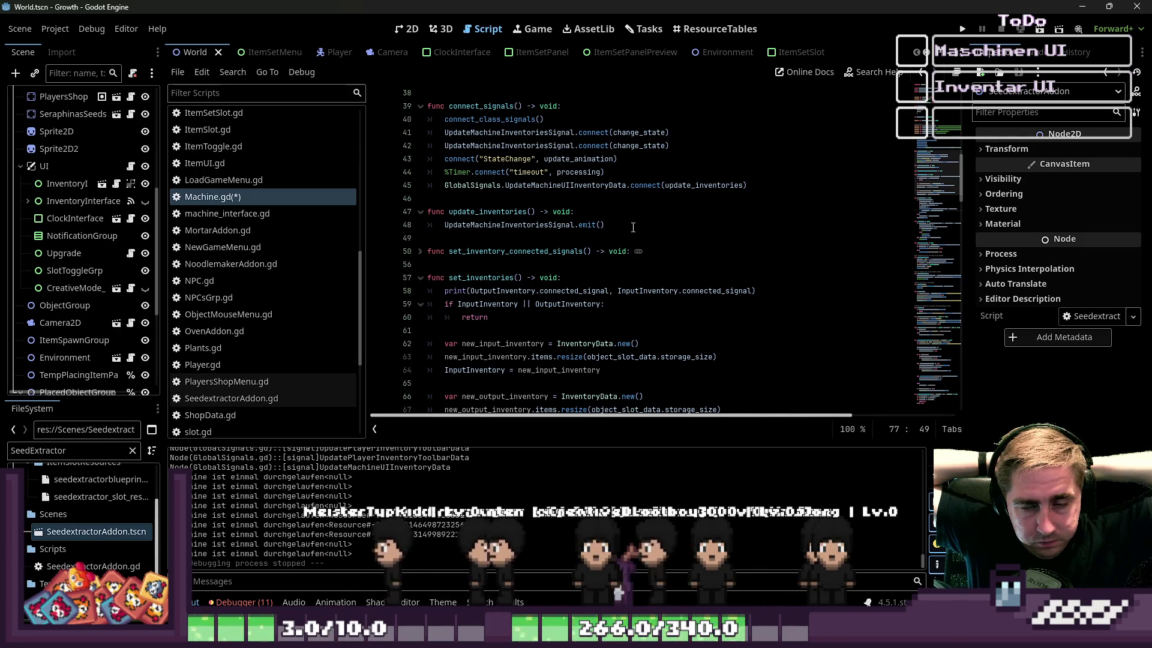
scroll(612, 223, "down", 9)
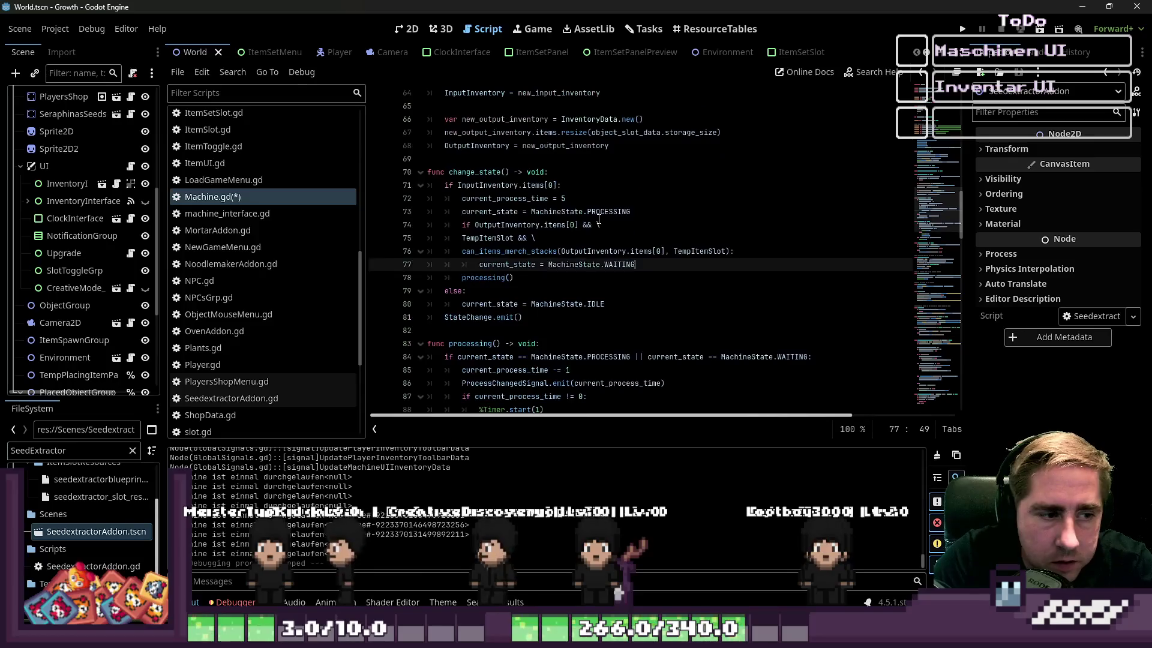
double_click(503, 171)
scroll(518, 195, "down", 1)
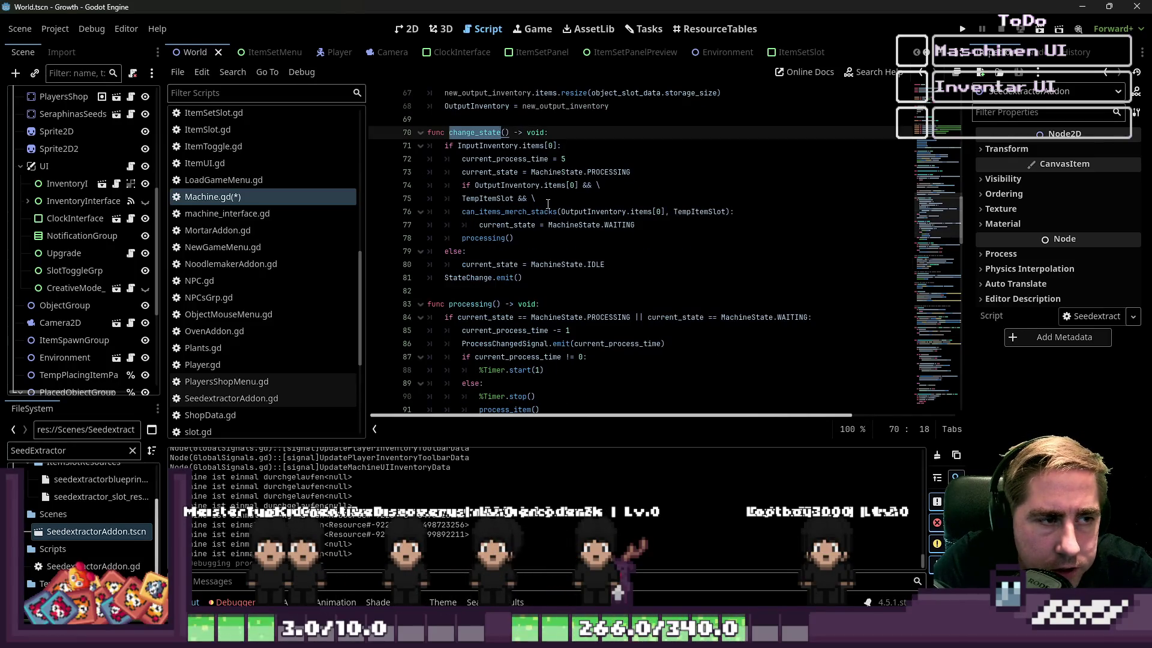
scroll(548, 204, "down", 4)
scroll(552, 252, "up", 6)
left_click(558, 284)
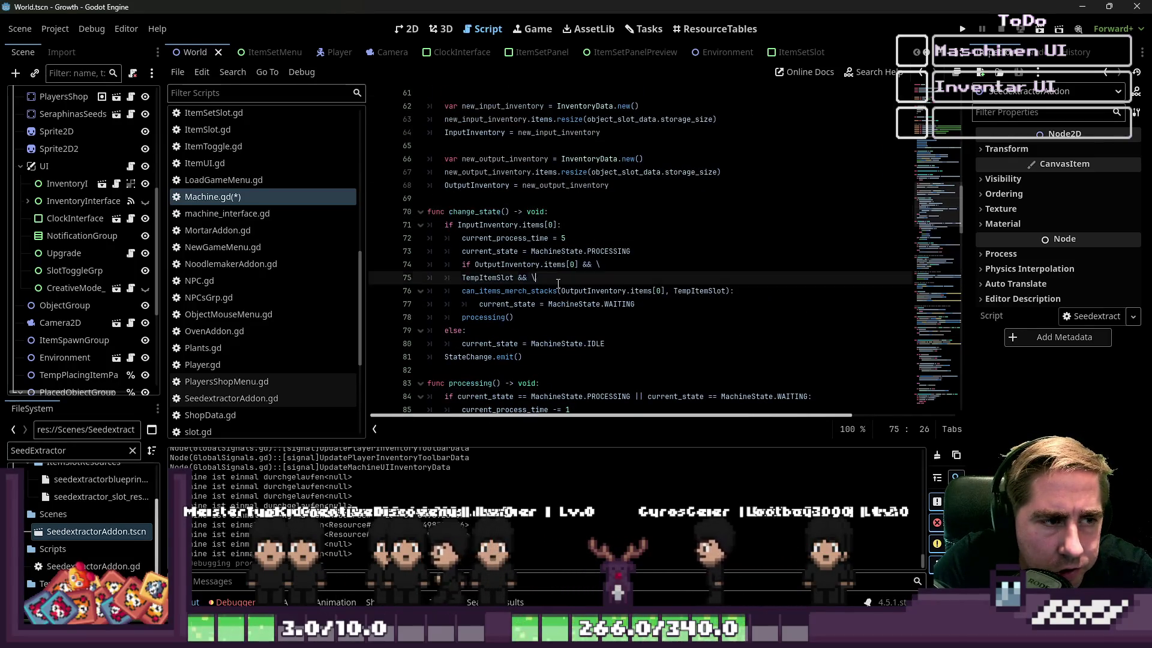
left_click(556, 291)
left_click_drag(737, 291, 490, 278)
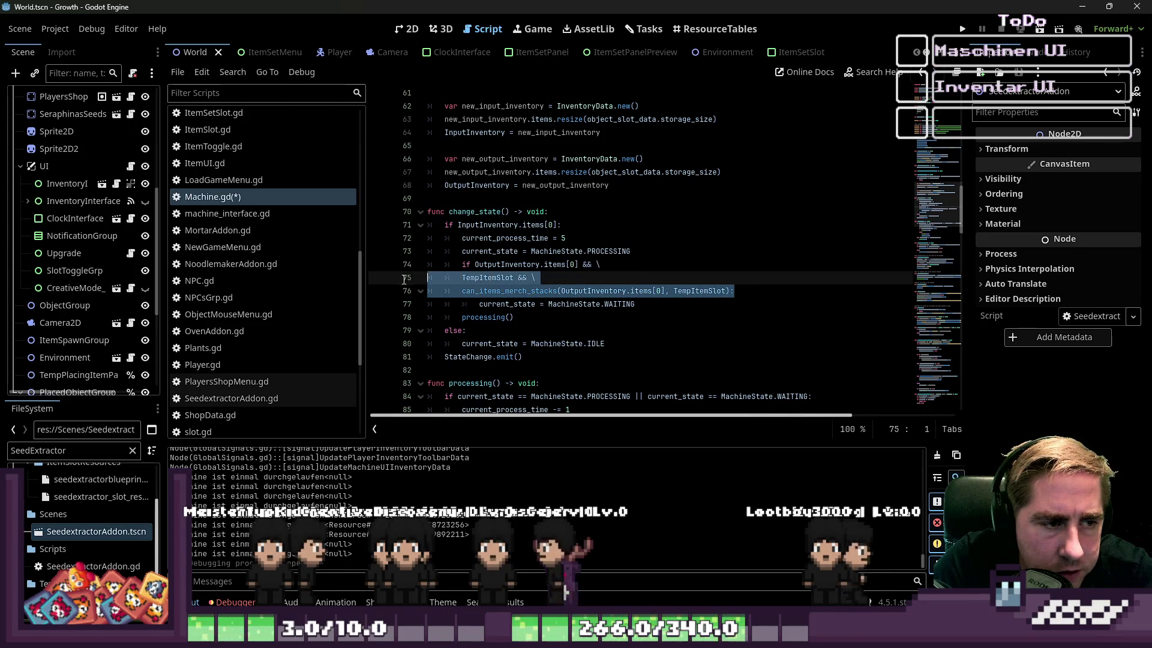
left_click_drag(635, 304, 392, 292)
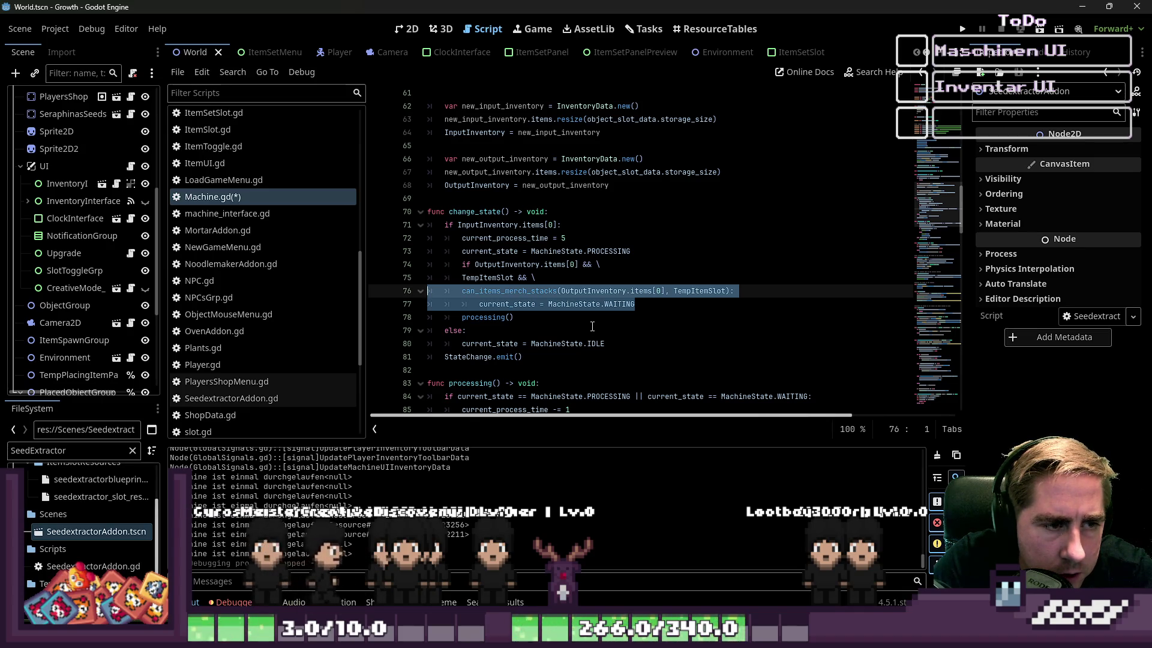
mouse_move(536, 277)
left_mouse_down()
mouse_move(486, 278)
mouse_move(583, 270)
left_mouse_up()
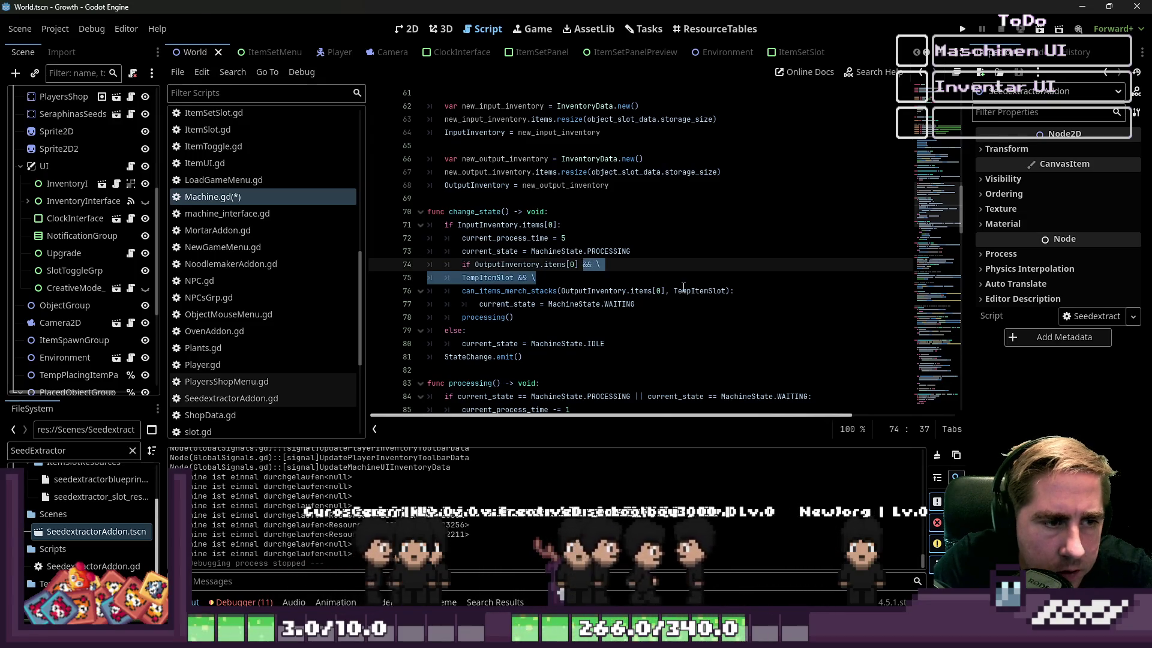
Step: Delete the TempItemSlot lines and rejoin the condition on line 74 with &&
key("BackSpace")
key("Delete")
key("Delete")
key("Delete")
type("&&")
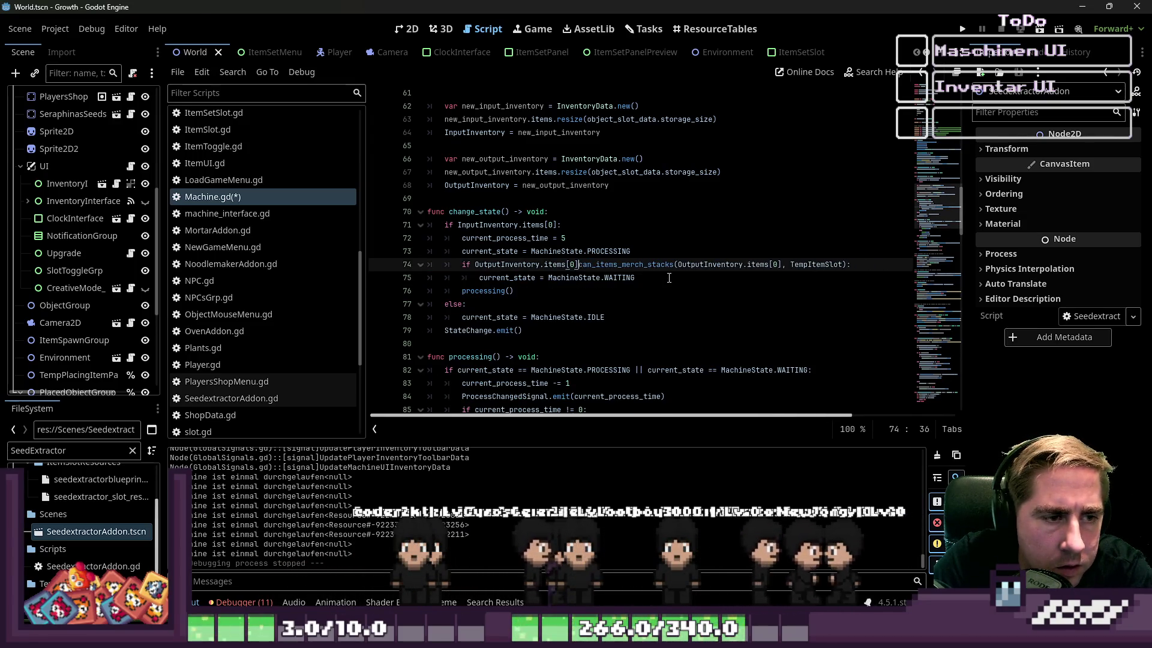
left_click(744, 250)
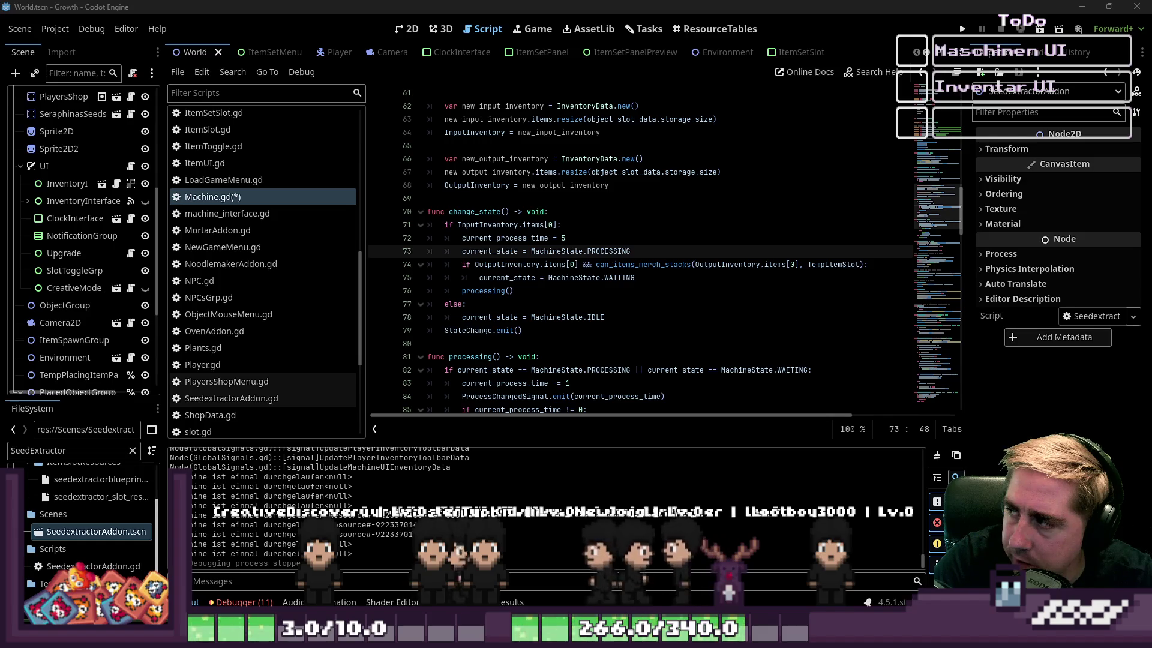
Step: Remove the TempItemSlot argument from the can_items_merch_stacks call on line 74
left_click(626, 265)
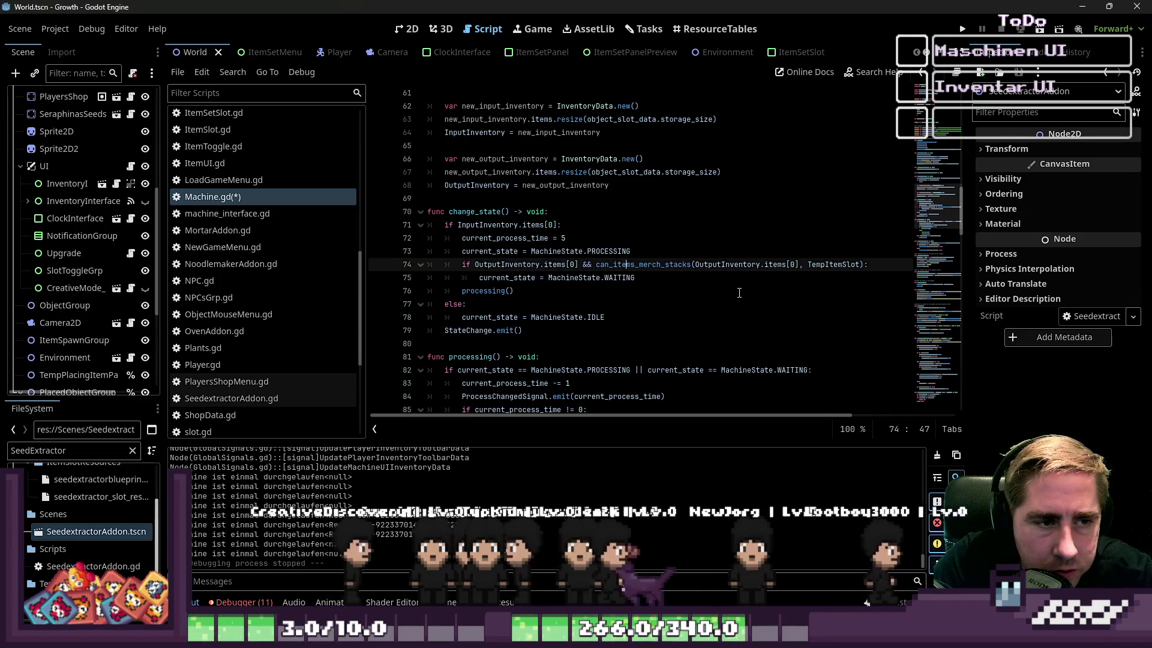
left_click(826, 264)
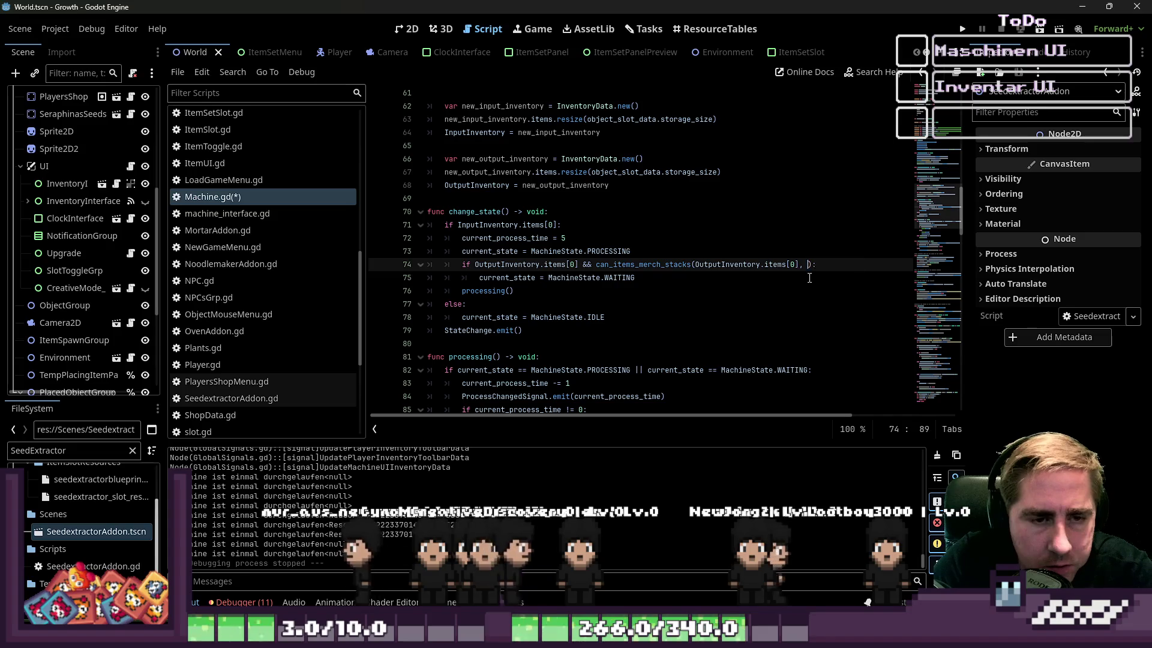
scroll(780, 288, "up", 10)
scroll(742, 304, "up", 10)
scroll(660, 252, "down", 3)
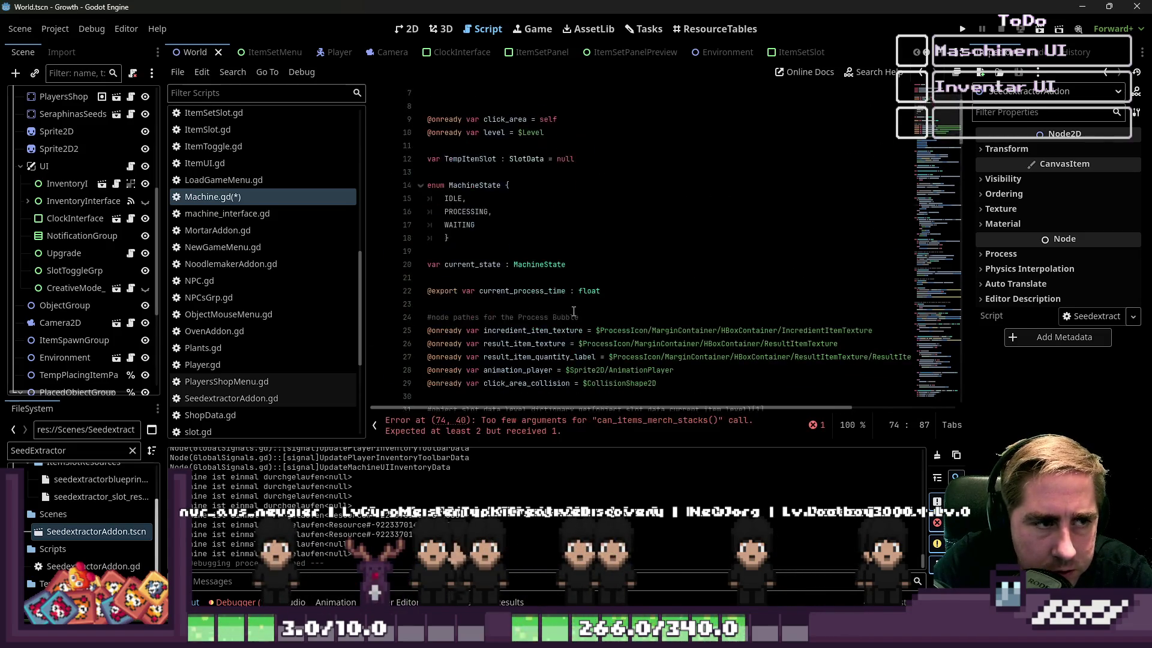
Step: Delete the 'var TempItemSlot' declaration near the top of Machine.gd
scroll(660, 252, "up", 3)
left_click(556, 198)
left_click(570, 172)
scroll(580, 208, "down", 3)
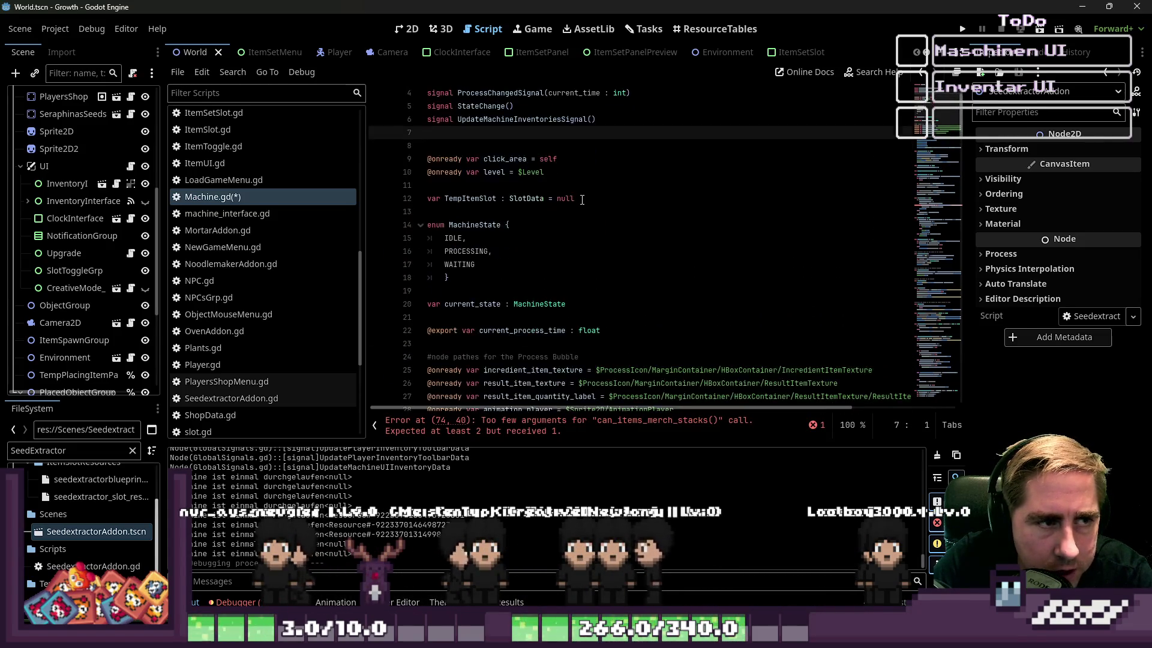
scroll(580, 211, "down", 8)
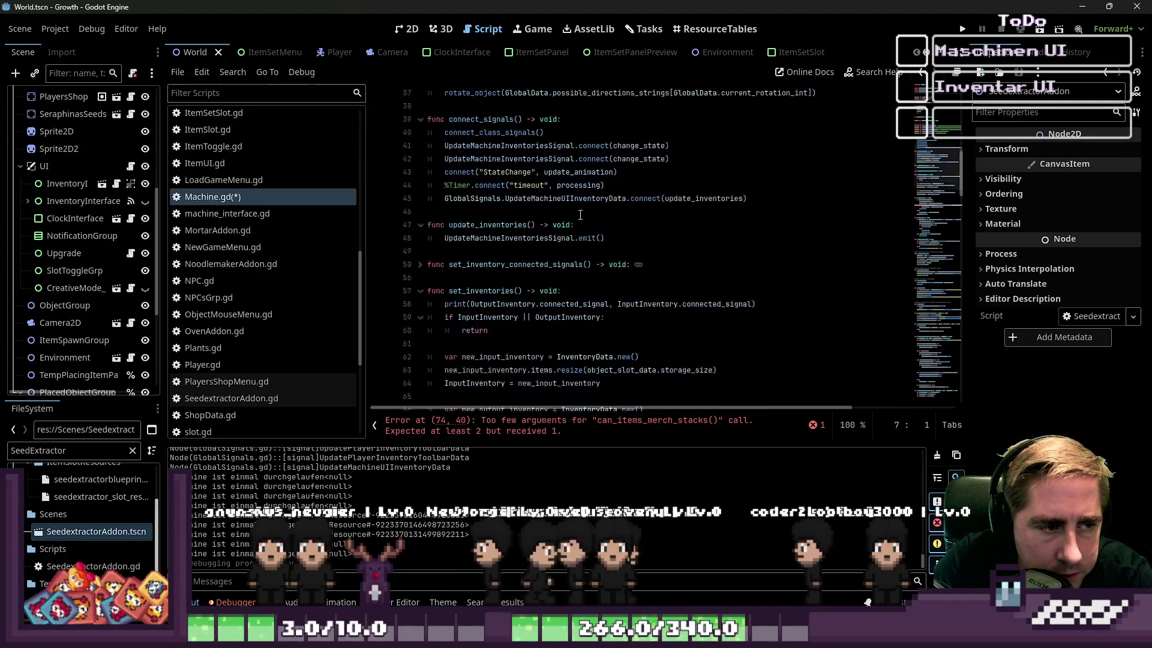
scroll(582, 213, "up", 11)
left_click(584, 183)
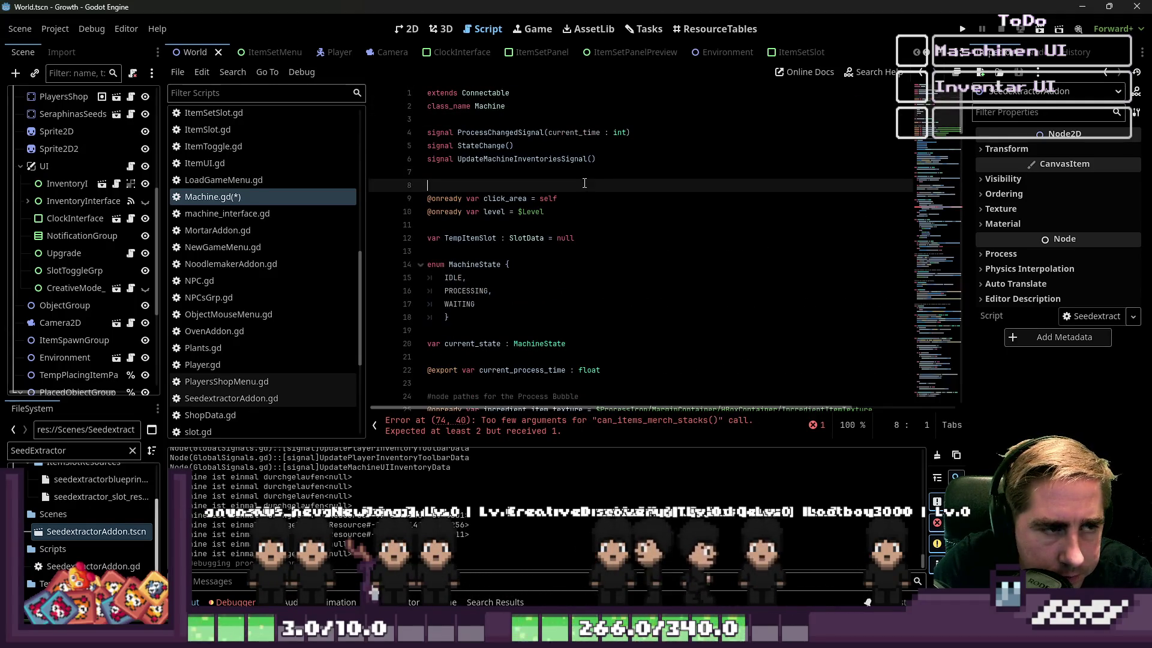
left_click_drag(600, 231, 552, 211)
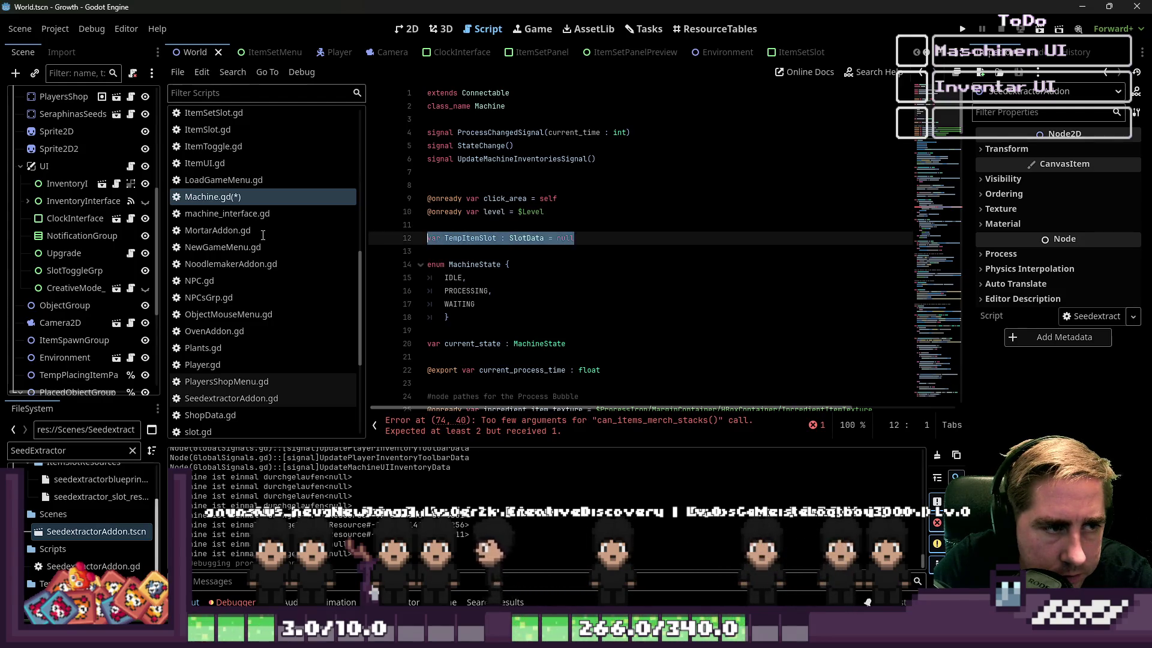
key("BackSpace")
Step: Delete the 'TempItemSlot = ItemSlotData' else branch and the blank lines left behind
scroll(603, 249, "down", 20)
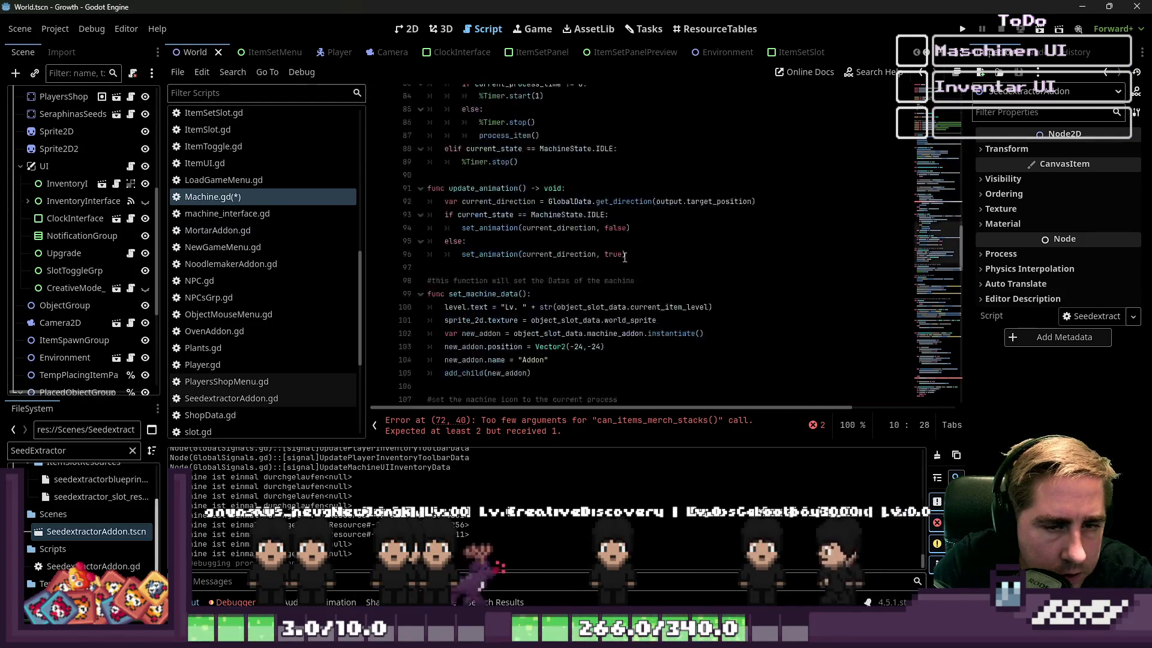
mouse_move(629, 243)
left_mouse_down()
mouse_move(462, 239)
mouse_move(420, 222)
mouse_move(411, 232)
left_mouse_up()
key("BackSpace")
key("BackSpace")
key("BackSpace")
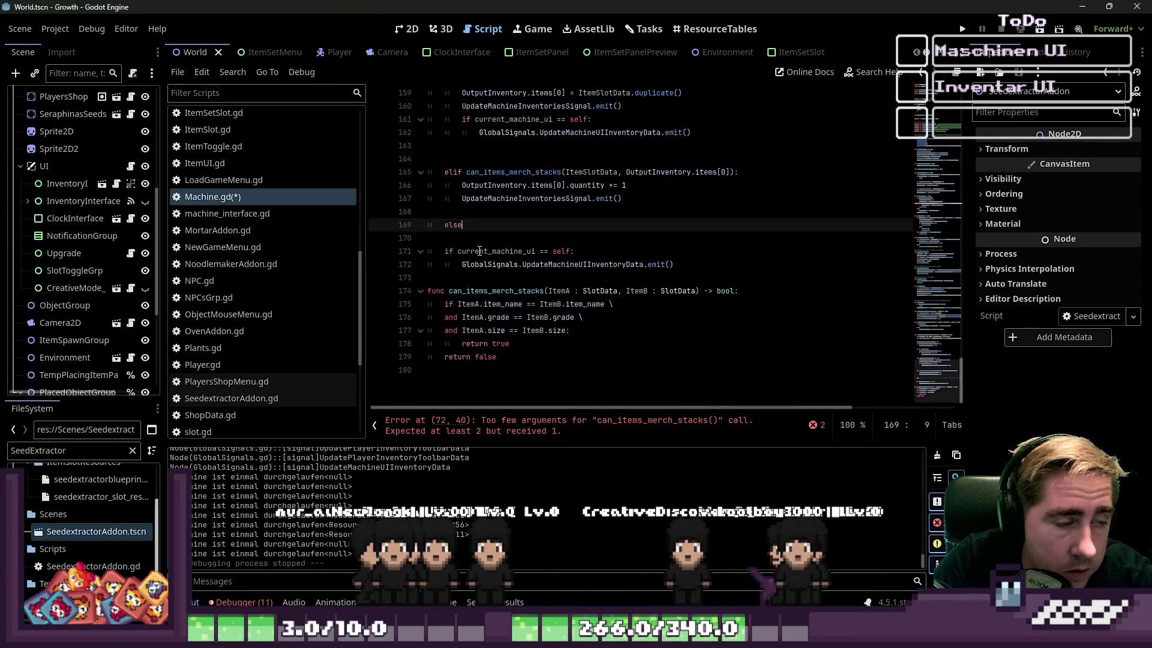
key("BackSpace")
key("BackSpace")
key("Delete")
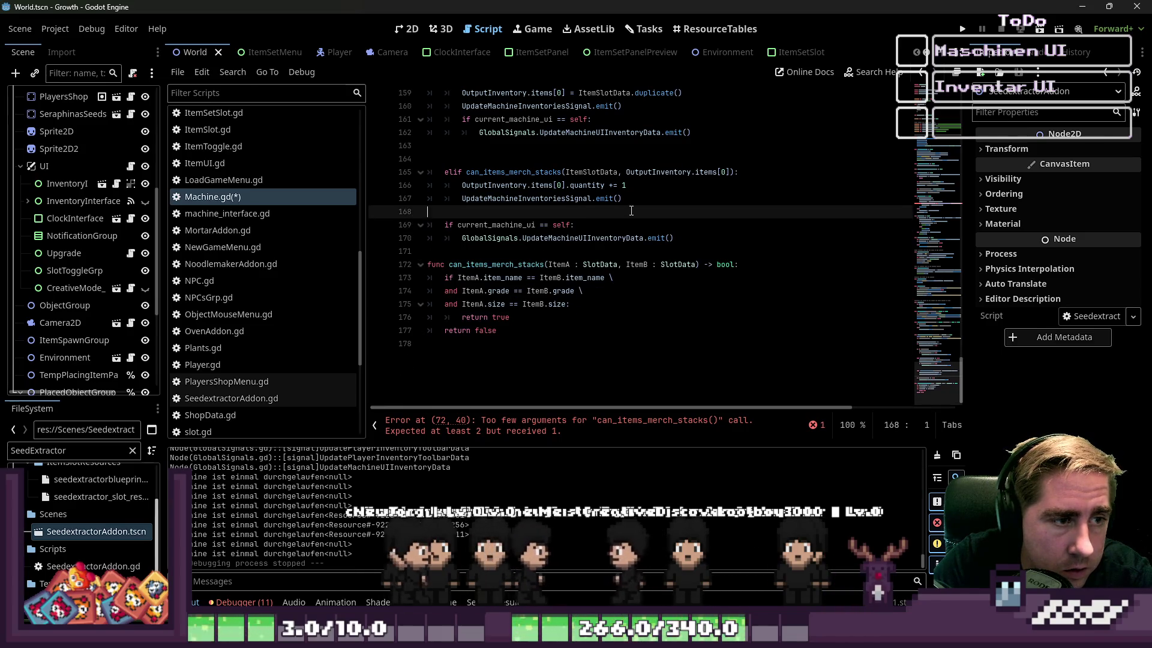
scroll(632, 211, "up", 3)
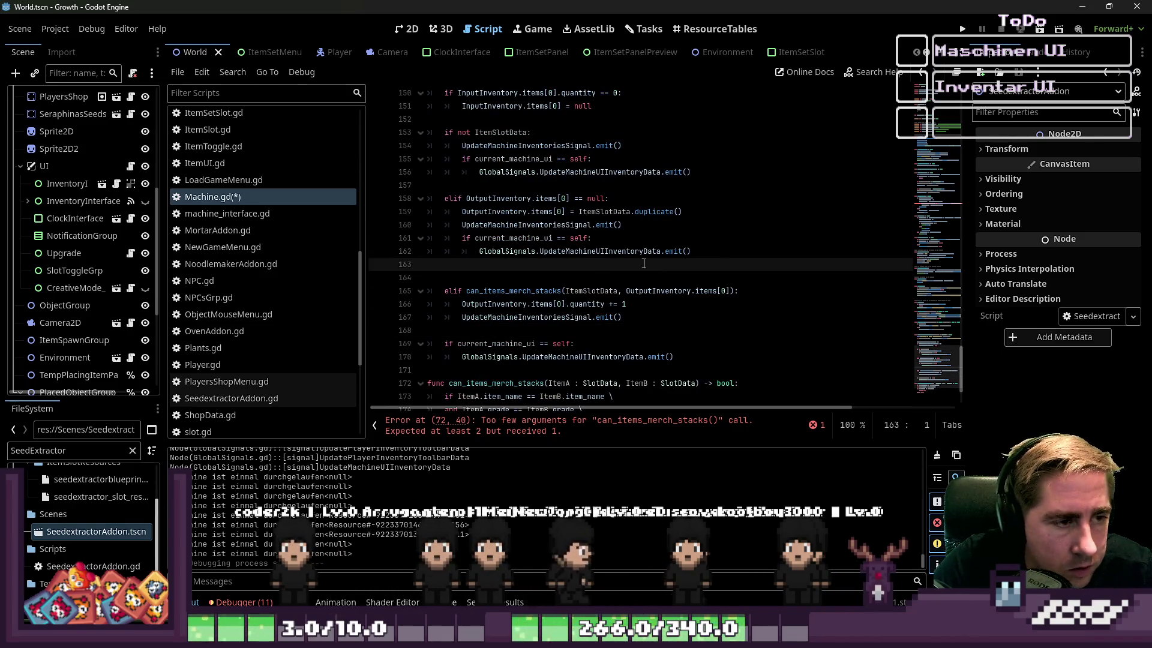
key("BackSpace")
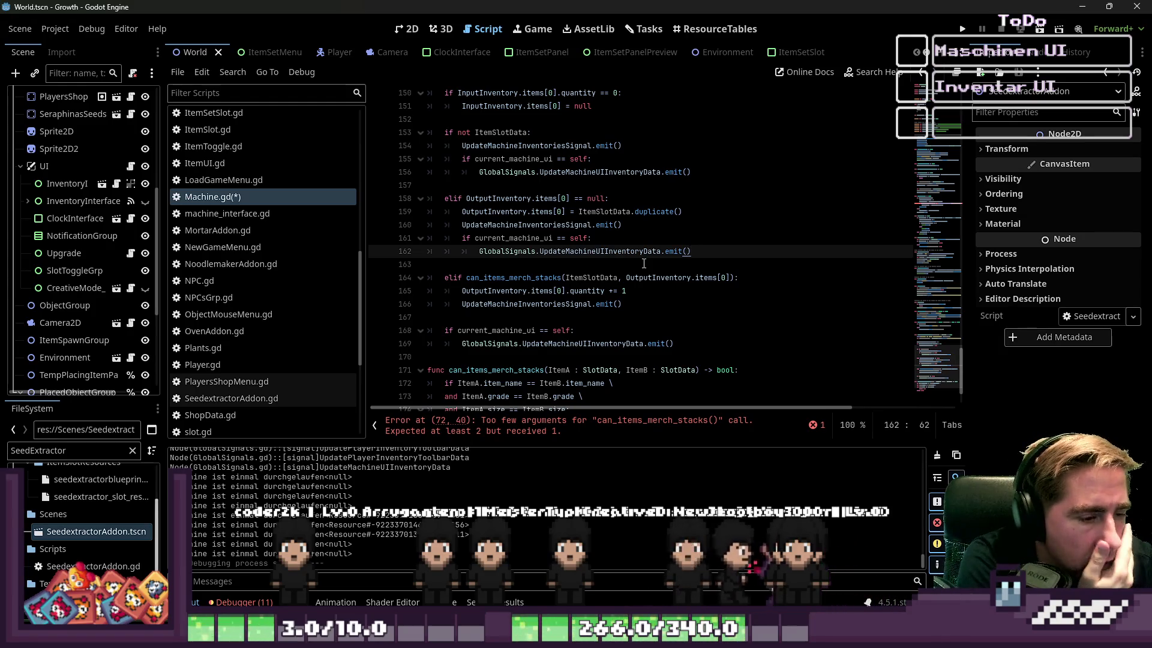
Step: Jump to the too-few-arguments error on line 72 and select its condition
left_click(677, 427)
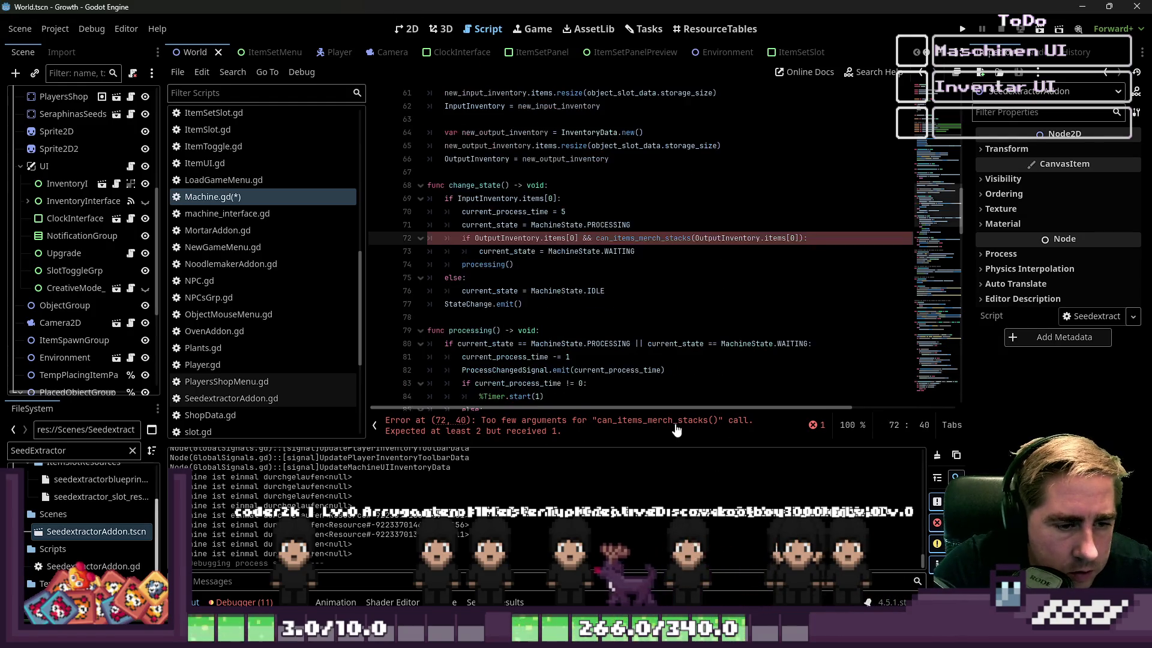
left_click(807, 238)
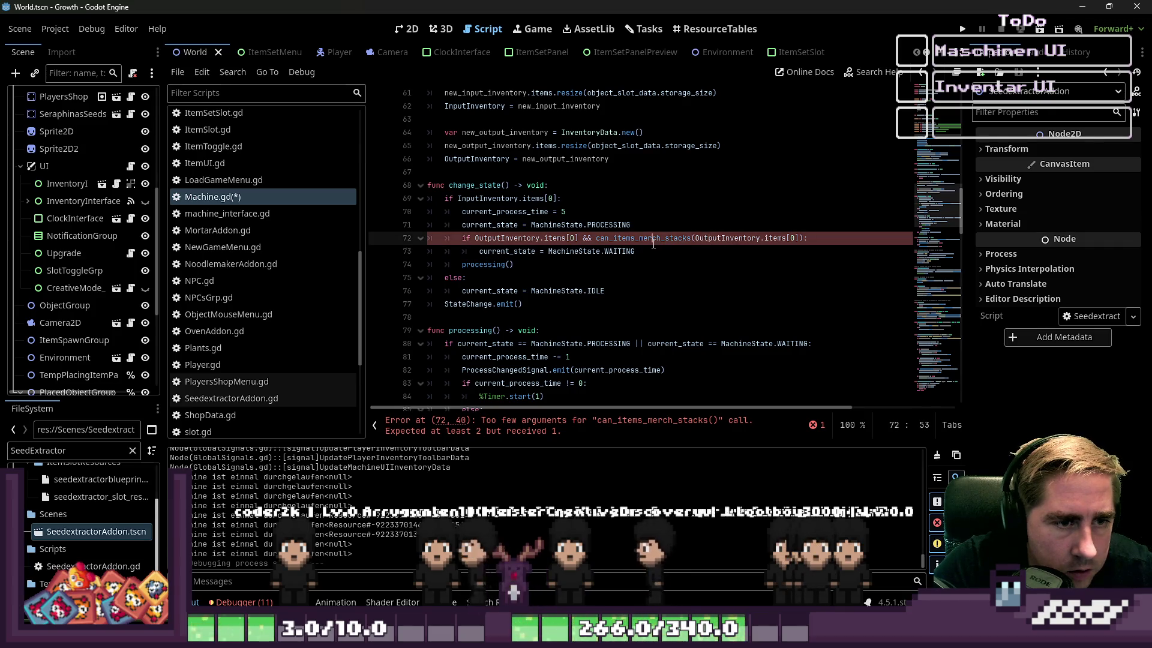
left_click_drag(807, 238, 443, 242)
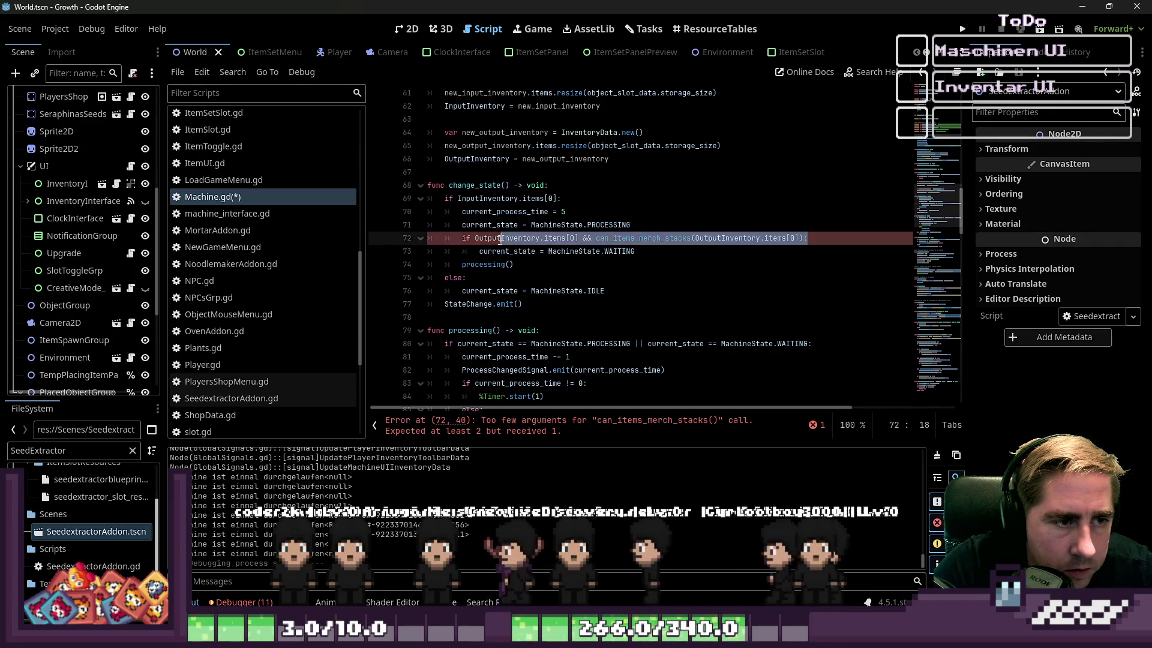
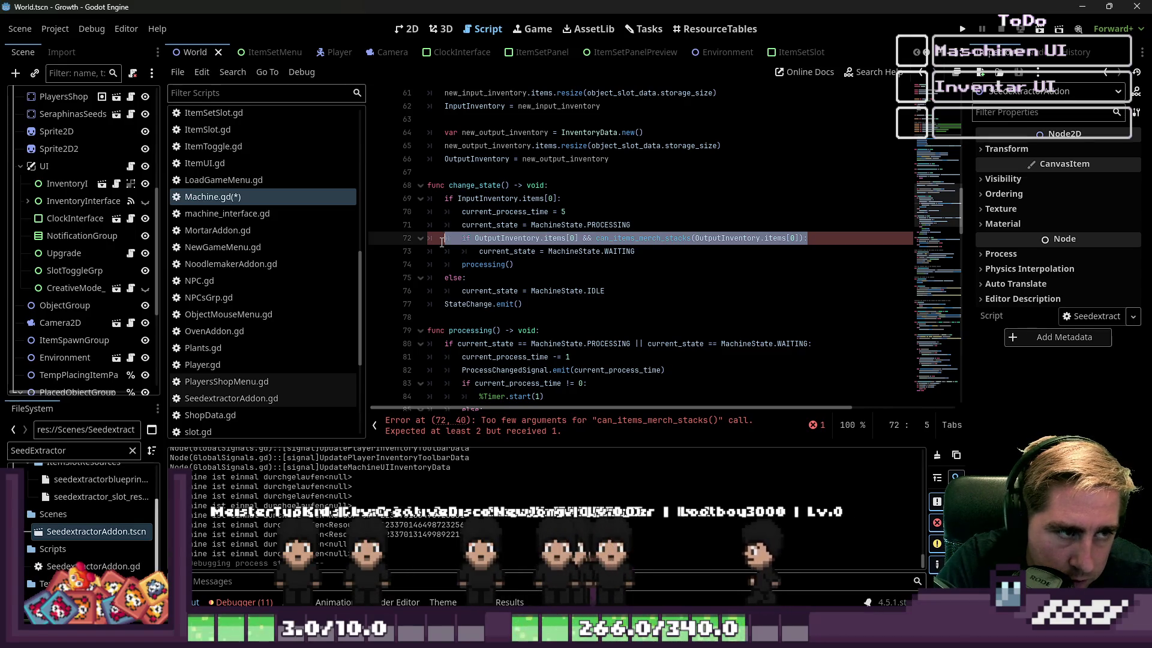
Step: Try deleting the waiting-state check (lines 72–73) in change_state, then undo the deletion
double_click(500, 185)
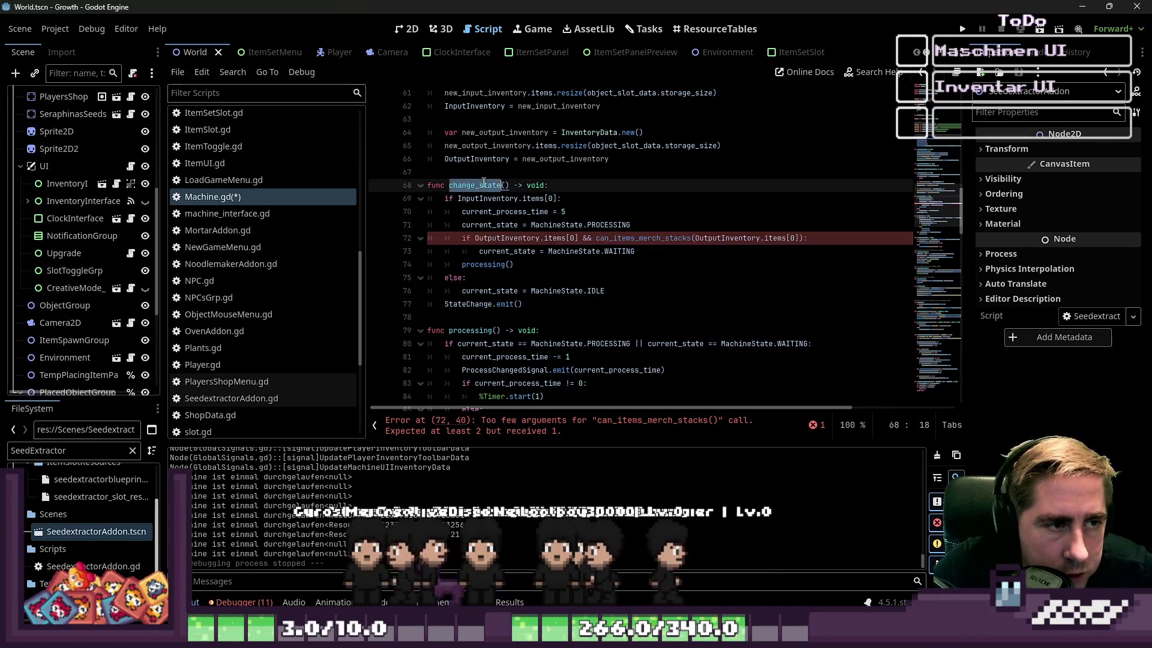
scroll(528, 204, "up", 3)
scroll(538, 220, "down", 3)
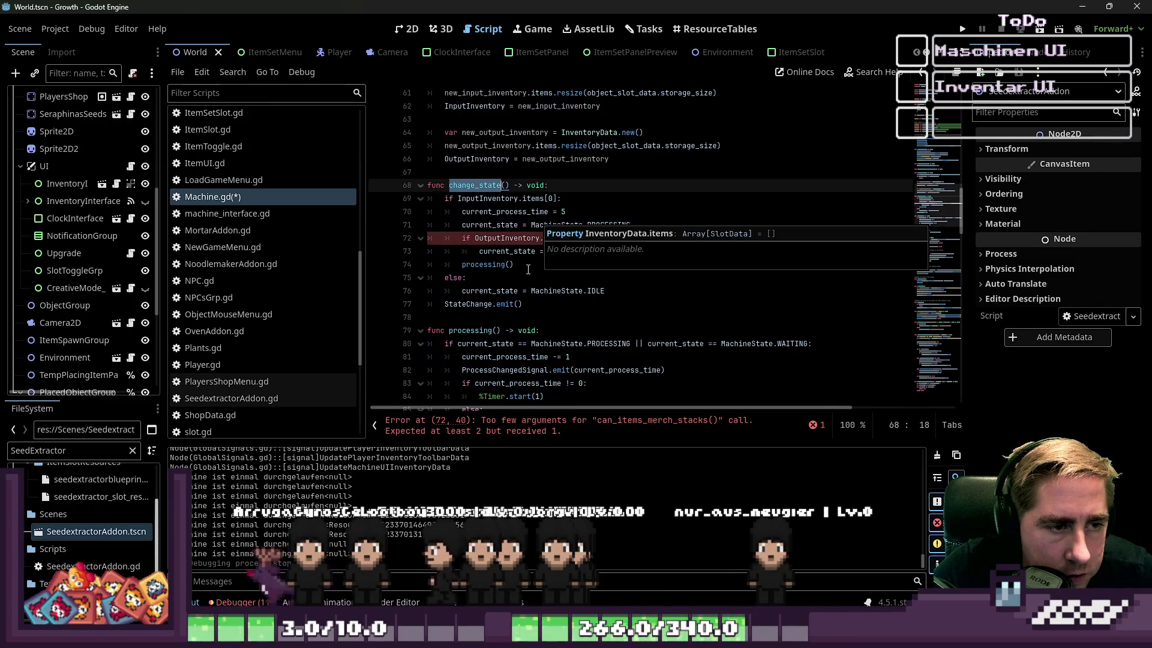
left_click(540, 238)
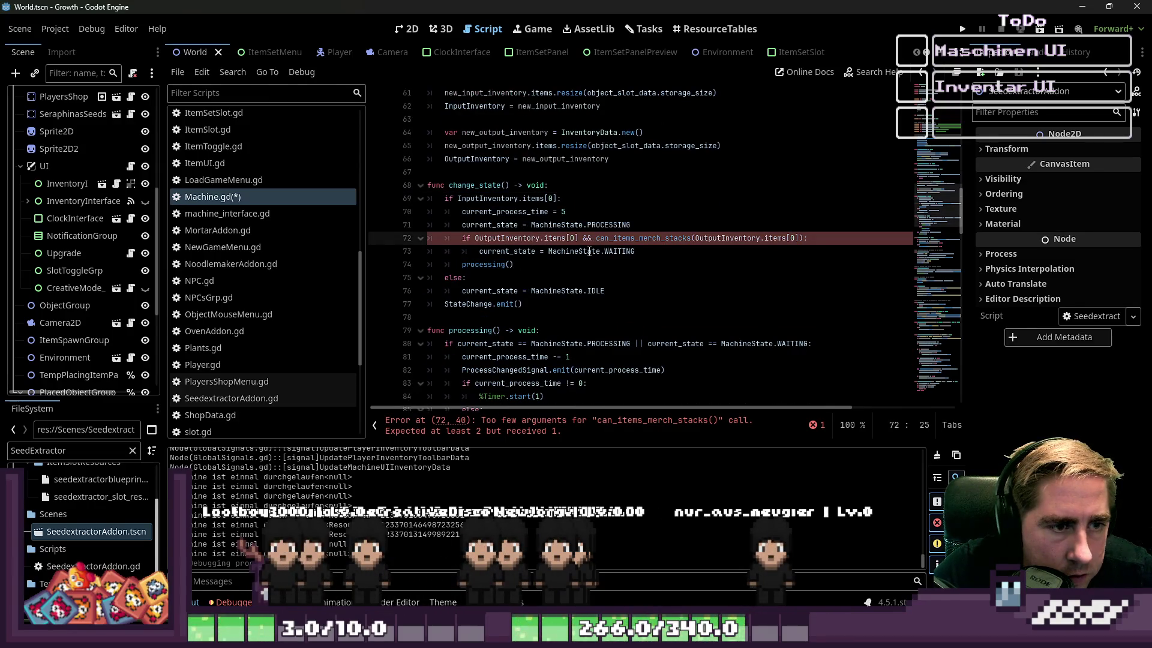
scroll(585, 258, "down", 10)
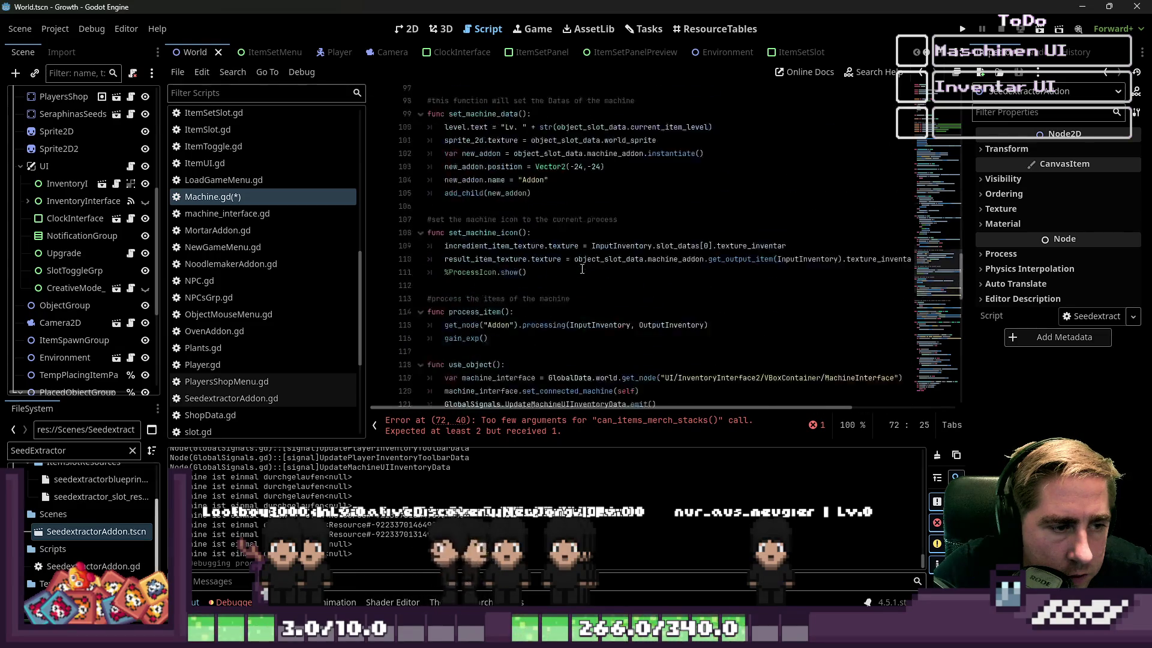
scroll(582, 269, "up", 10)
left_click(600, 211)
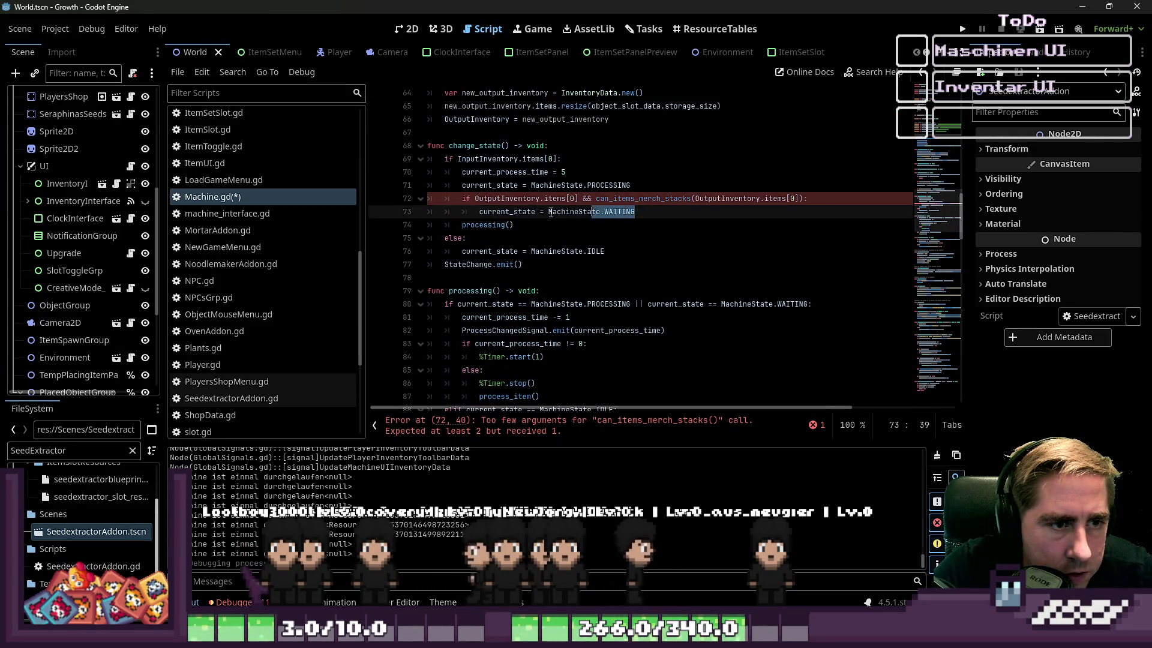
left_click_drag(490, 209, 456, 201)
key("BackSpace")
left_click(605, 213)
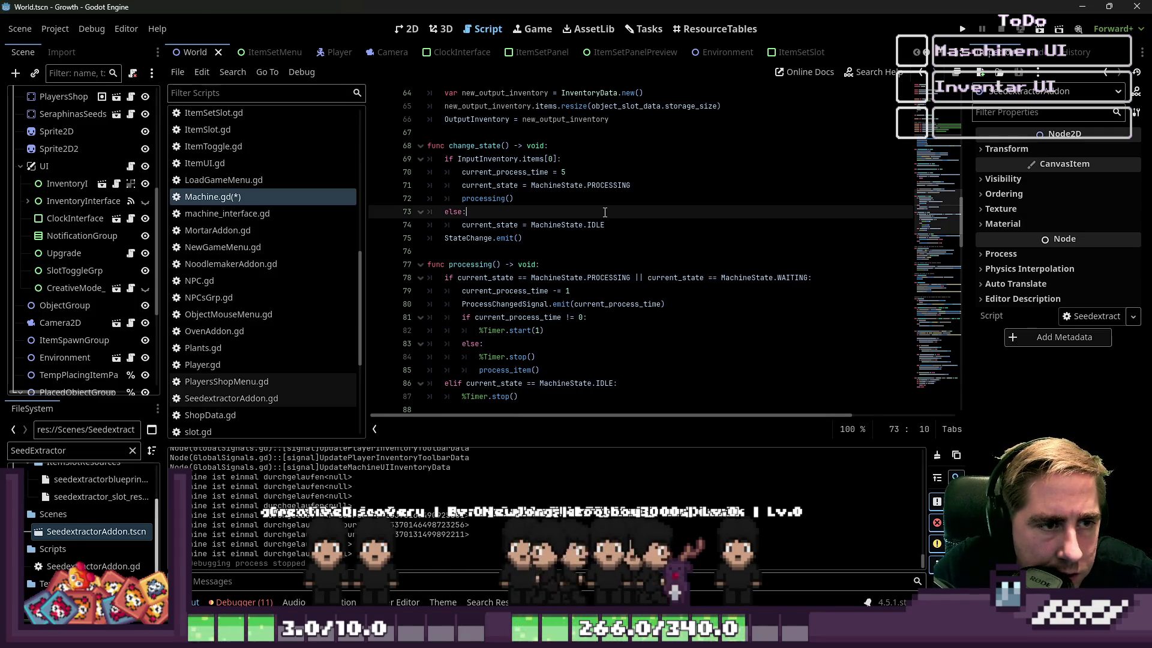
key("ctrl+z")
left_click(599, 205)
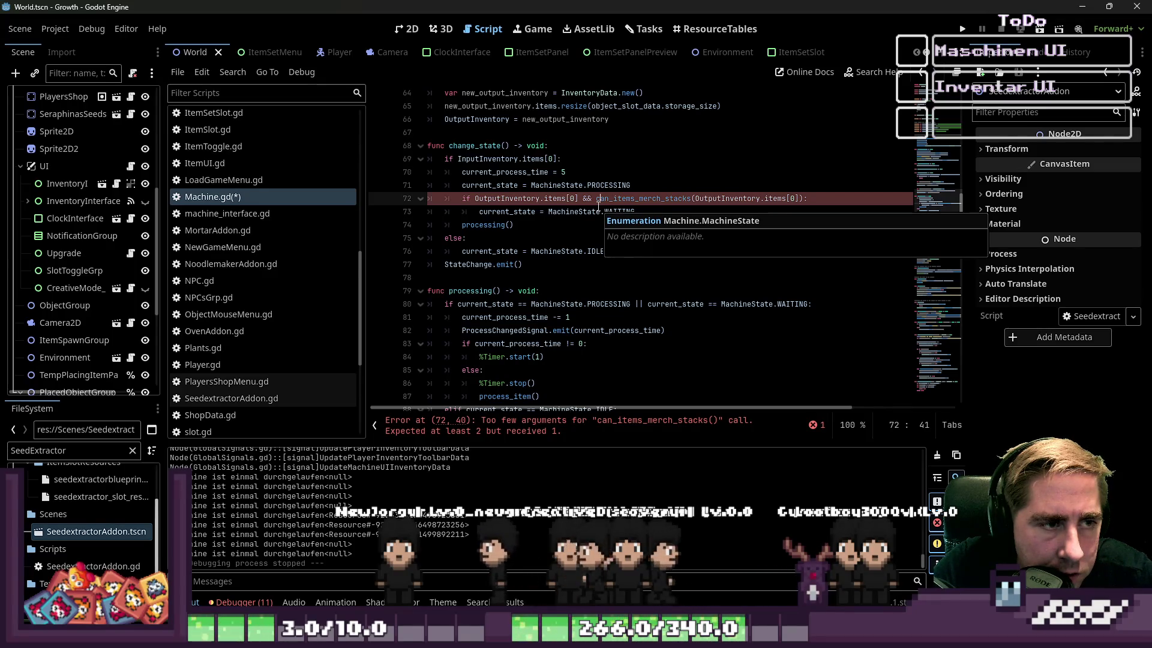
Step: Inspect the can_items_merch_stacks condition and the stack-merge function body
left_click(571, 210)
left_click_drag(583, 200, 806, 200)
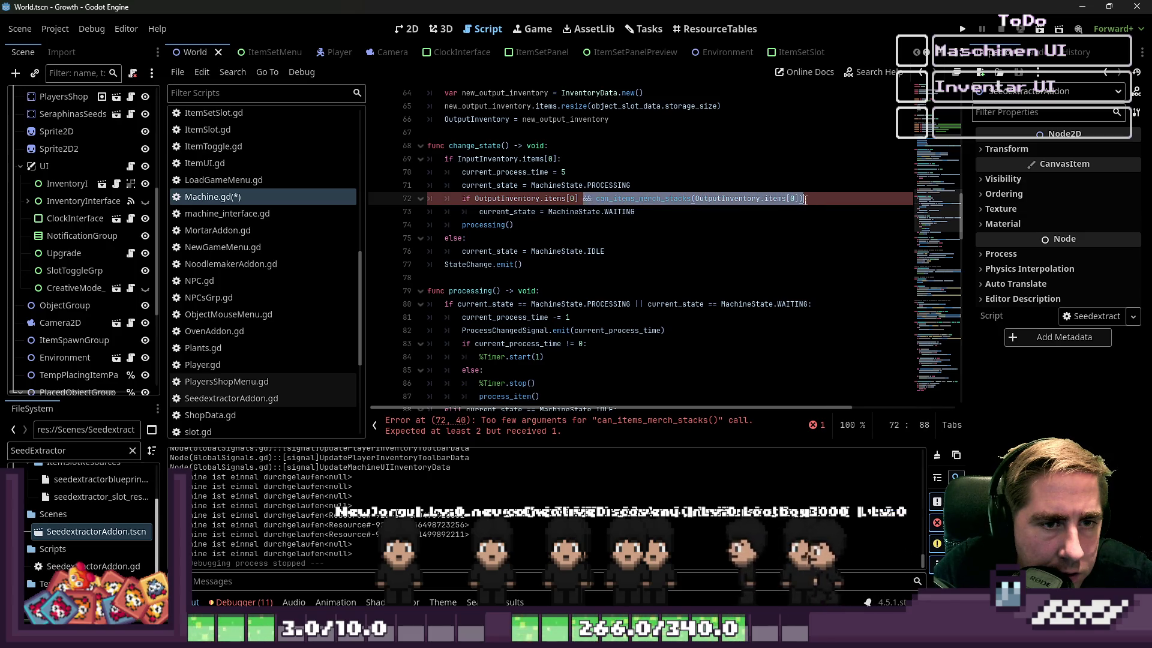
left_click(665, 217)
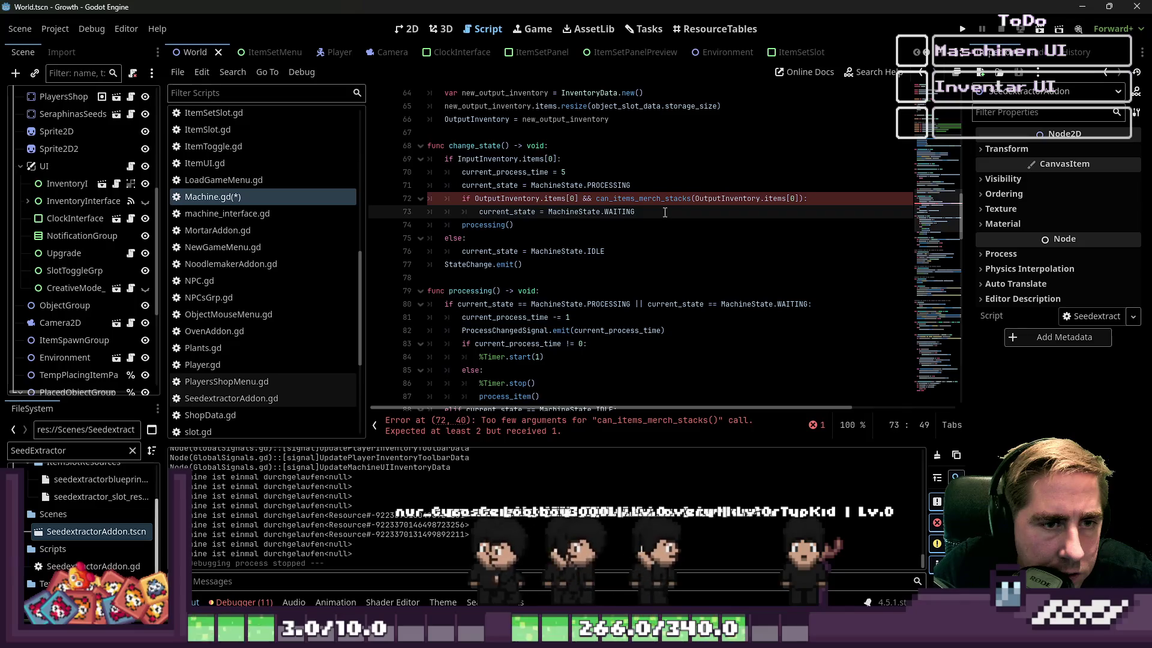
left_click(602, 200)
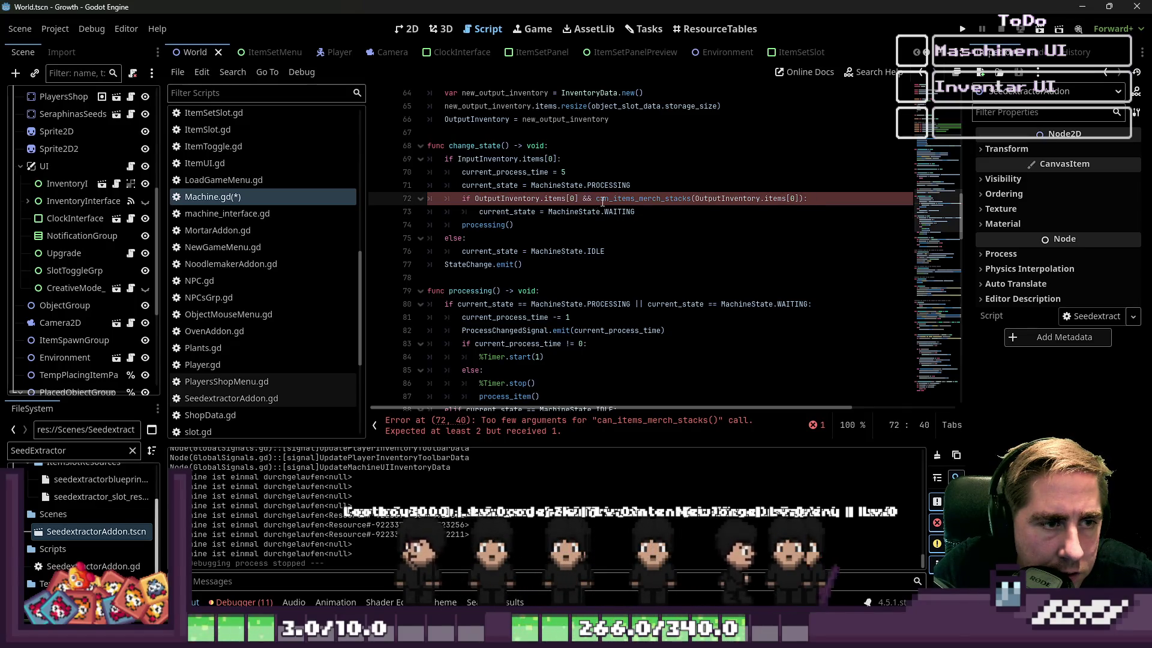
scroll(602, 201, "down", 20)
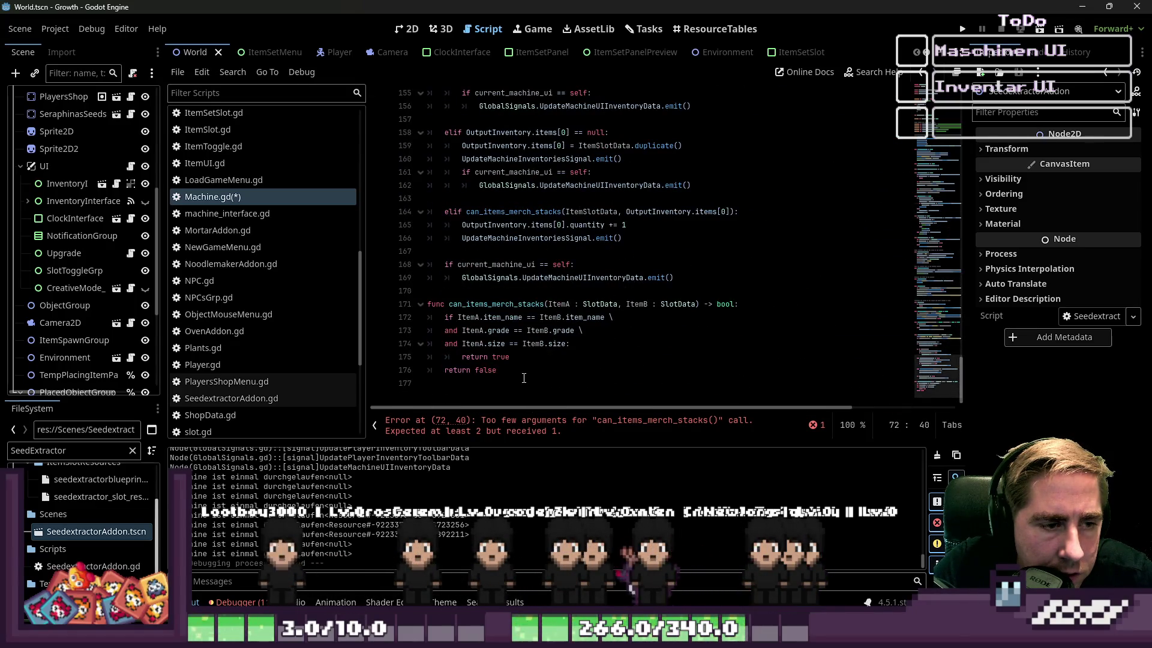
mouse_move(524, 378)
left_mouse_down()
mouse_move(432, 318)
mouse_move(390, 307)
left_mouse_up()
left_click(507, 316)
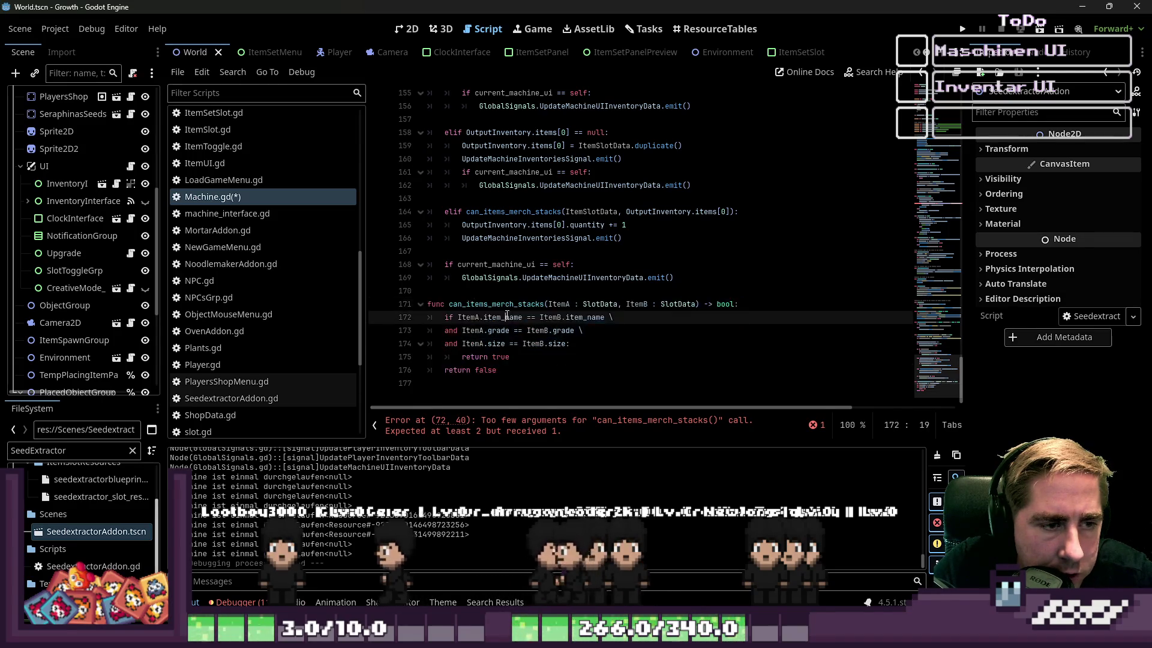
scroll(507, 315, "up", 5)
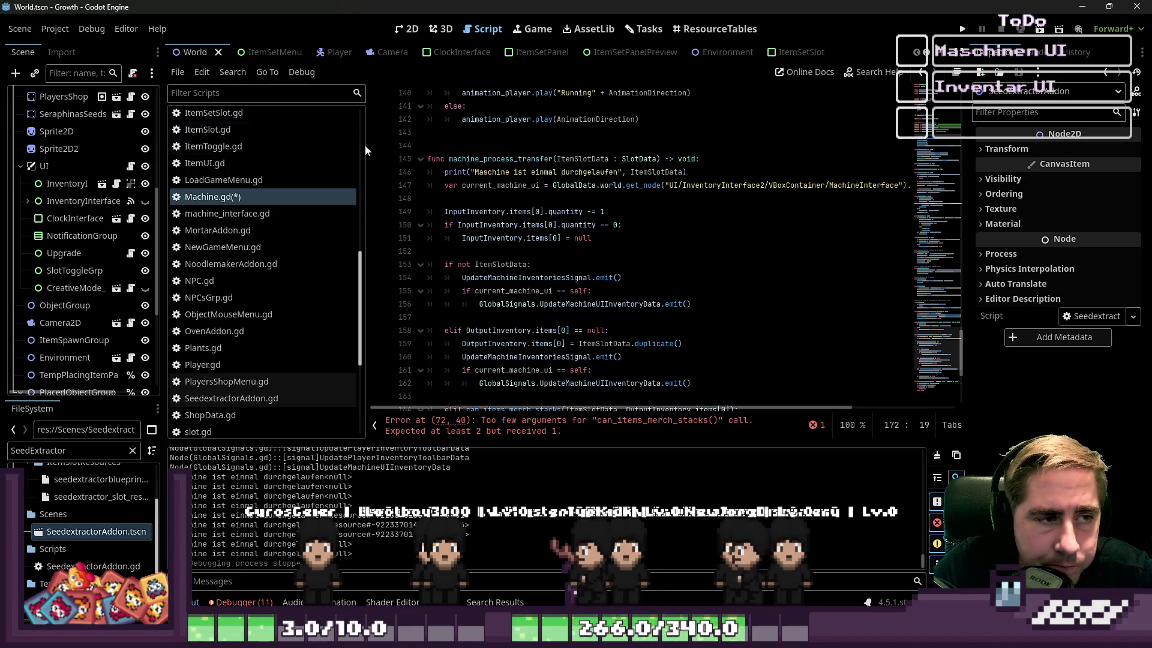
scroll(368, 150, "down", 3)
Step: Switch to SeedextractorAddon.gd in the script list and view its processing function
left_click(254, 192)
scroll(290, 356, "down", 5)
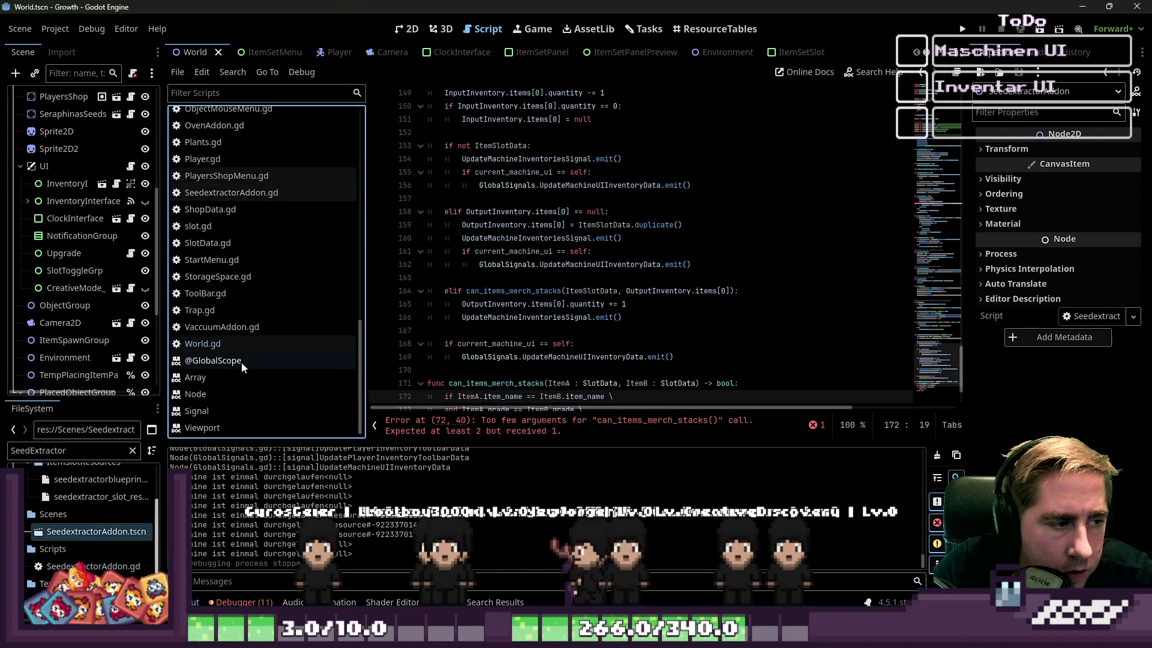
scroll(250, 340, "up", 2)
scroll(249, 340, "up", 2)
scroll(252, 334, "down", 2)
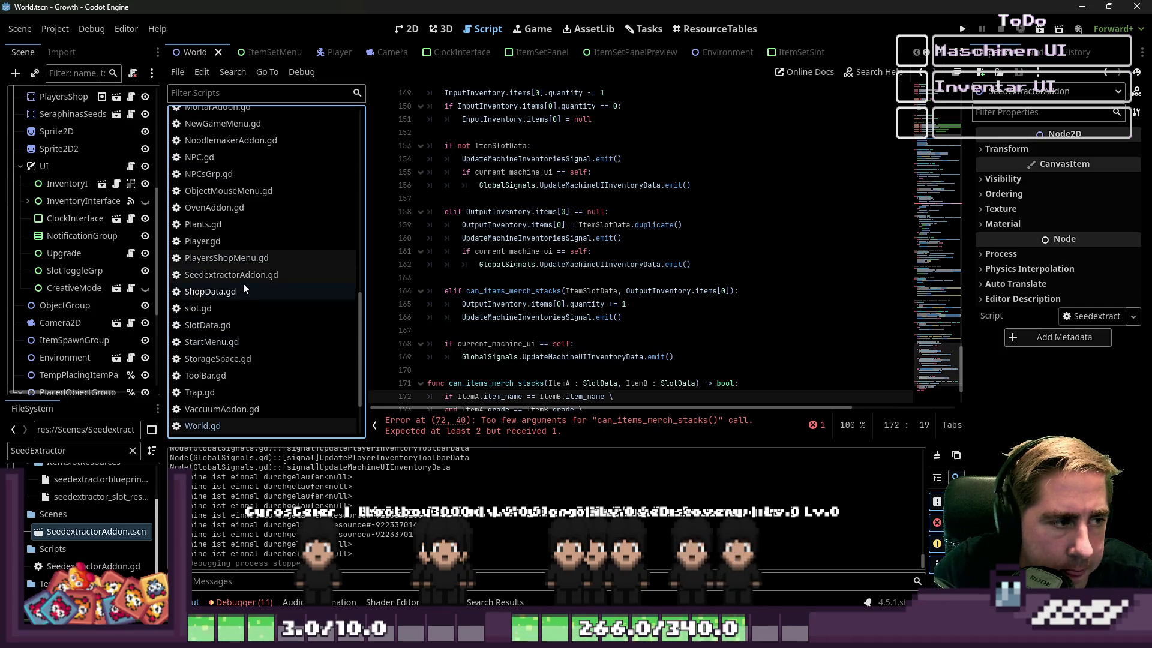
left_click(243, 274)
left_click(568, 238)
left_click(544, 119)
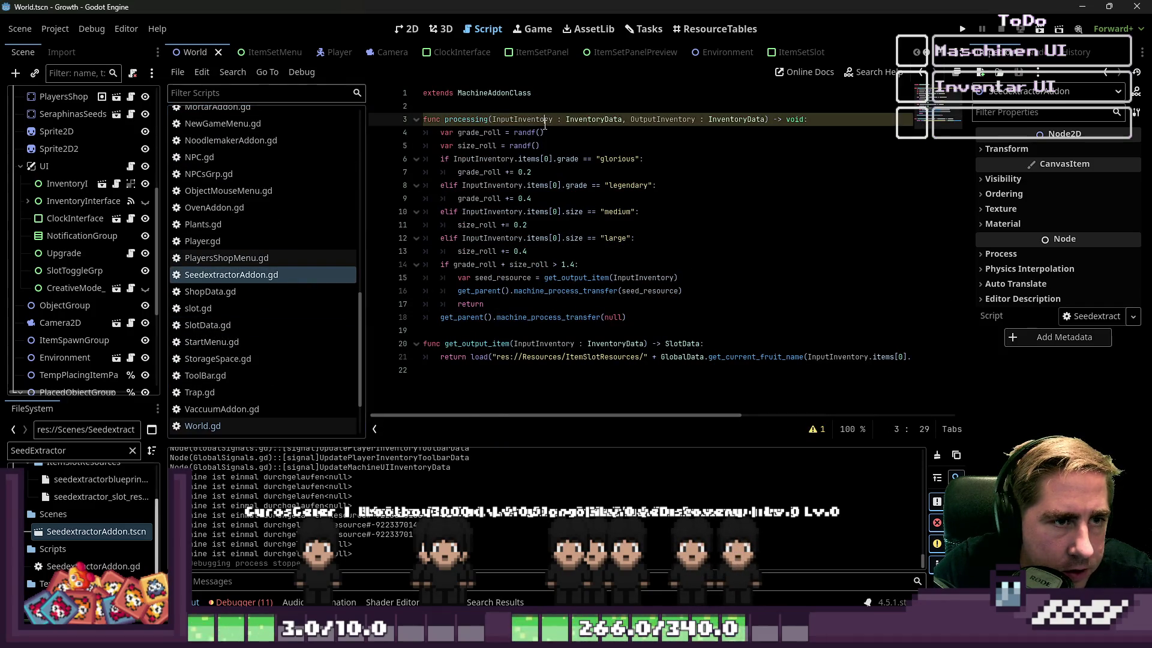
left_click(555, 276)
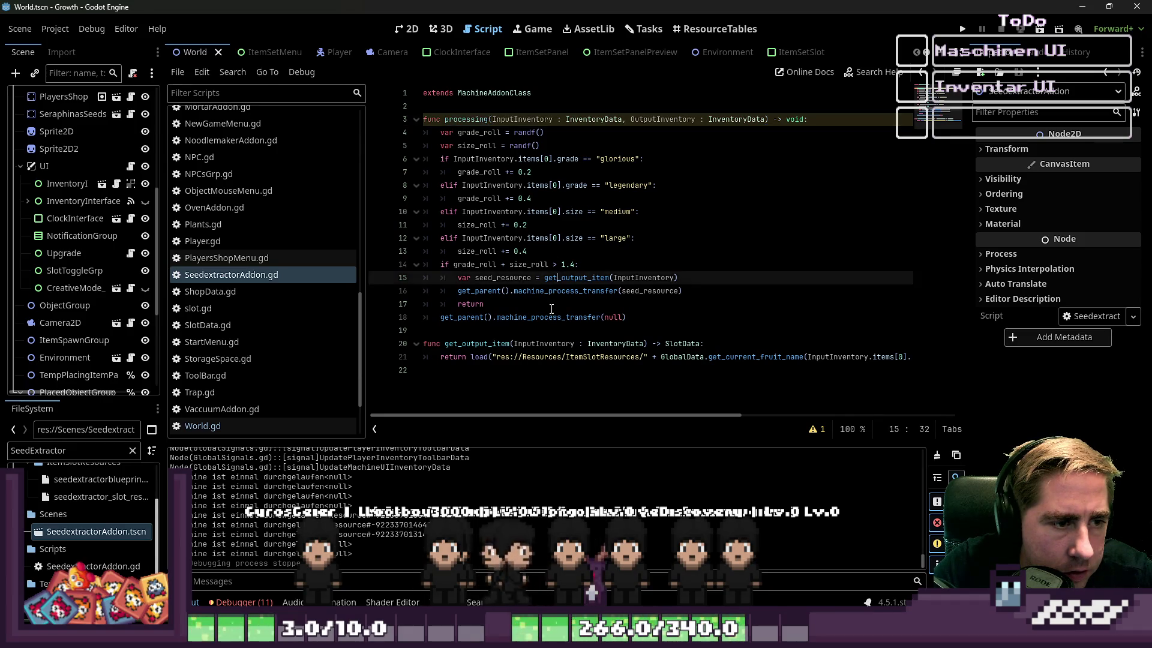
double_click(564, 291)
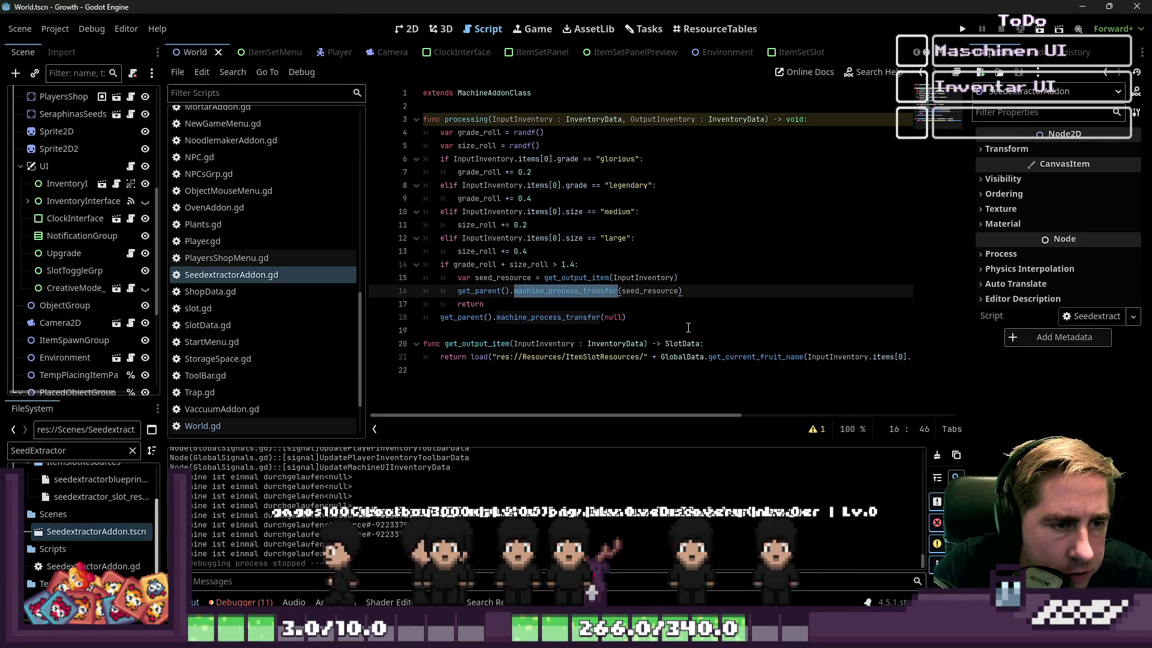
double_click(645, 291)
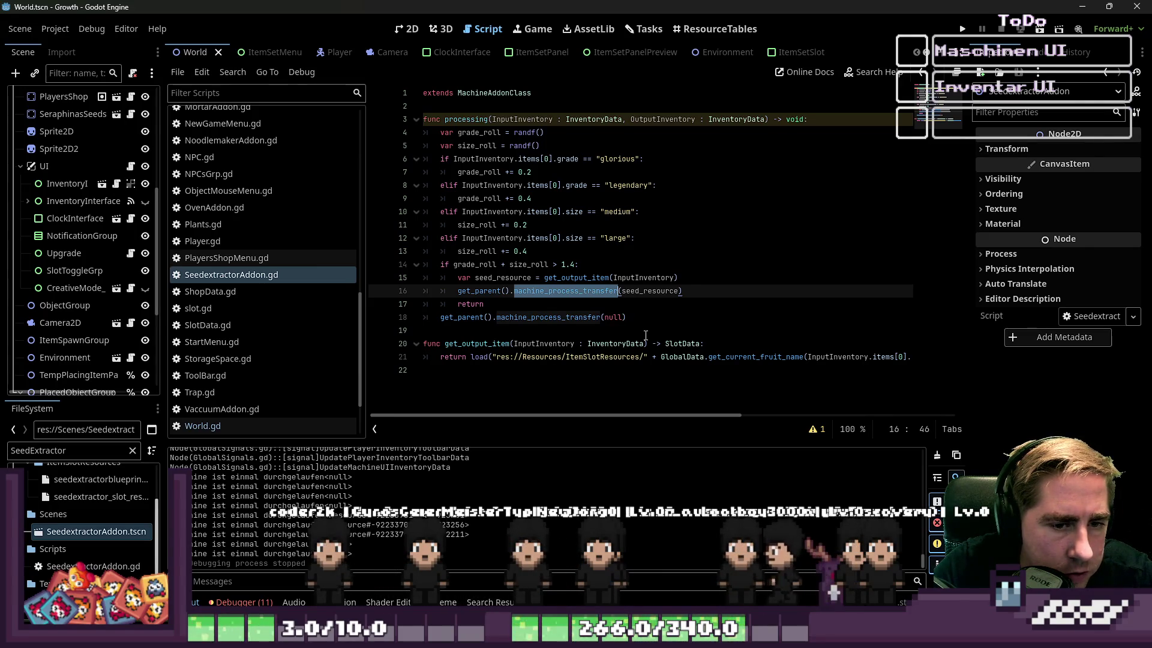
left_click(676, 411)
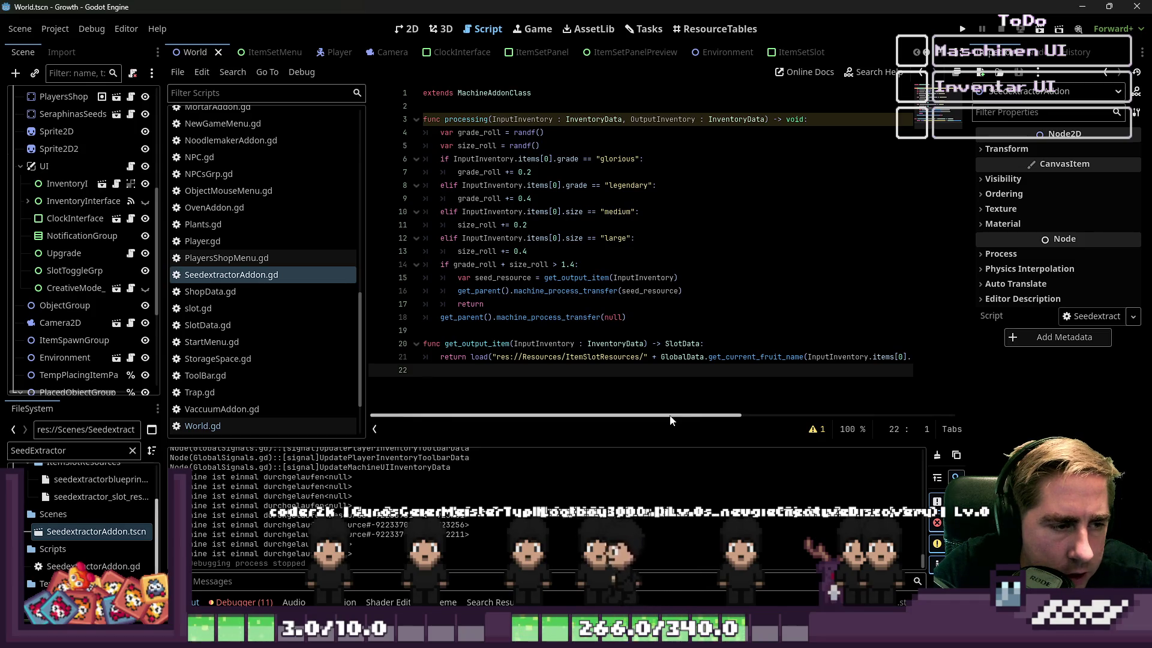
left_click(272, 277)
left_click(264, 262)
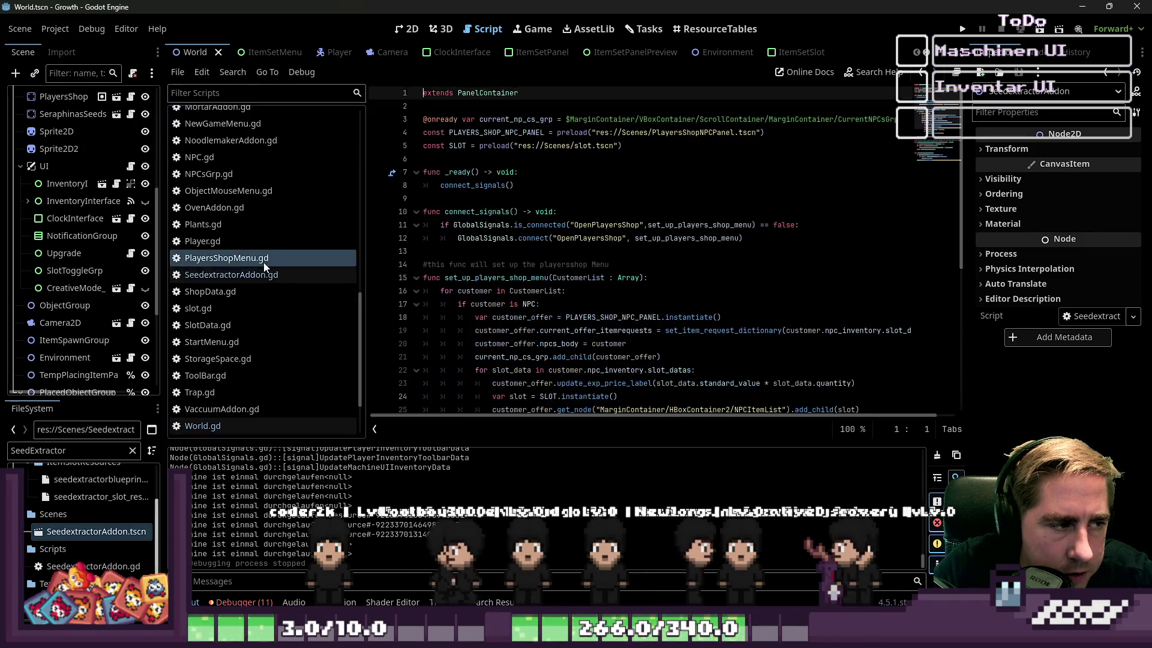
key("Down")
scroll(269, 262, "up", 5)
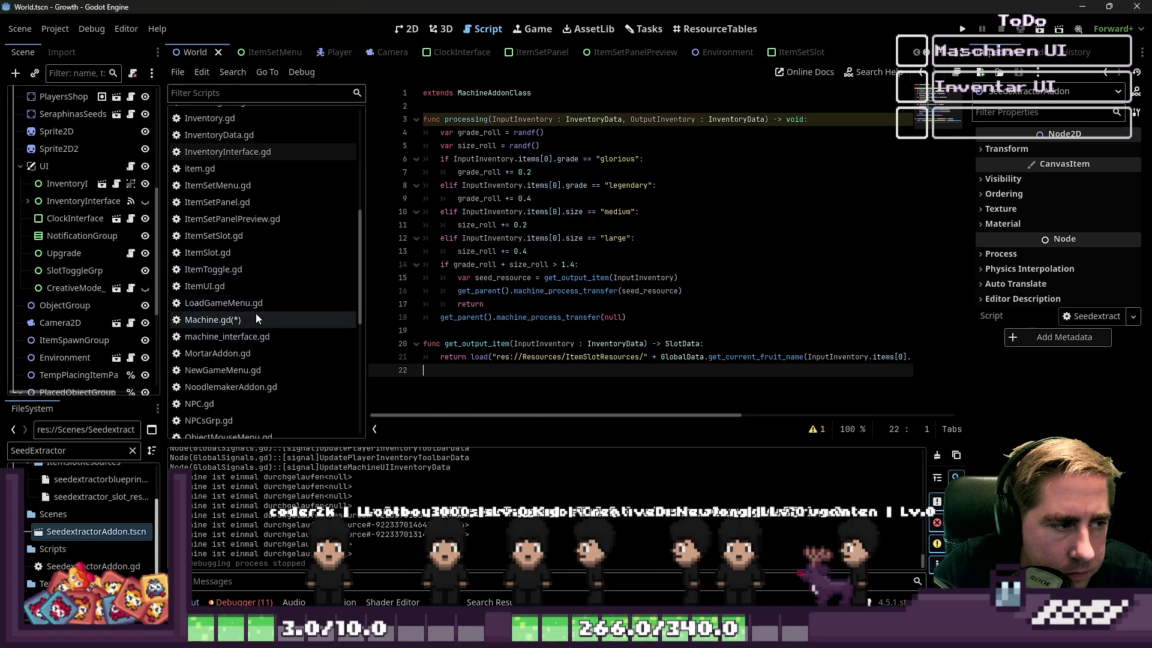
left_click(255, 315)
scroll(551, 285, "down", 2)
left_click(552, 265)
key("Down")
key("Down")
key("Down")
key("Home")
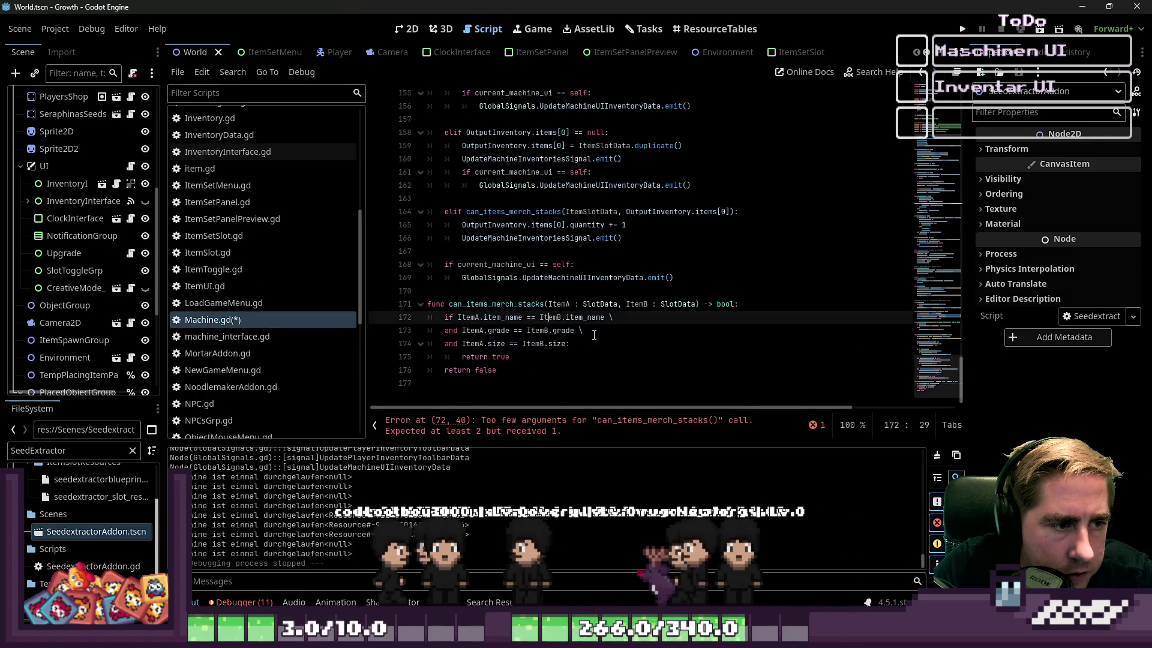
key("shift+Down")
key("shift+Down")
key("shift+Down")
key("ctrl+x")
scroll(586, 293, "up", 5)
scroll(588, 288, "down", 5)
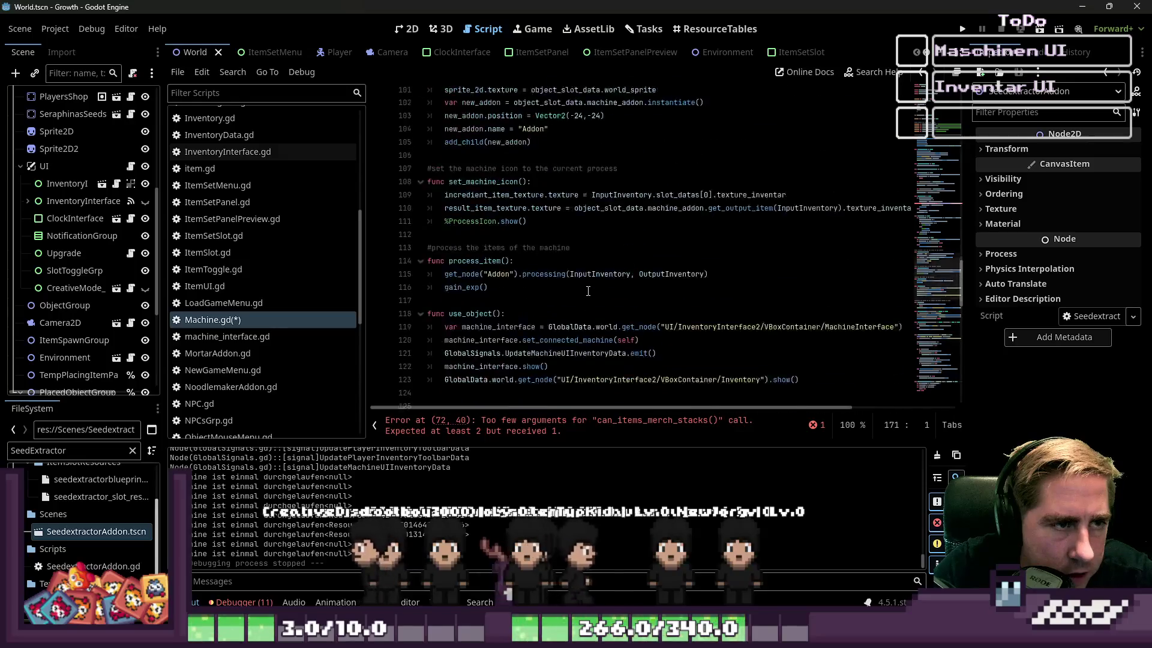
scroll(597, 270, "up", 5)
key("ctrl+z")
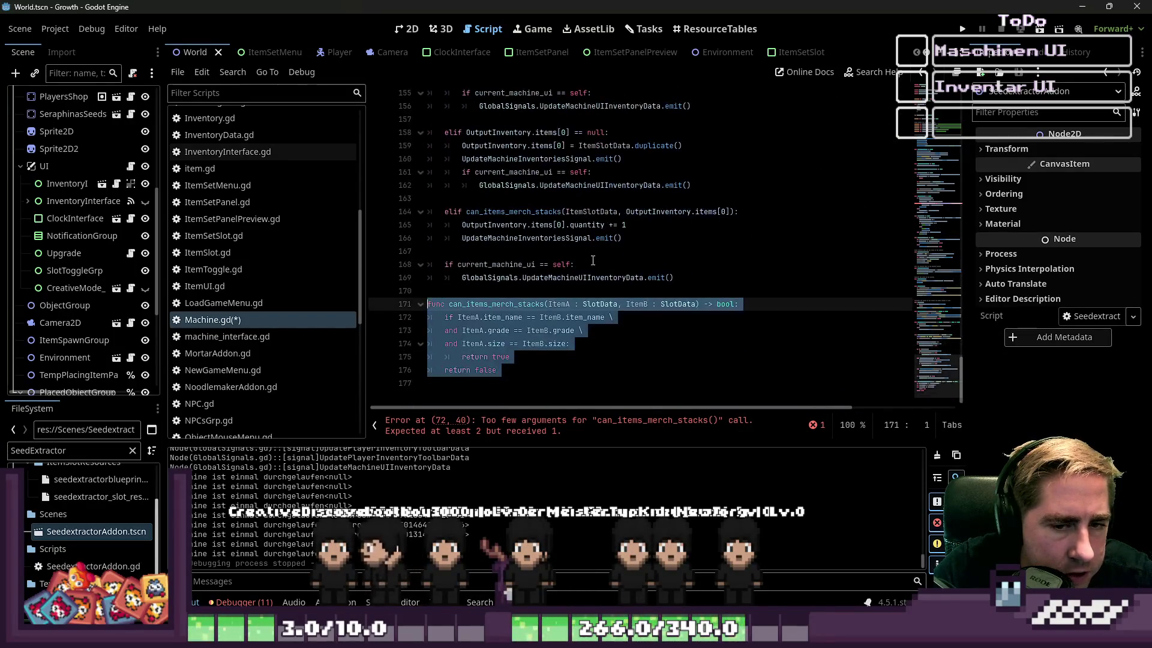
left_click_drag(501, 382, 421, 311)
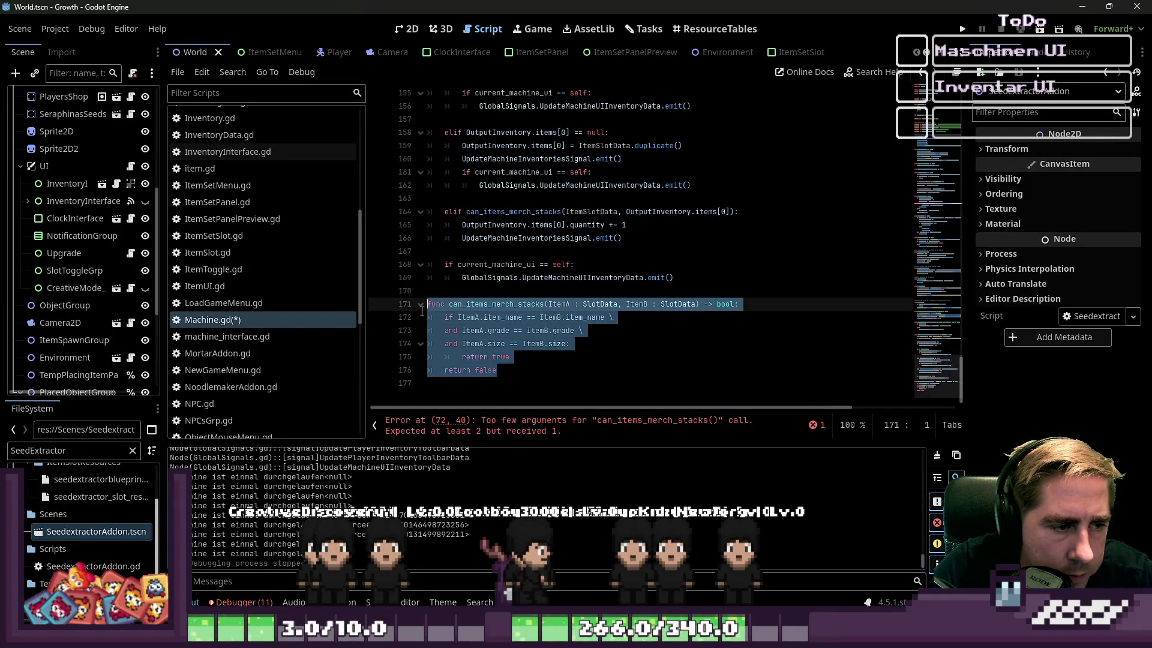
left_click(562, 322)
scroll(570, 324, "up", 2)
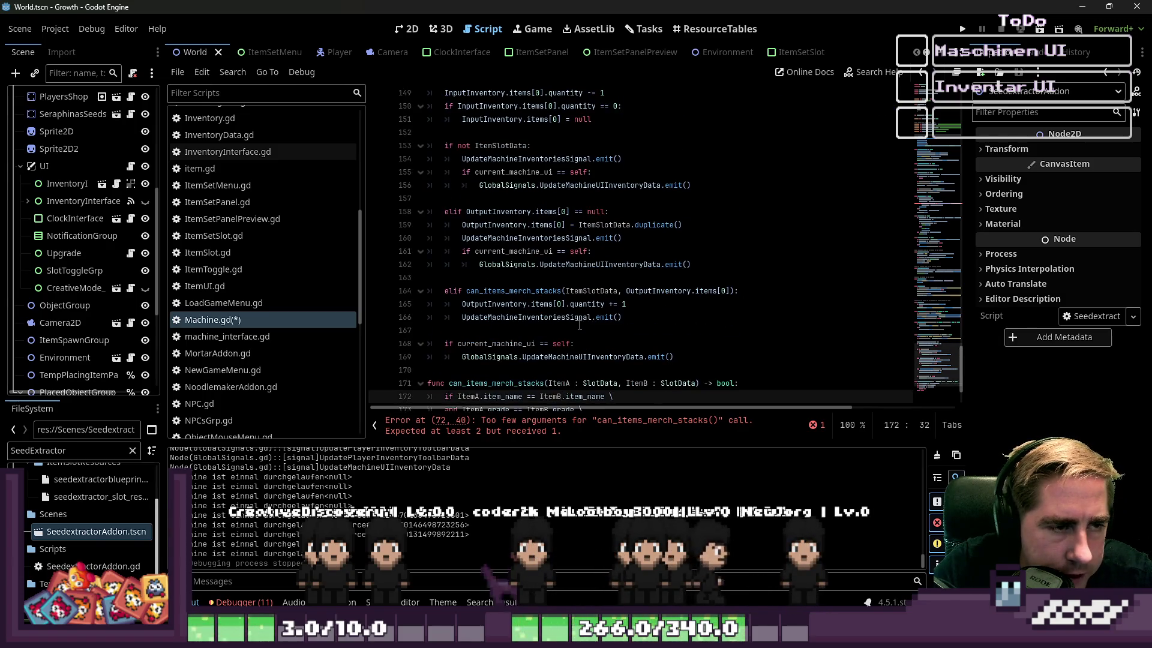
scroll(580, 324, "up", 9)
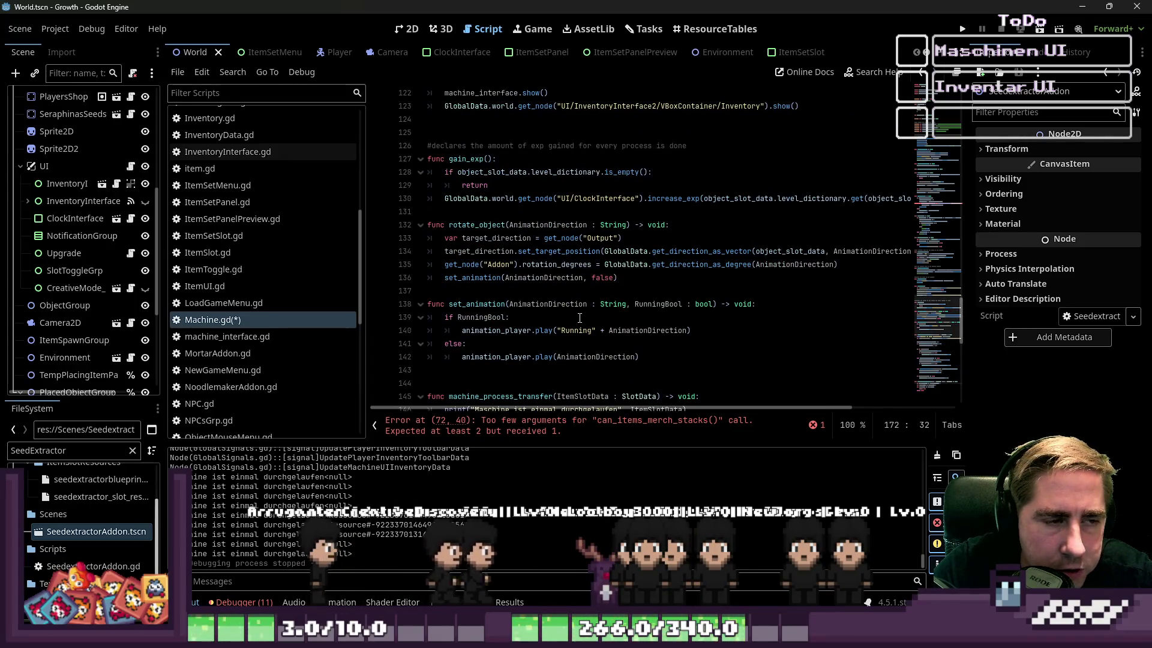
scroll(580, 310, "down", 8)
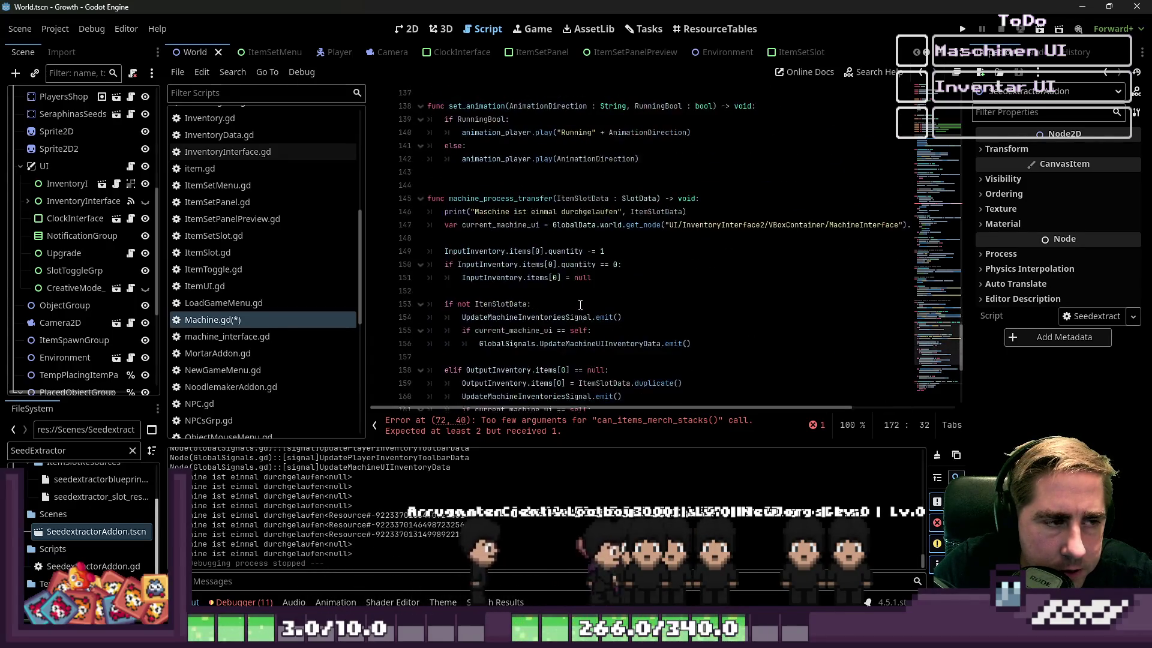
scroll(580, 306, "down", 3)
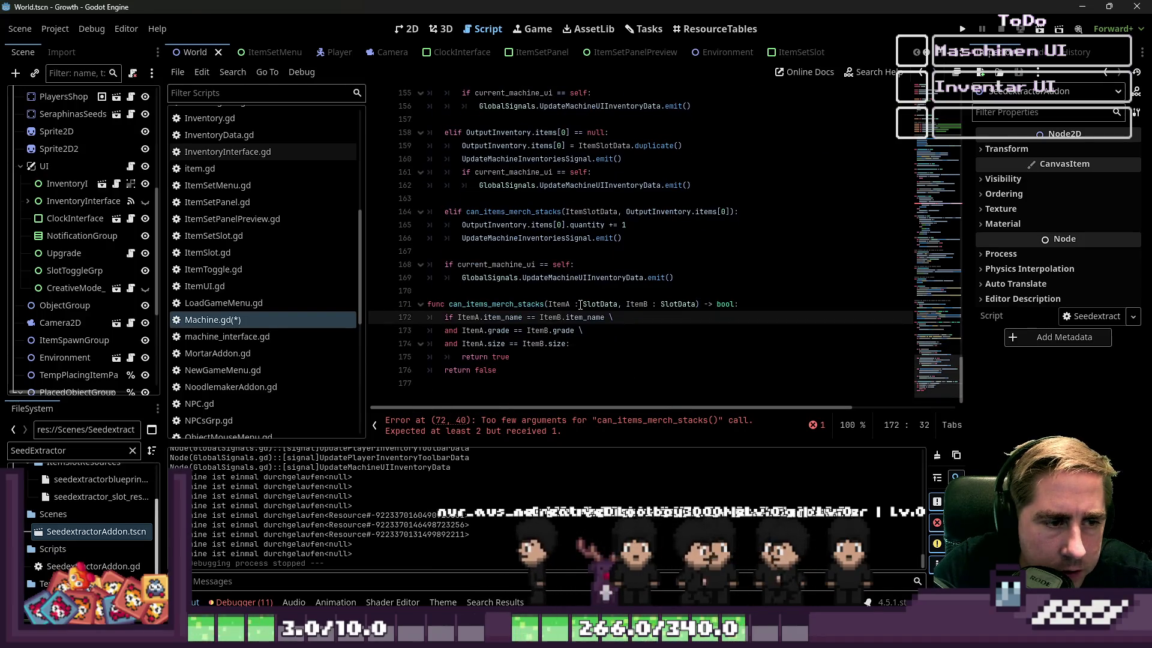
left_click(592, 290)
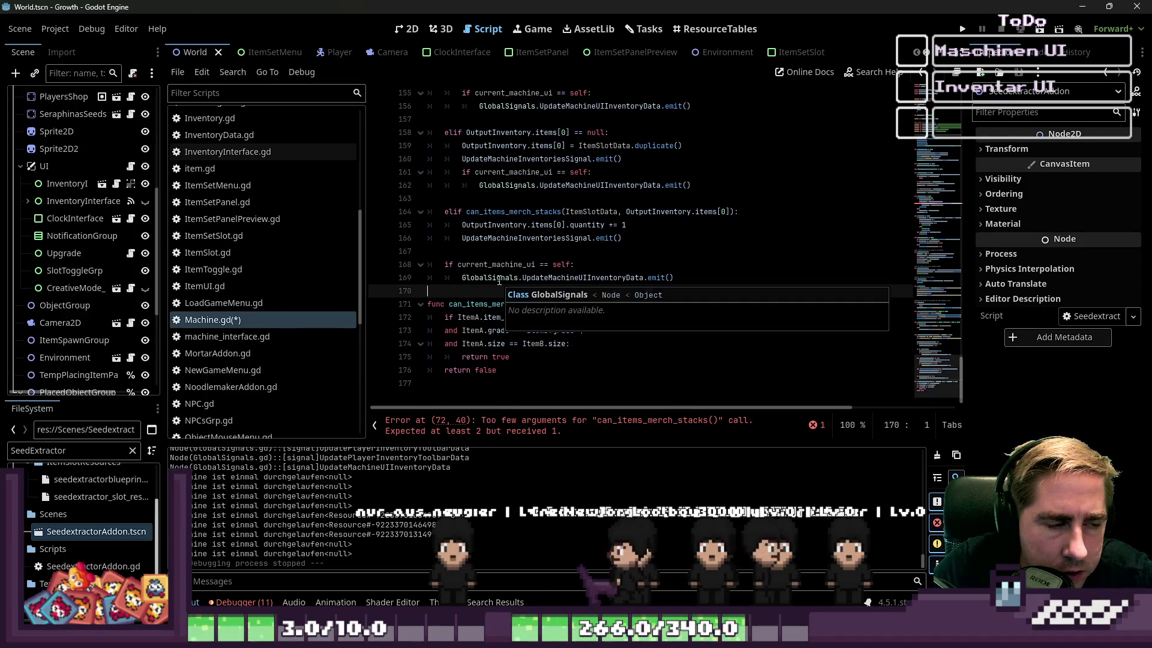
scroll(603, 262, "up", 11)
scroll(602, 263, "up", 11)
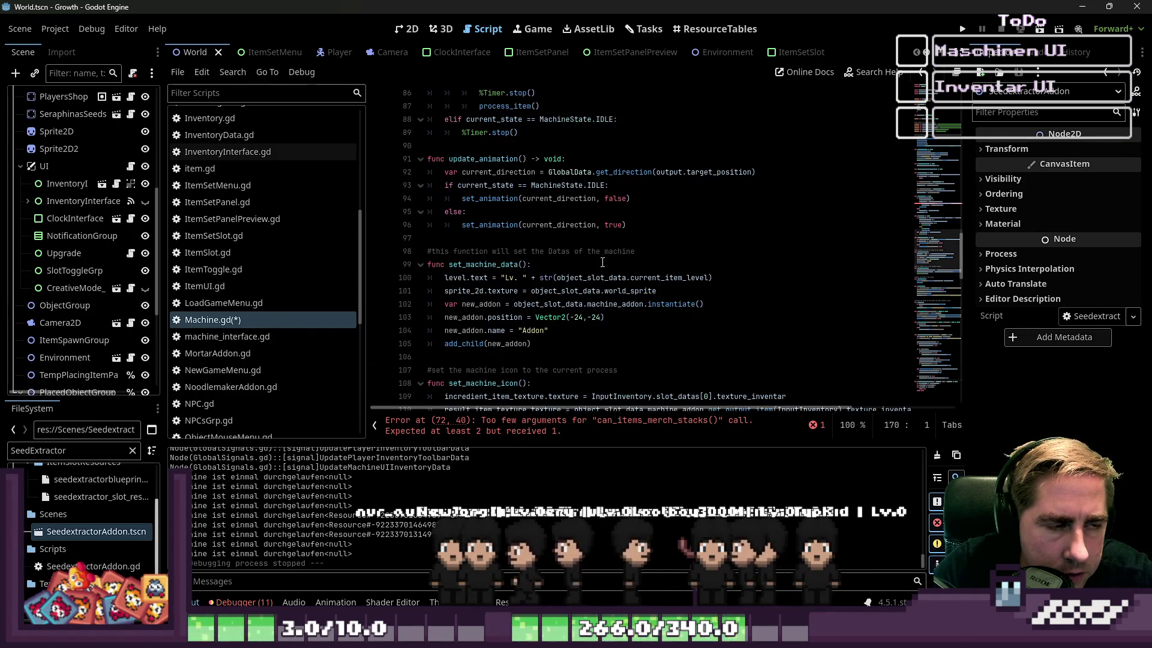
scroll(603, 263, "down", 12)
scroll(602, 260, "down", 10)
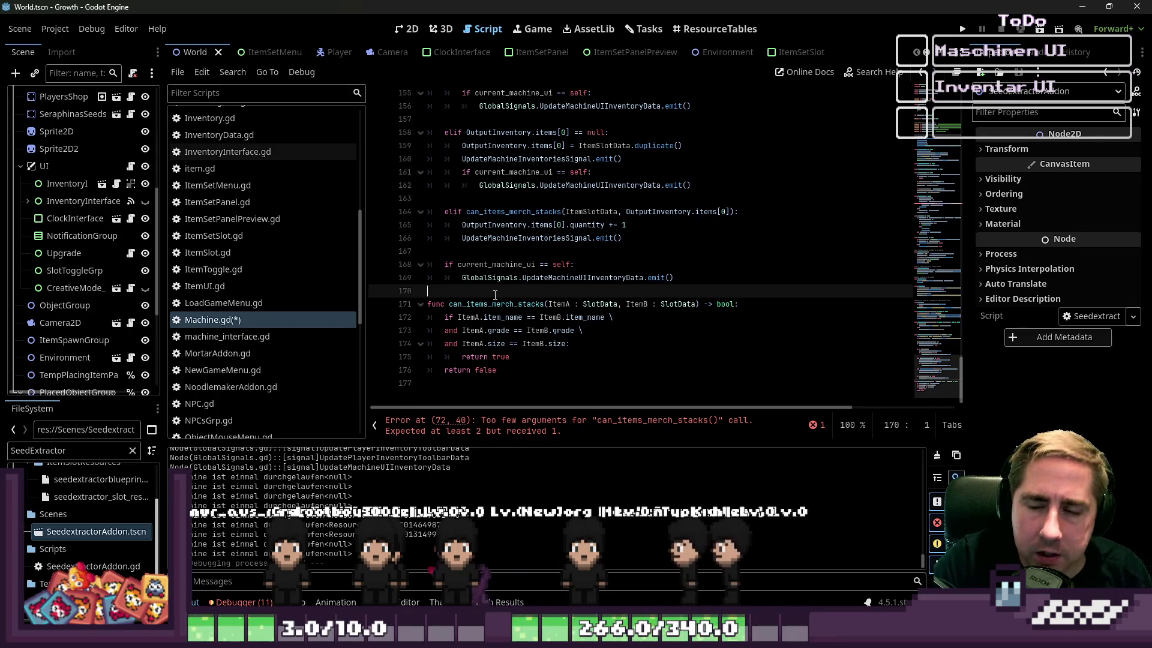
Step: Review machine_process_transfer's branches, the can_items_merch_stacks call and the current_machine_ui variable
scroll(540, 275, "up", 1)
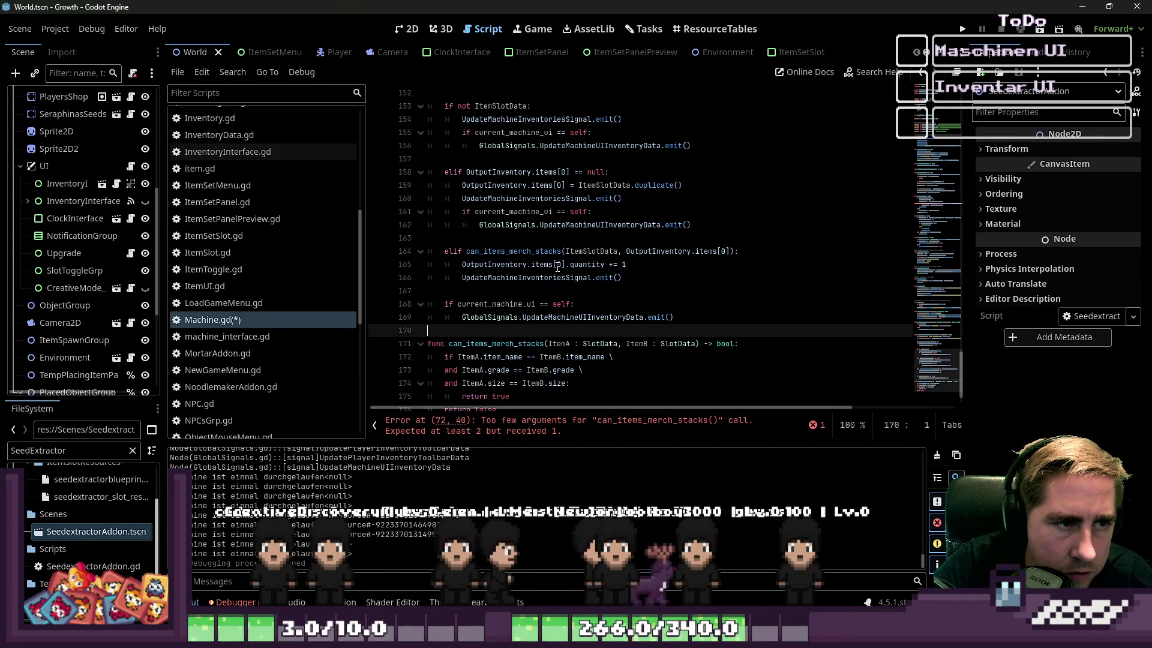
left_click(544, 176)
left_click(576, 200)
left_click(614, 226)
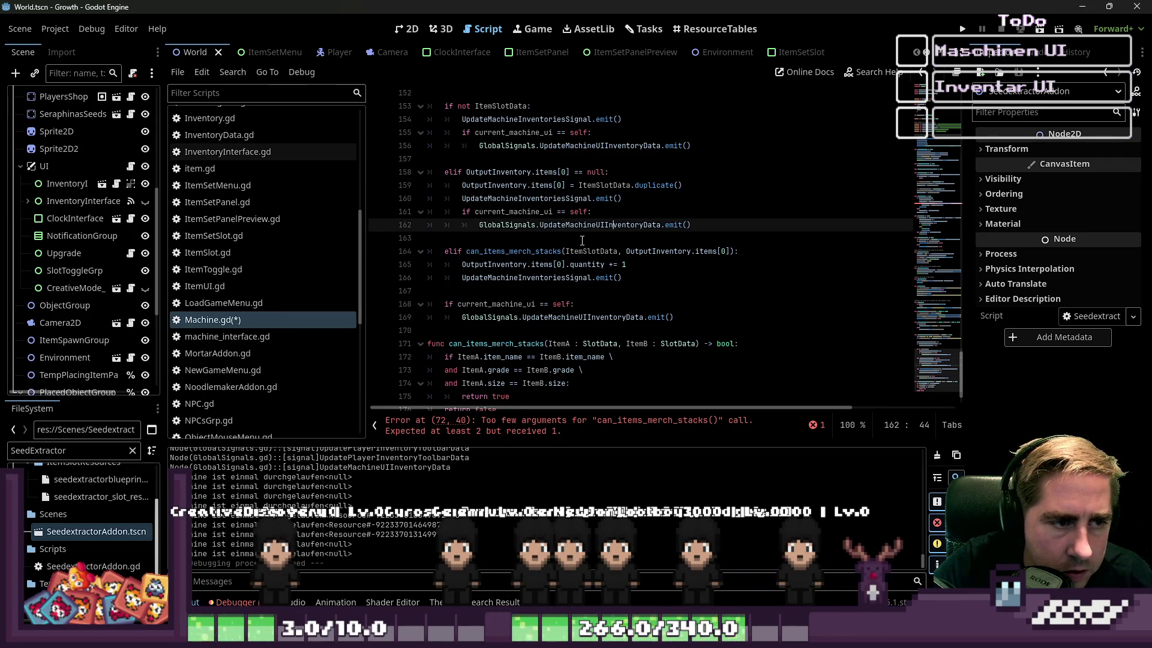
left_click(510, 252)
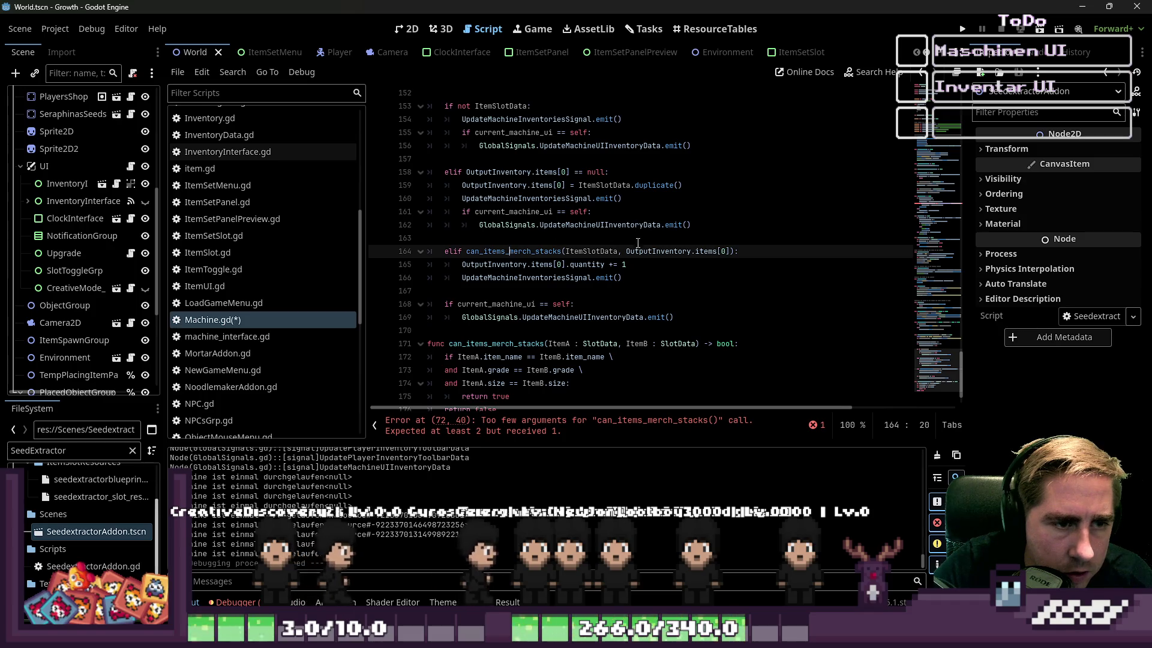
double_click(591, 251)
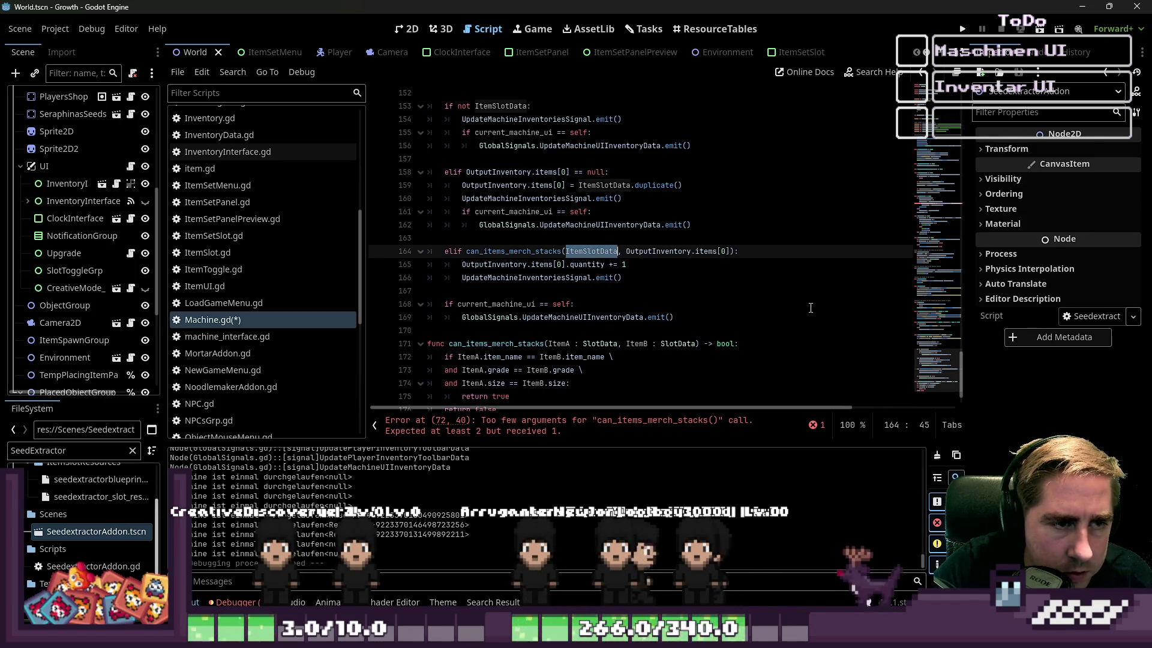
scroll(810, 309, "up", 2)
scroll(807, 307, "up", 1)
scroll(808, 307, "down", 4)
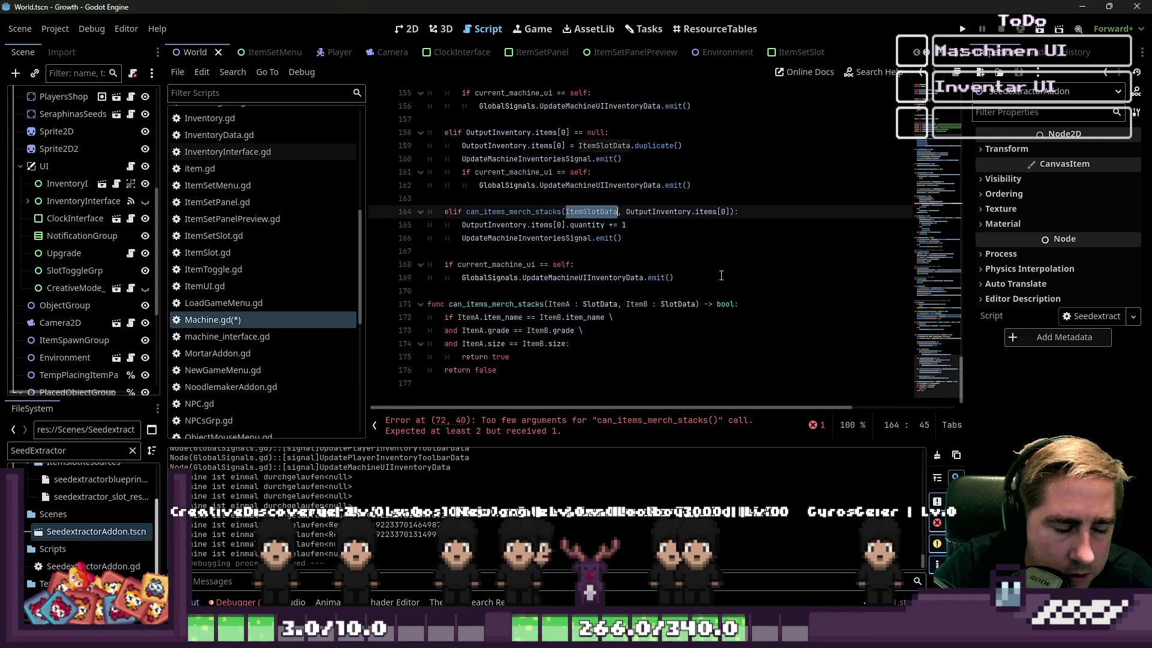
left_click(601, 252)
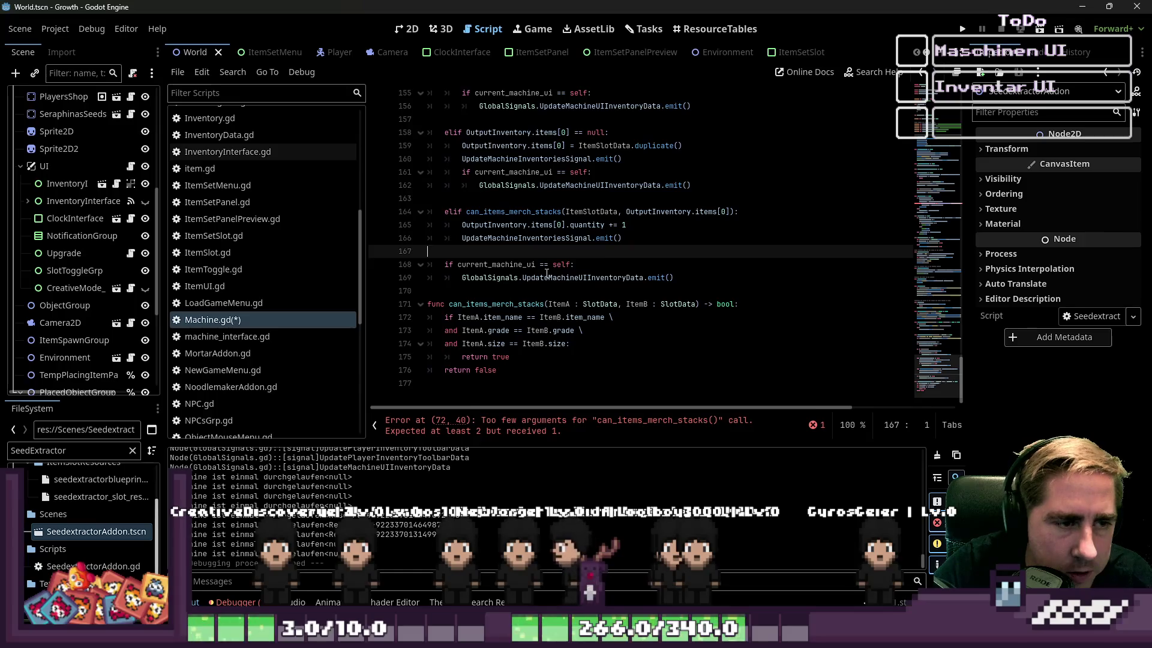
left_click(615, 238)
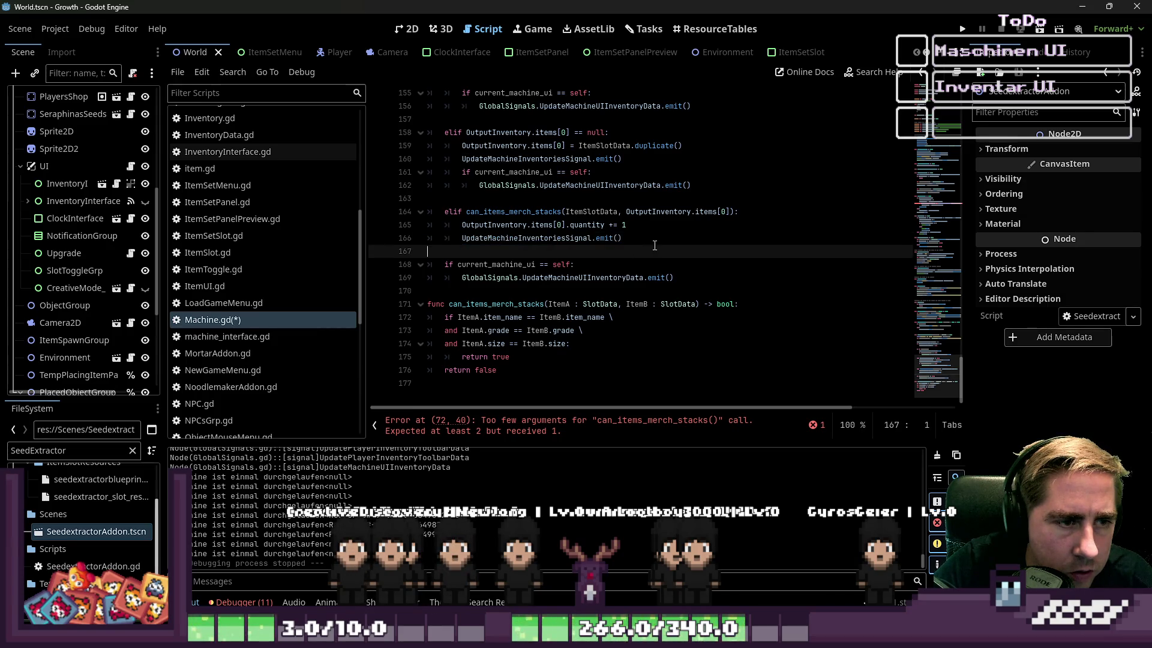
key("Up")
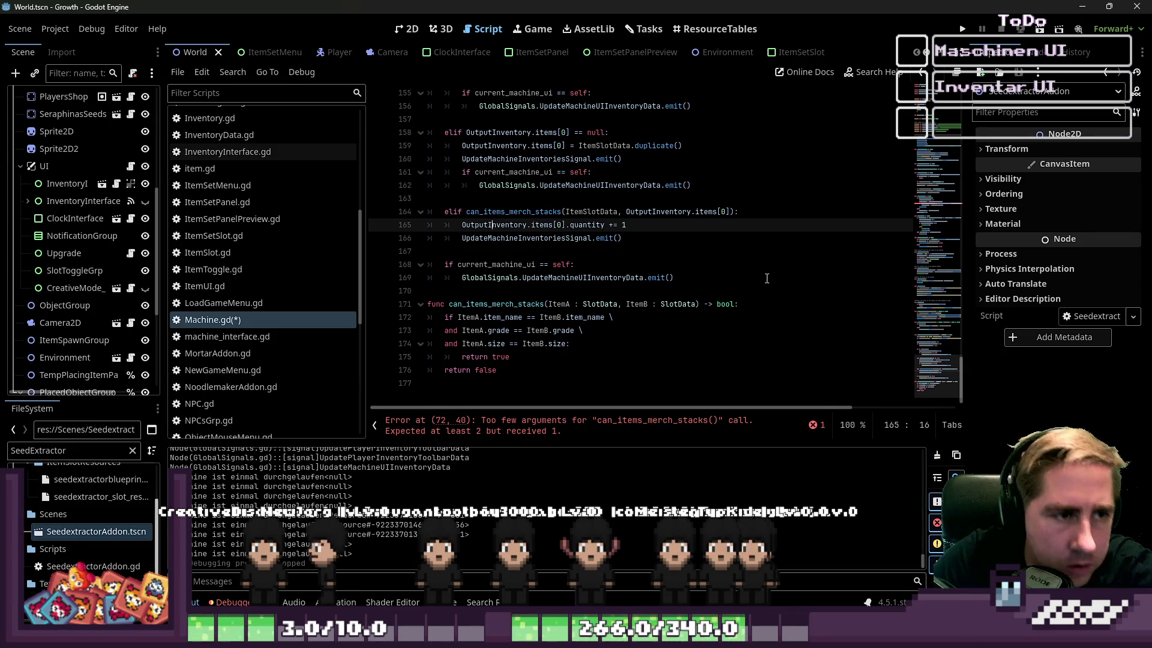
scroll(711, 282, "up", 1)
double_click(538, 214)
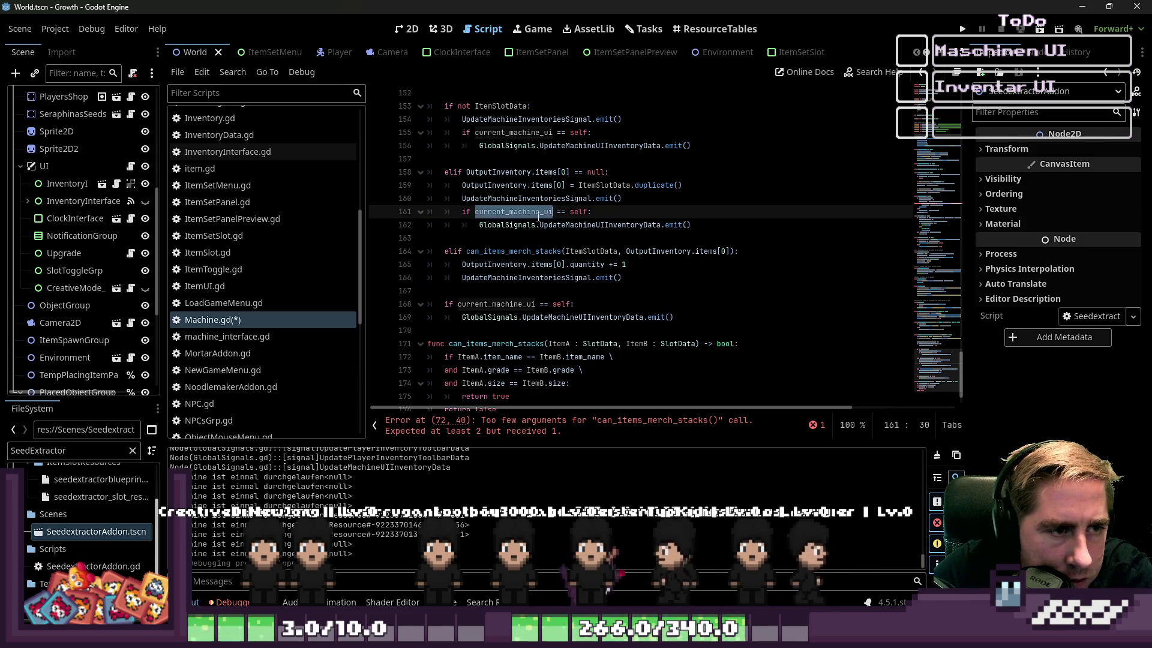
left_click(554, 289)
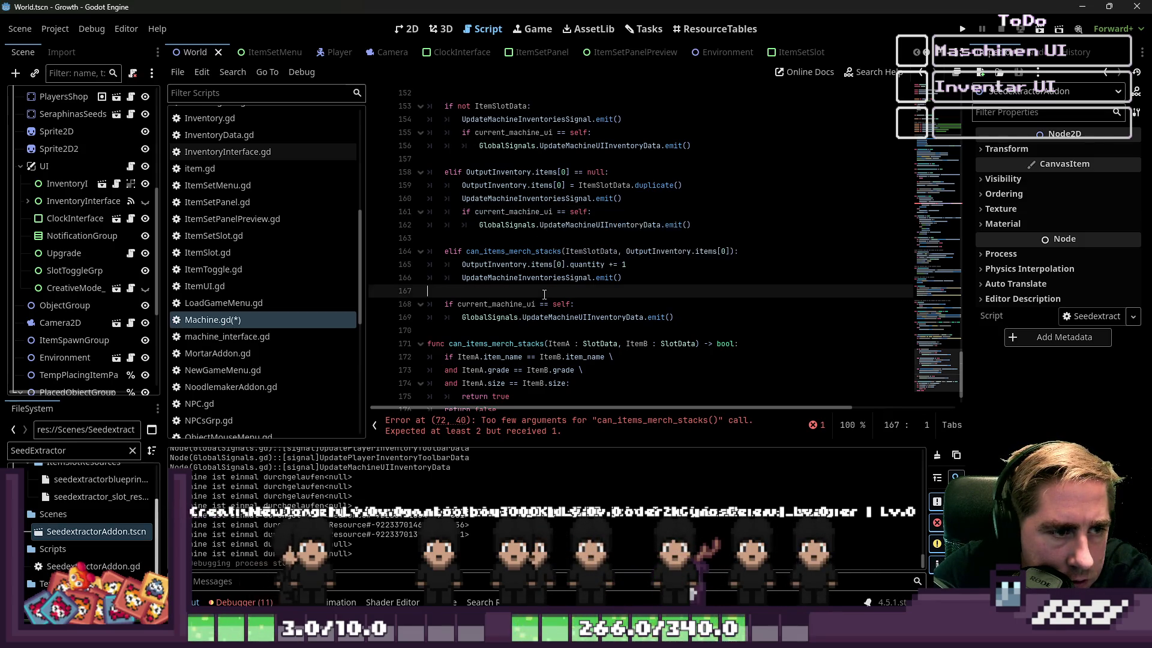
scroll(545, 294, "up", 1)
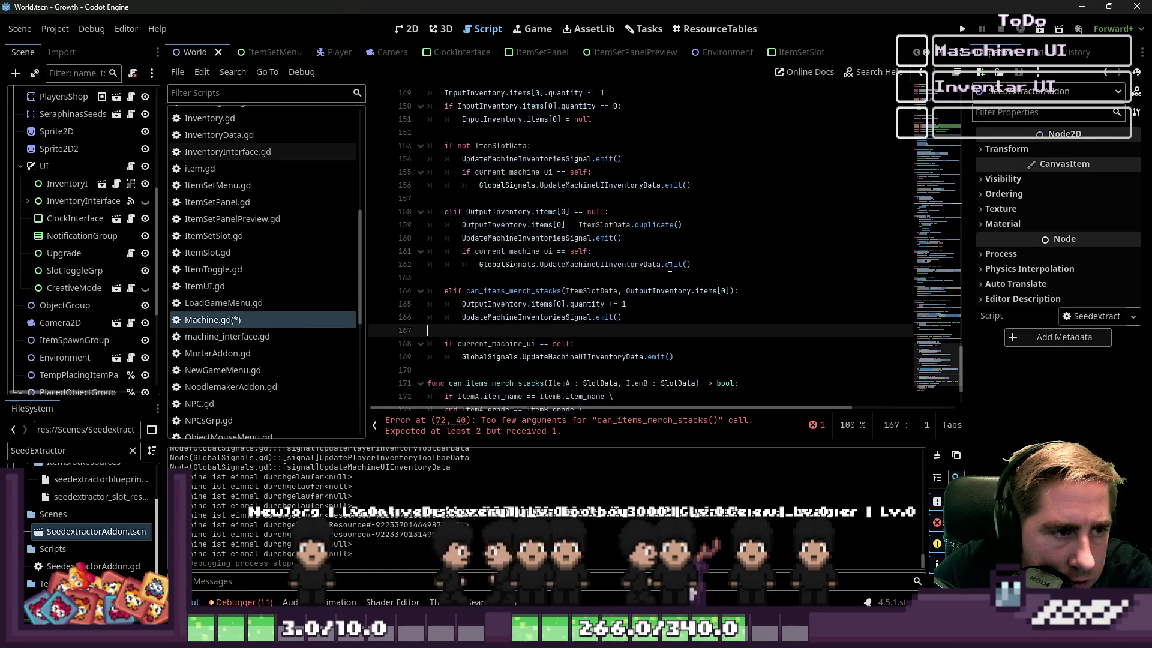
Step: Delete the 'if current_machine_ui == self' UI update checks from the first two branches
left_click_drag(693, 265, 368, 256)
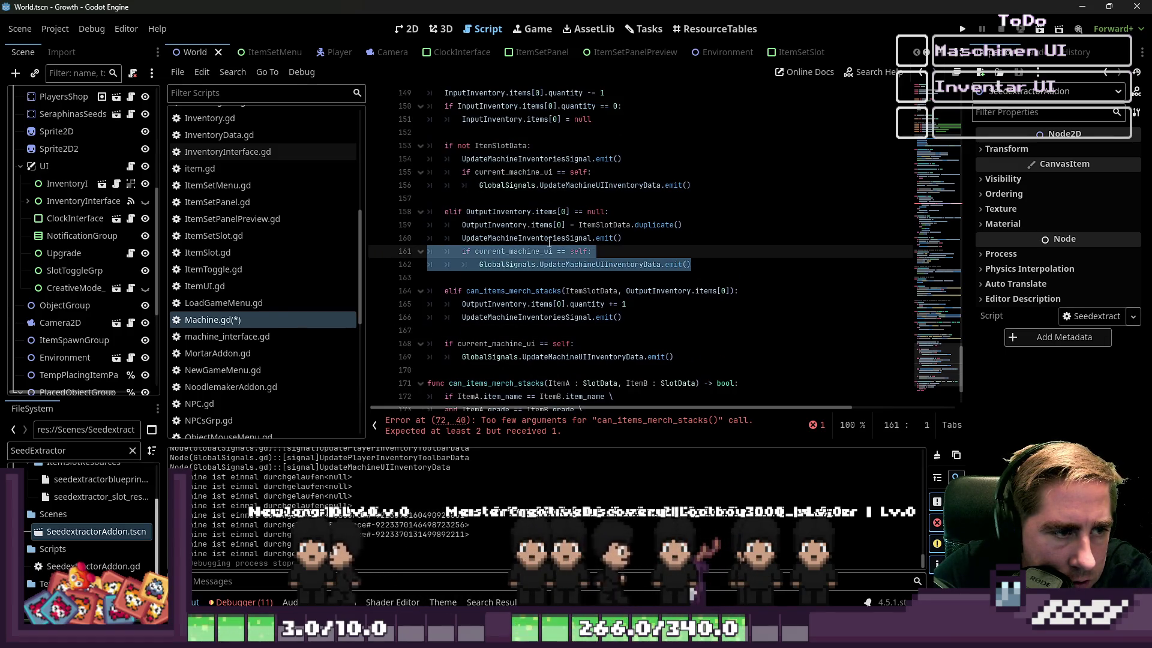
key("BackSpace")
left_click_drag(691, 186, 402, 174)
key("BackSpace")
key("BackSpace")
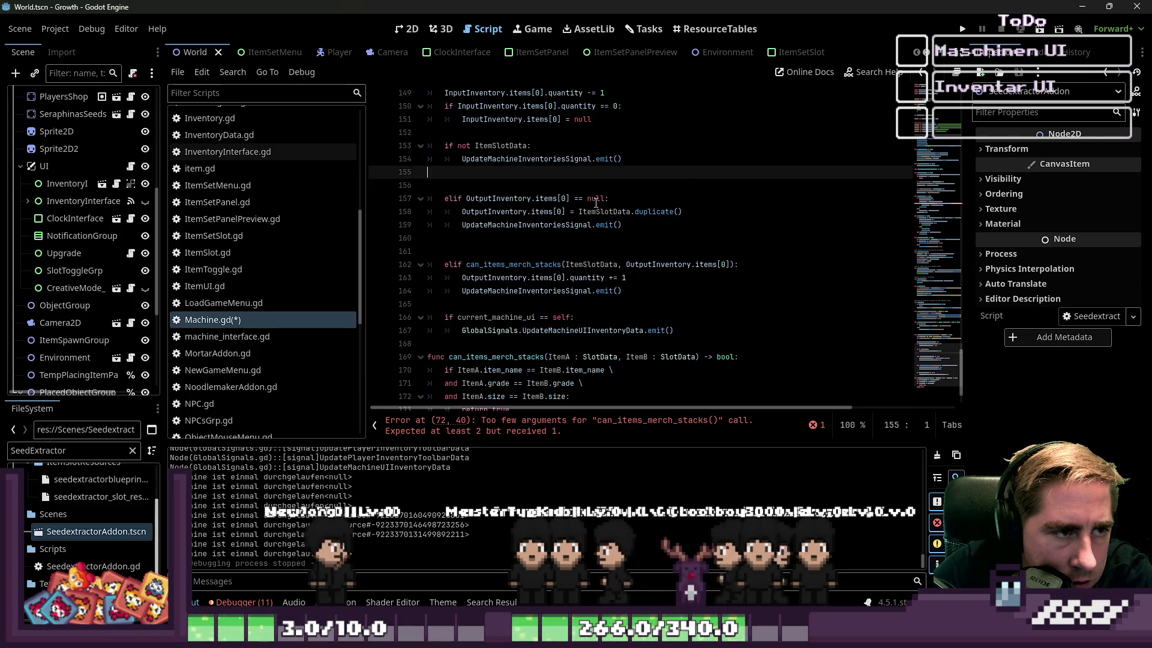
Step: Remove the leftover empty line at line 160 after the deletions
scroll(594, 214, "up", 1)
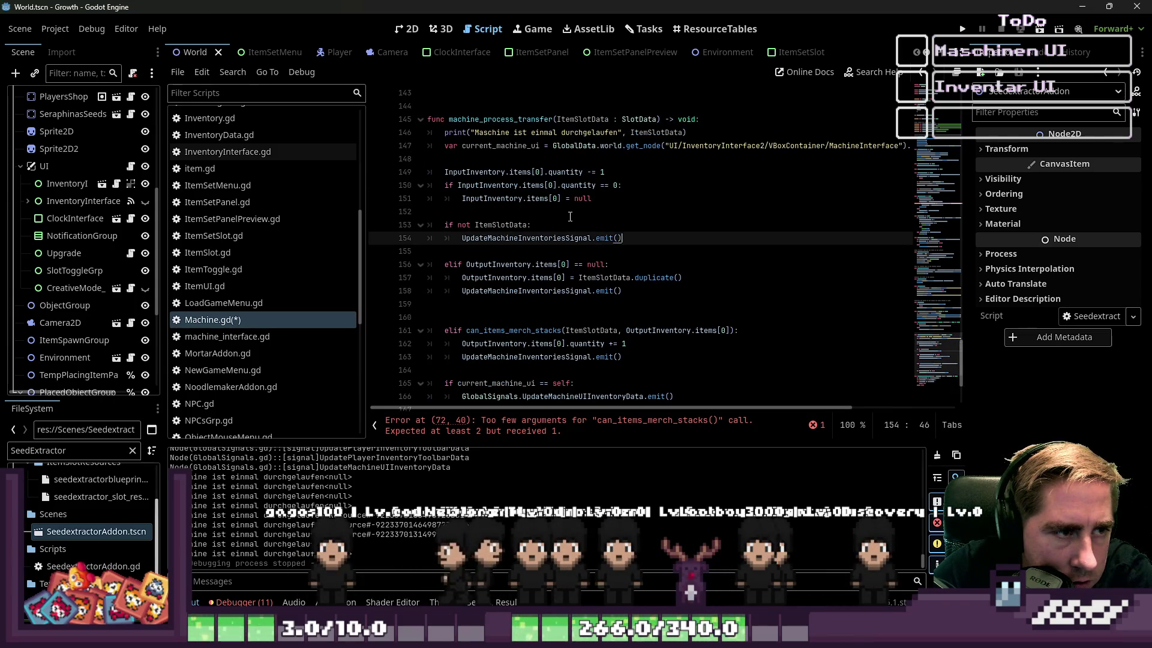
left_click(478, 186)
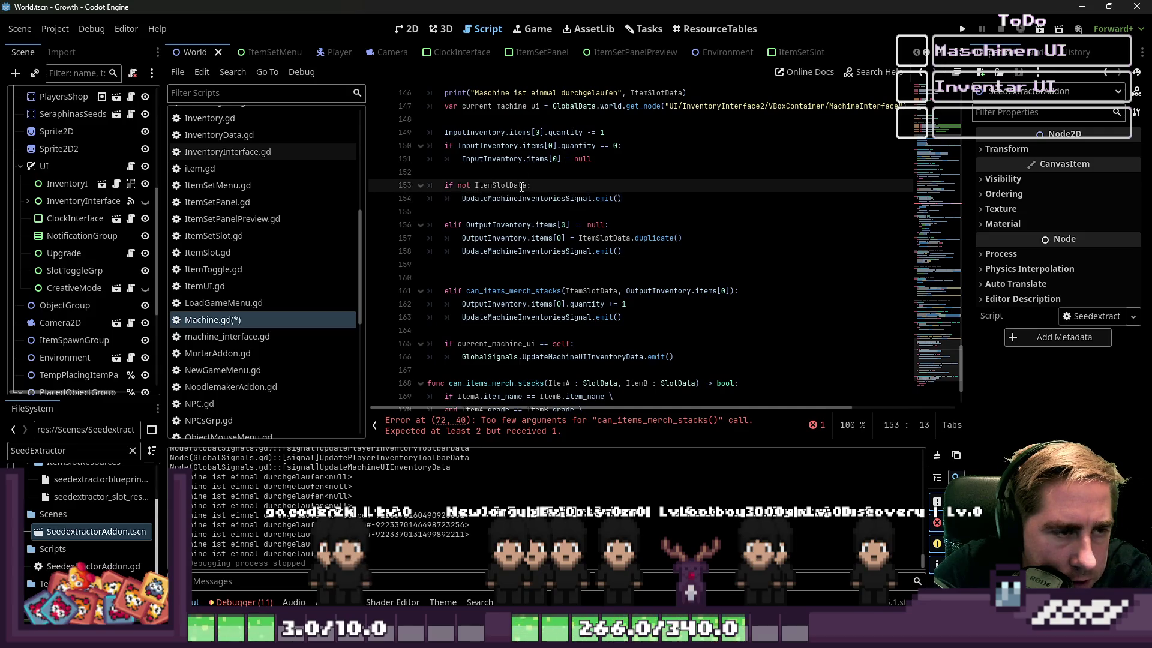
double_click(509, 226)
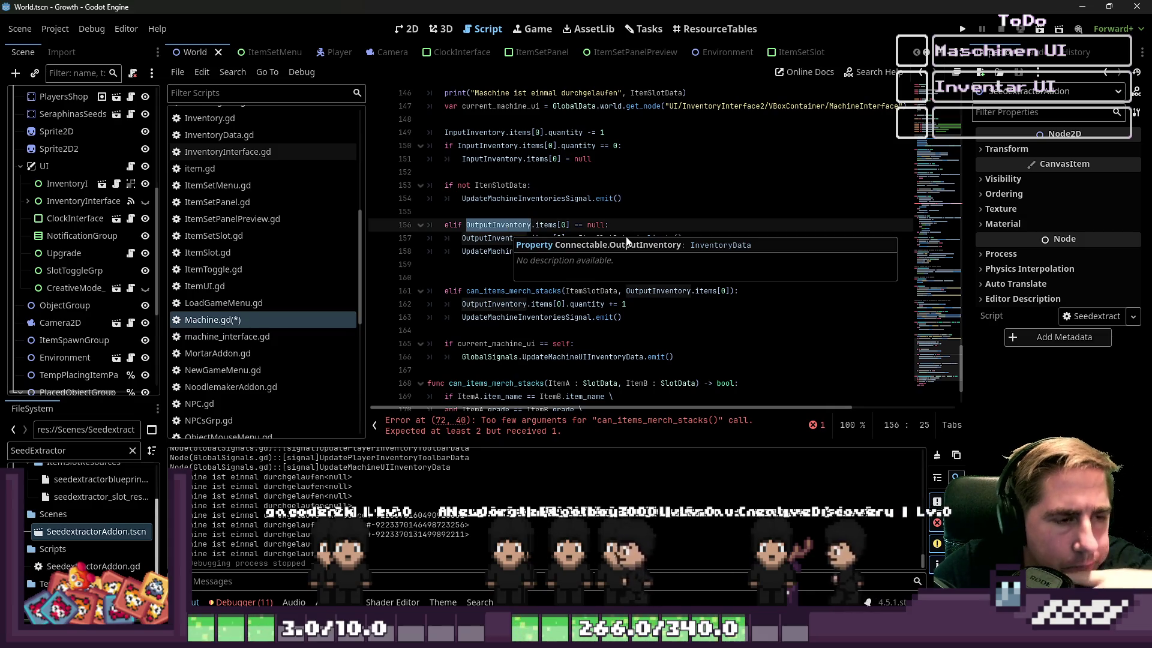
left_click(523, 279)
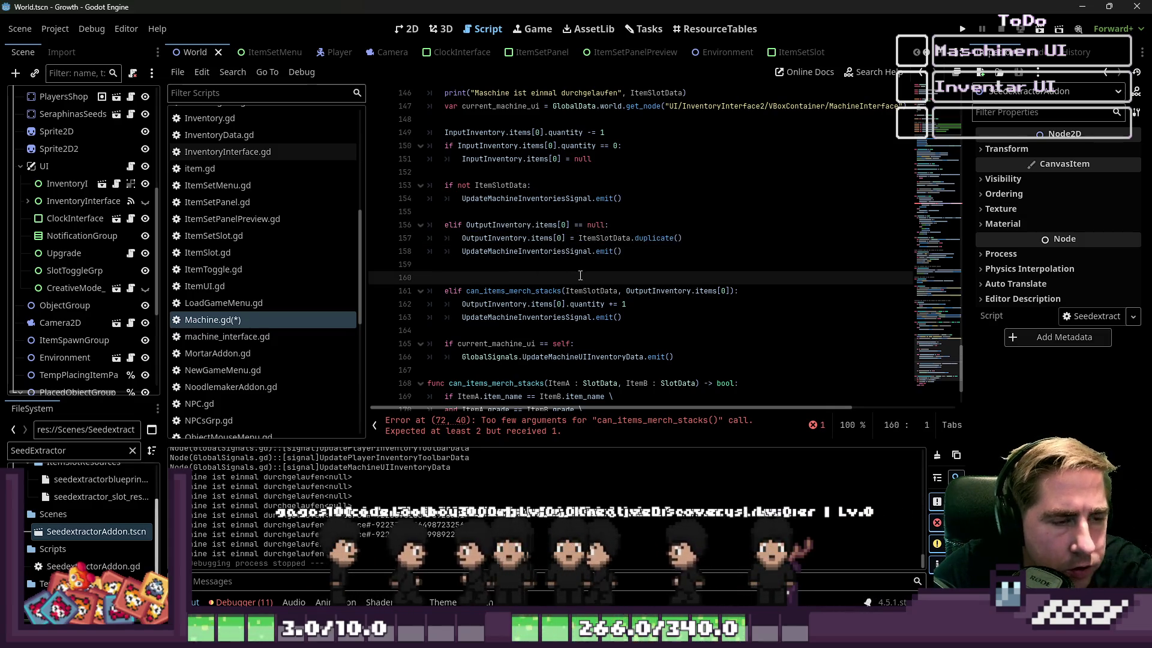
key("BackSpace")
double_click(499, 225)
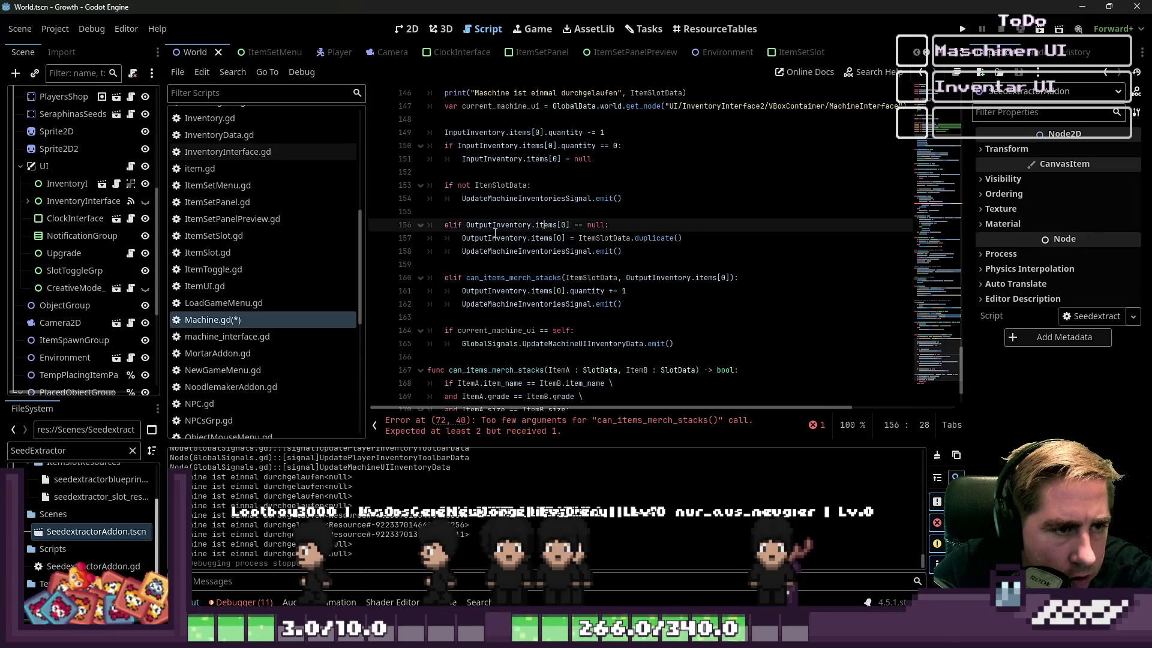
left_click(498, 282)
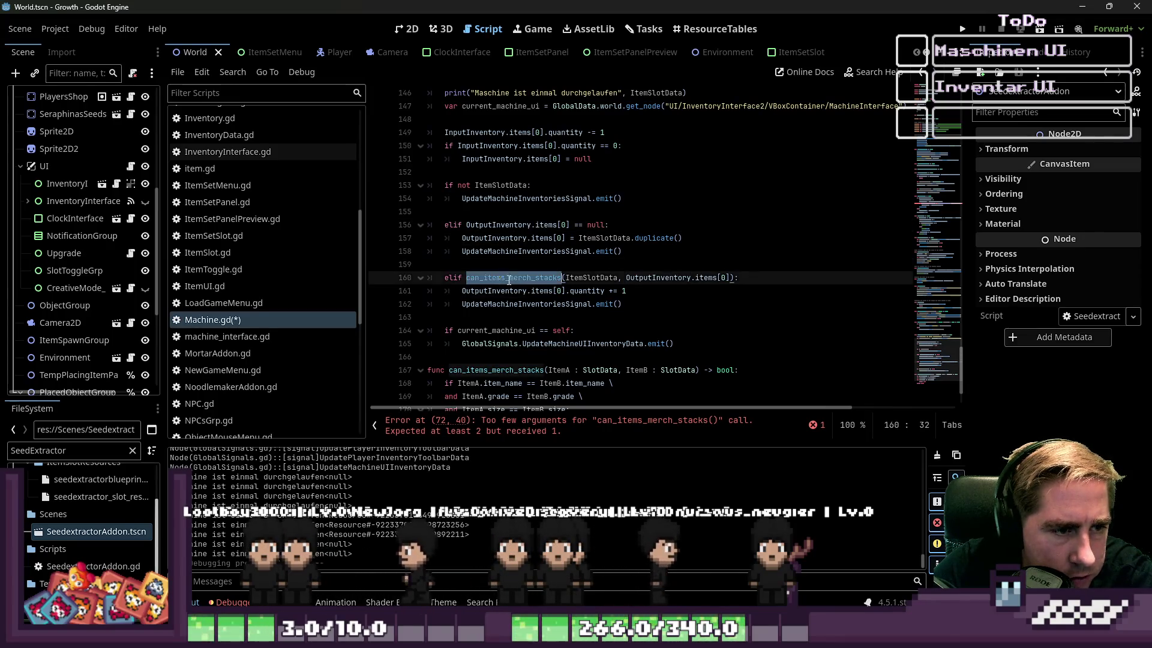
left_click(539, 312)
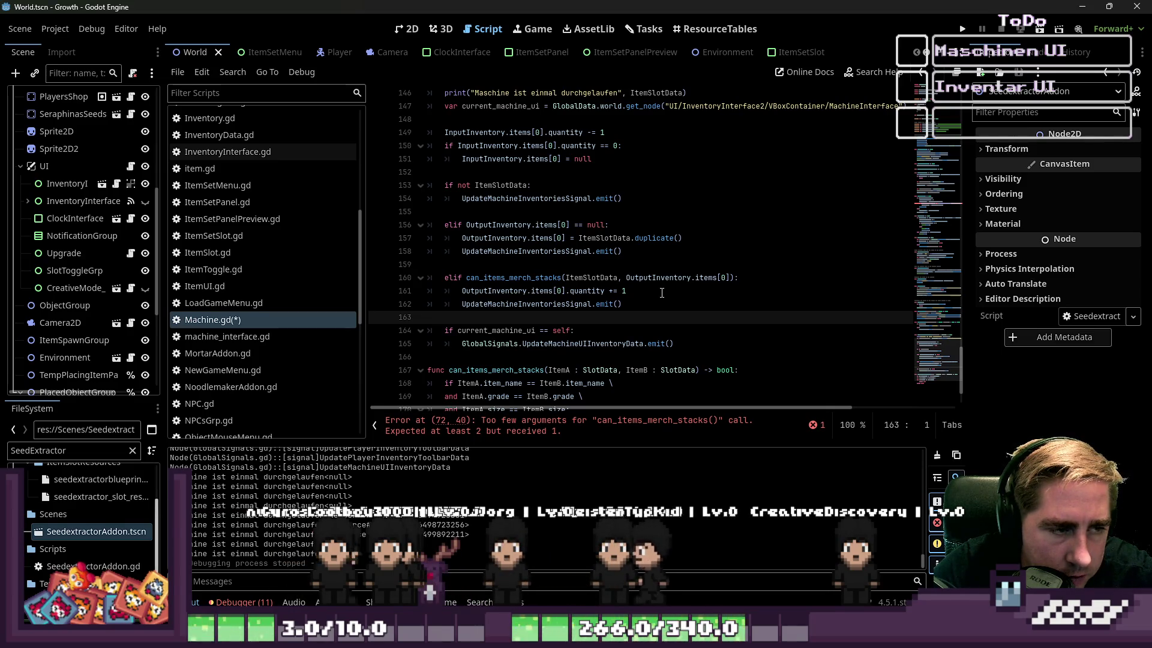
Step: Add an 'else:' branch after the elif block with an unfinished indented line starting 'current'
key("Return")
key("Return")
key("Up")
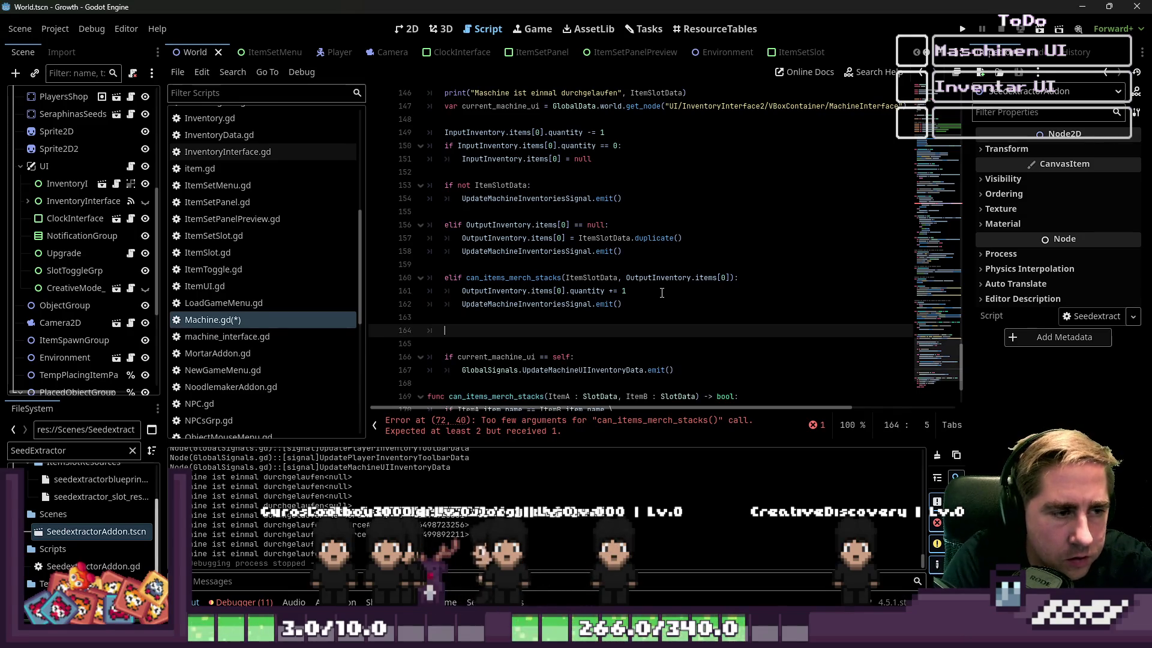
type("else:")
key("Return")
type("current")
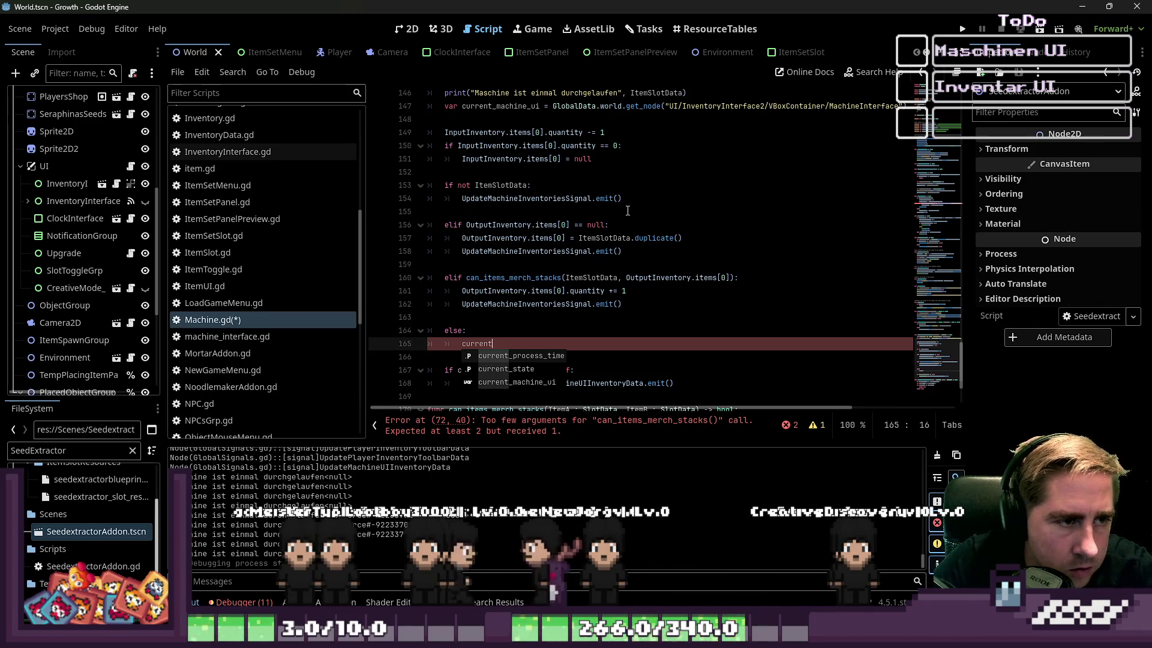
Step: Select the UpdateMachineInventoriesSignal.emit() call on line 154 plus the empty line above it
scroll(633, 210, "up", 1)
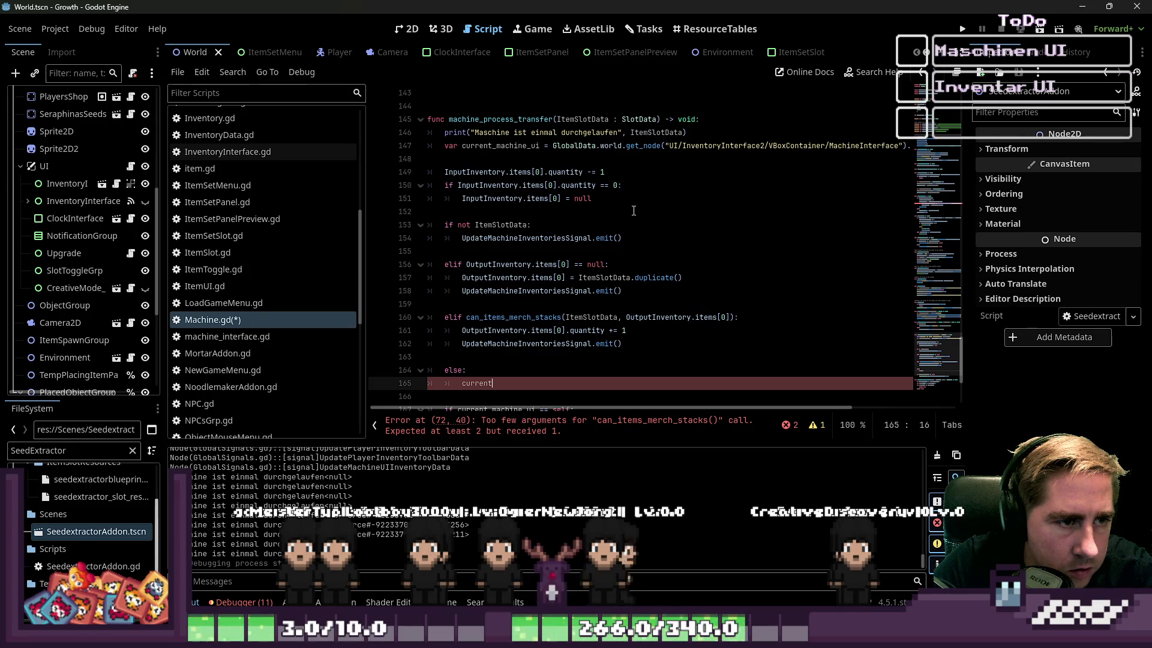
left_click(545, 238)
double_click(544, 238)
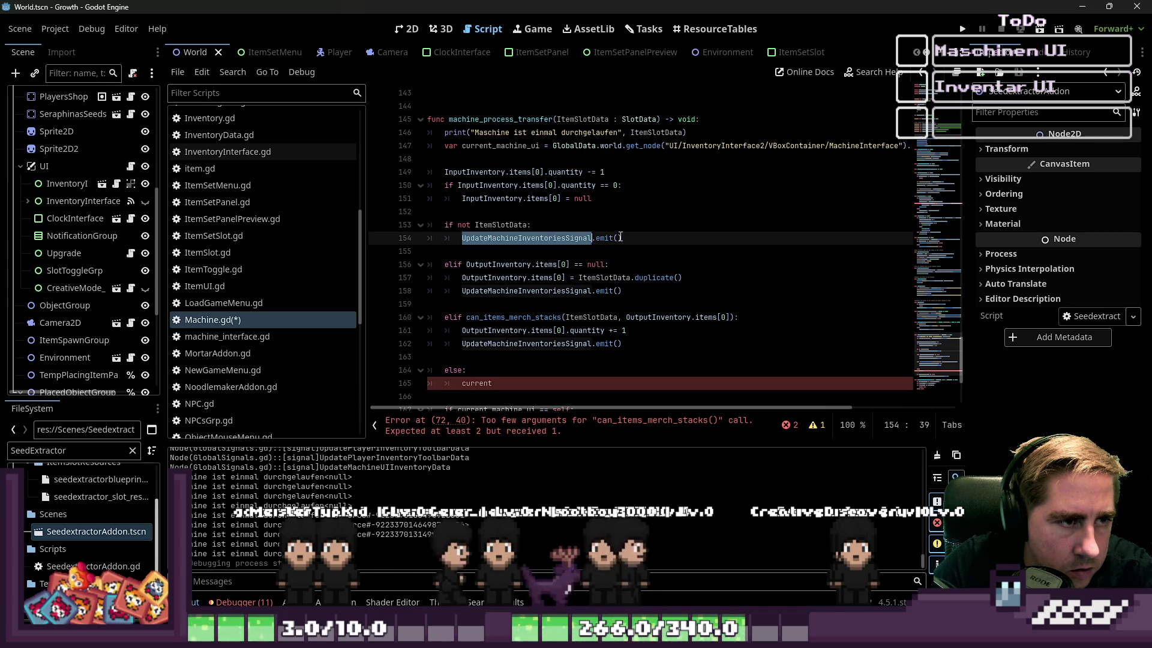
left_click_drag(621, 238, 462, 242)
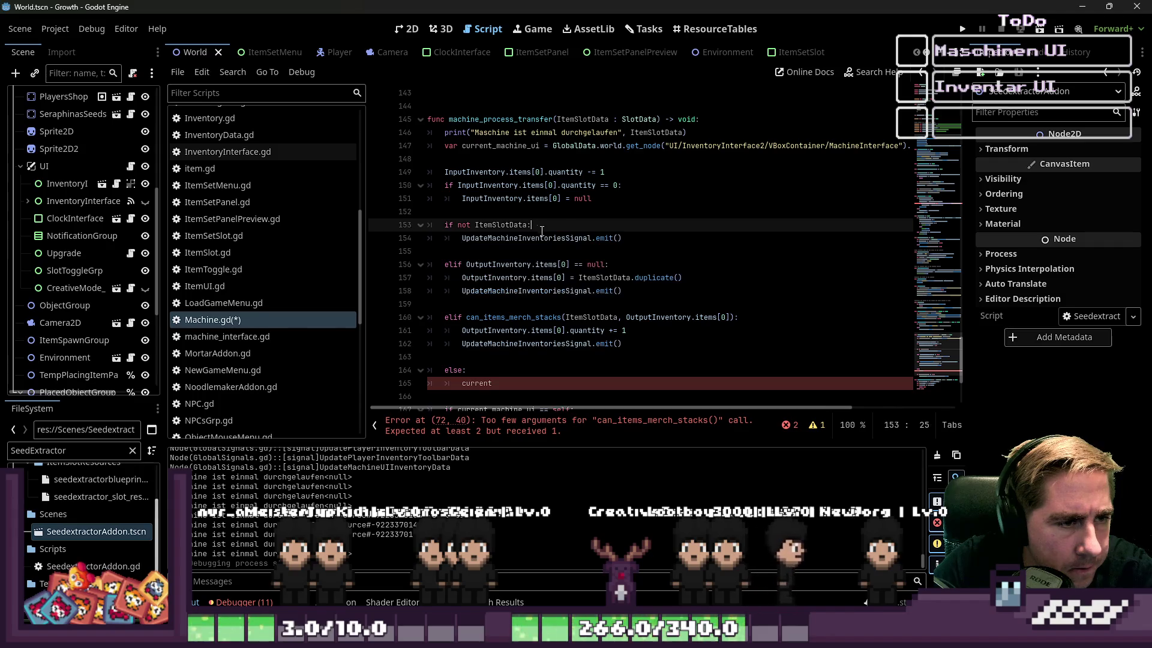
left_click(482, 198)
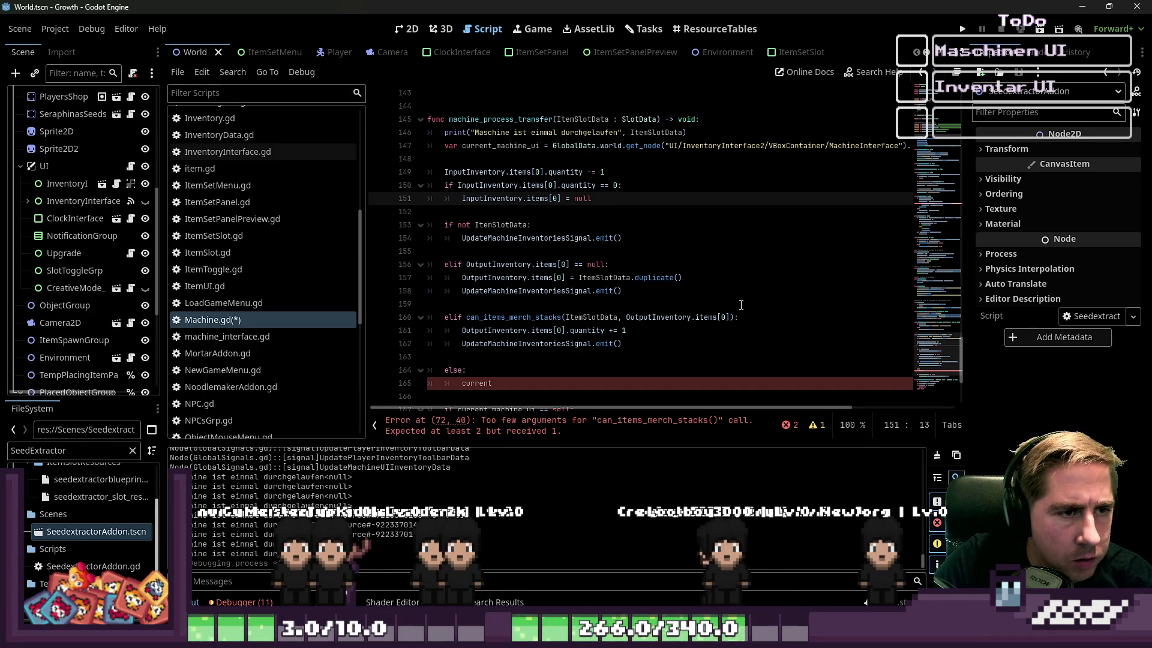
mouse_move(622, 238)
left_mouse_down()
mouse_move(465, 235)
mouse_move(661, 234)
left_mouse_up()
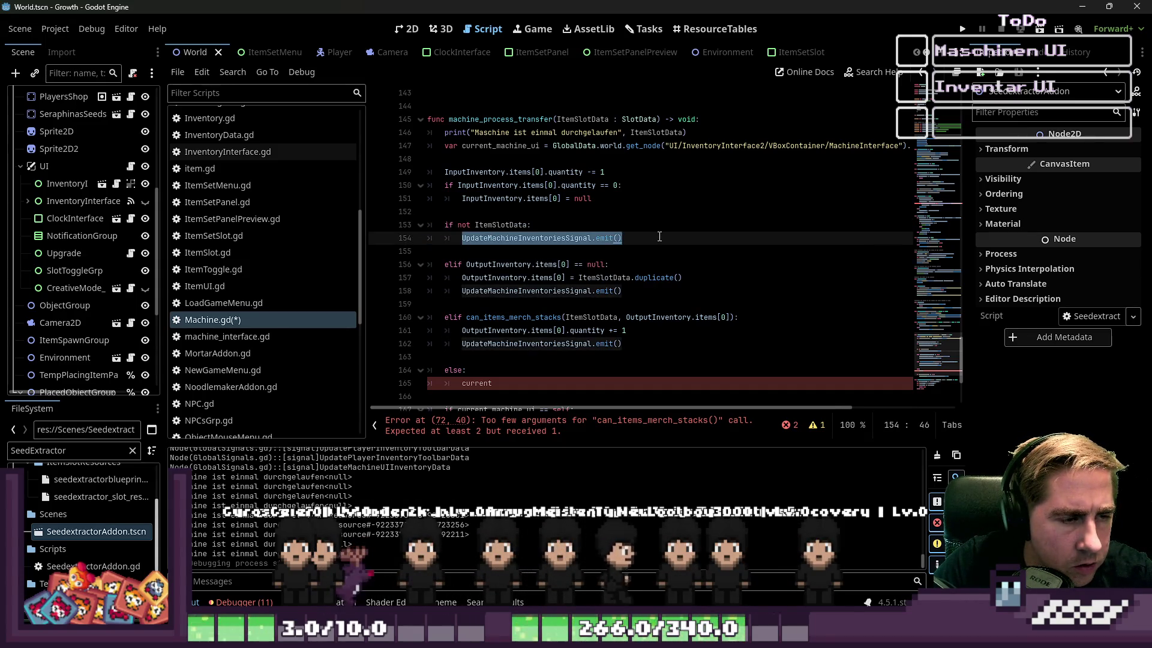
scroll(659, 236, "down", 1)
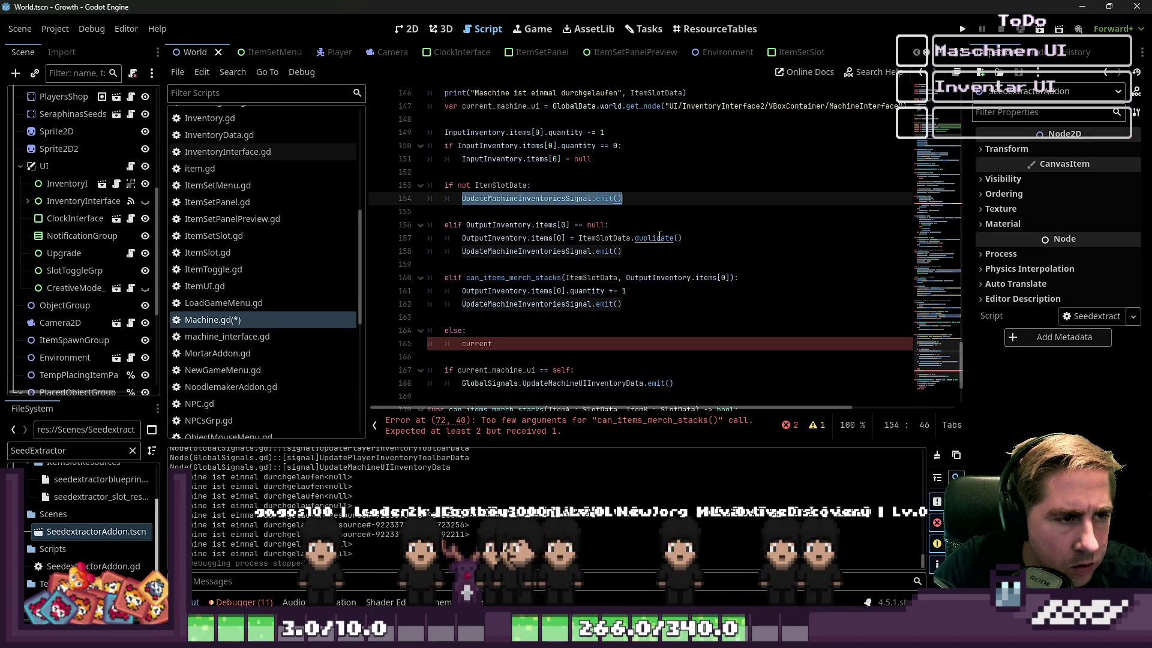
key("shift+Up")
key("shift+Up")
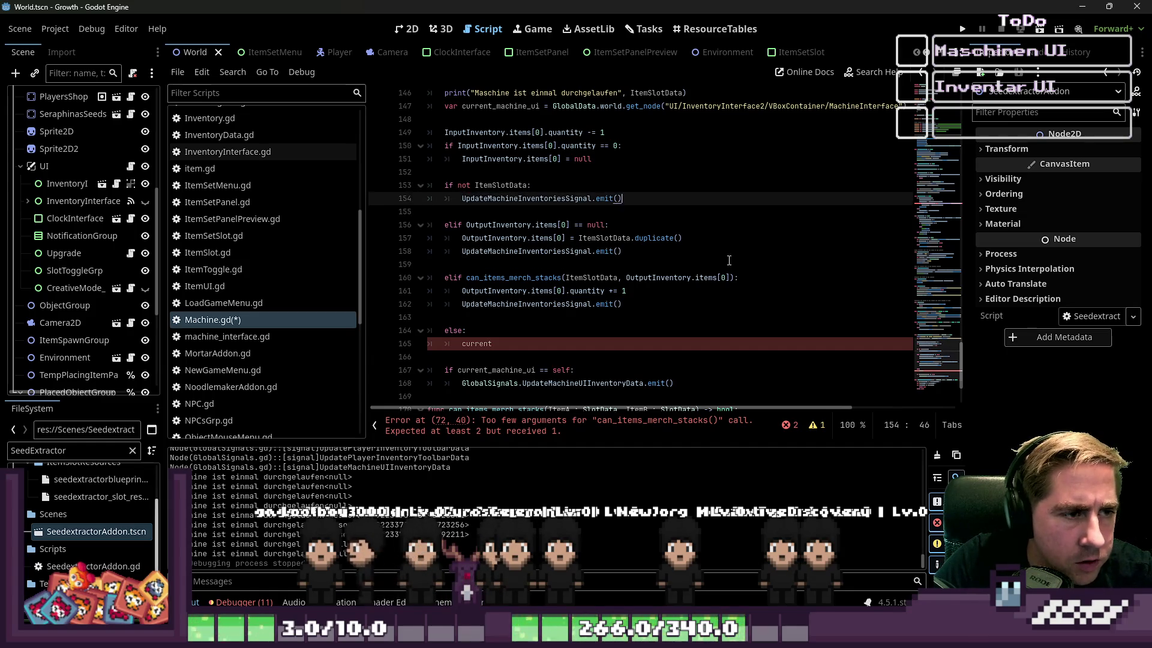
Step: Delete the 'if not ItemSlotData' block and the blank lines above the output check
key("BackSpace")
key("Return")
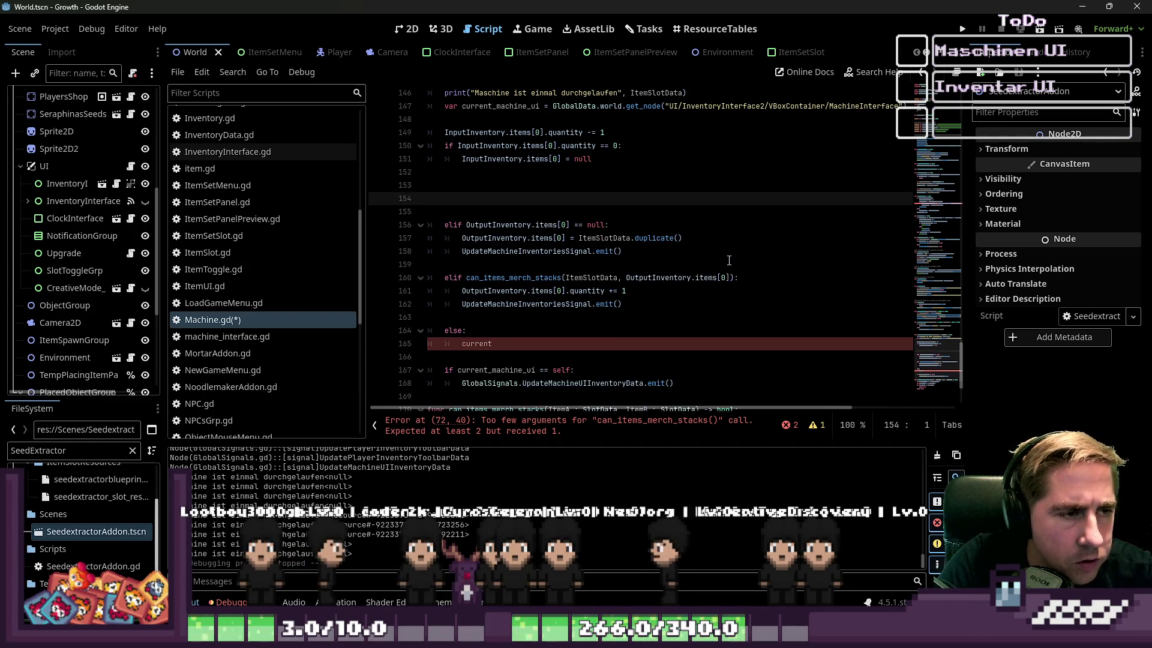
key("Delete")
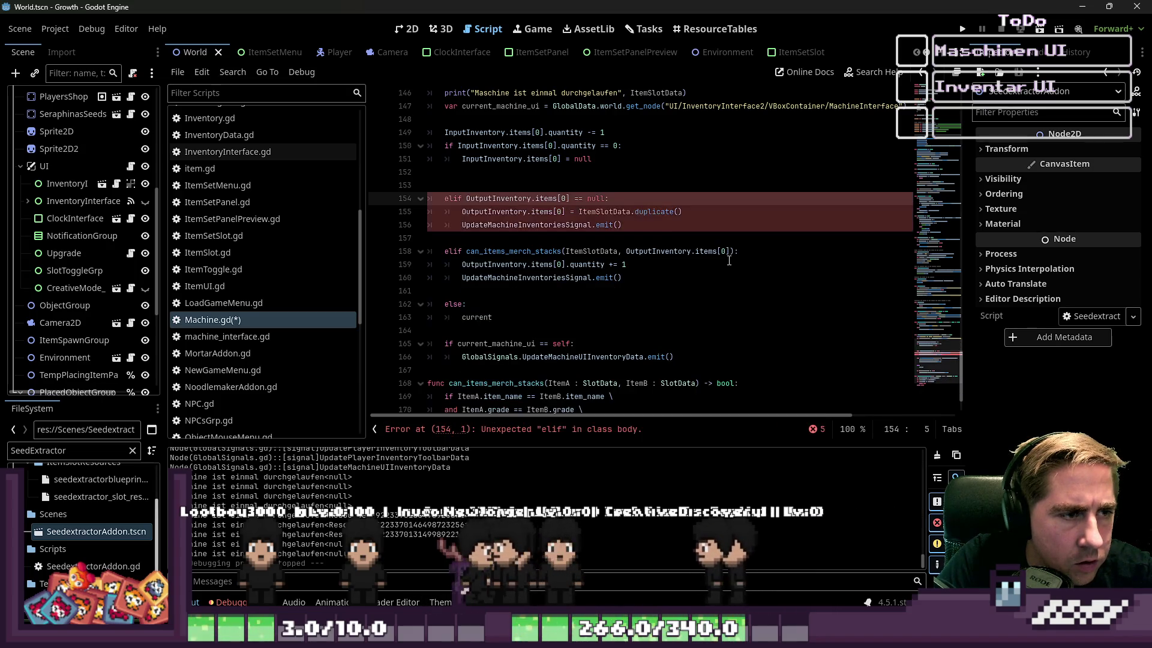
key("Home")
key("BackSpace")
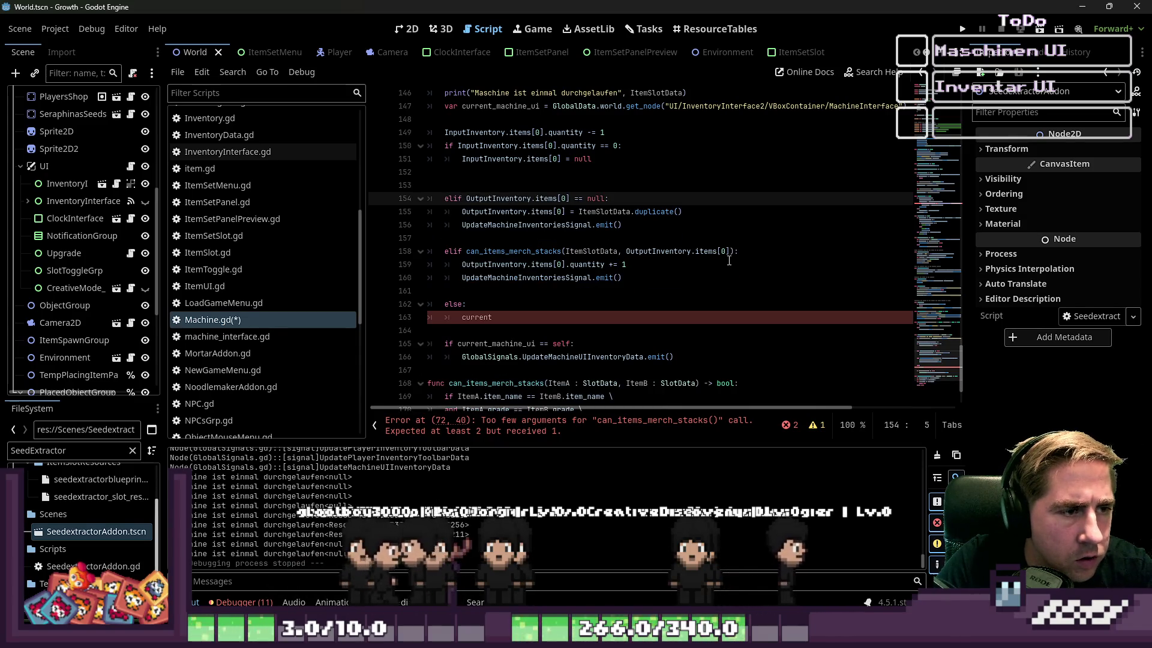
key("ctrl+z")
key("Down")
key("Down")
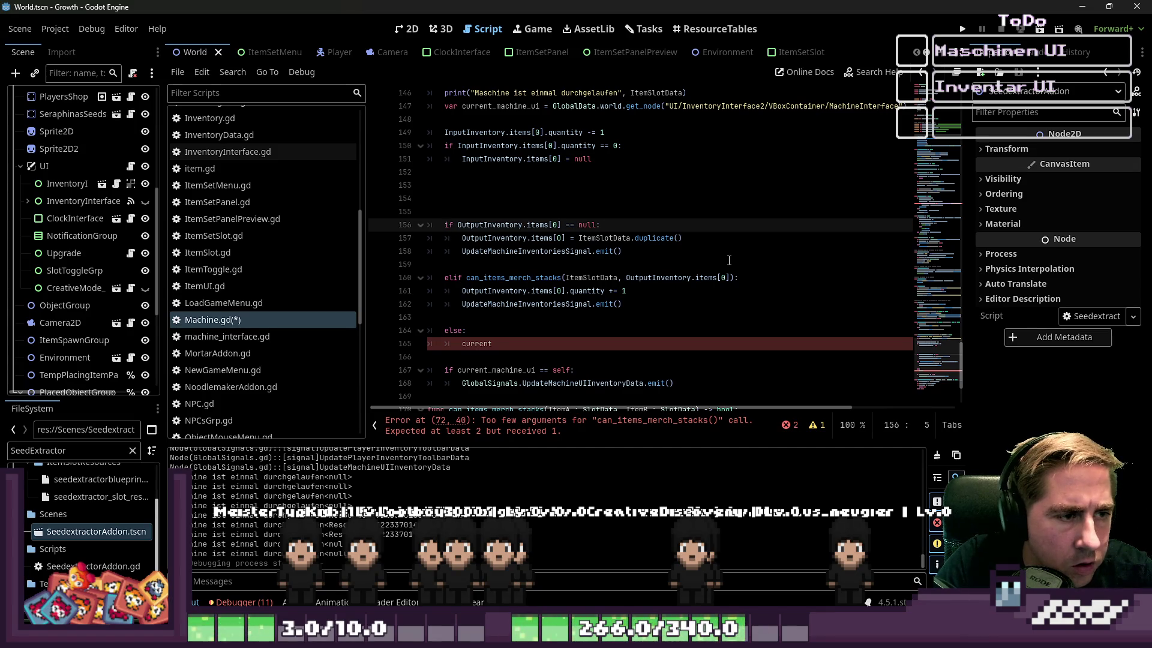
key("Up")
key("BackSpace")
key("BackSpace")
key("BackSpace")
key("Down")
key("Down")
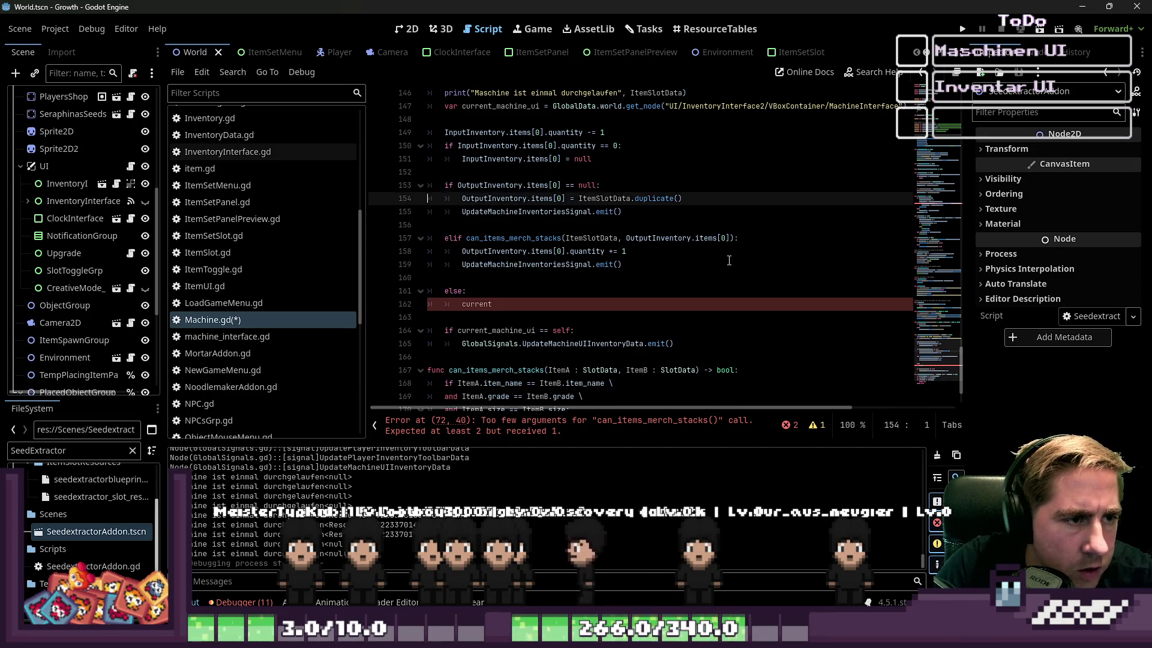
Step: Cut the emit calls from both branches and paste one indented emit after the else block
key("Down")
key("ctrl+x")
key("Up")
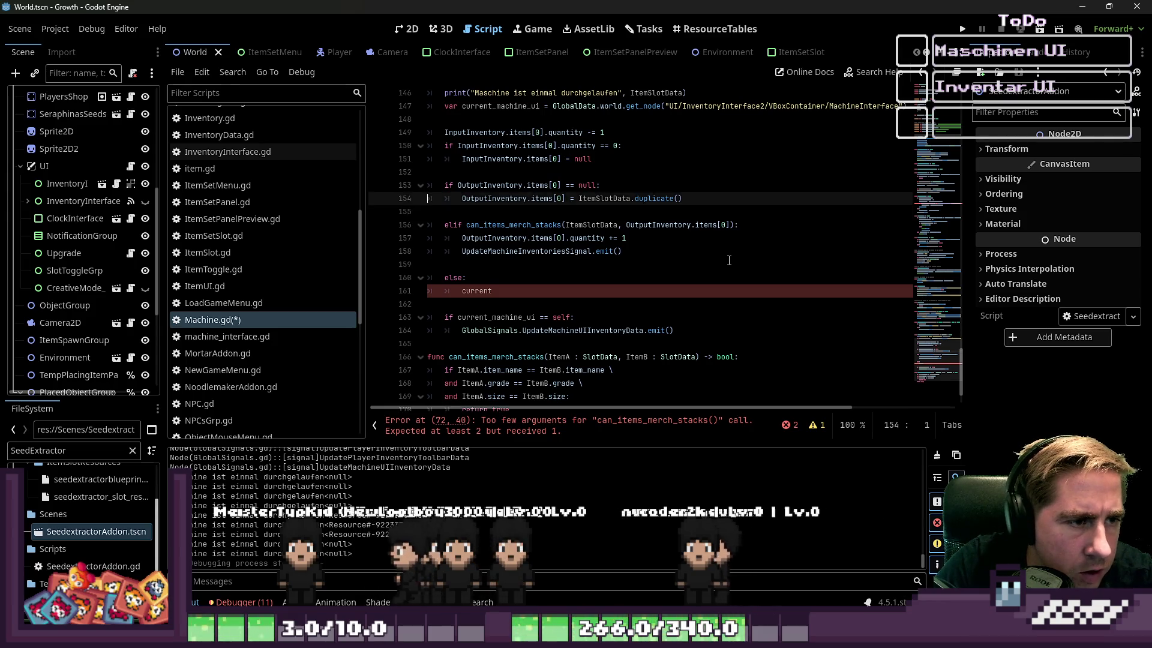
key("Down")
key("Down")
key("Down")
key("ctrl+x")
key("Down")
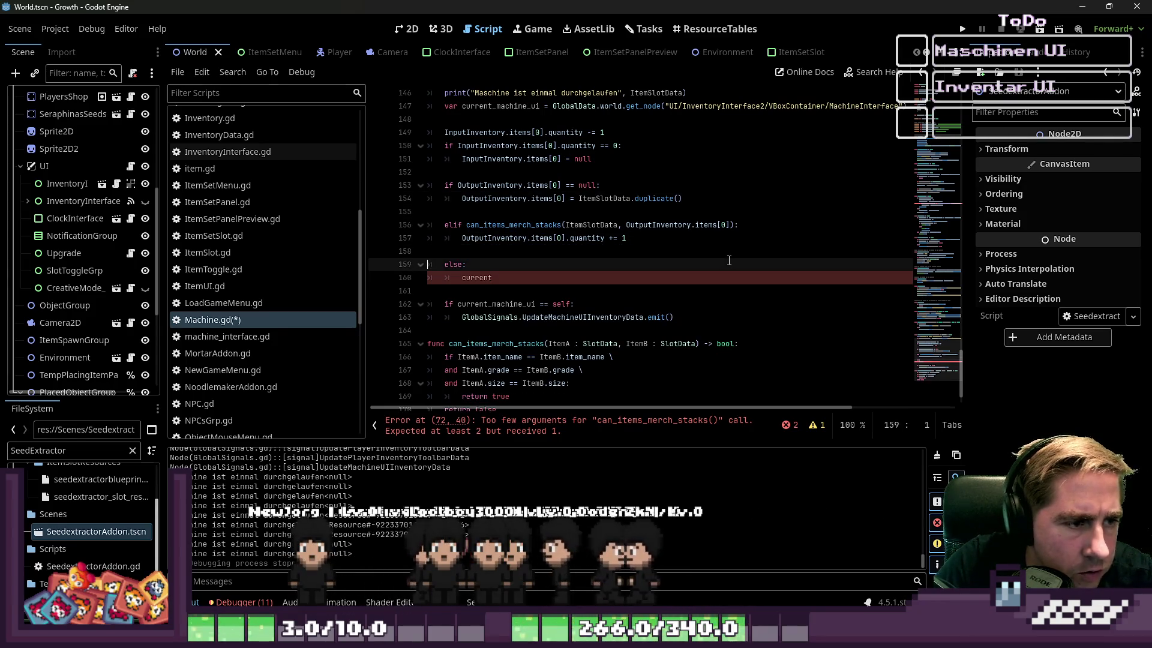
key("Down")
key("Down")
key("Down")
key("ctrl+v")
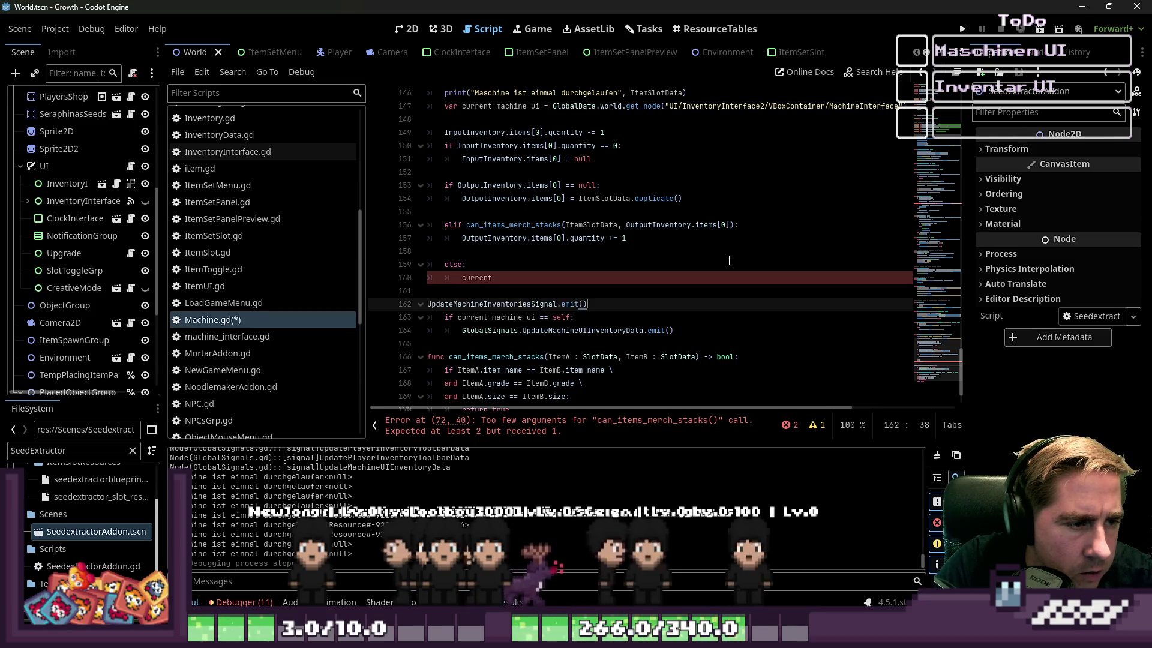
key("Home")
key("Tab")
key("Up")
key("Up")
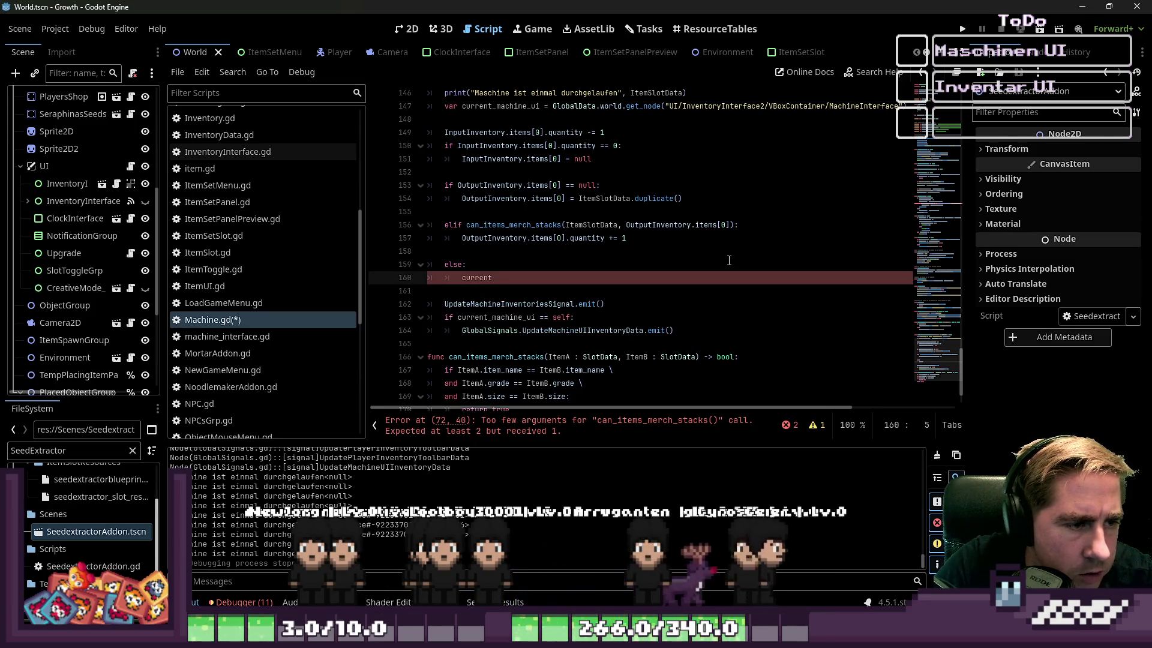
key("Up")
key("Up")
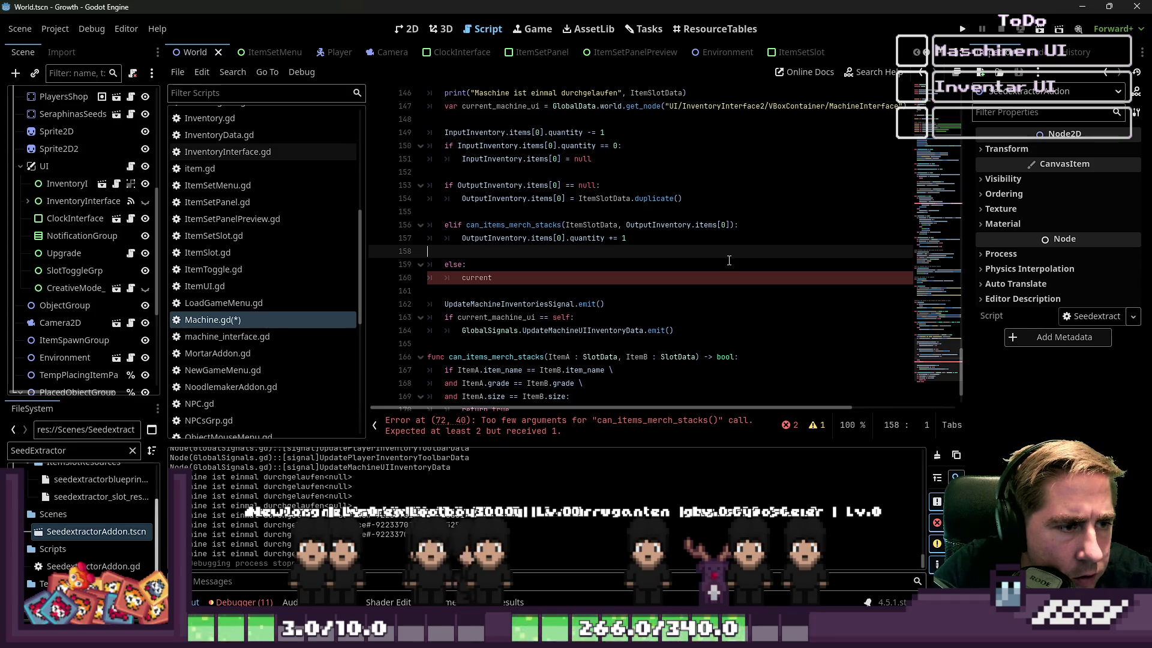
key("Down")
key("Down")
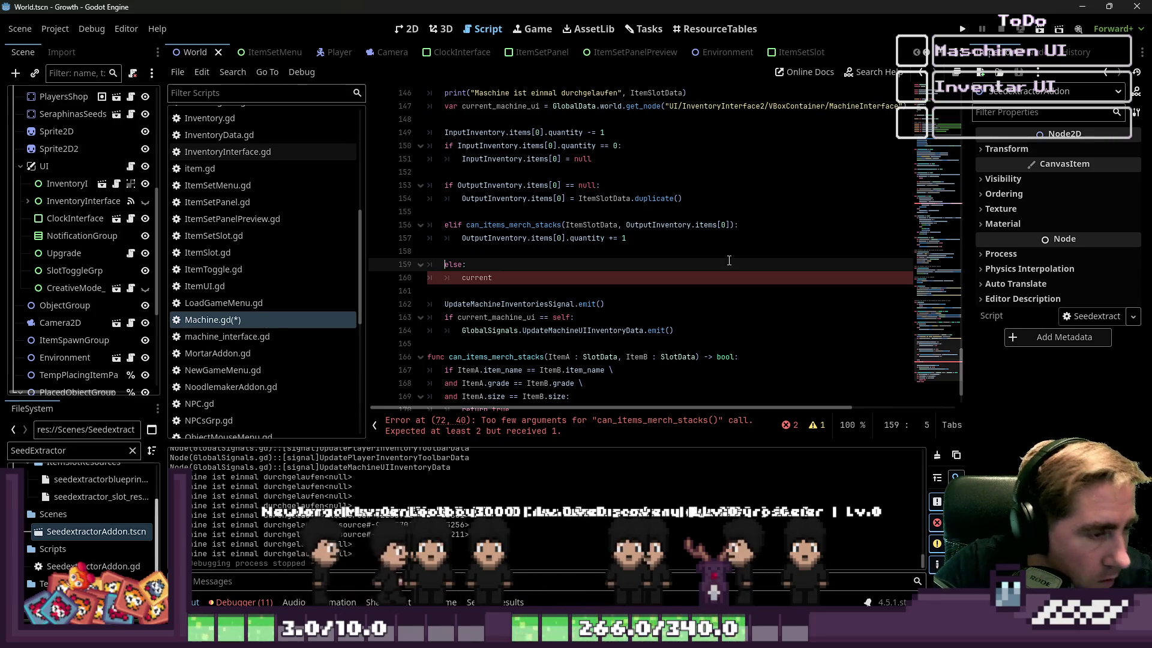
Step: Complete the else line as 'current_state = MachineState.WAITING' and save Machine.gd
key("End")
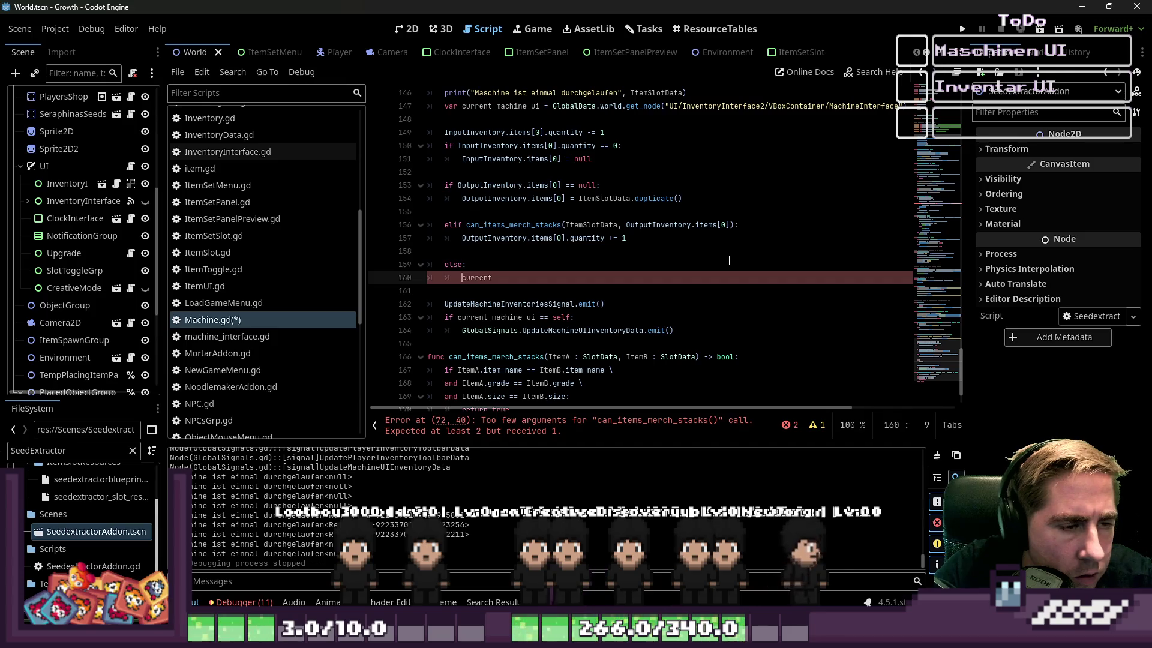
key("shift+End")
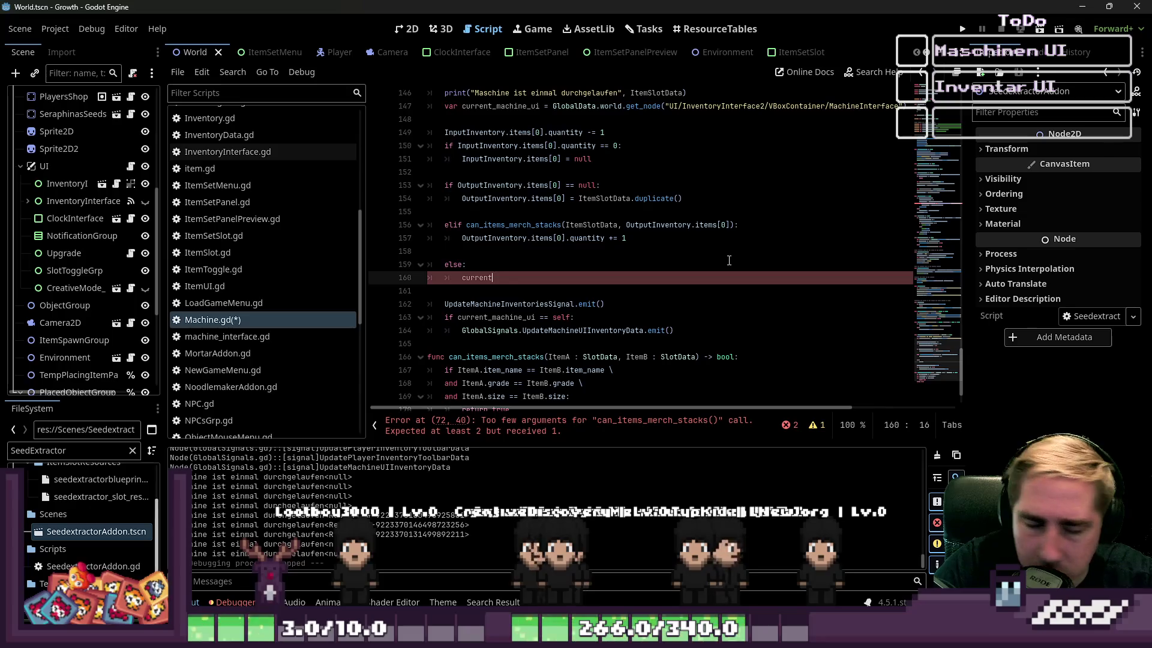
key("Up")
key("Up")
key("Down")
key("Down")
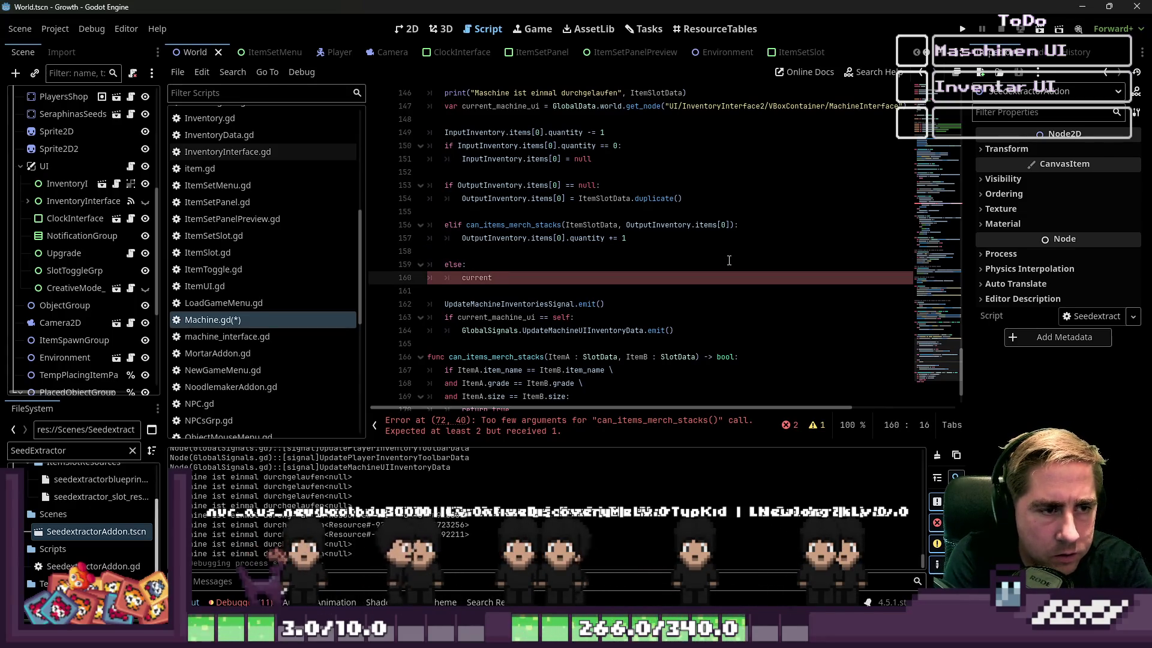
type("_s")
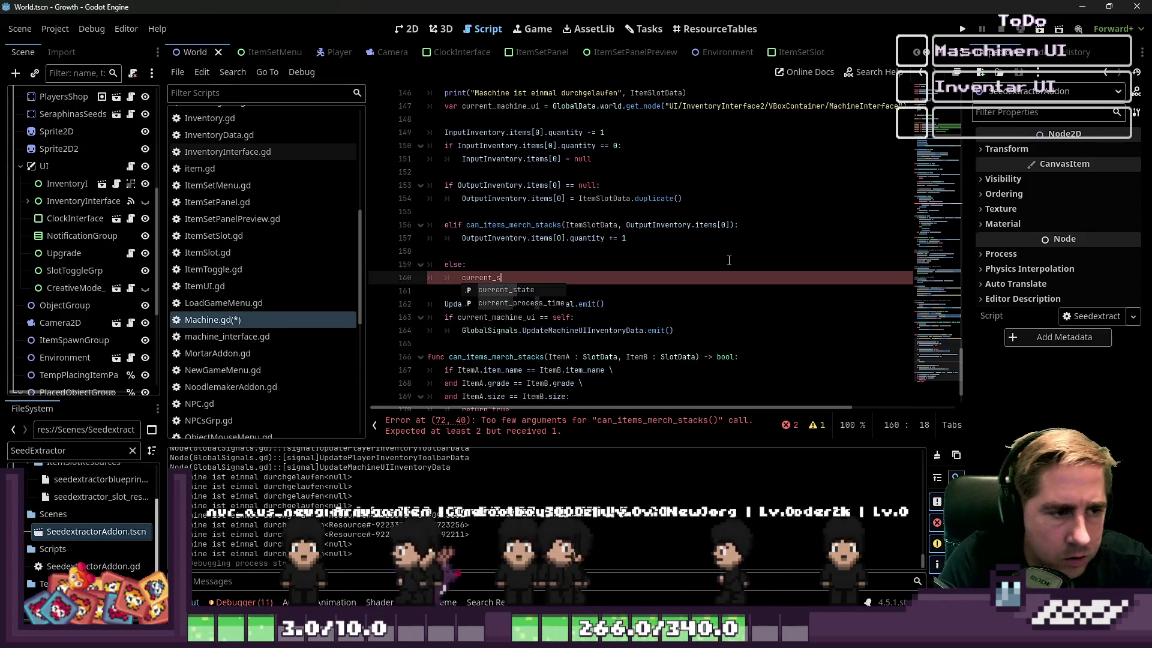
type("tate ")
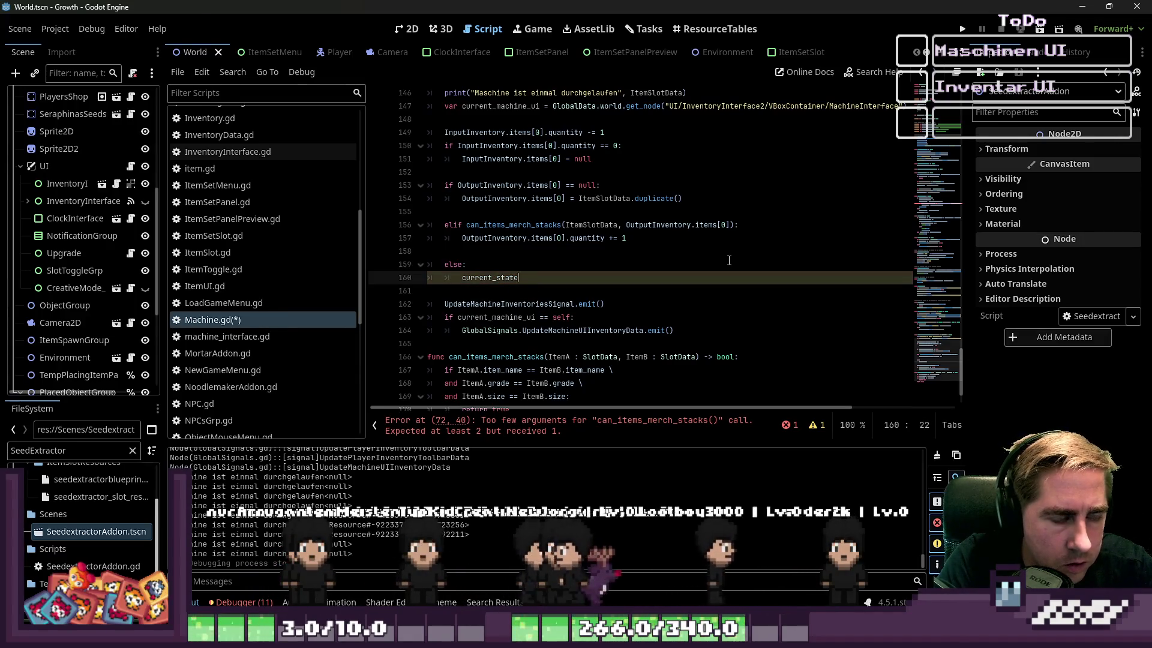
type("= Mac")
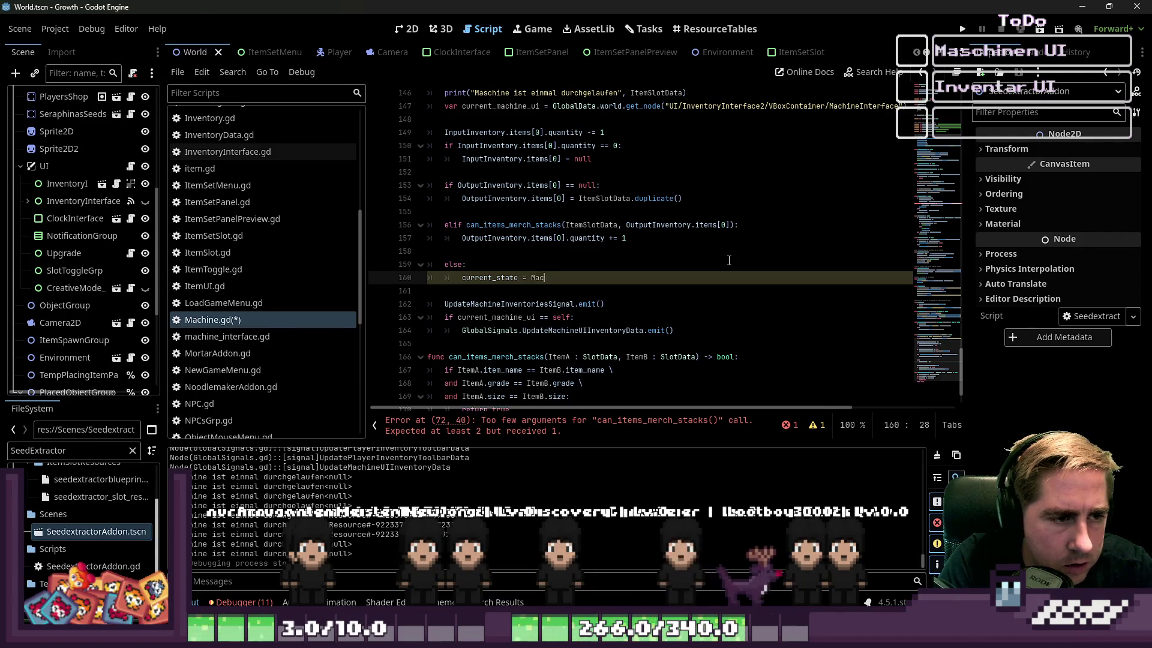
type("hineState.WA")
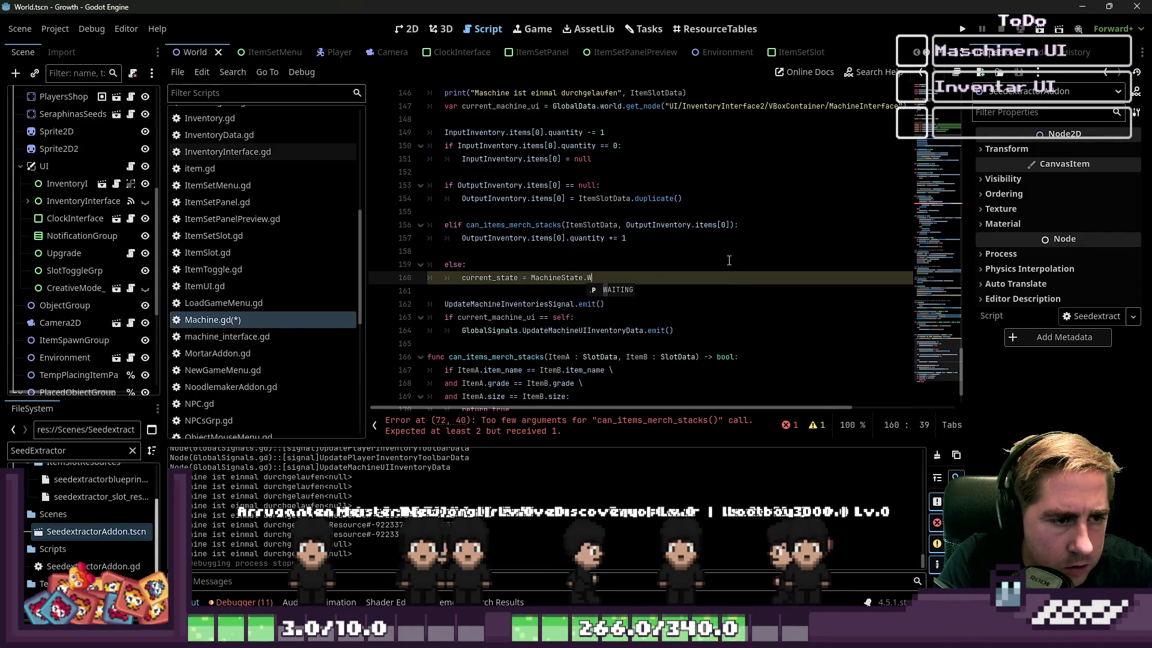
type("ITING")
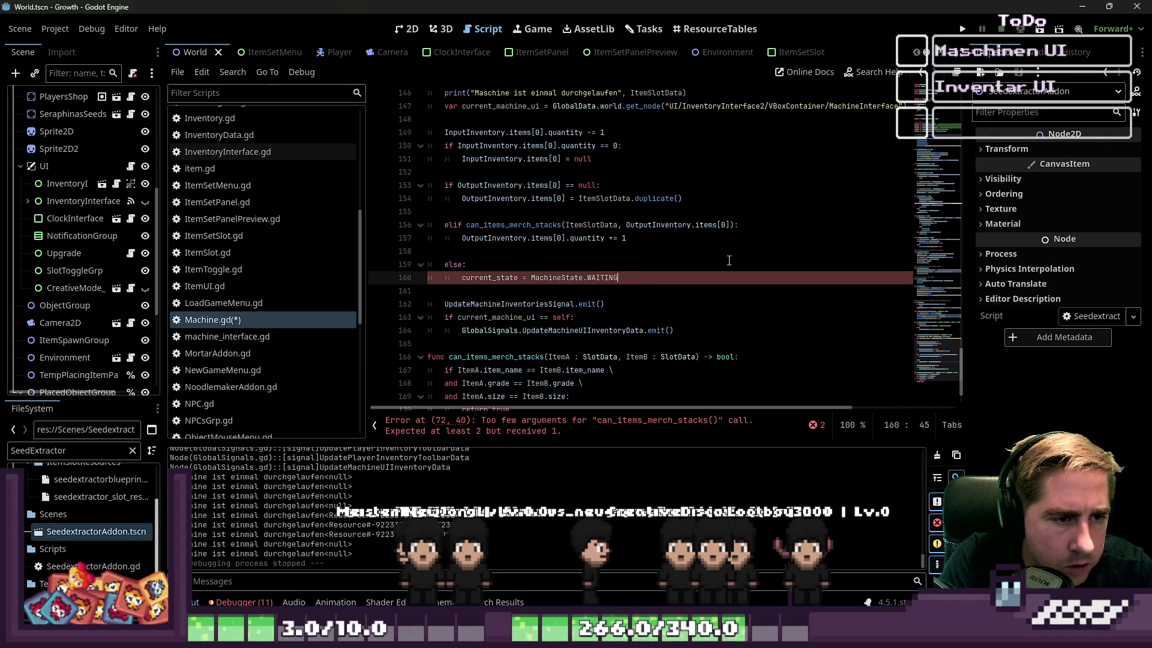
left_click(660, 238)
key("ctrl+s")
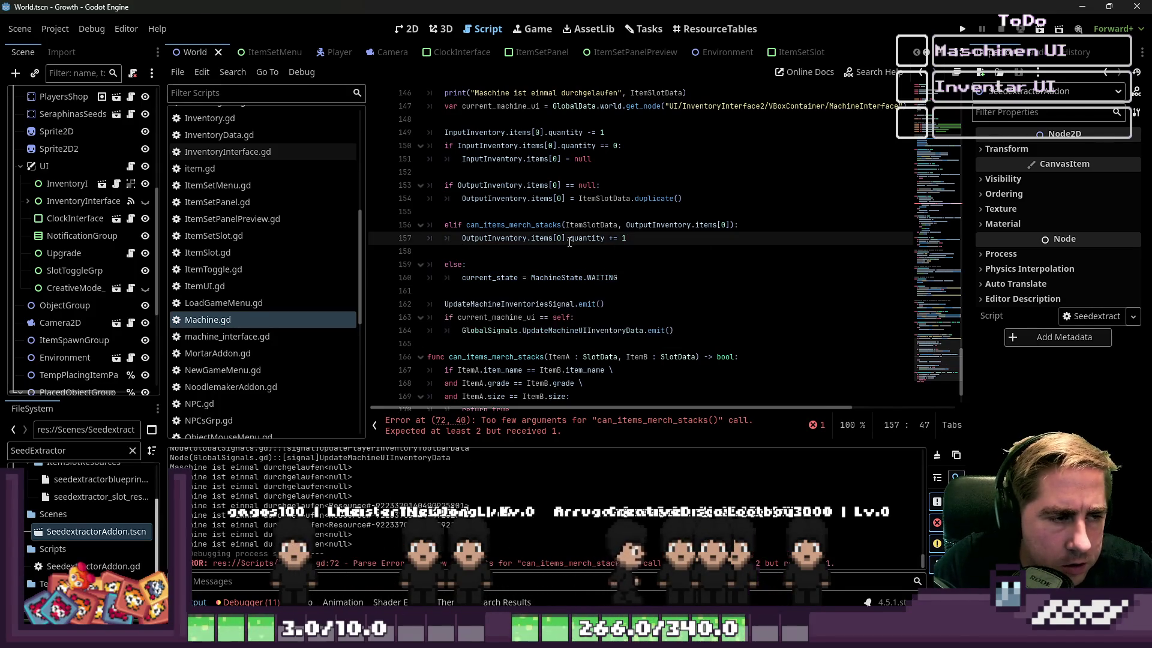
Step: Run the project, which halts on the line-72 argument error, and go to line 73
left_click(964, 33)
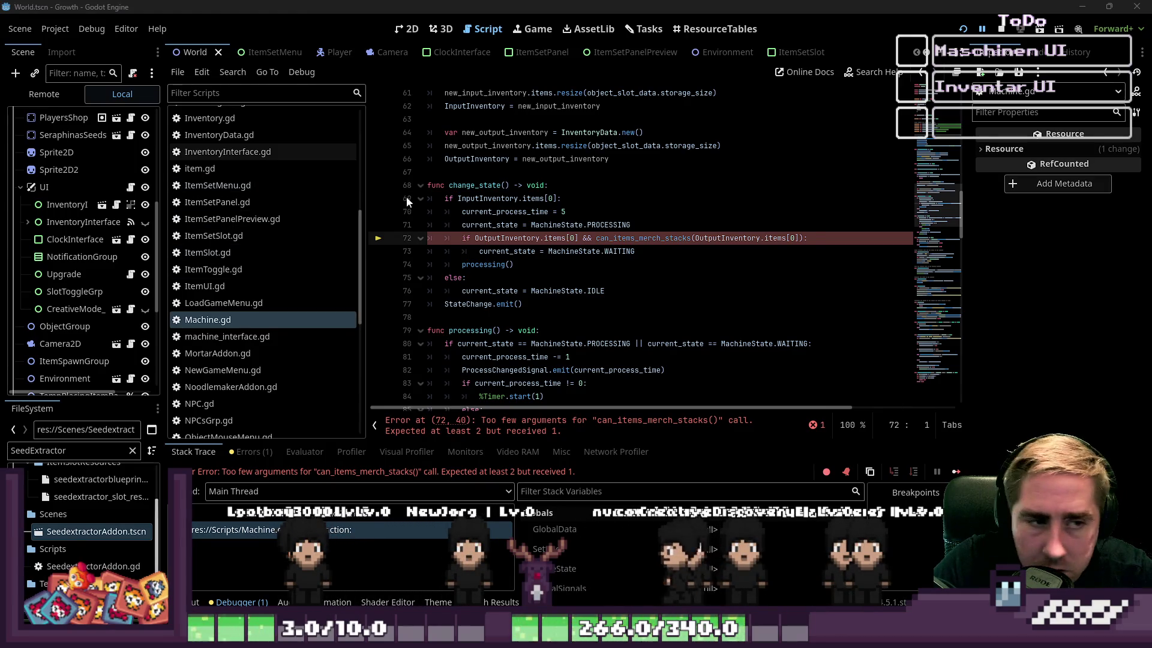
left_click(480, 251)
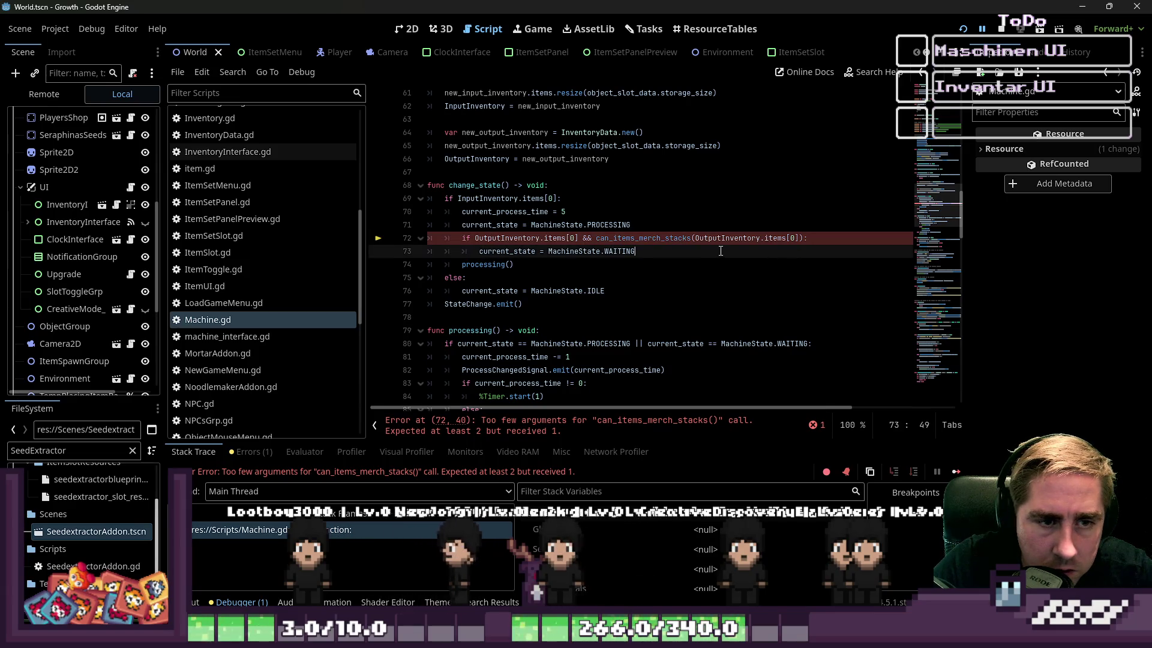
Step: Try commenting out the waiting-state check on lines 72–73 with Ctrl+K, then revert it
left_click_drag(720, 251, 360, 240)
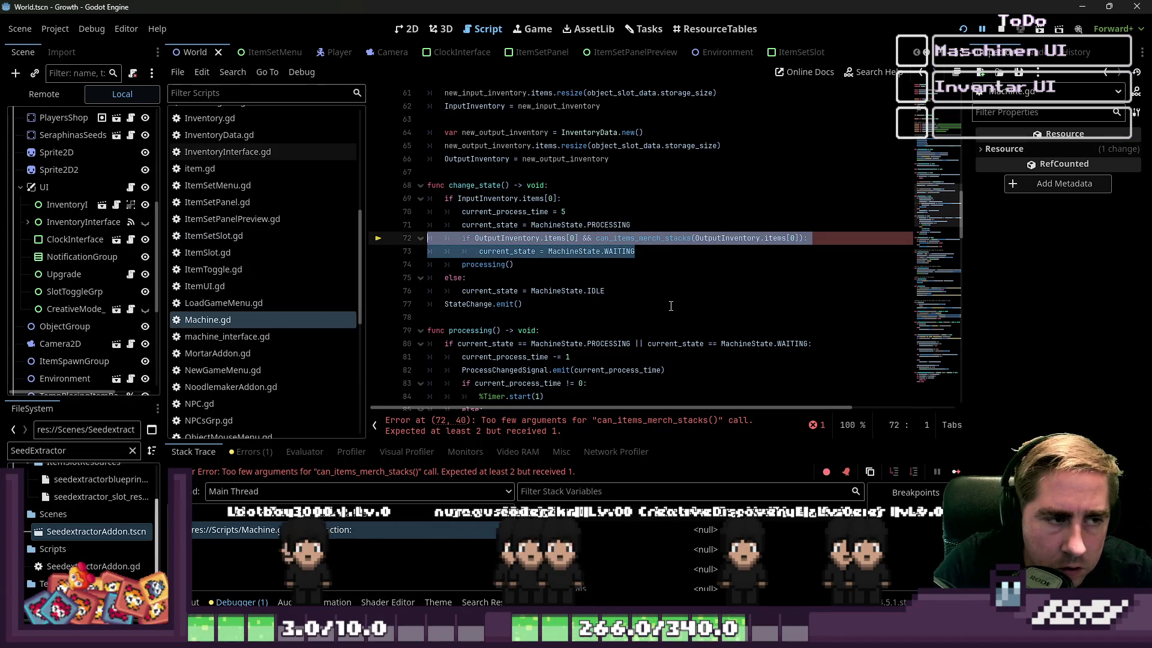
key("ctrl+k")
key("ctrl+k")
key("Left")
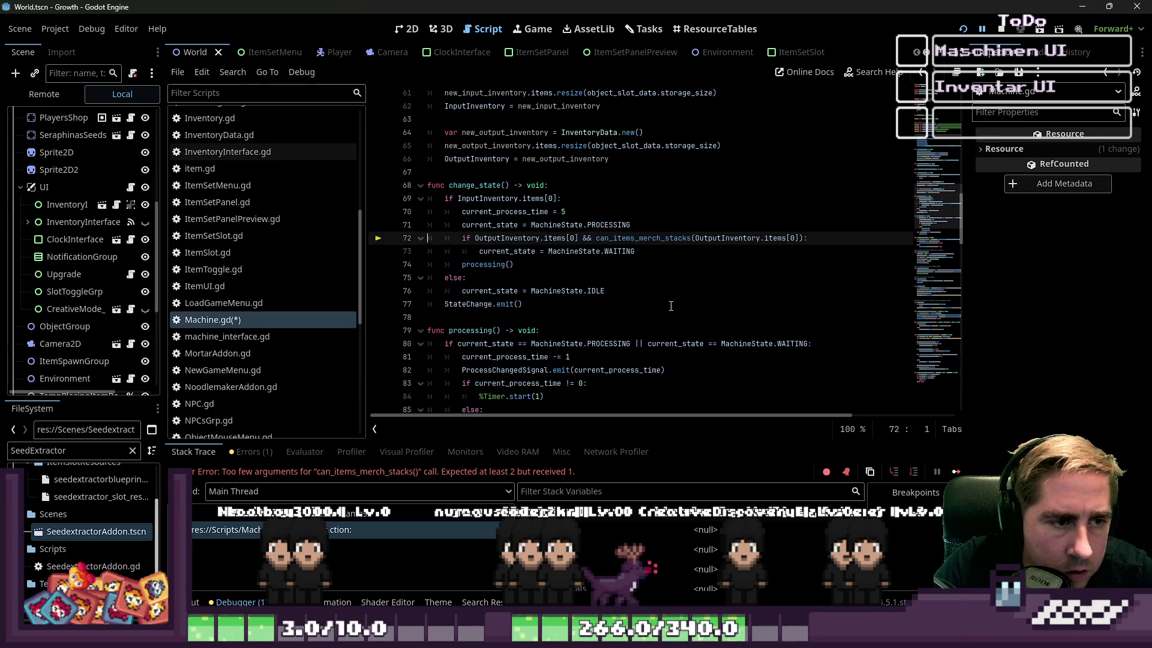
key("ctrl+s")
key("ctrl+Right")
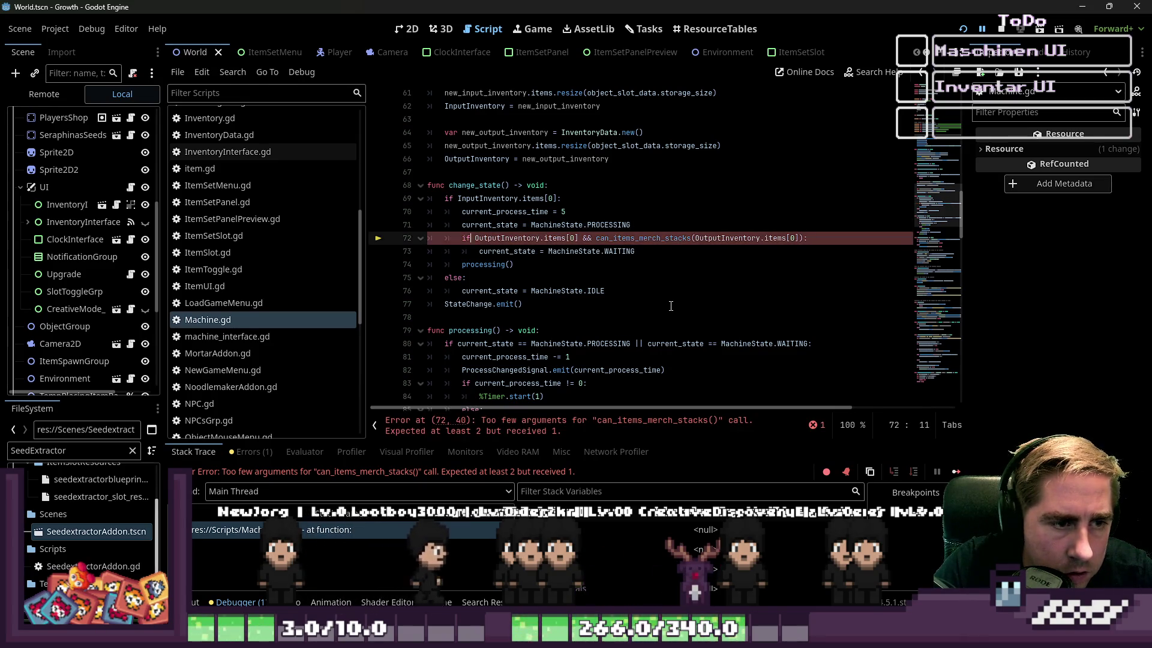
Step: Experiment with trimming the stack check after items[0], then restore lines 72–73
key("ctrl+Right")
key("ctrl+shift+Right")
key("ctrl+shift+Right")
key("ctrl+shift+Right")
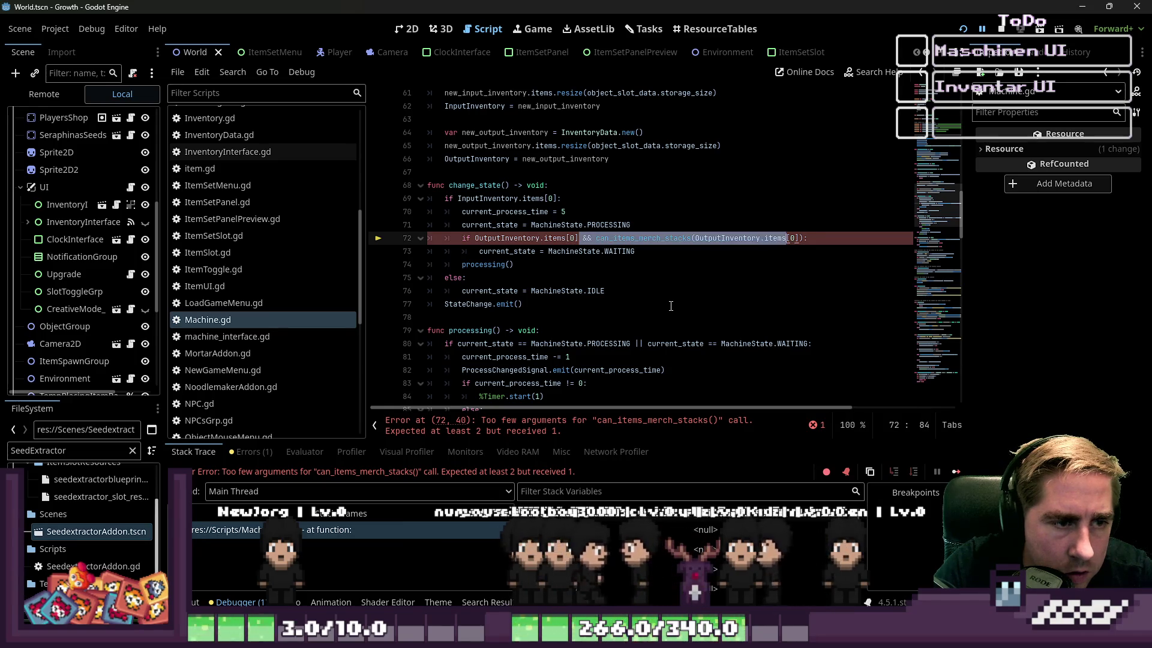
type(":")
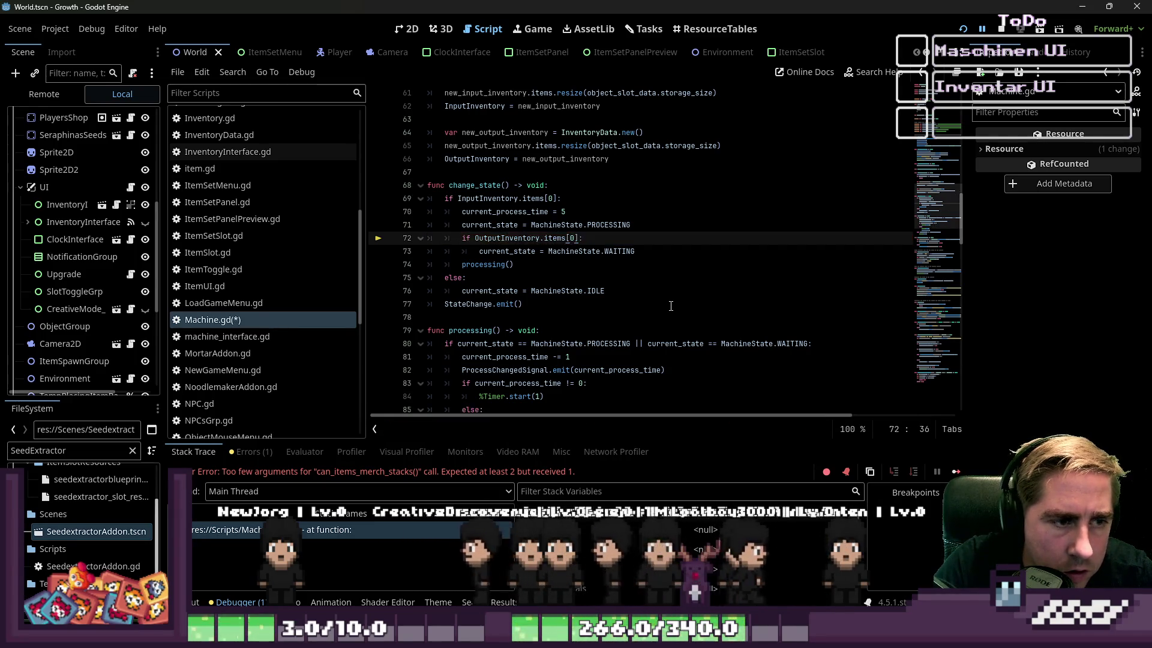
key("Left")
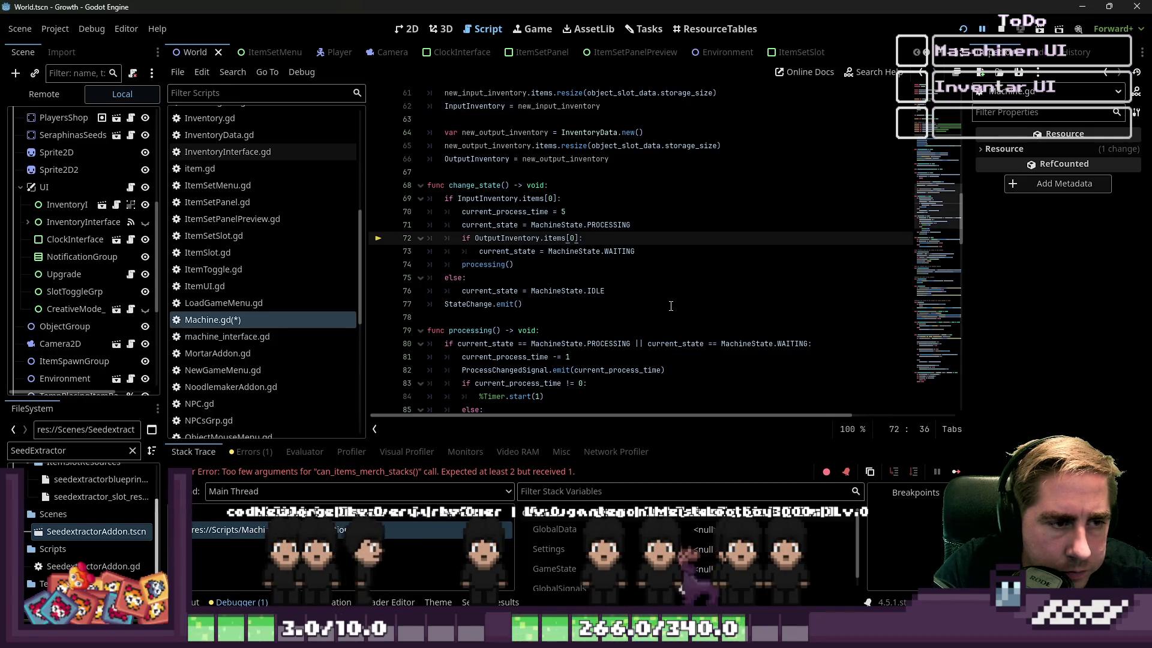
type("..")
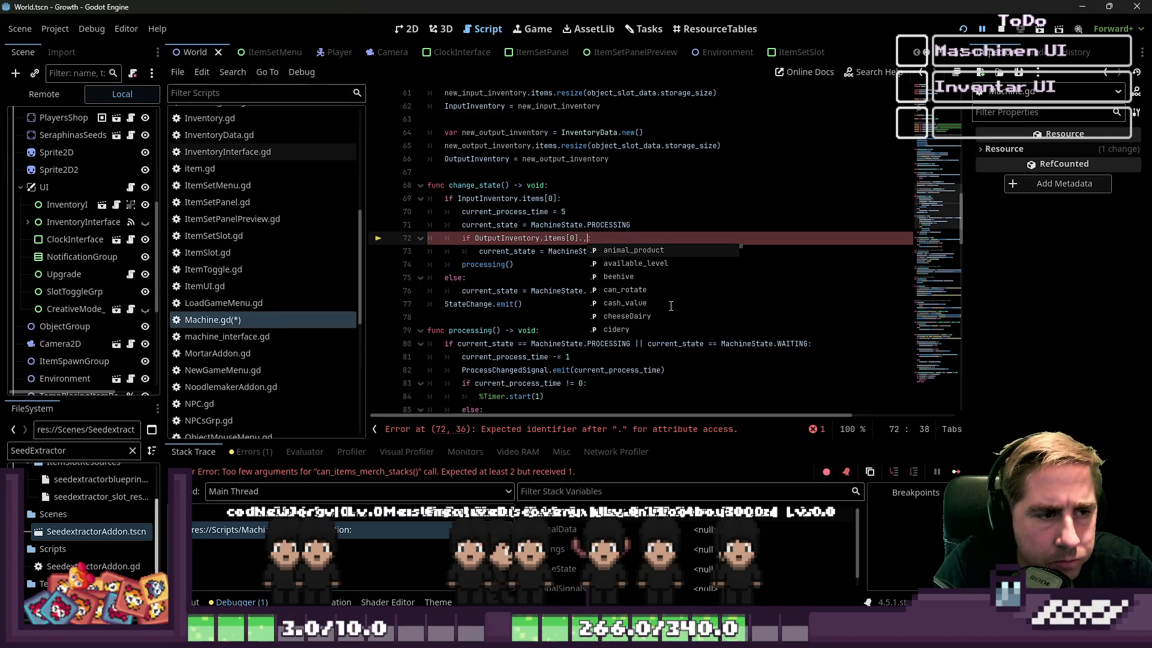
key("ctrl+z")
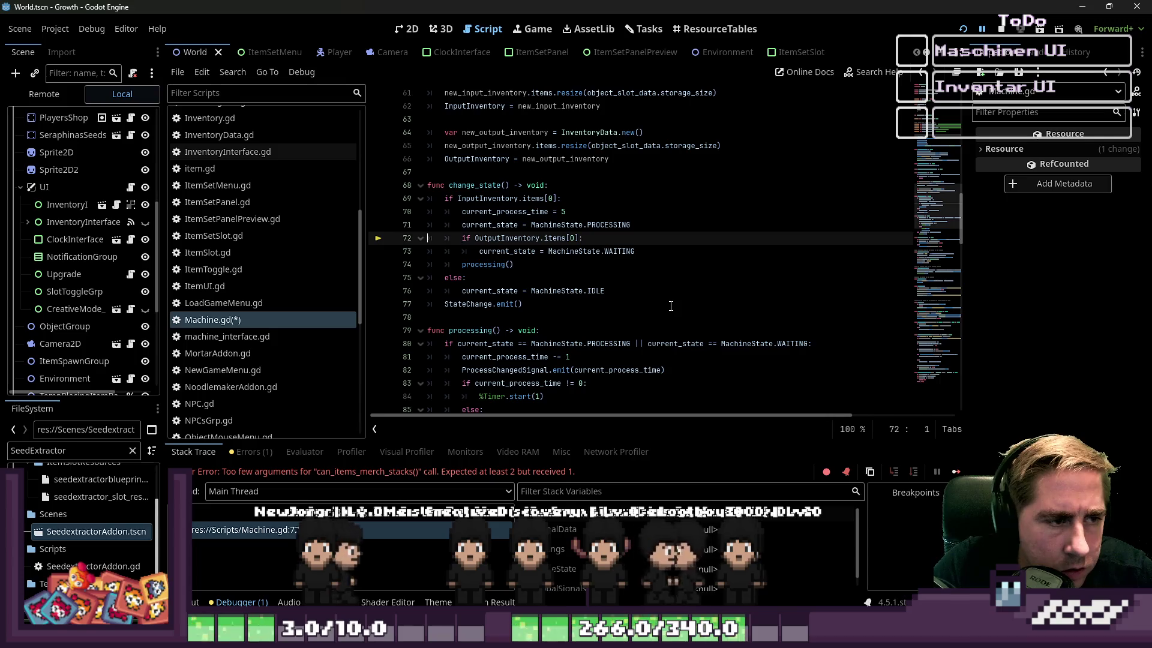
key("shift+Down")
key("shift+Down")
key("Delete")
key("Left")
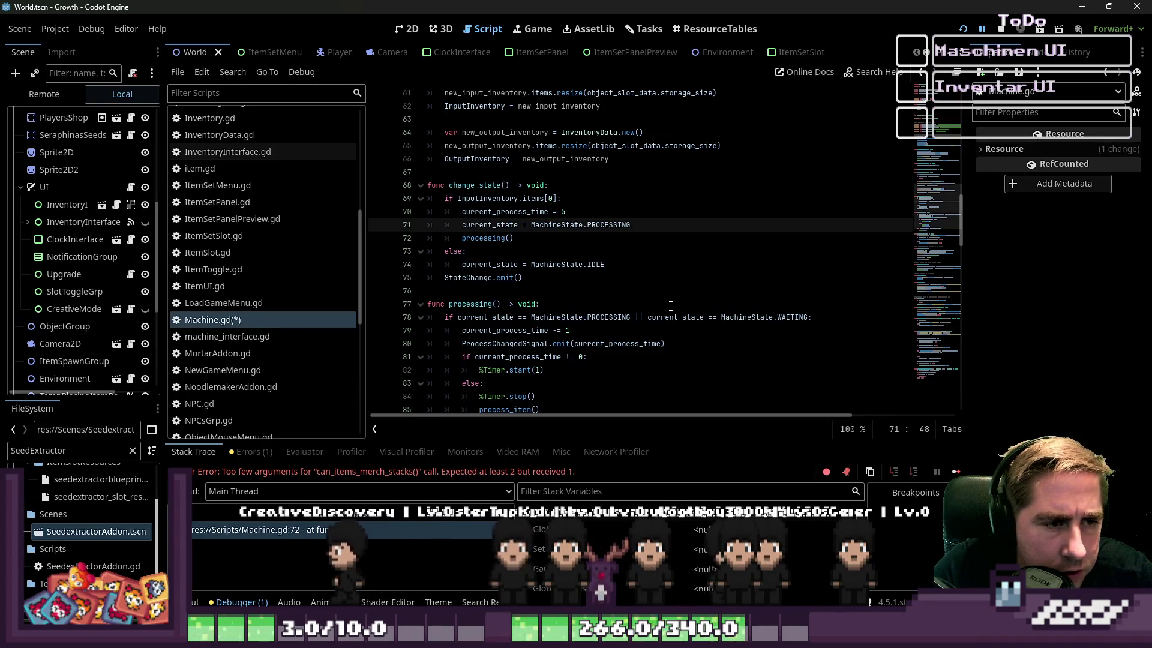
key("ctrl+z")
key("ctrl+z")
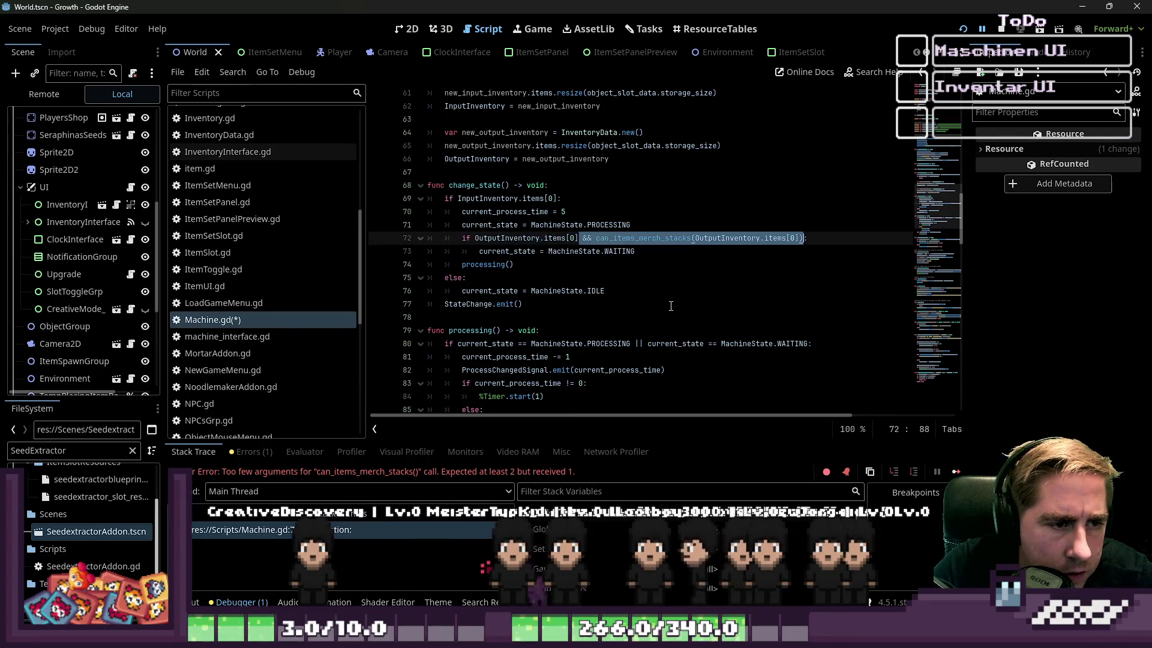
key("ctrl+z")
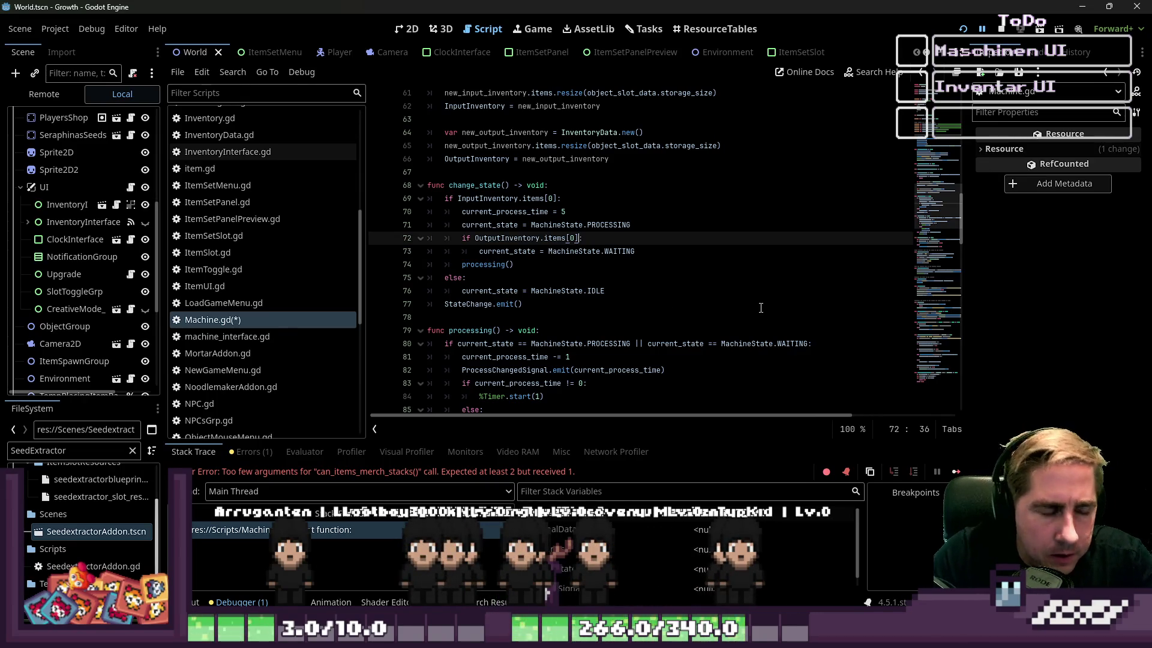
scroll(737, 283, "down", 1)
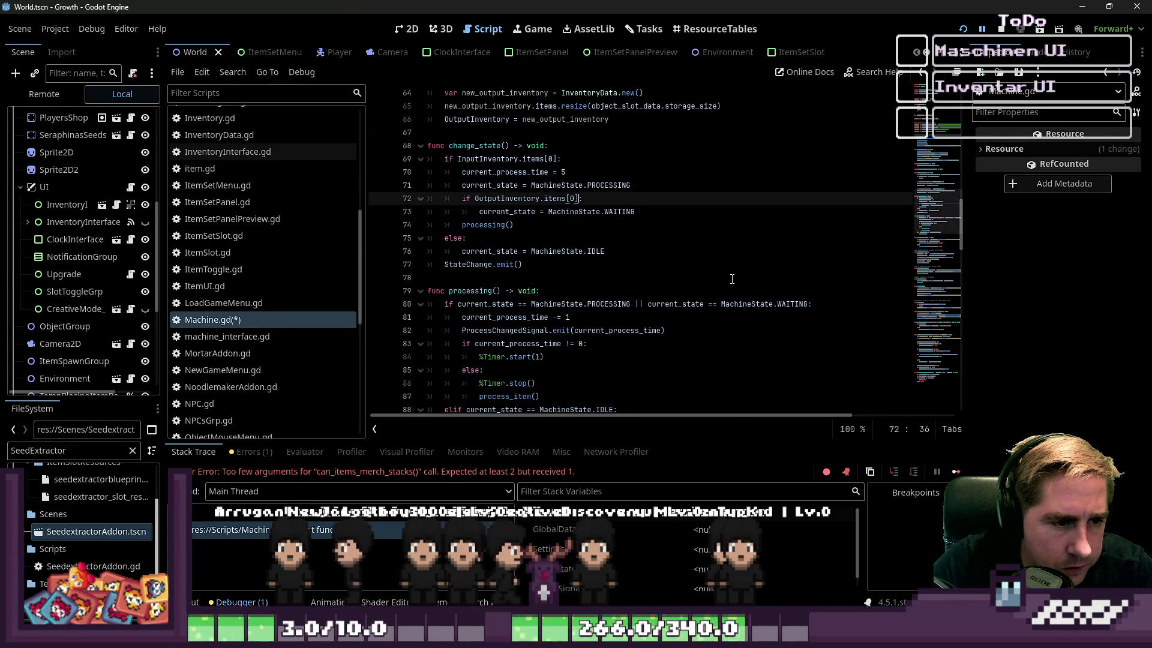
scroll(732, 279, "down", 17)
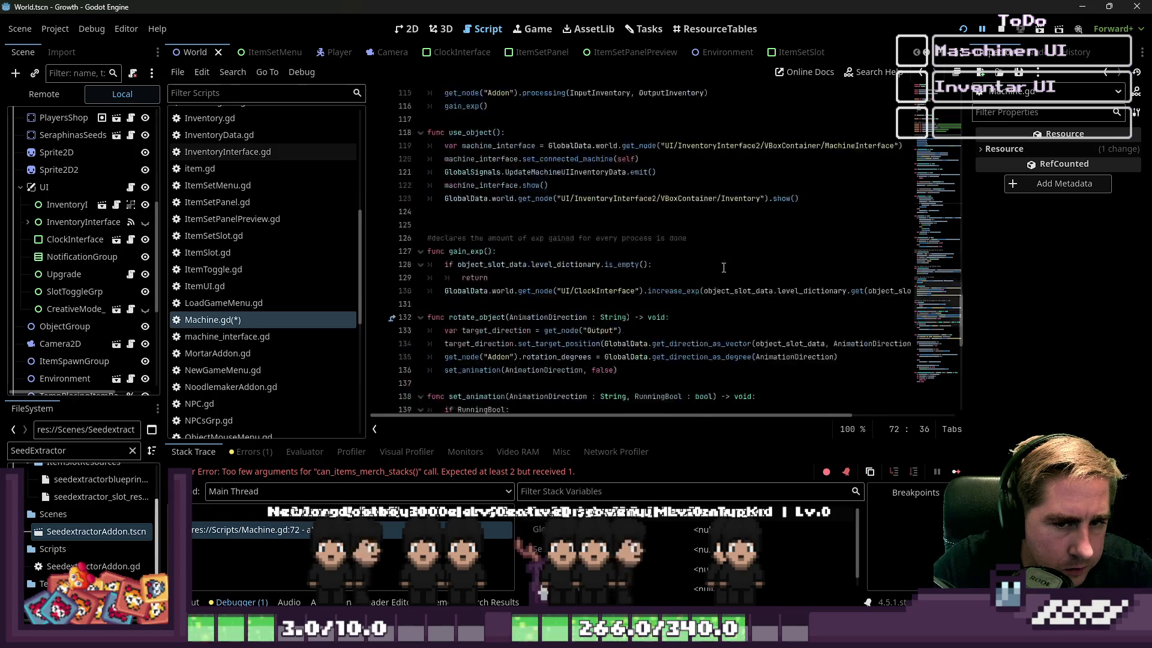
scroll(726, 262, "down", 11)
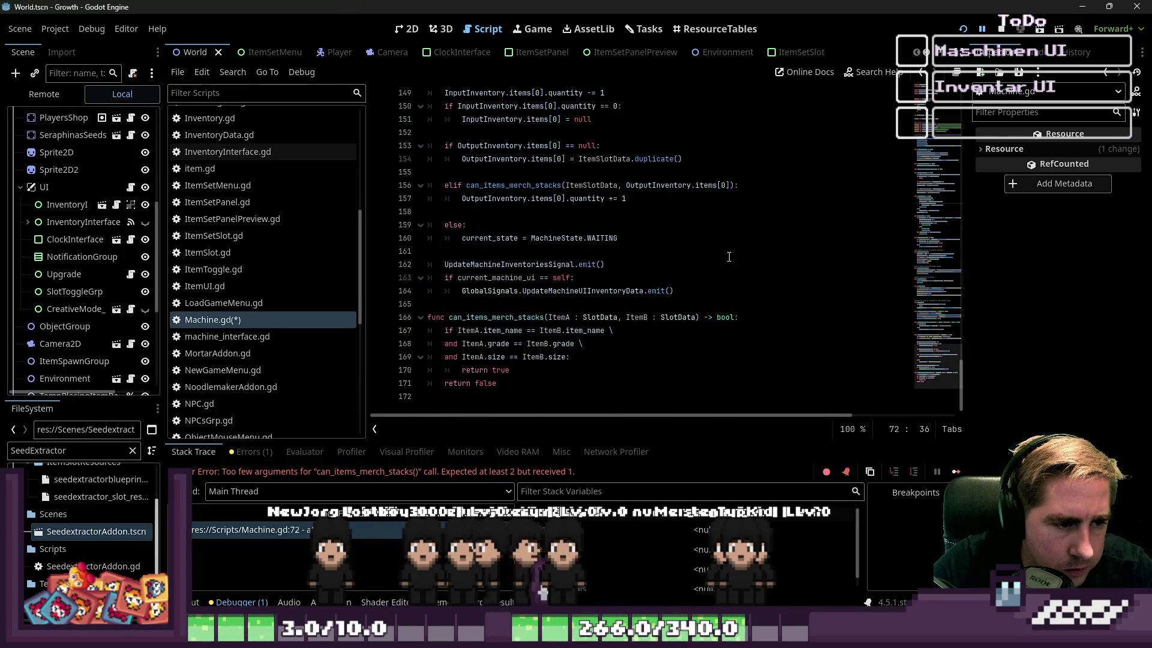
scroll(729, 257, "up", 20)
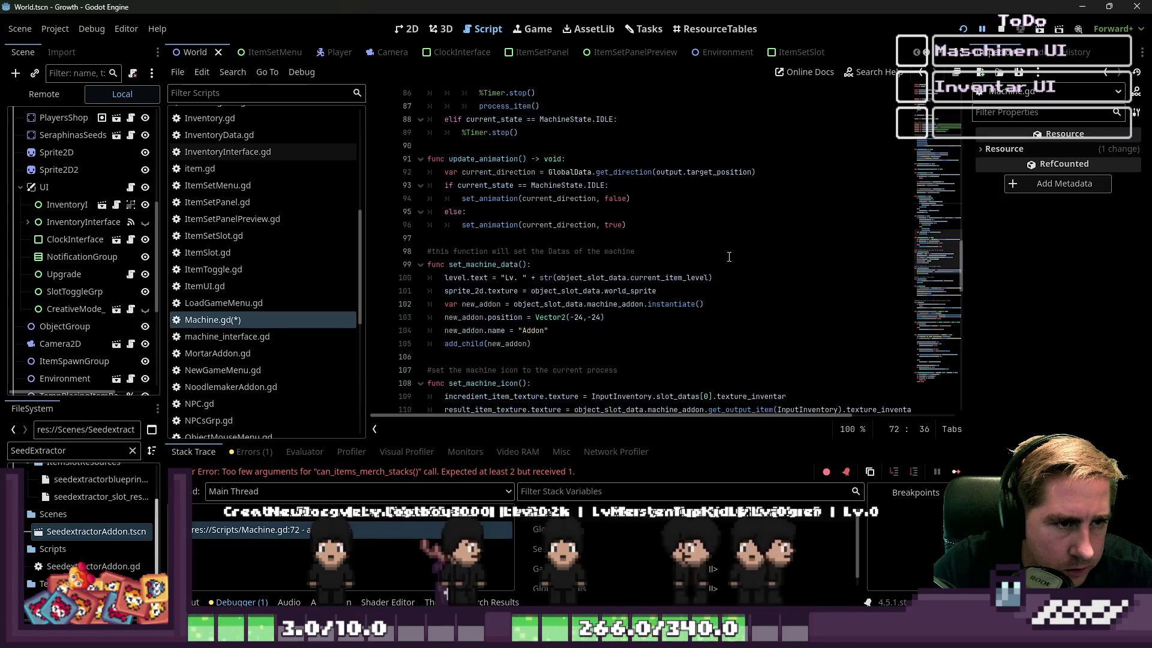
scroll(729, 257, "down", 20)
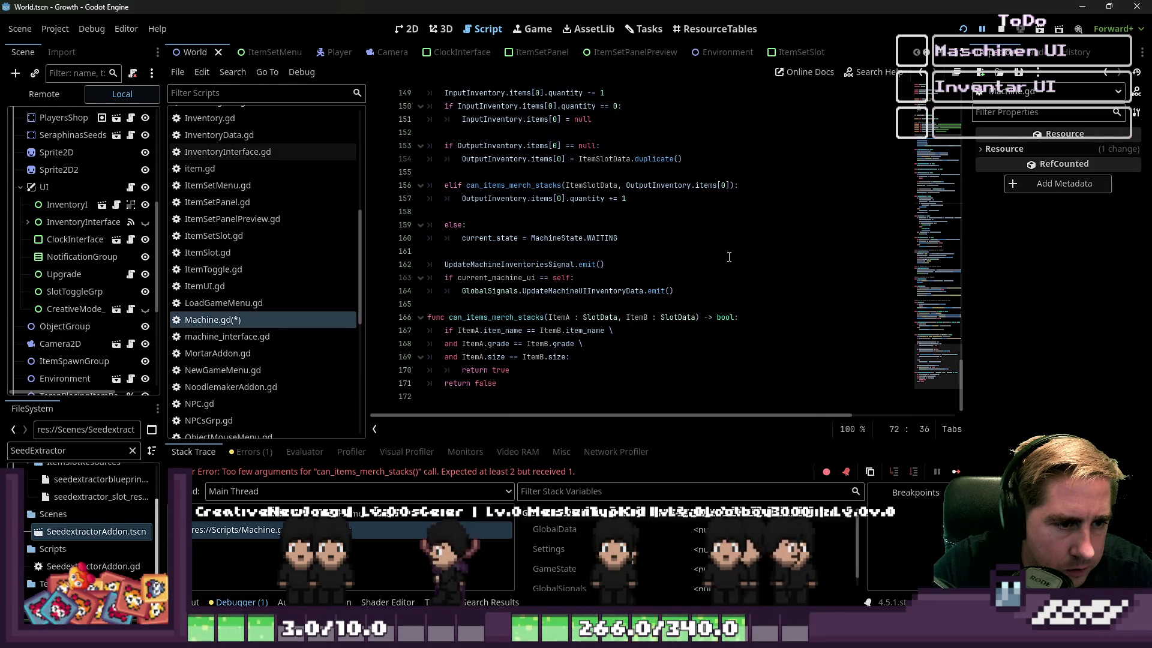
scroll(729, 256, "up", 3)
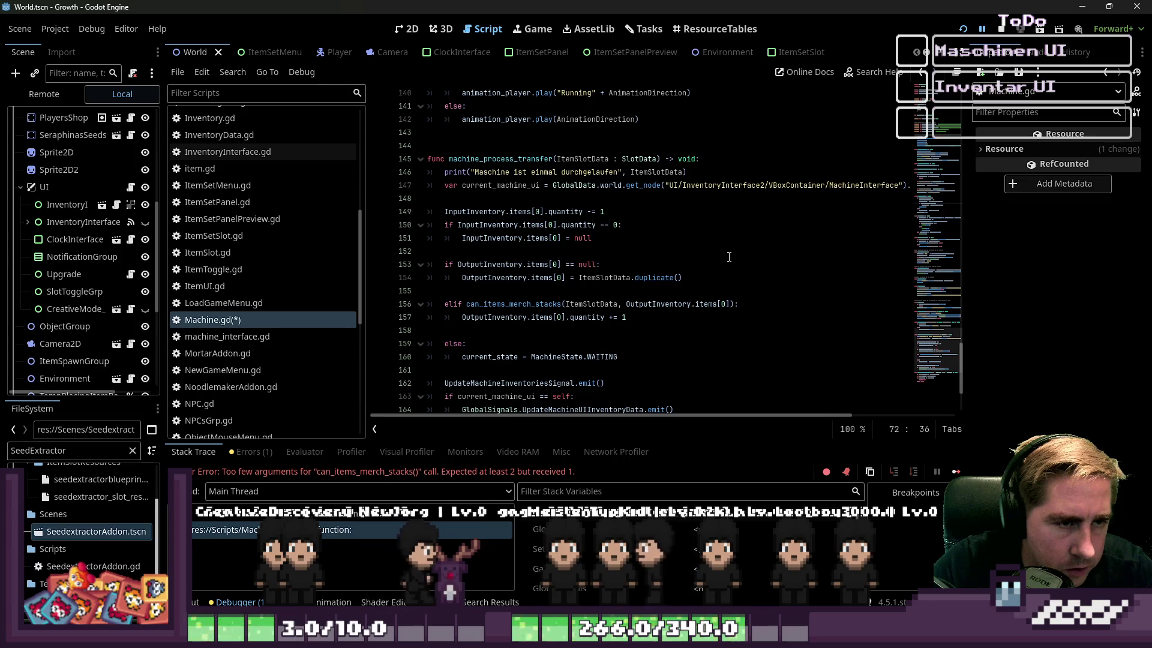
scroll(729, 257, "up", 20)
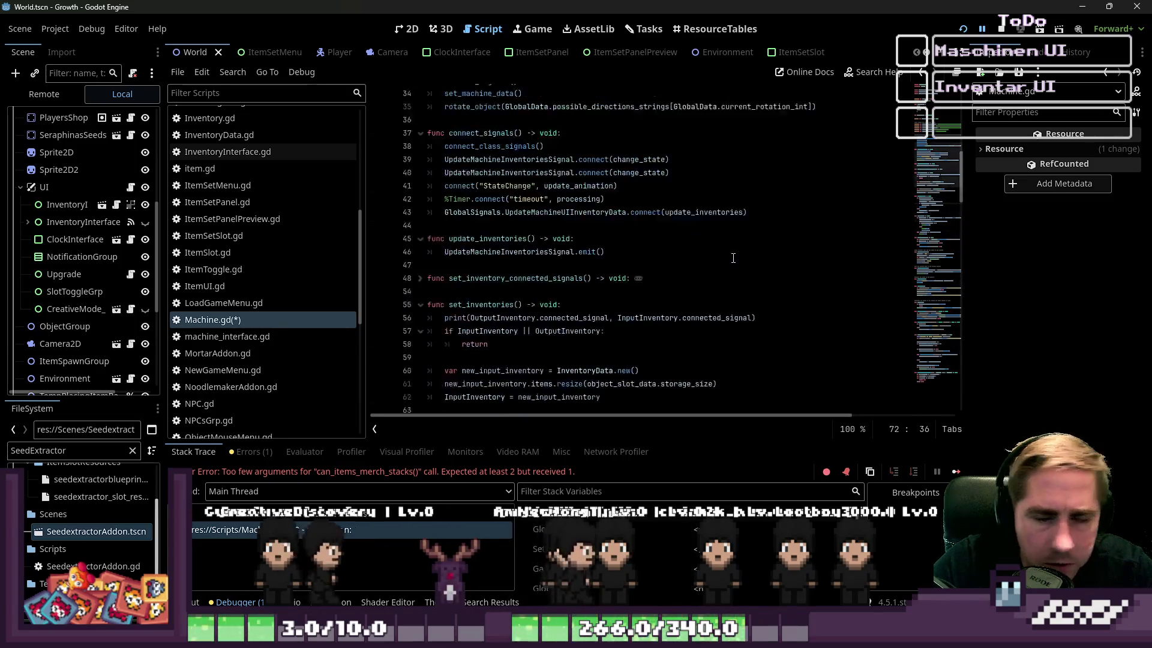
scroll(734, 258, "up", 1)
left_click(476, 174)
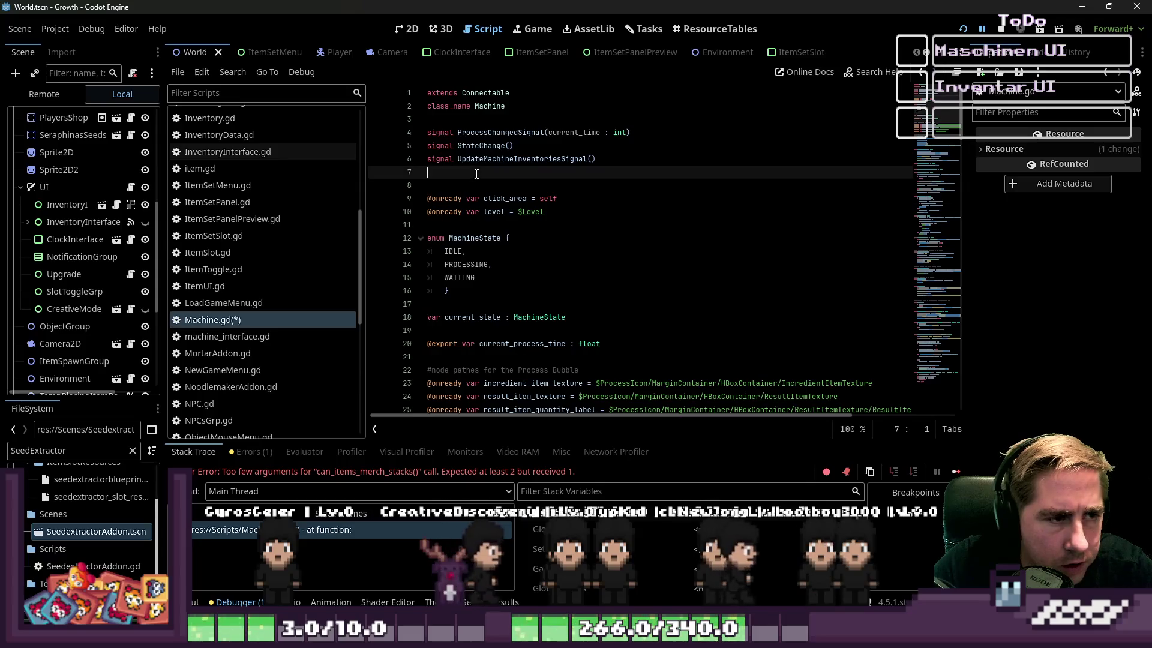
key("Down")
key("Up")
key("BackSpace")
key("Down")
key("Down")
key("Down")
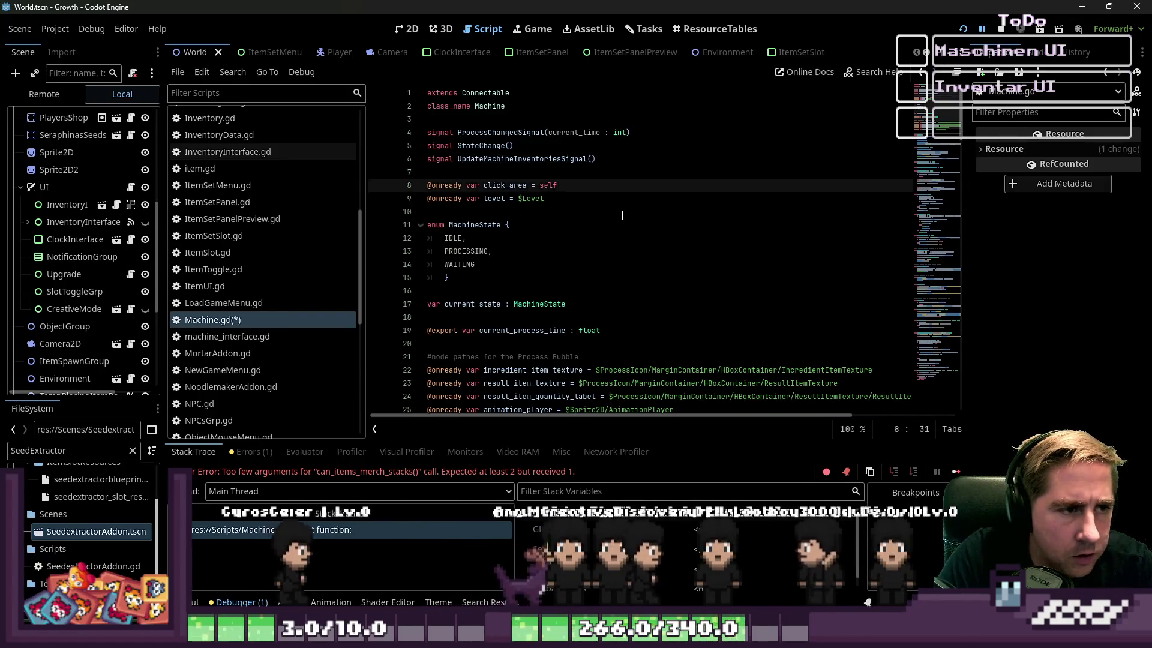
key("Return")
key("Down")
key("Up")
key("BackSpace")
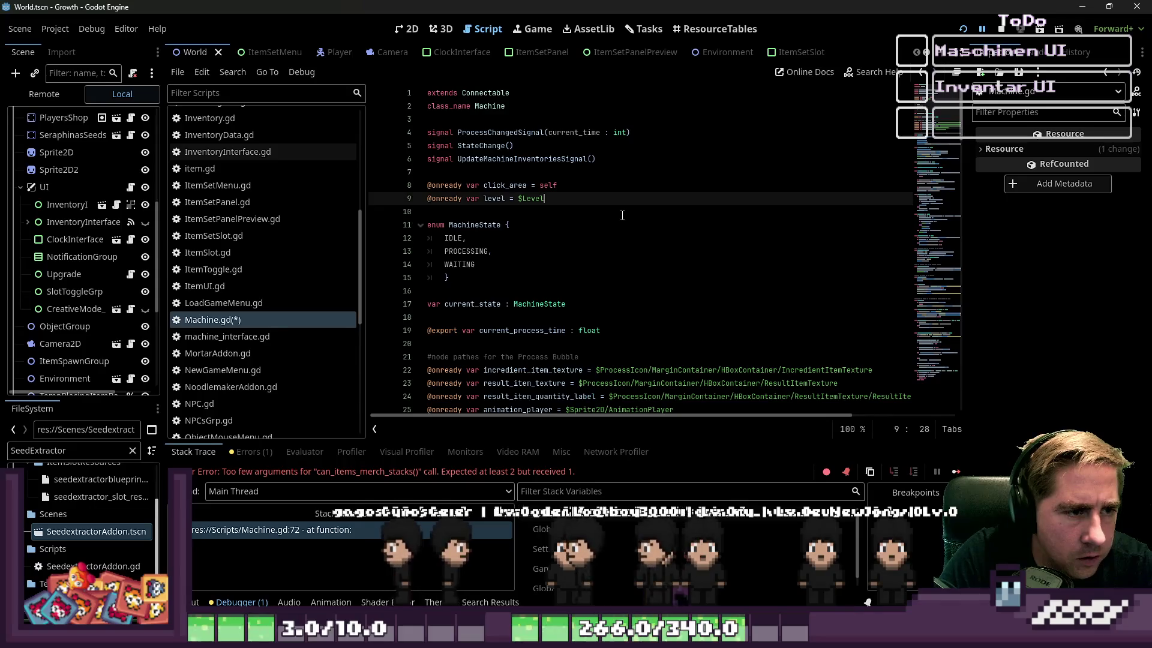
key("Left")
key("Down")
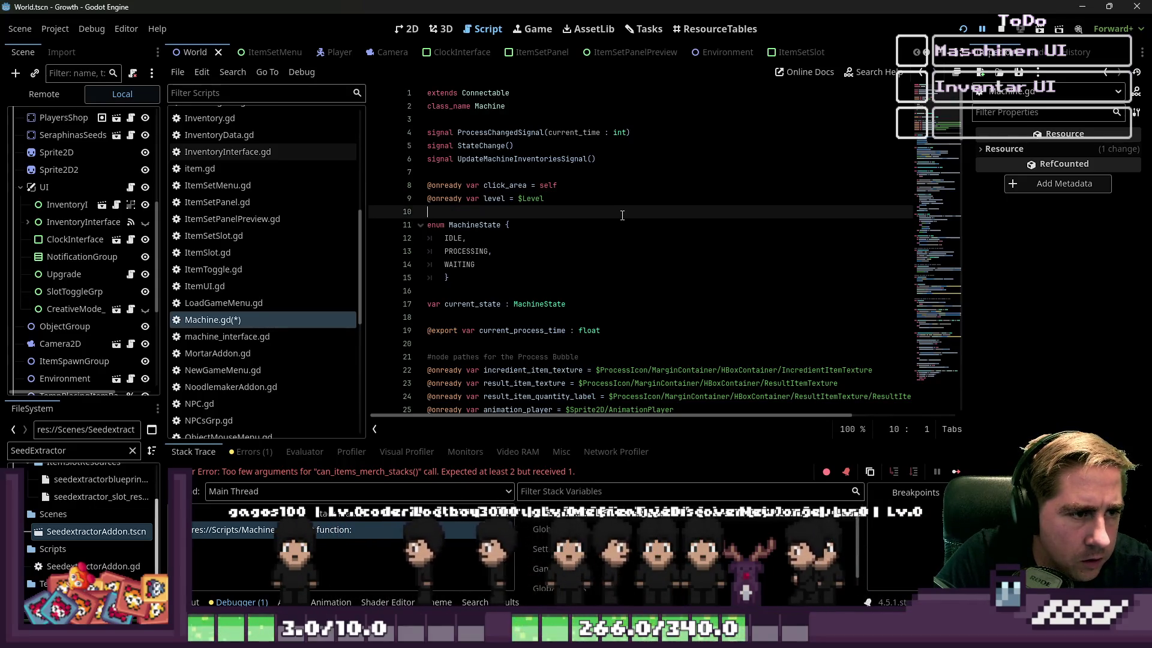
Step: Declare 'var TempItemSlotData : SlotData' on a new line below current_state
key("Down")
key("Down")
key("Down")
key("Return")
key("Return")
key("Up")
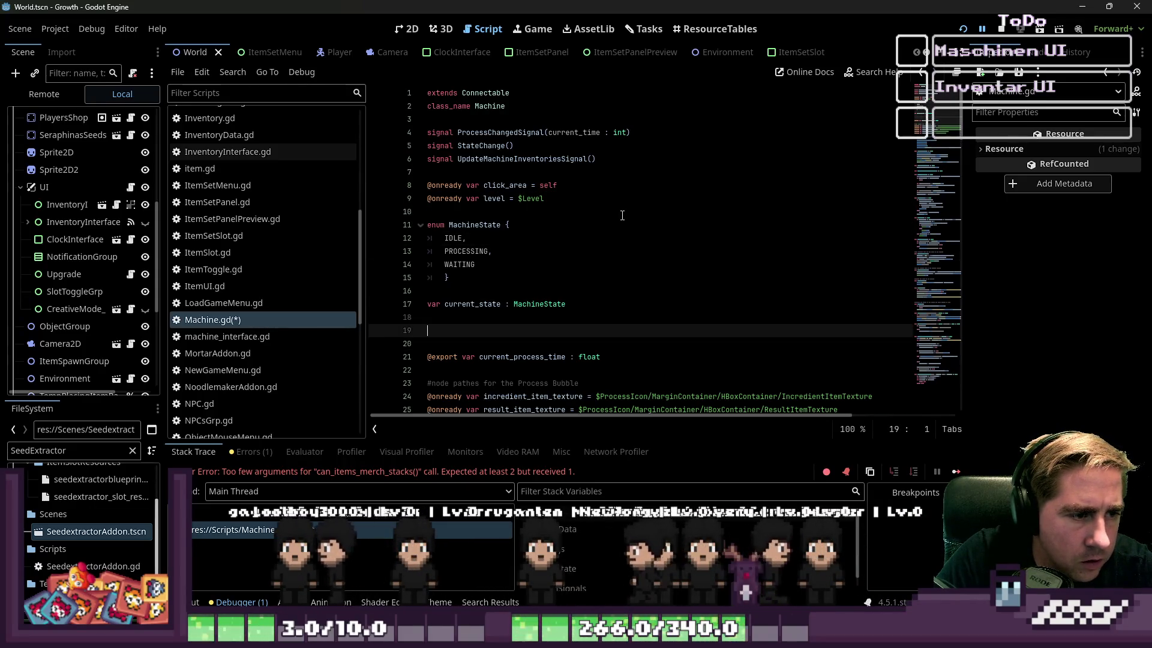
type("var TempItemSlotR")
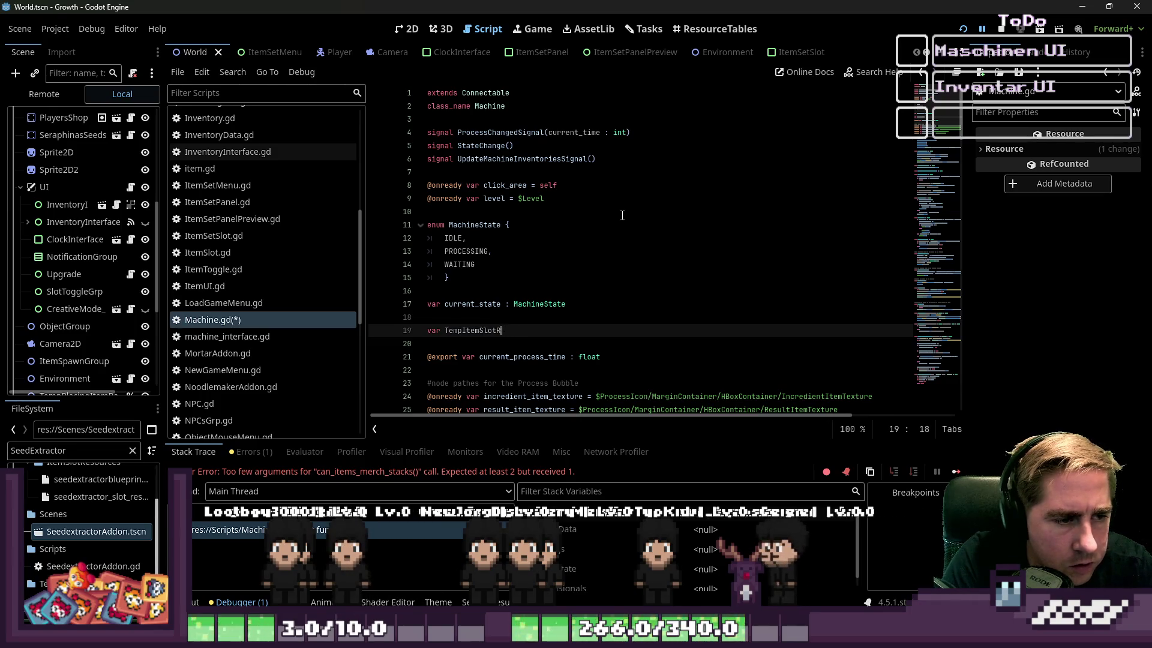
key("BackSpace")
type("Data : SlotData")
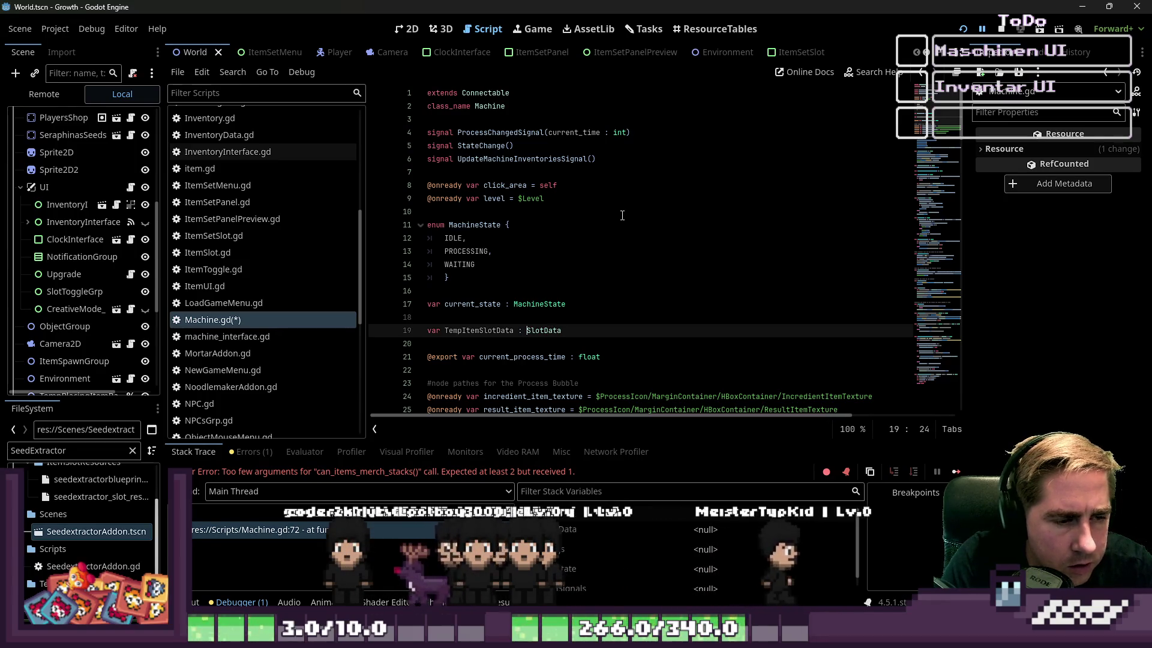
key("Down")
scroll(938, 291, "down", 3)
scroll(938, 291, "down", 20)
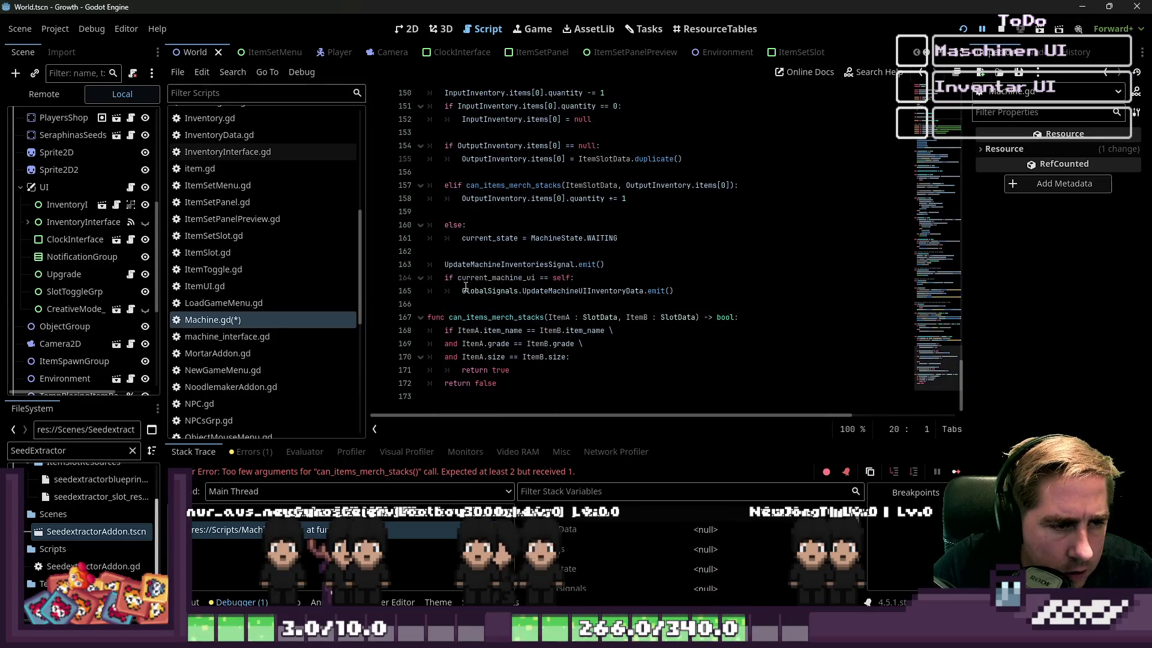
Step: Replace the else branch's WAITING assignment with 'TempItemSlotData = ItemSlotData'
left_click(466, 291)
scroll(538, 359, "up", 2)
left_click(552, 319)
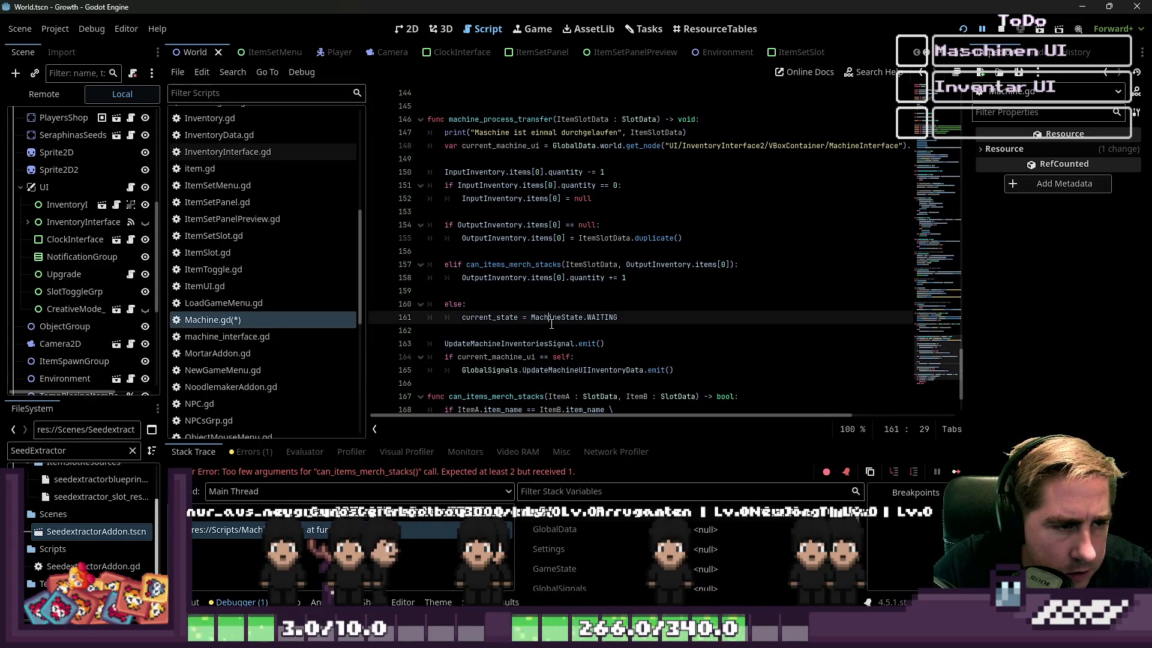
left_click_drag(481, 314, 462, 316)
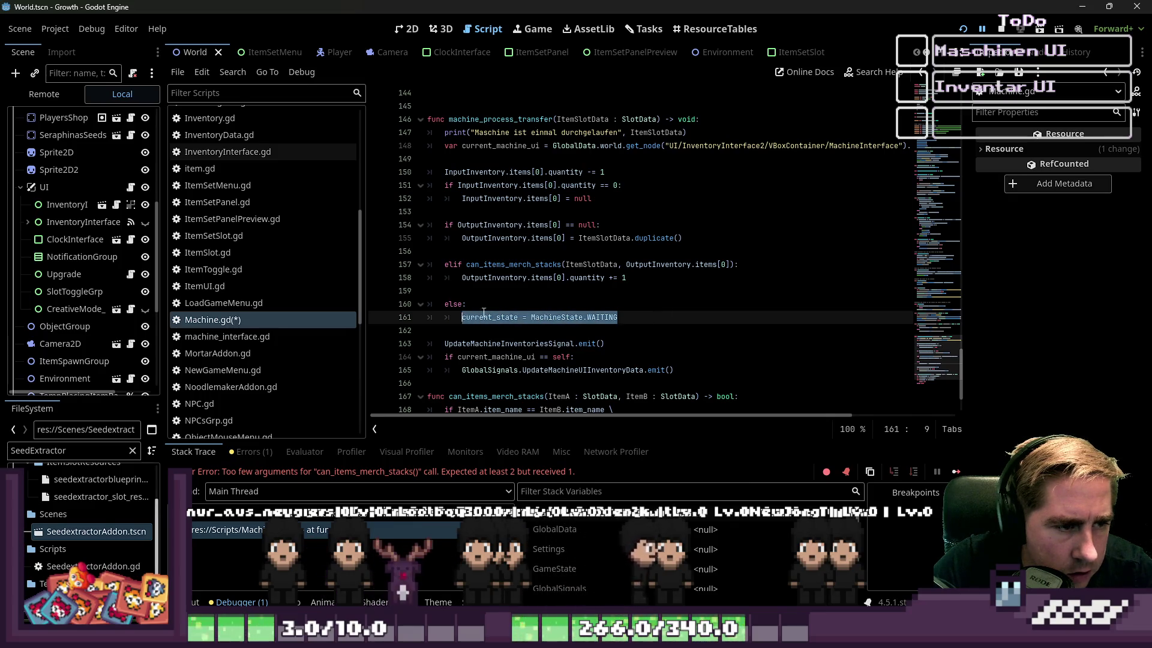
type("TempItemSlotData =")
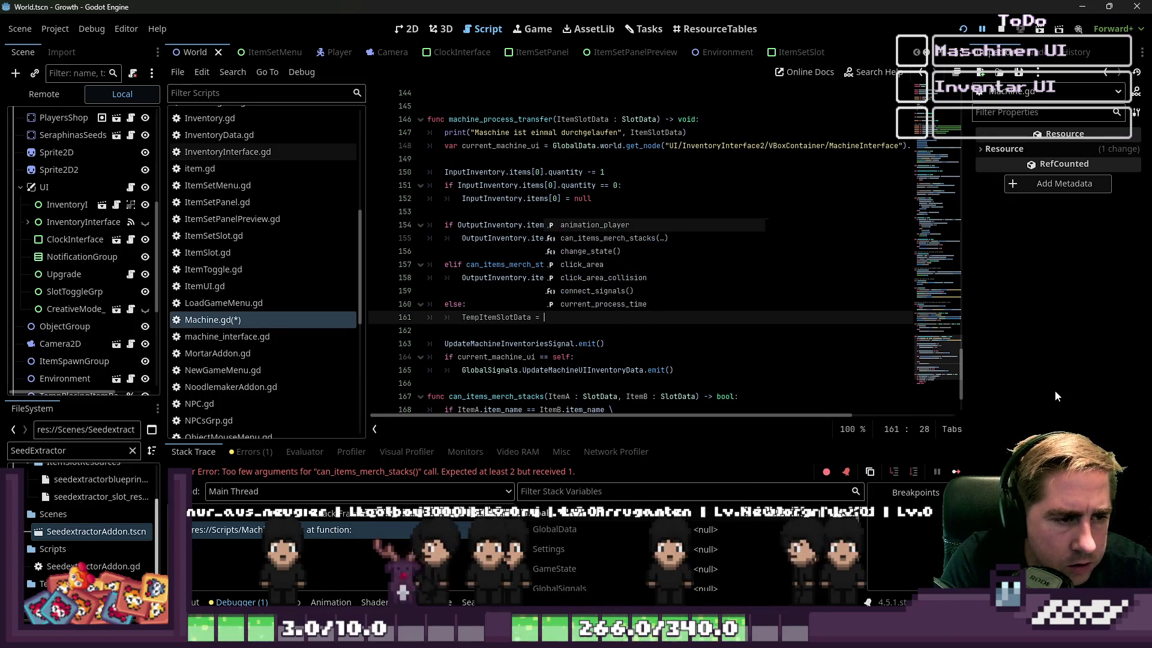
type(" U")
key("BackSpace")
type("ItemSlotDat")
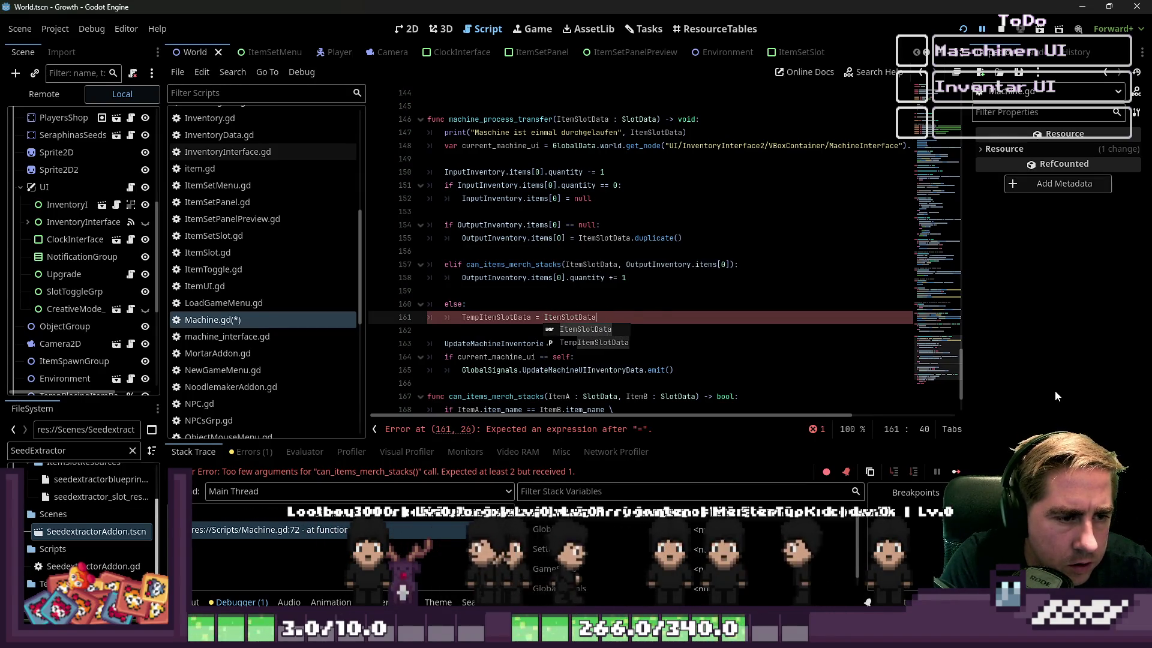
type("a")
left_click(562, 257)
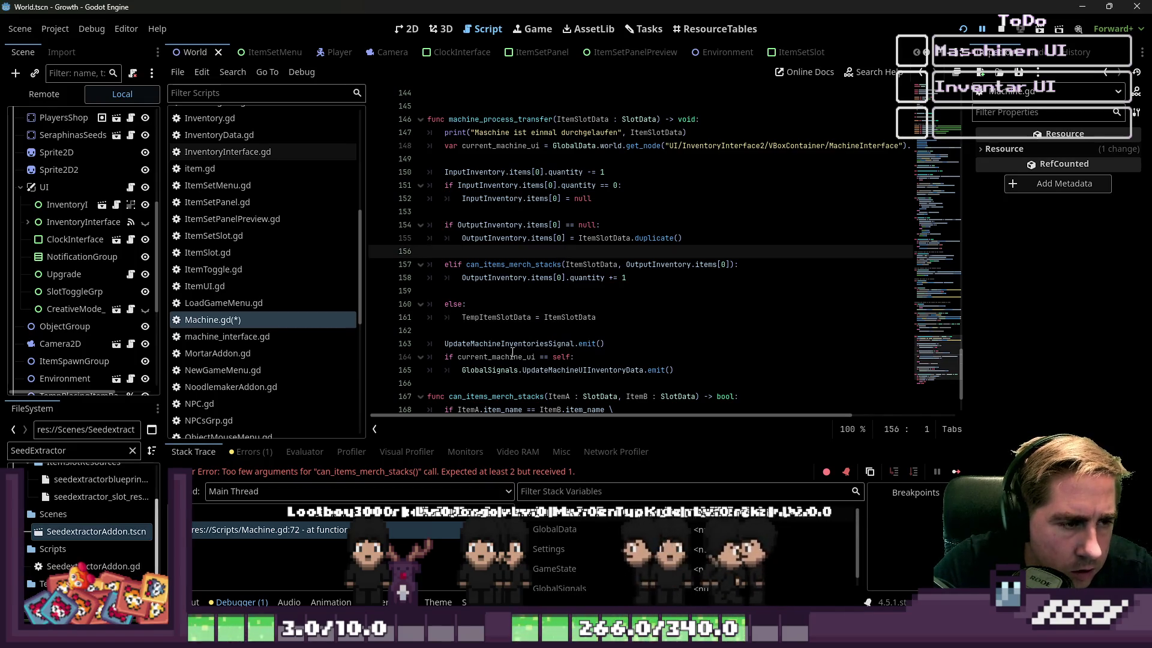
Step: Open an empty line at the start of machine_process_transfer, below current_machine_ui
left_click(604, 323)
key("shift+Home")
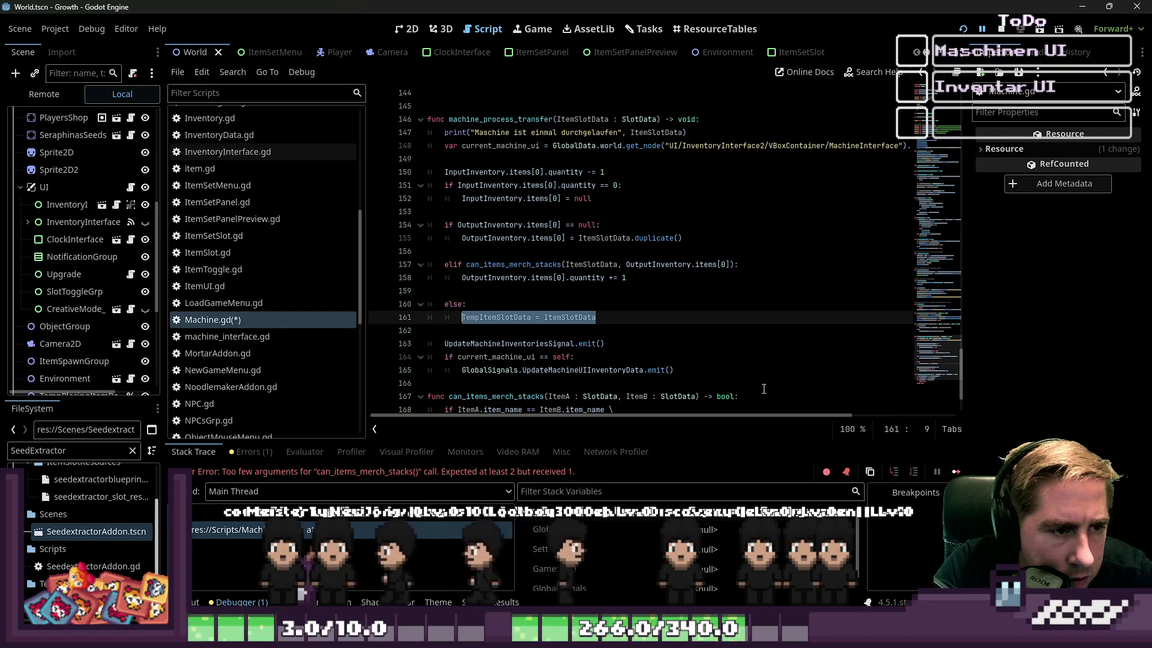
key("Up")
key("Up")
key("Up")
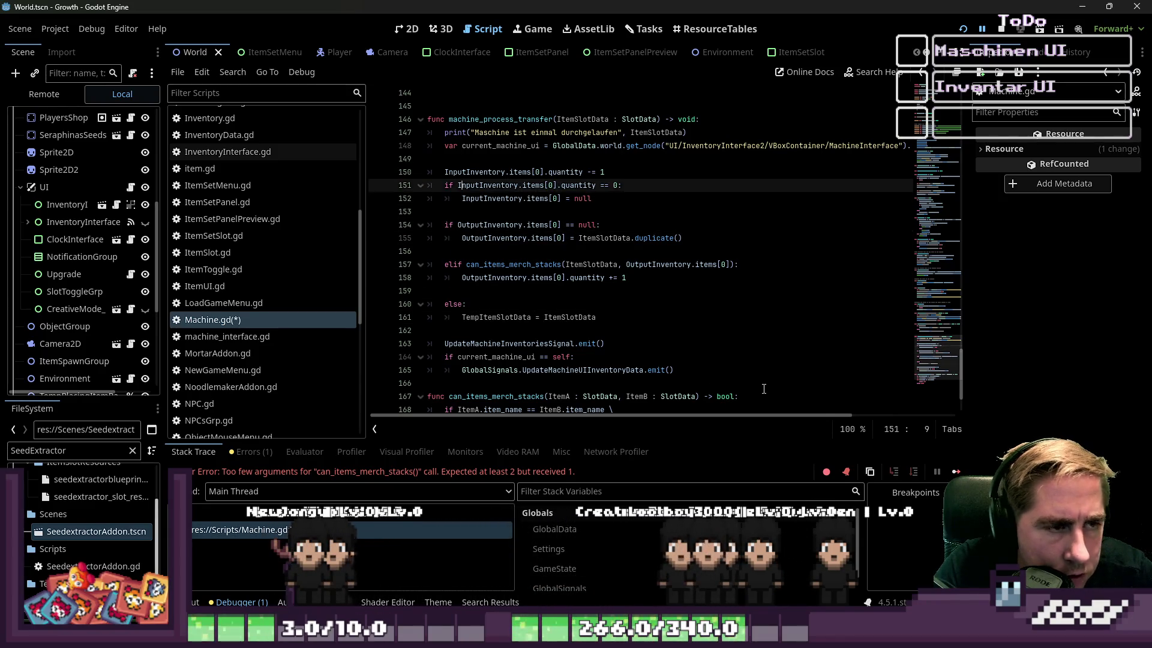
key("Up")
key("Up")
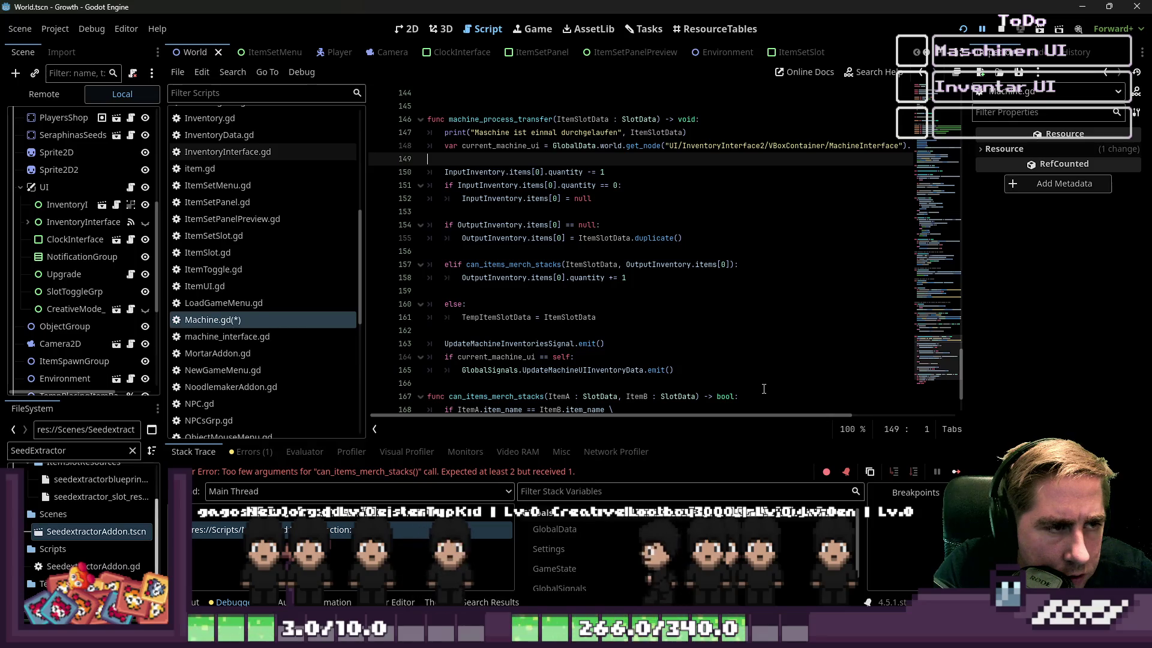
key("Return")
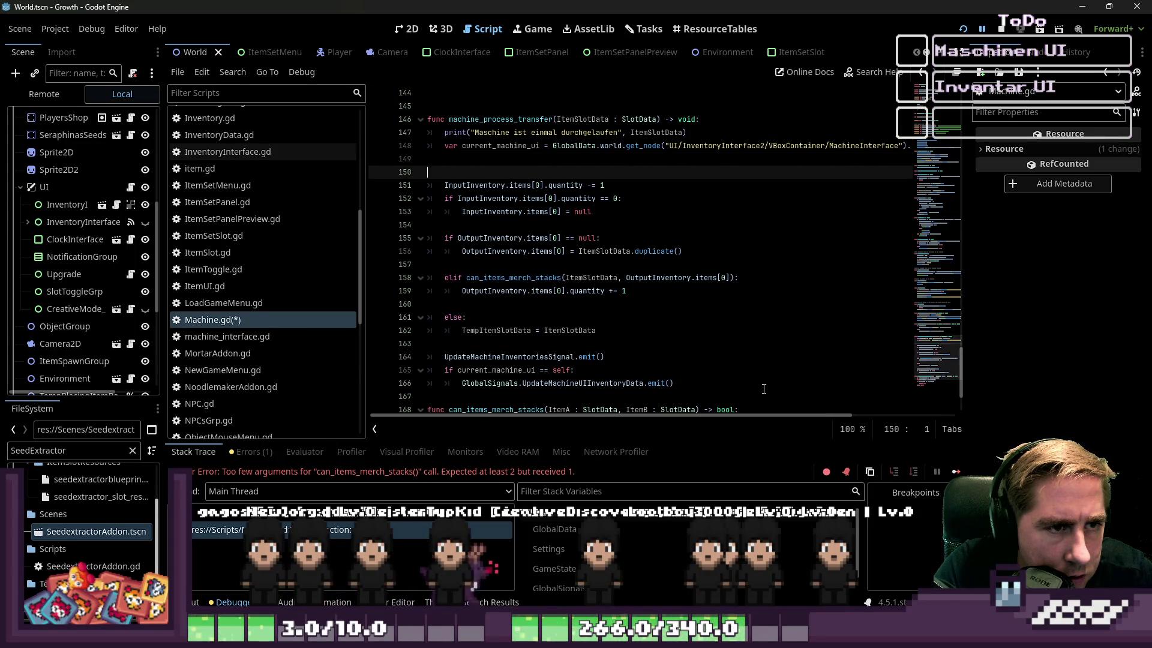
key("BackSpace")
key("Return")
key("Down")
key("Up")
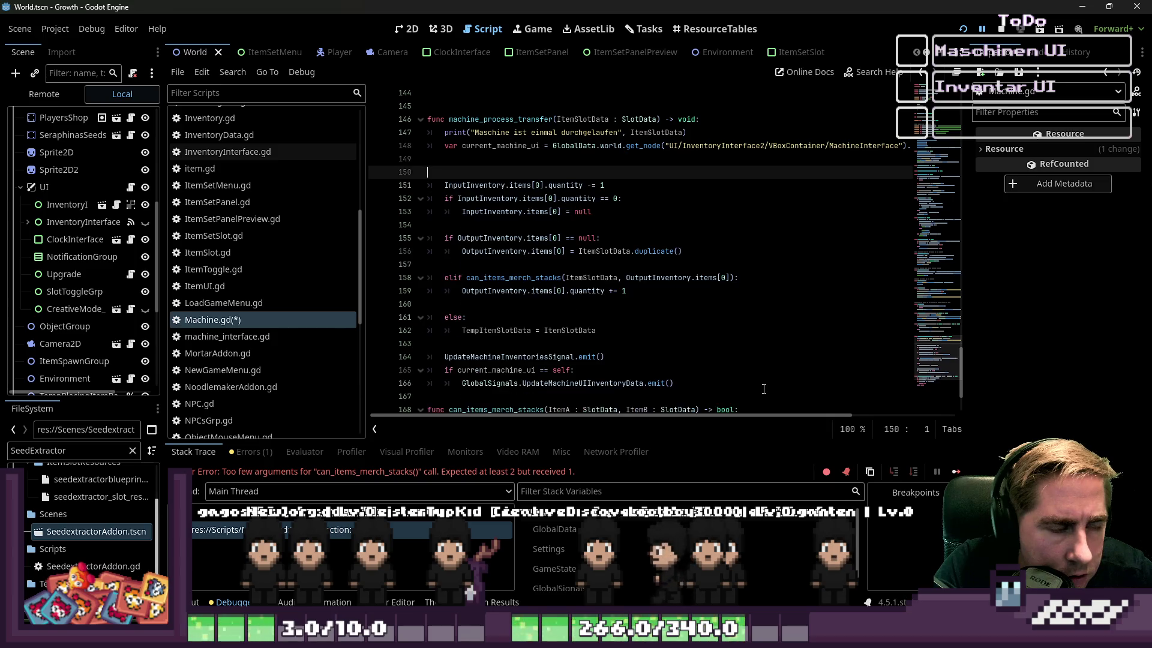
key("BackSpace")
Step: Add an indented TempItemSlotData assignment at the function start and remove the extra blank line
key("Return")
key("Return")
key("Up")
key("Tab")
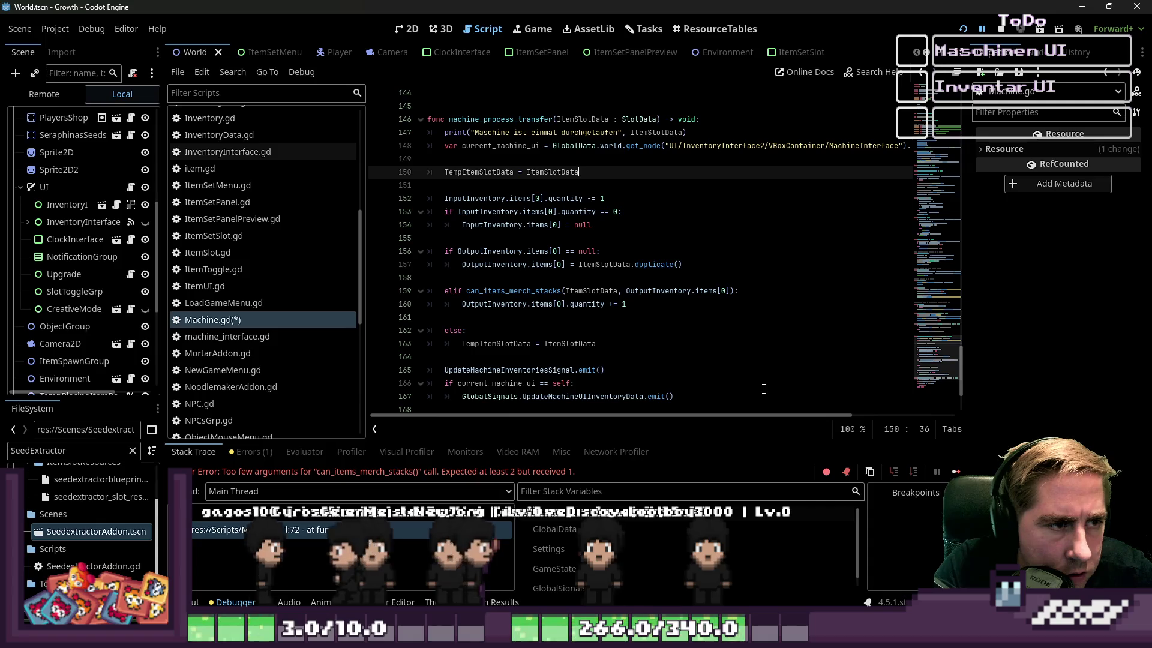
key("Down")
key("BackSpace")
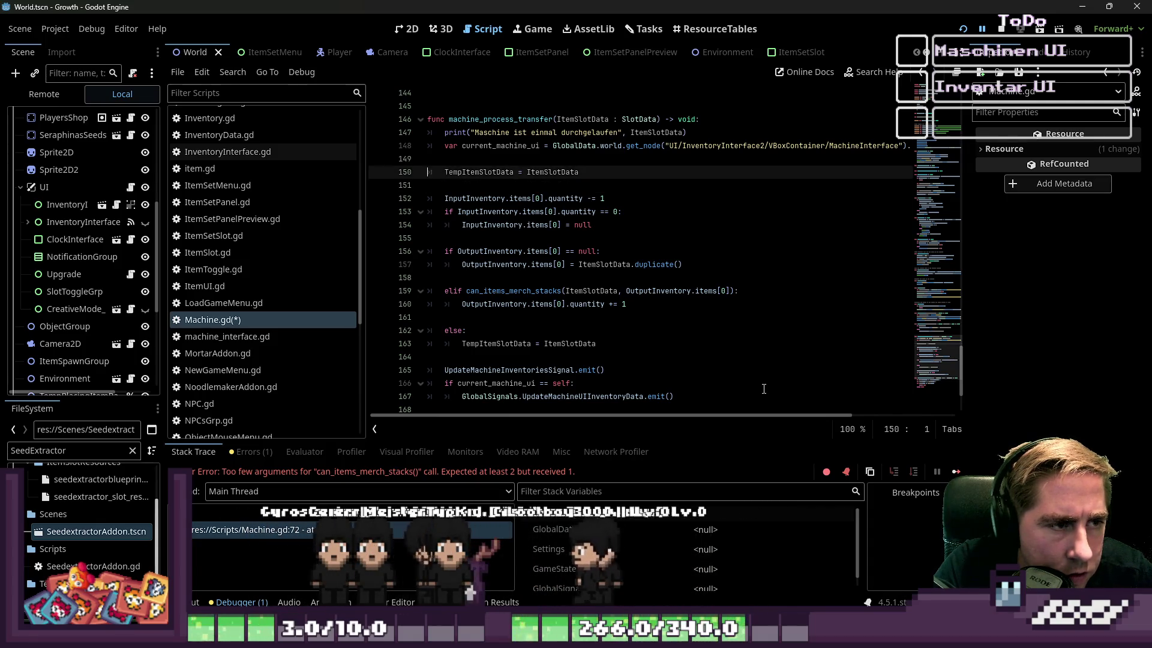
key("Up")
key("Up")
key("End")
Step: Delete the else branch on lines 161–162, then restore it with undo
key("Home")
key("Down")
key("Down")
key("Down")
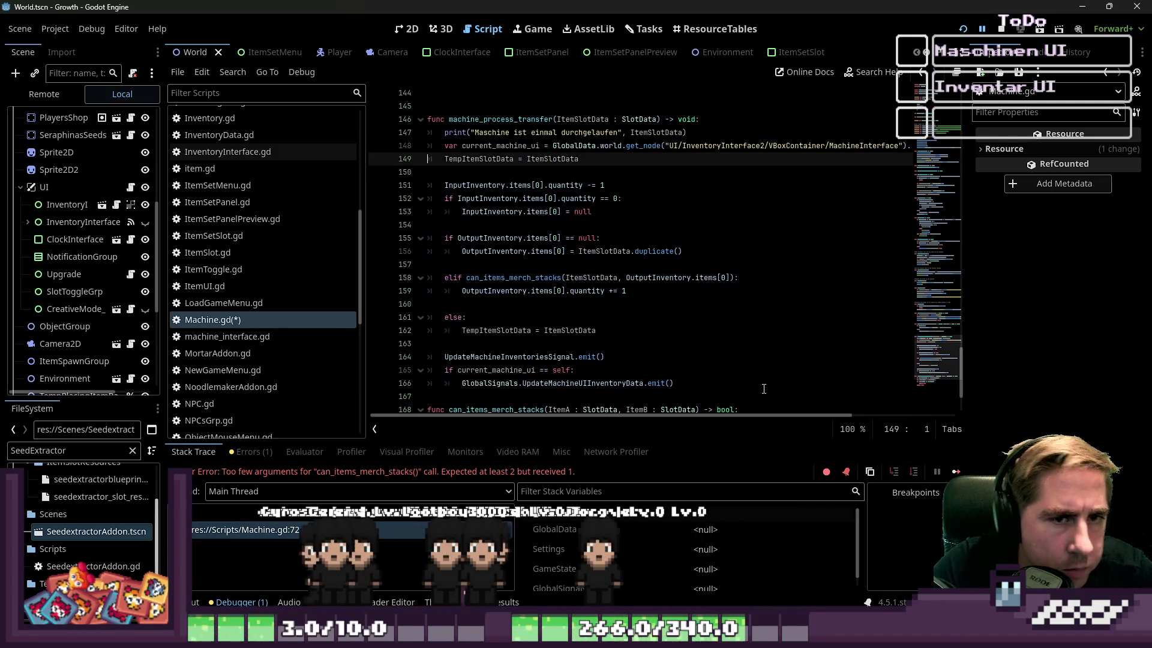
key("shift+Down")
key("shift+End")
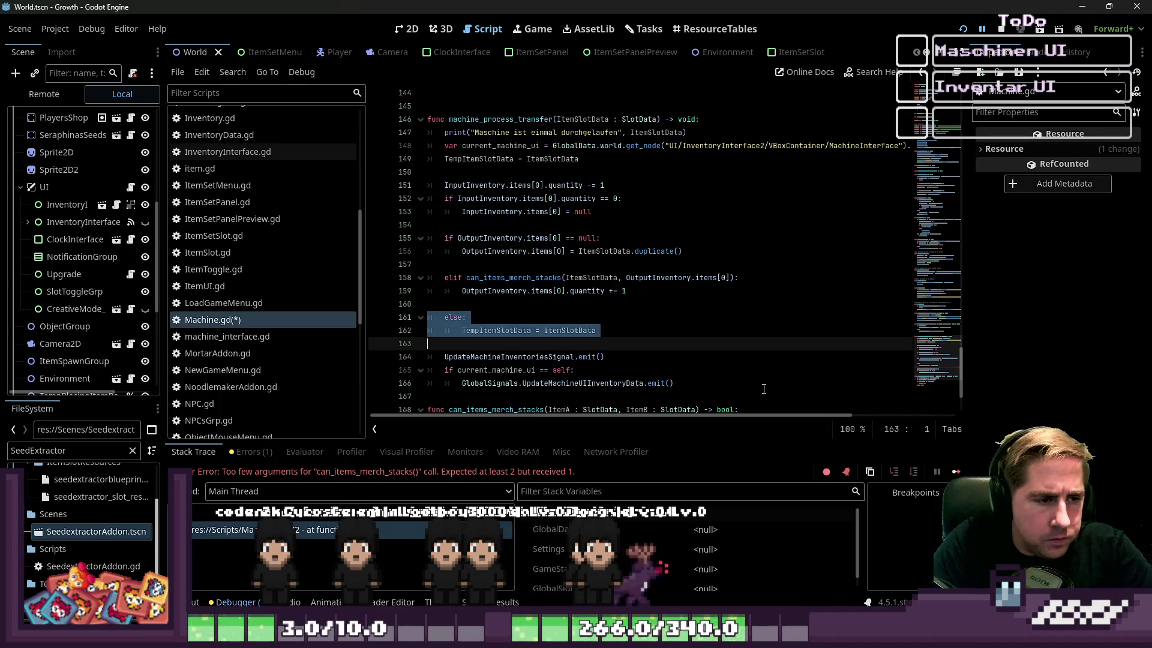
key("BackSpace")
key("BackSpace")
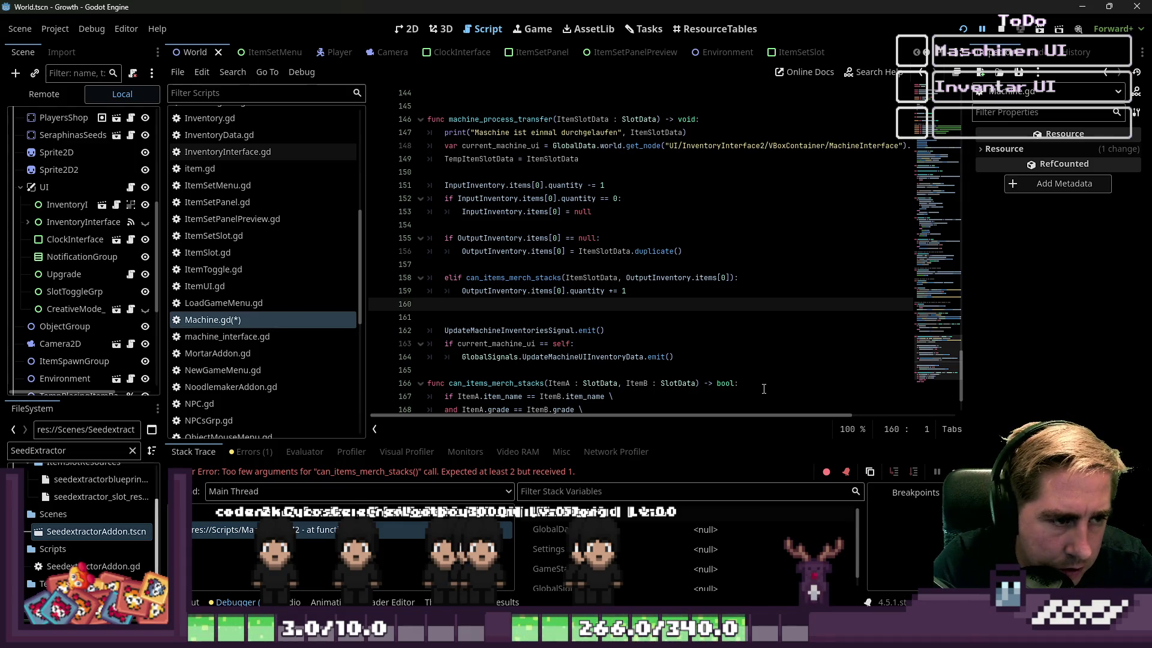
key("ctrl+z")
Step: Make line 149 reset TempItemSlotData to null and review the function's input and output checks
key("Up")
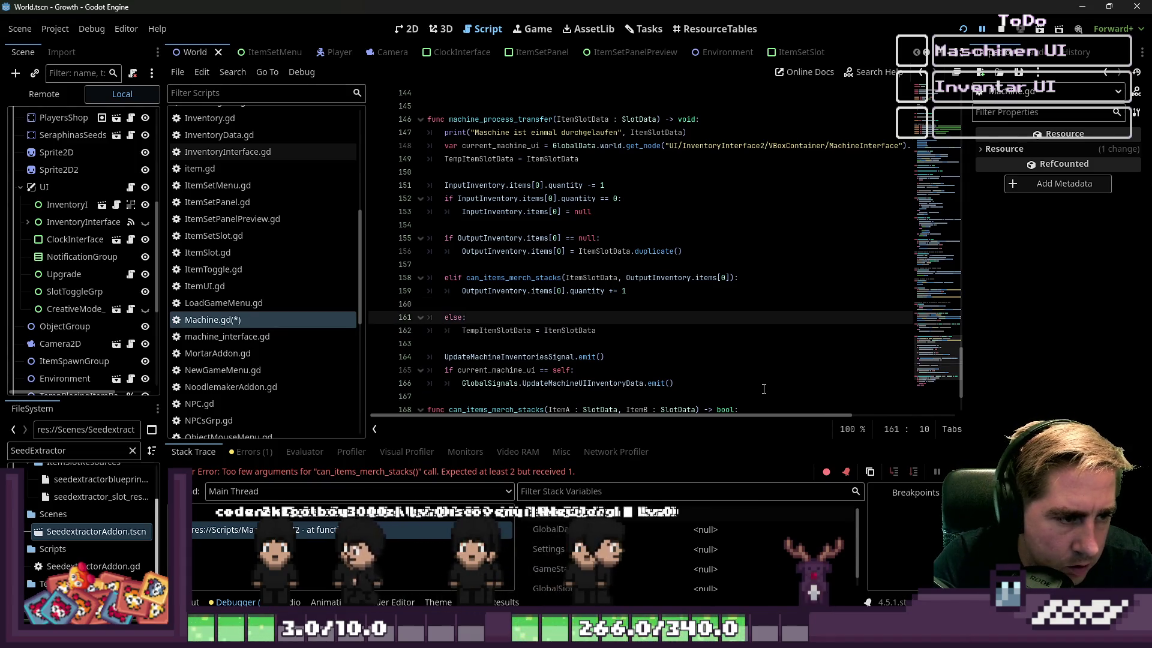
key("Up")
key("Up")
key("Up")
key("ctrl+shift+Left")
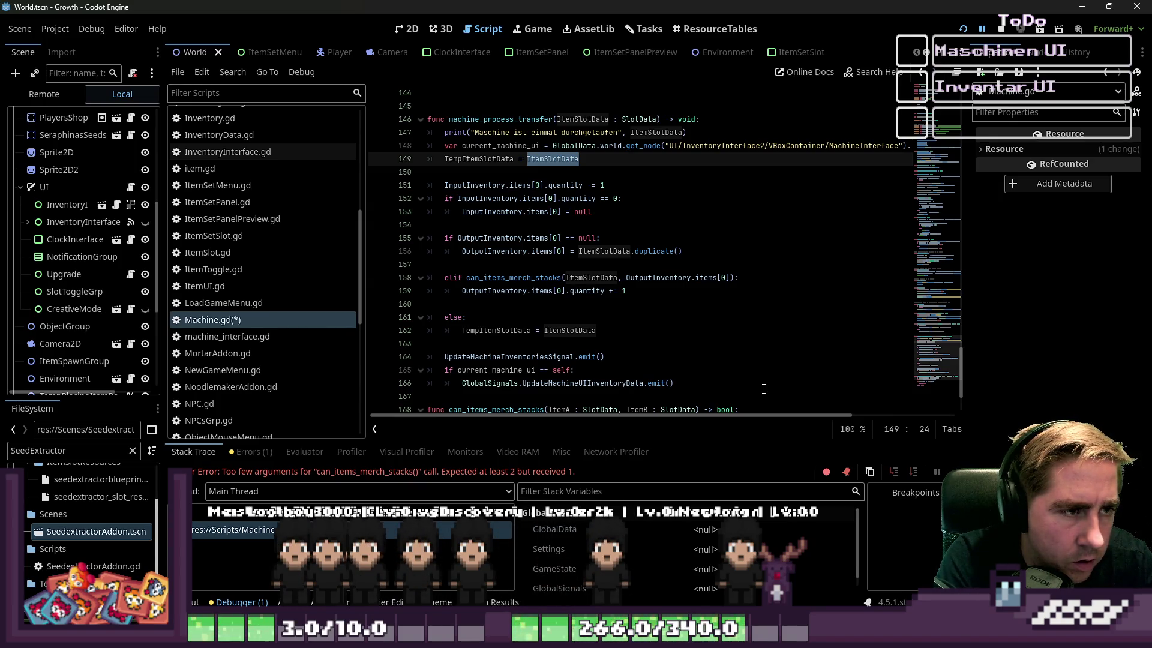
key("Up")
key("Up")
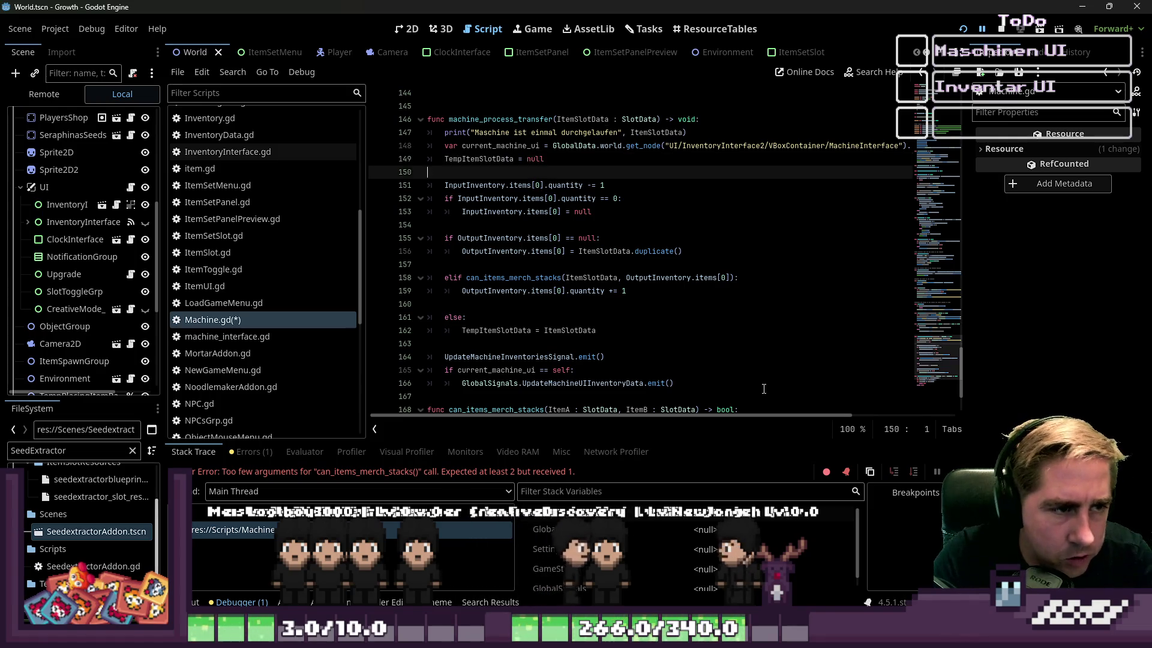
key("Down")
key("Down")
key("Down")
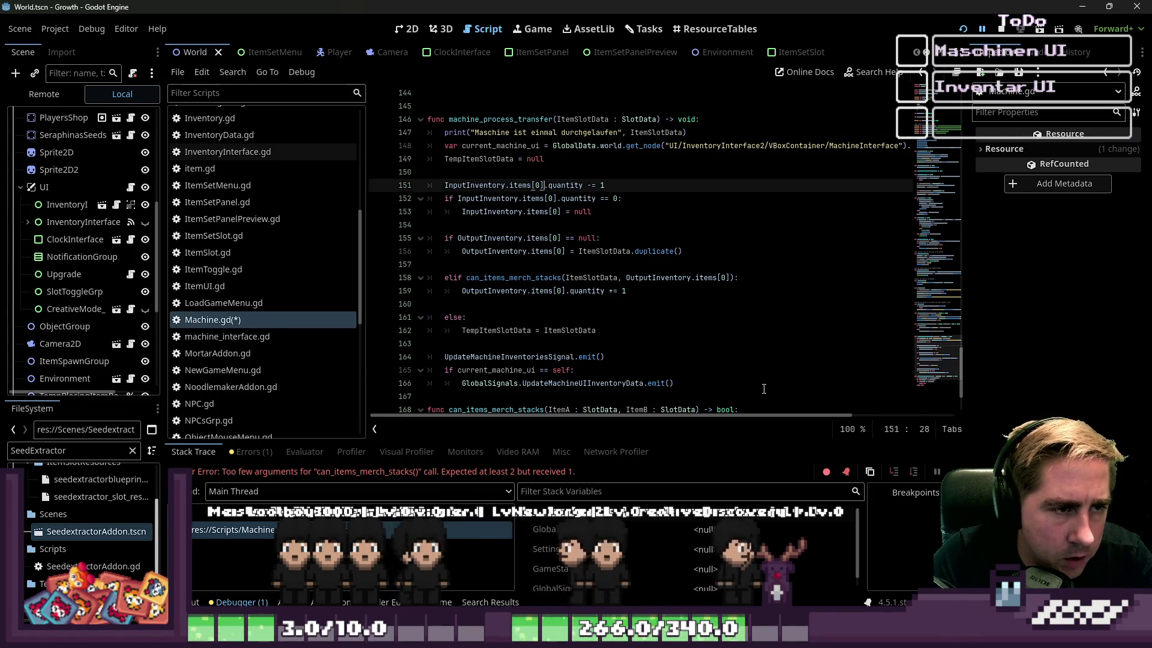
key("Up")
key("Up")
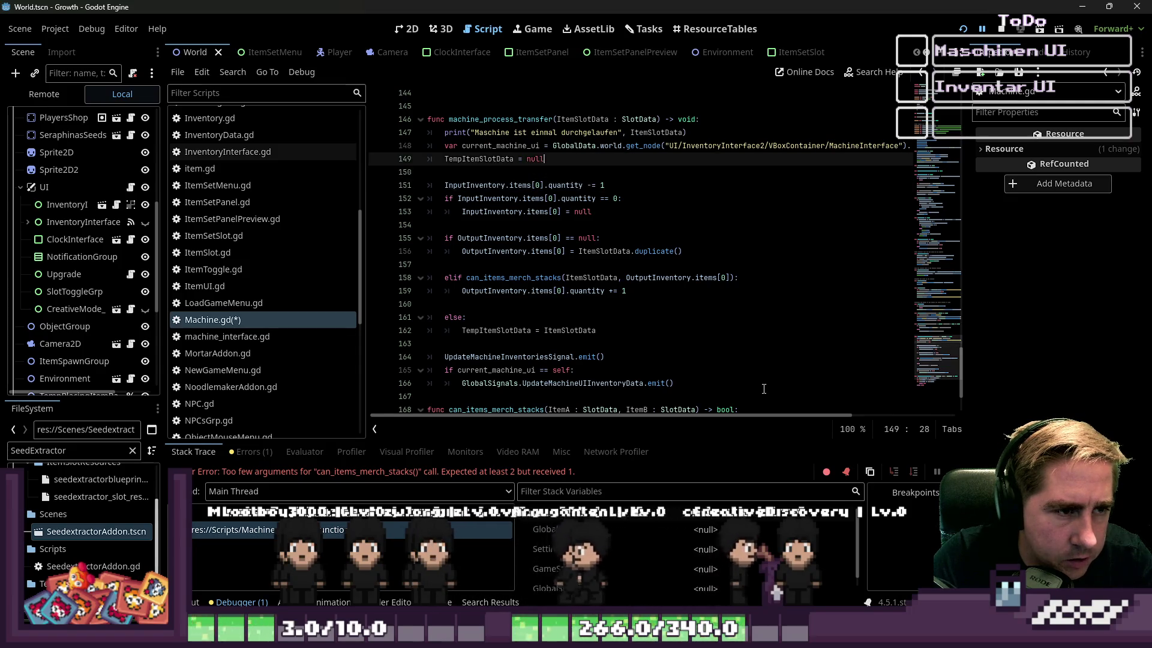
key("Down")
key("Down")
key("Down")
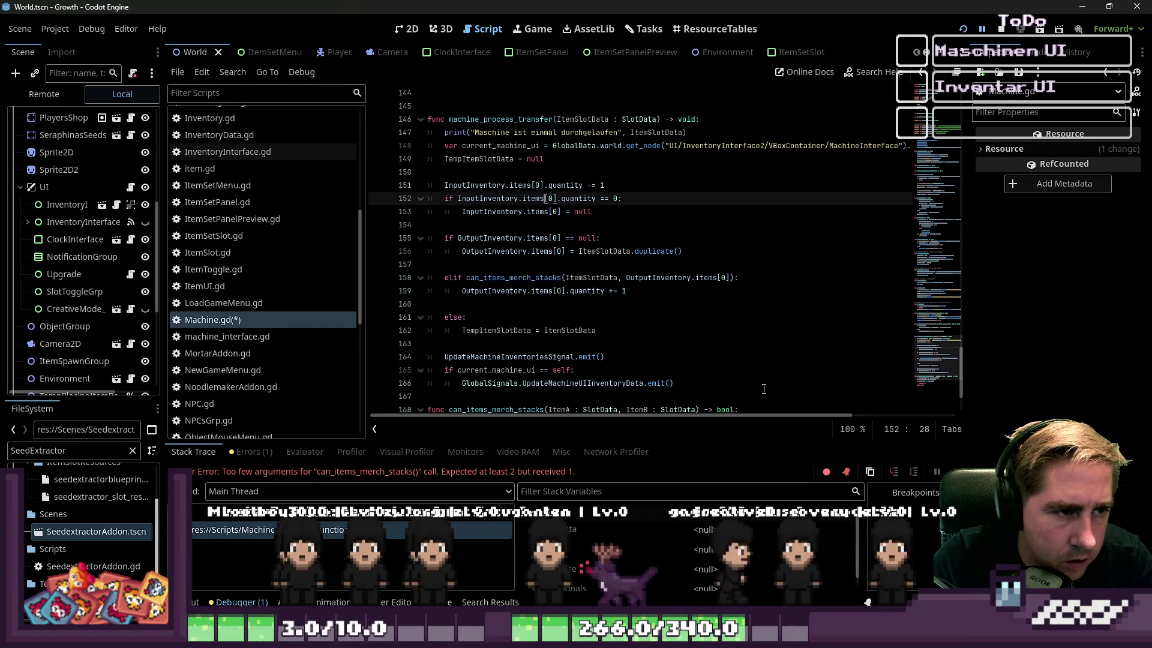
key("Down")
key("Down")
key("Down")
key("Up")
key("Up")
key("Up")
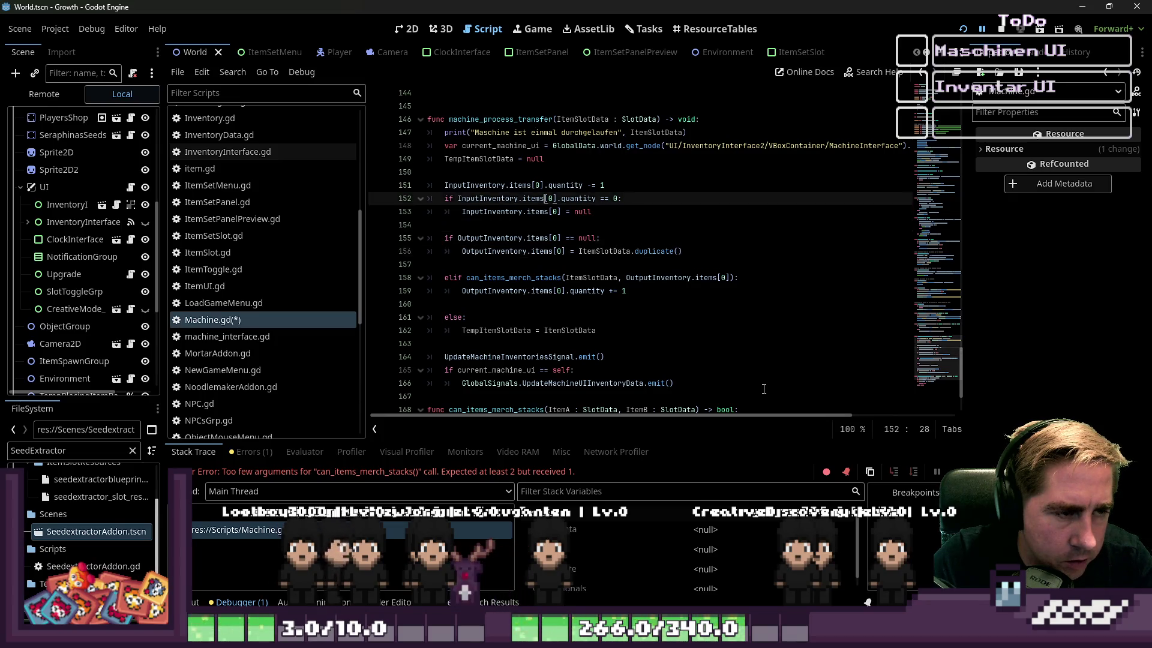
key("Down")
key("Down")
key("Down")
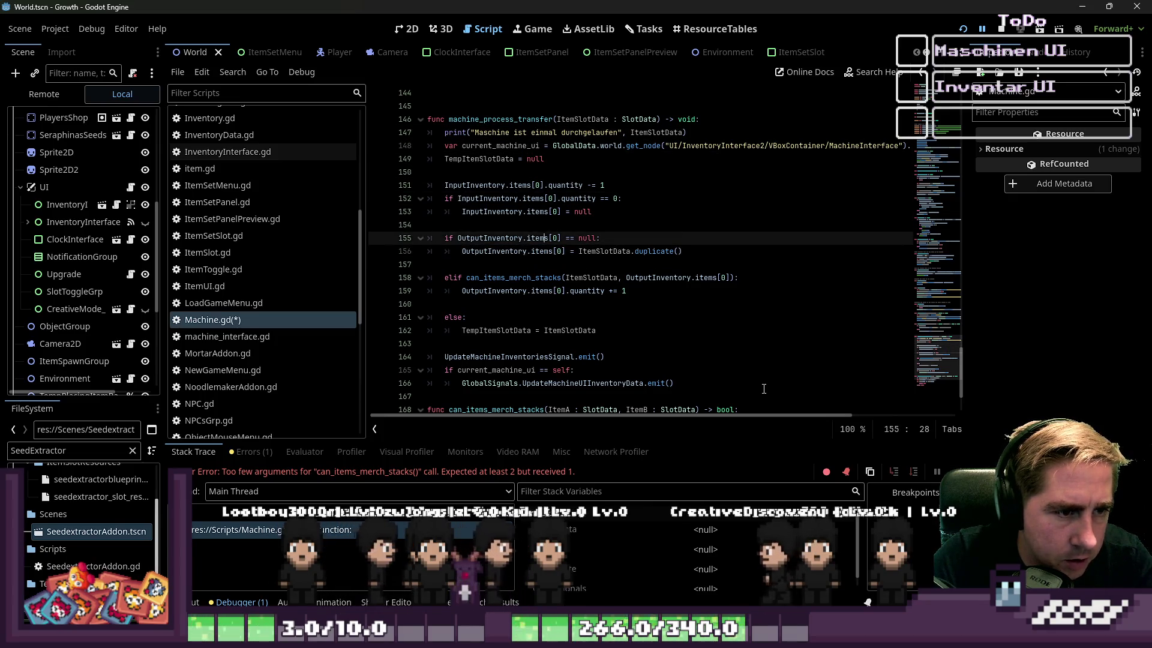
key("Up")
key("Up")
key("Up")
key("Down")
key("Down")
key("Down")
key("Up")
key("Up")
key("Up")
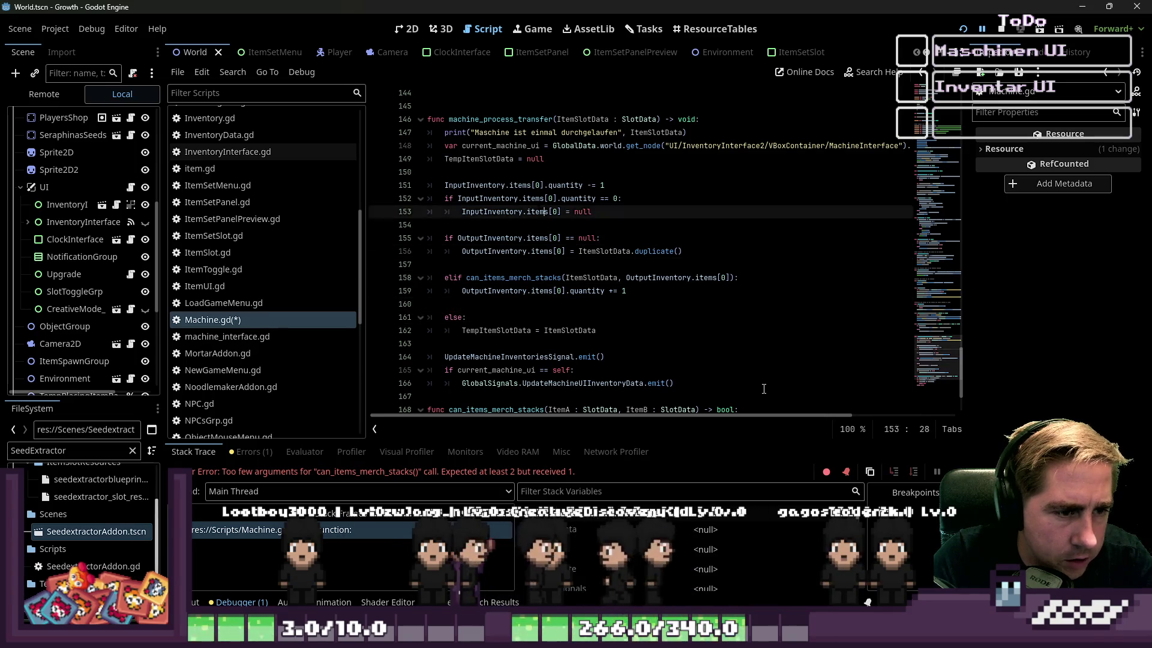
key("Down")
key("Down")
key("Down")
key("Up")
key("Up")
key("Up")
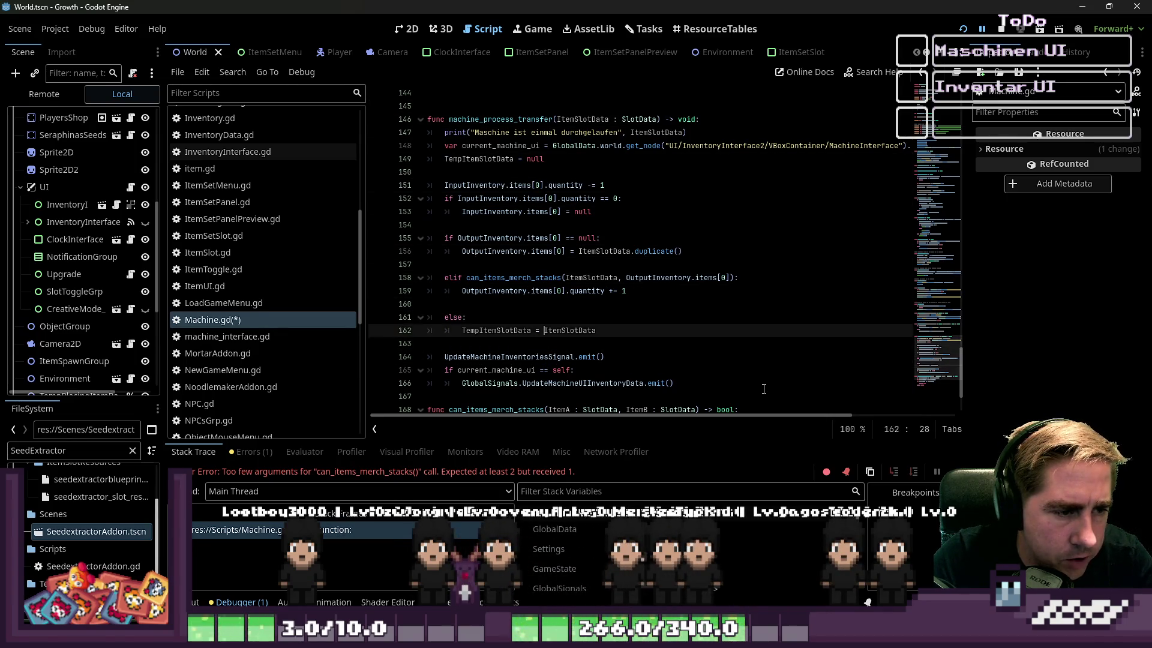
key("Down")
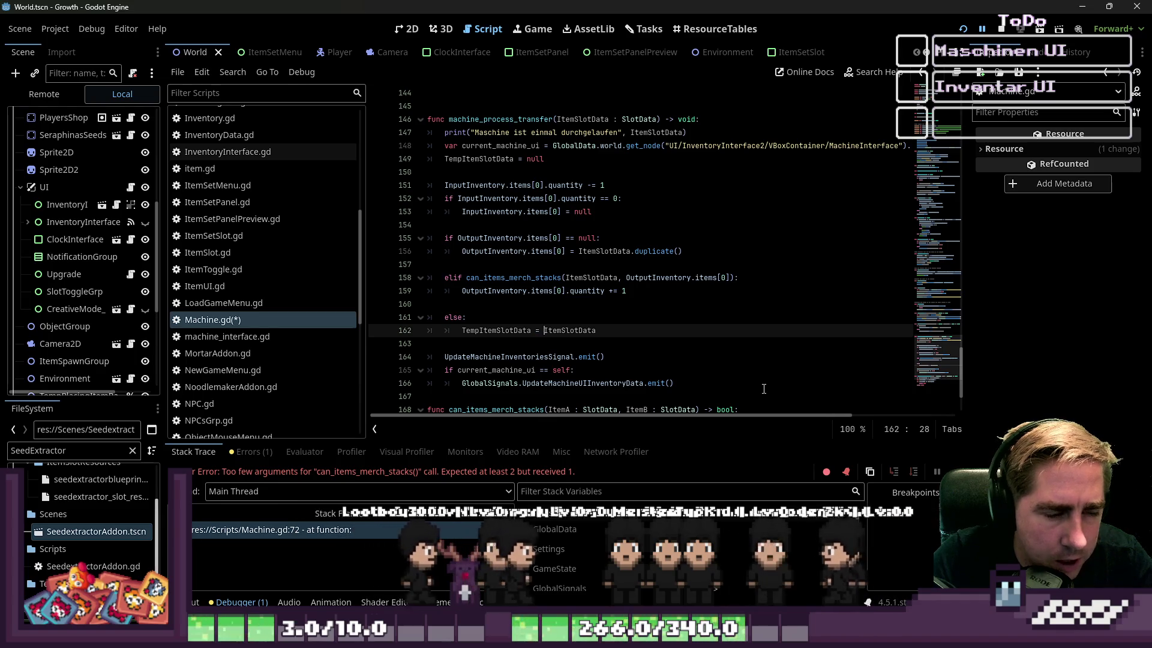
double_click(513, 327)
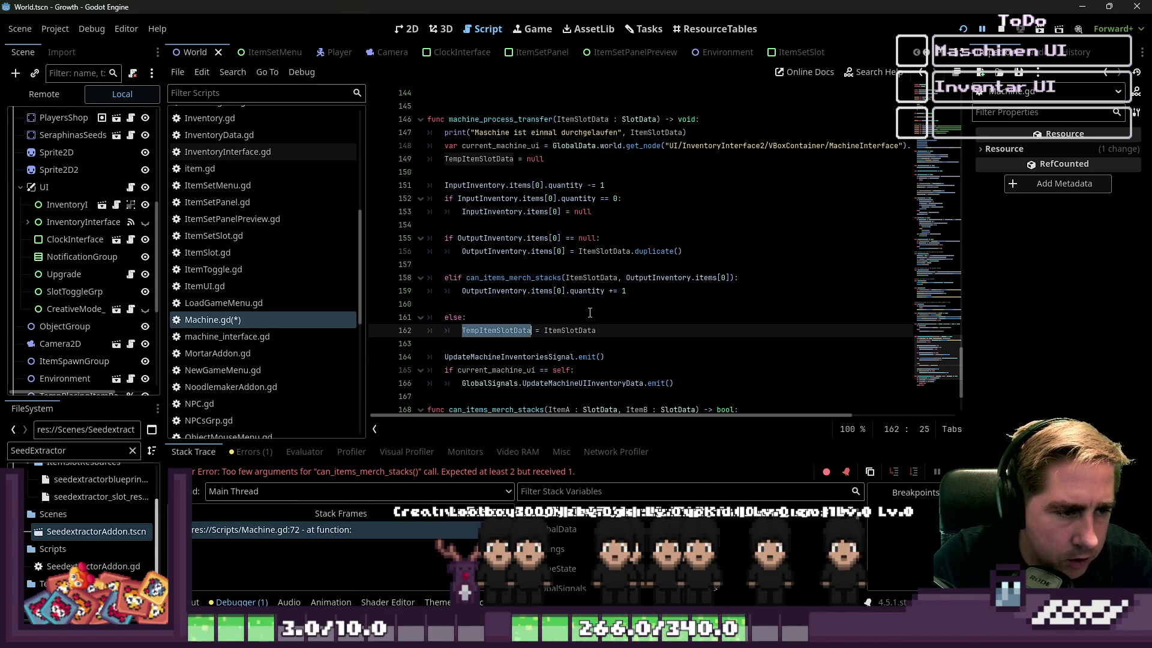
Step: Change the line 19 declaration to 'var CanItemStack : bool = false'
scroll(590, 313, "up", 10)
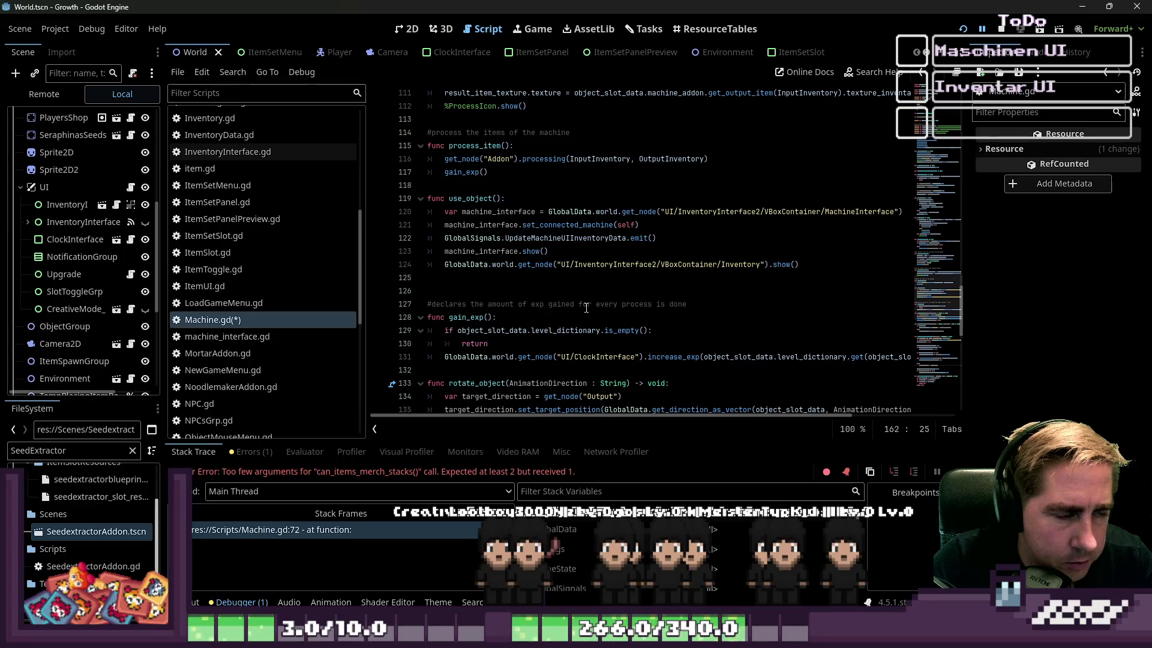
scroll(586, 308, "up", 1)
scroll(586, 307, "up", 14)
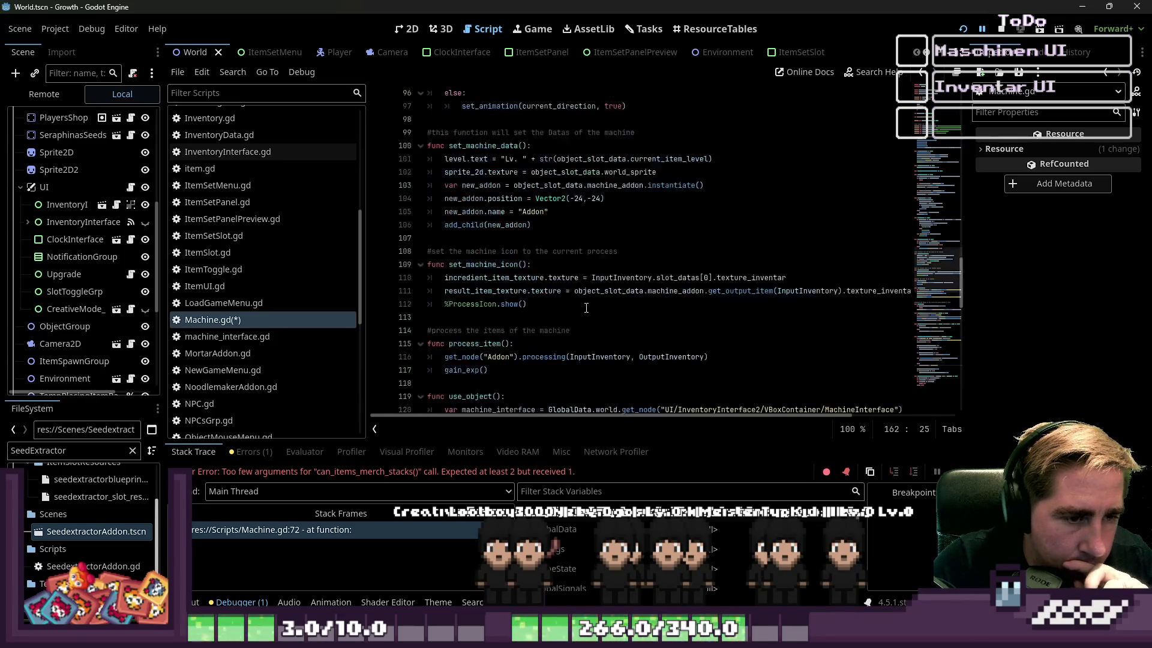
scroll(587, 308, "down", 2)
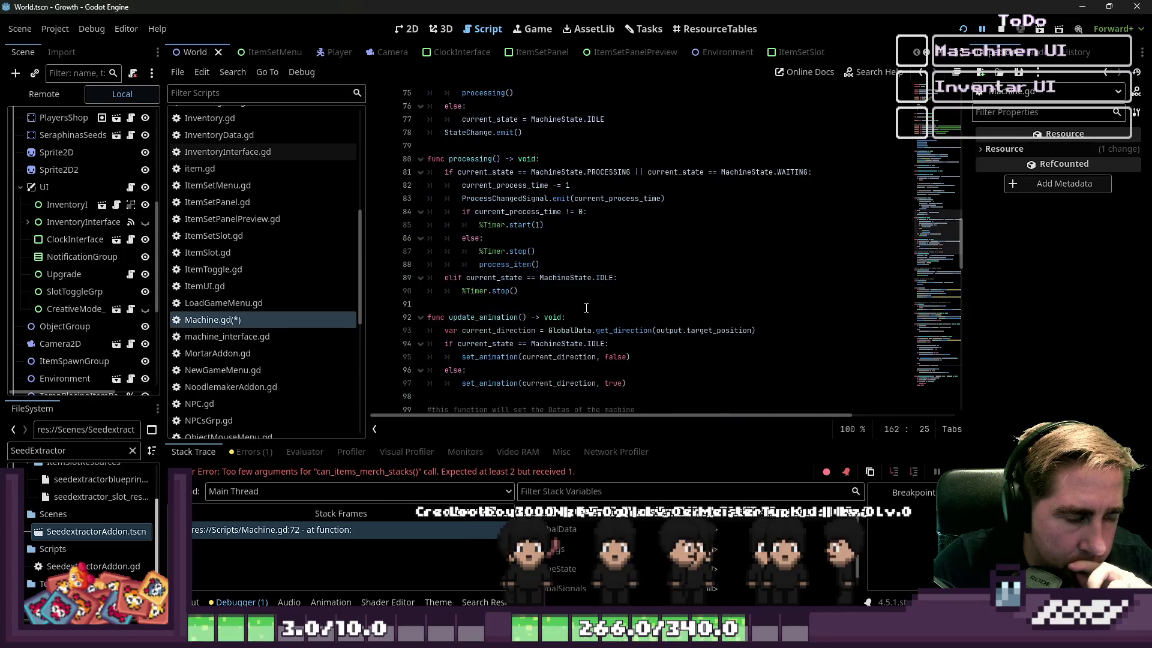
scroll(586, 308, "down", 3)
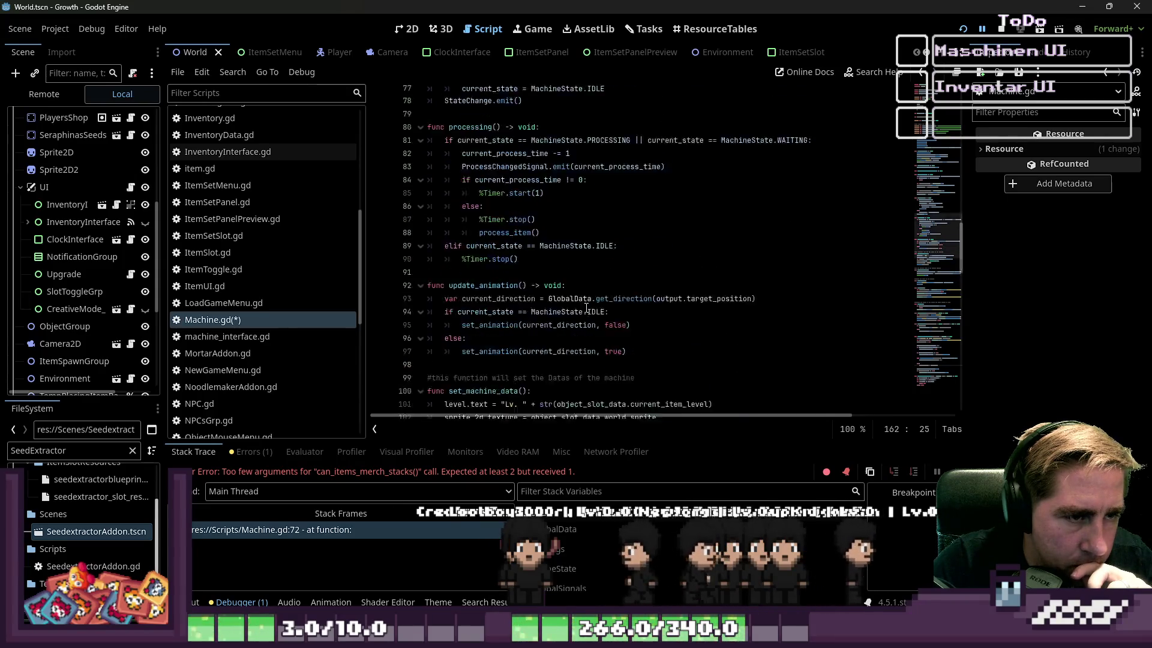
scroll(587, 308, "up", 20)
left_click(484, 330)
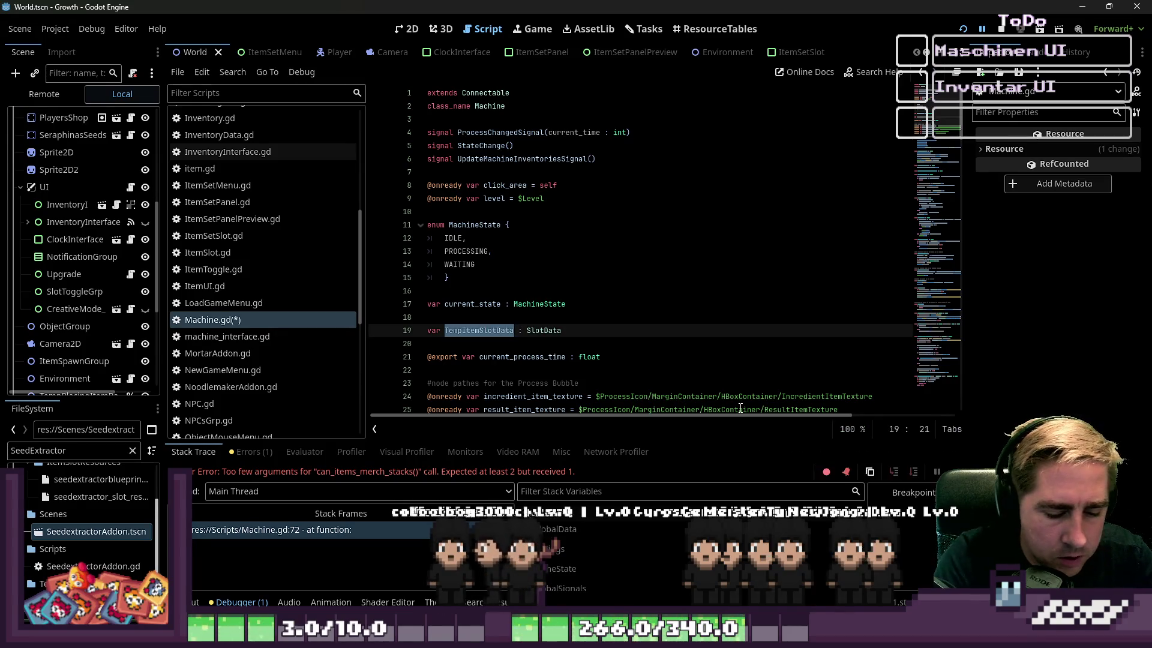
type("It")
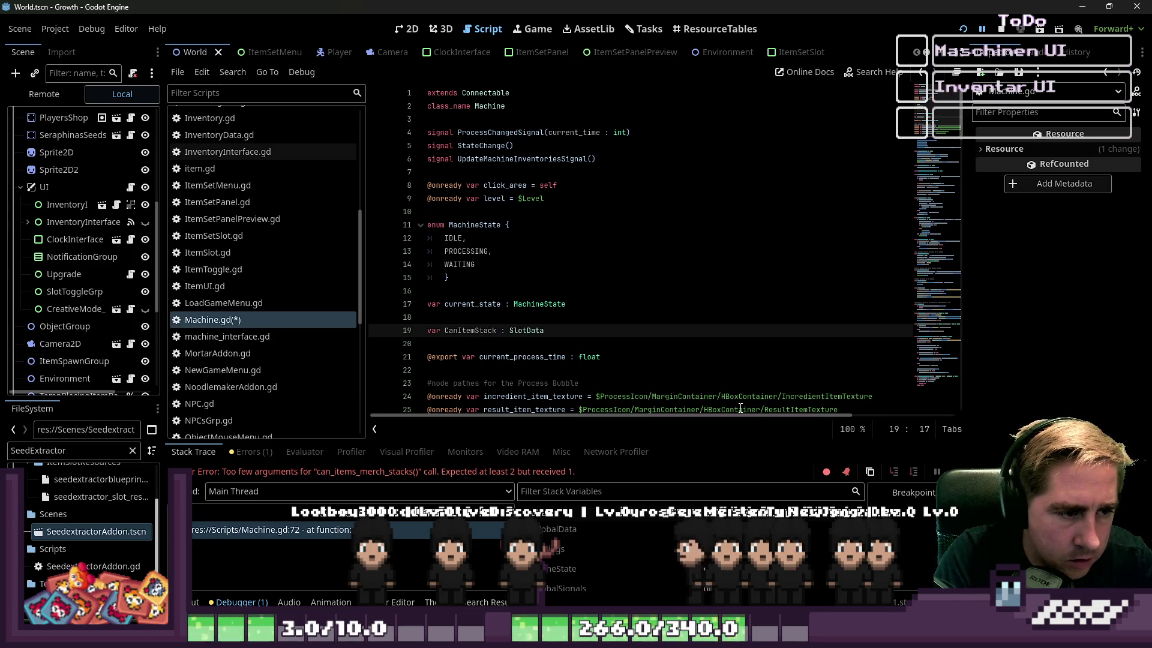
key("ctrl+shift+Left")
type("bool")
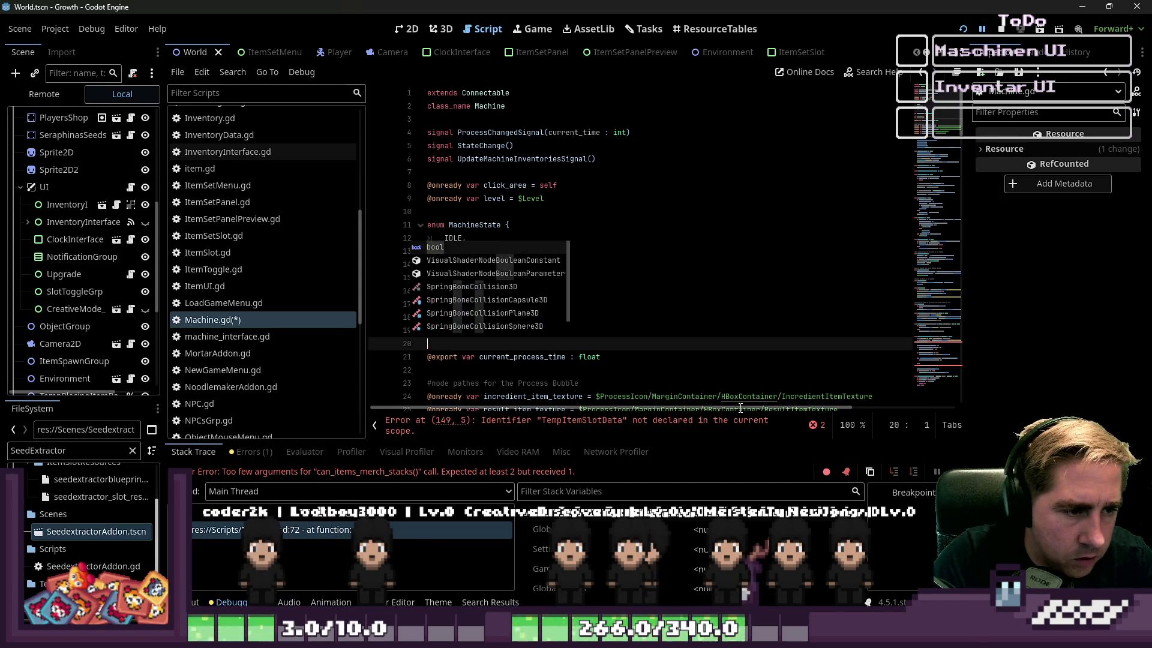
type(" = false")
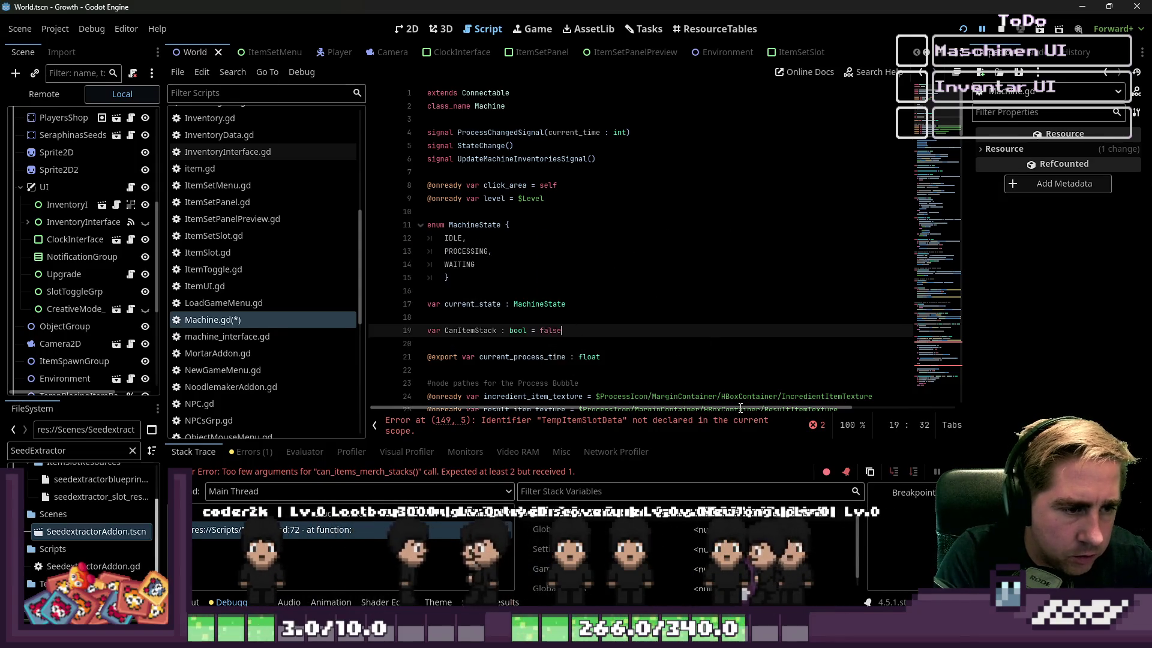
Step: Replace the else-branch assignment with 'CanItemStack = false'
scroll(539, 263, "down", 20)
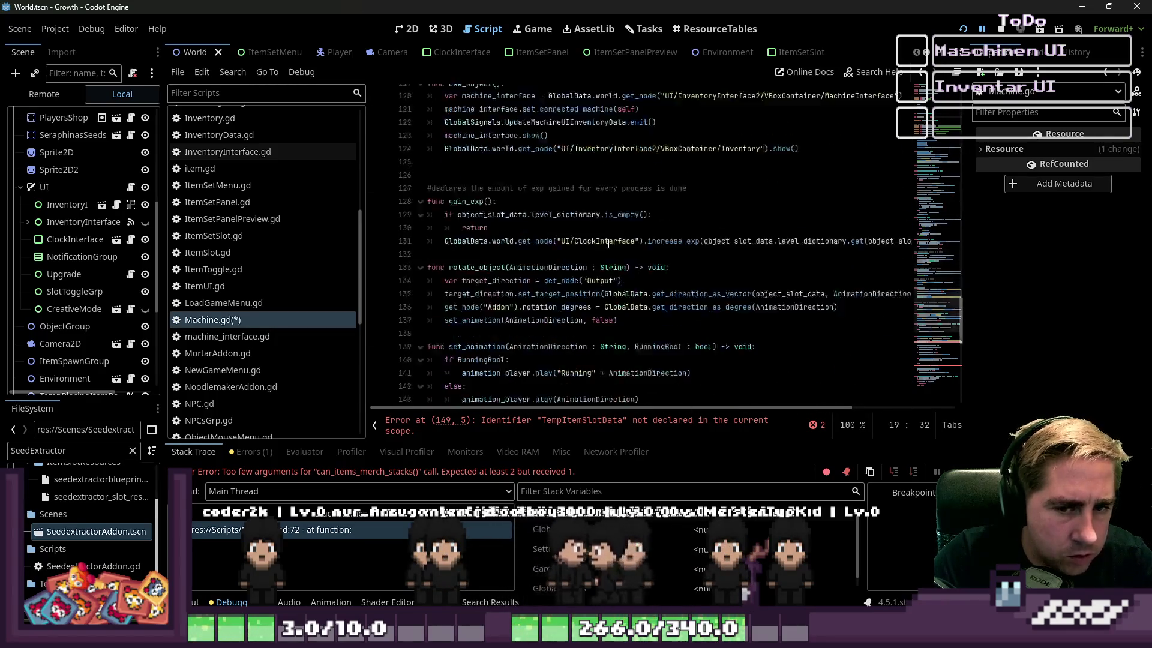
left_click_drag(596, 225, 529, 225)
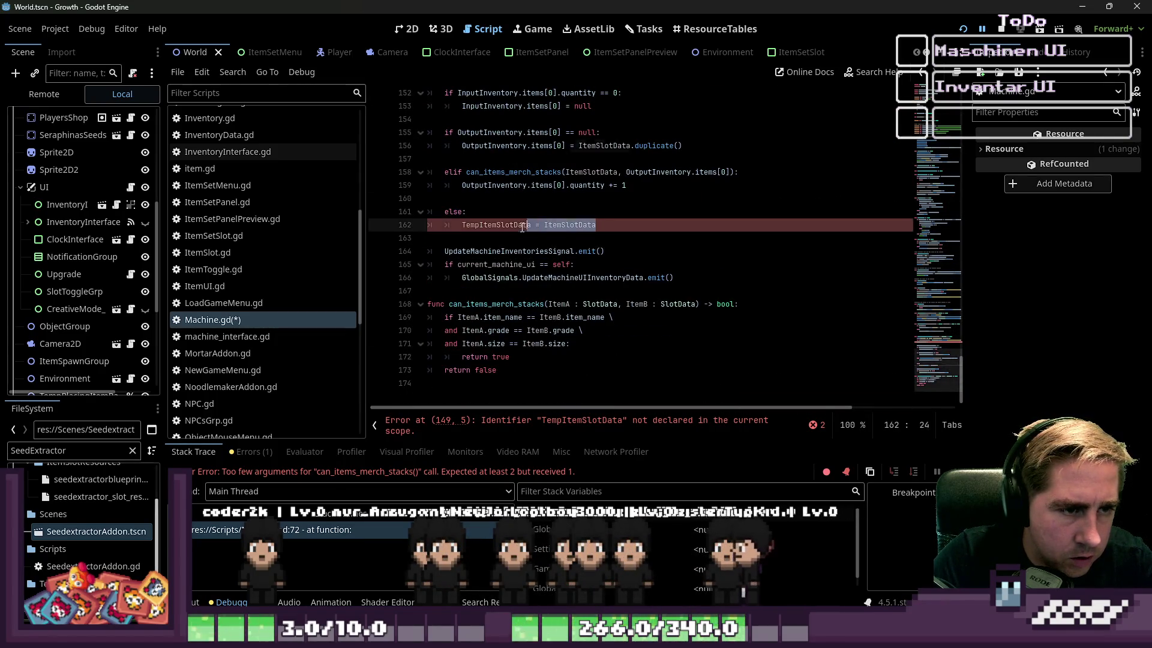
type("CanItemStack = false")
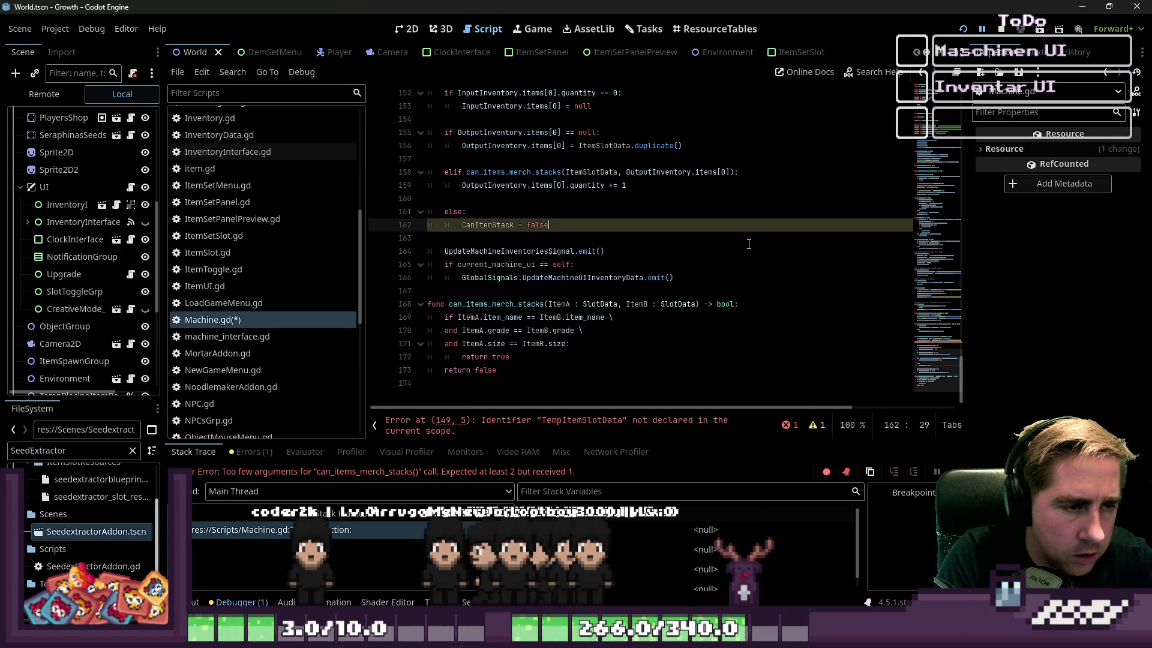
Step: Rename the line 149 assignment so it reads 'CanItemStack = true'
scroll(749, 244, "up", 3)
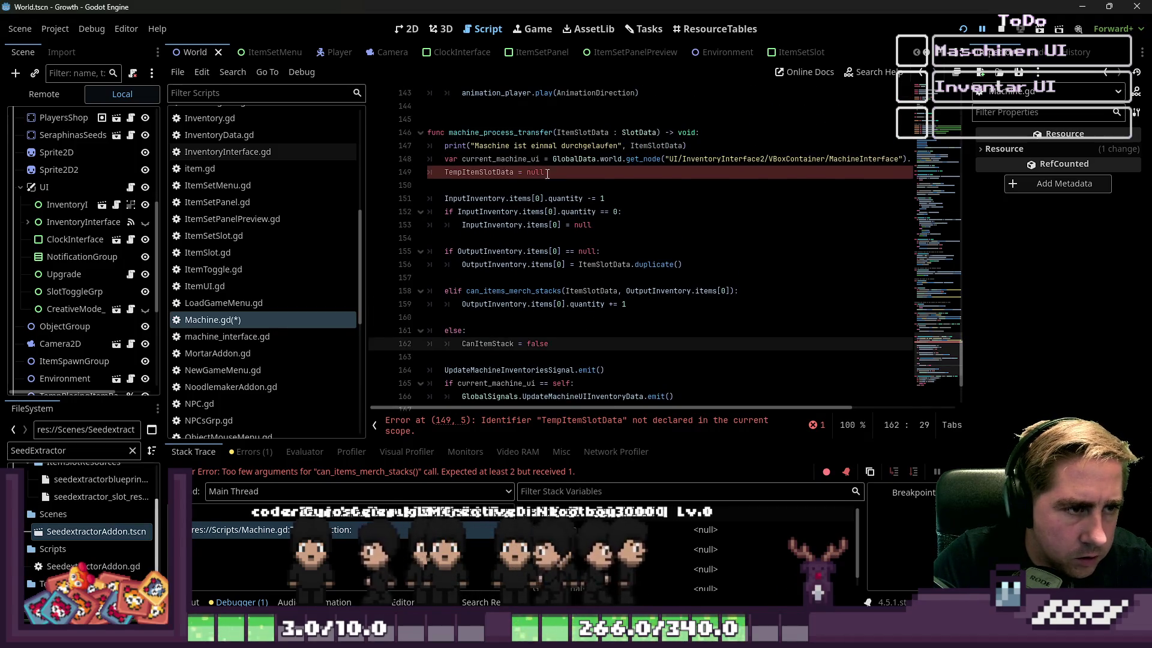
left_click(547, 173)
type("tr")
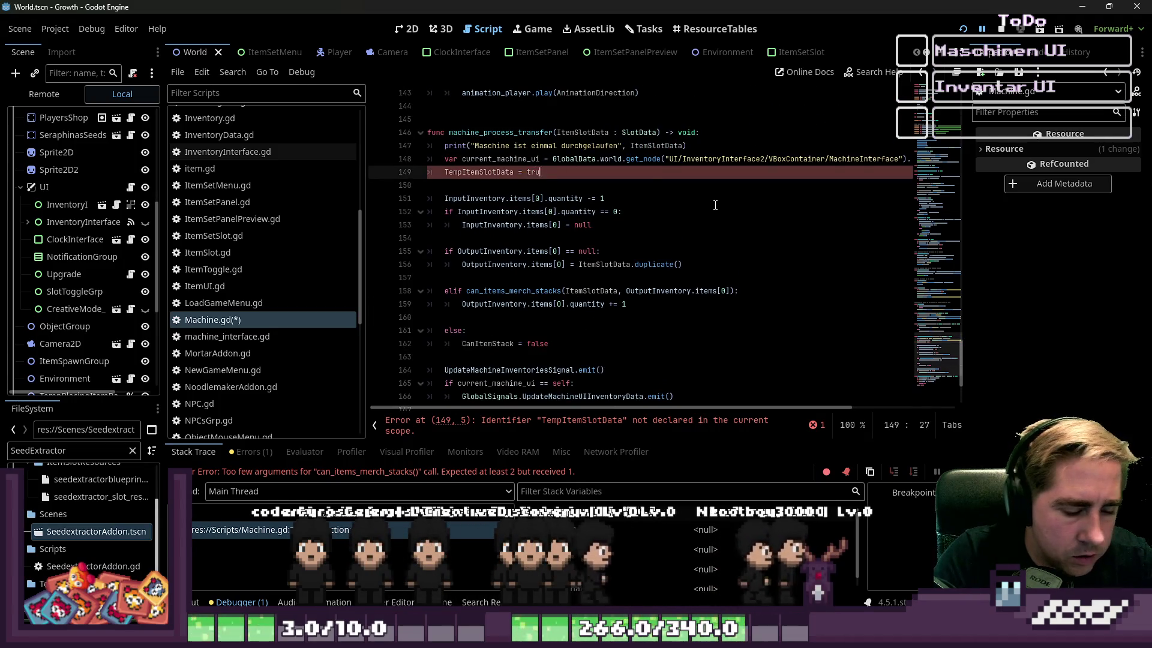
type("e")
scroll(600, 240, "up", 1)
left_click(494, 212)
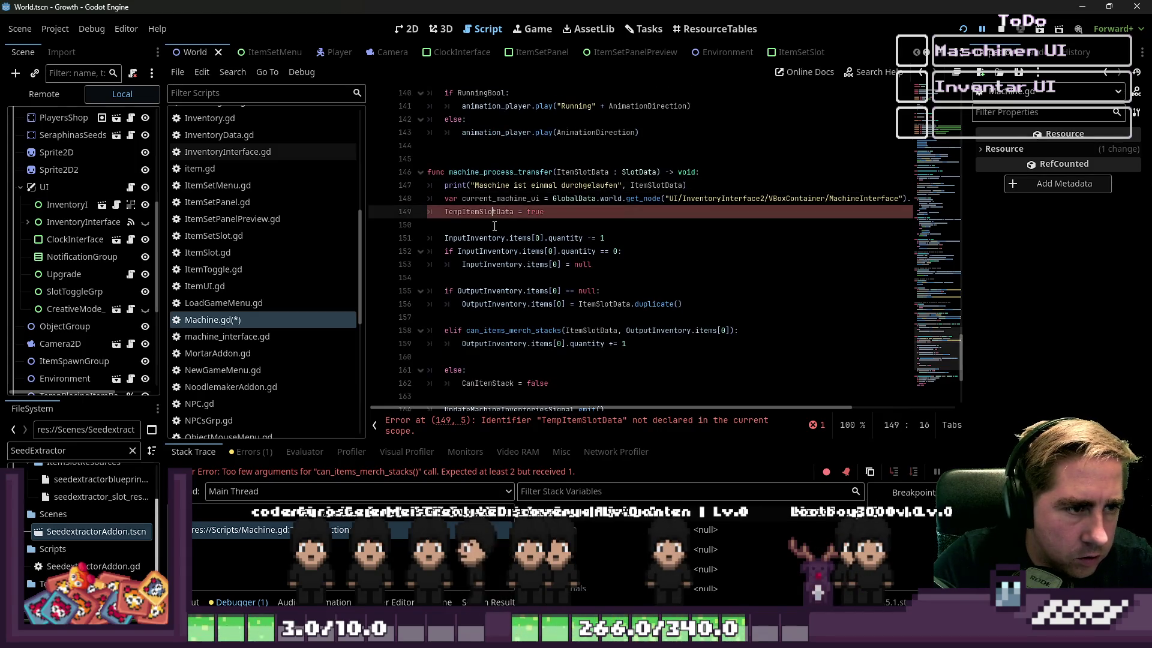
double_click(498, 212)
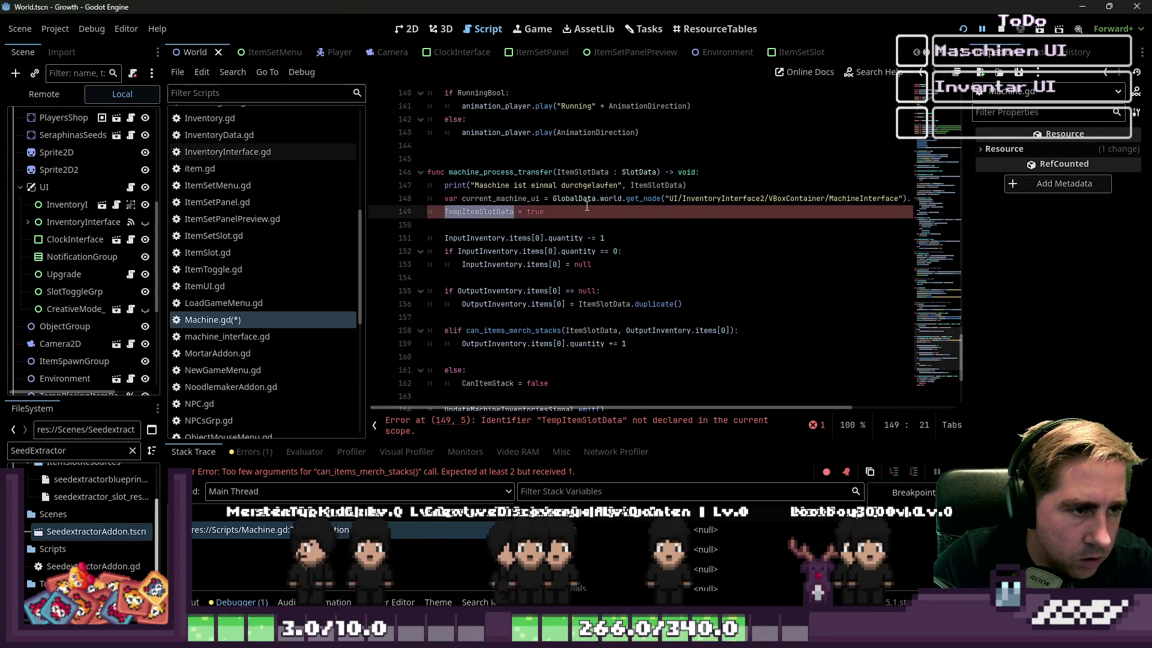
left_click(539, 213)
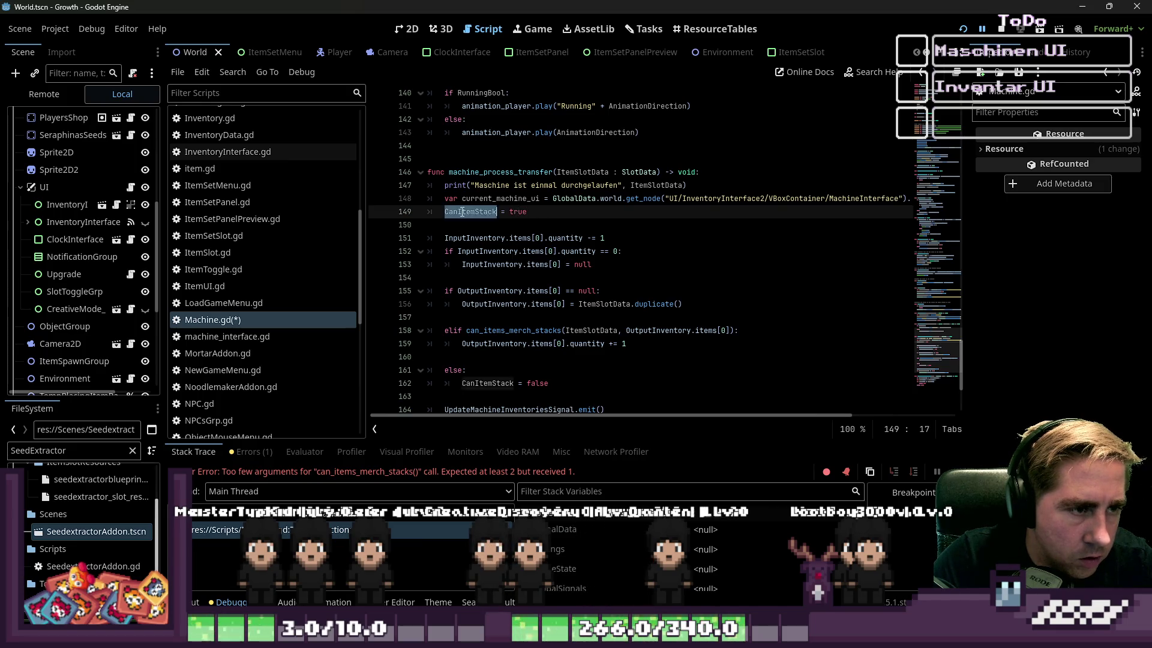
Step: Swap line 73's OutputInventory.items[0] condition for 'CanItemStack == false' and run the project
scroll(625, 267, "up", 10)
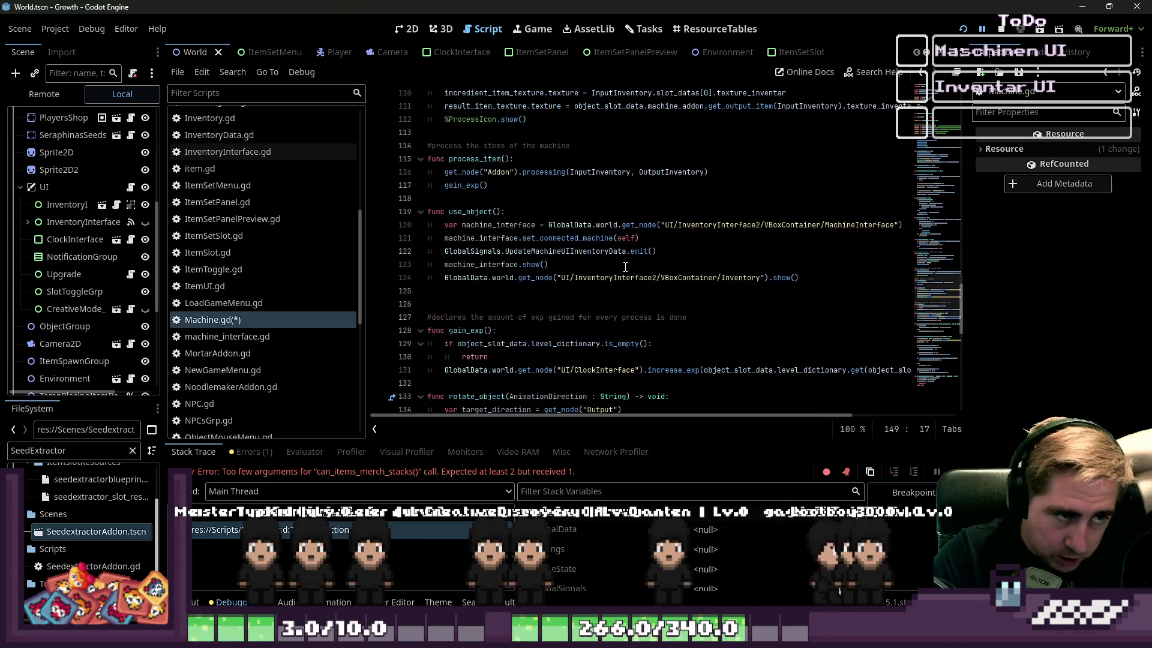
scroll(625, 267, "up", 3)
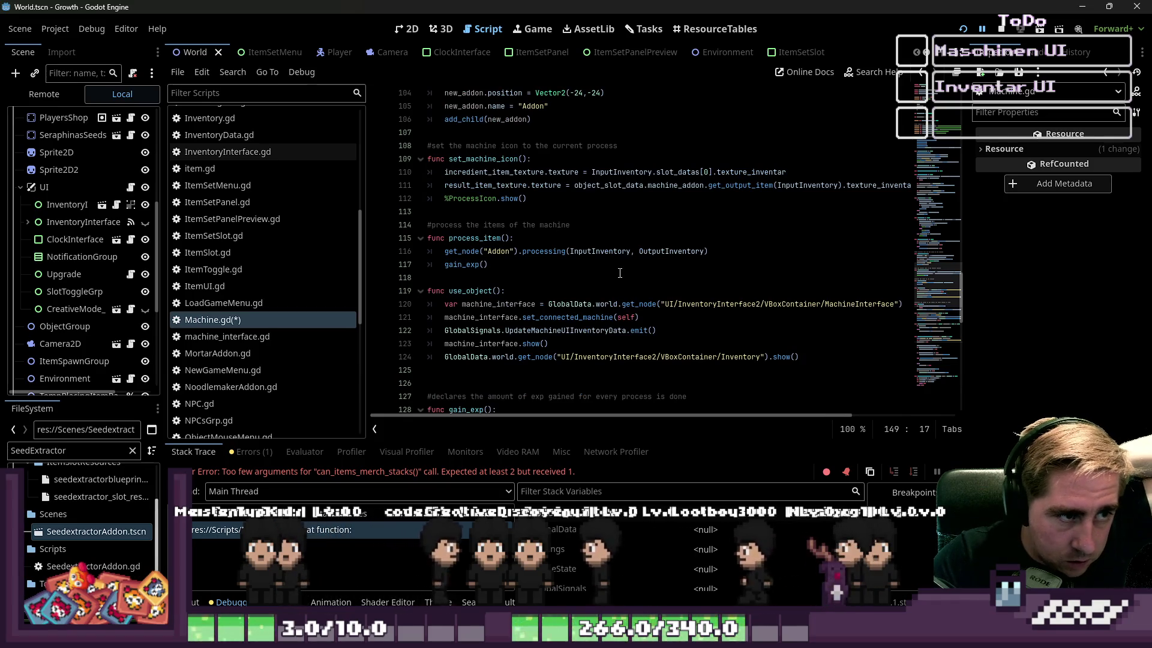
scroll(619, 274, "up", 4)
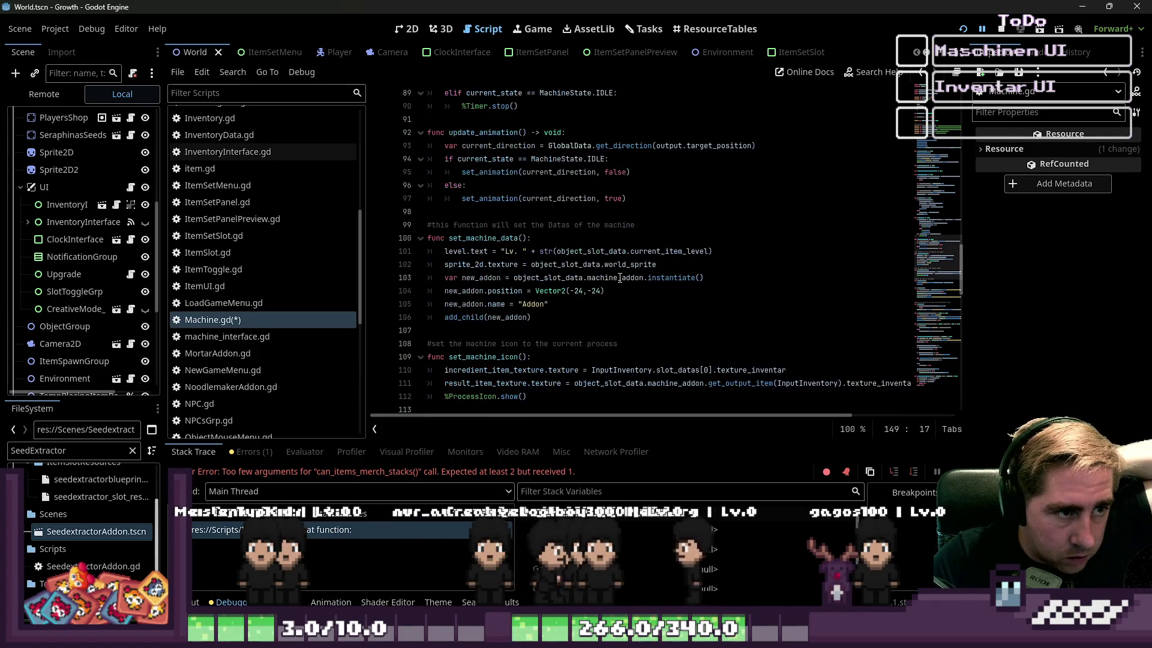
scroll(620, 278, "up", 5)
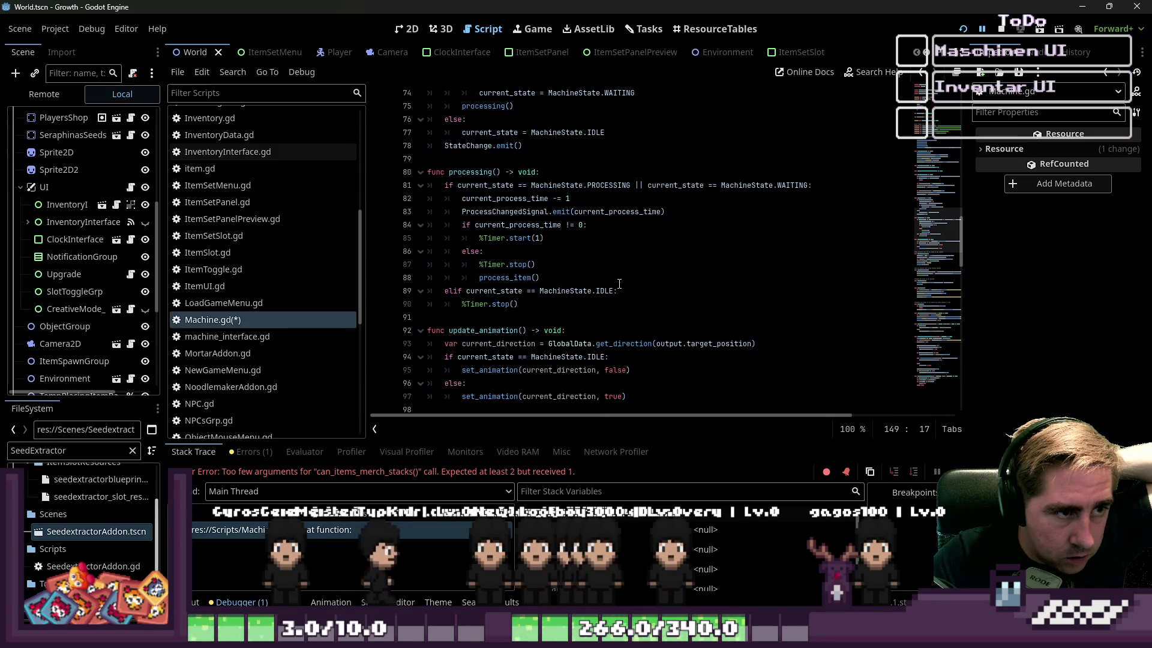
scroll(620, 283, "down", 19)
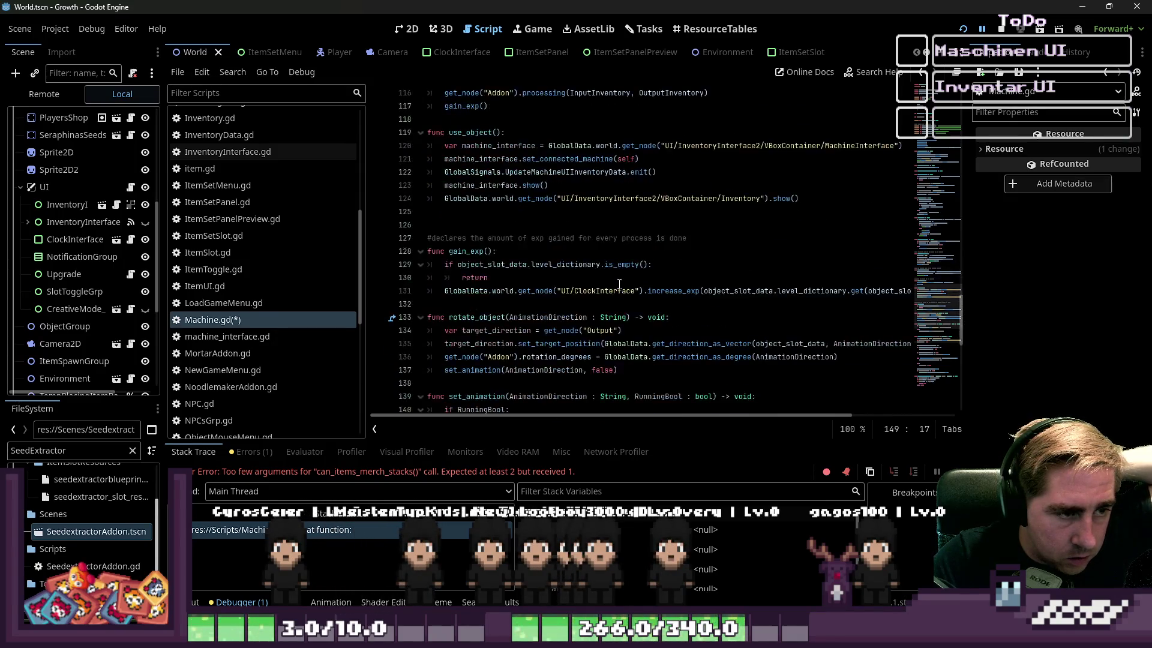
scroll(620, 283, "down", 3)
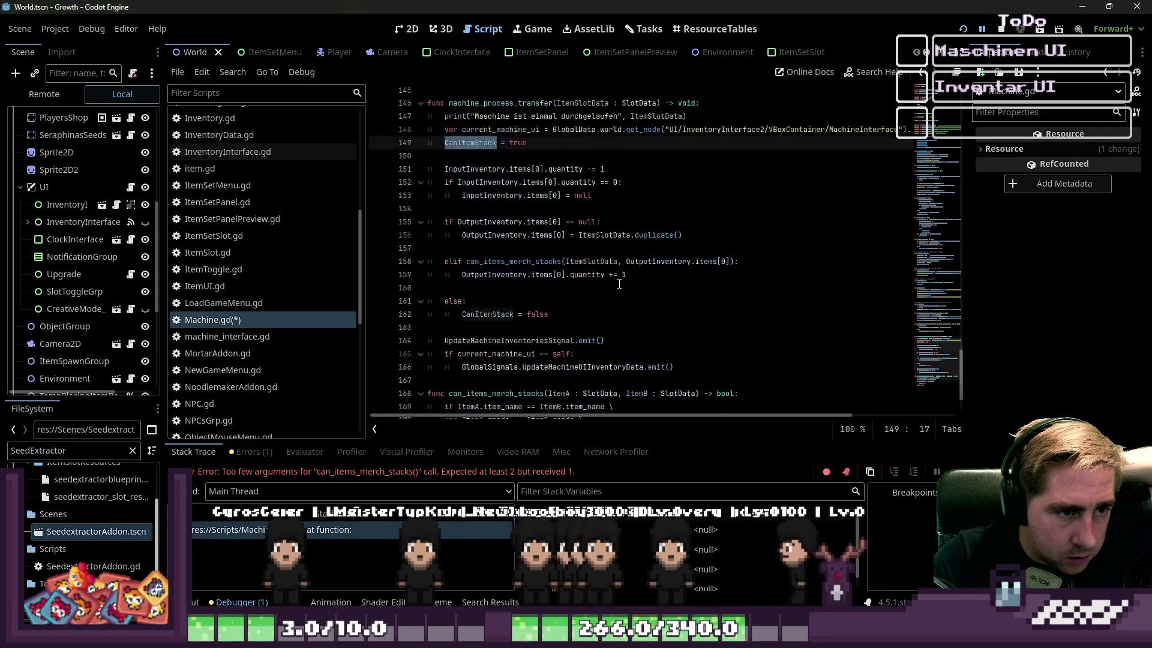
scroll(620, 284, "up", 20)
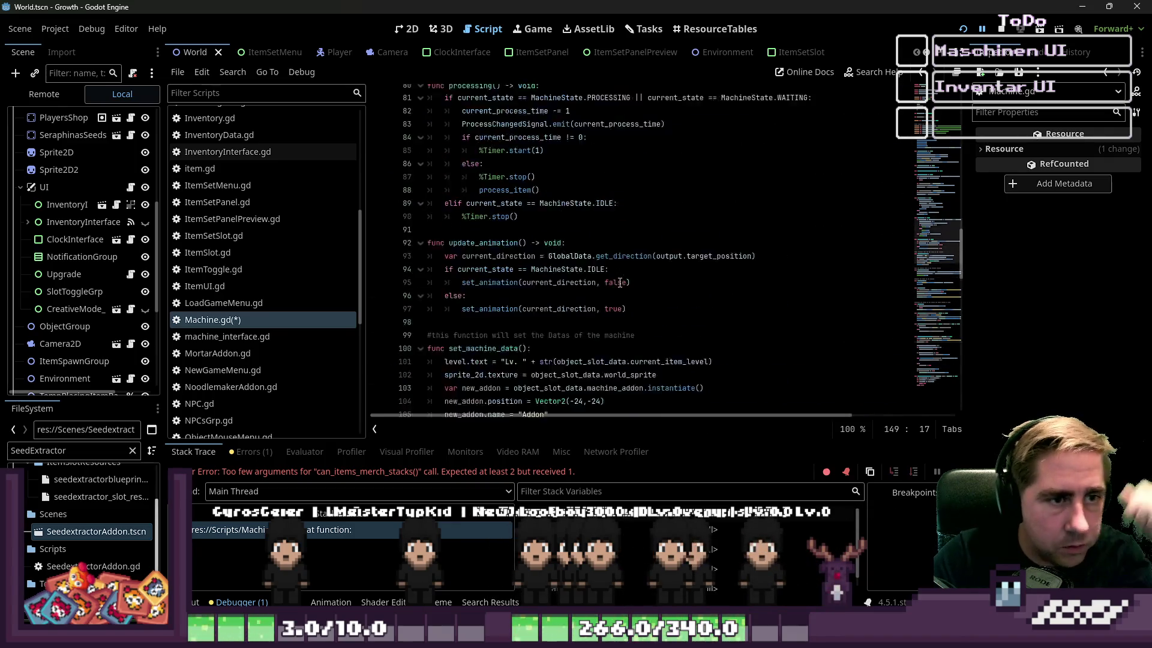
scroll(610, 306, "up", 8)
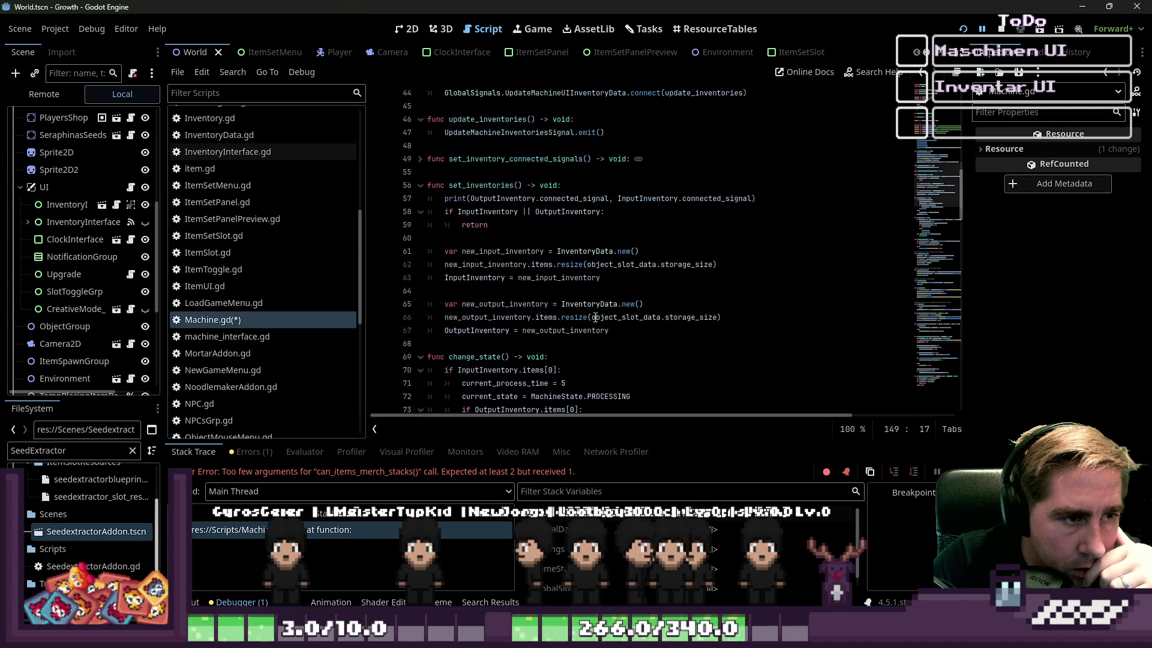
scroll(600, 306, "up", 7)
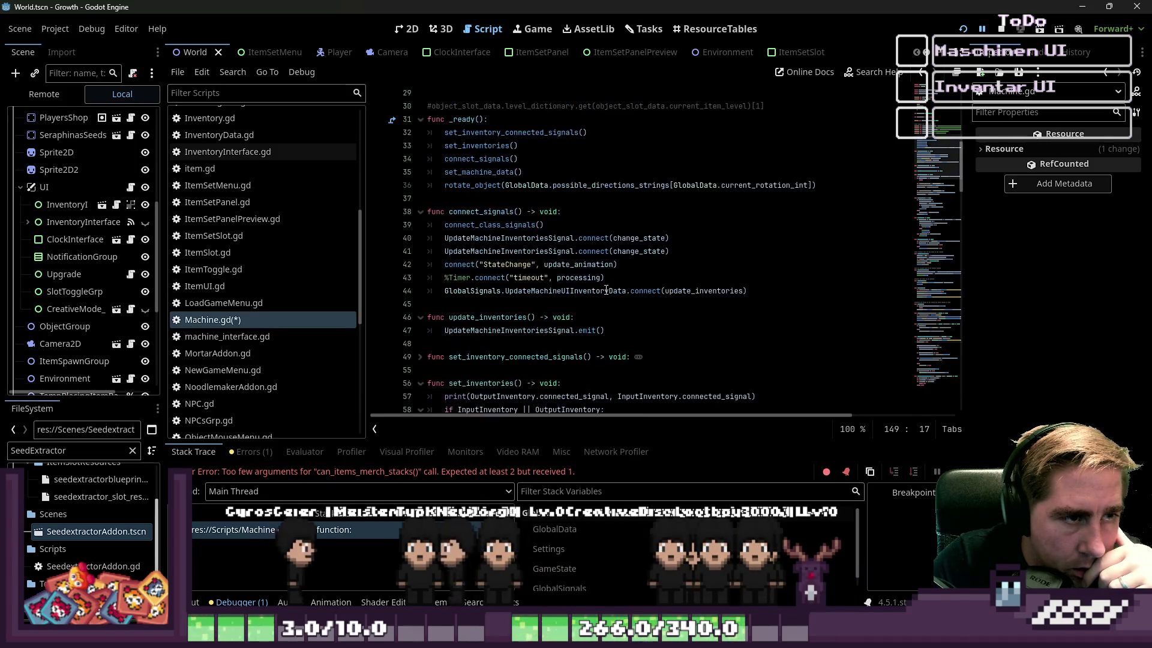
scroll(606, 291, "down", 4)
scroll(606, 291, "down", 12)
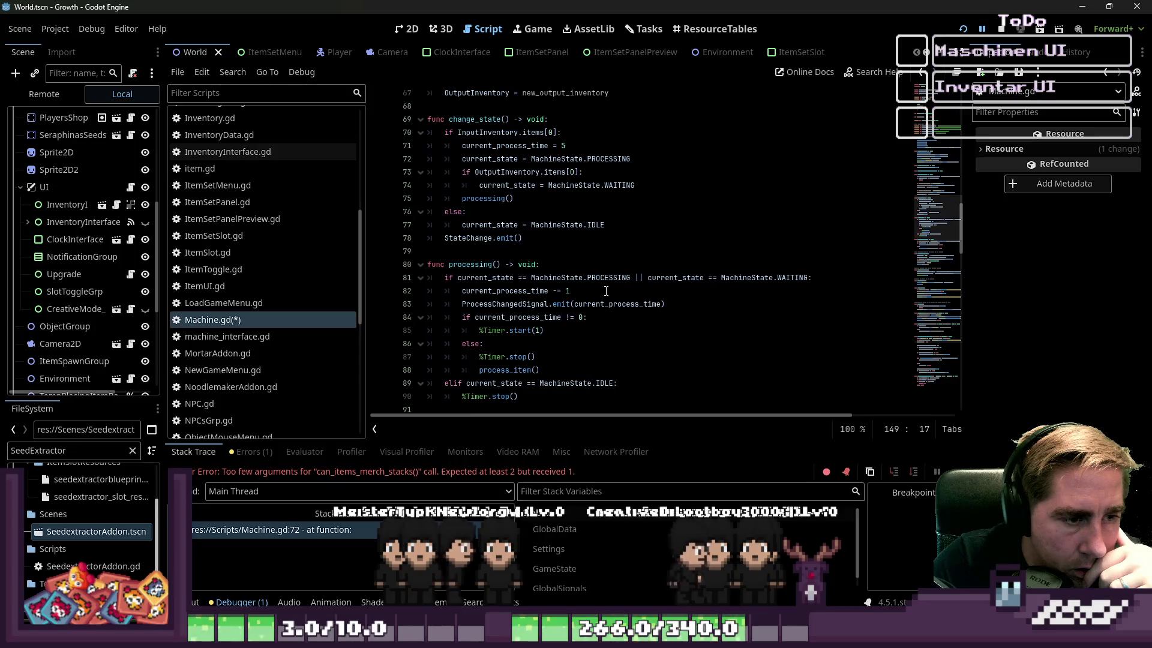
scroll(606, 291, "down", 6)
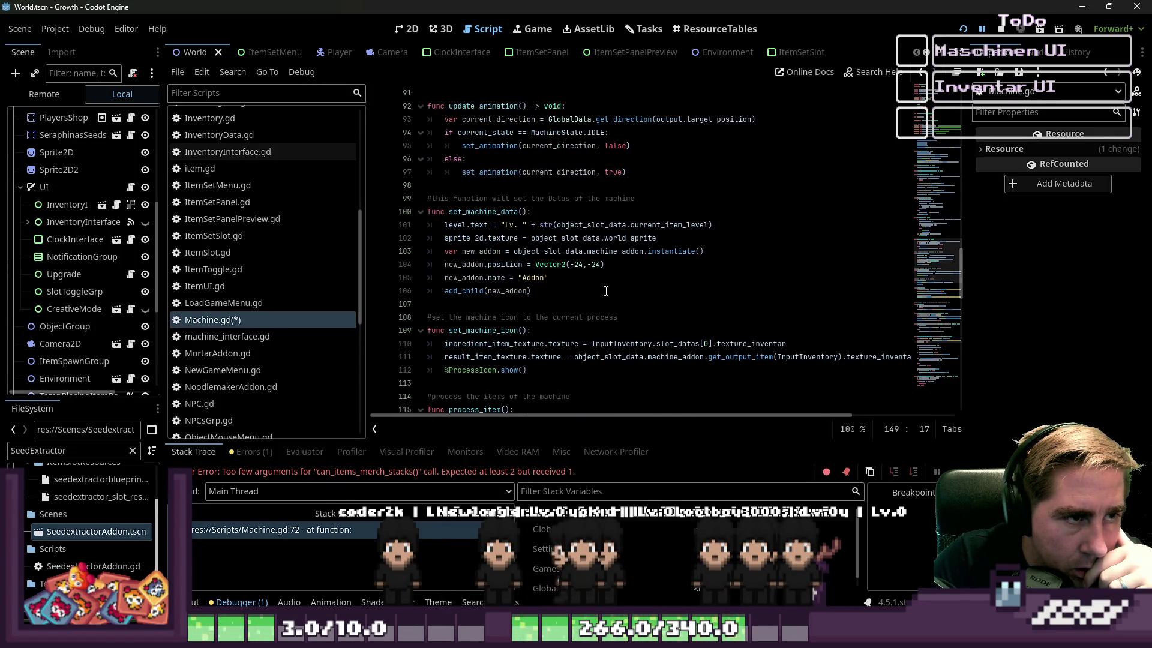
scroll(606, 291, "up", 9)
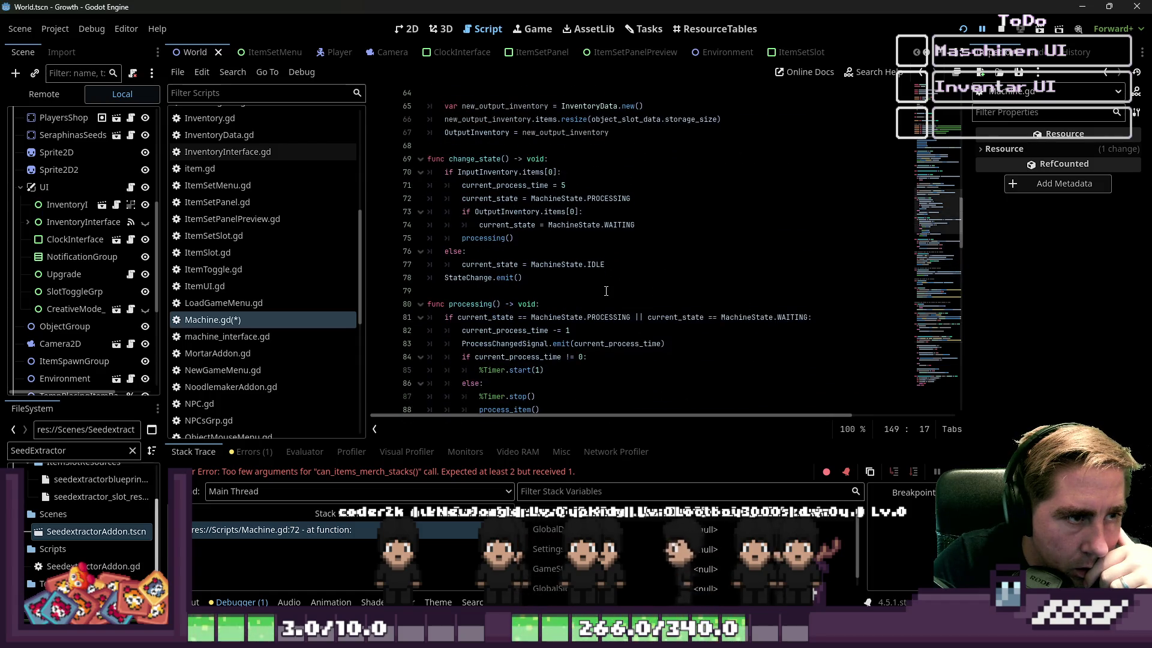
scroll(606, 291, "up", 2)
left_click(609, 292)
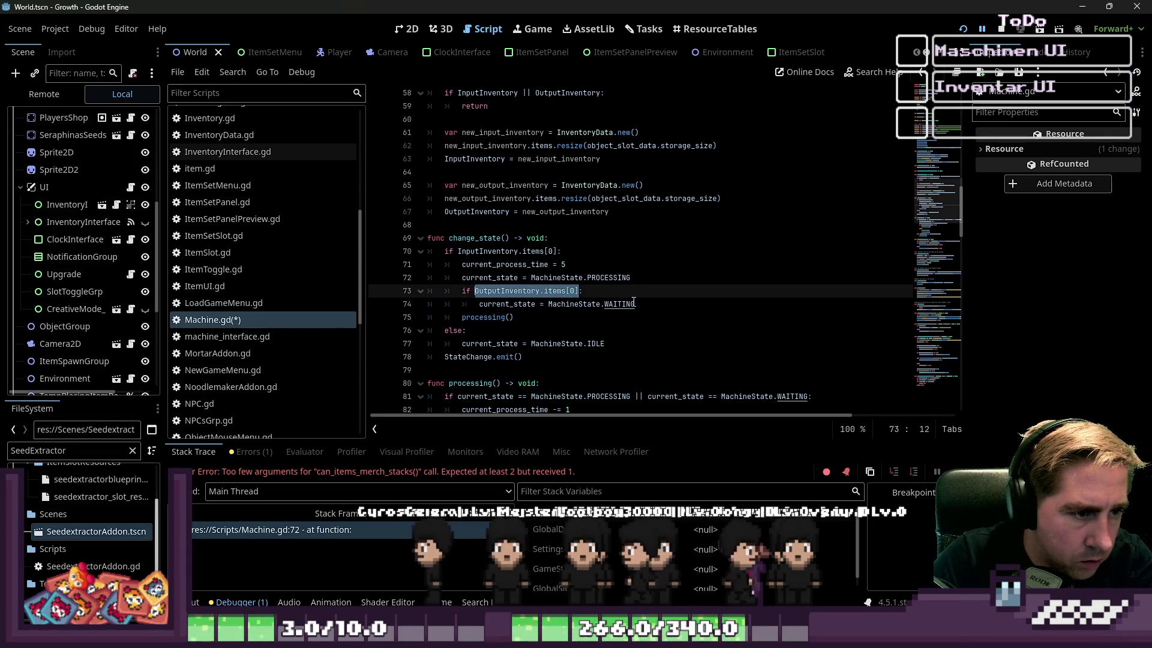
type("CanItemStack == ")
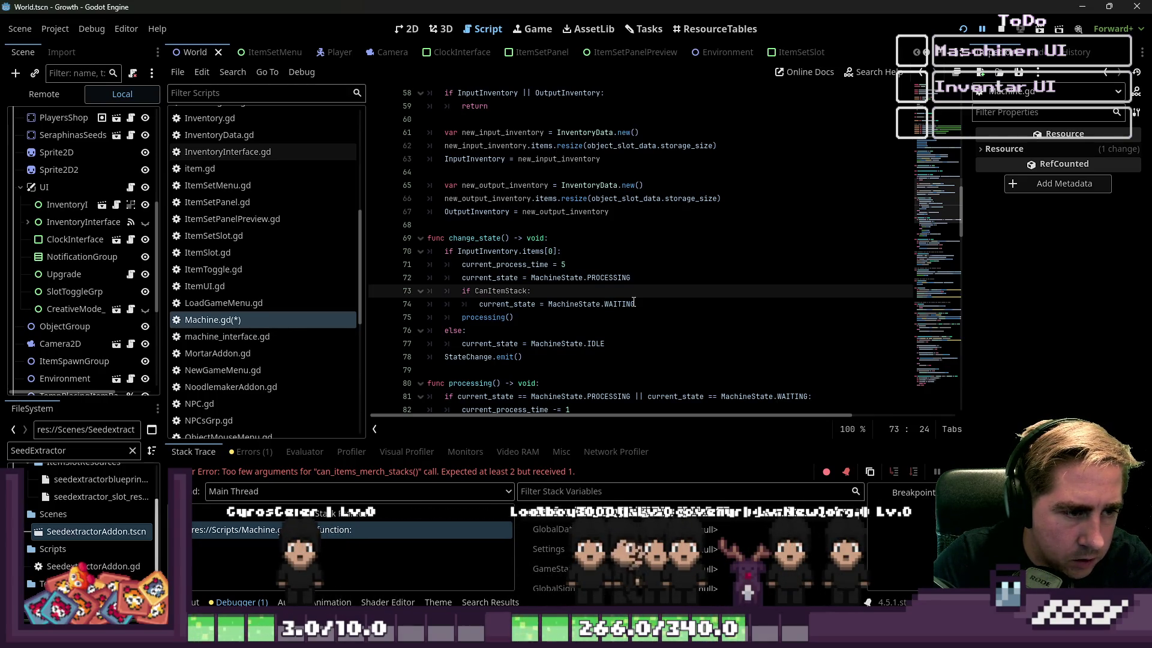
type("false")
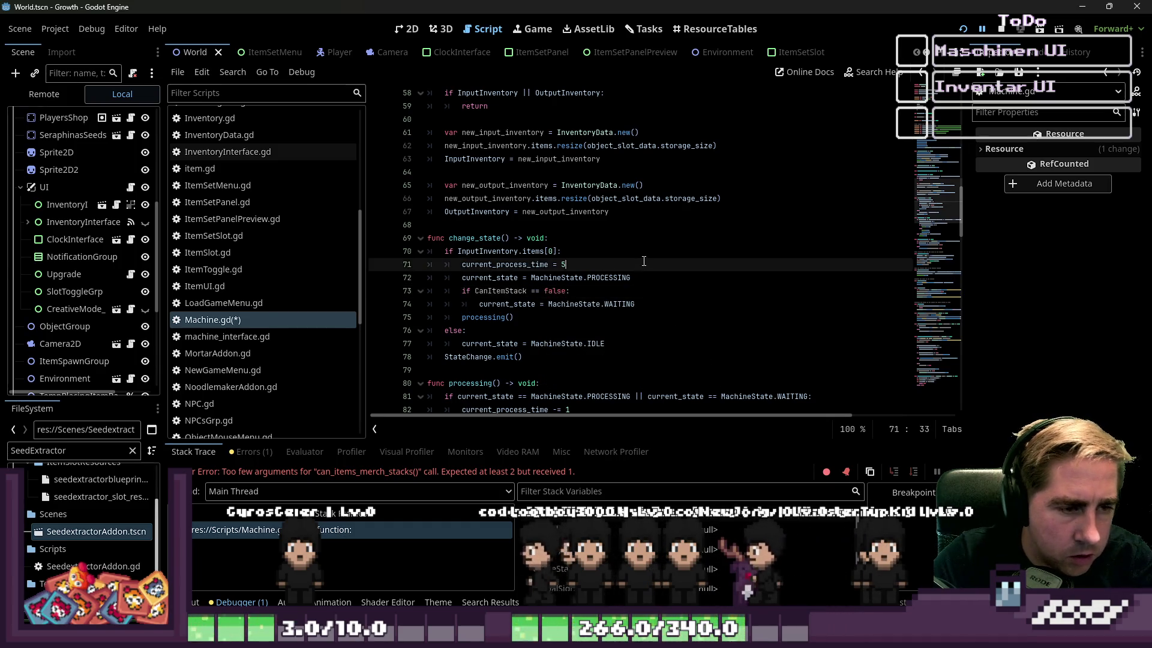
left_click(963, 30)
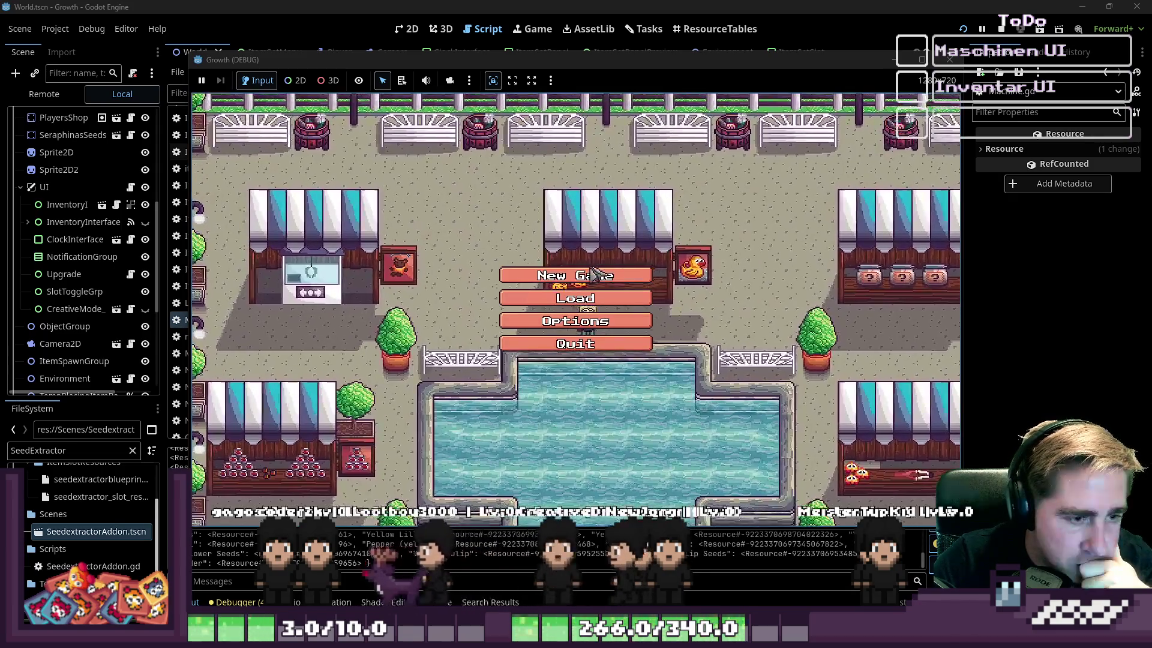
Step: Delete all saved games and return to the main menu
left_click(588, 295)
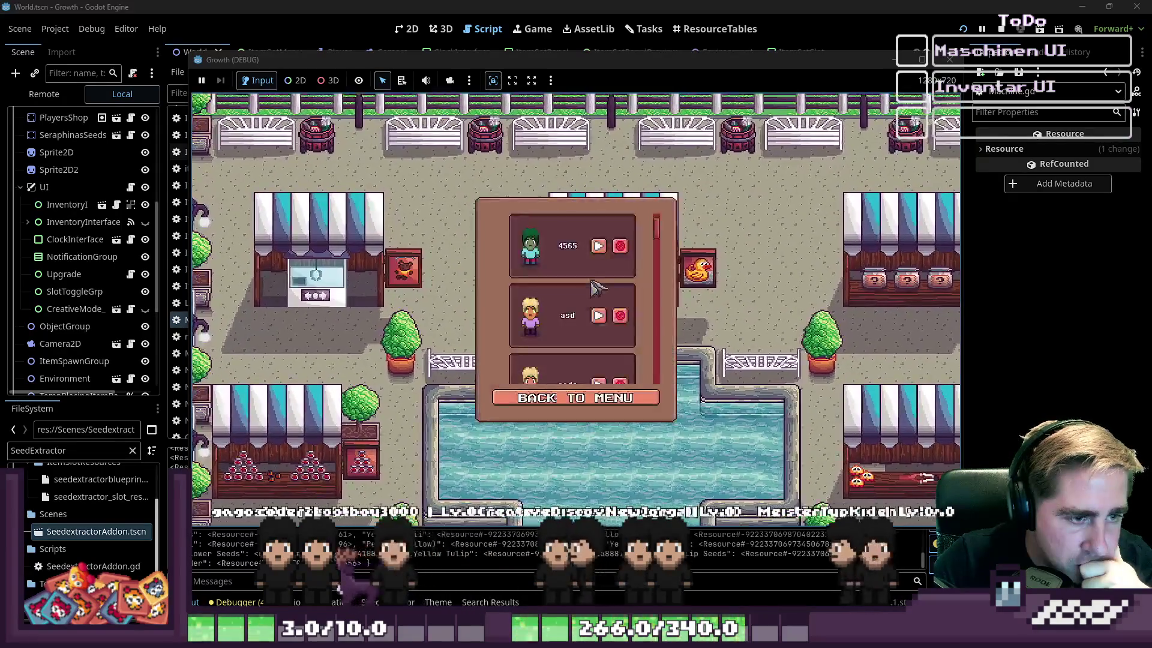
left_click(619, 246)
left_click(619, 246)
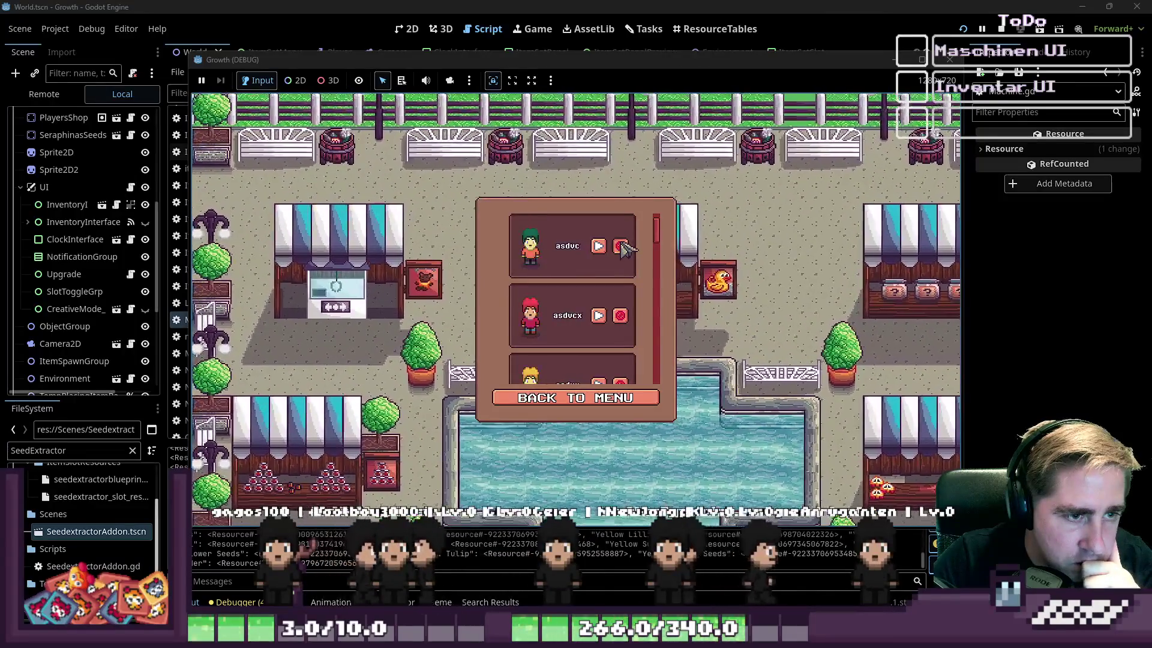
left_click(618, 246)
left_click(619, 246)
left_click(619, 246)
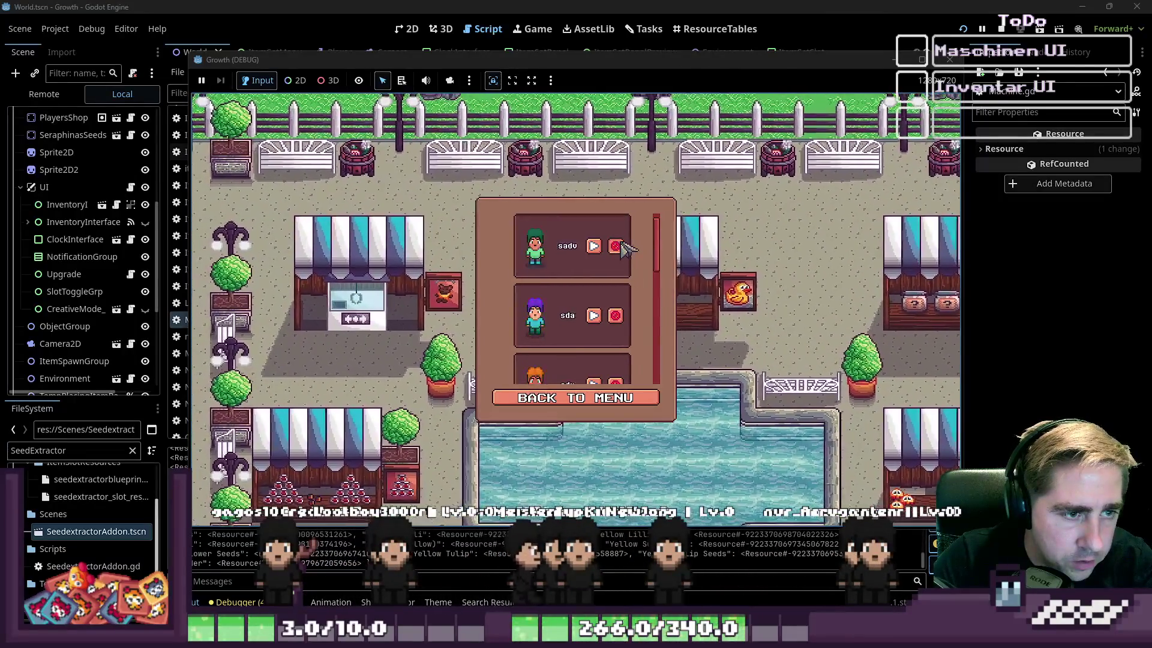
left_click(619, 246)
left_click(619, 246)
left_click(619, 246)
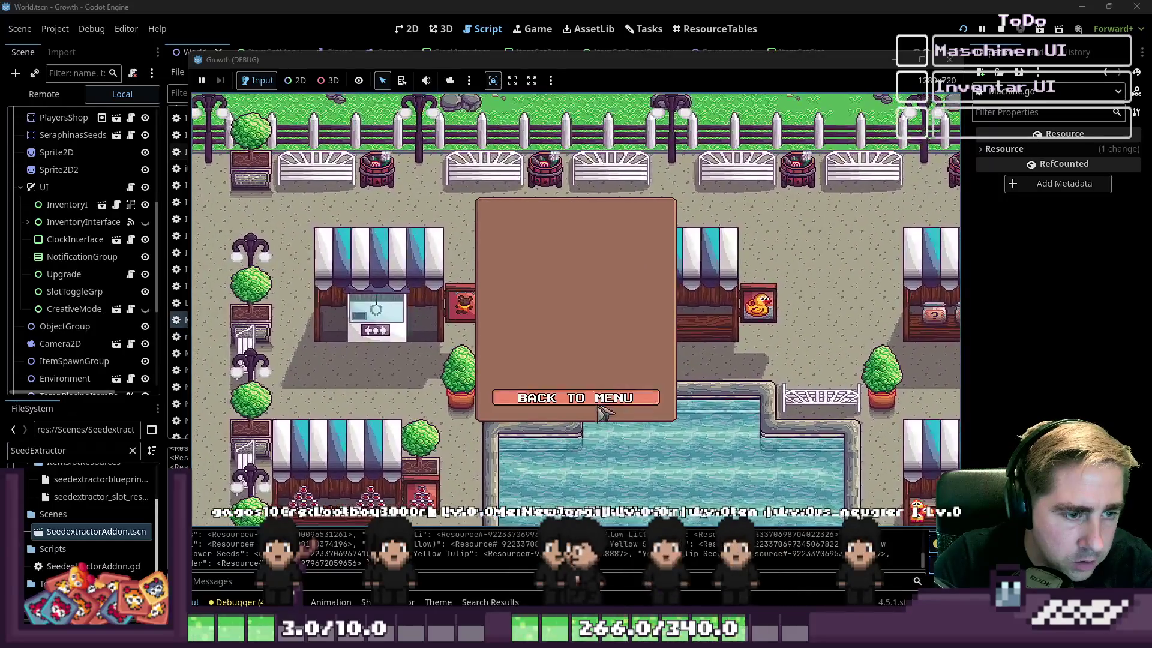
left_click(600, 398)
Step: Start a new game with a new character name and walk to the green machine
left_click(603, 271)
type("cxy")
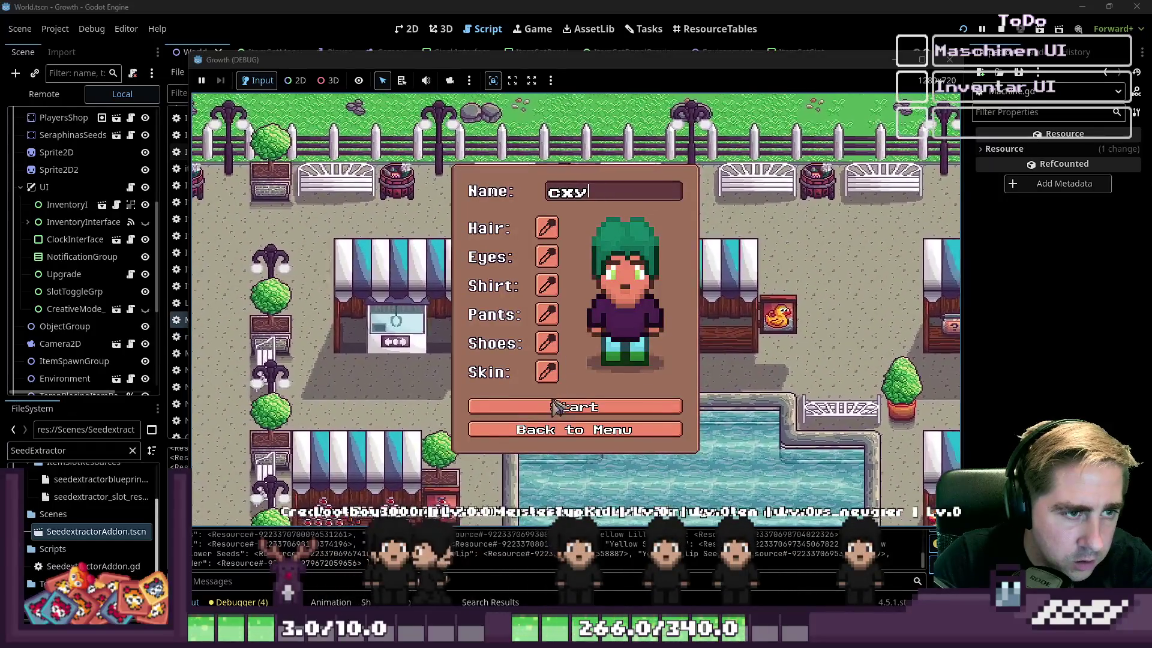
left_click(563, 414)
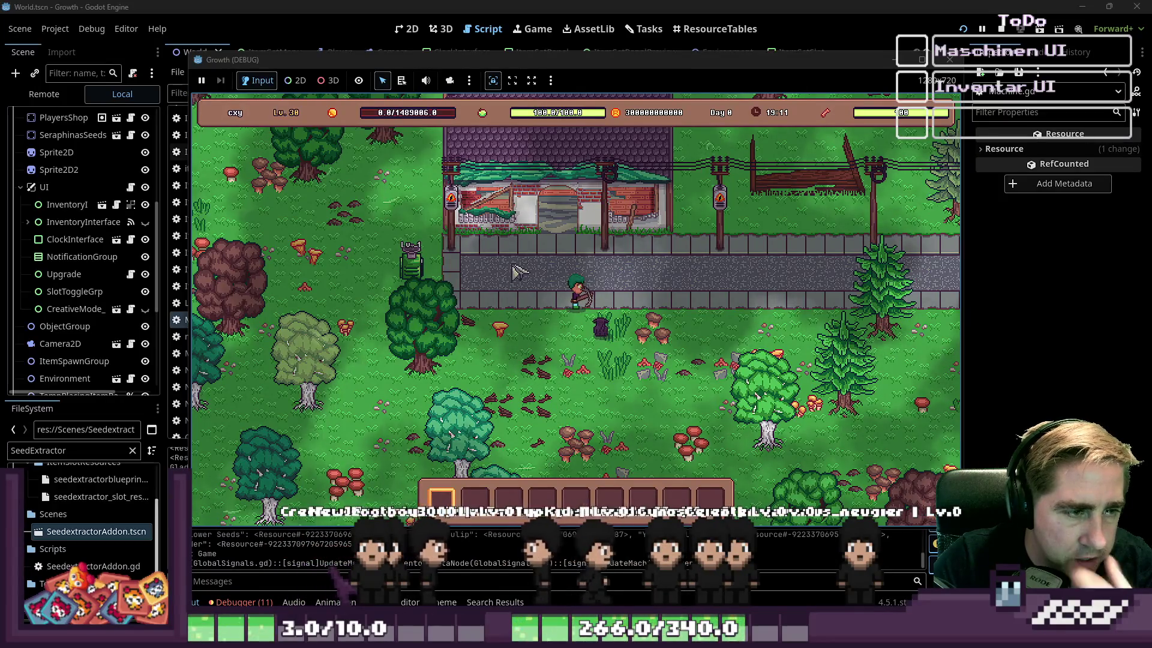
key("a")
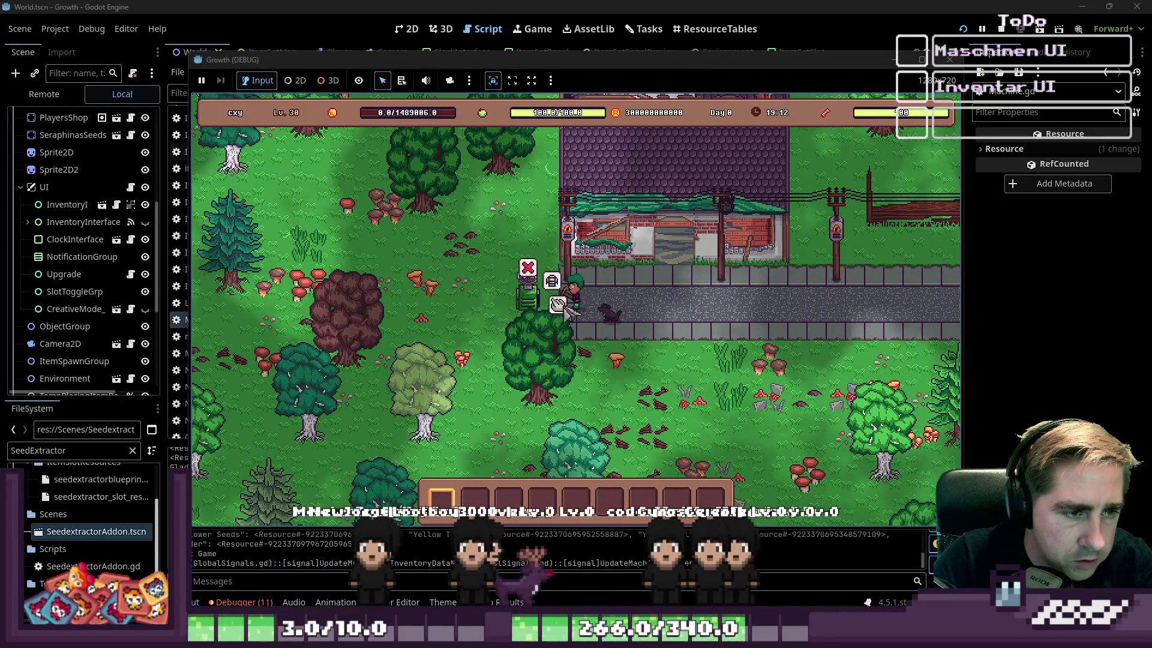
Step: Open the machine, feed in an apple, collect the seed bag, and add another apple
left_click(559, 304)
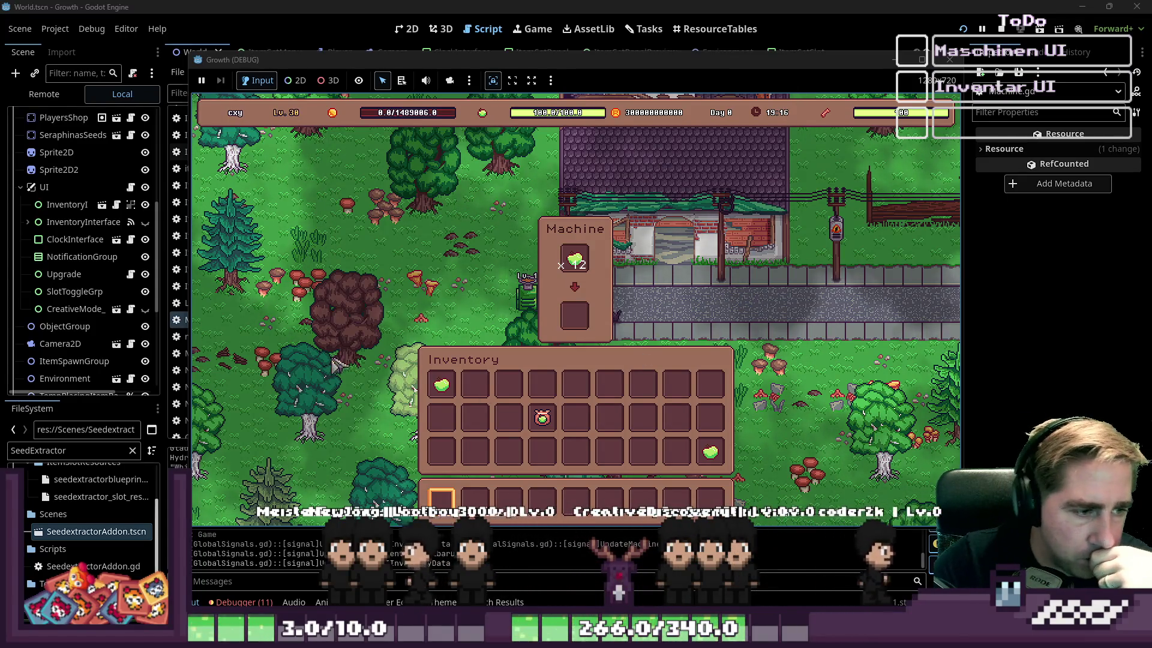
mouse_move(442, 385)
left_mouse_down()
mouse_move(575, 307)
mouse_move(576, 385)
left_mouse_up()
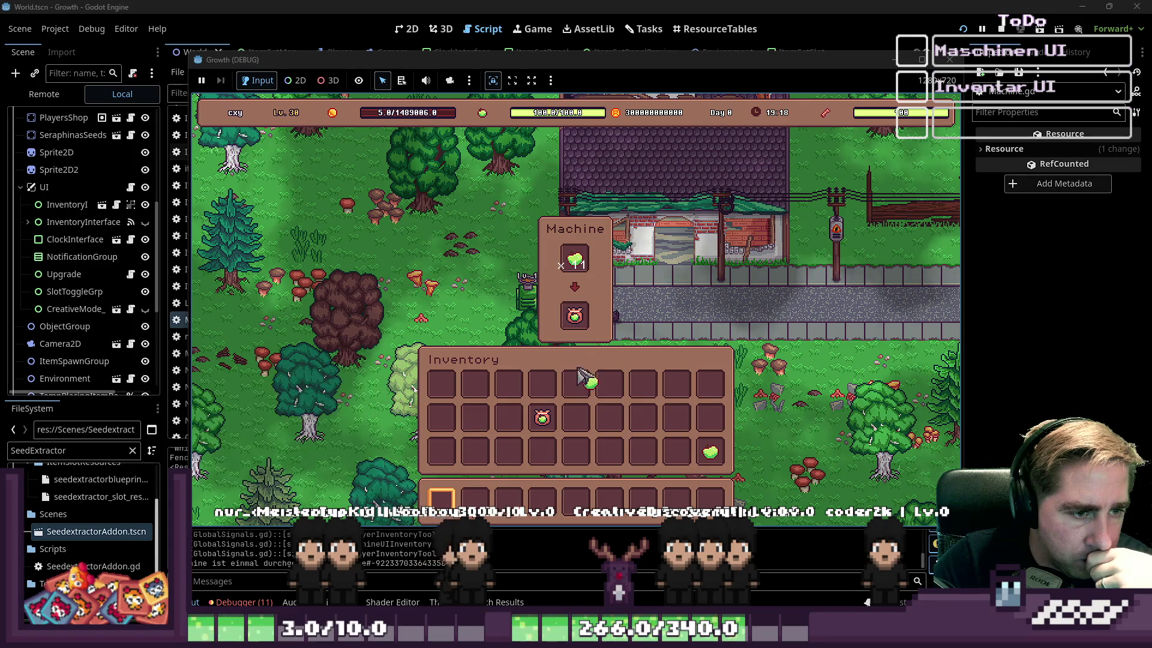
left_click_drag(575, 329, 542, 385)
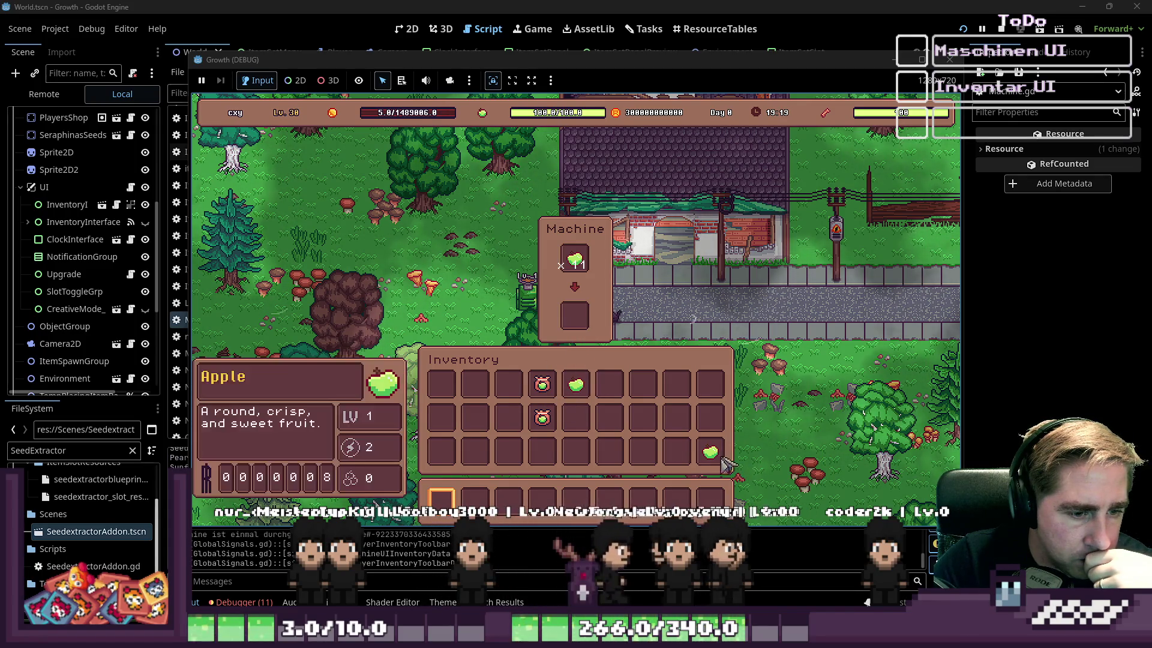
mouse_move(710, 452)
left_mouse_down()
mouse_move(638, 360)
mouse_move(575, 316)
left_mouse_up()
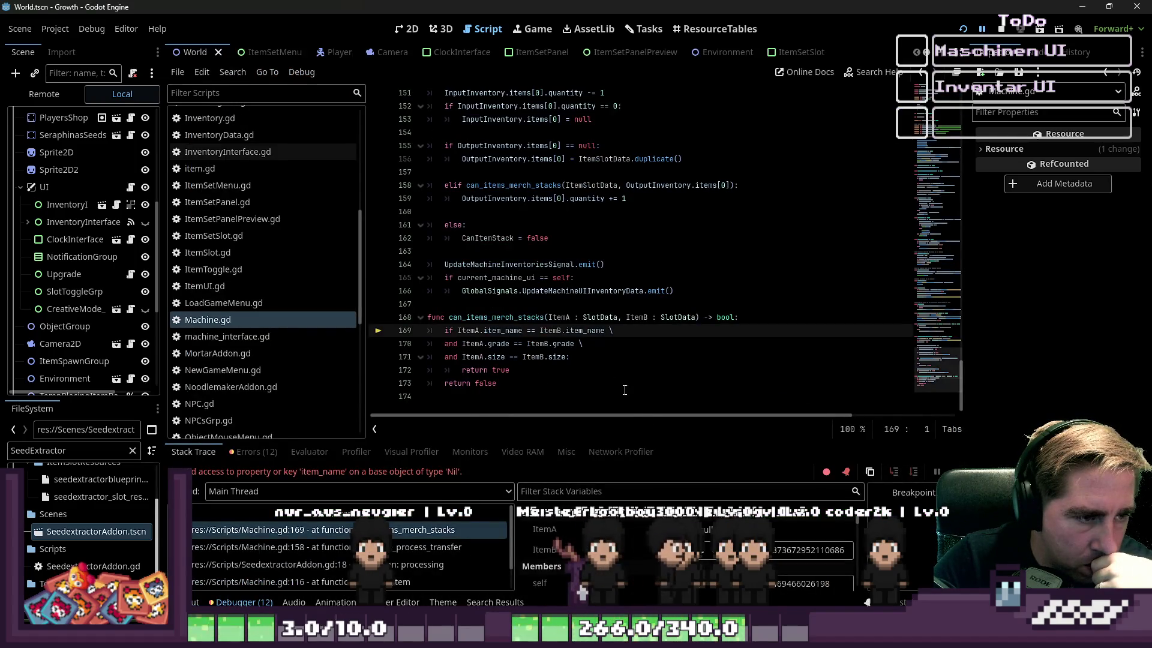
Step: Select the can_items_merch_stacks name and inspect its declaration and size comparison
left_click(548, 357)
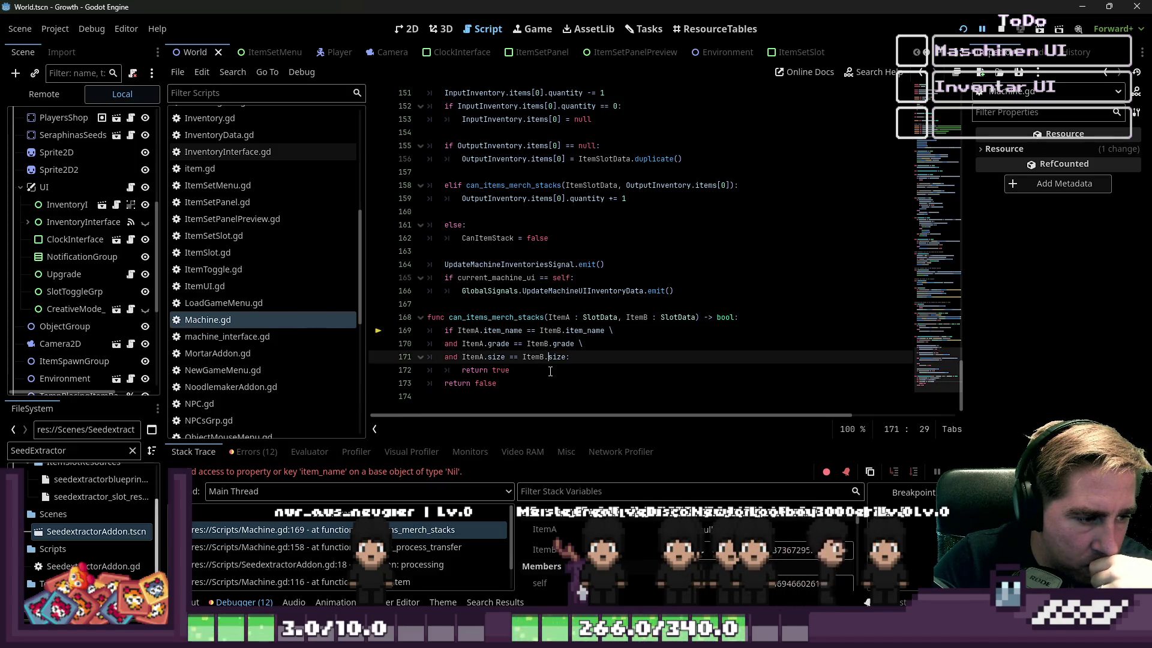
double_click(522, 323)
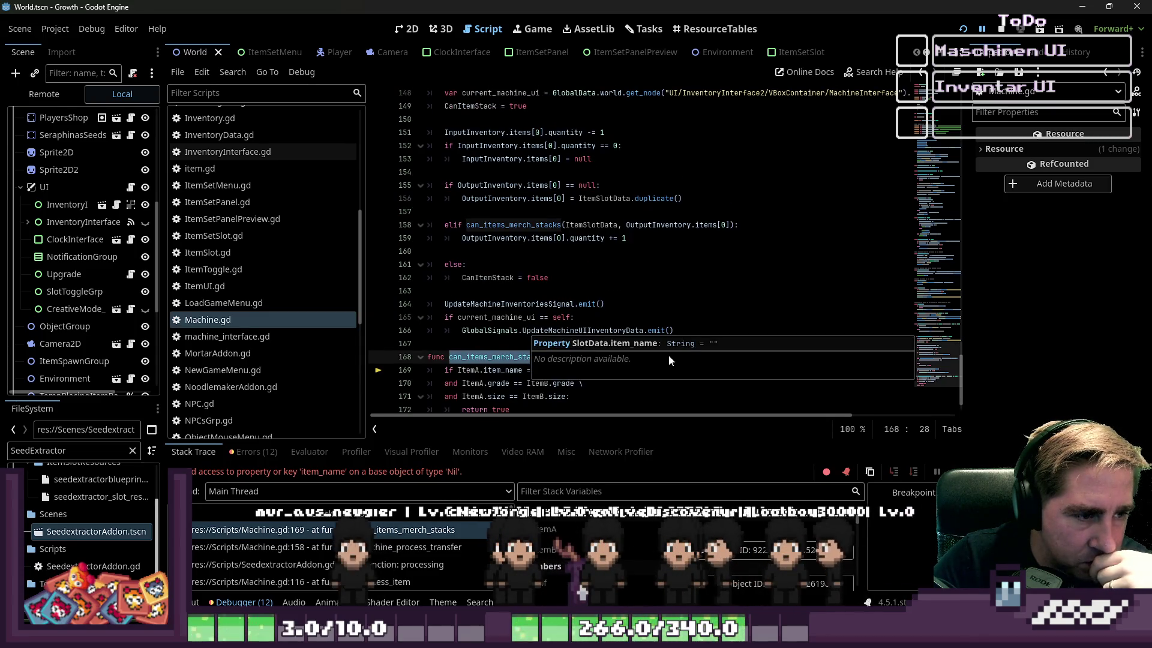
scroll(641, 298, "up", 1)
left_click(642, 294)
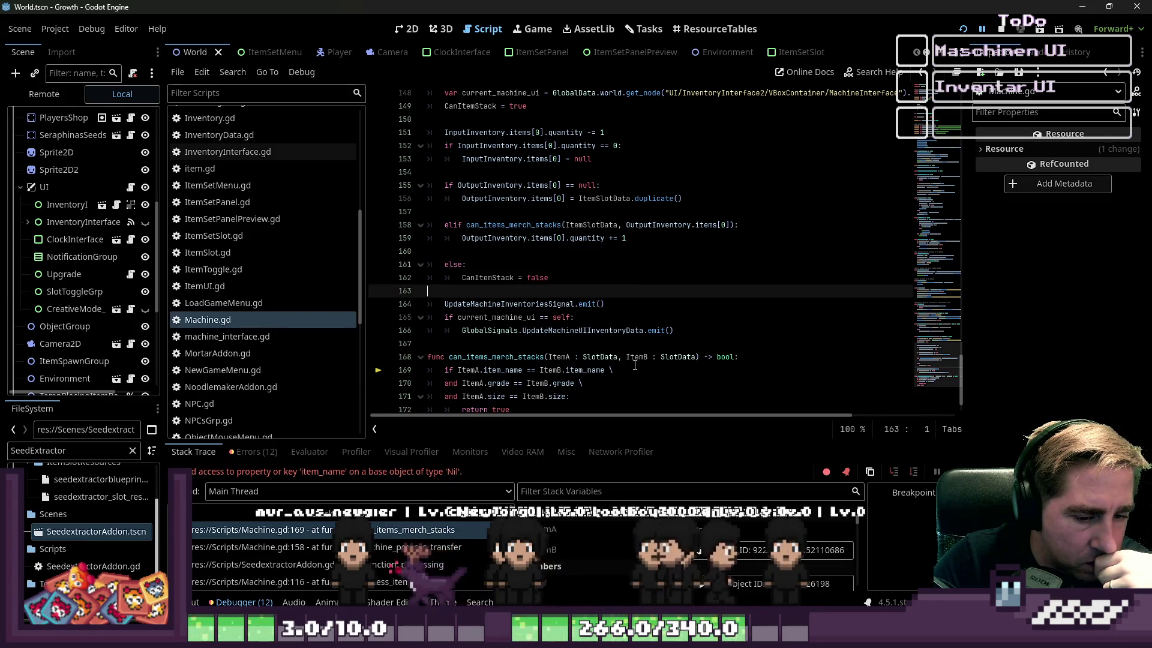
scroll(534, 340, "up", 1)
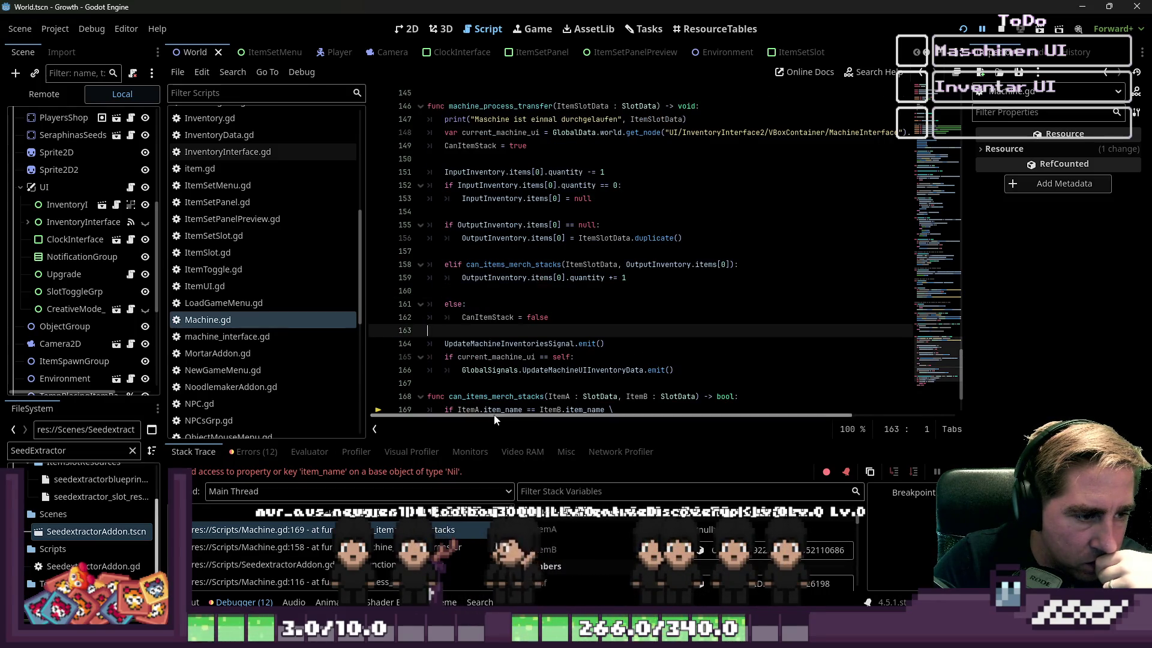
scroll(476, 327, "down", 2)
left_click(486, 319)
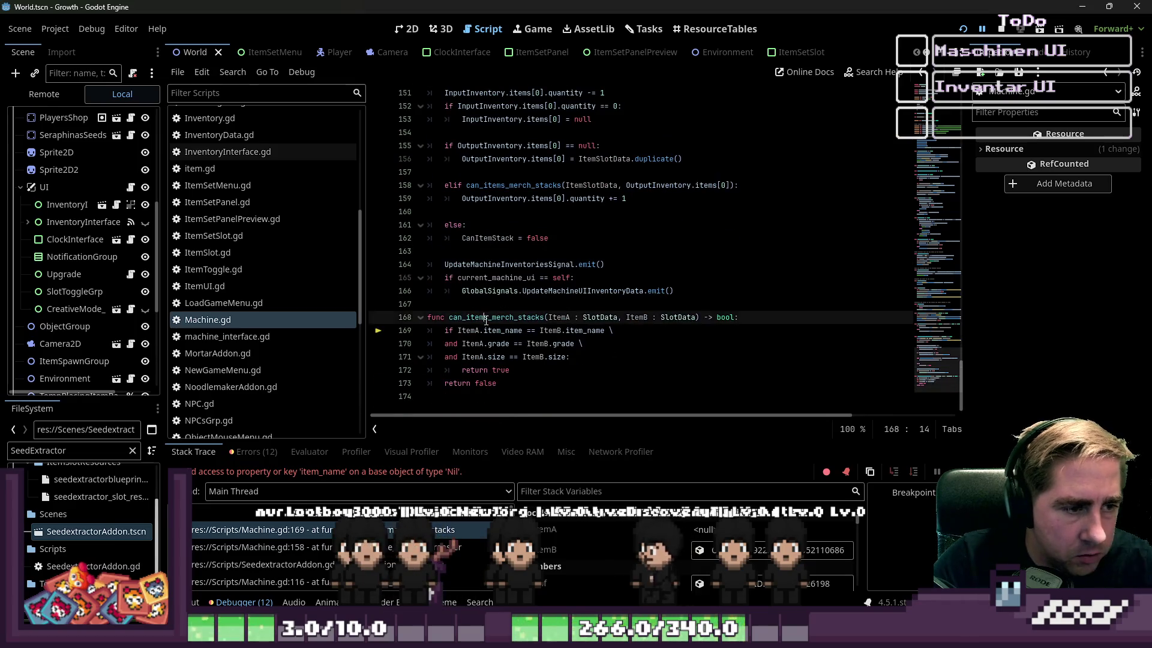
scroll(490, 318, "up", 2)
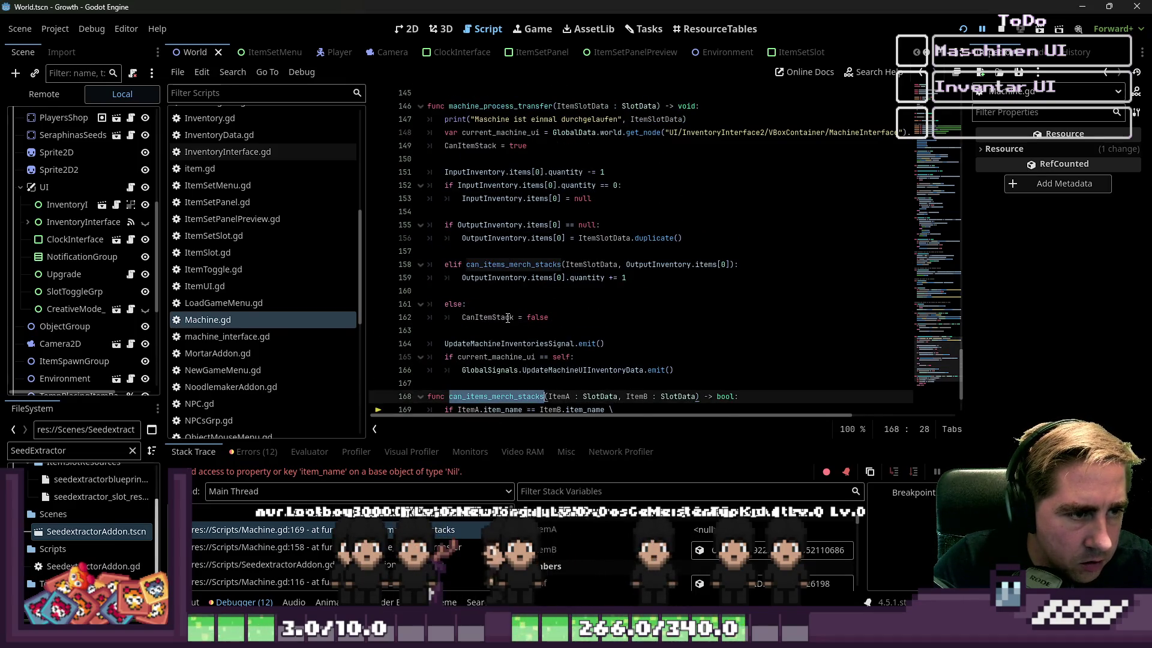
scroll(504, 327, "up", 8)
scroll(498, 342, "down", 9)
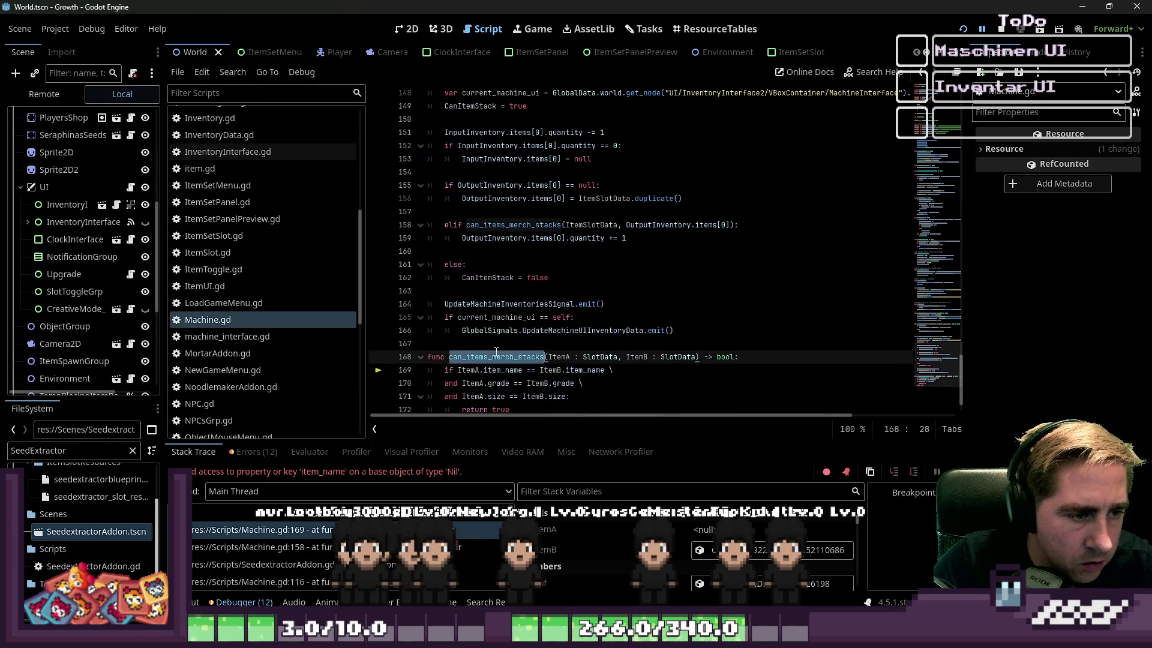
Step: Search for can_items_merch_stacks and go to its call in the elif on line 158
key("ctrl+f")
scroll(497, 353, "down", 2)
left_click(771, 429)
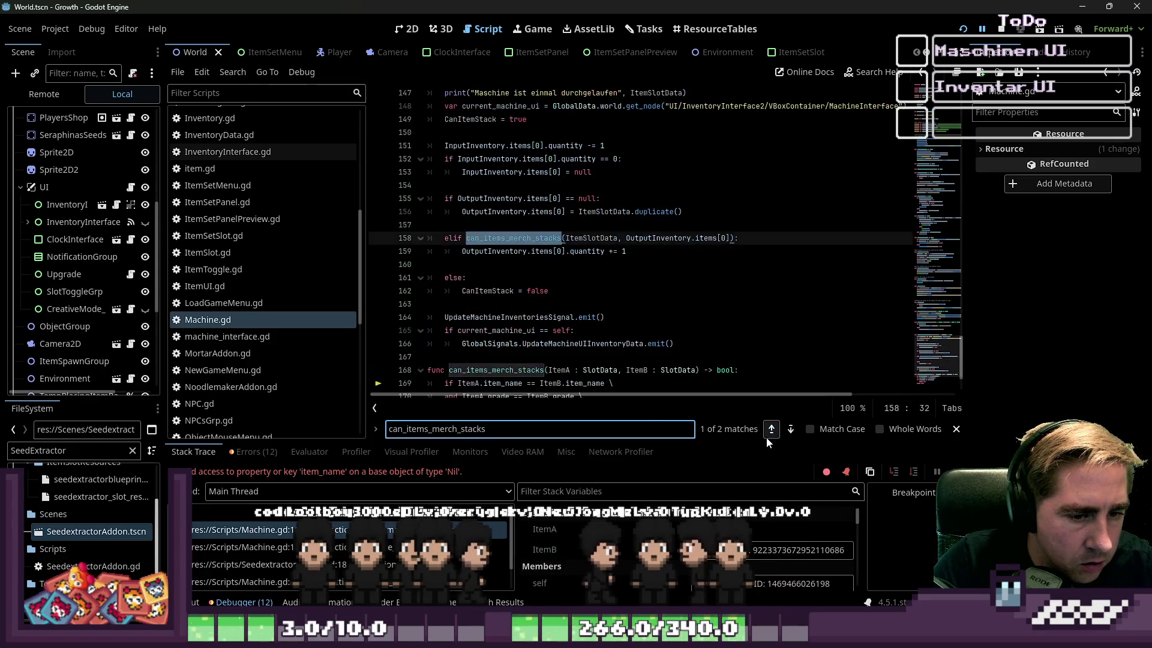
left_click(550, 277)
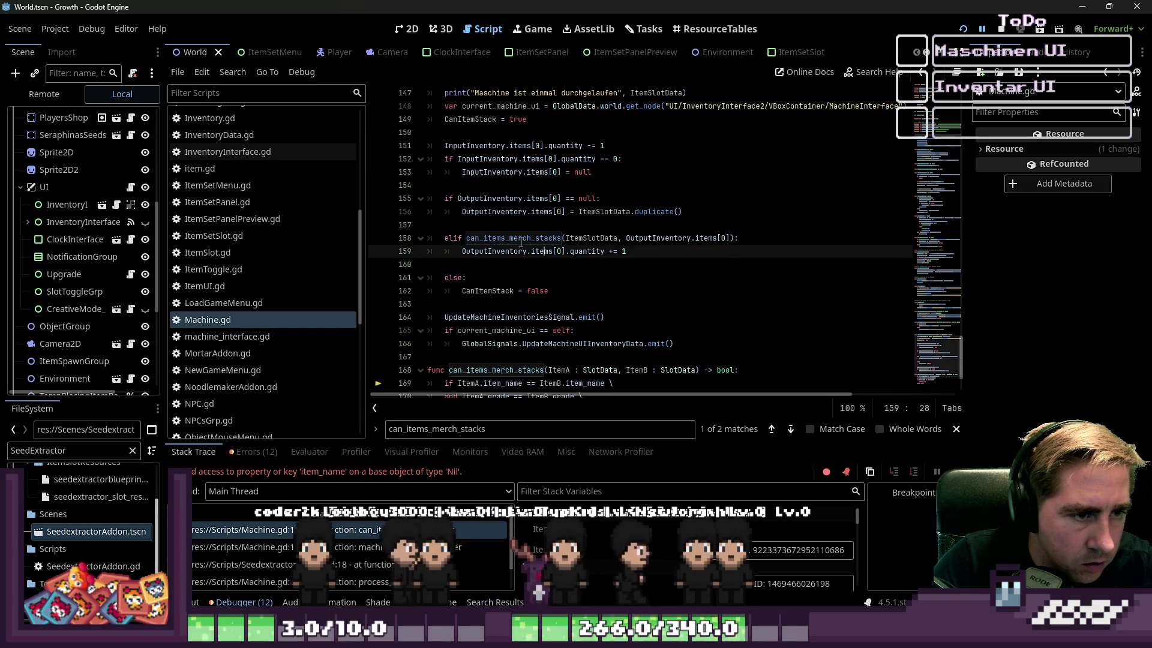
key("shift+F3")
scroll(572, 332, "up", 3)
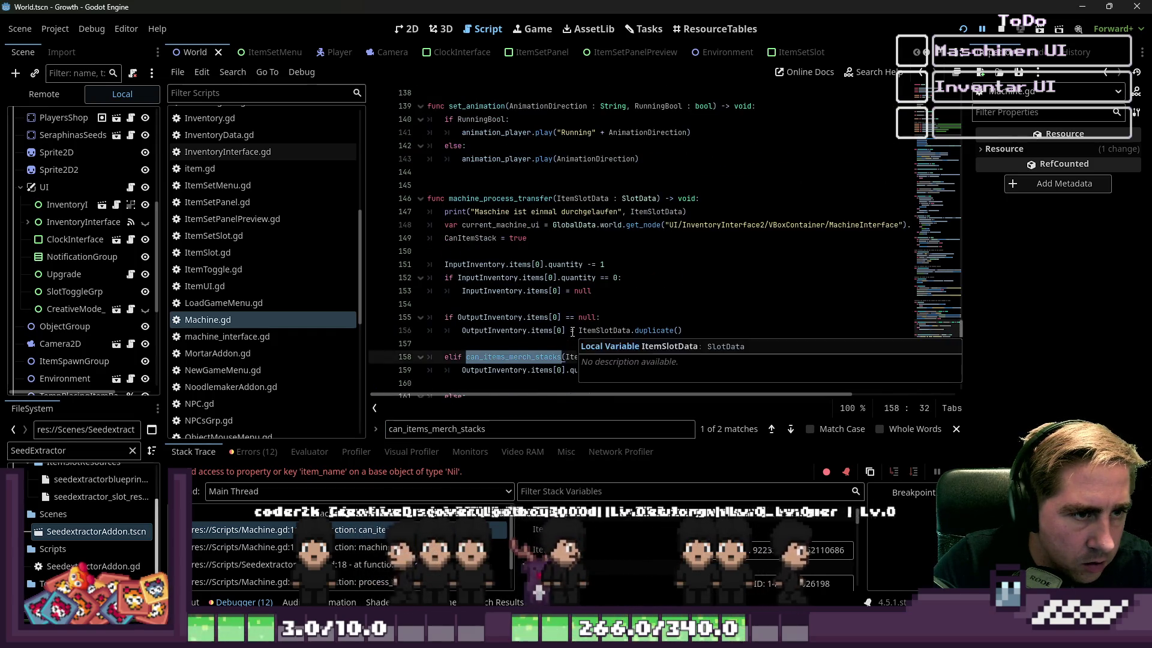
scroll(573, 332, "down", 2)
left_click(518, 264)
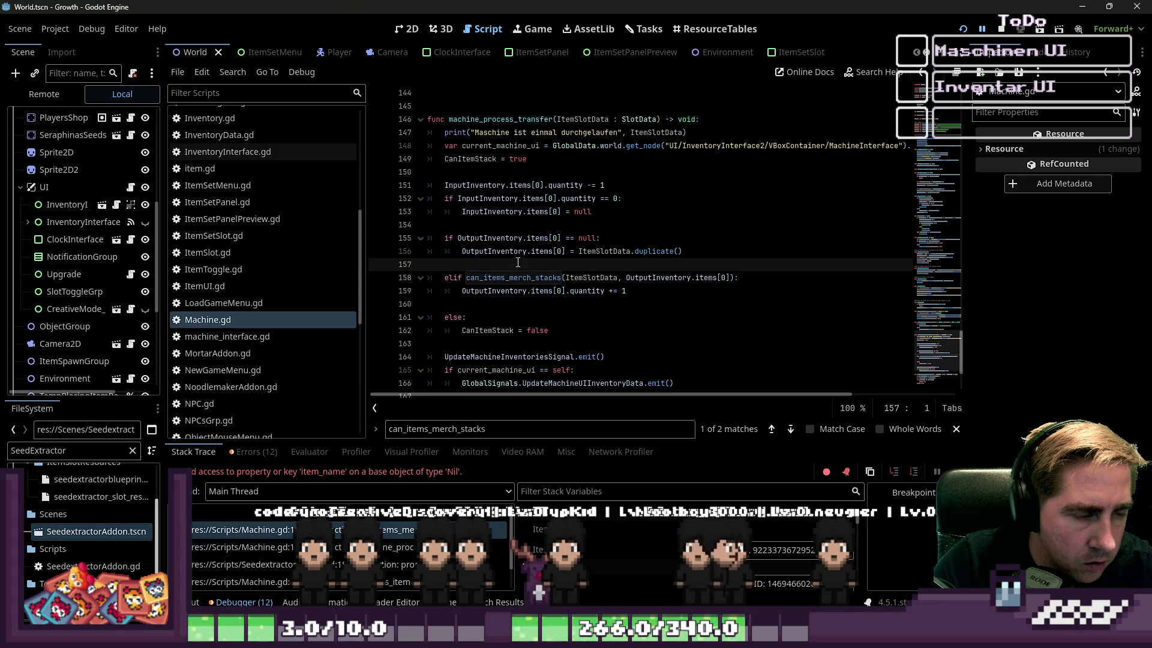
left_click(510, 281)
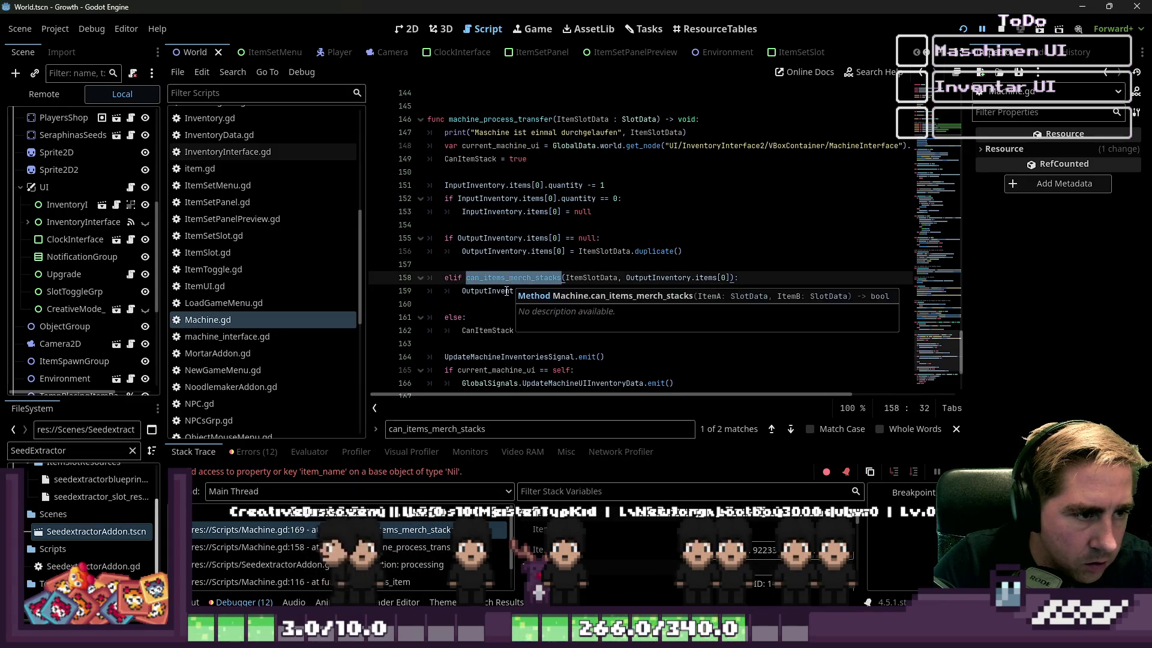
left_click(504, 294)
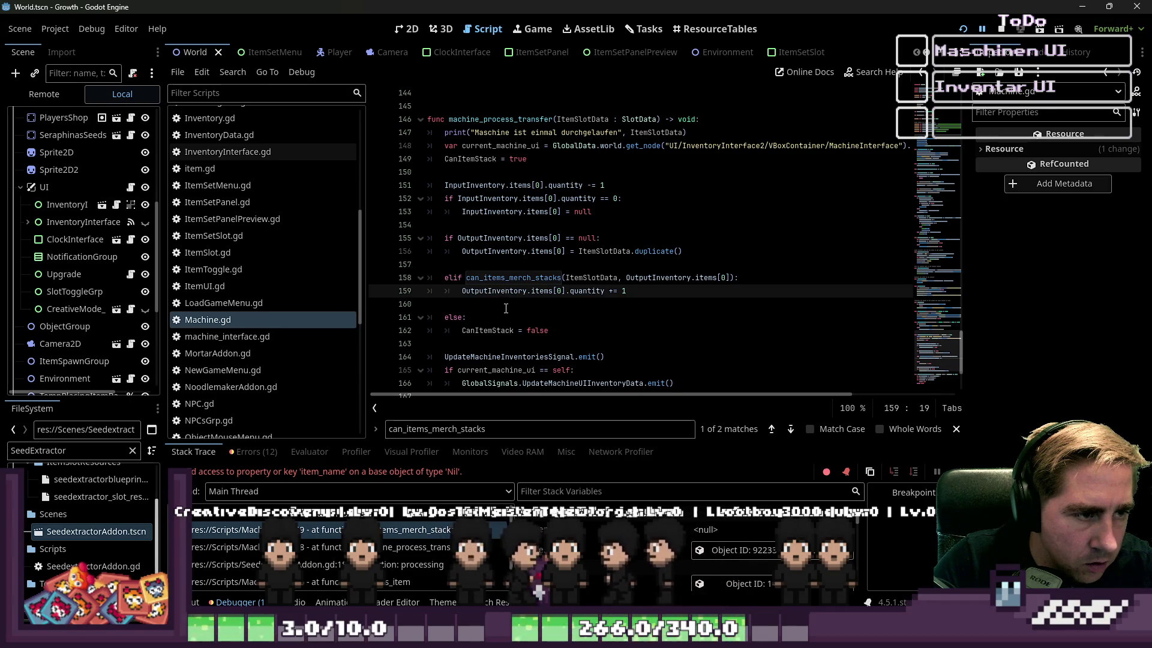
double_click(486, 280)
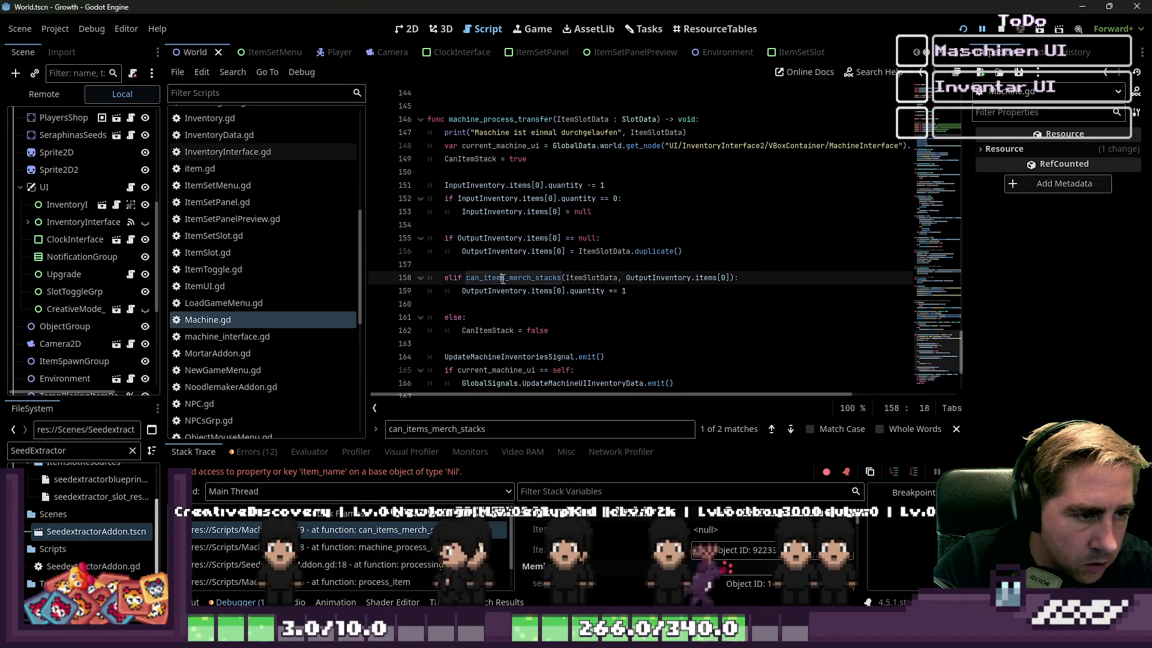
left_click(475, 279)
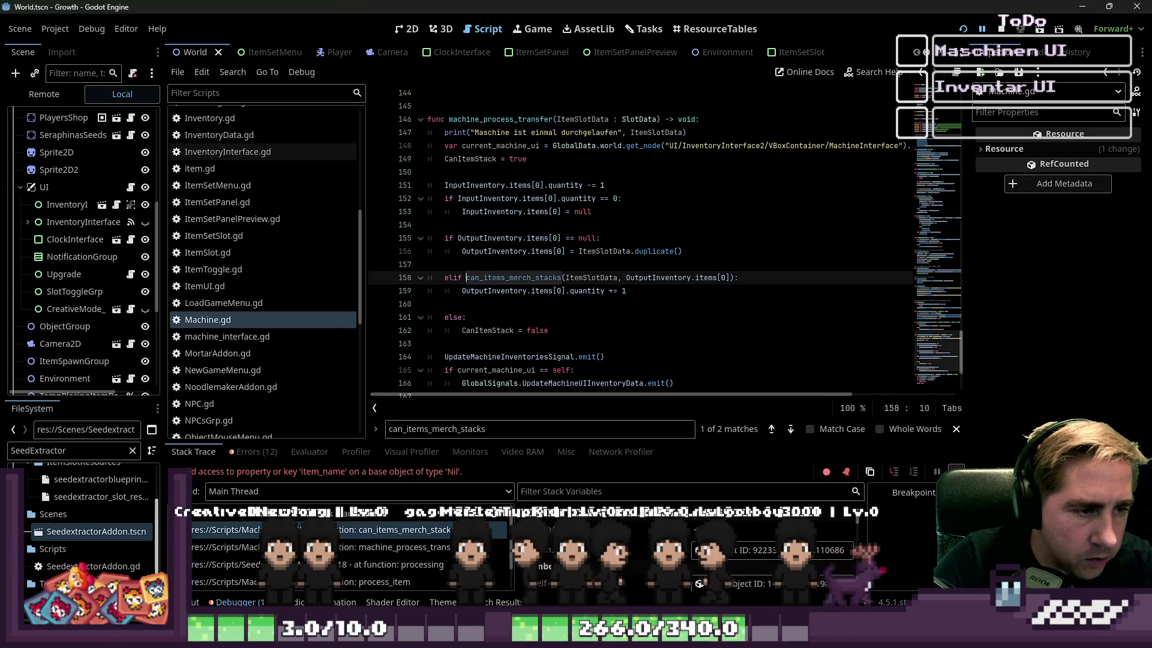
Step: Insert 'ItemSlotData &&' after elif on line 158, before the can_items_merch_stacks call
type("uif")
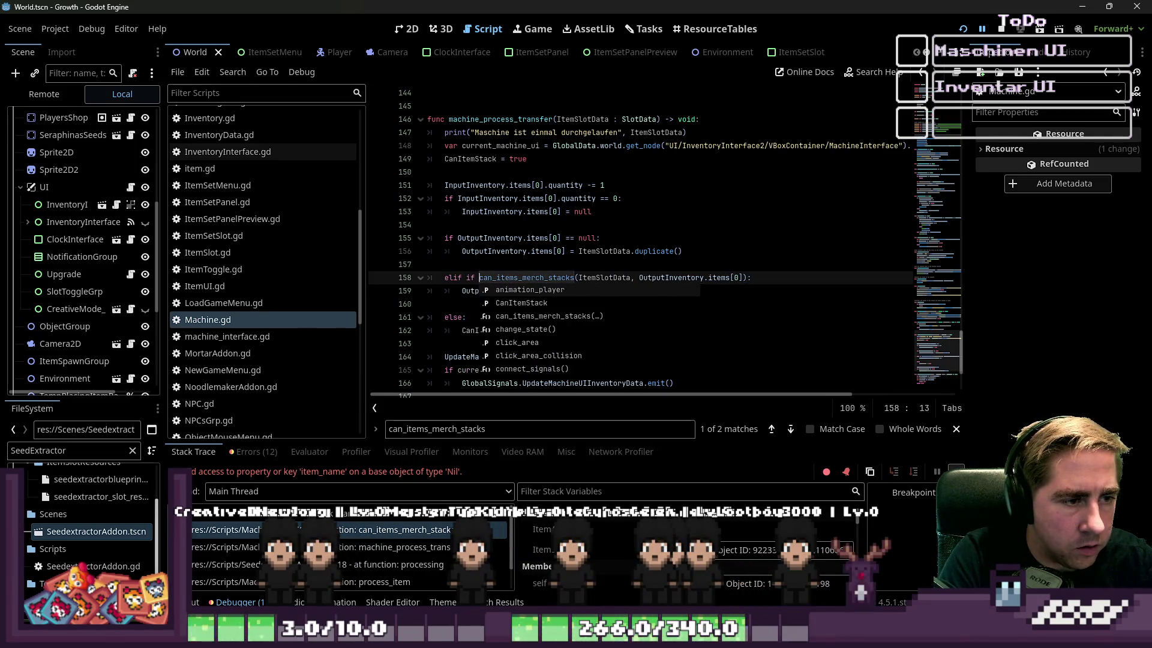
key("Right")
key("Right")
key("Right")
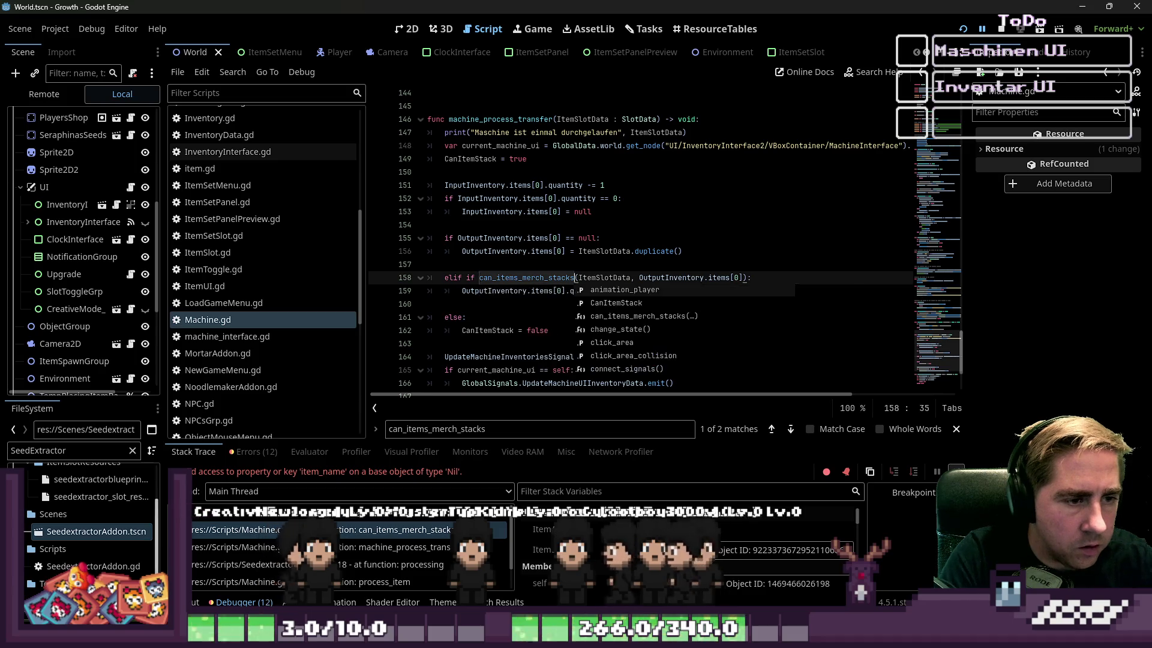
key("ctrl+Left")
key("ctrl+Left")
key("ctrl+Left")
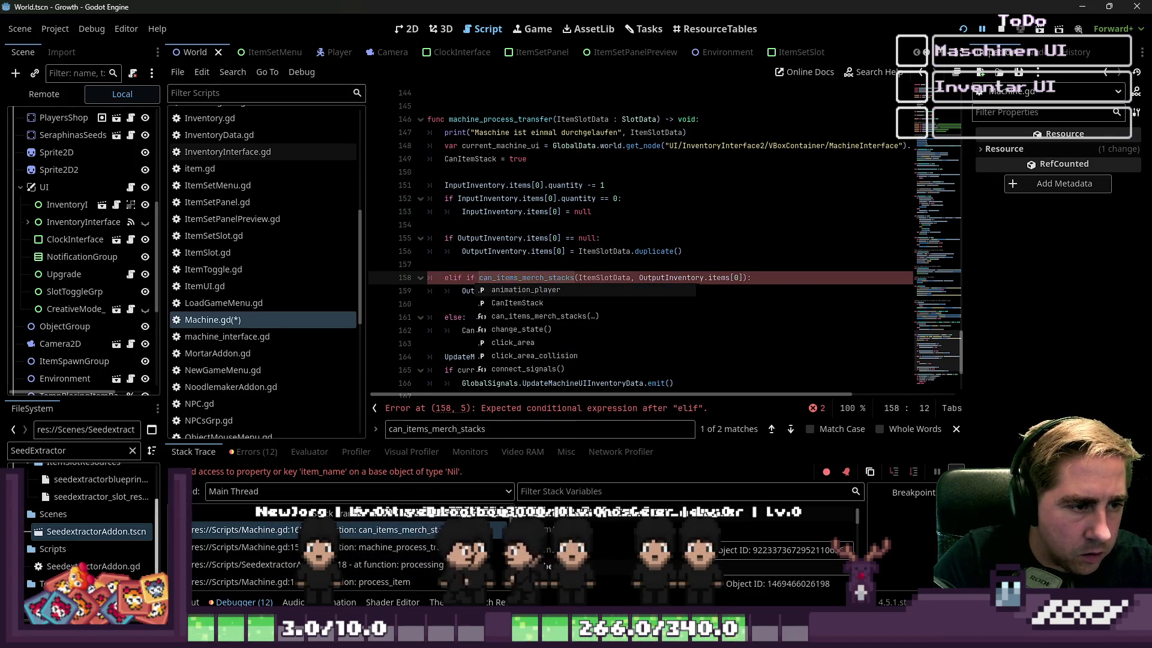
key("Delete")
key("Delete")
type("ItemSlotData &&")
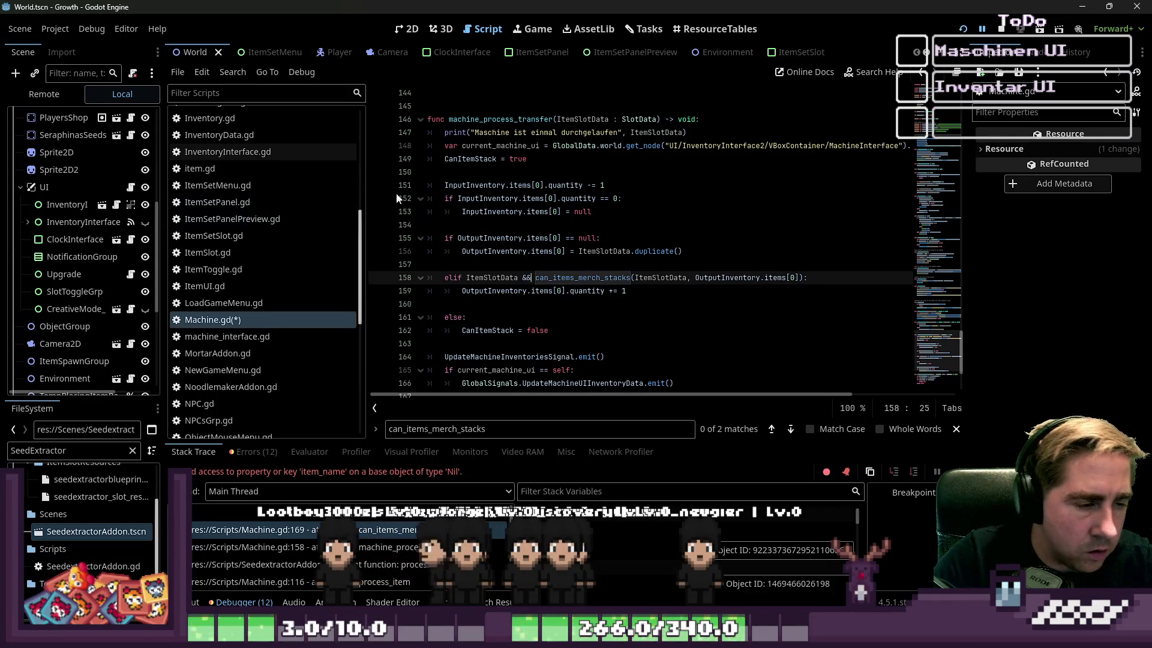
Step: Close the find bar and run the project to test the fix
left_click(445, 198)
left_click(582, 309)
key("Escape")
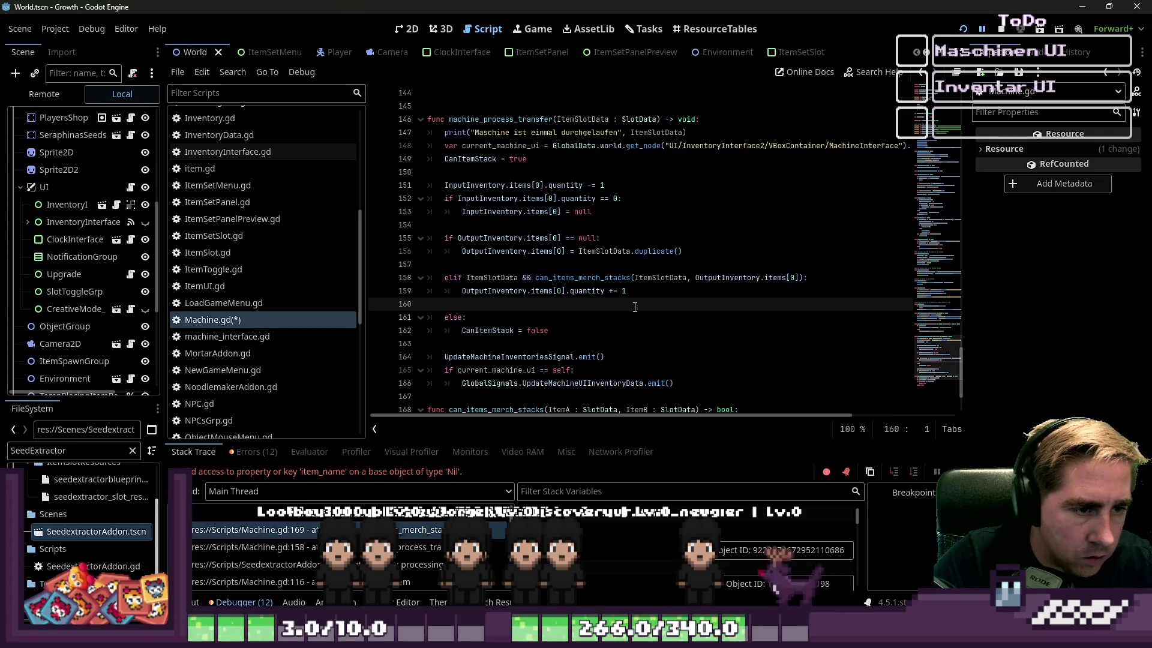
double_click(497, 278)
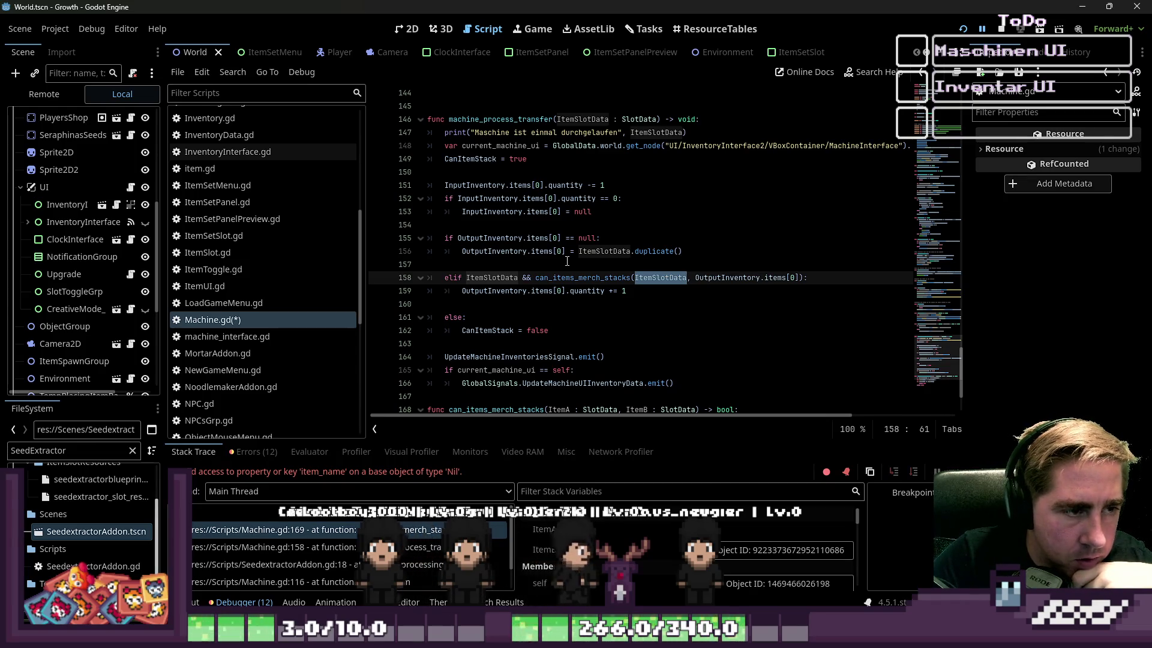
left_click(963, 28)
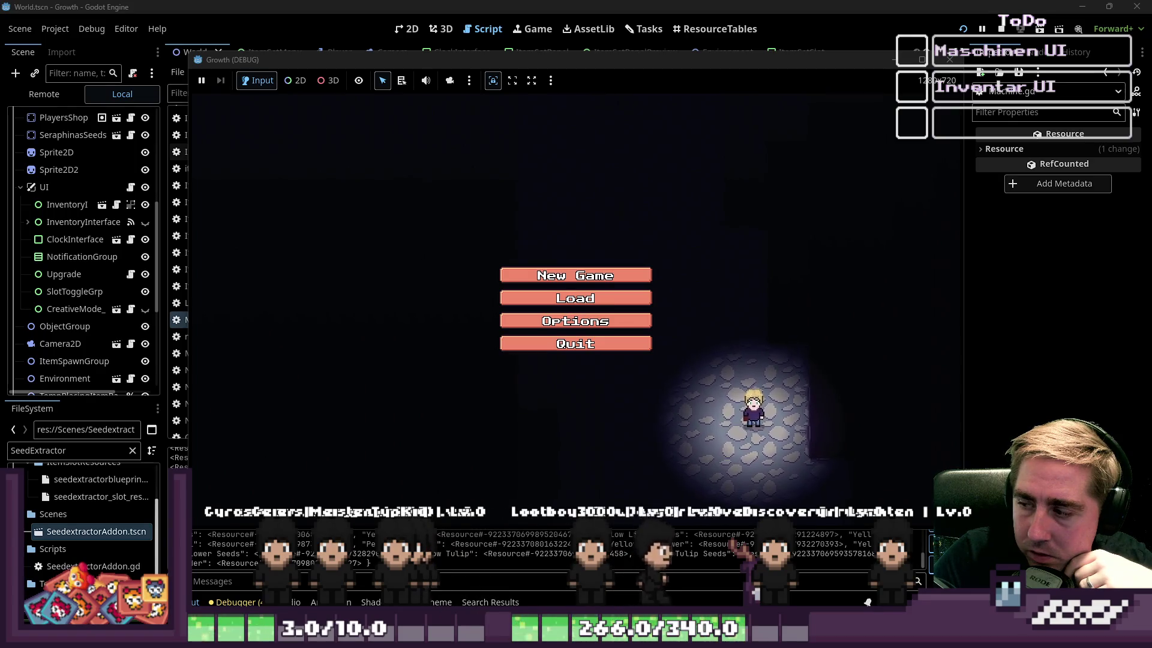
Step: Start a new game with the name 'cvx', walk to the green machine and open it
left_click(642, 275)
type("cvx")
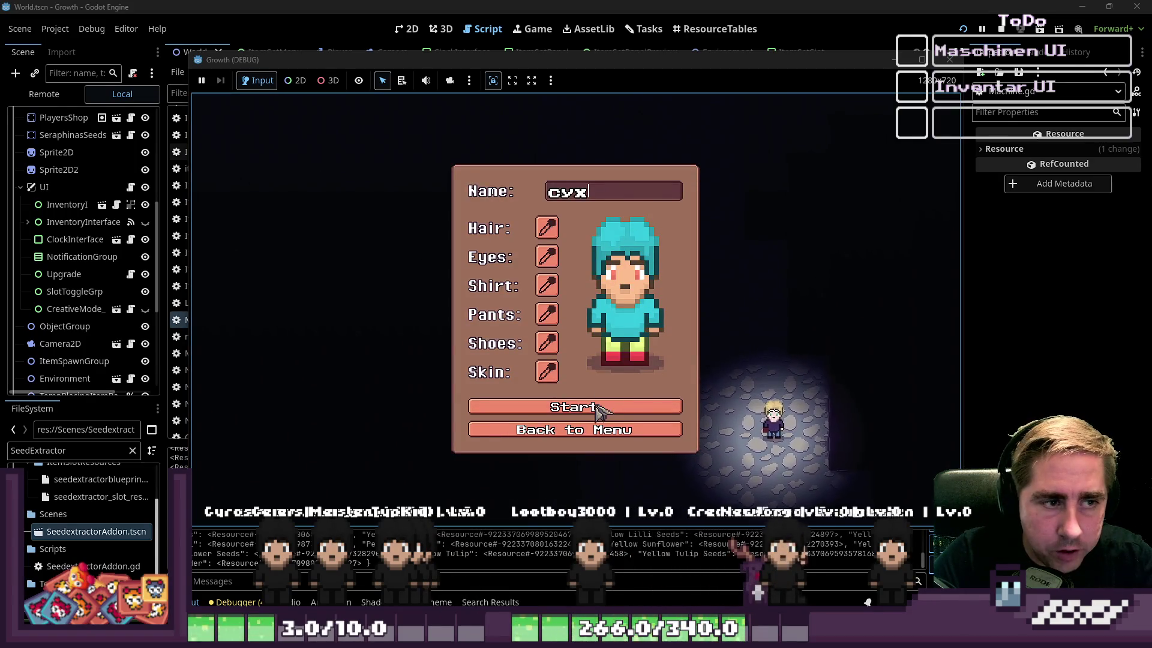
left_click(599, 410)
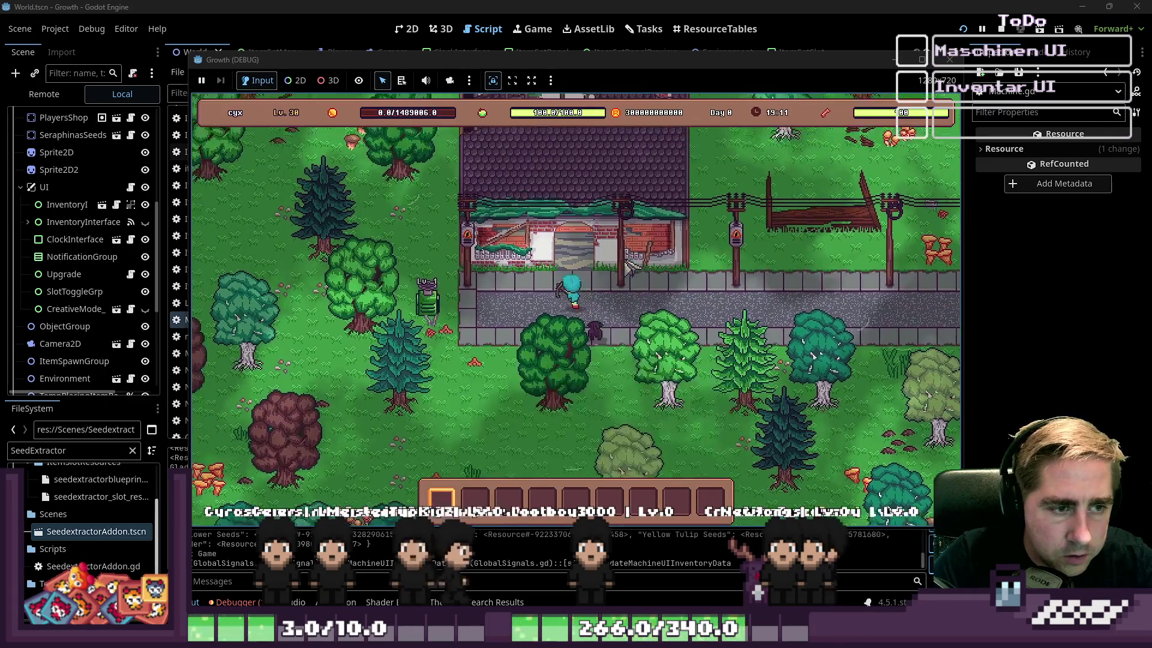
key("a")
key("e")
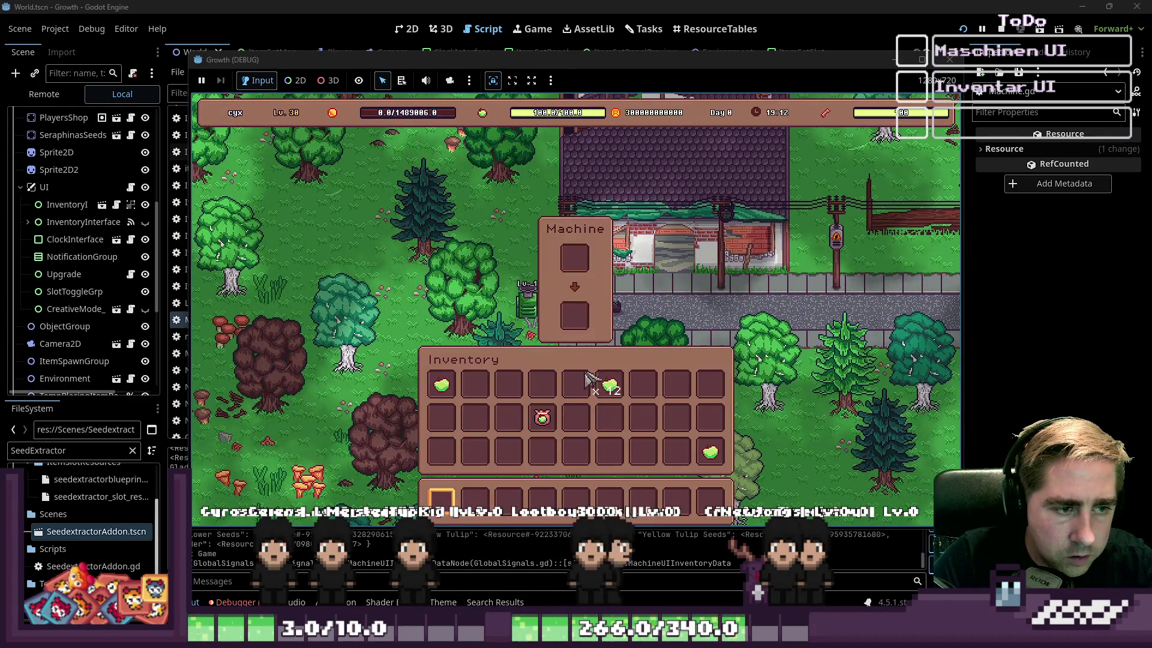
Step: Load the 12 seeds and the apple into the machine's slots
left_click_drag(606, 384, 574, 316)
left_click_drag(441, 384, 575, 258)
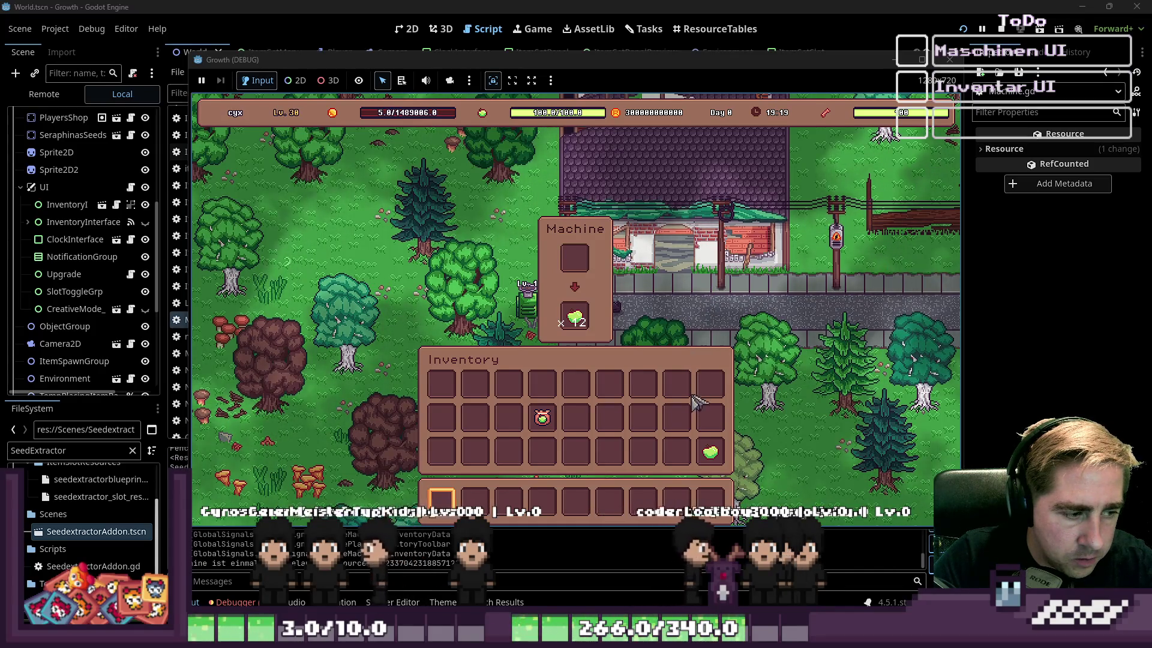
left_click(575, 317)
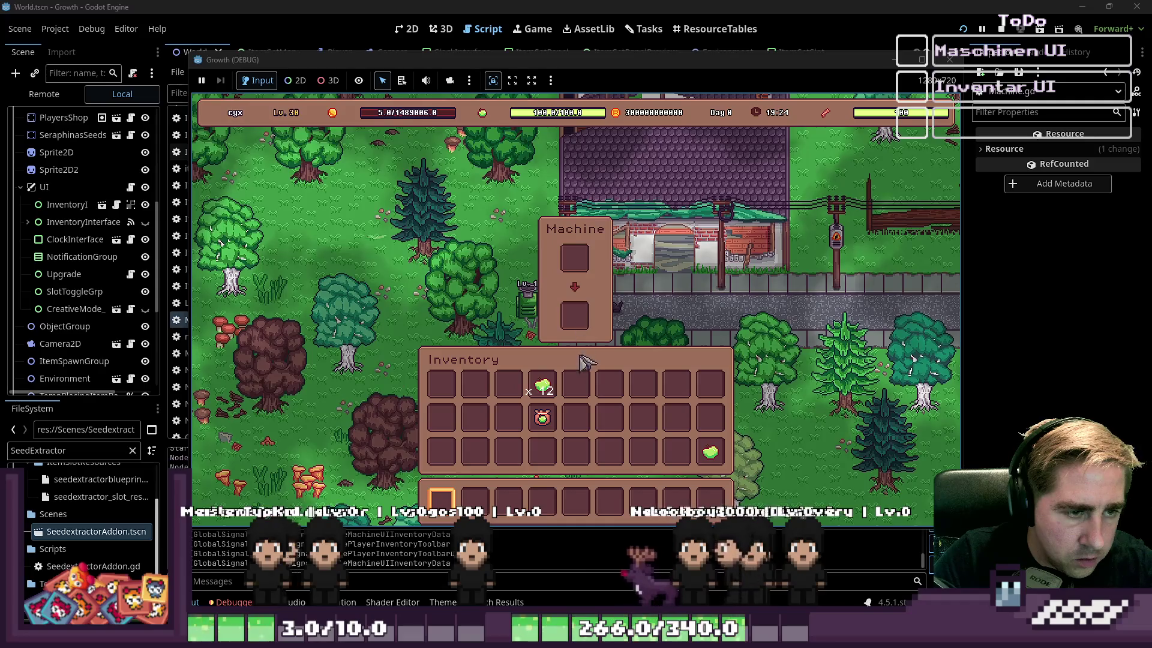
left_click(542, 387)
left_click(575, 258)
left_click(710, 457)
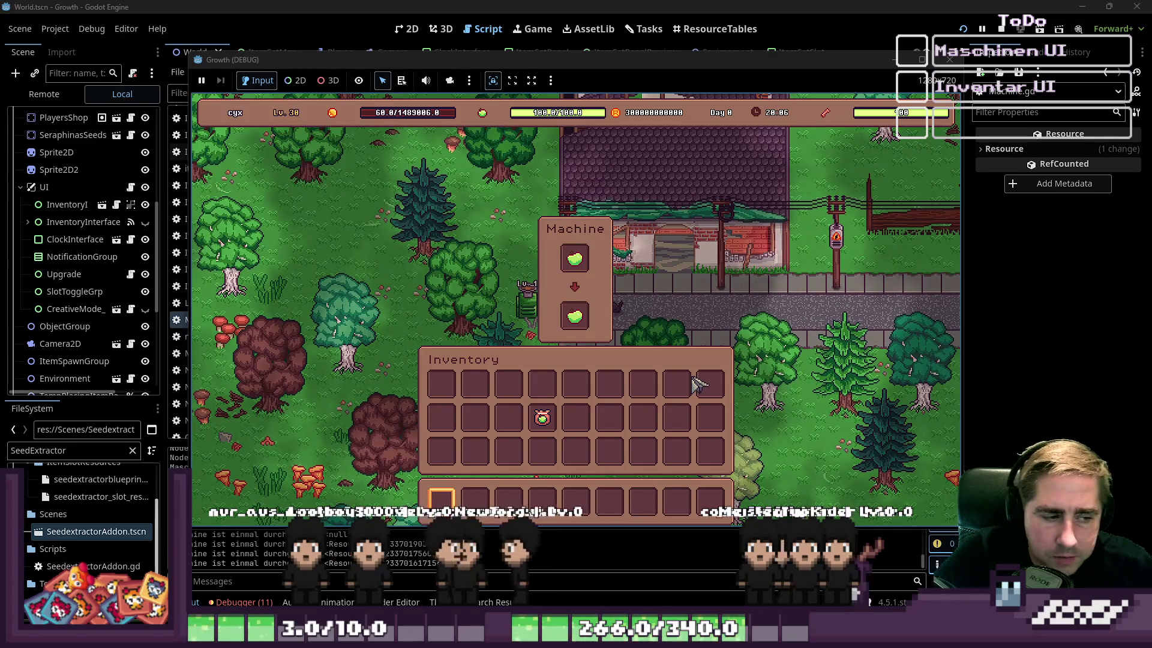
Step: Stop the running game with F8 and return to Machine.gd
key("F8")
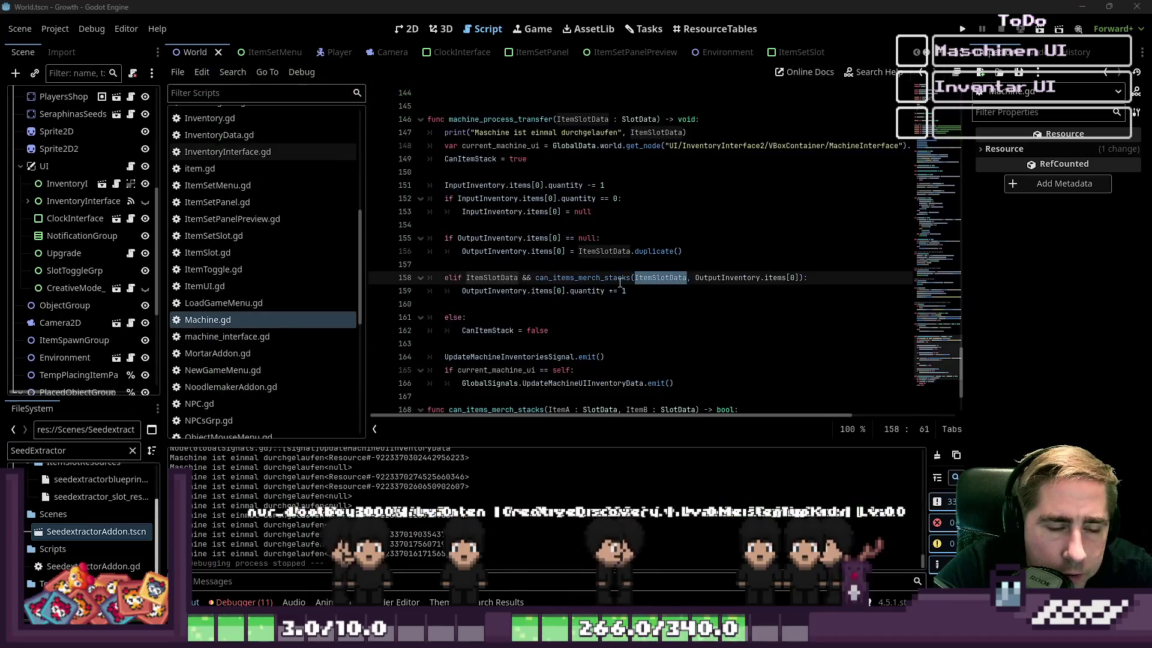
left_click(596, 304)
scroll(596, 306, "up", 5)
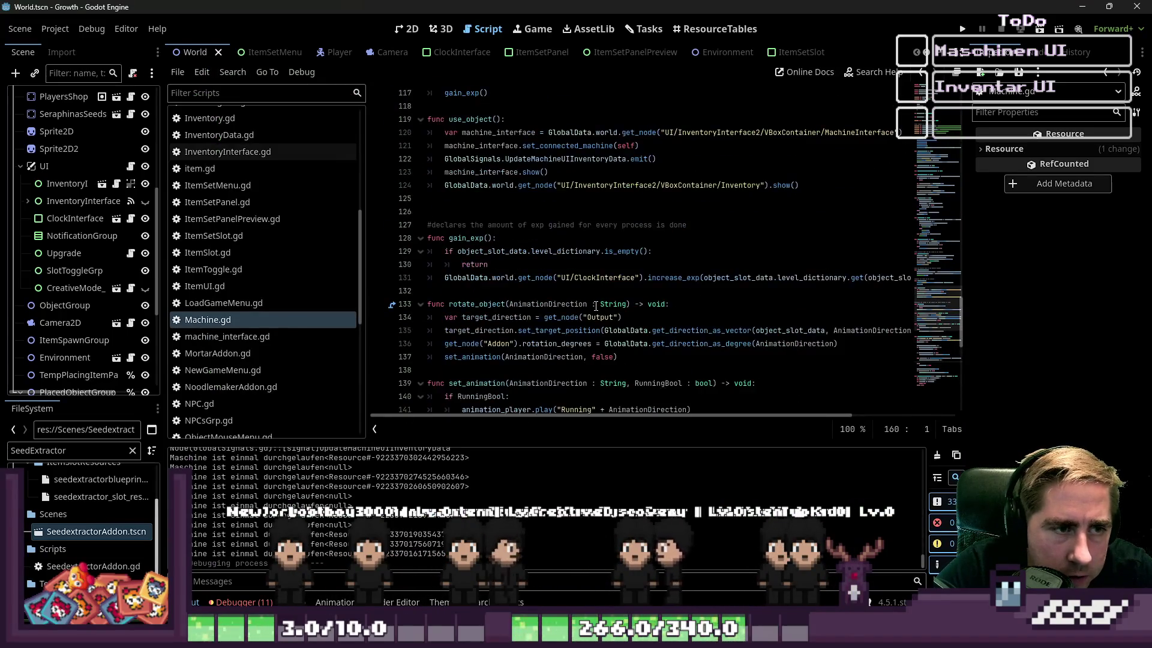
scroll(596, 306, "up", 20)
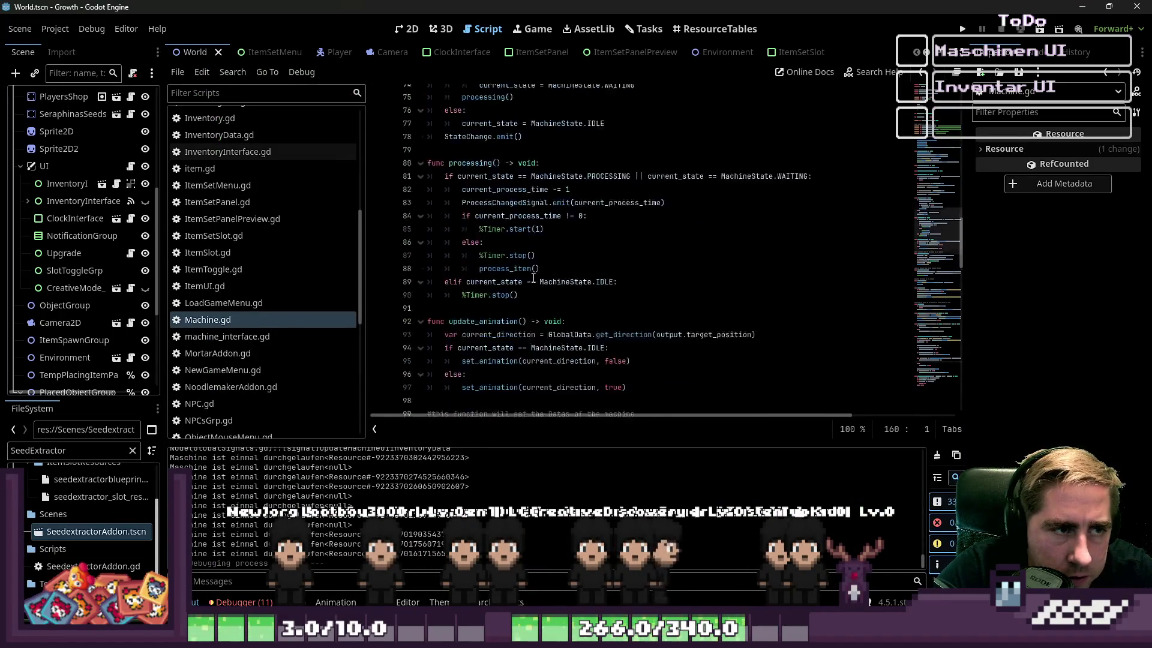
scroll(533, 277, "up", 10)
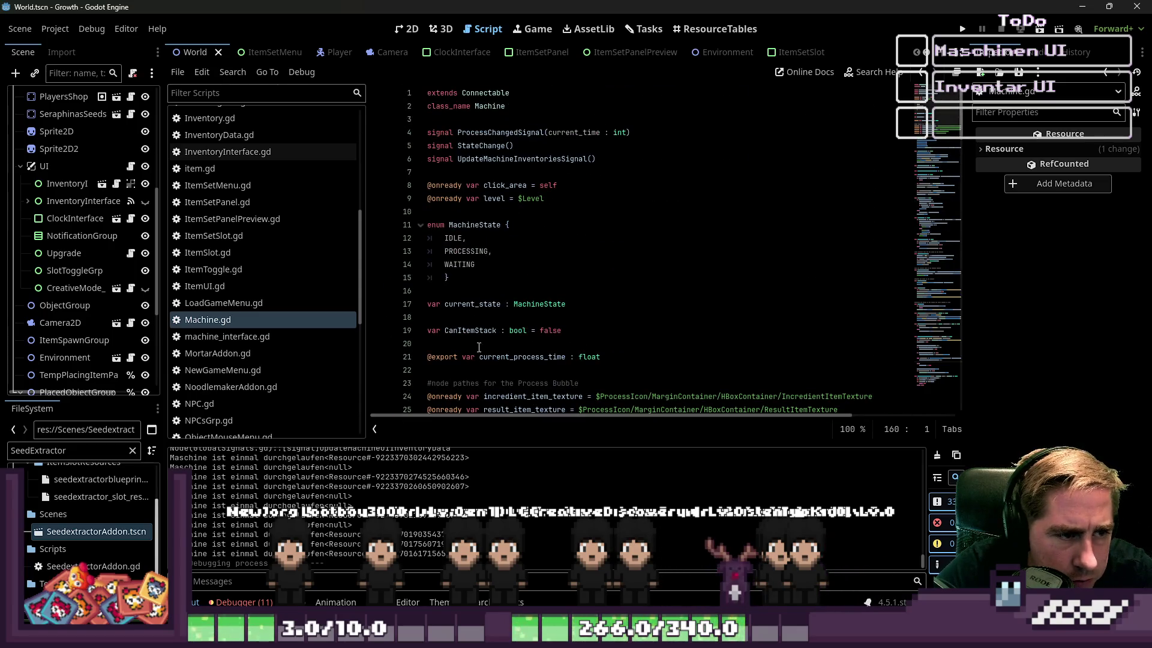
double_click(471, 331)
scroll(636, 322, "down", 20)
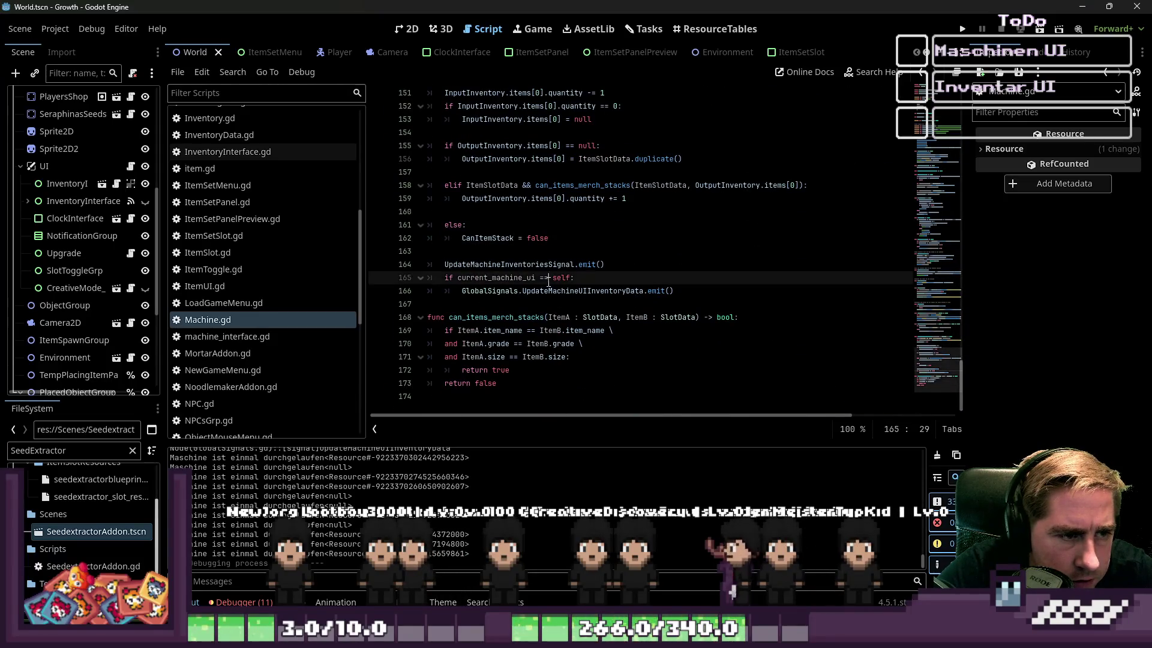
left_click(536, 239)
scroll(541, 244, "up", 4)
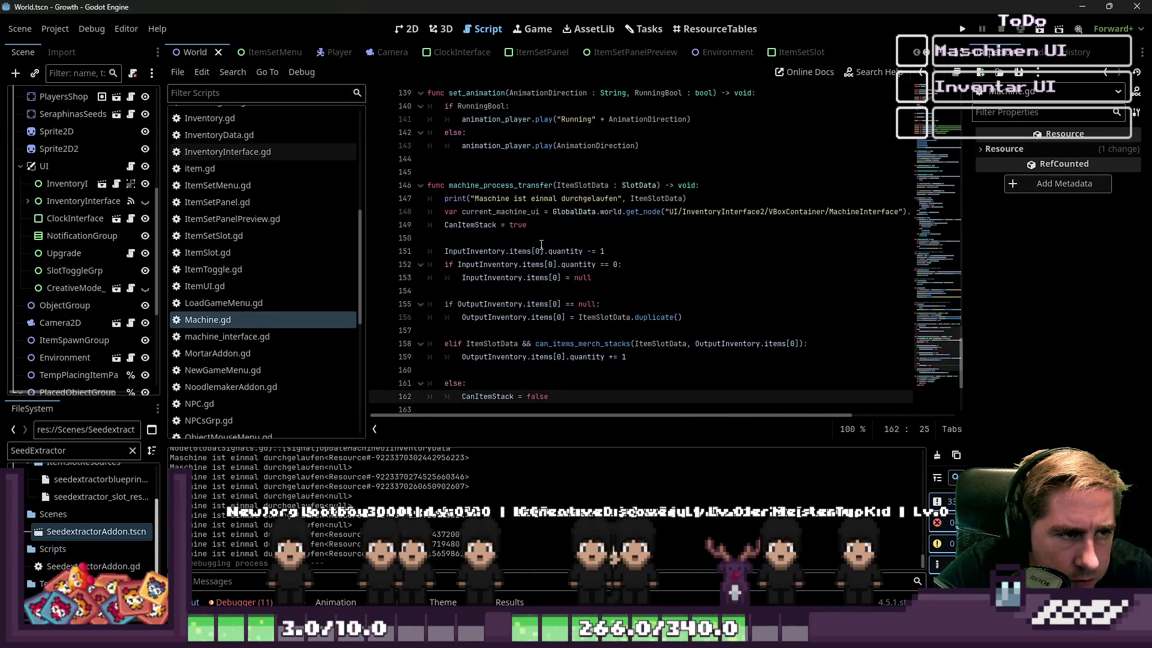
left_click(516, 226)
scroll(522, 228, "down", 2)
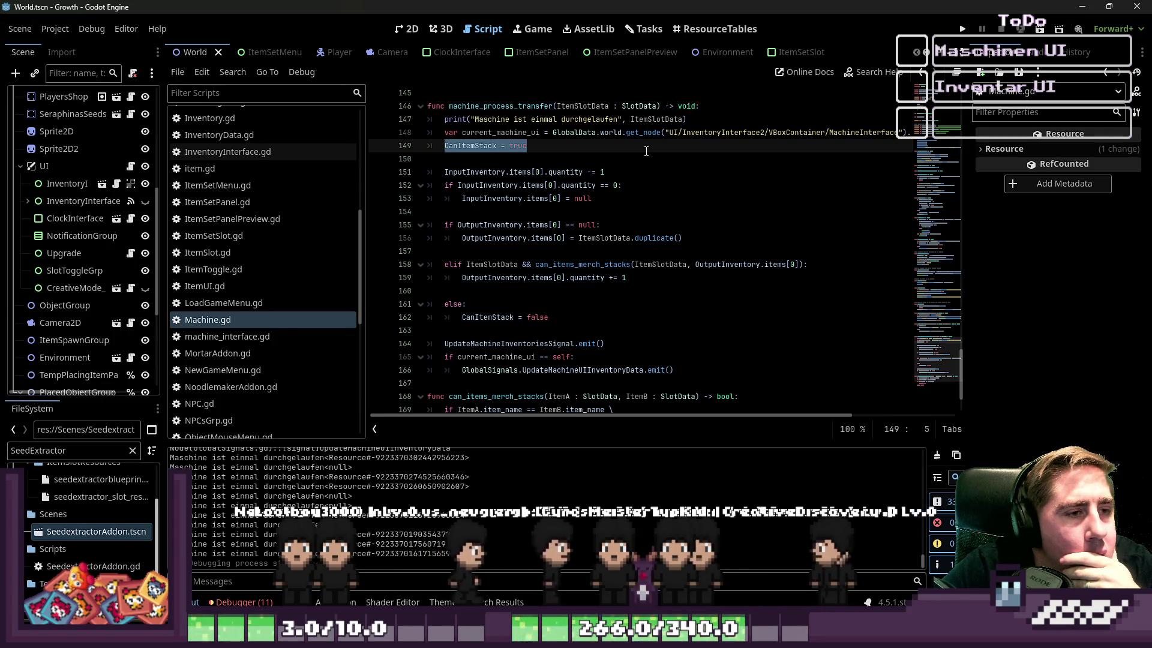
Step: Delete the 'CanItemStack = true' line and the else branch that reset it
key("ctrl+x")
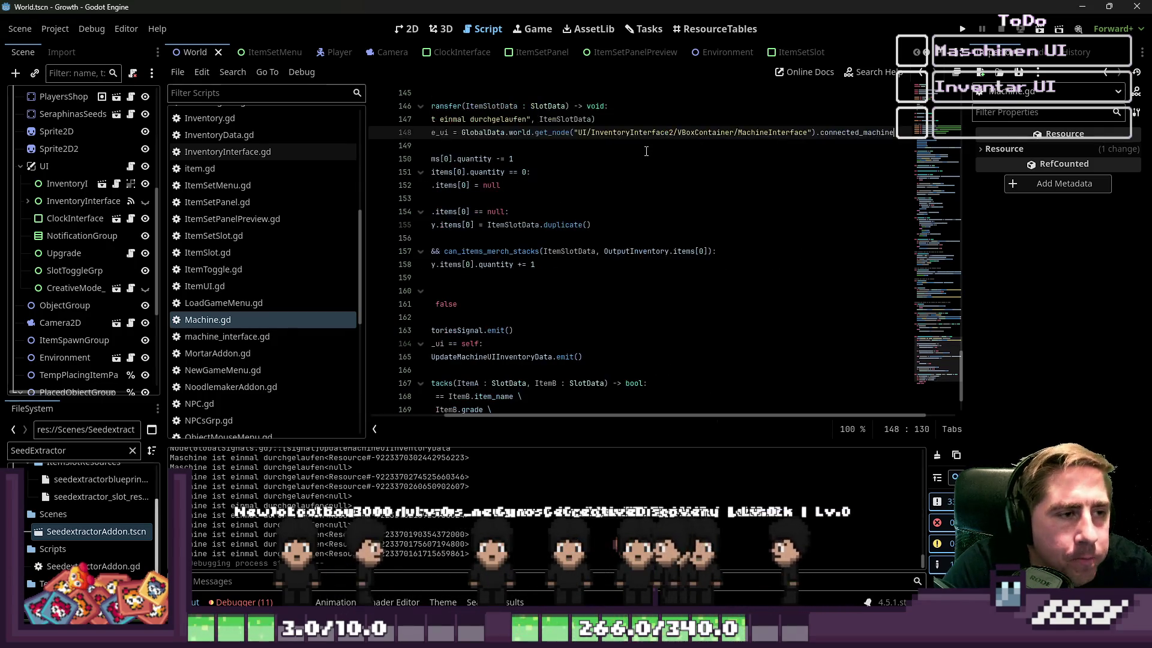
key("Down")
key("Down")
key("Down")
key("Down")
key("Down")
key("Down")
key("shift+Down")
key("shift+Down")
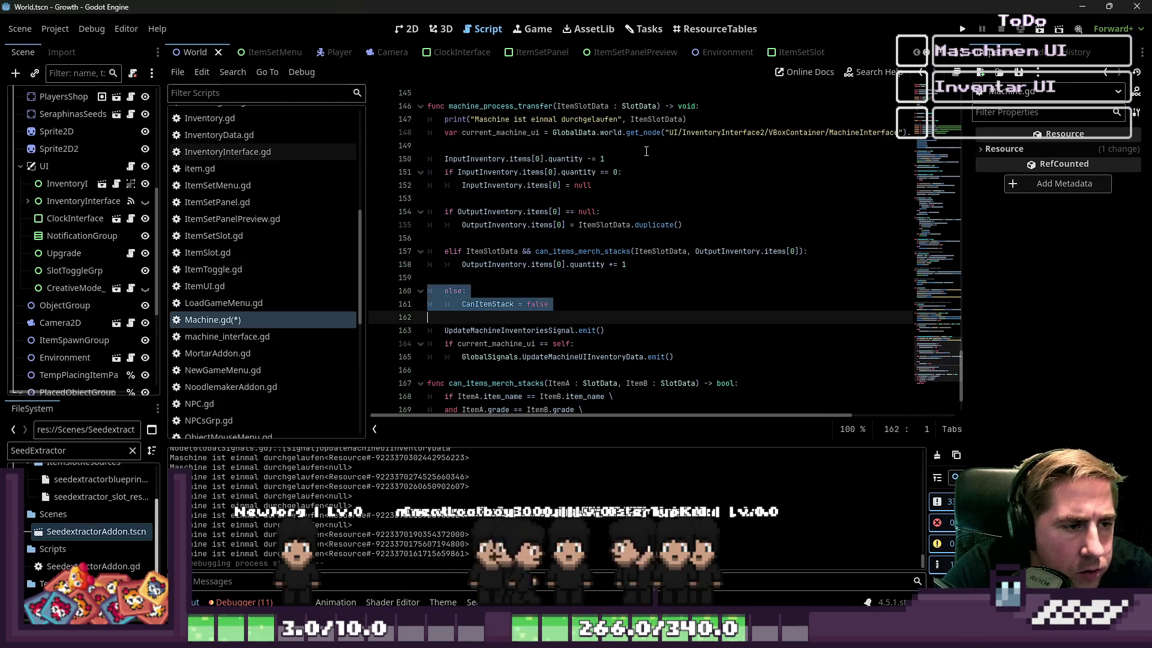
key("ctrl+x")
key("BackSpace")
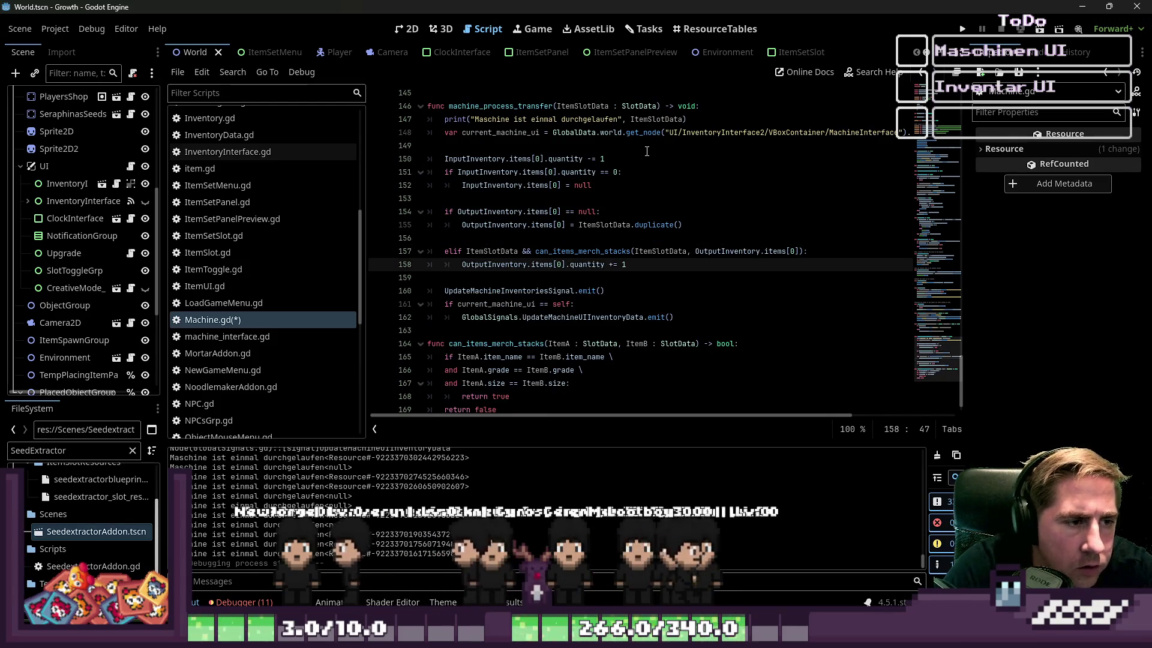
Step: Remove the CanItemStack variable declaration on line 19
scroll(628, 162, "up", 2)
scroll(628, 162, "up", 20)
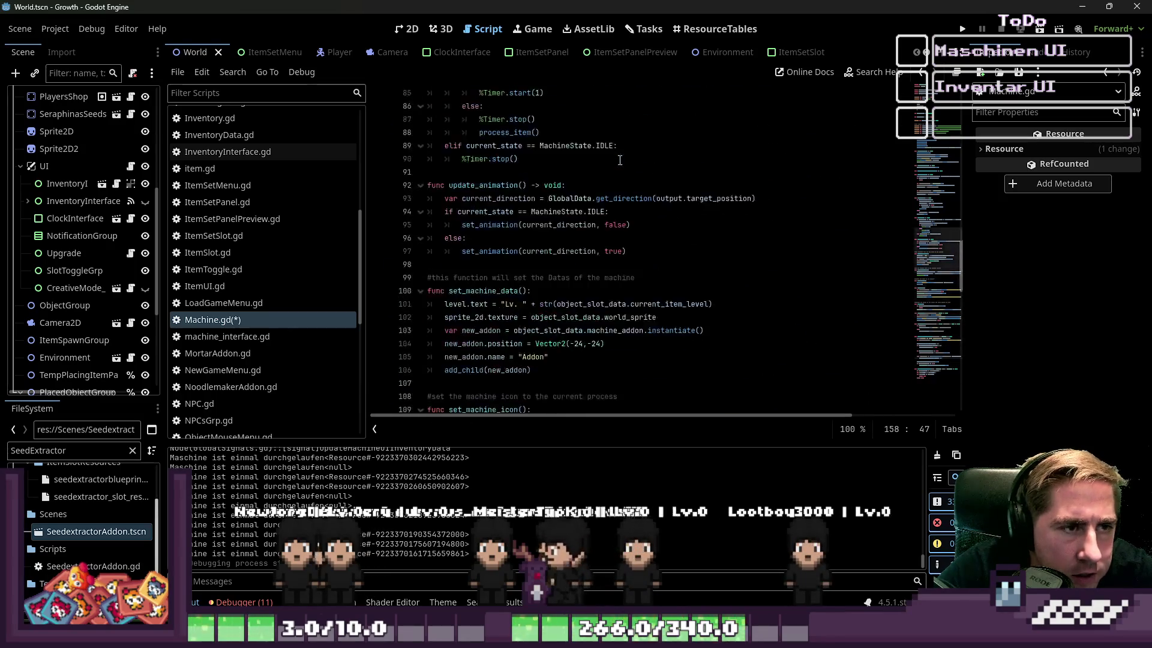
scroll(560, 188, "up", 2)
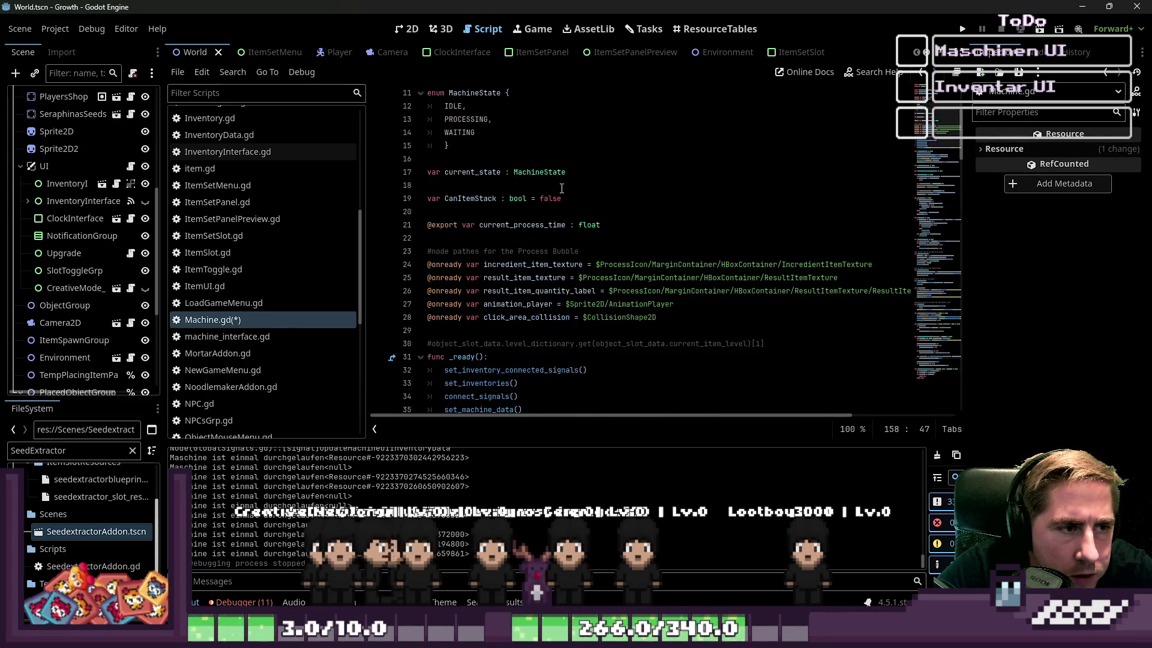
scroll(574, 262, "down", 20)
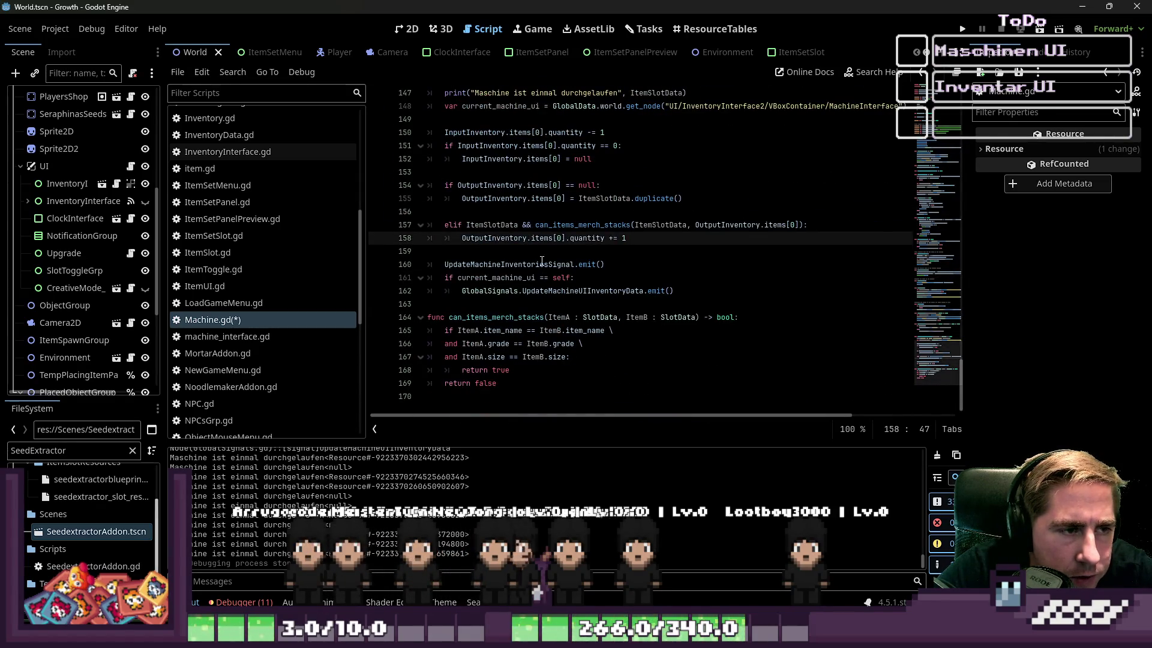
left_click(496, 304)
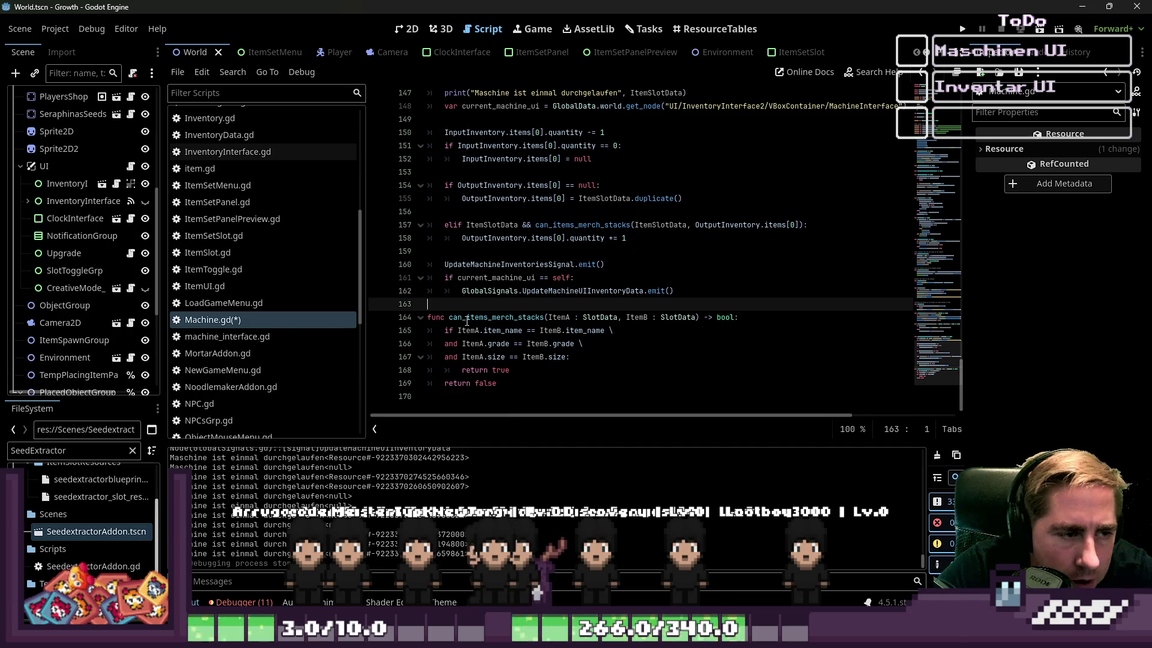
scroll(451, 281, "up", 20)
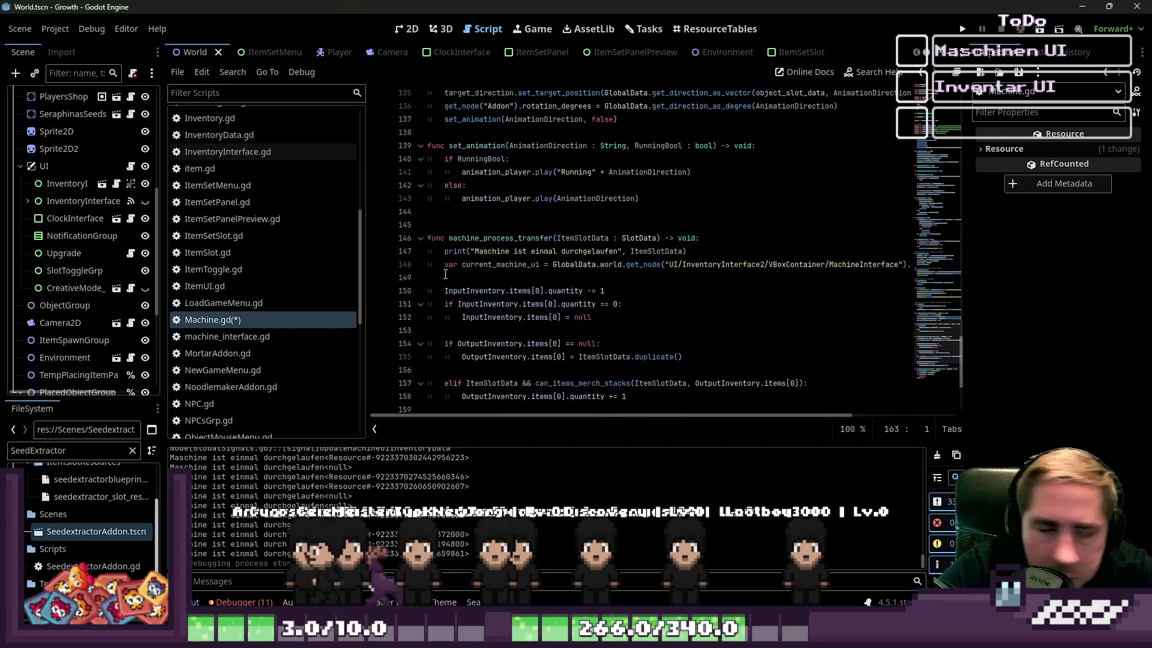
scroll(467, 252, "up", 13)
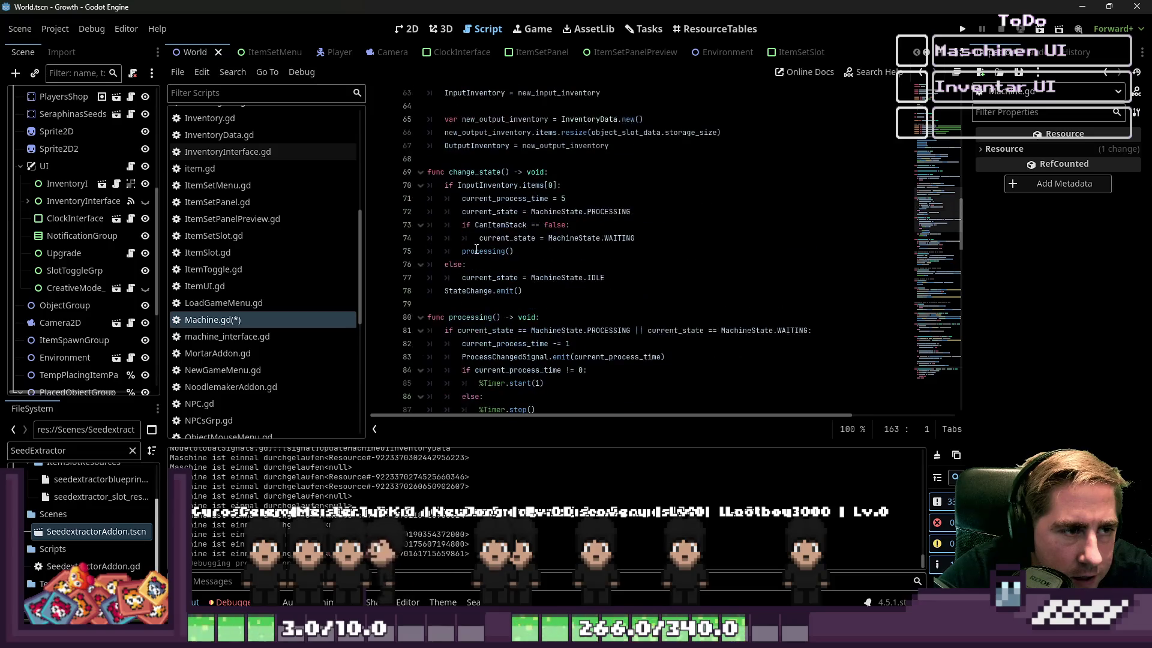
scroll(487, 233, "up", 11)
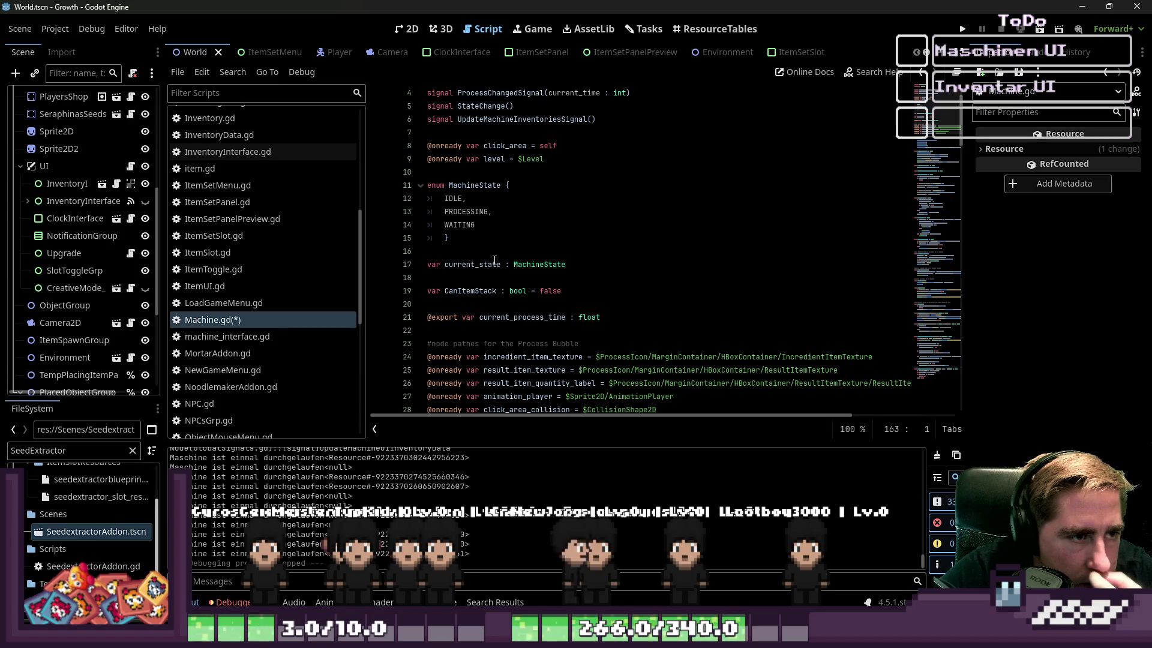
left_click(379, 292)
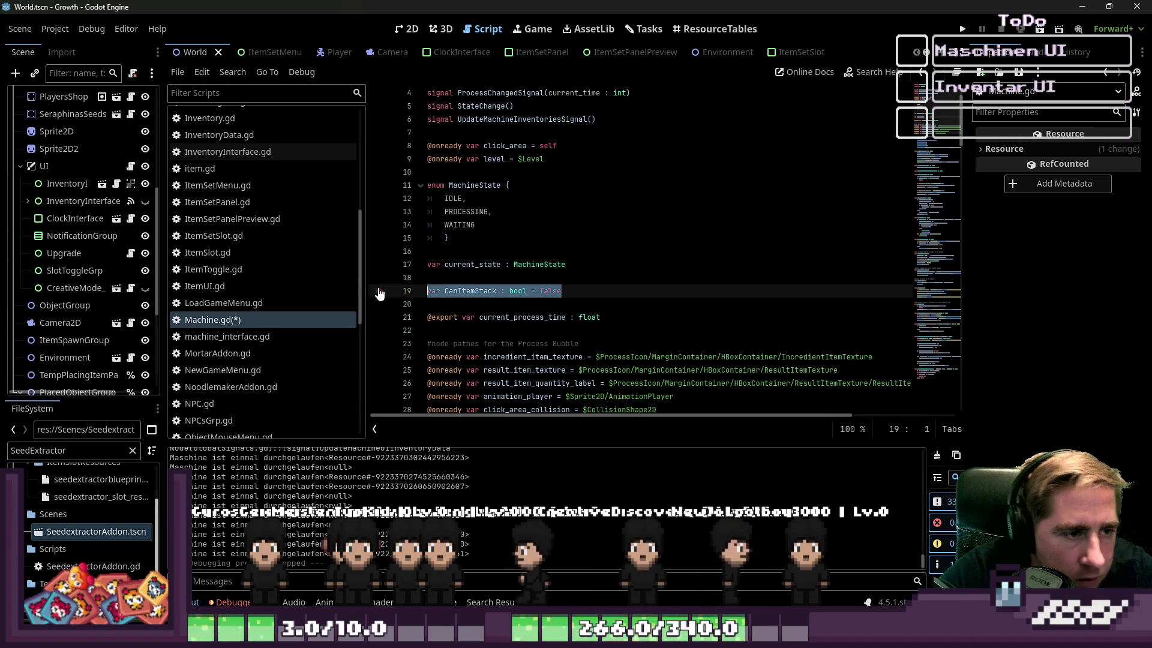
left_click(602, 290)
key("Up")
key("Up")
Step: Save Machine.gd and jump to the 'CanItemStack not declared' error at line 71
scroll(603, 285, "down", 13)
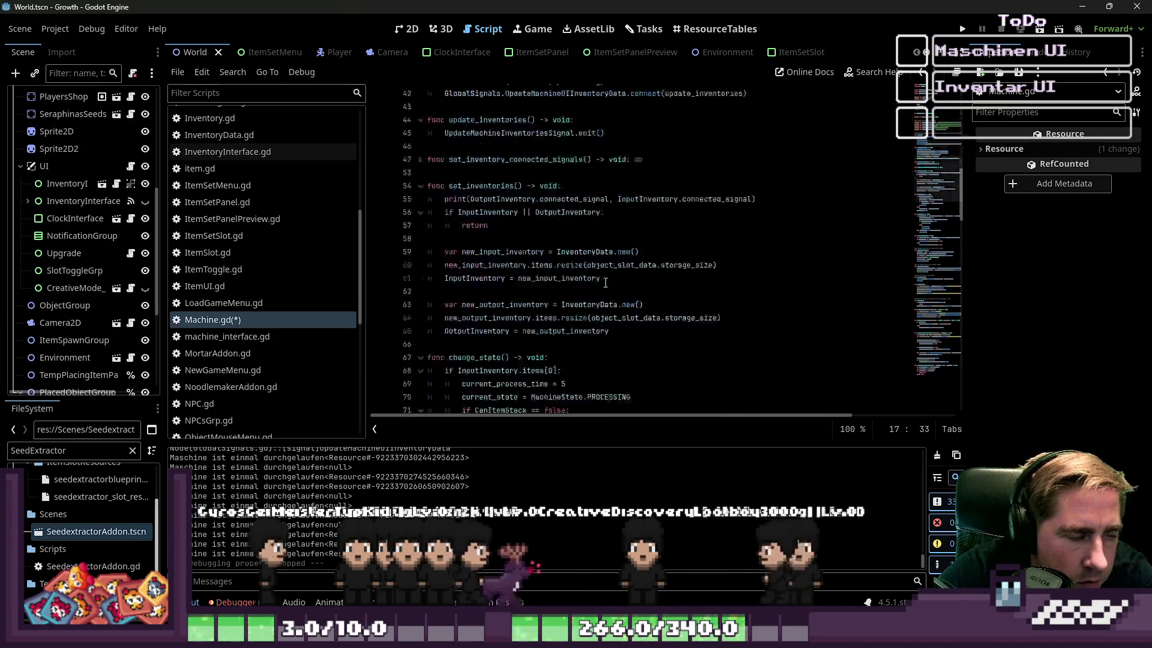
scroll(607, 283, "down", 20)
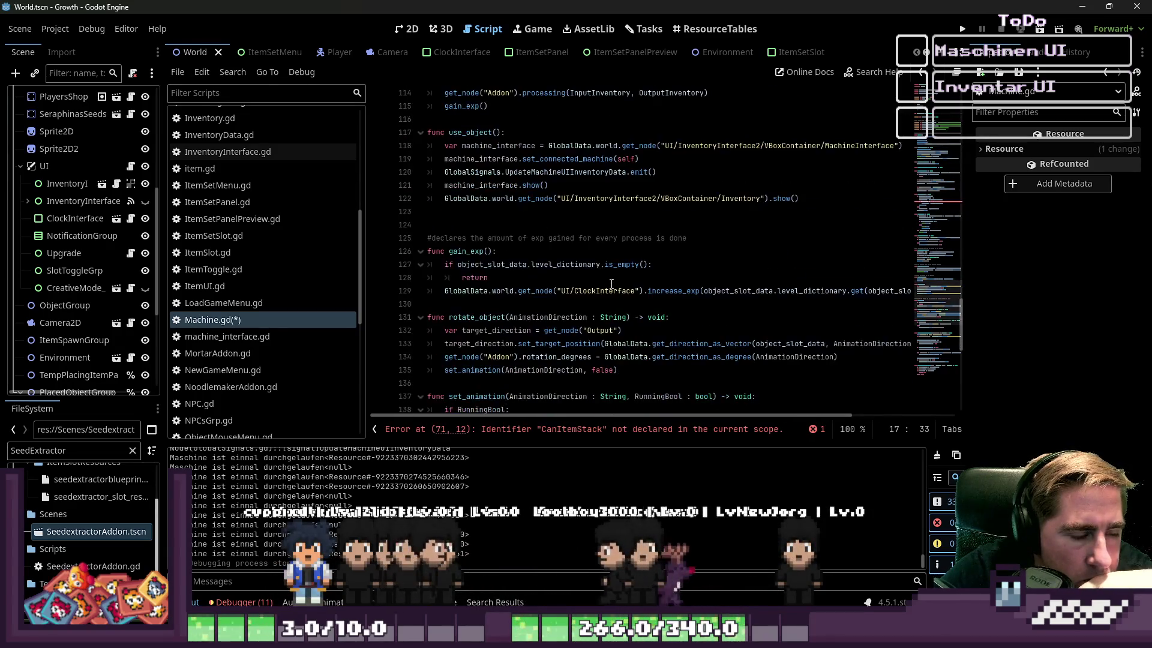
scroll(612, 284, "down", 2)
left_click(607, 277)
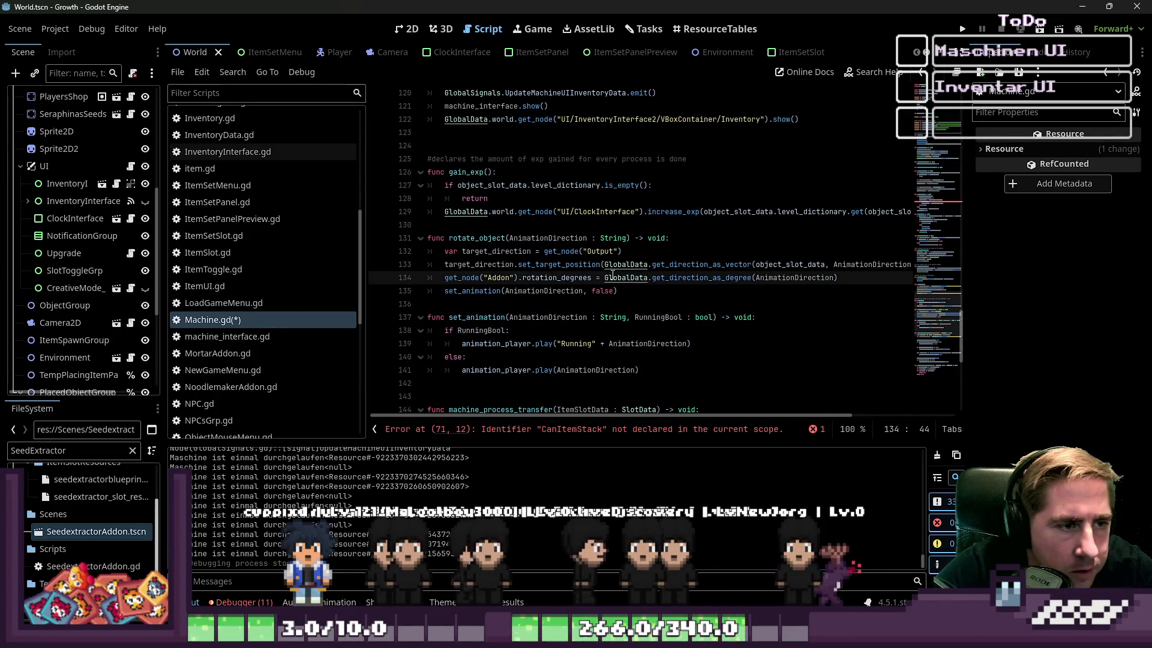
key("ctrl+s")
scroll(612, 276, "down", 3)
left_click(583, 429)
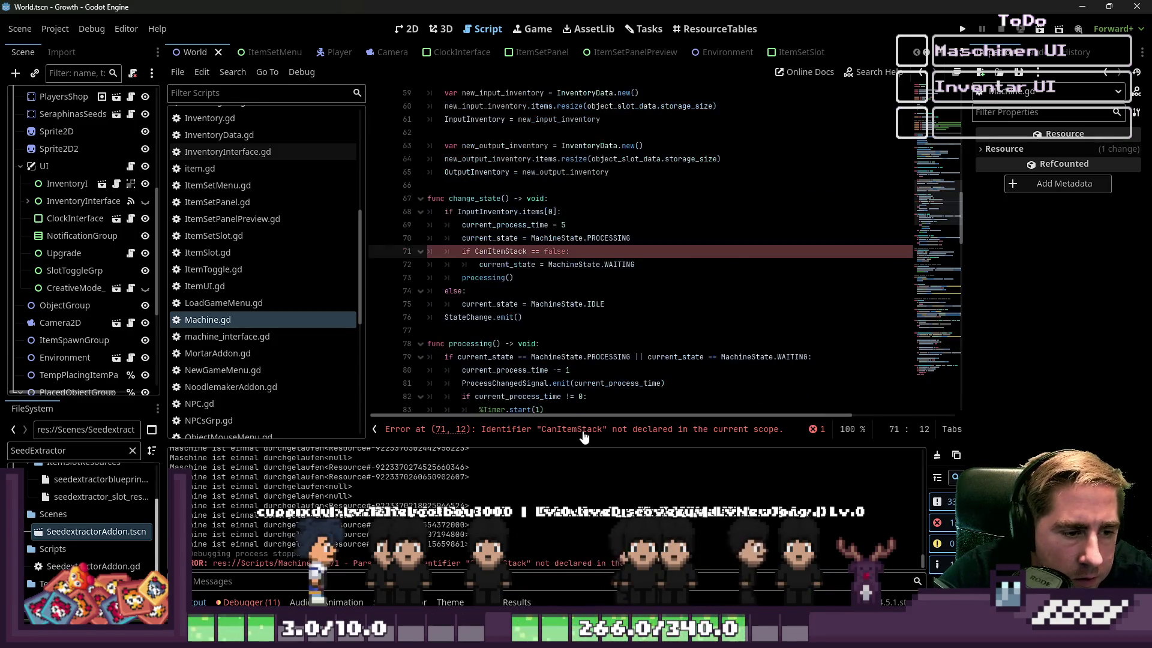
Step: Remove the CanItemStack condition and comment out lines 71–72 with Ctrl+K
mouse_move(569, 252)
left_mouse_down()
mouse_move(426, 258)
mouse_move(574, 251)
left_mouse_up()
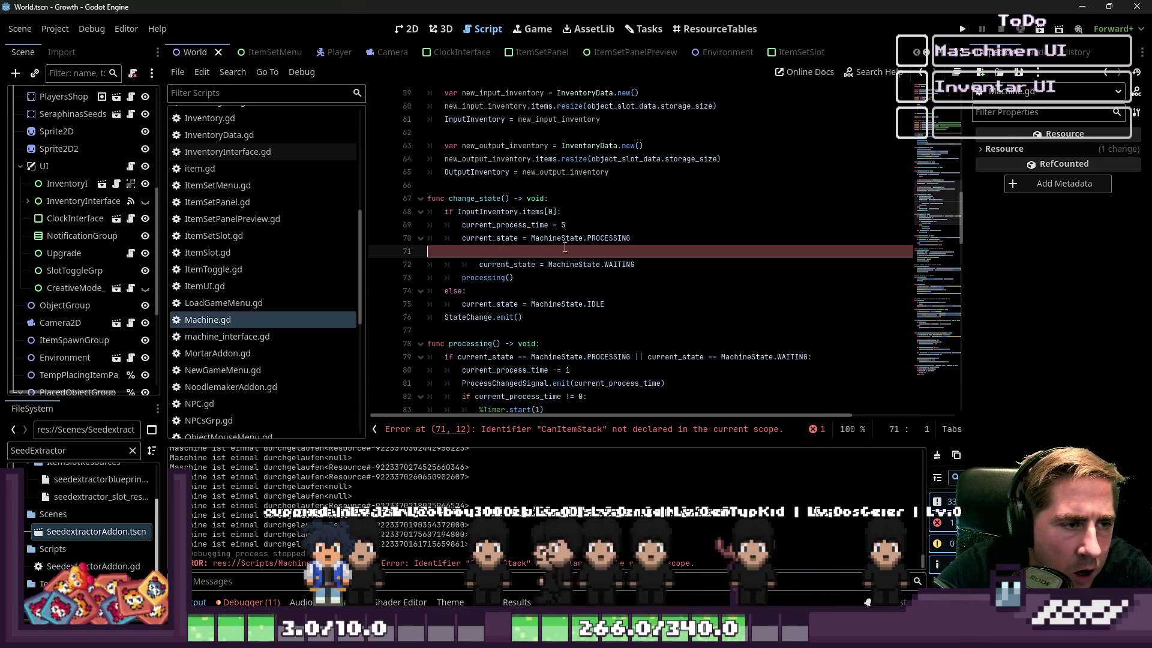
key("Tab")
key("Tab")
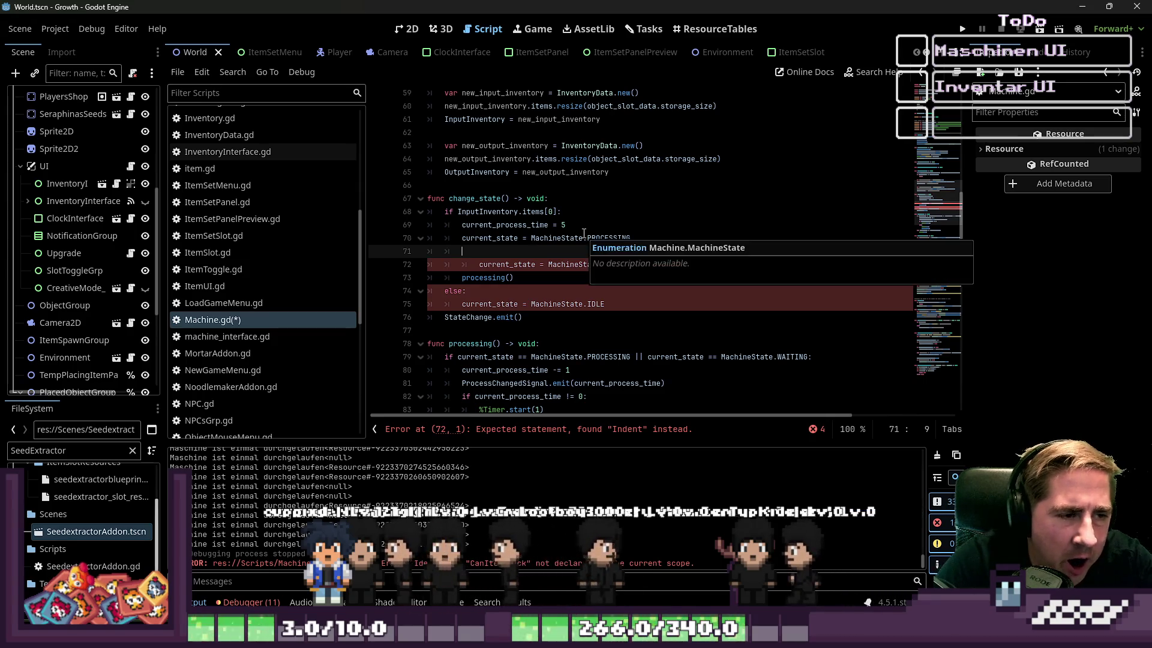
key("Home")
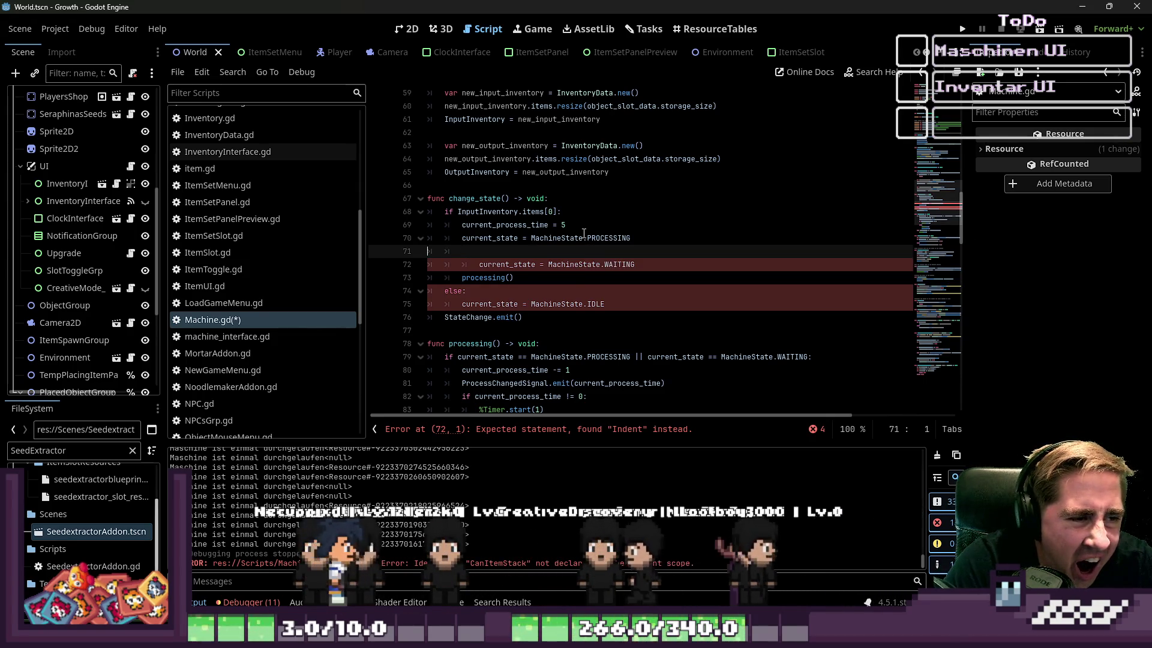
key("shift+Down")
key("shift+End")
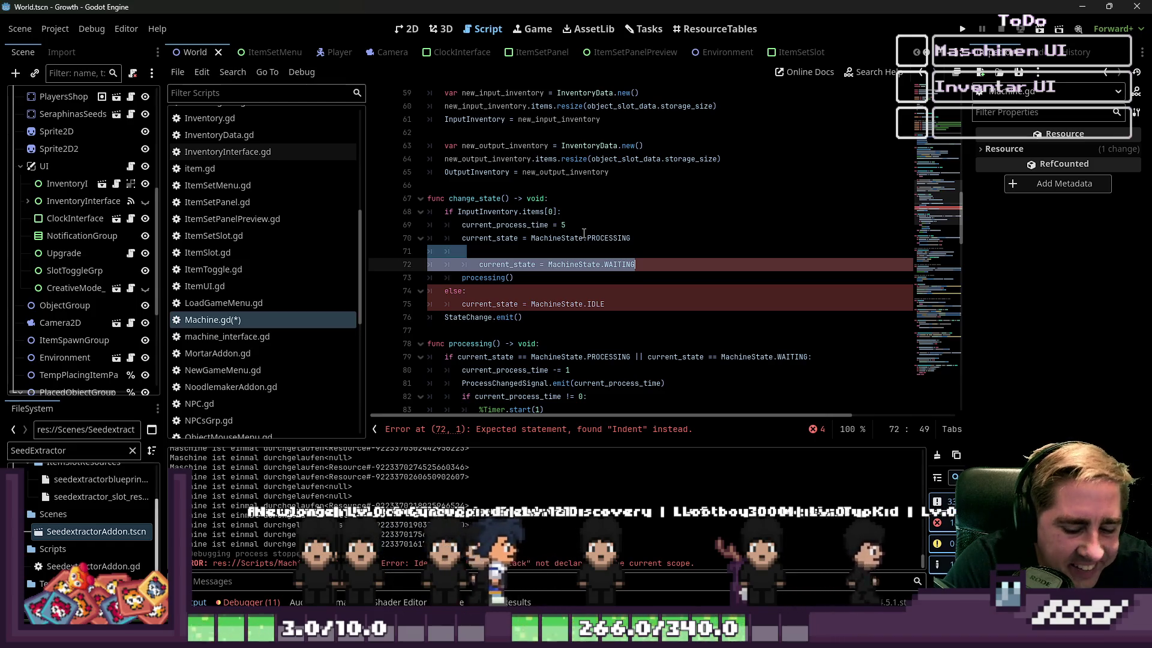
key("ctrl+k")
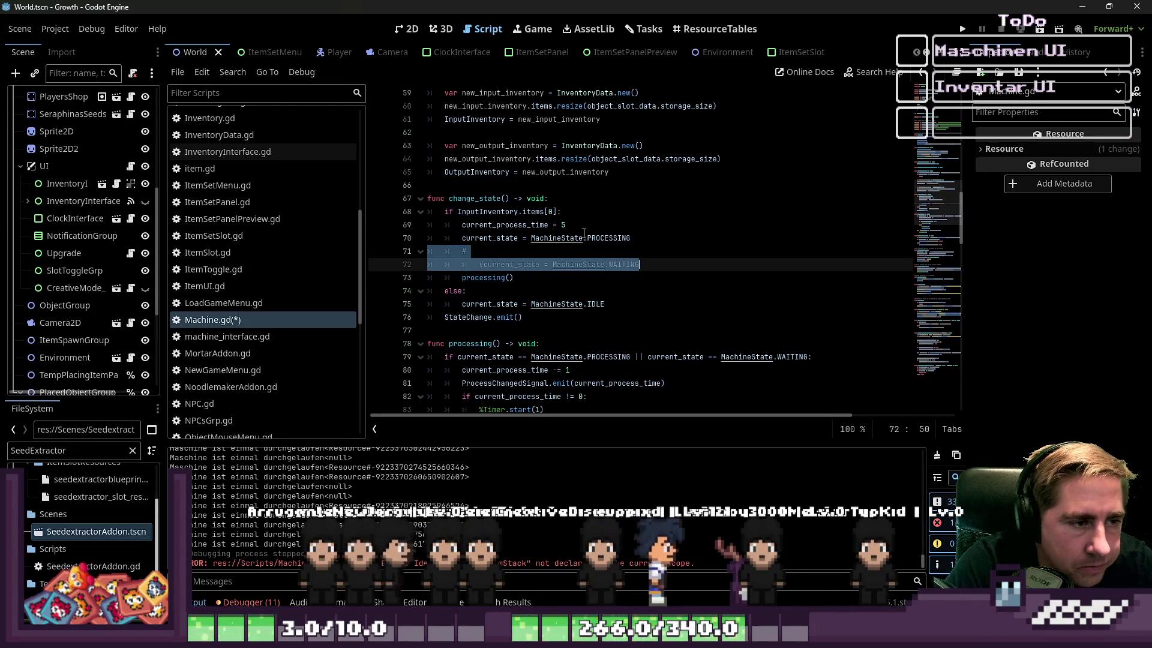
Step: Add a German note on line 71 that the machine should wait when items can't stack
key("Up")
type("i")
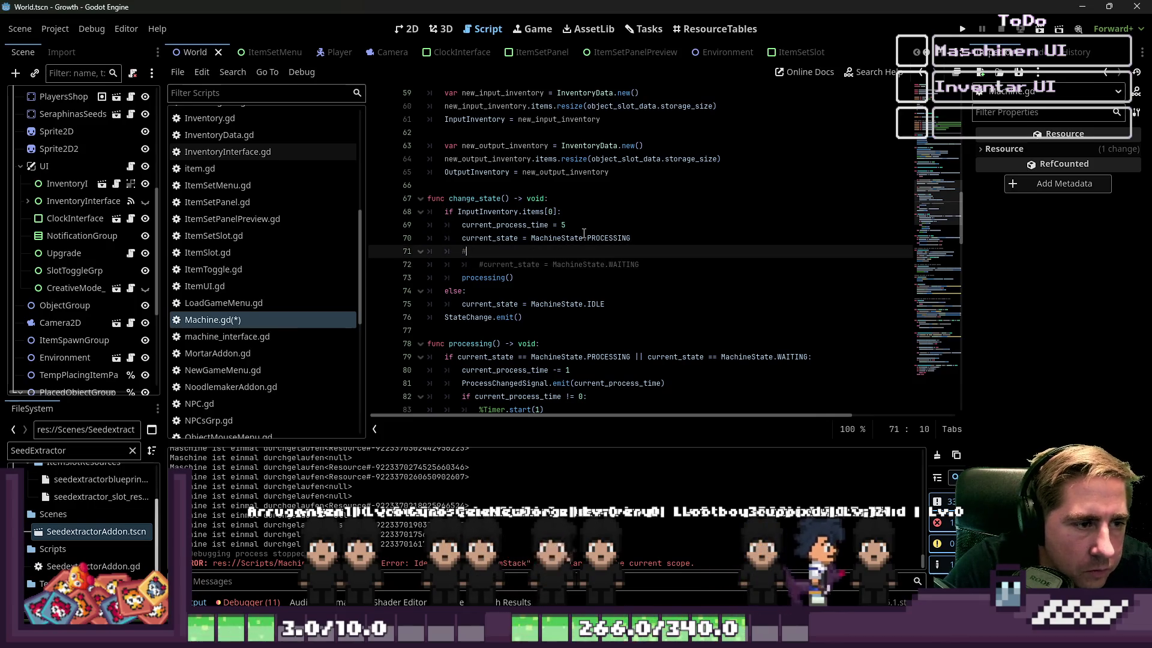
type("f irgendw")
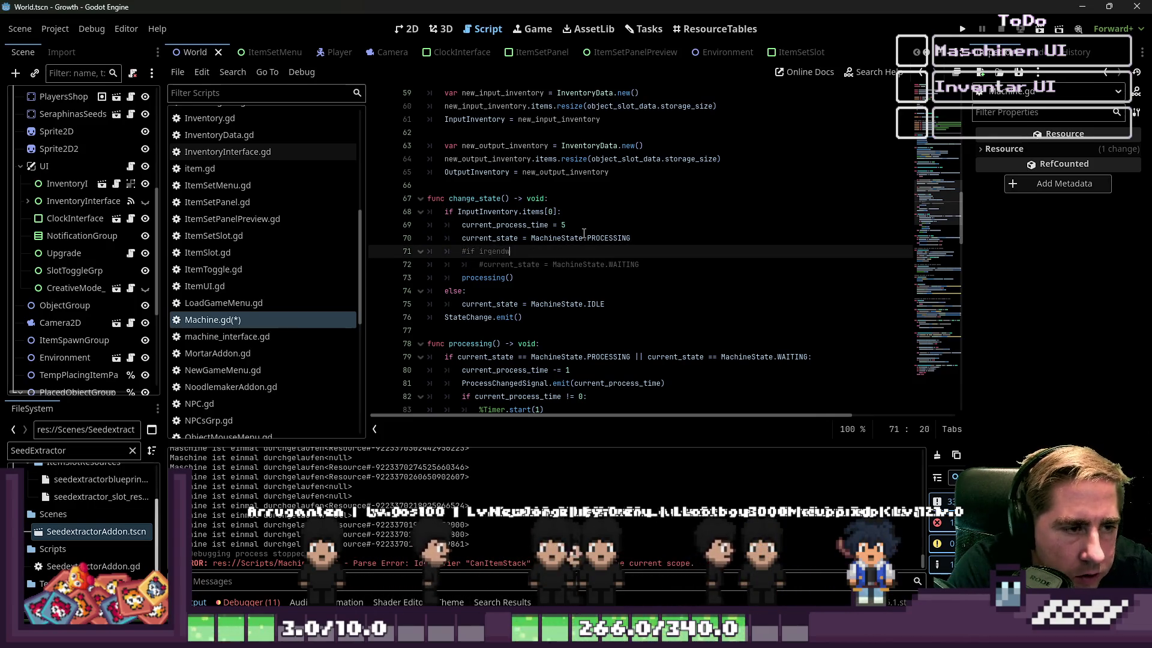
type("as muss hi")
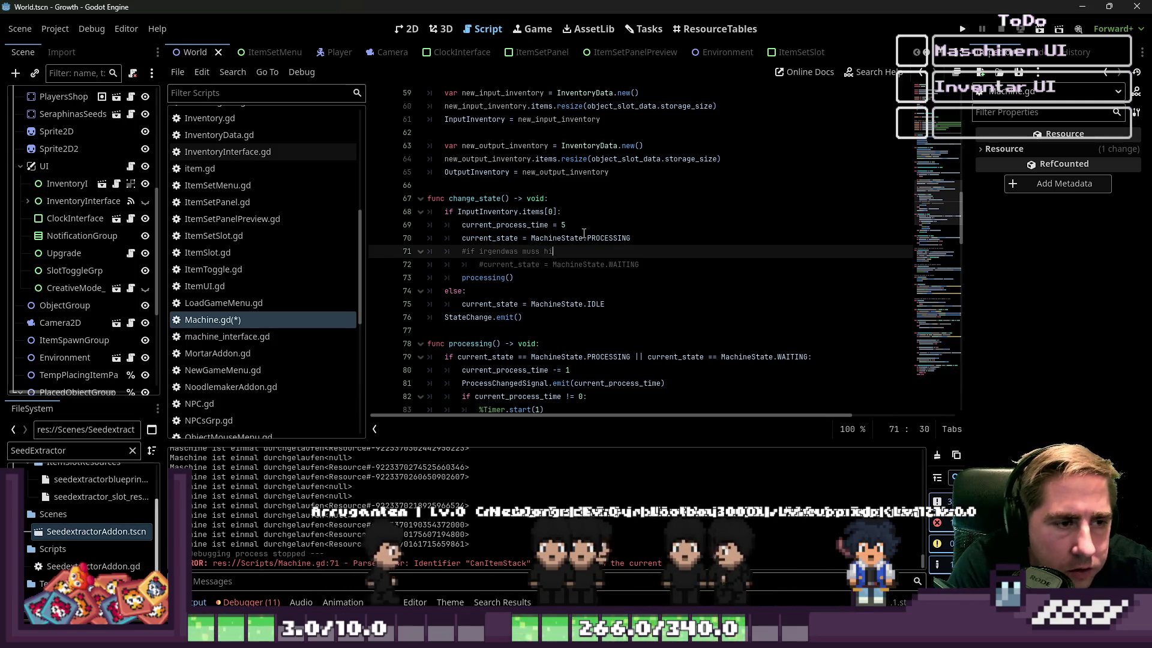
type("er hin ")
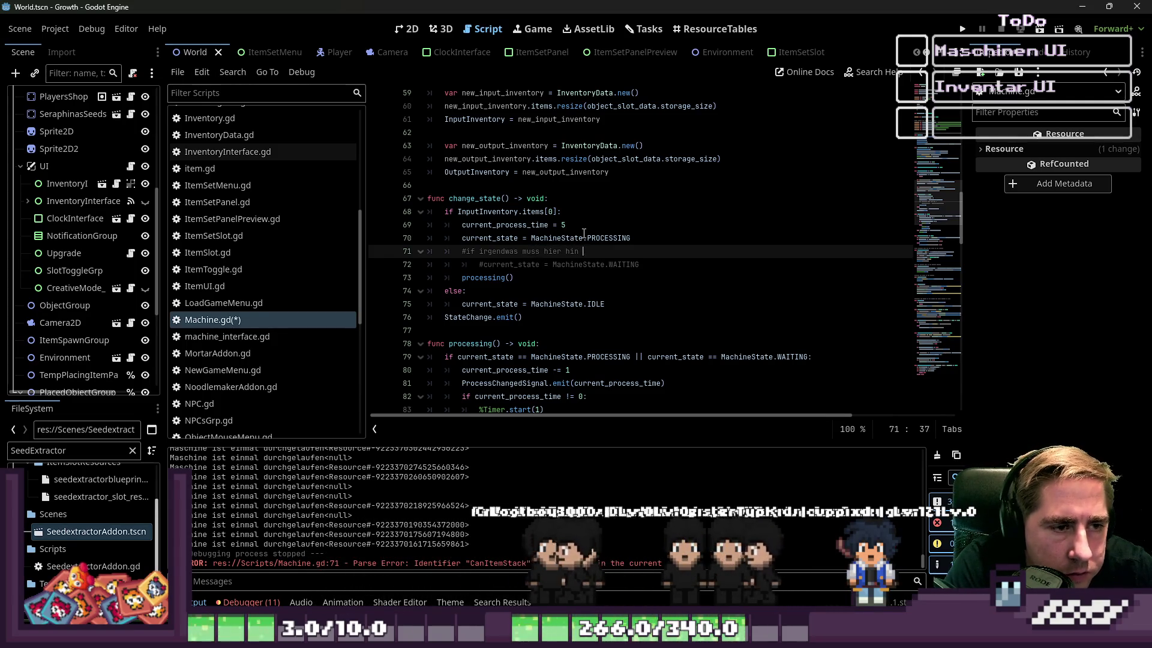
type(",M")
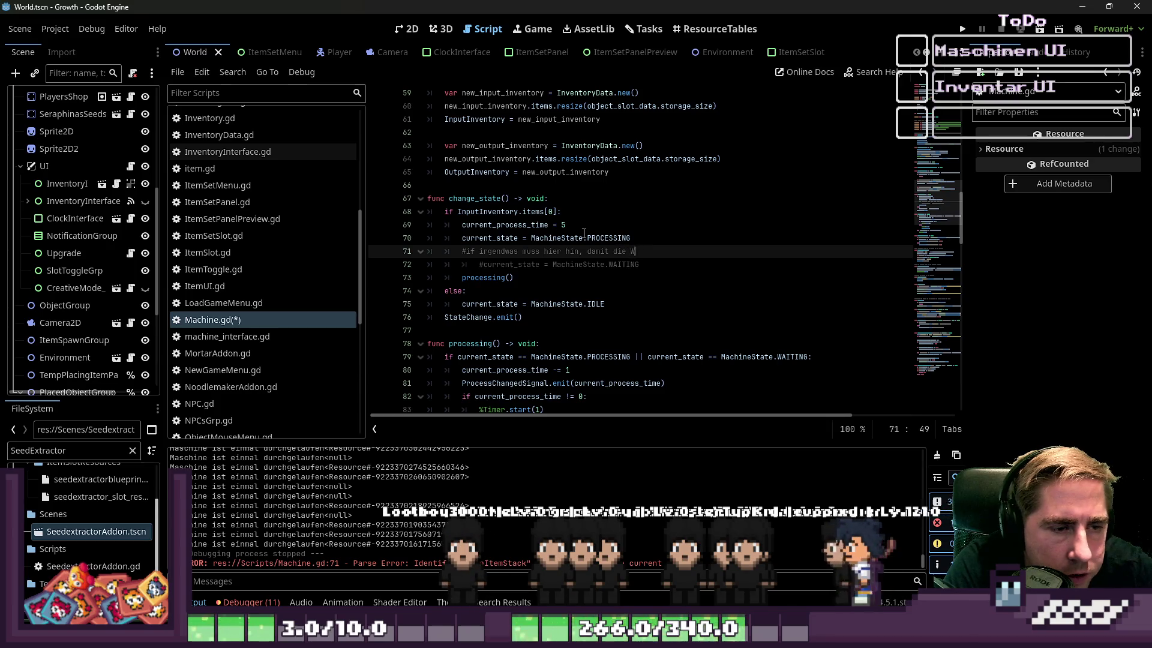
type("asch wartenn")
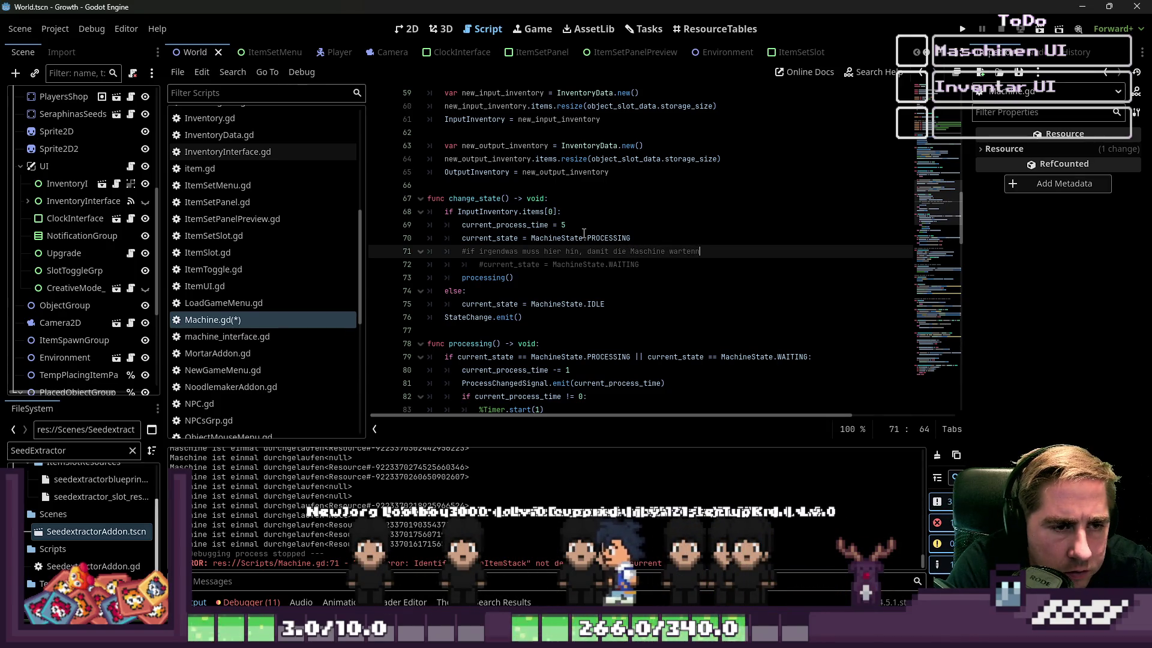
key("BackSpace")
type("wenn ")
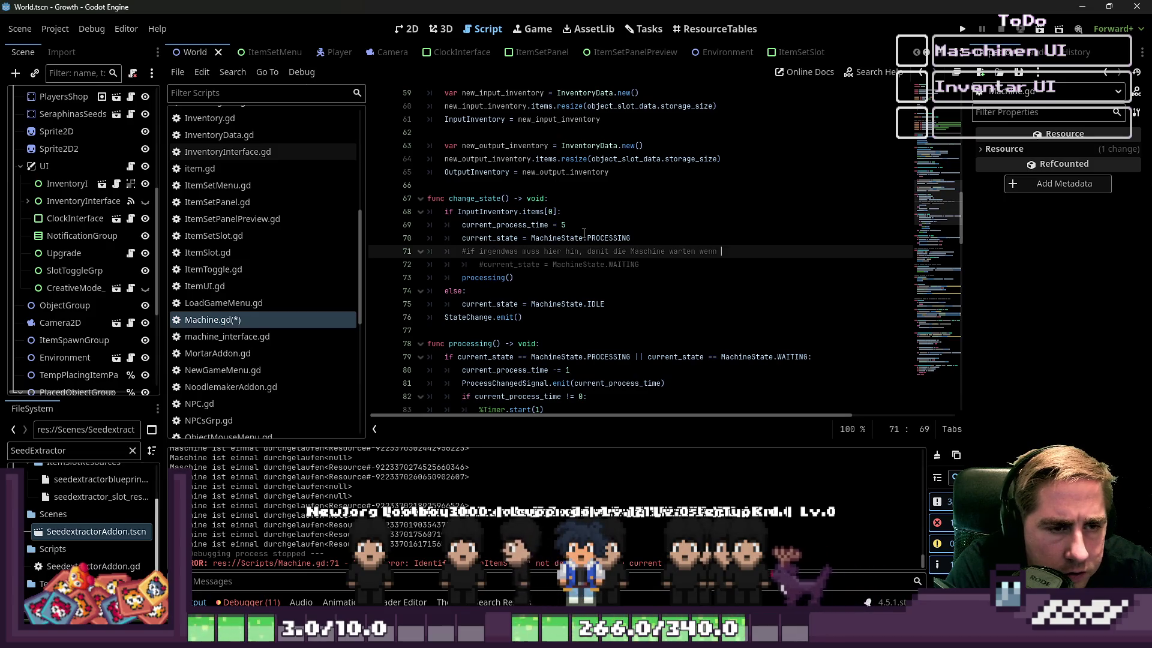
type("das aktuell produzierte Item nicht mit dem ")
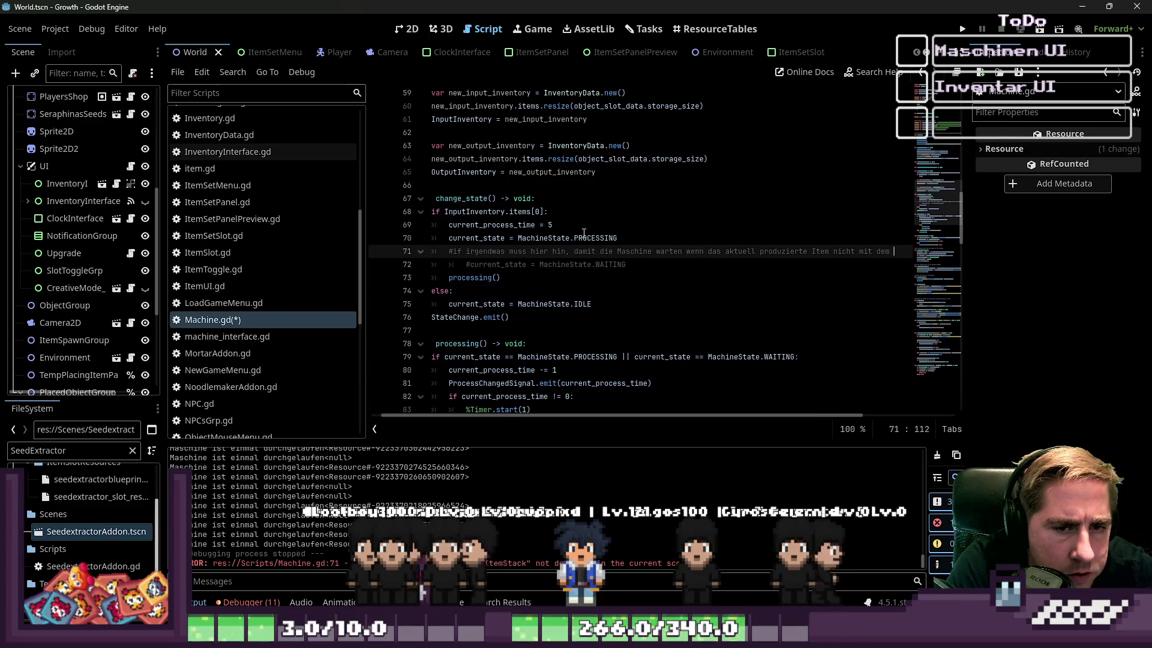
type("Output It")
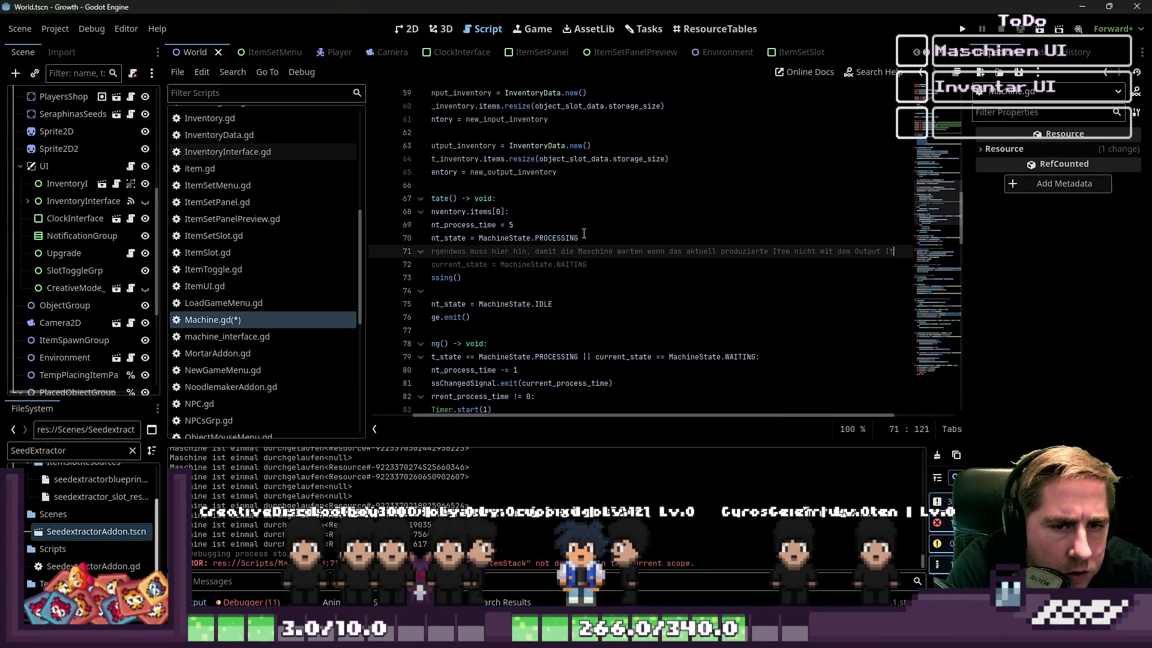
type("em gestackt werden kann.")
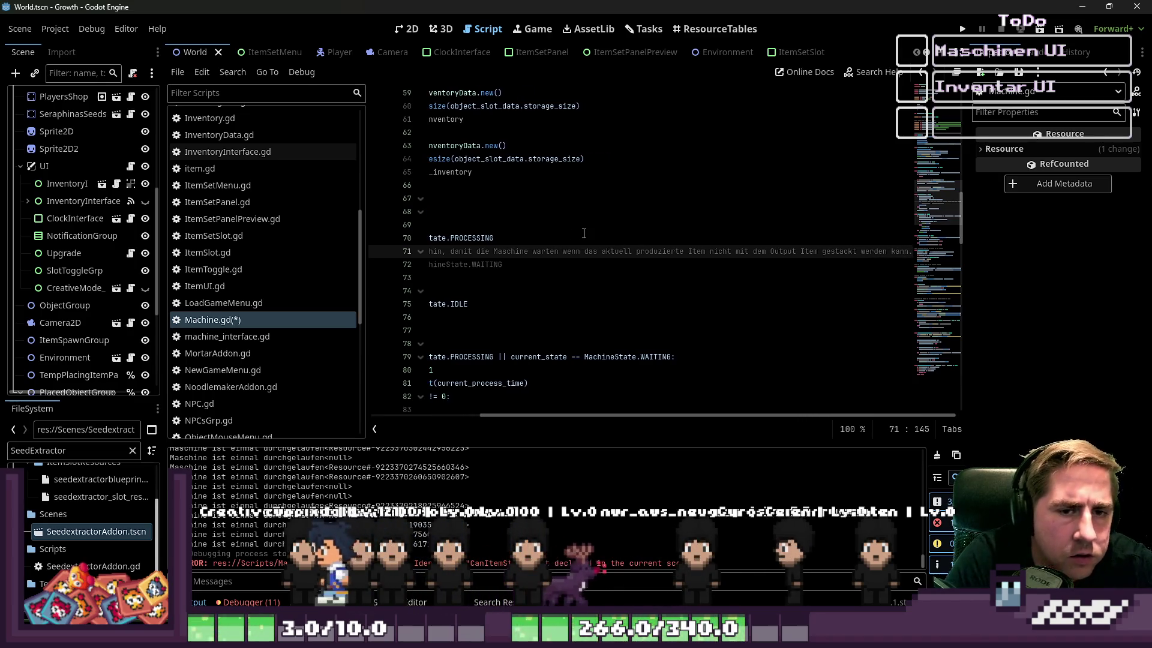
key("ctrl+a")
left_click(511, 189)
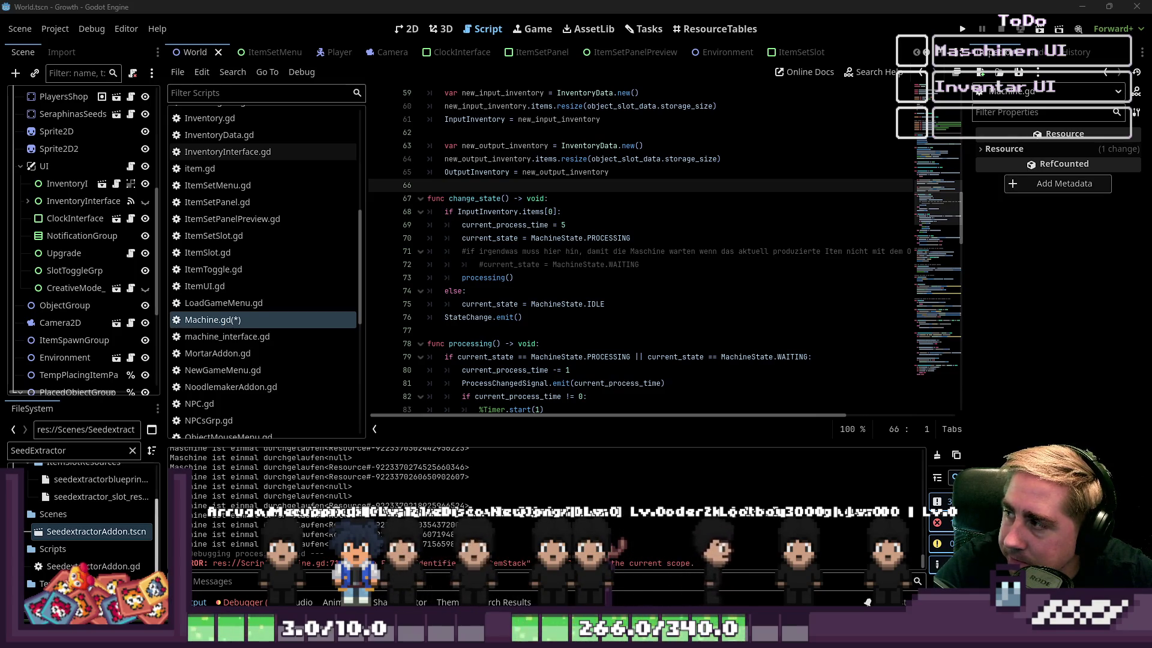
left_click(515, 277)
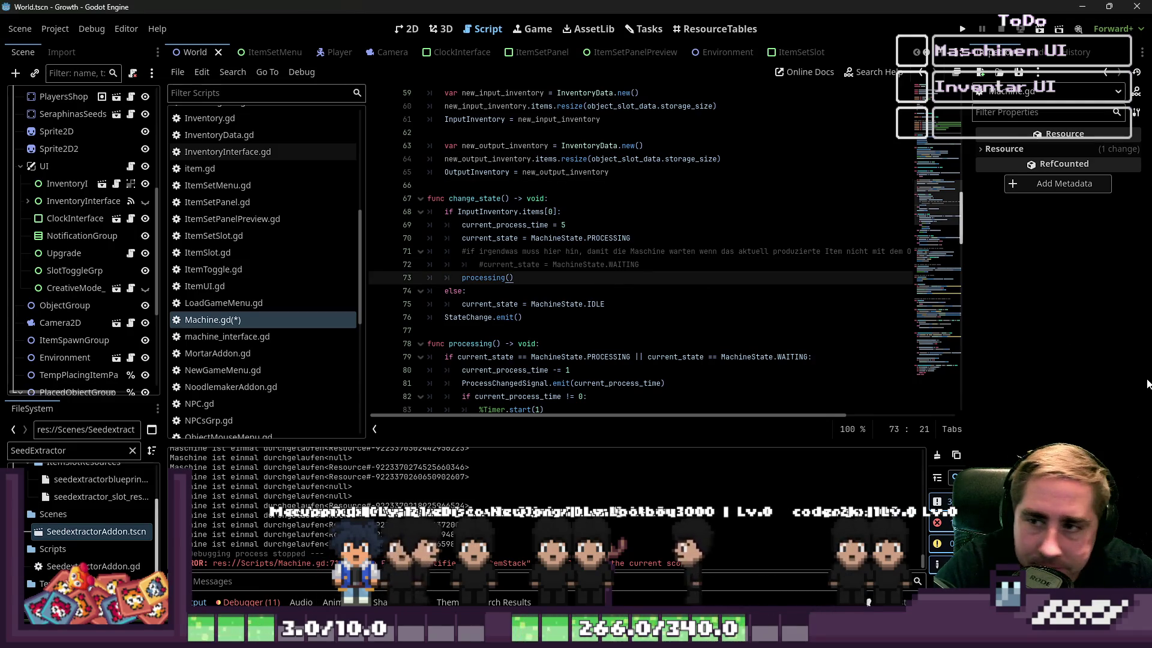
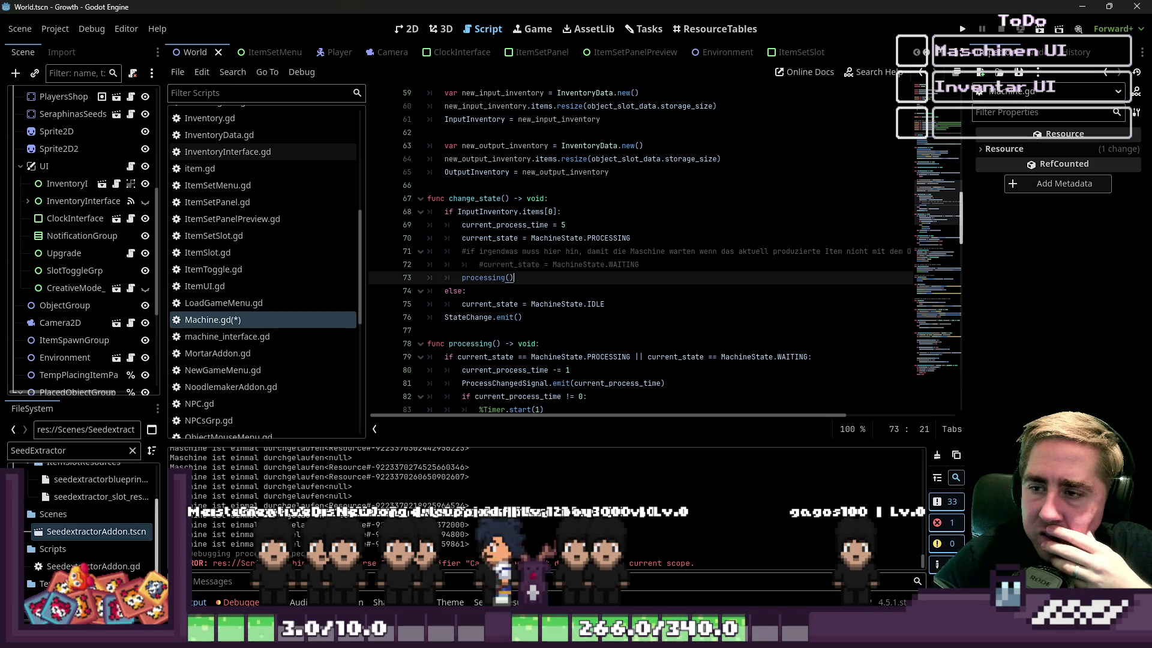
Step: Uncomment the two waiting-state lines 71–72 in change_state, then restore their comments
left_click(484, 211)
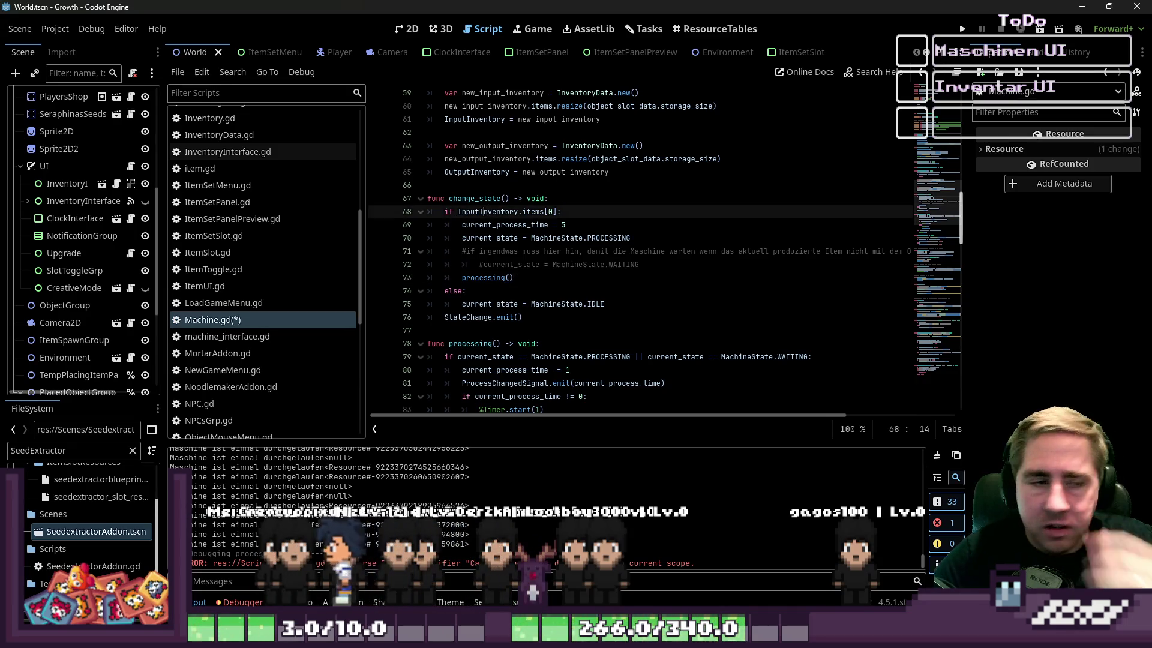
left_click(537, 241)
key("Down")
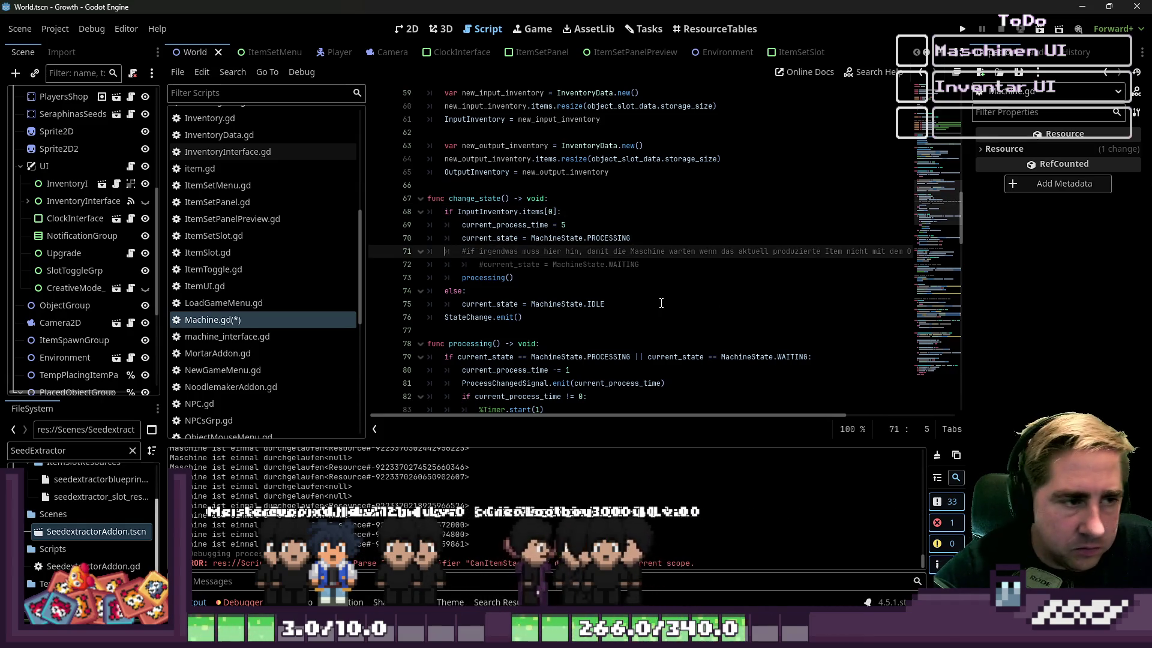
key("shift+Down")
key("shift+End")
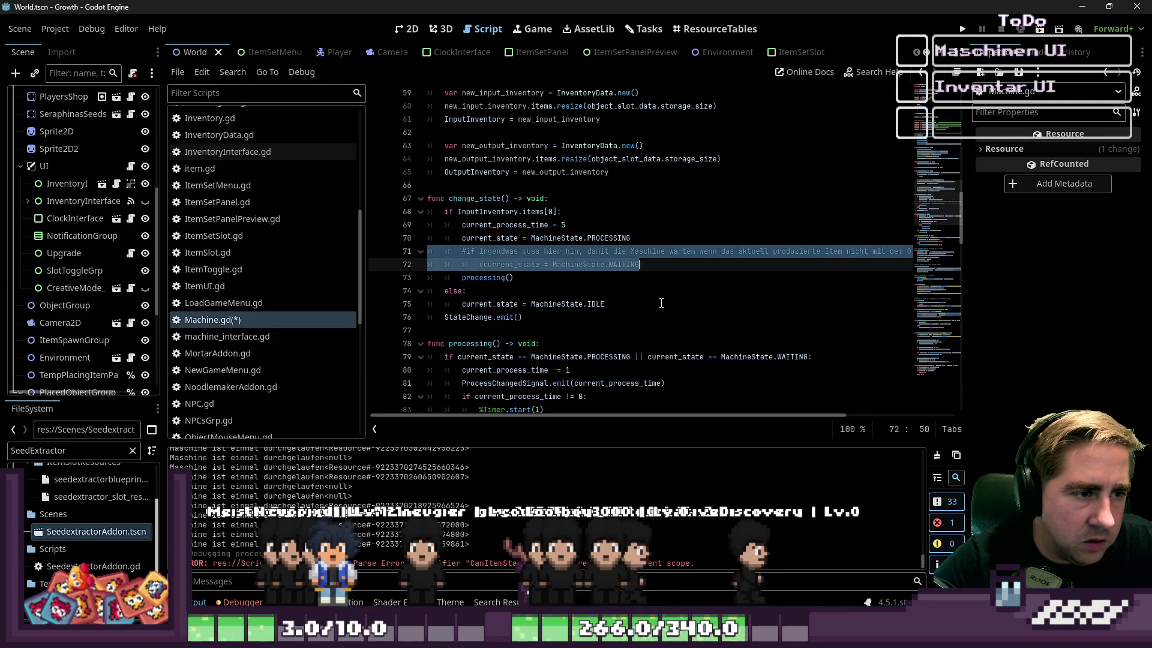
key("ctrl+k")
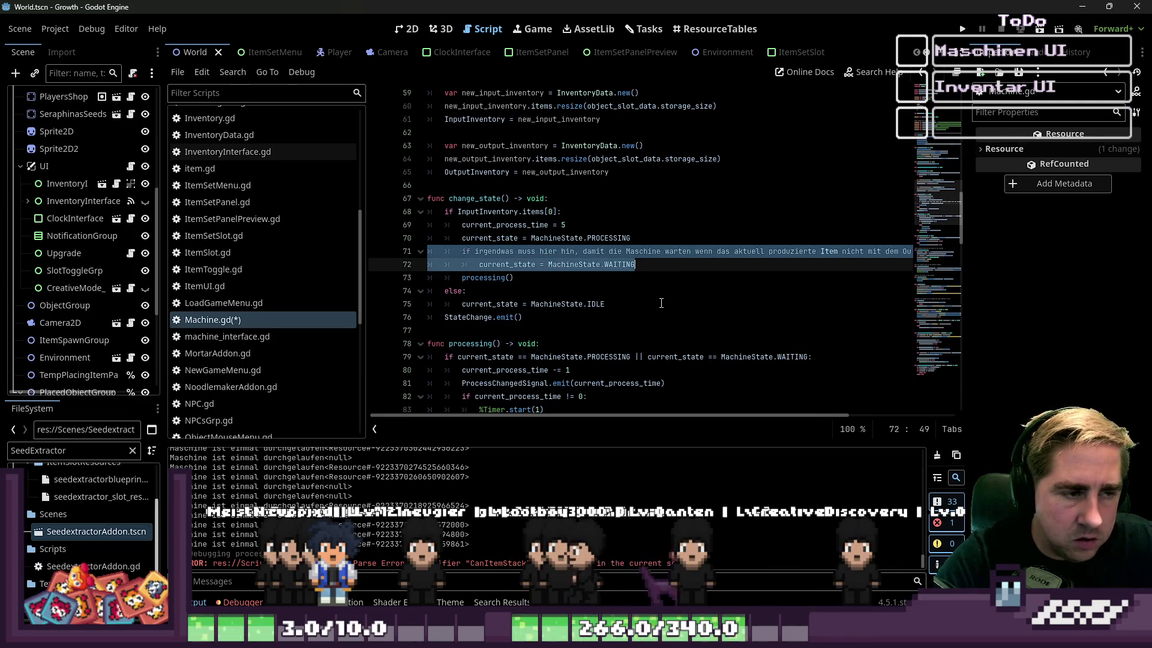
key("Up")
key("Up")
key("Home")
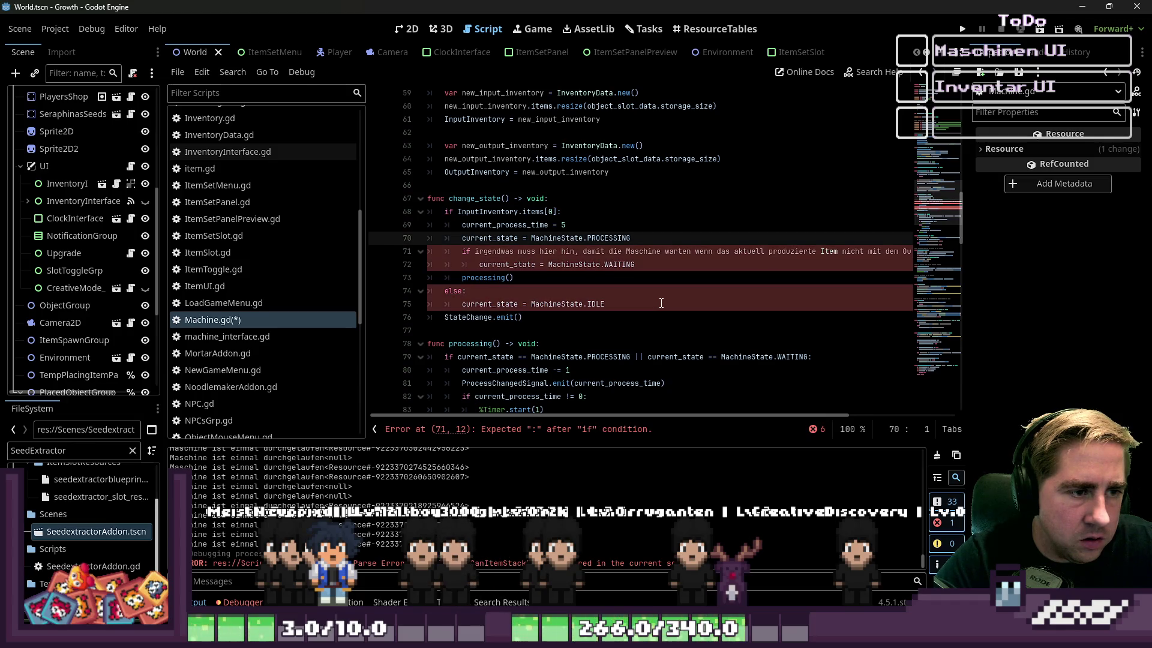
key("ctrl+z")
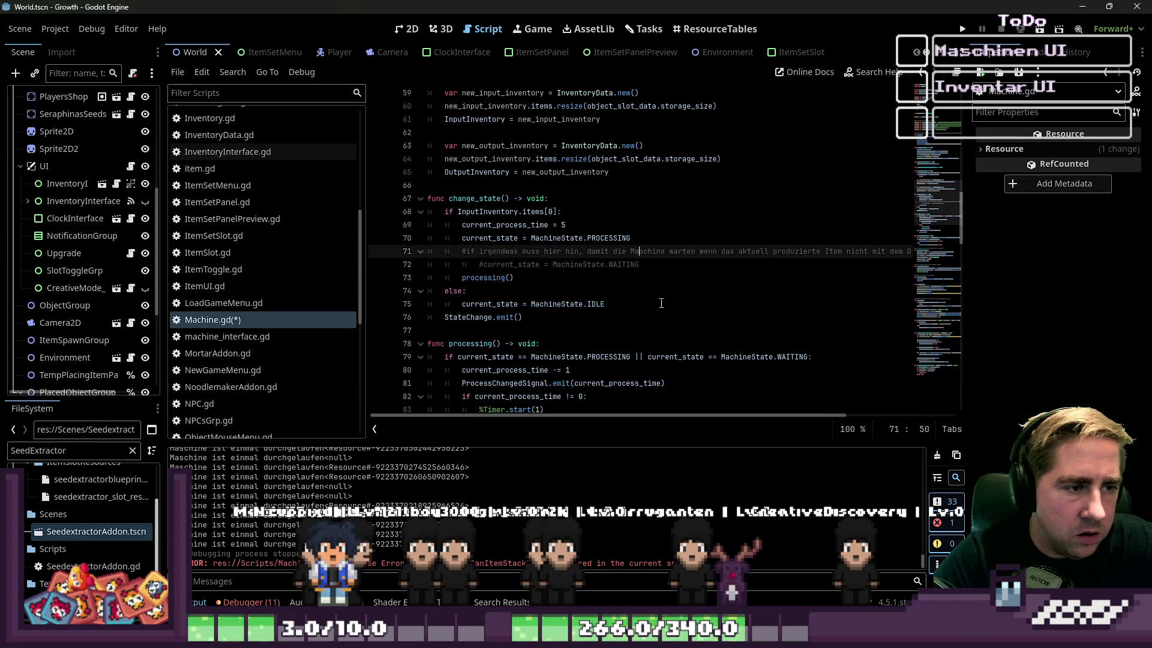
Step: Unindent the commented WAITING line so it sits outside the if-block
key("Home")
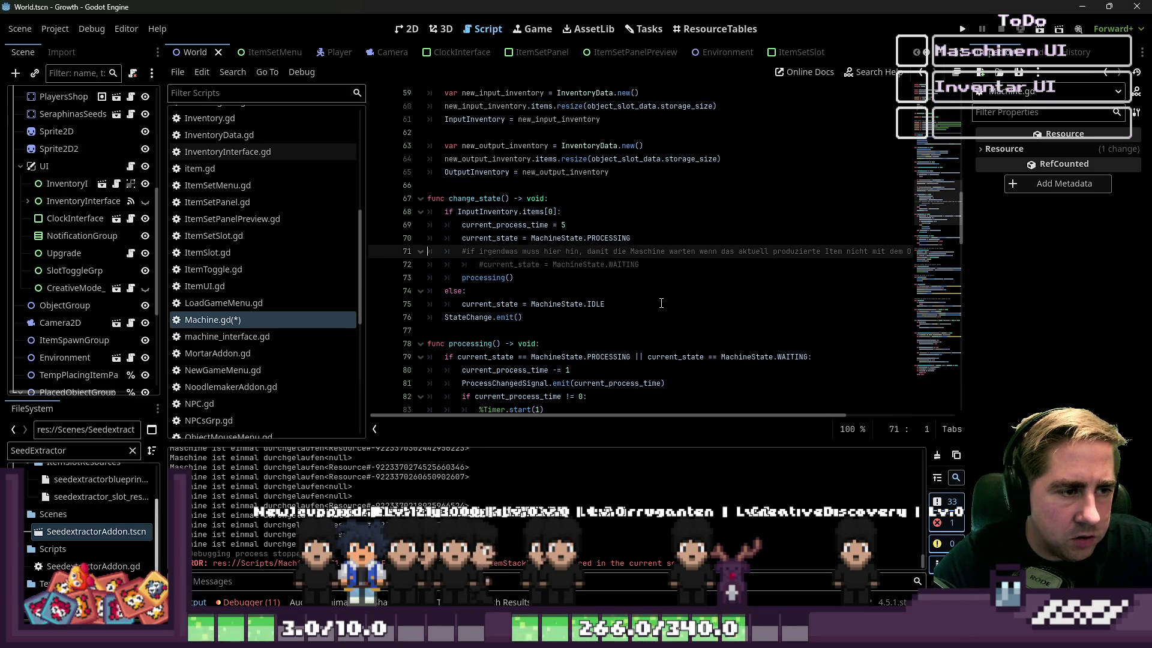
key("Down")
key("Delete")
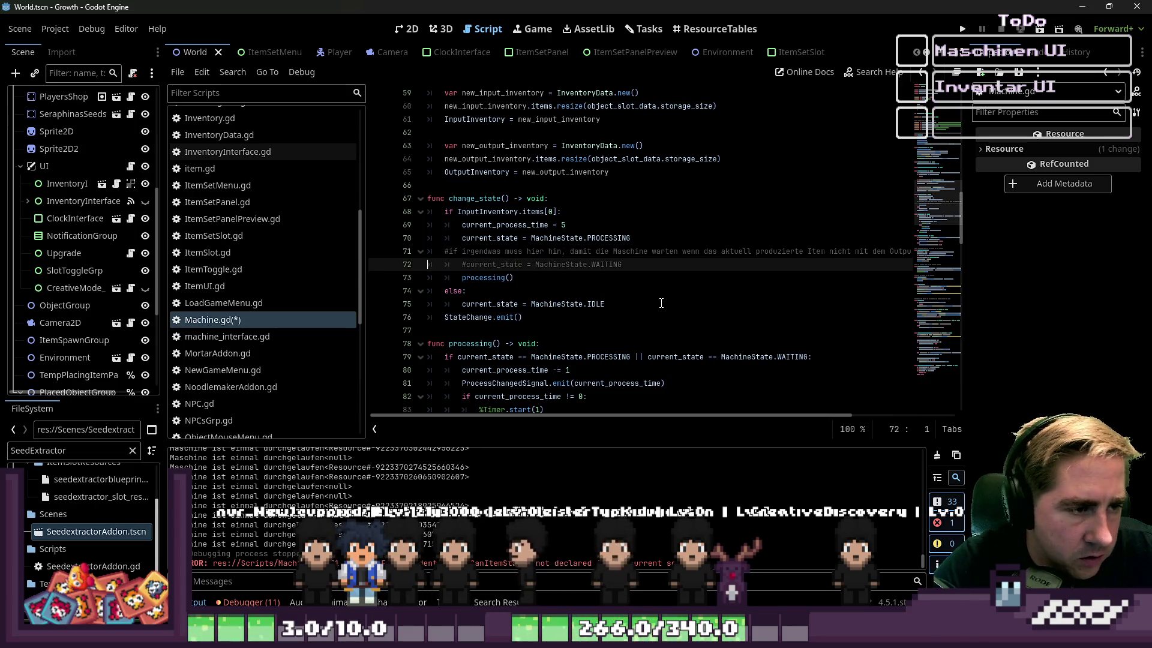
key("Down")
key("Down")
key("Down")
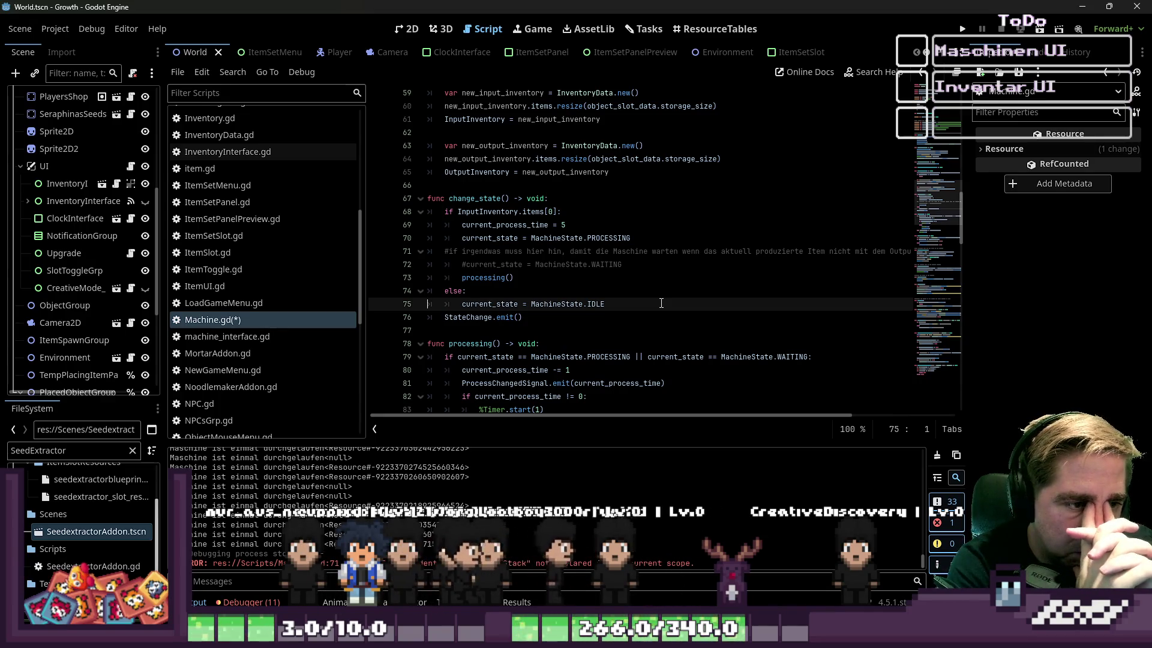
mouse_move(503, 409)
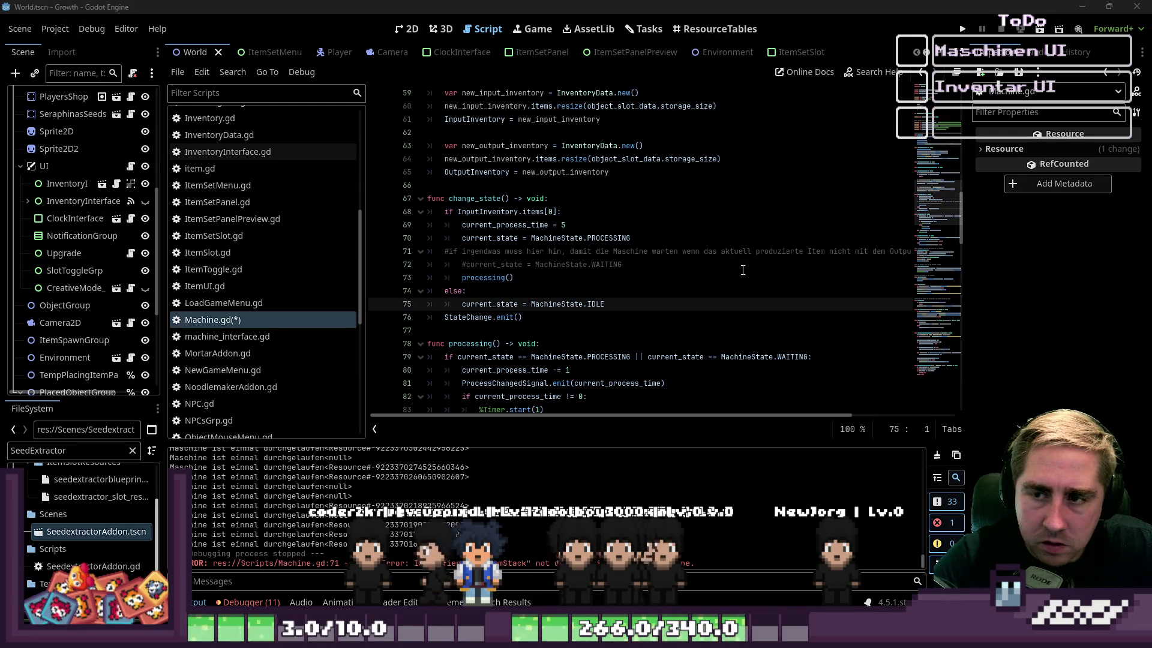
left_click(550, 242)
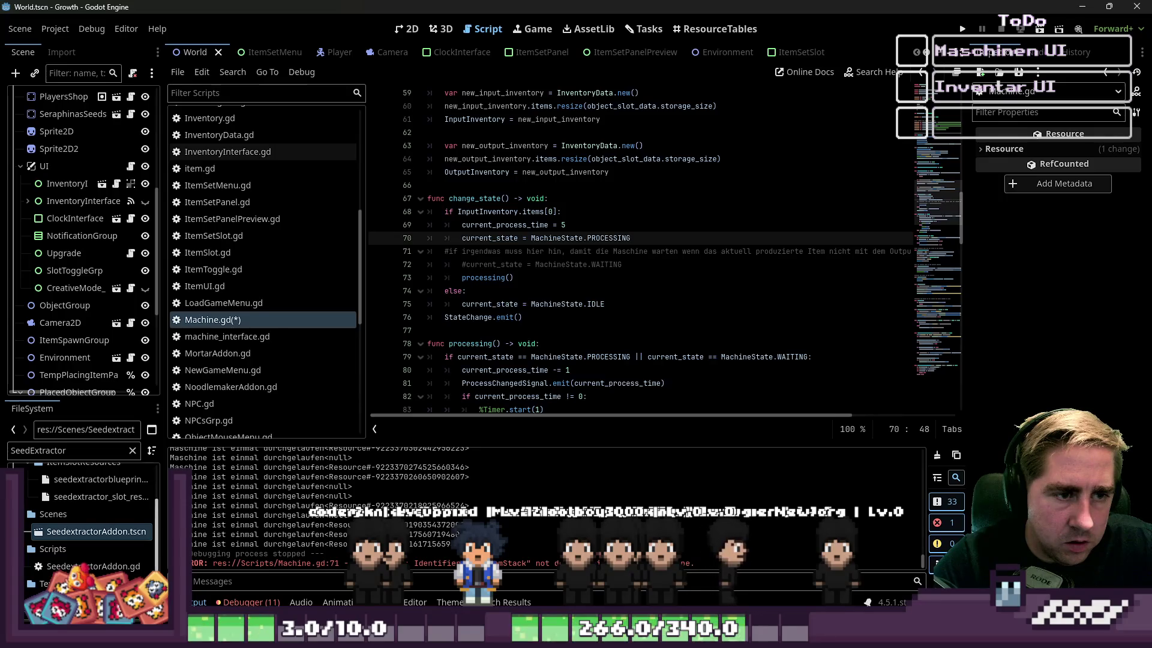
Step: Add StateChange.emit() on a new line after the PROCESSING assignment
key("Return")
type("Stat")
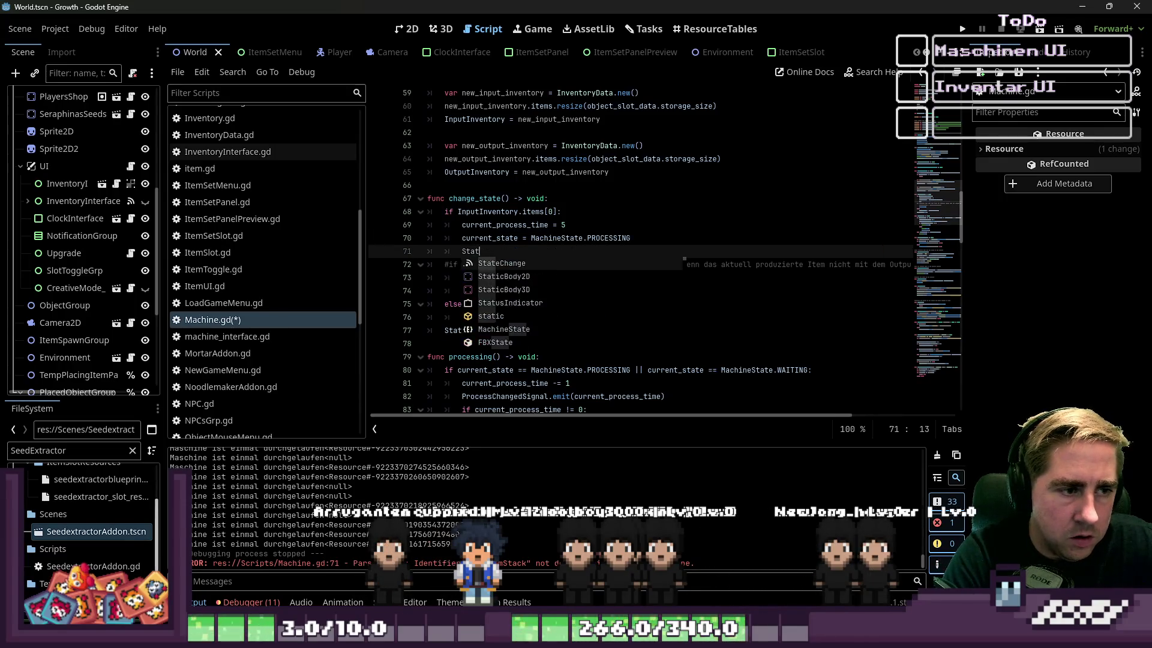
key("Return")
type("mit()")
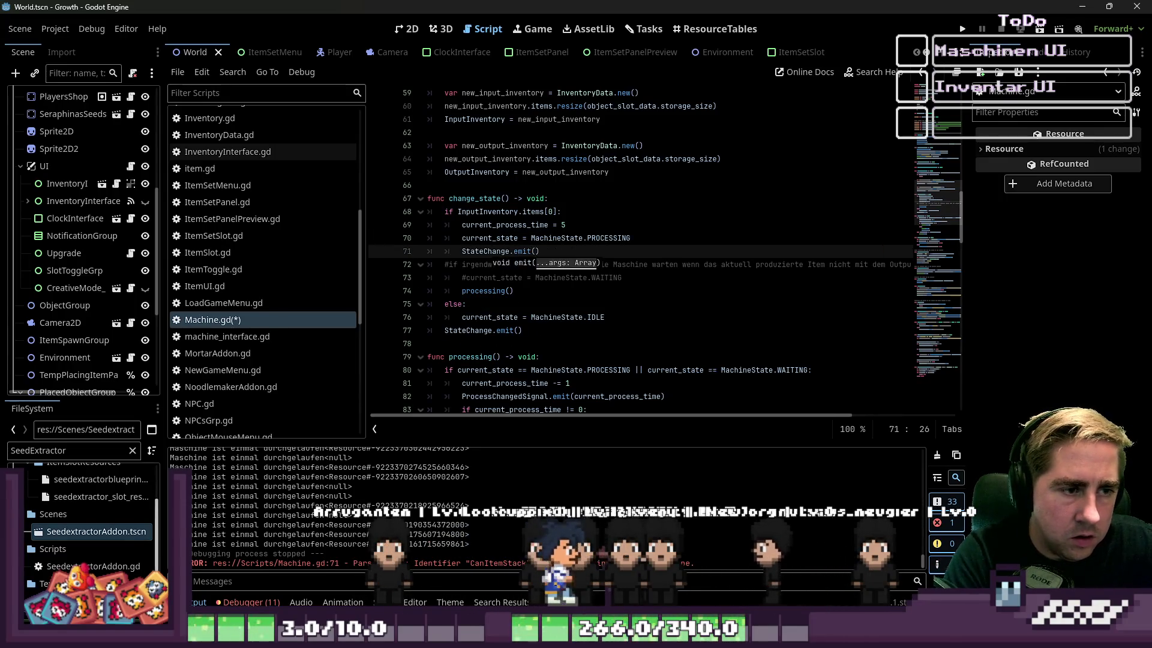
Step: Add a return statement directly below the StateChange.emit() call
key("Down")
key("Down")
key("Down")
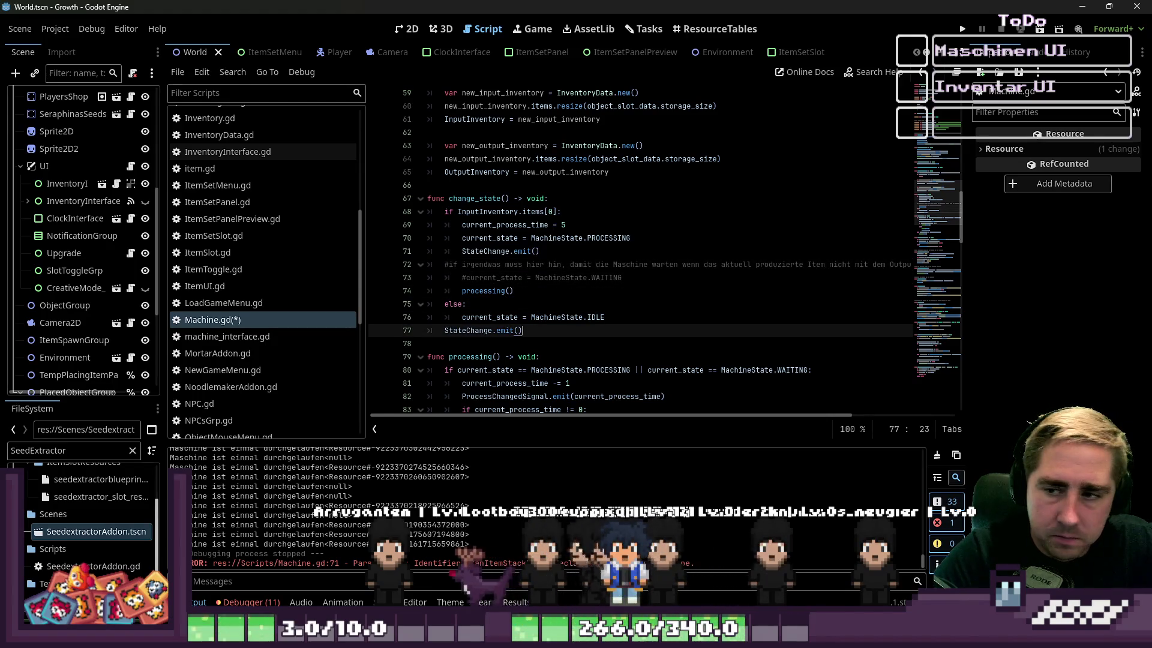
key("Up")
key("Up")
key("Up")
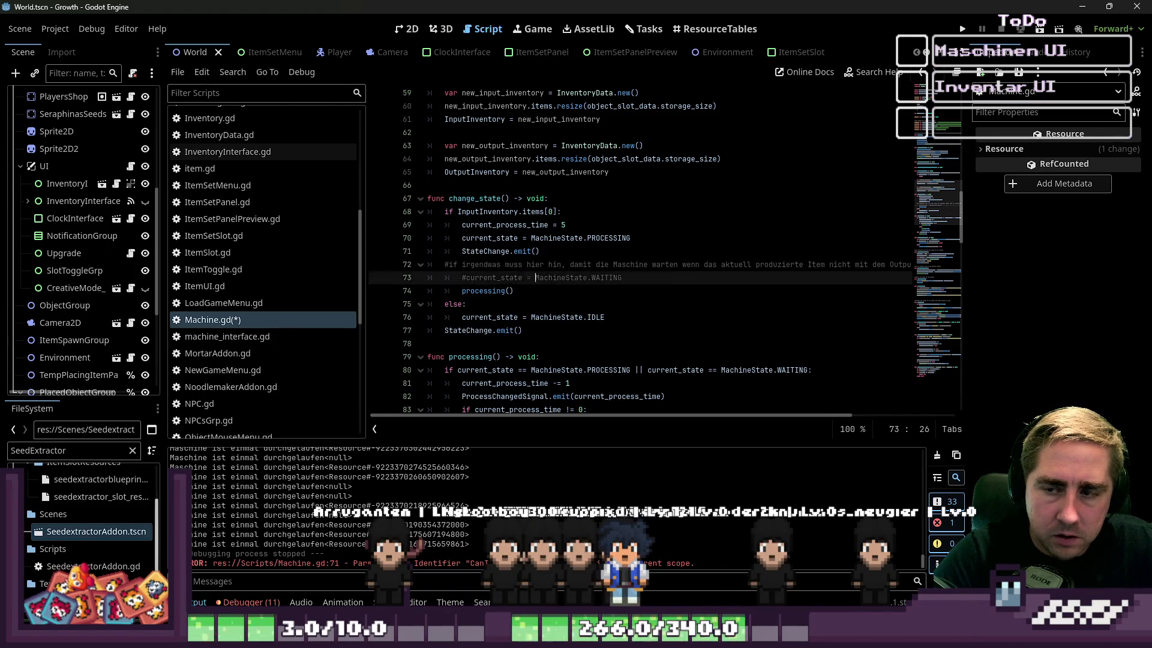
key("End")
key("Return")
type("urn")
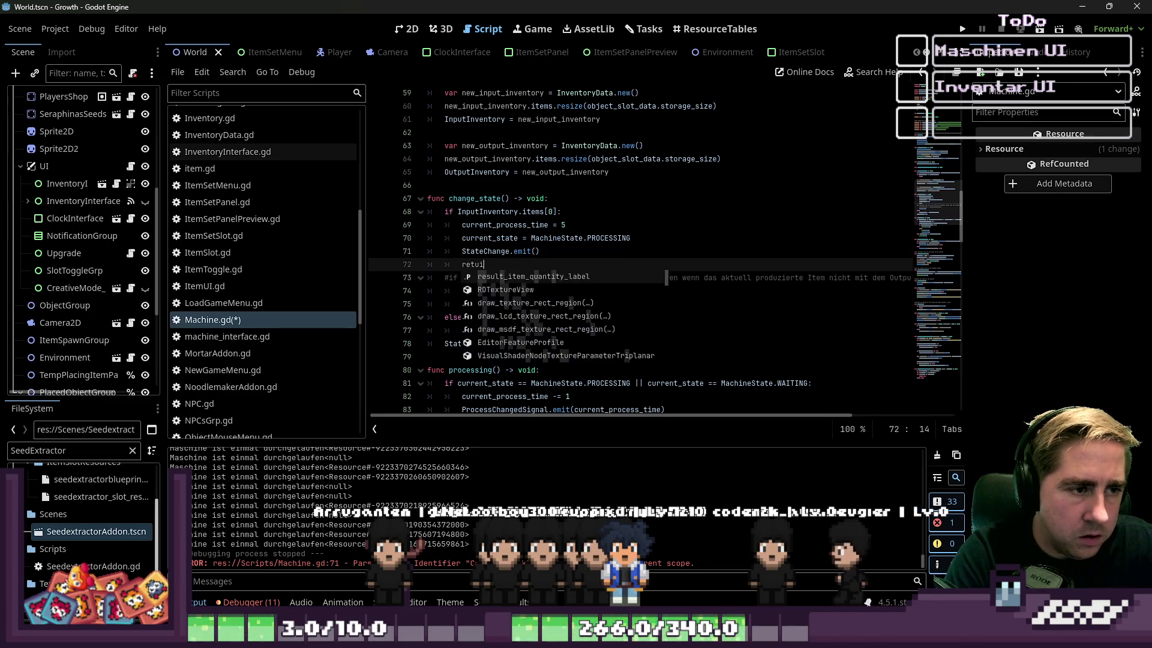
key("Down")
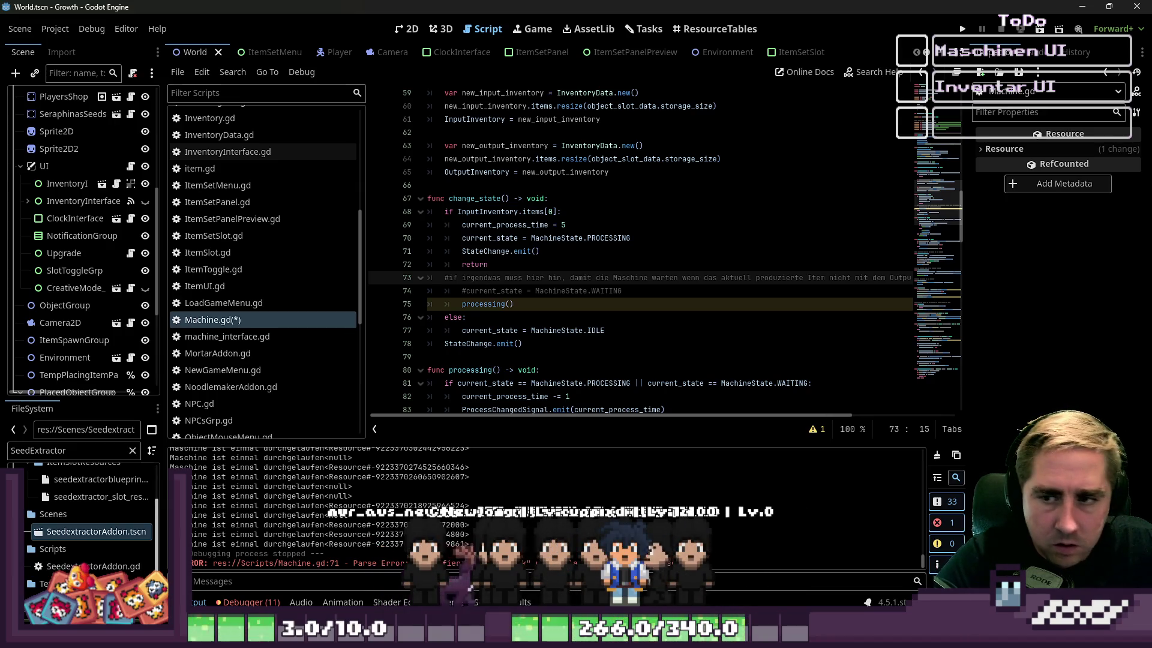
scroll(823, 259, "down", 20)
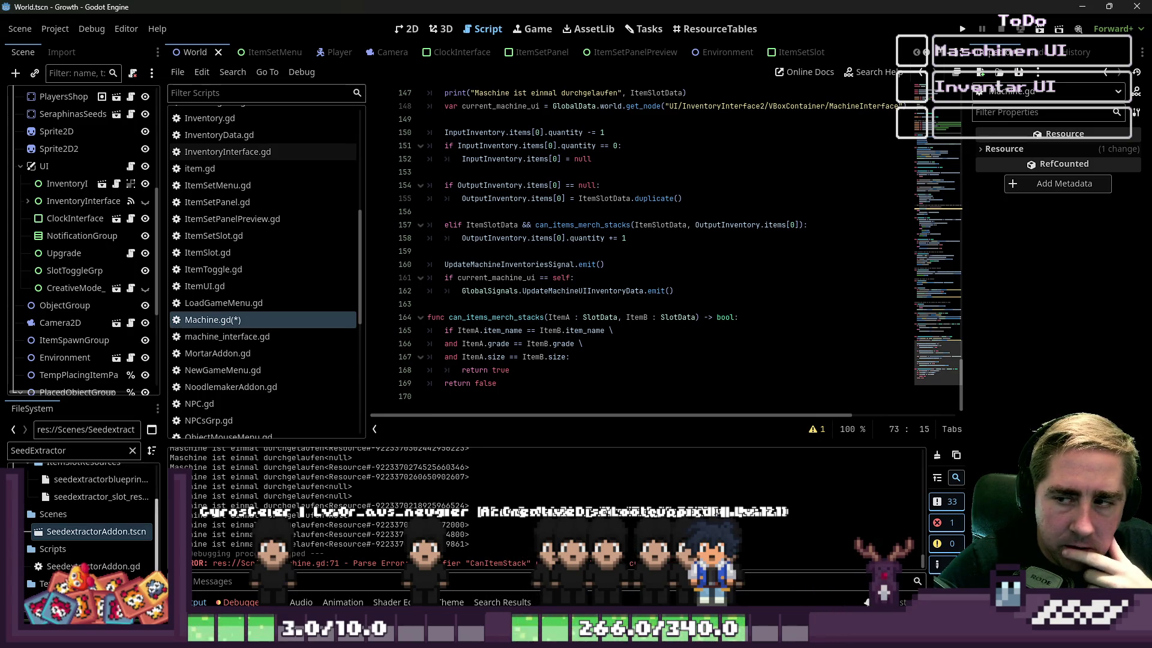
Step: Save Machine.gd with Ctrl+S
scroll(232, 342, "down", 2)
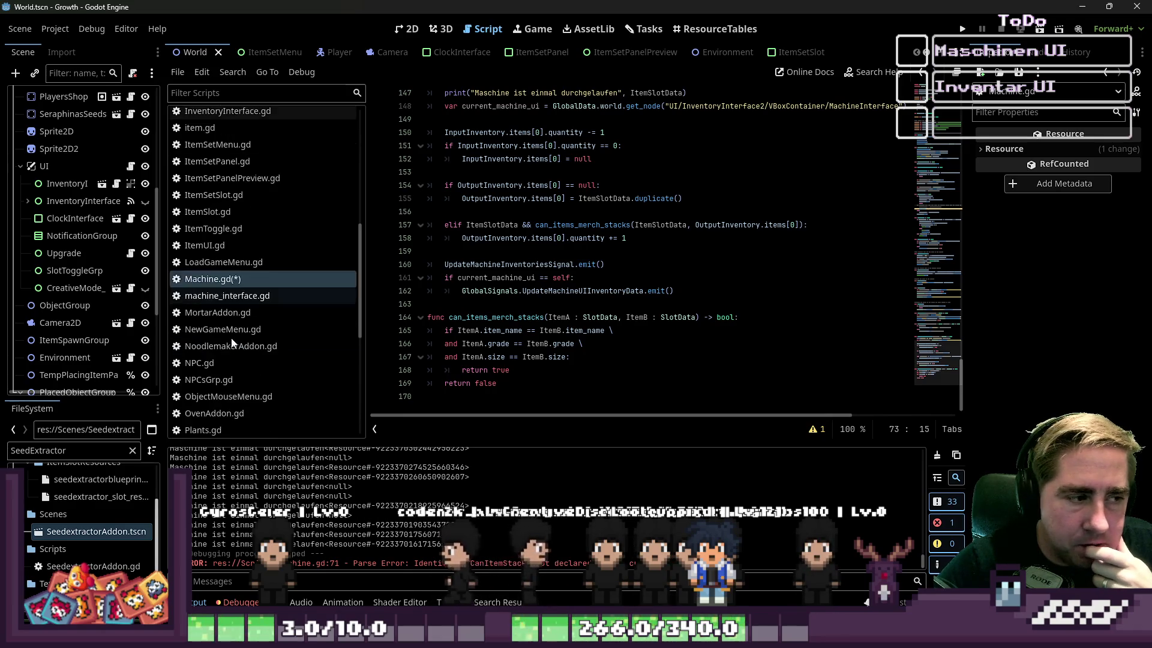
left_click(245, 282)
left_click(690, 317)
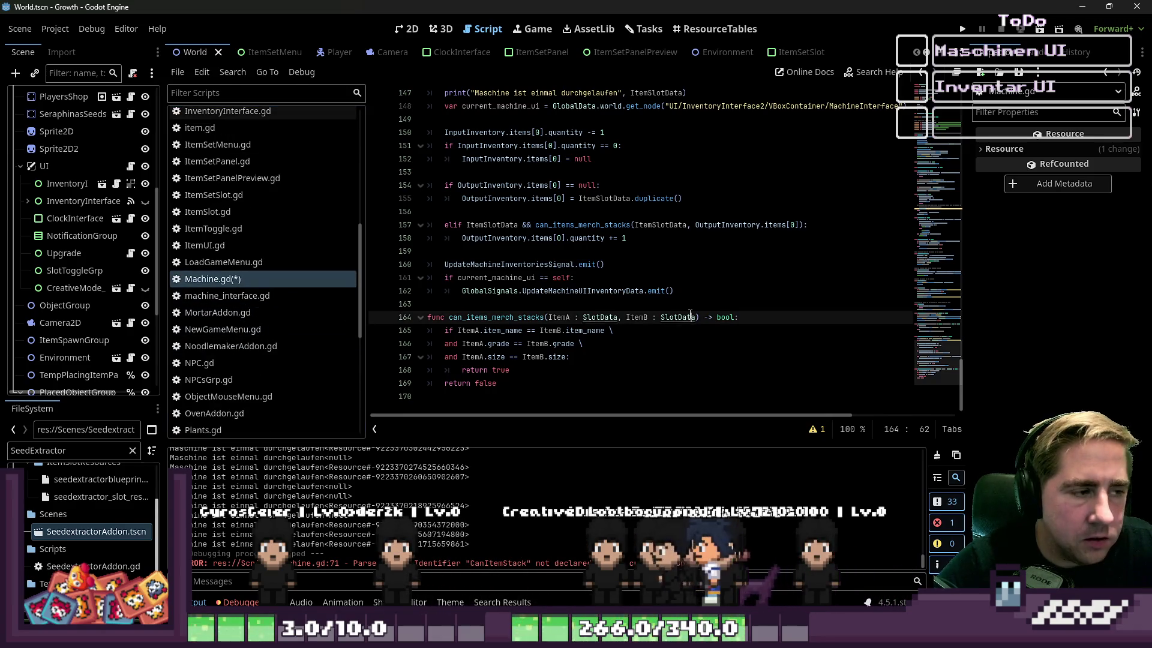
key("ctrl+s")
Step: Review SeedextractorAddon.gd's glorious grade bonus lines, then return to Machine.gd
scroll(229, 295, "down", 6)
scroll(229, 295, "down", 2)
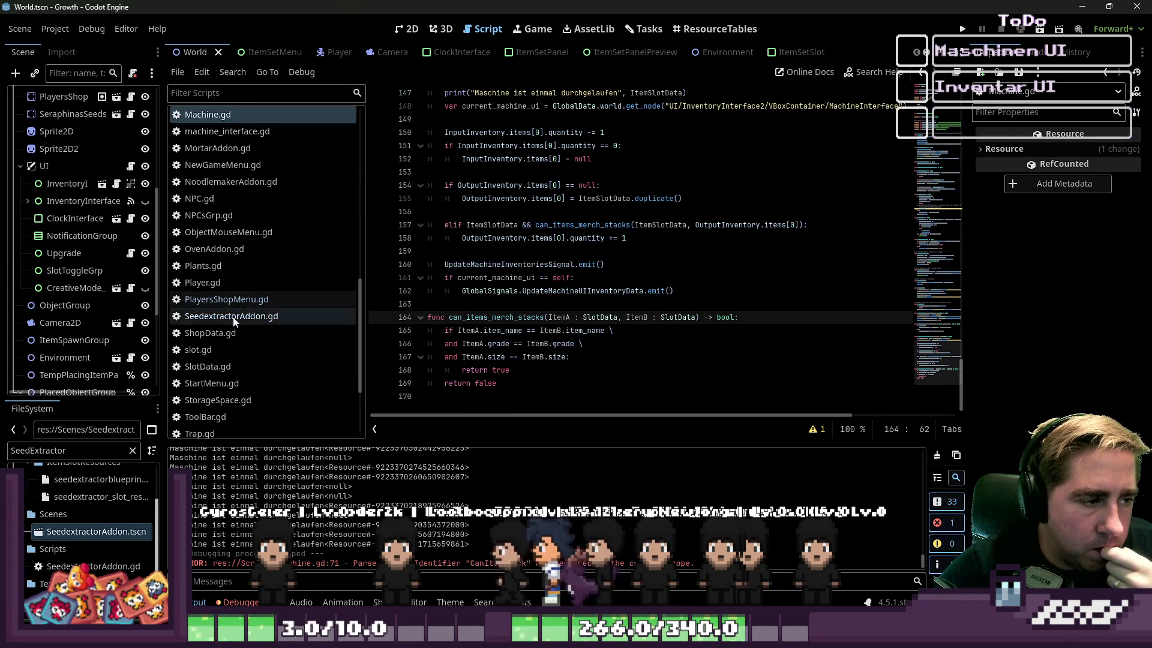
left_click(307, 316)
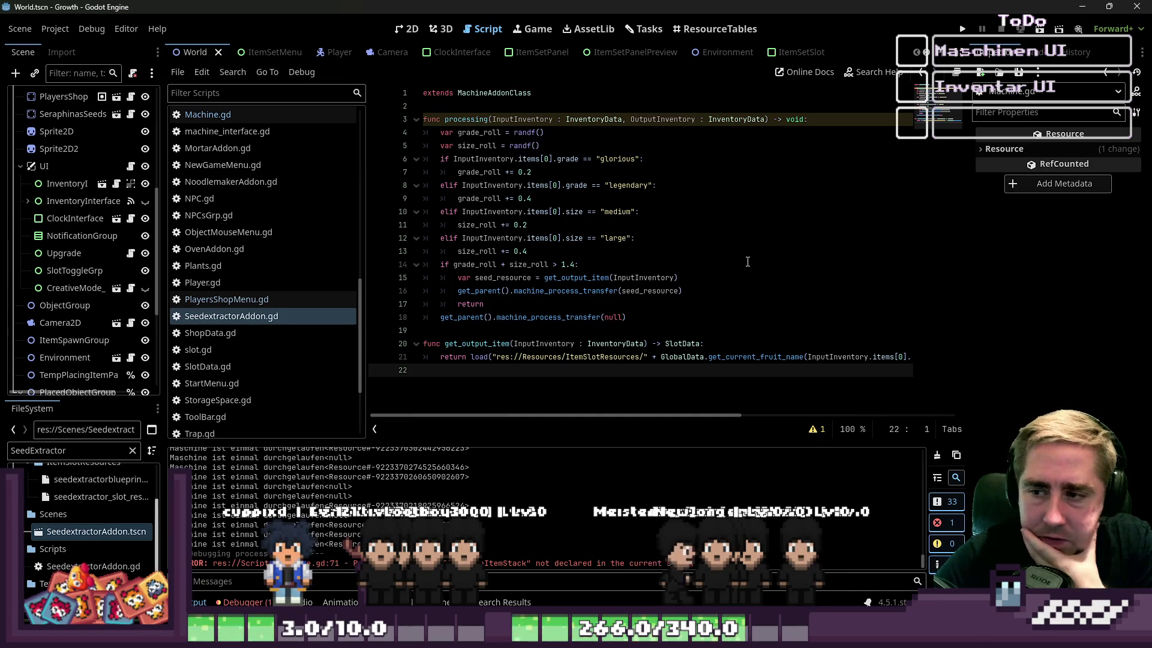
left_click(537, 107)
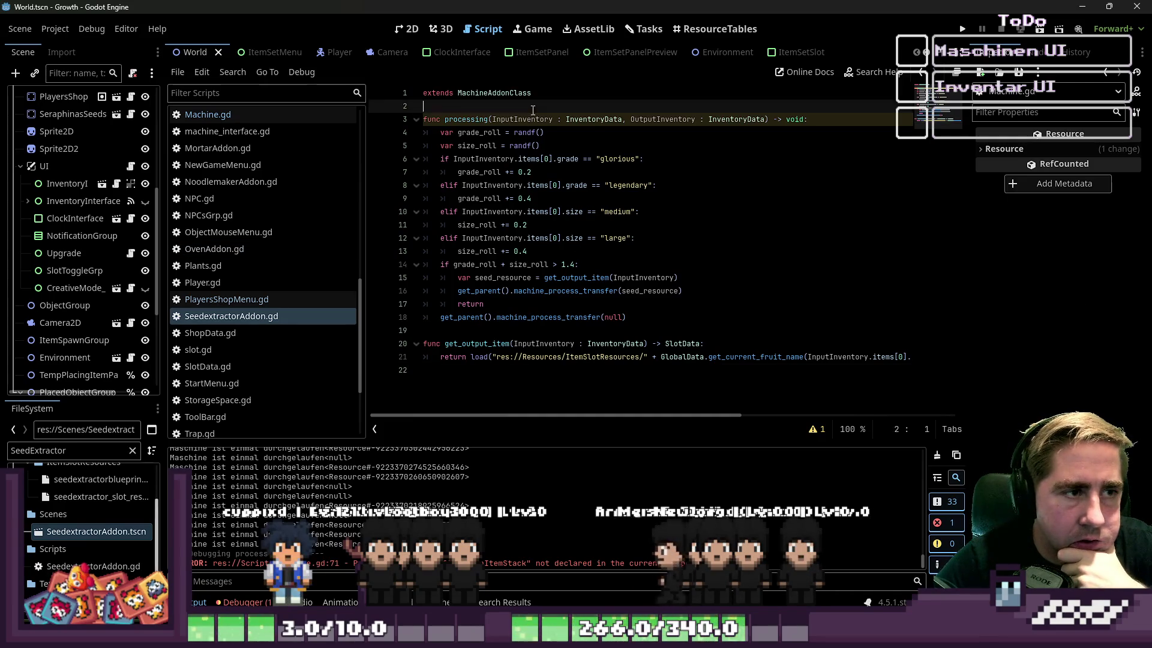
left_click(530, 159)
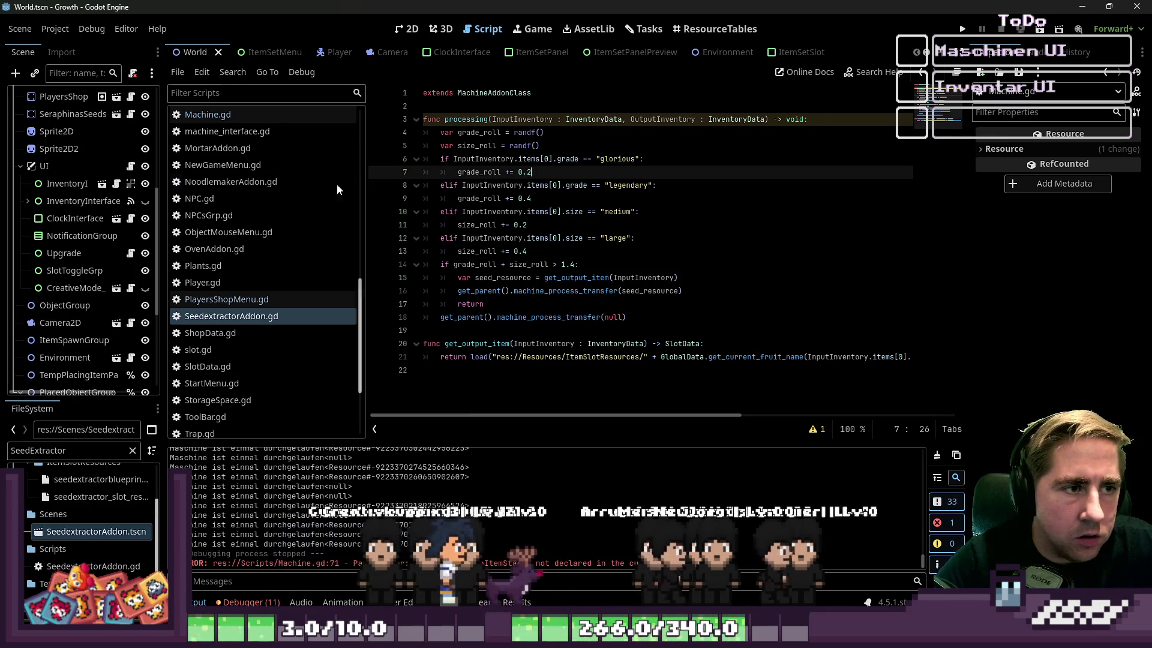
left_click(222, 115)
scroll(659, 242, "up", 20)
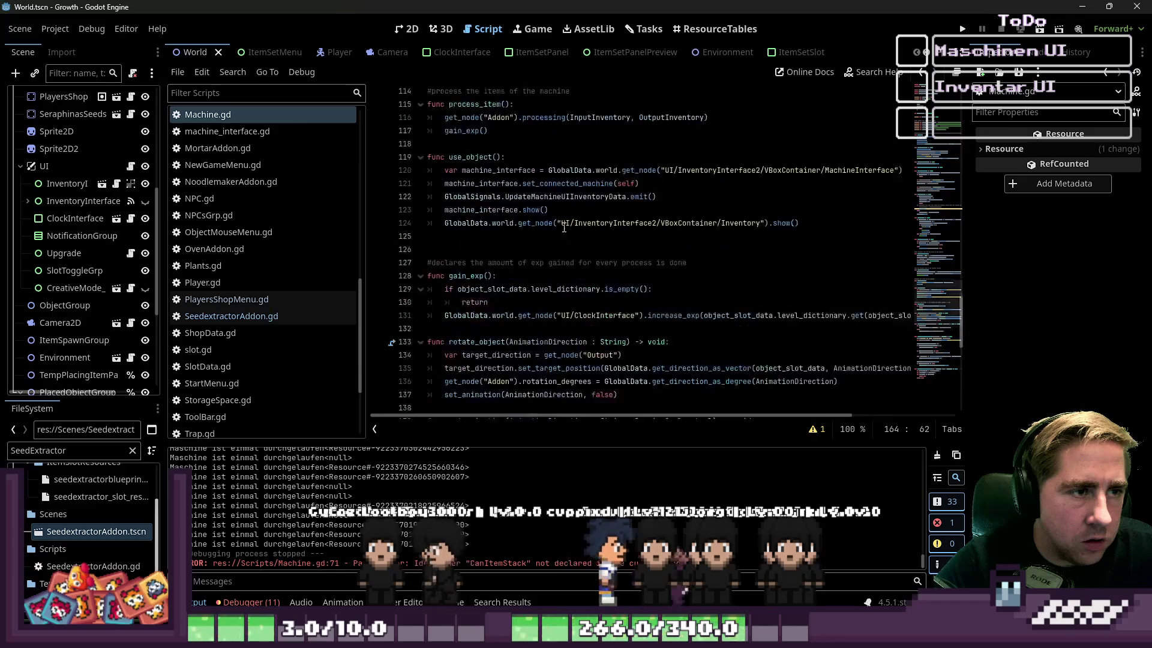
Step: Look over Machine.gd's else branch around lines 86–92, then bring up SeedextractorAddon.gd
scroll(659, 242, "up", 10)
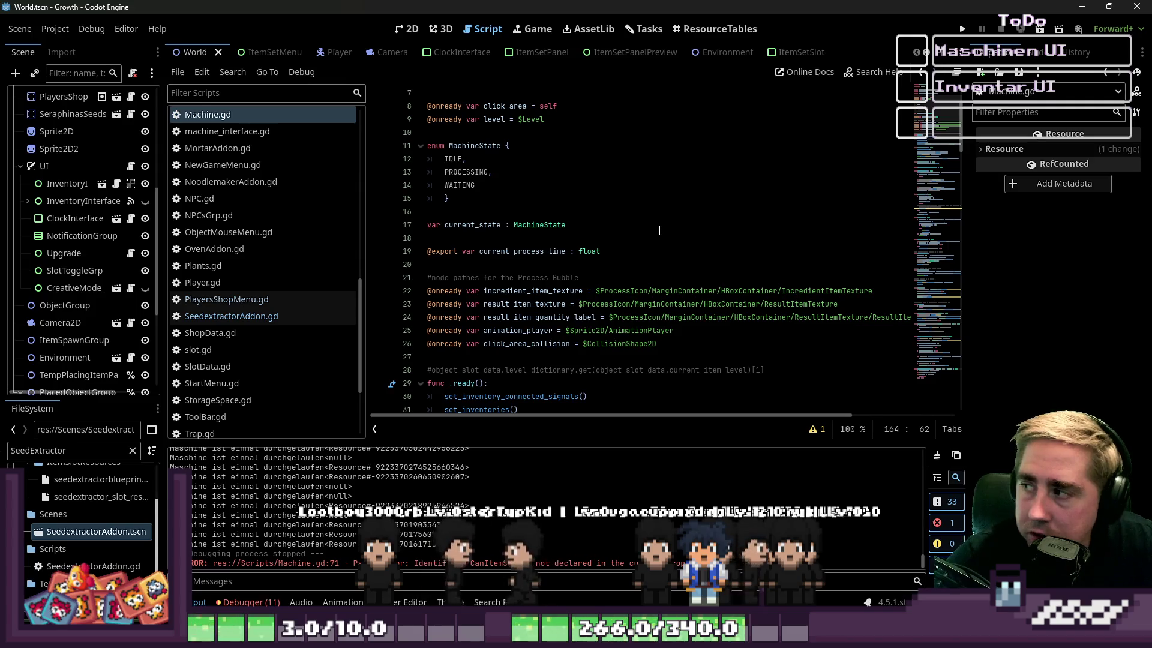
scroll(659, 231, "down", 6)
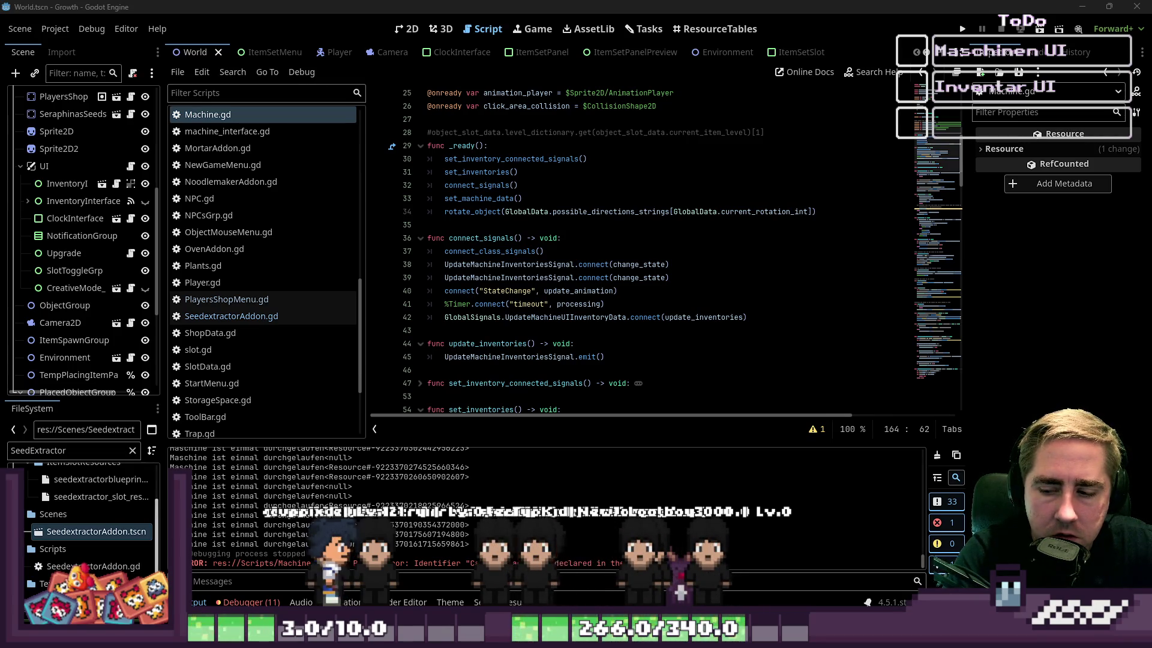
scroll(714, 203, "down", 4)
scroll(714, 202, "down", 13)
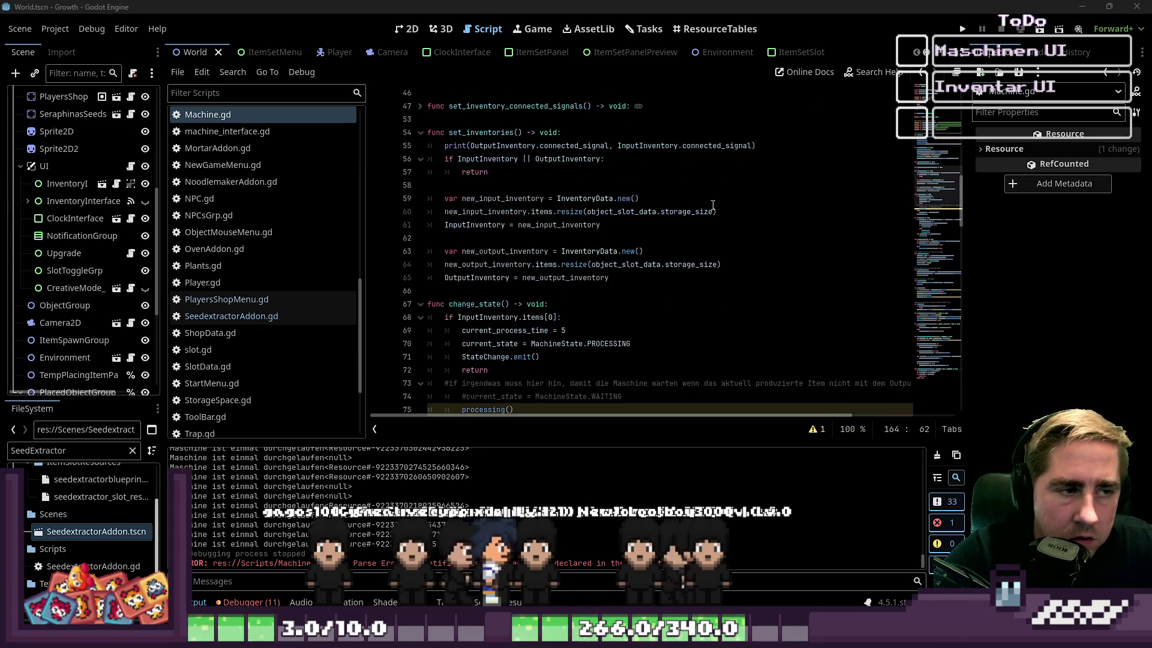
scroll(713, 204, "down", 1)
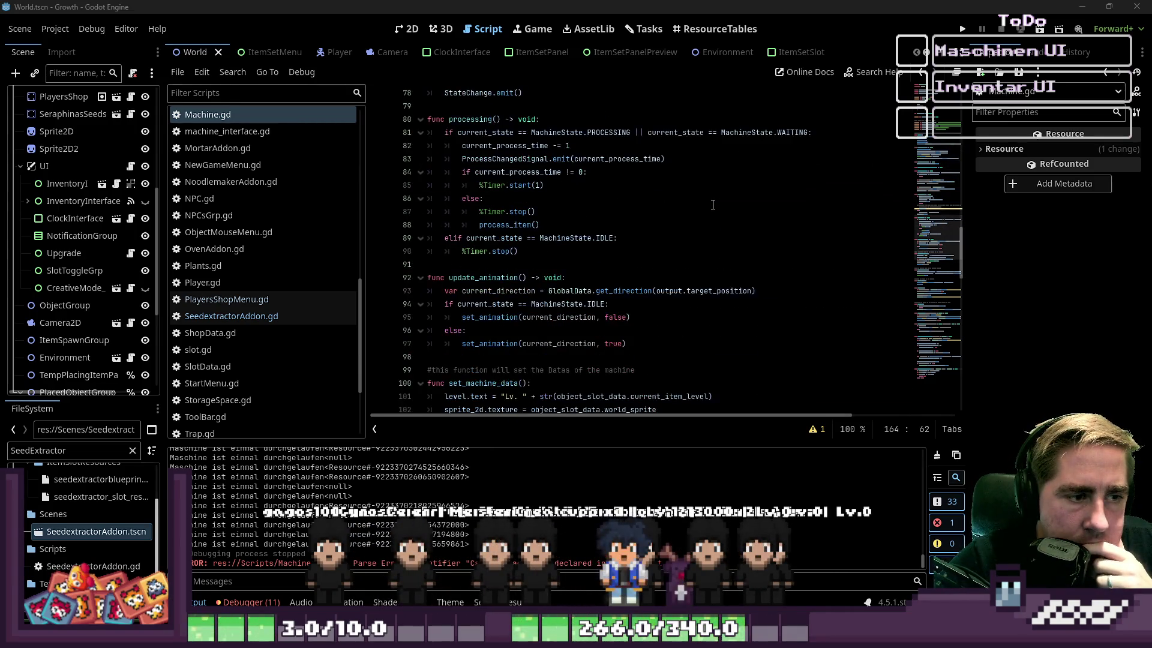
left_click(713, 205)
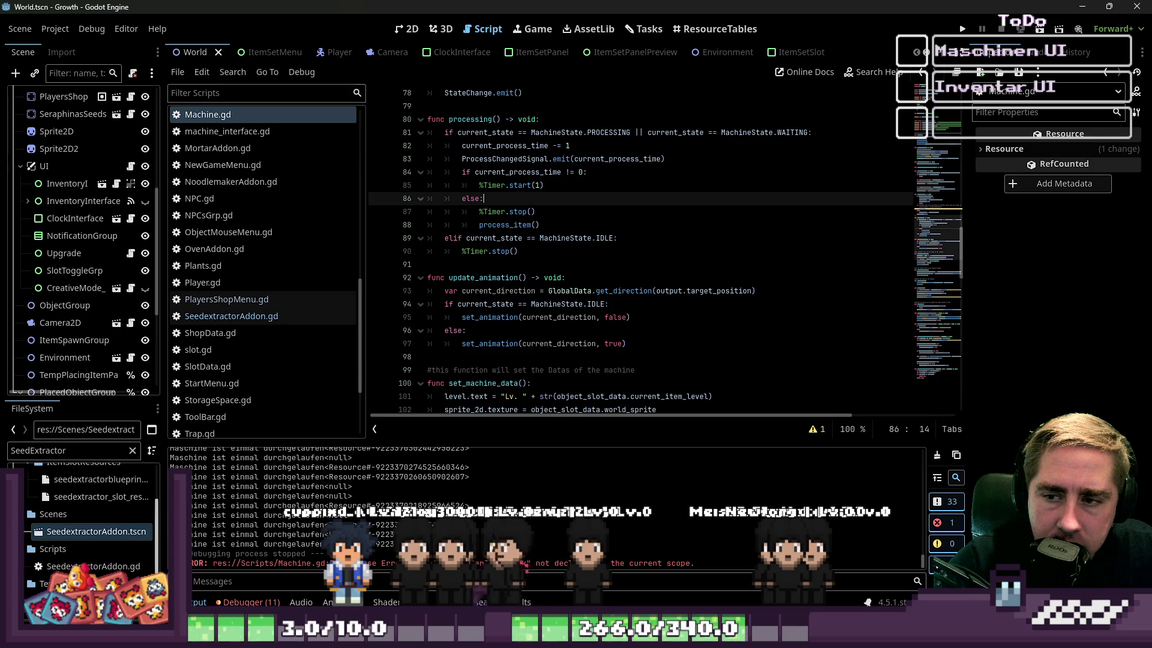
left_click(485, 278)
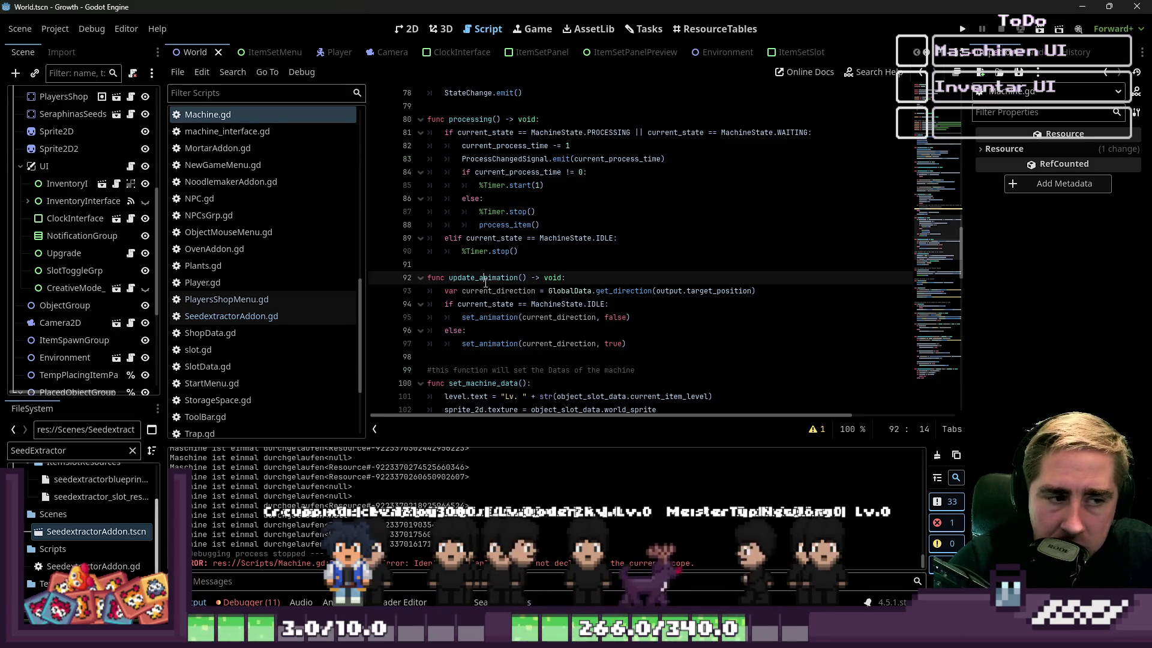
left_click(484, 268)
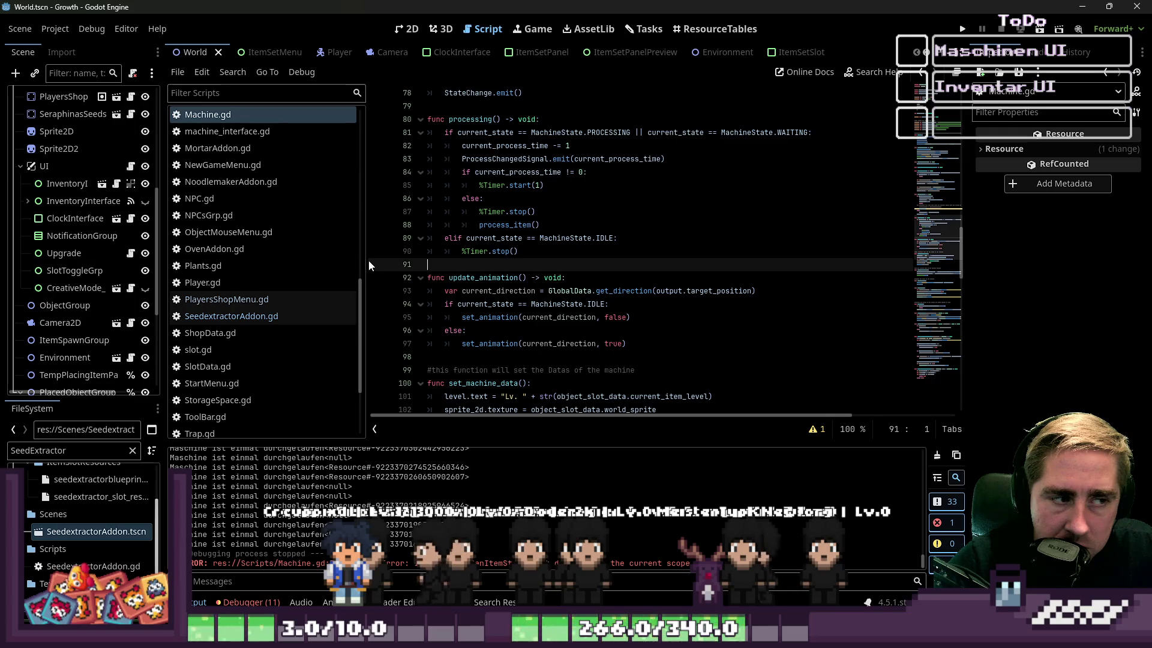
left_click_drag(365, 260, 332, 260)
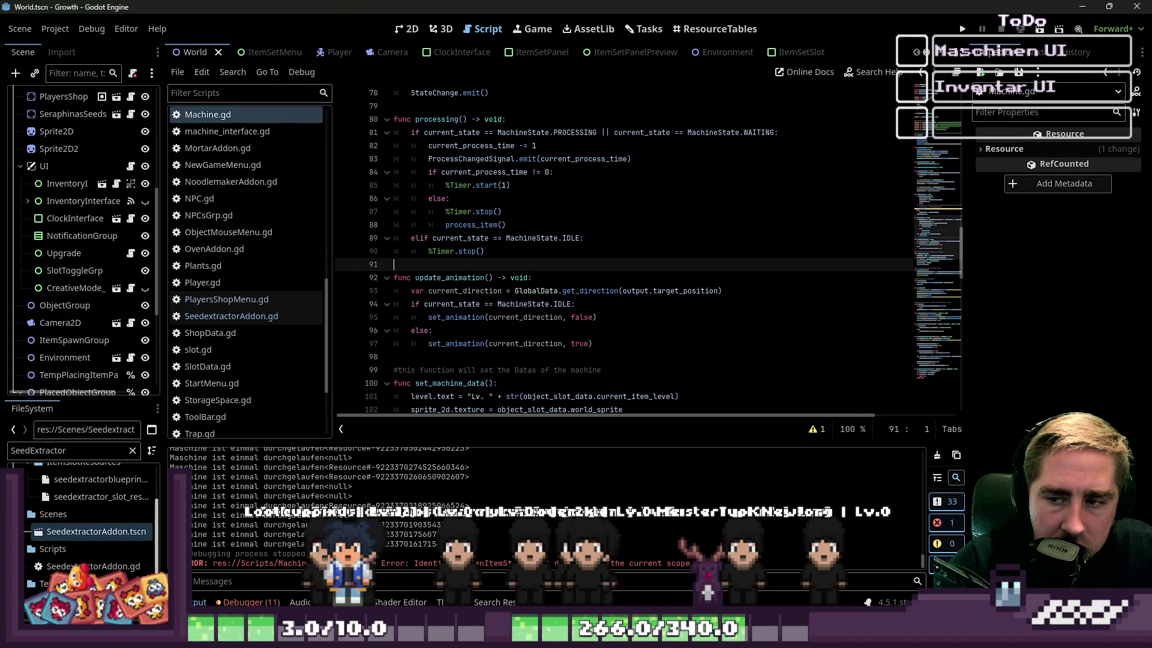
left_click(231, 316)
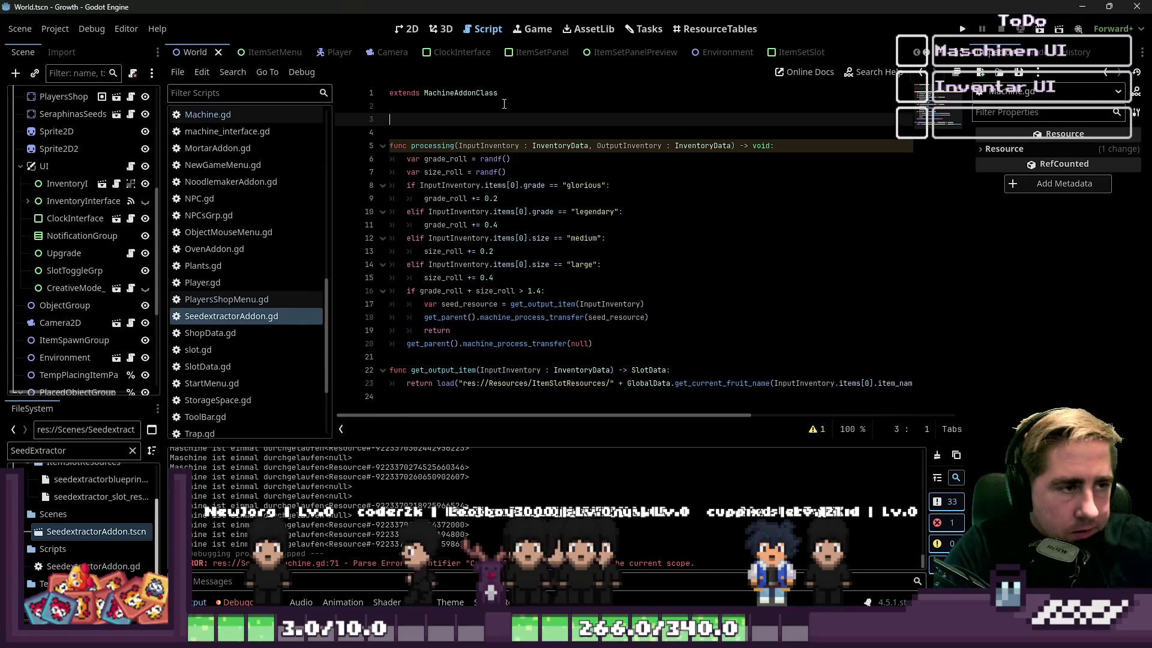
Step: Declare 'var currently_produced_item : SlotData = null' at the top of SeedextractorAddon.gd
type("varcir")
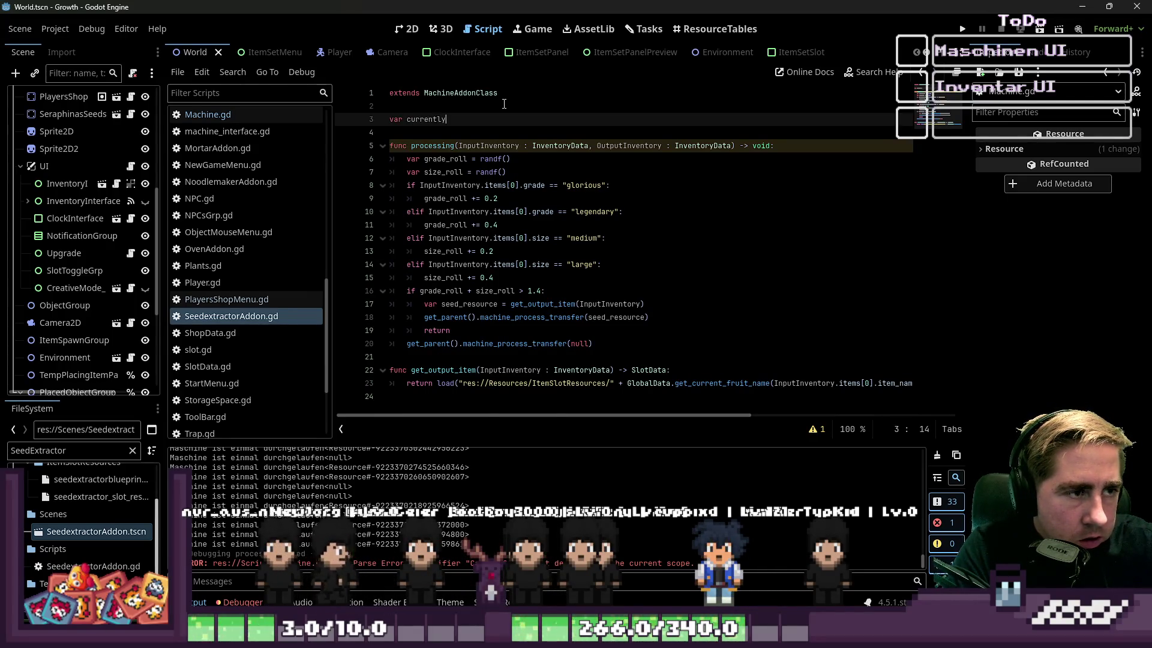
type("produ")
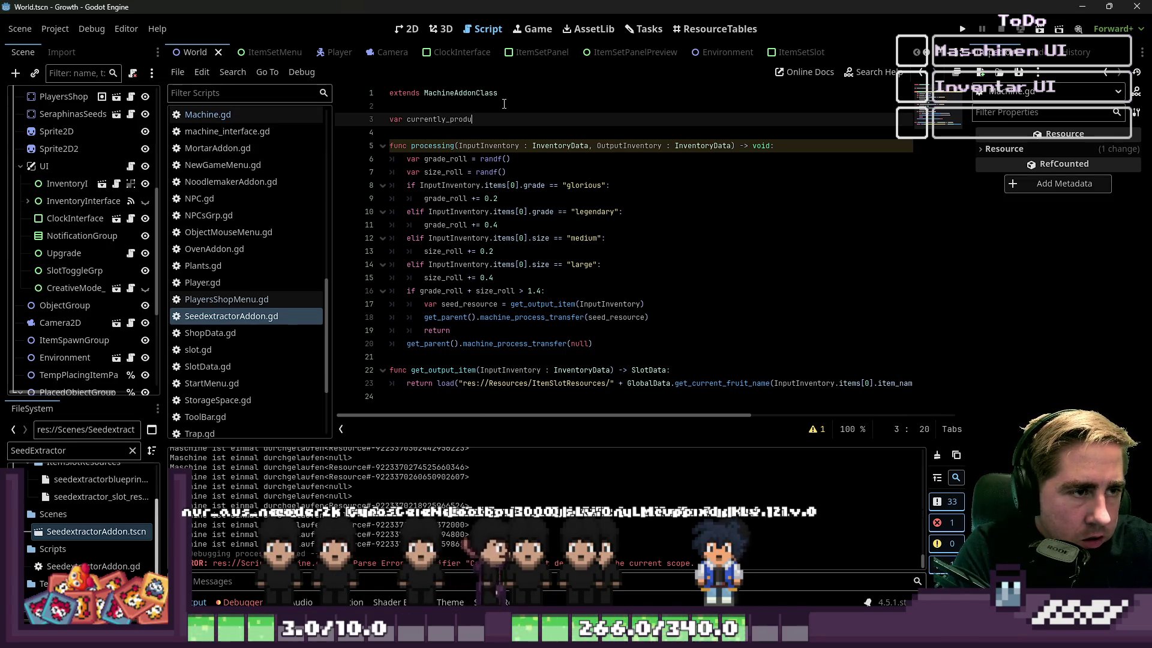
type("ced_item :")
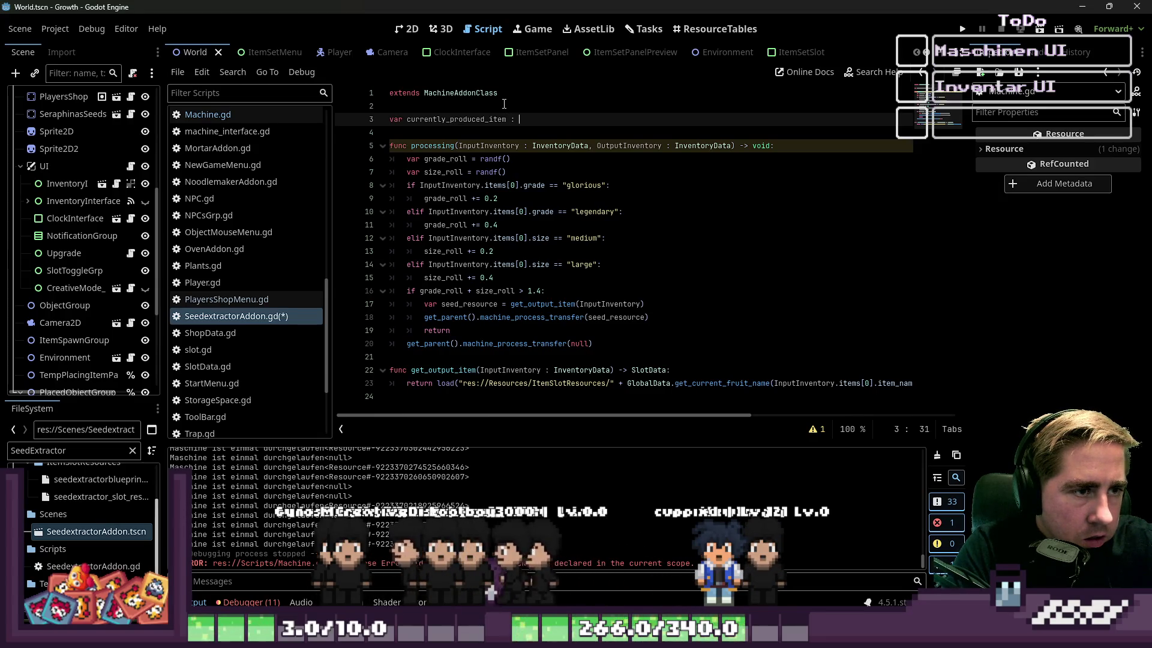
type("Da")
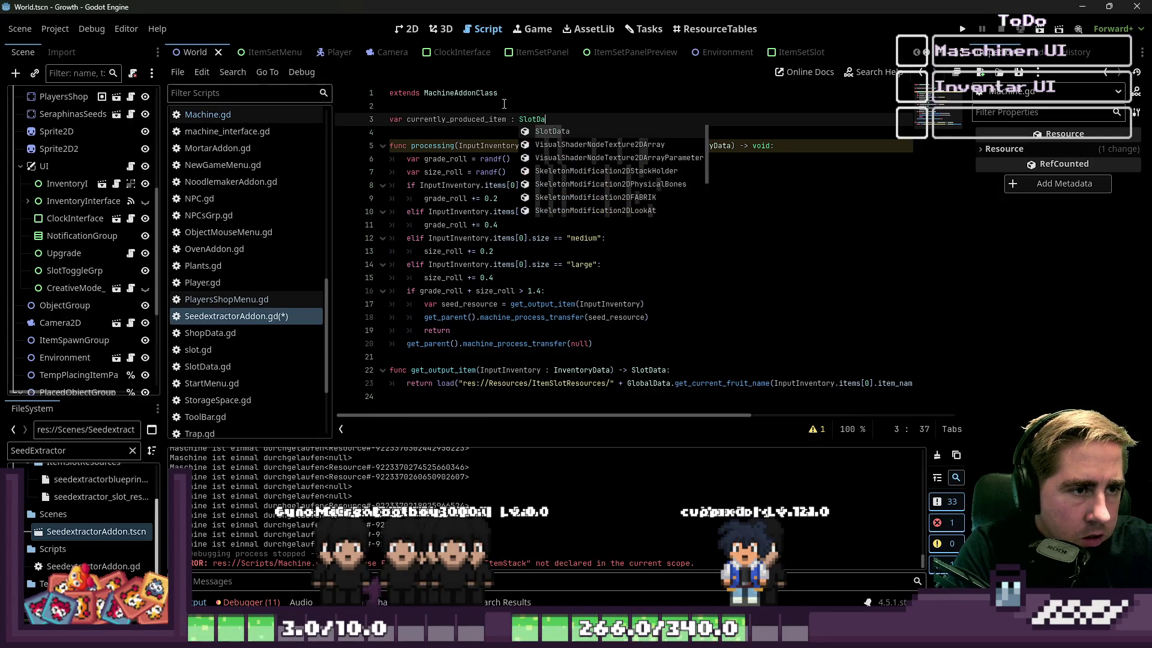
key("Return")
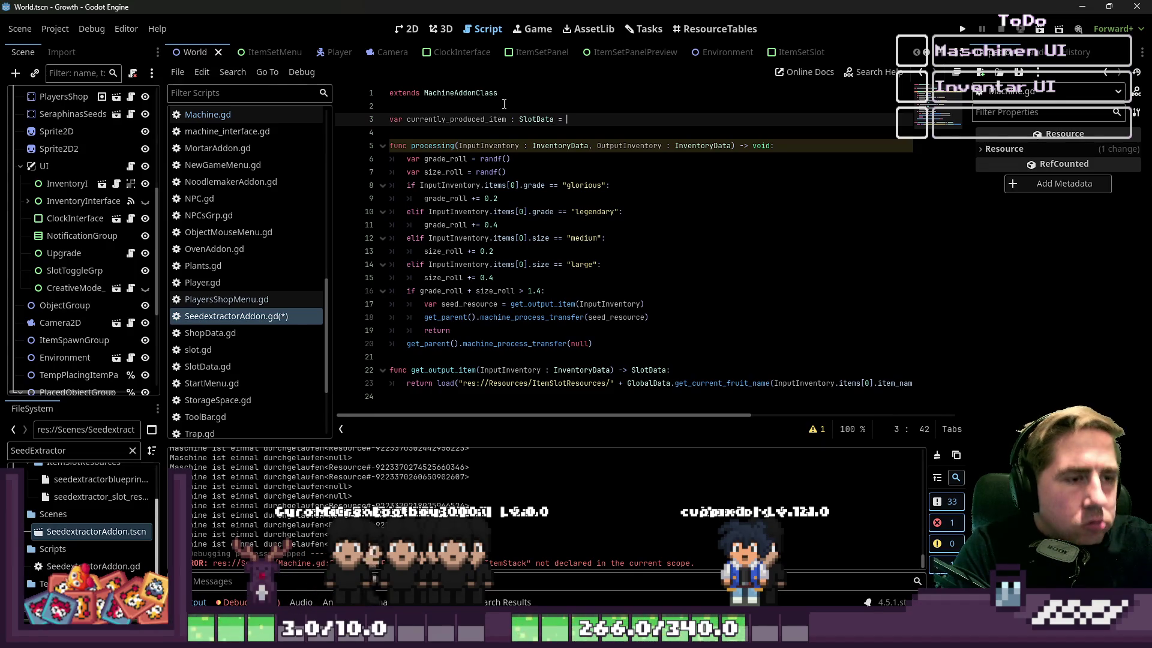
type("n")
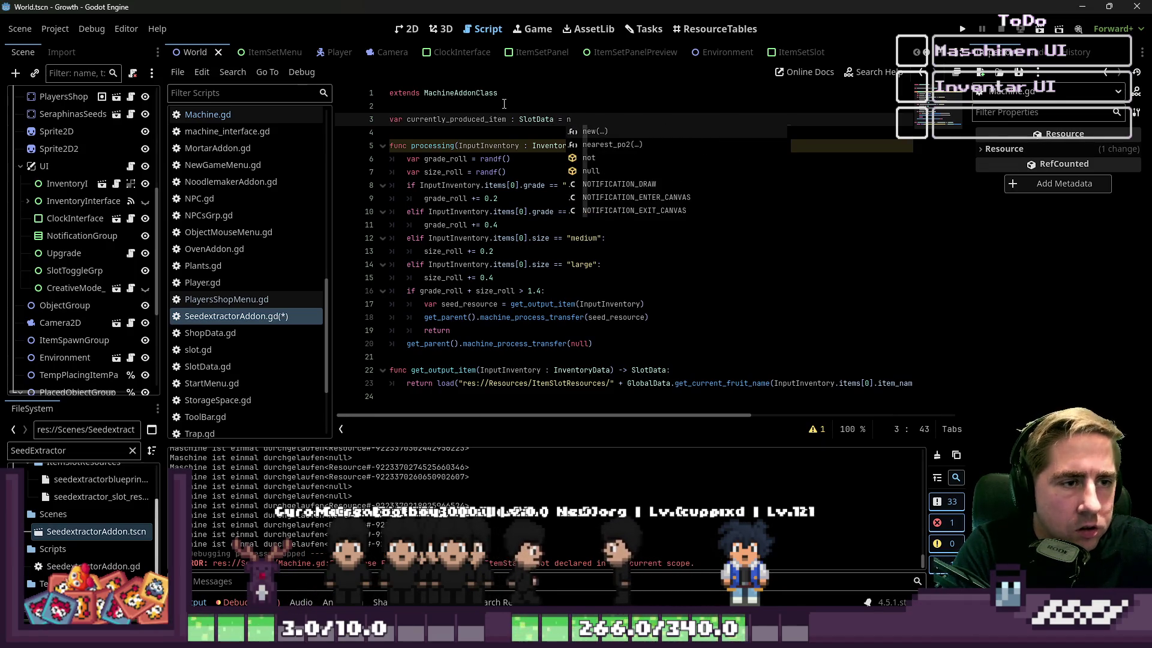
type("ull")
double_click(452, 118)
key("ctrl+c")
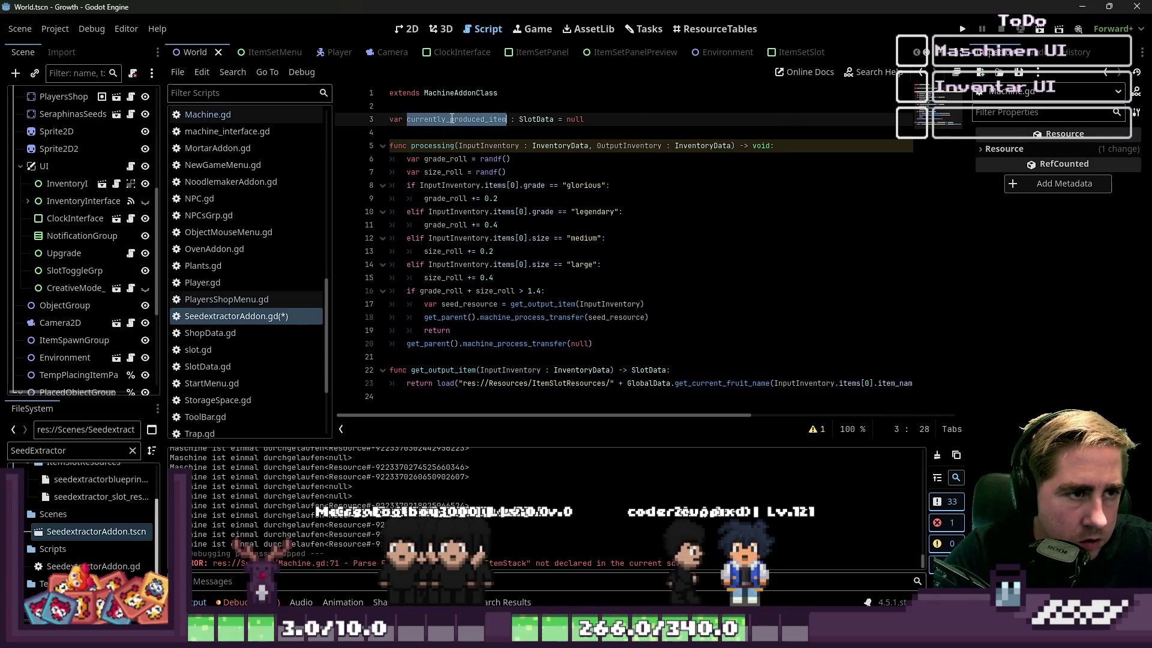
Step: Replace seed_resource with currently_produced_item on lines 17 and 18 of processing()
left_click(466, 309)
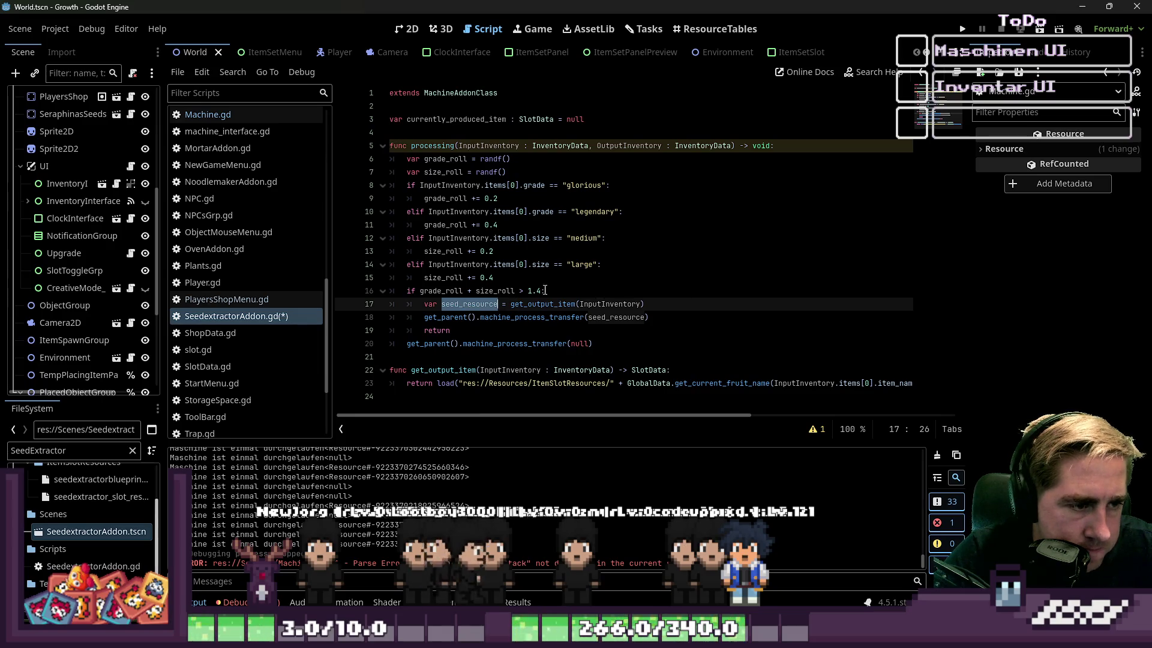
double_click(609, 305)
left_click(682, 305)
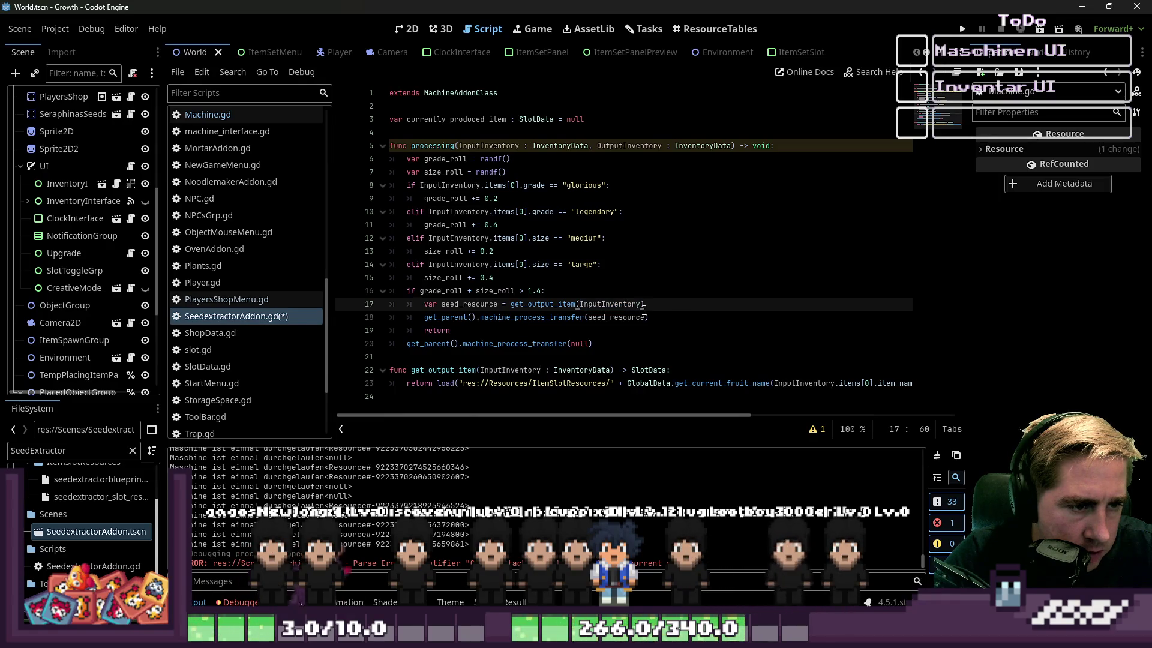
key("ctrl+v")
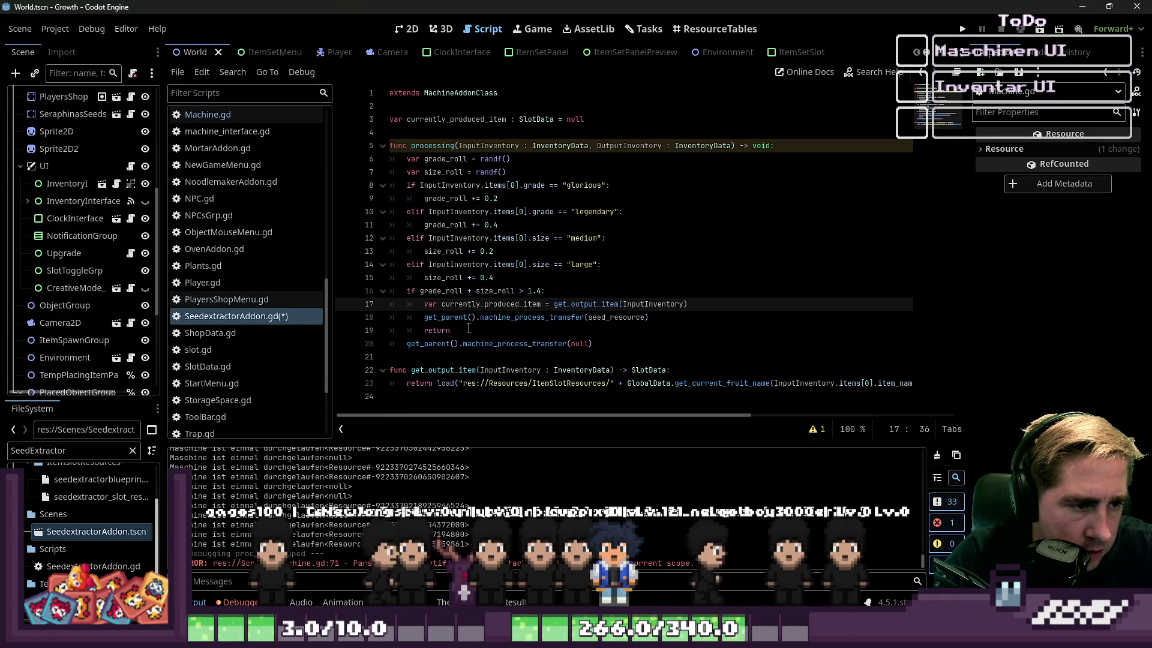
double_click(496, 304)
left_click(547, 328)
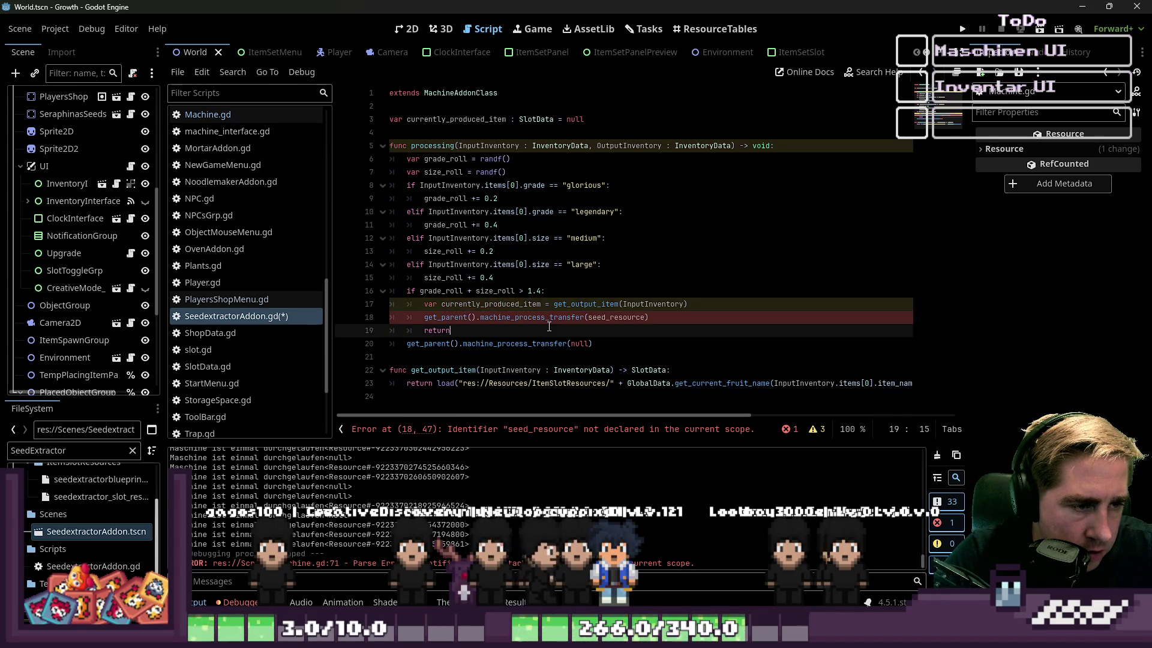
double_click(491, 305)
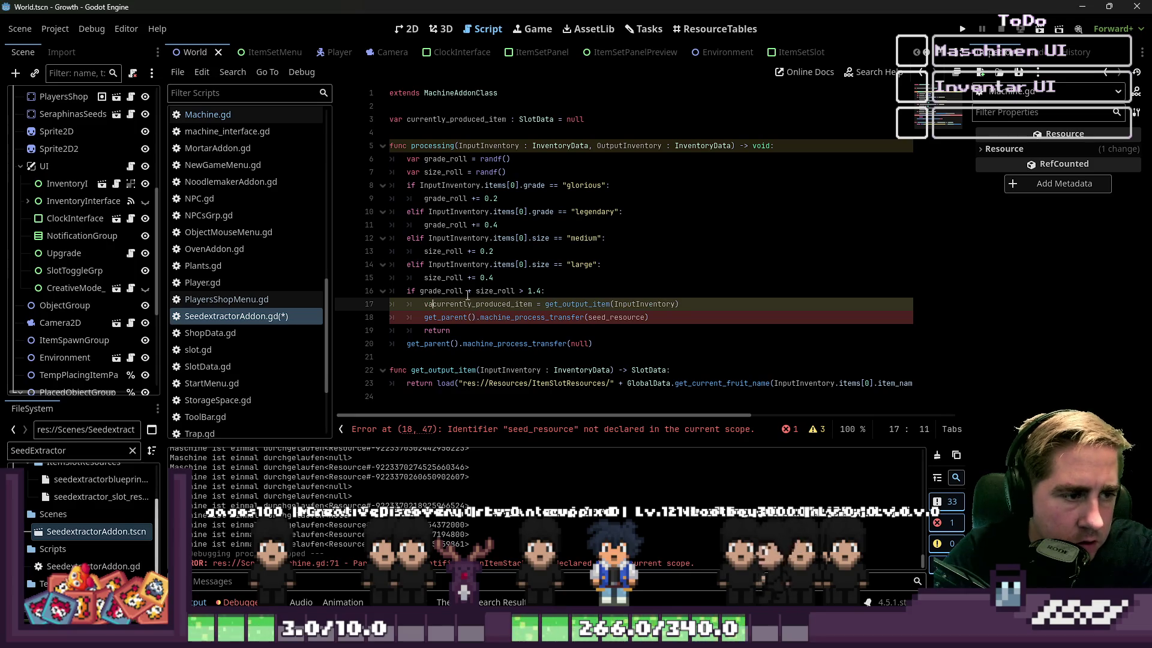
key("BackSpace")
key("BackSpace")
double_click(601, 317)
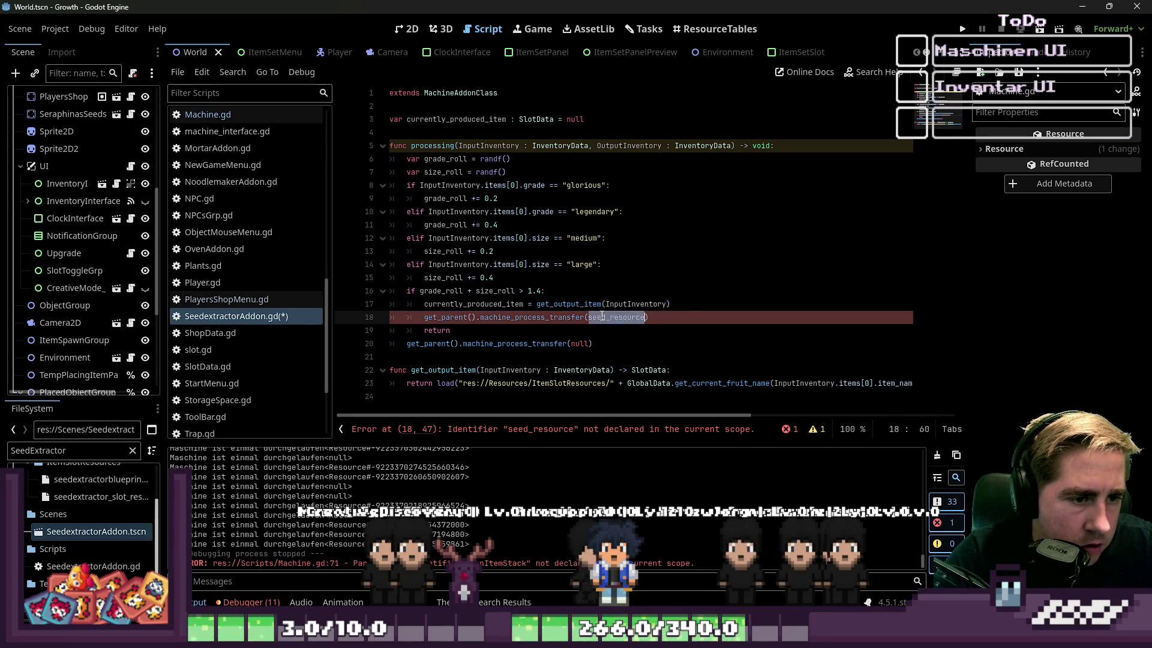
key("ctrl+v")
left_click(535, 330)
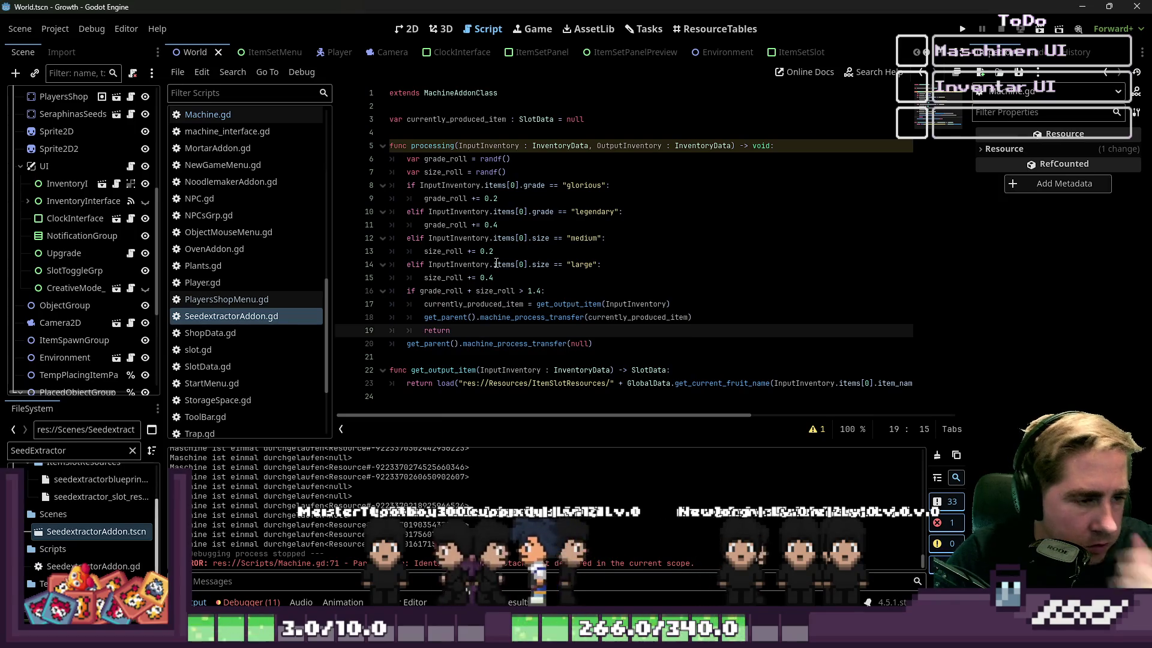
left_click(255, 298)
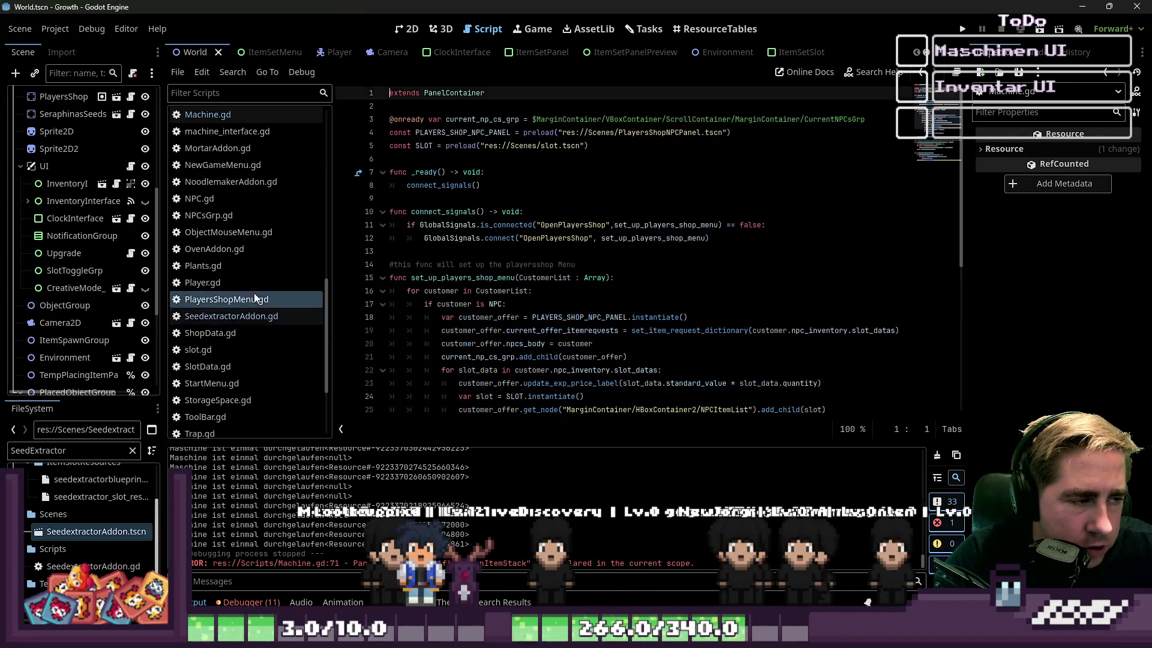
Step: Switch back to the Machine.gd script
scroll(252, 294, "up", 5)
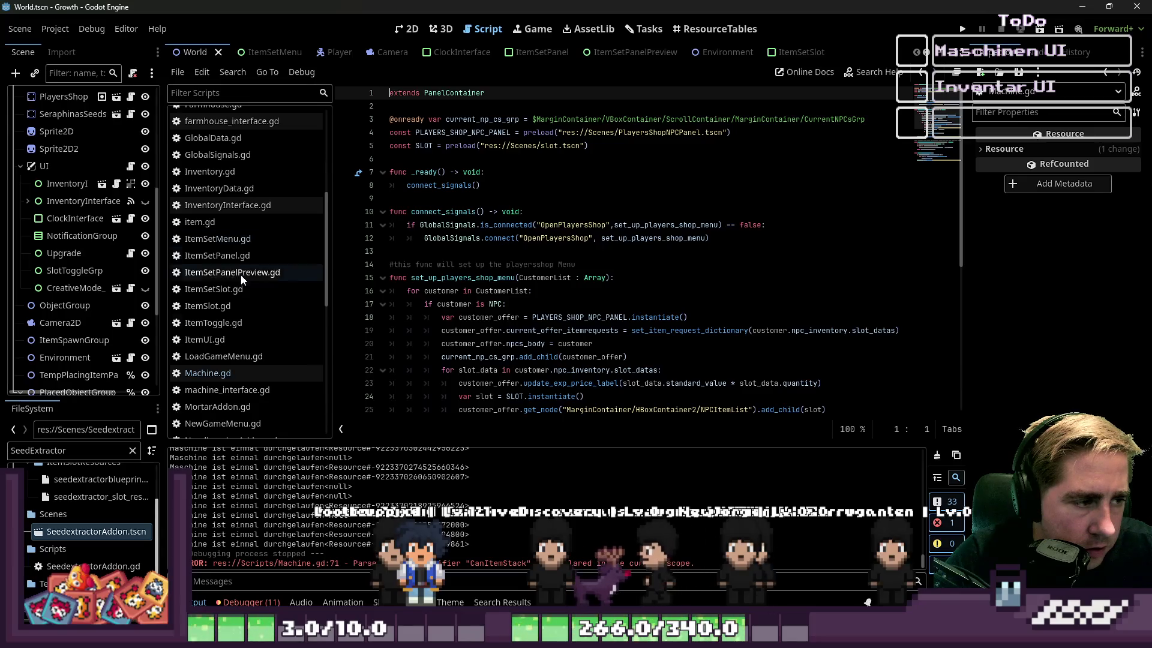
scroll(240, 274, "down", 1)
left_click(210, 332)
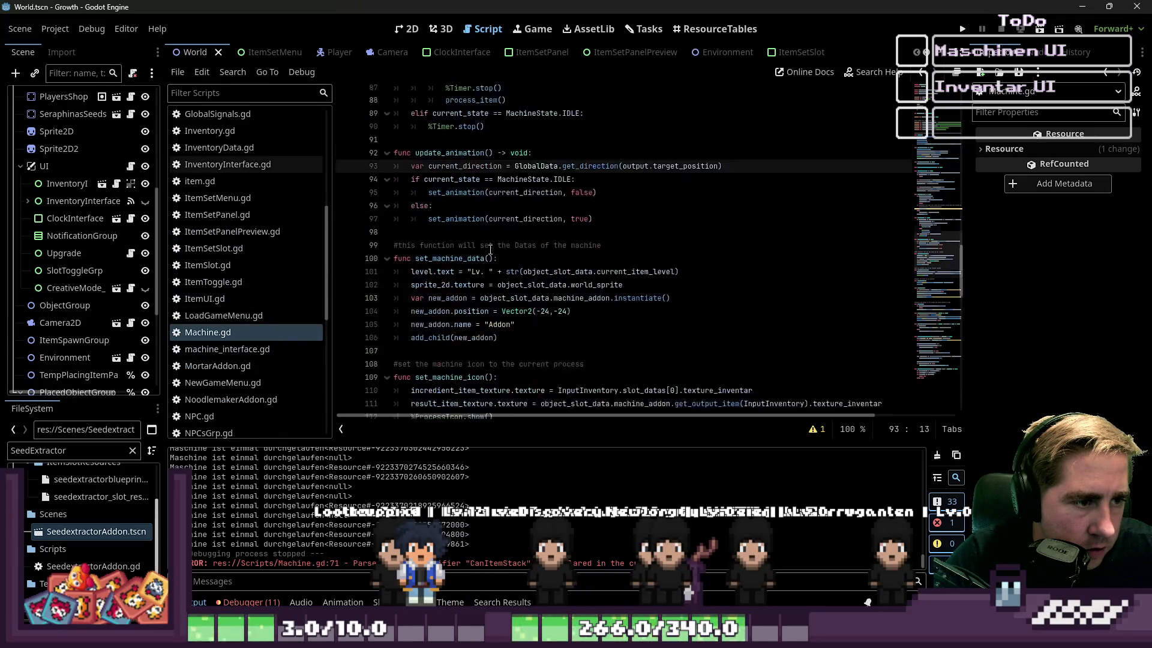
Step: Delete the commented waiting-state lines in change_state and begin a get_ condition
scroll(490, 249, "up", 9)
left_click(472, 265)
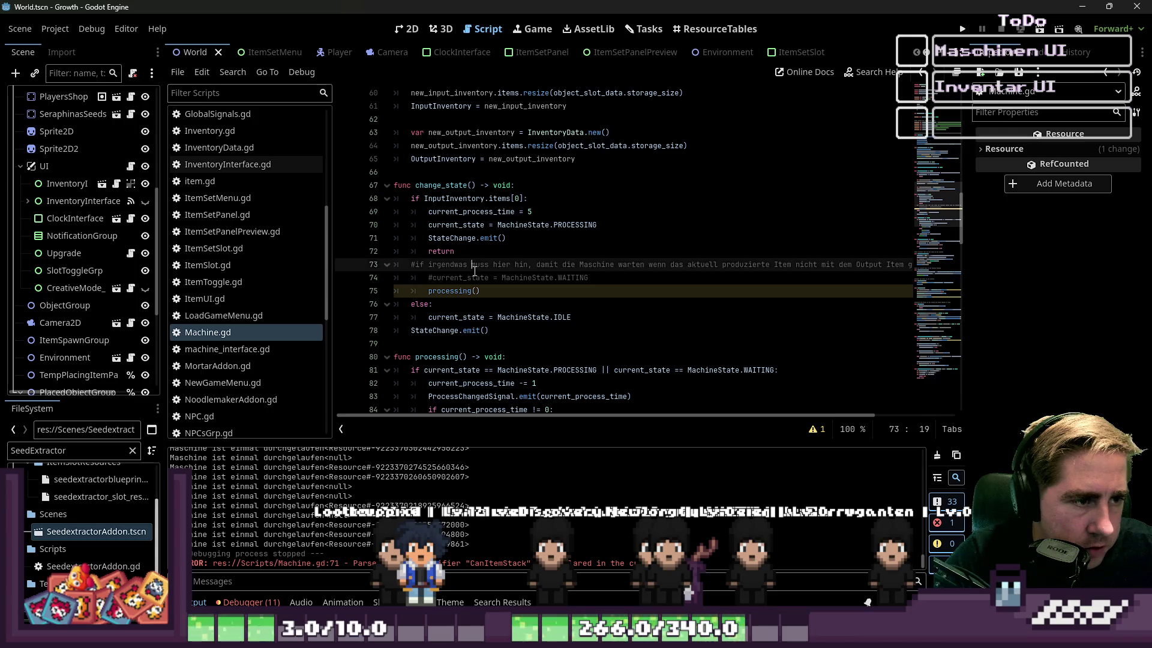
left_click_drag(589, 279, 443, 270)
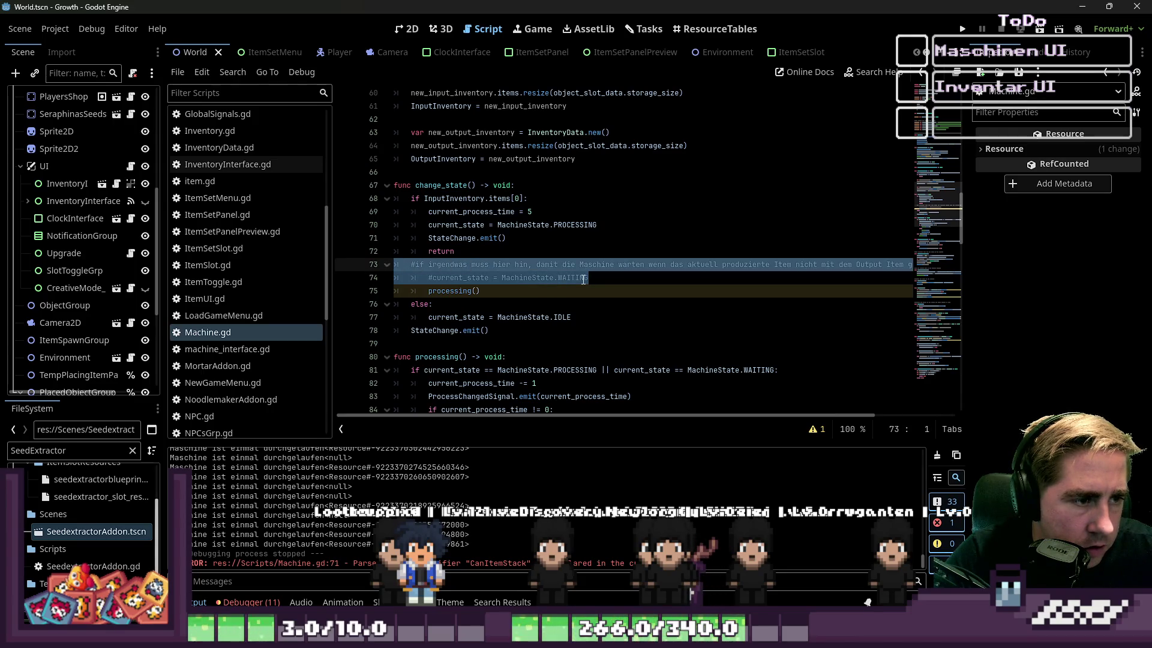
key("BackSpace")
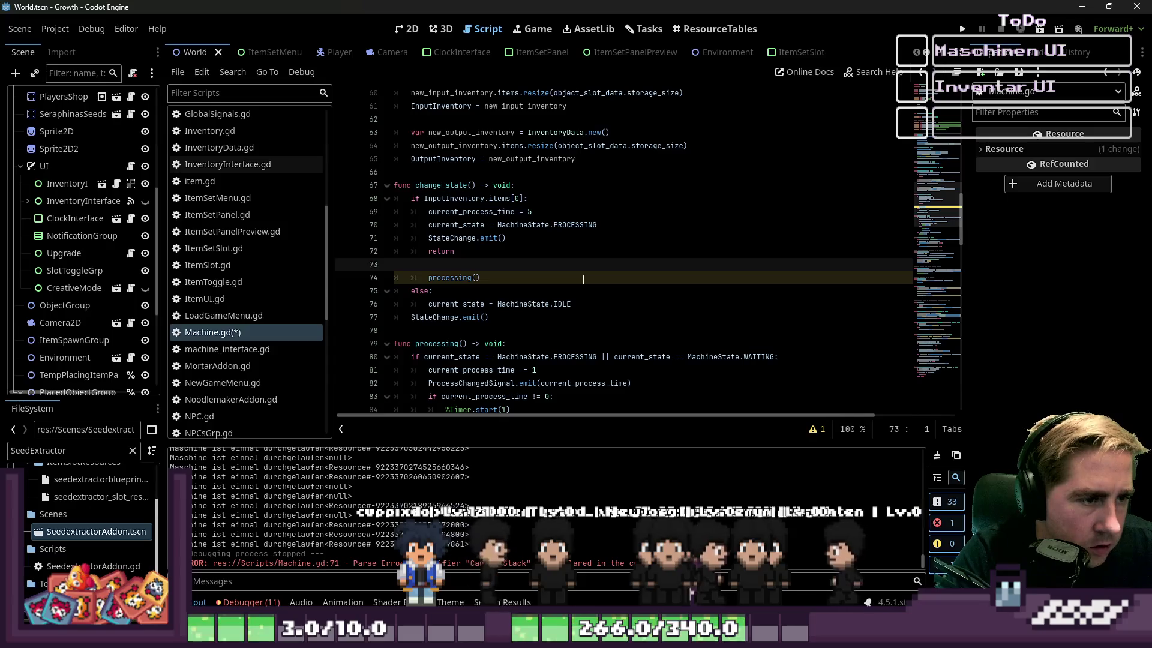
key("Tab")
key("Tab")
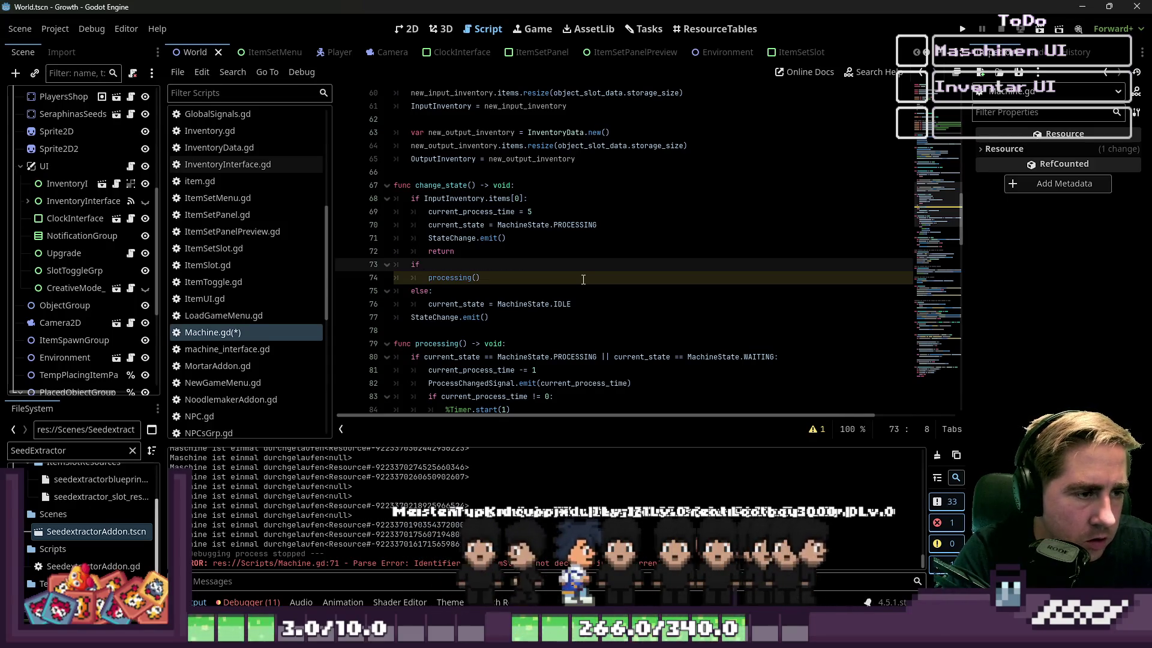
type("get_")
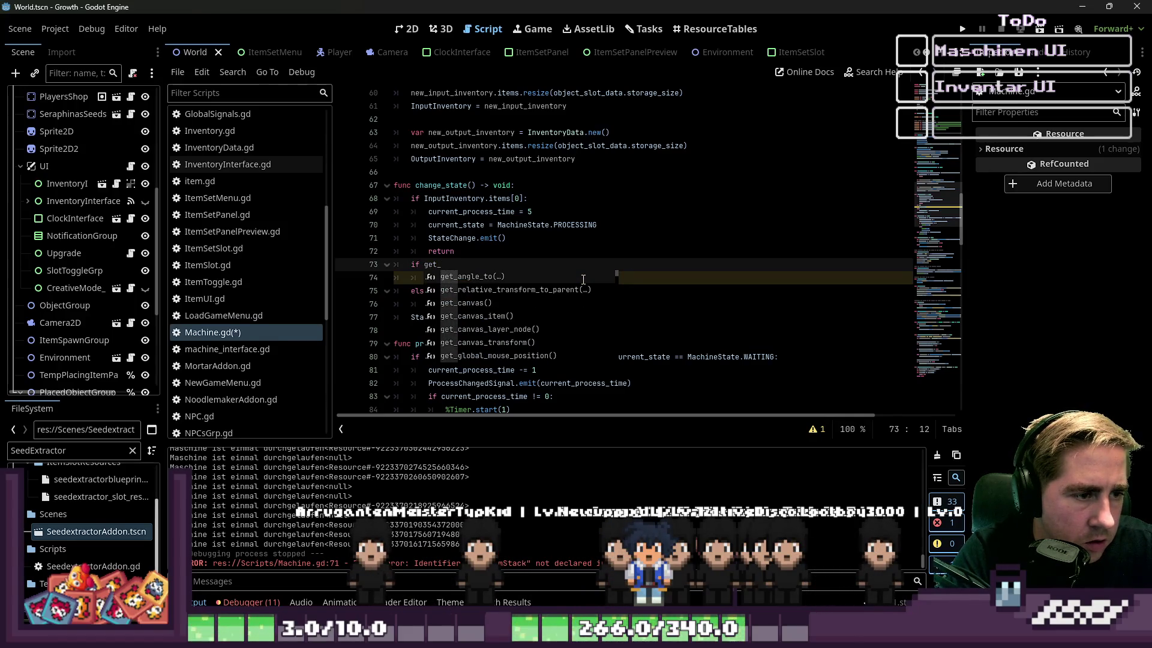
scroll(583, 279, "down", 20)
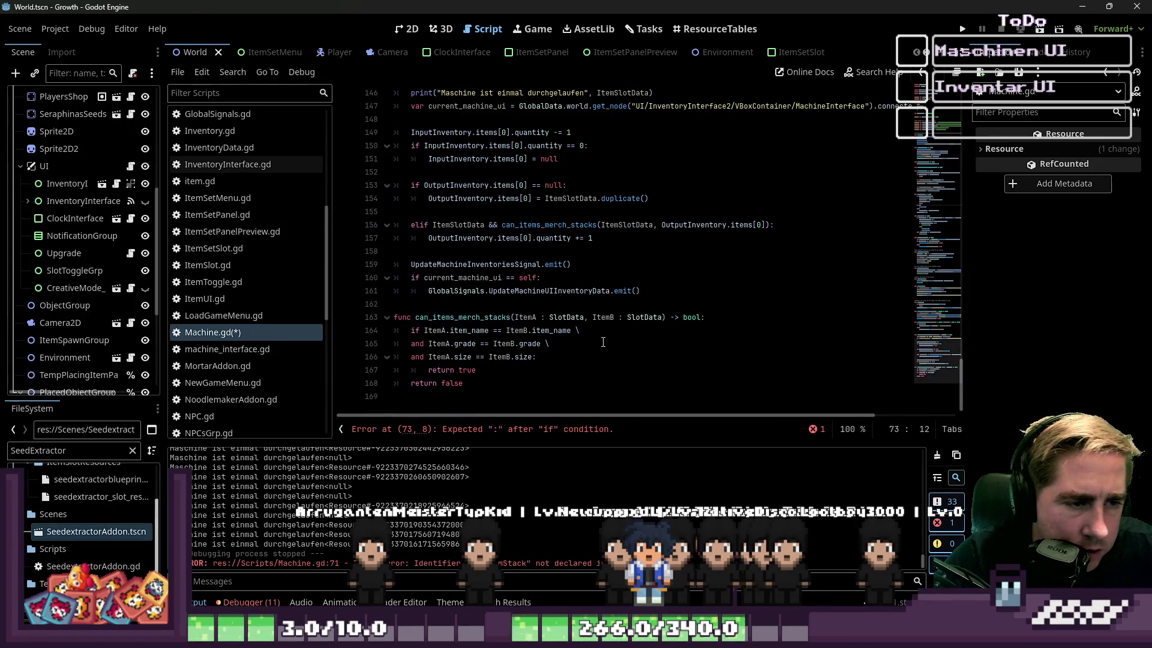
scroll(612, 332, "up", 2)
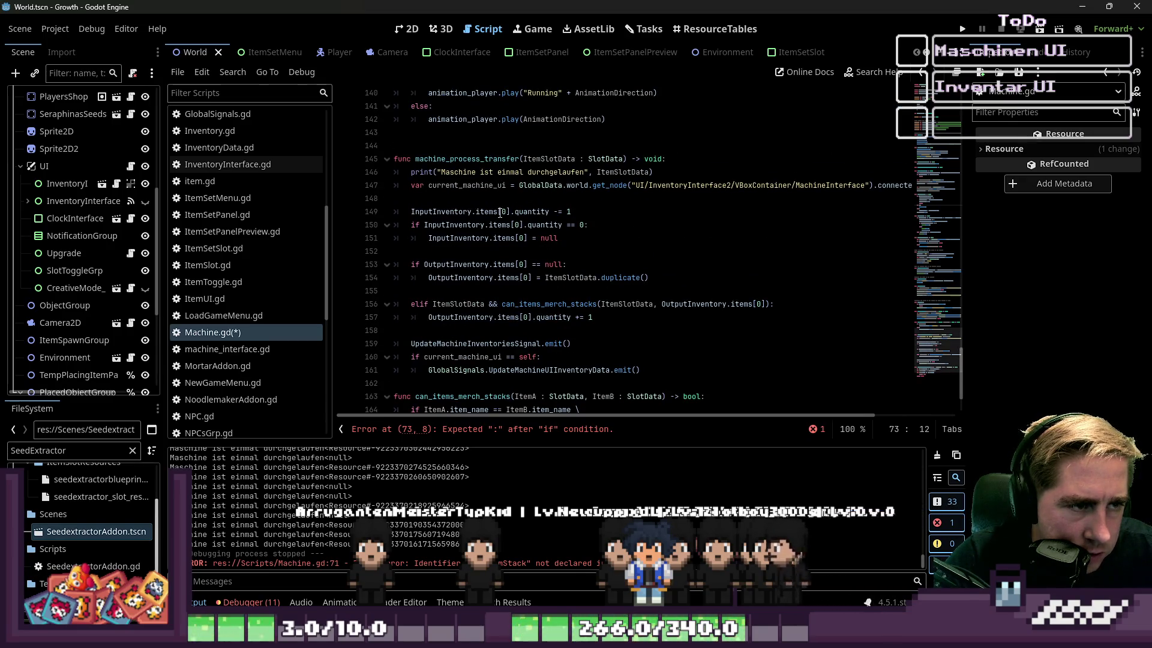
scroll(480, 183, "up", 4)
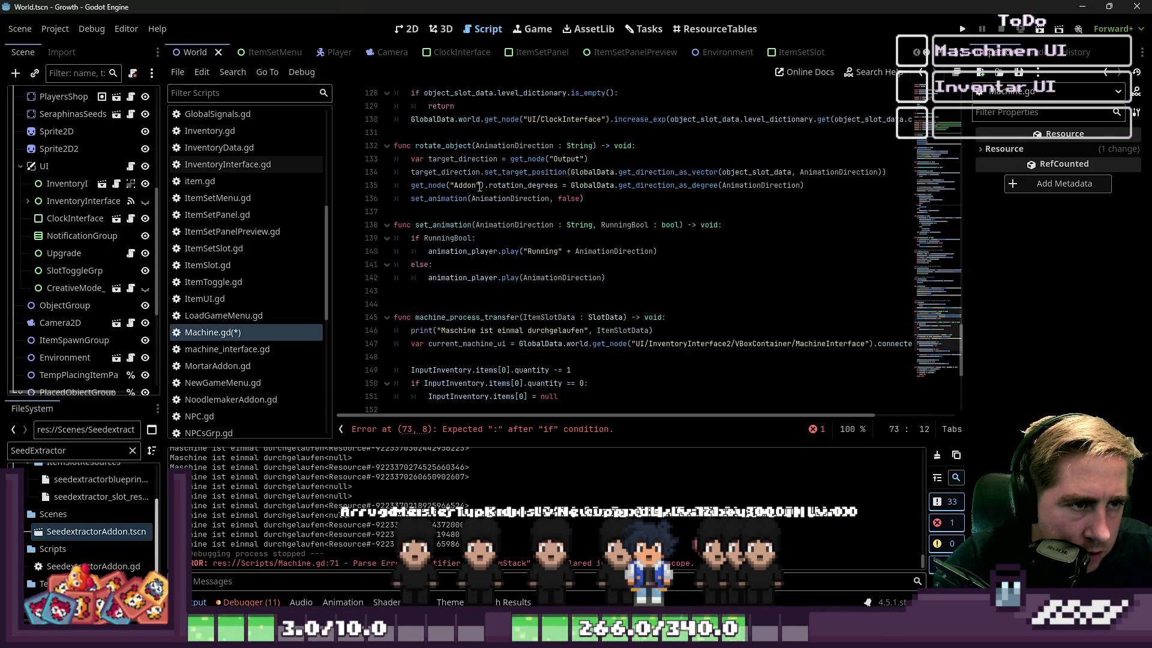
scroll(500, 216, "up", 5)
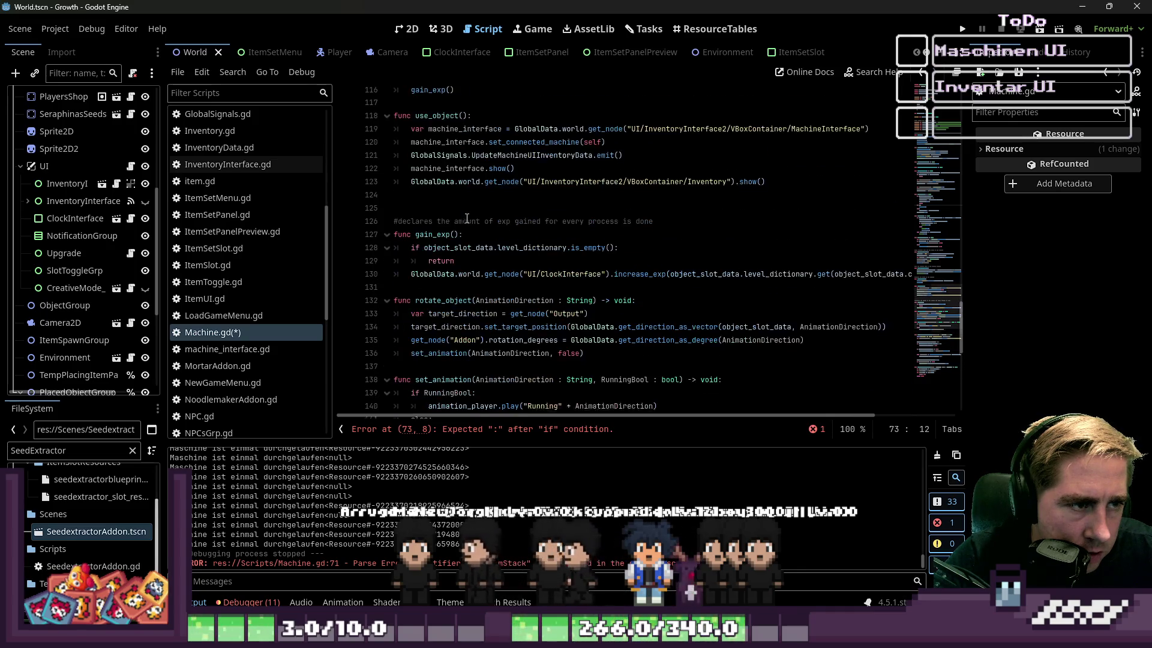
scroll(467, 219, "up", 3)
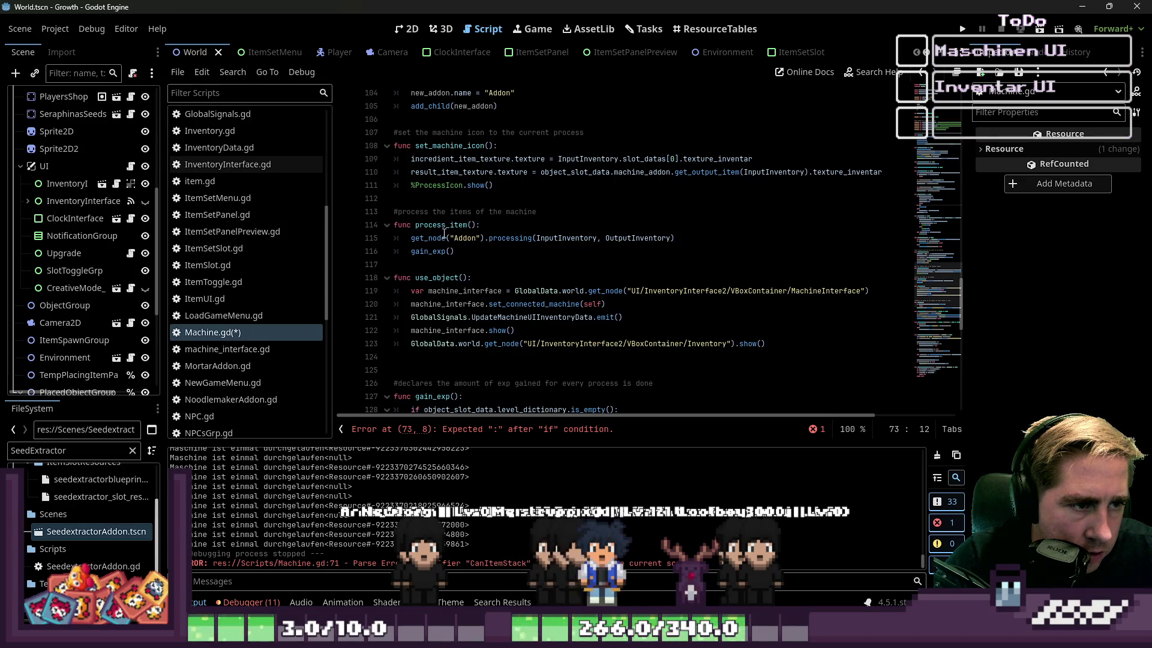
left_click(443, 225)
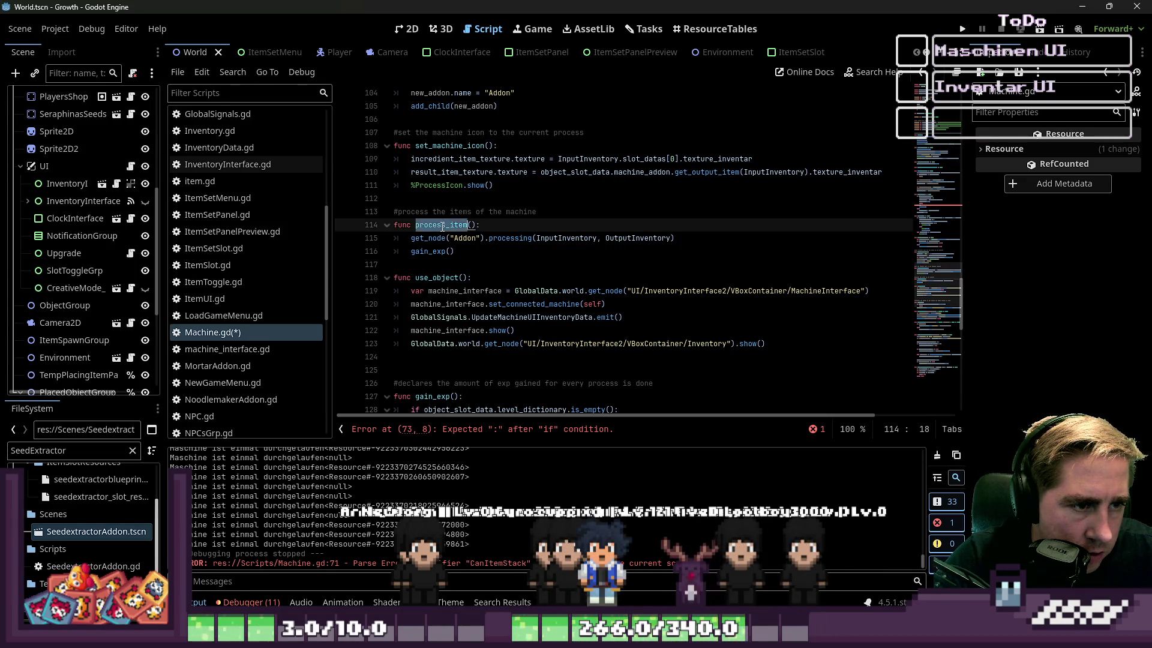
left_click(437, 238)
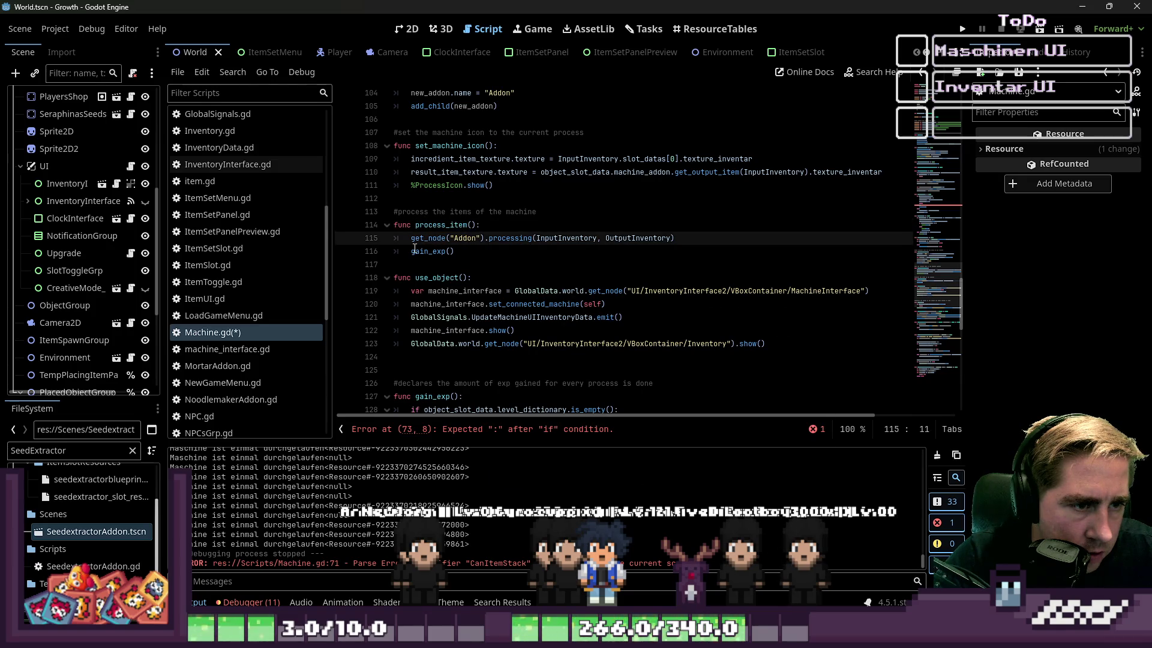
left_click(443, 226)
scroll(610, 273, "up", 10)
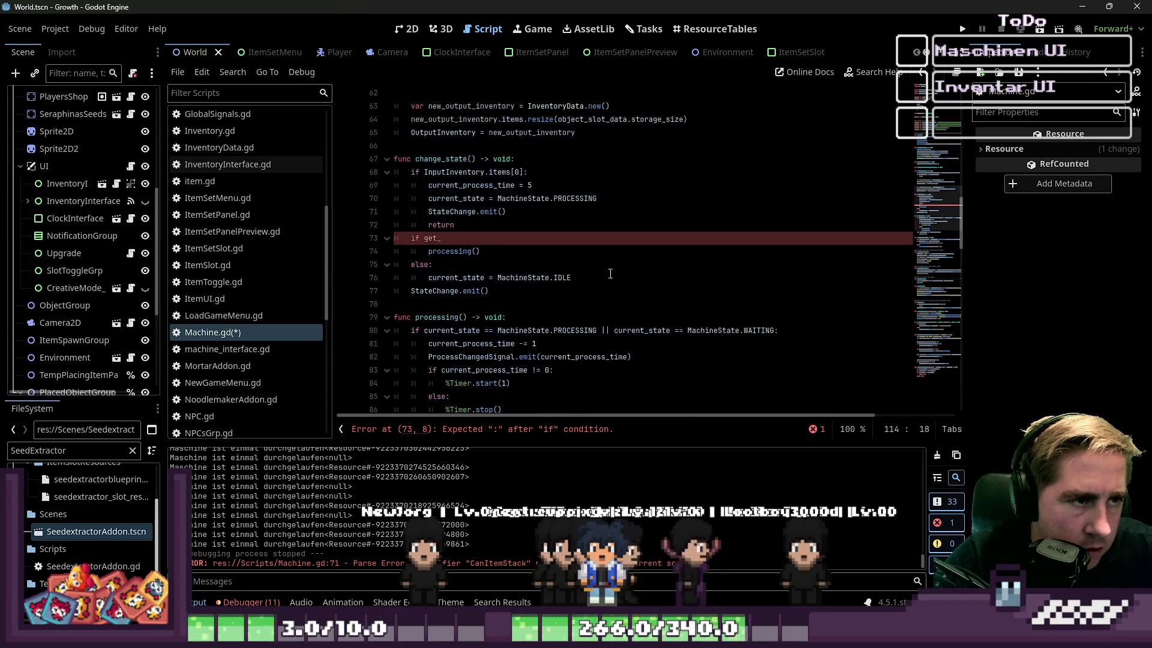
scroll(610, 274, "down", 2)
scroll(610, 274, "up", 2)
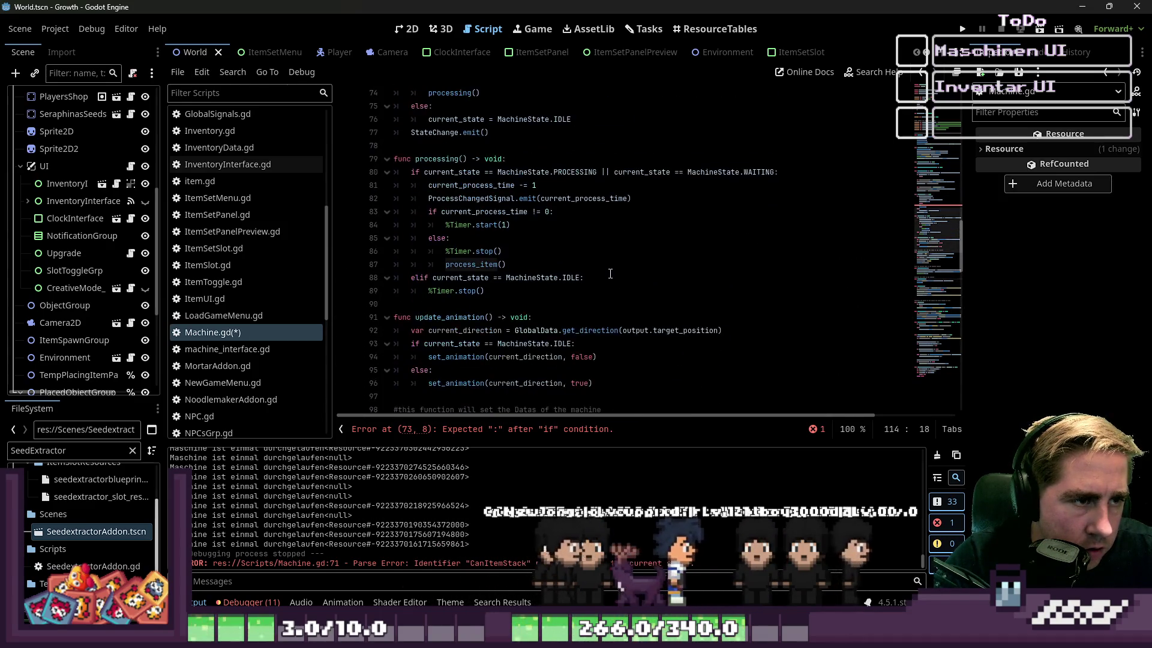
scroll(608, 270, "down", 12)
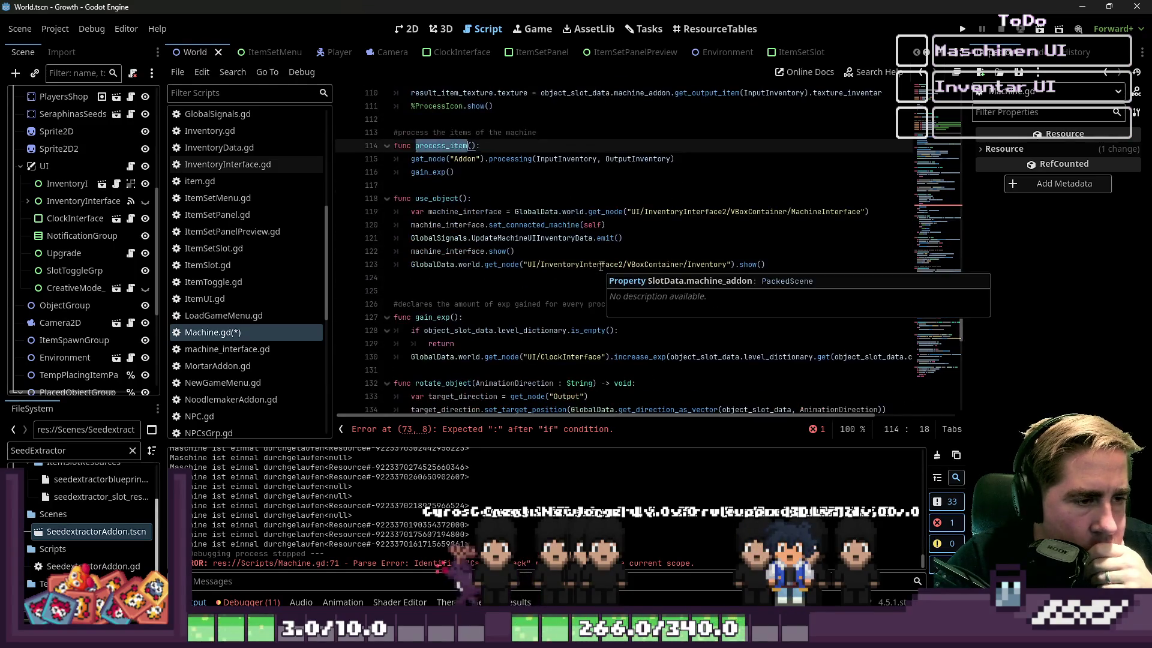
double_click(510, 160)
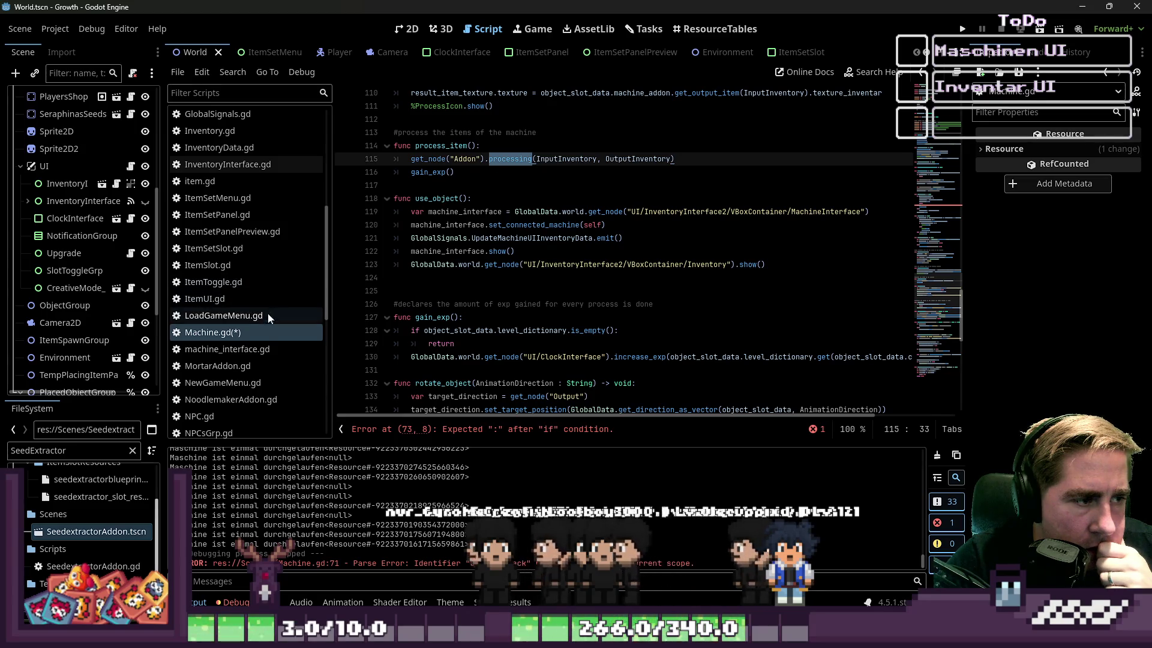
left_click(464, 198)
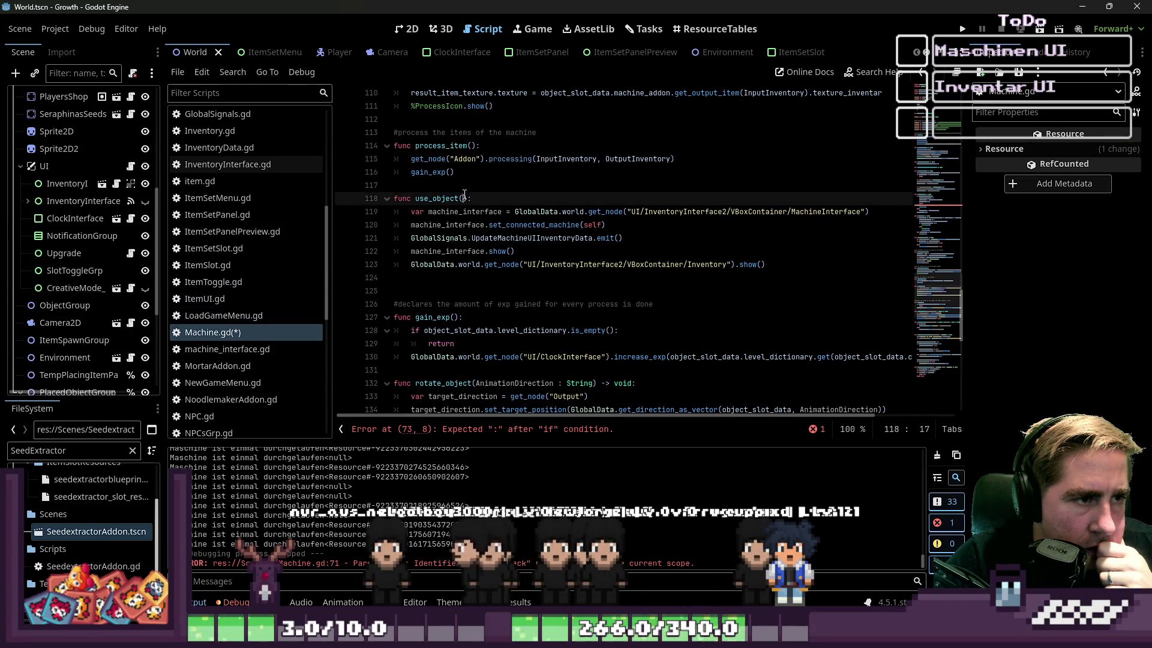
left_click_drag(411, 159, 484, 159)
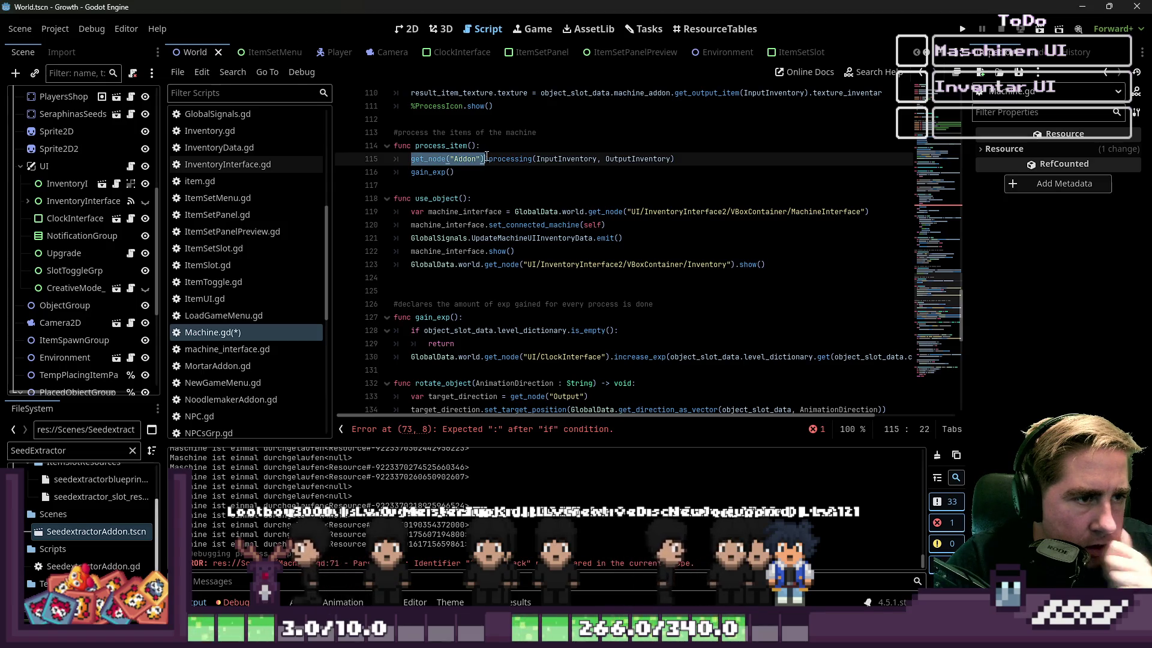
scroll(482, 242, "up", 15)
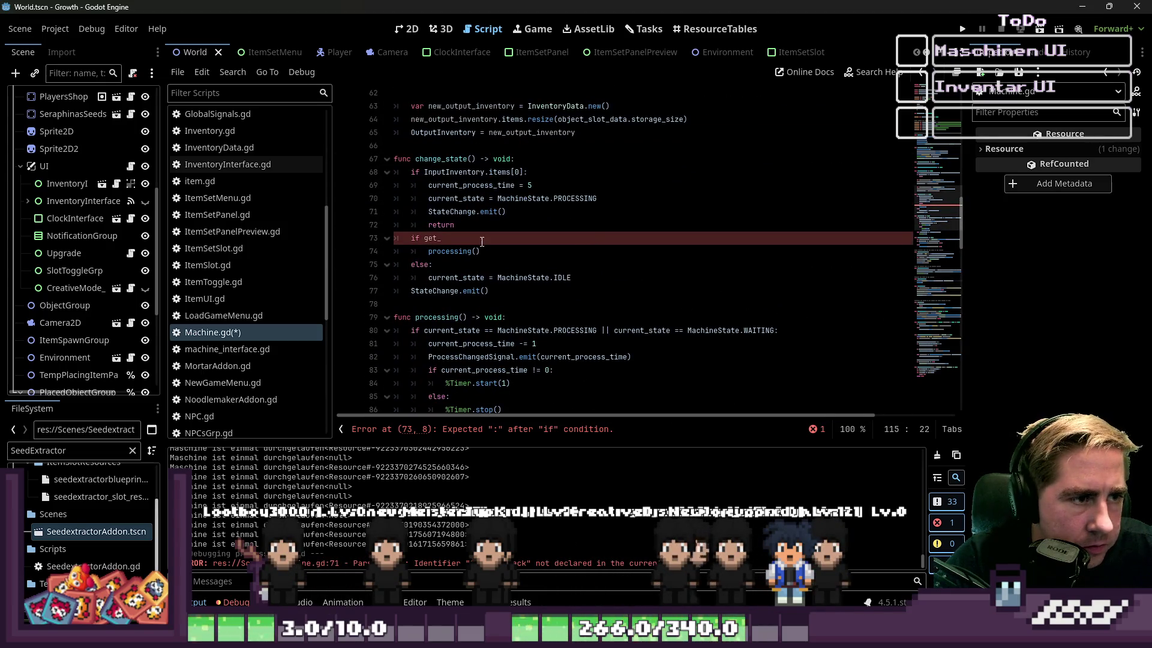
Step: Begin the condition with get_node("Addon").currently_produced_item, copying the name from SeedextractorAddon.gd
left_click_drag(482, 242, 430, 238)
type("node(\"Addon")
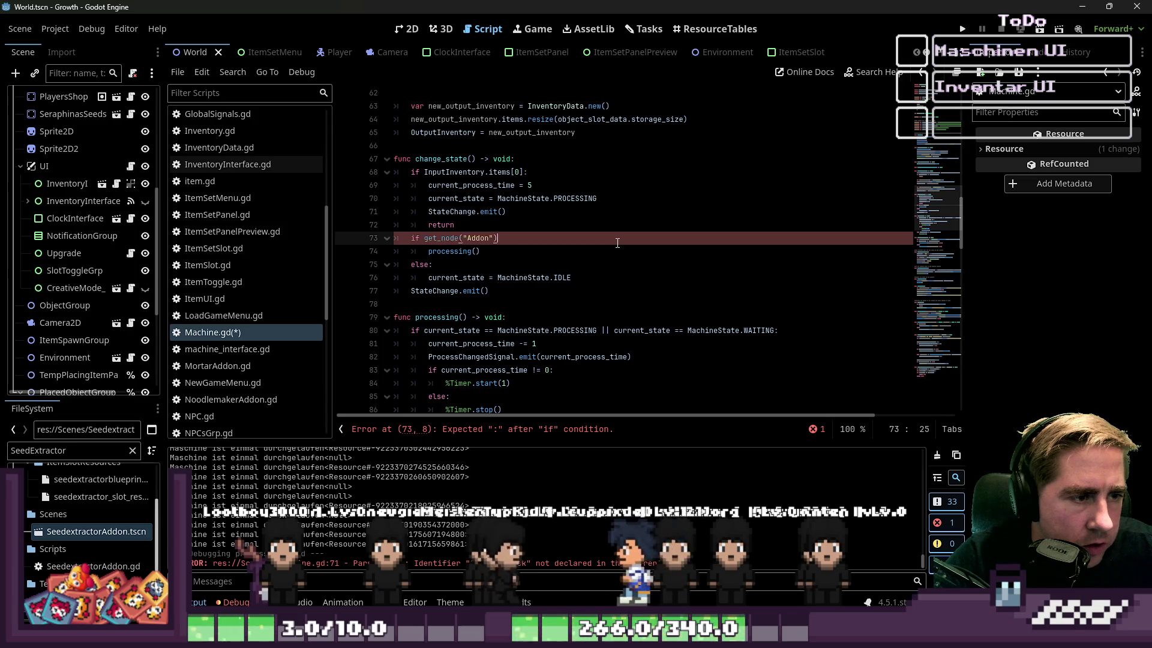
type(".")
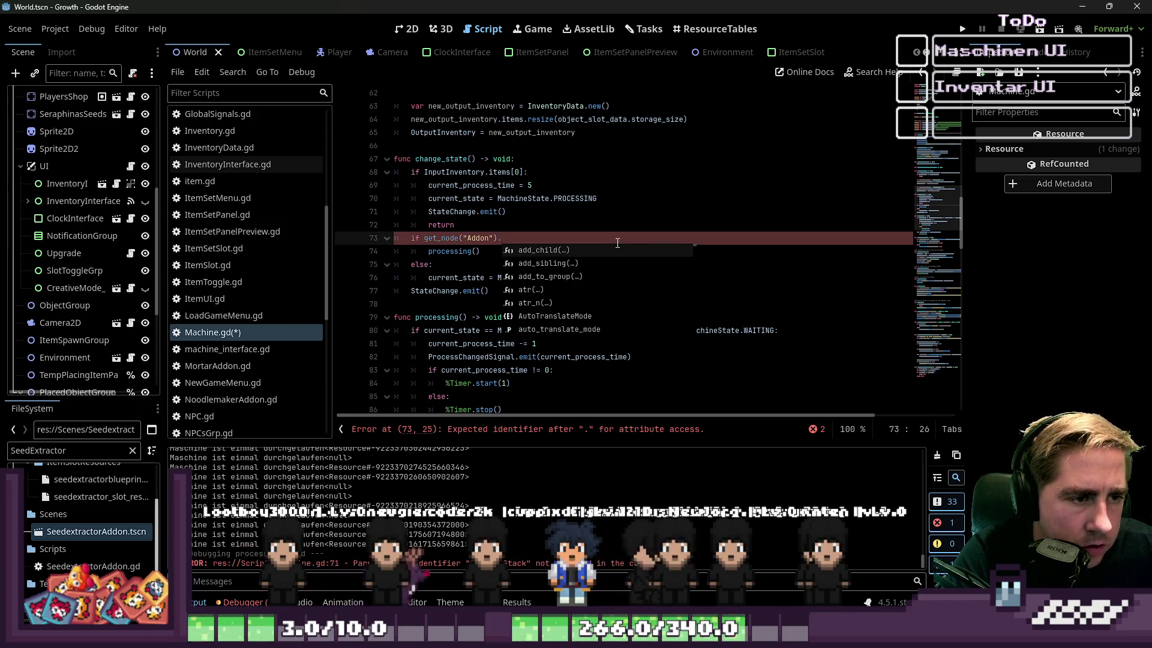
type("current")
scroll(237, 327, "down", 2)
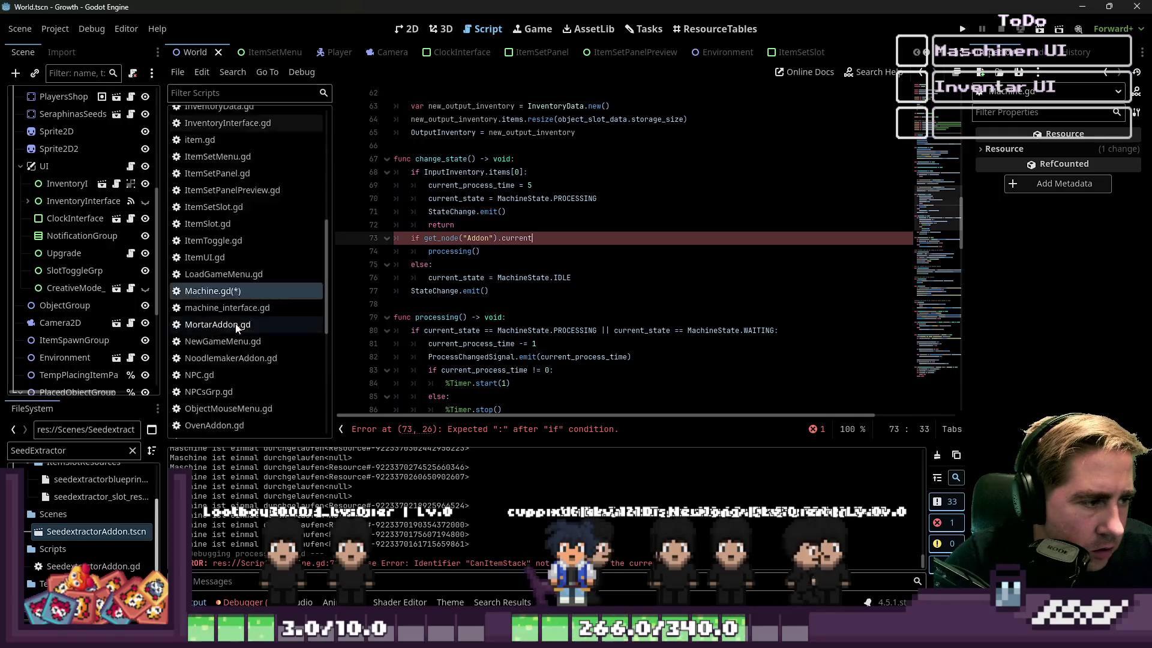
scroll(237, 327, "down", 5)
left_click(237, 327)
double_click(467, 120)
key("ctrl+c")
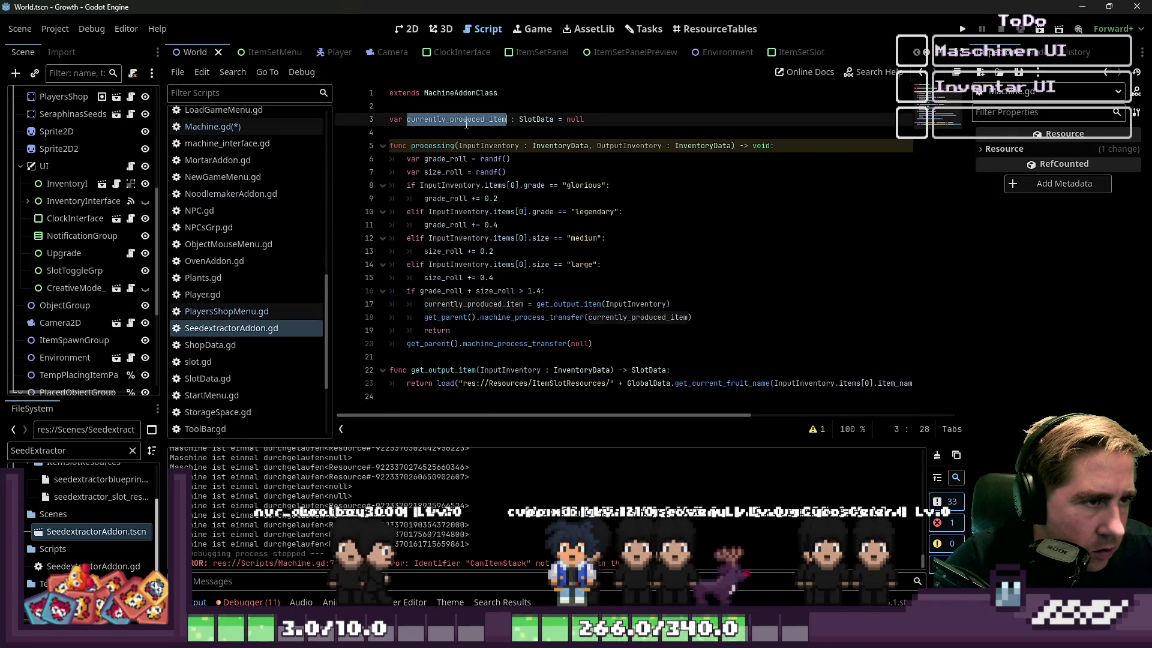
left_click(242, 126)
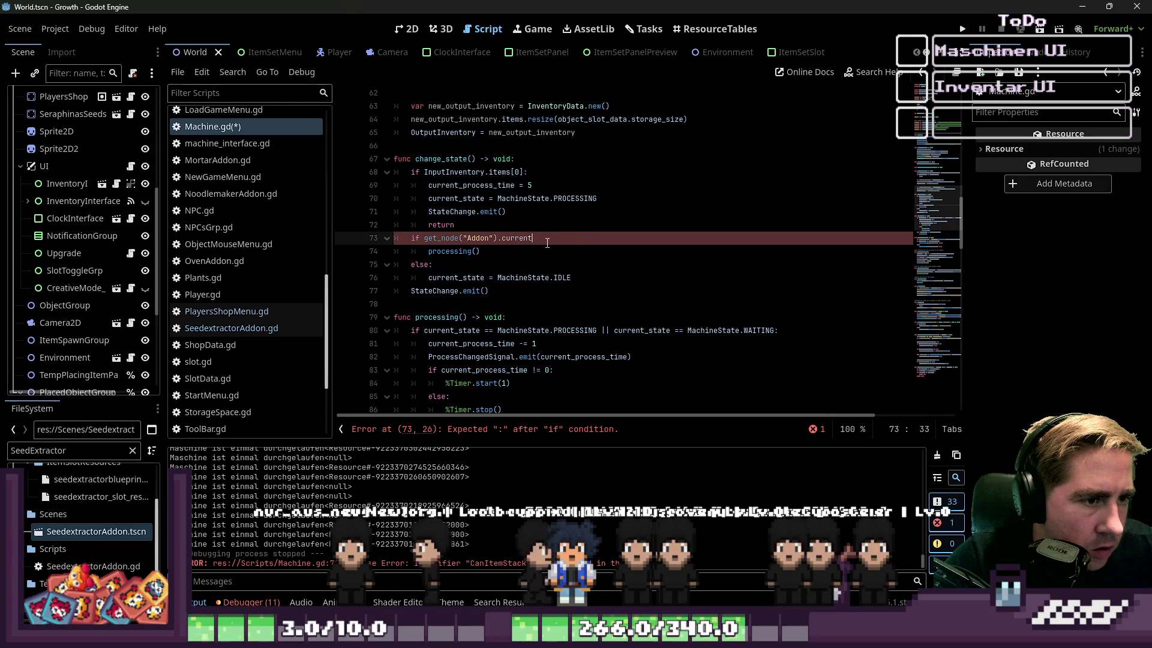
key("ctrl+shift+Left")
key("ctrl+v")
type(".")
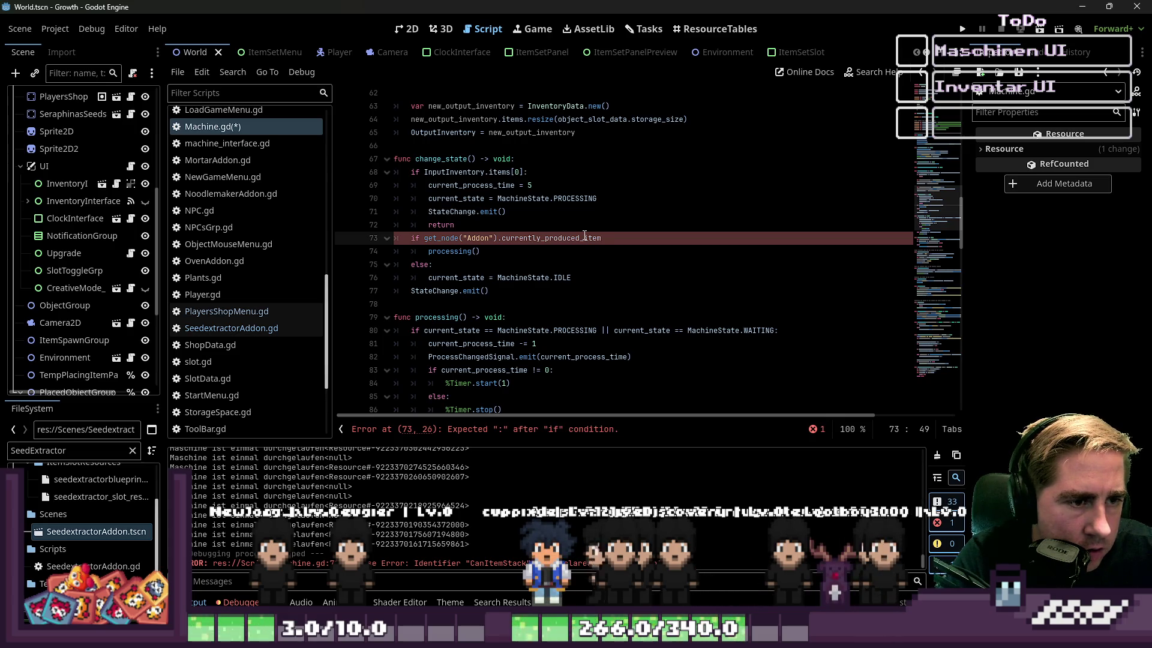
Step: Wrap the Addon item in can_item_merch_stacks() and prefix the existence check with &&
key("Home")
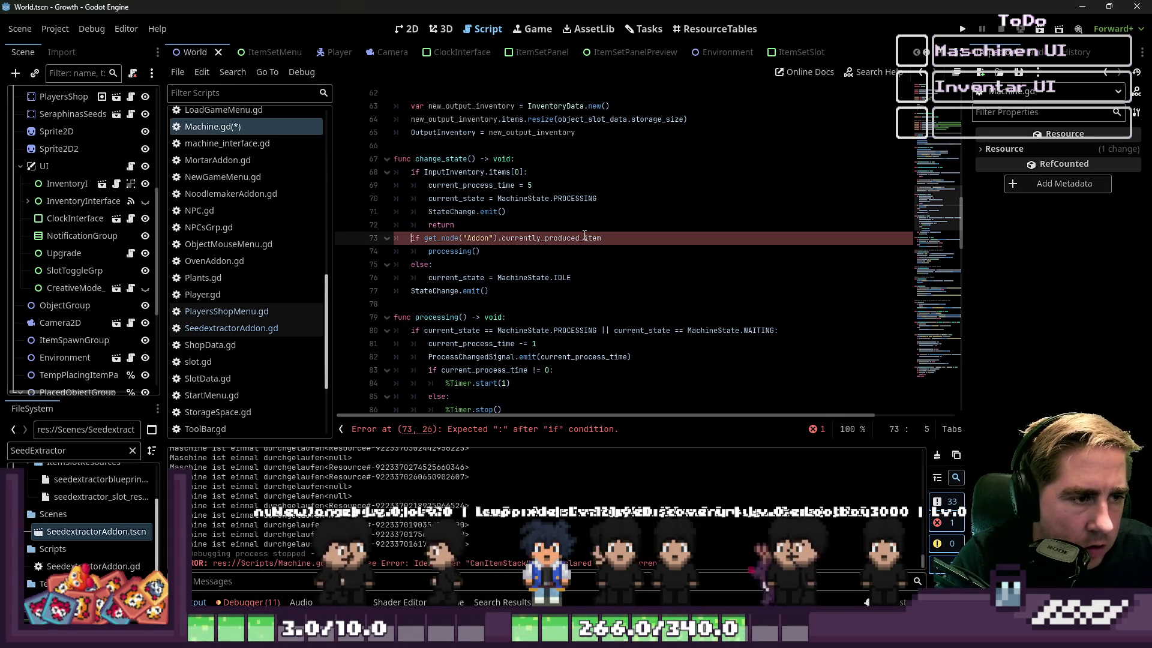
key("ctrl+Right")
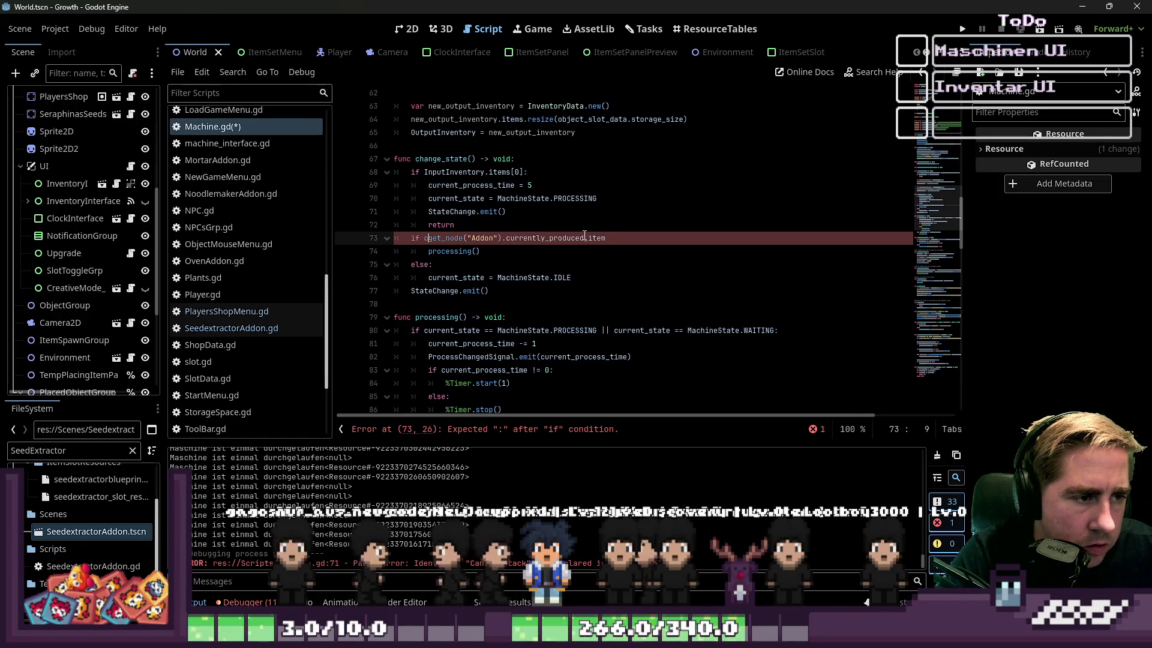
type("can_i ")
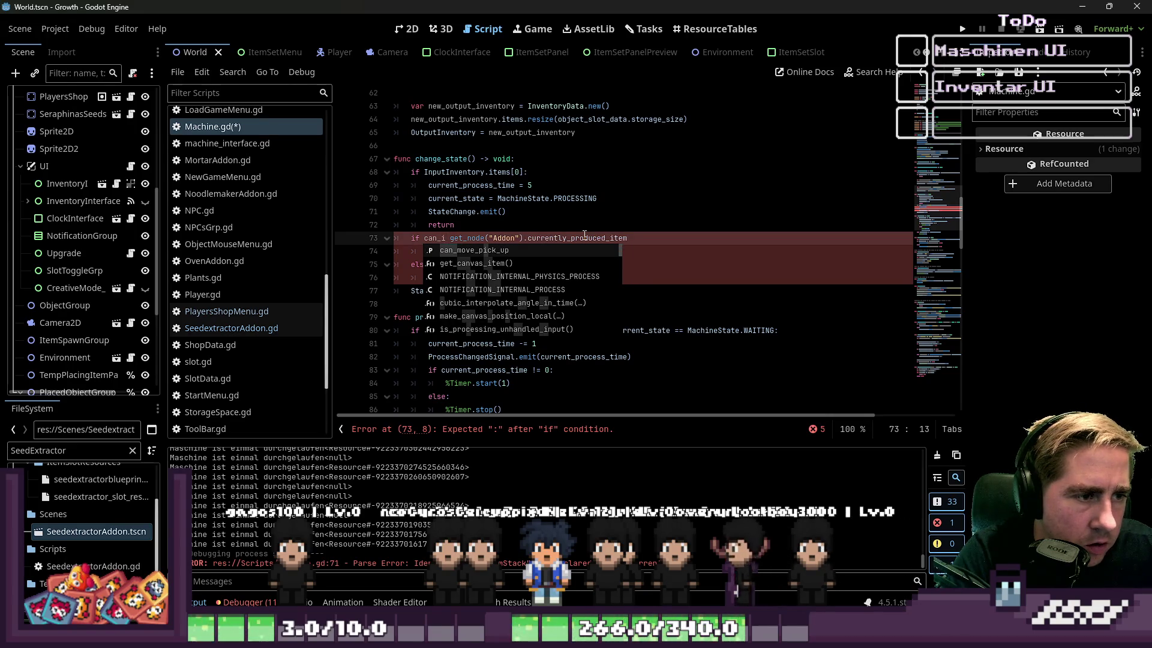
type("tem_merch_stacks")
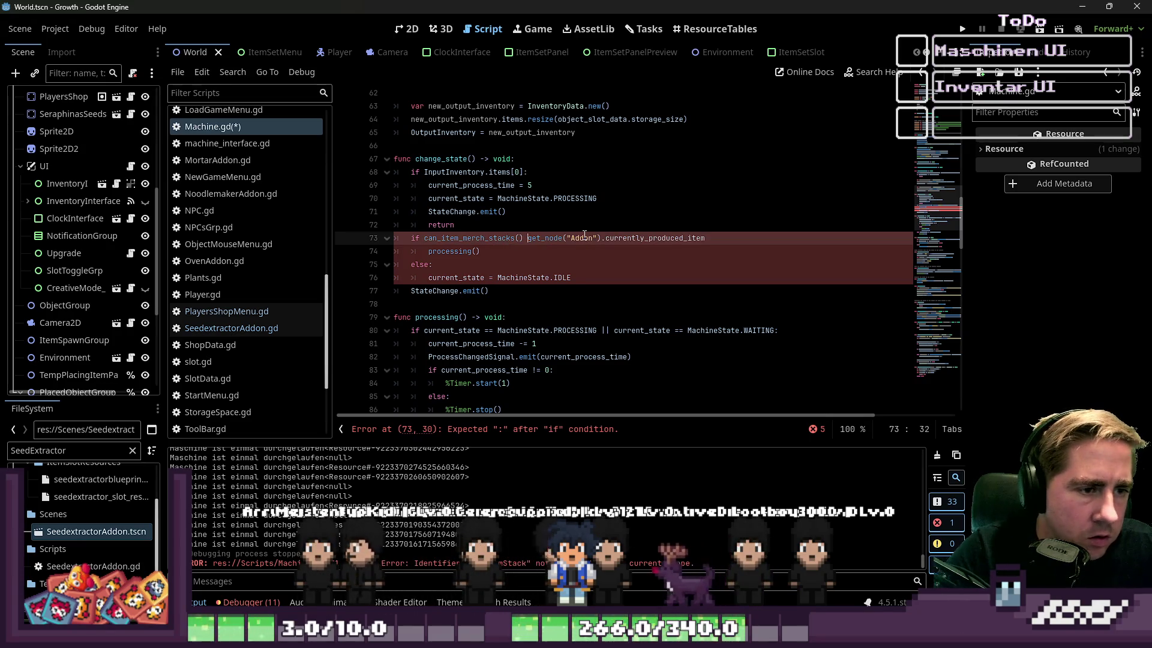
type("()")
key("Right")
key("shift+End")
key("shift+Right")
key("BackSpace")
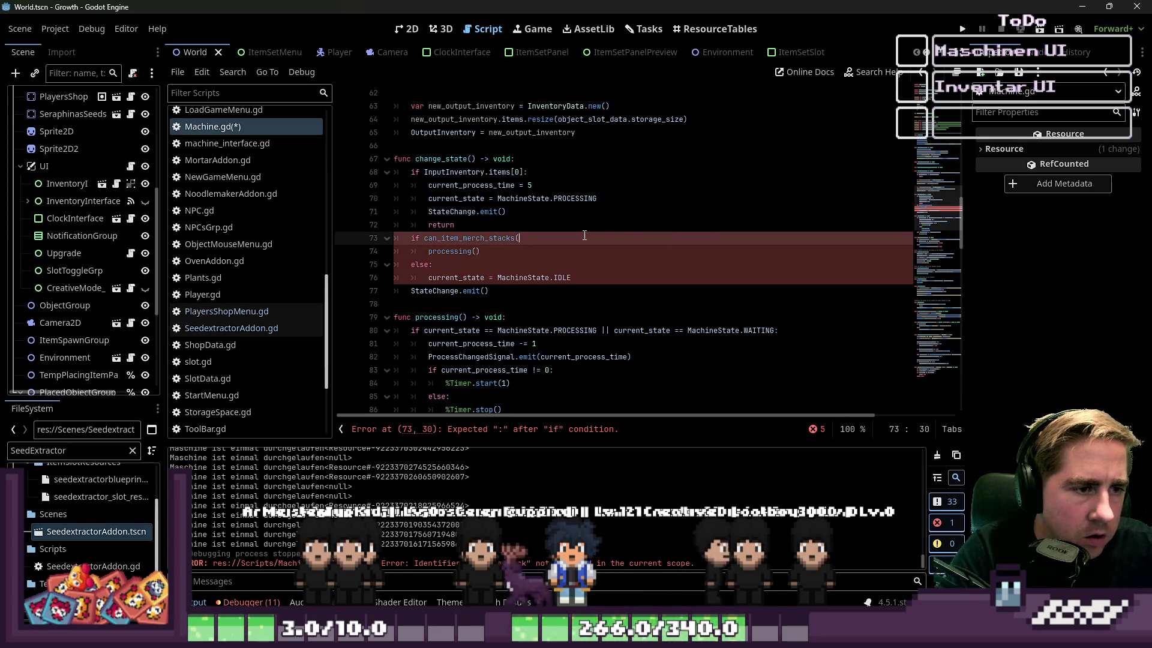
type(",")
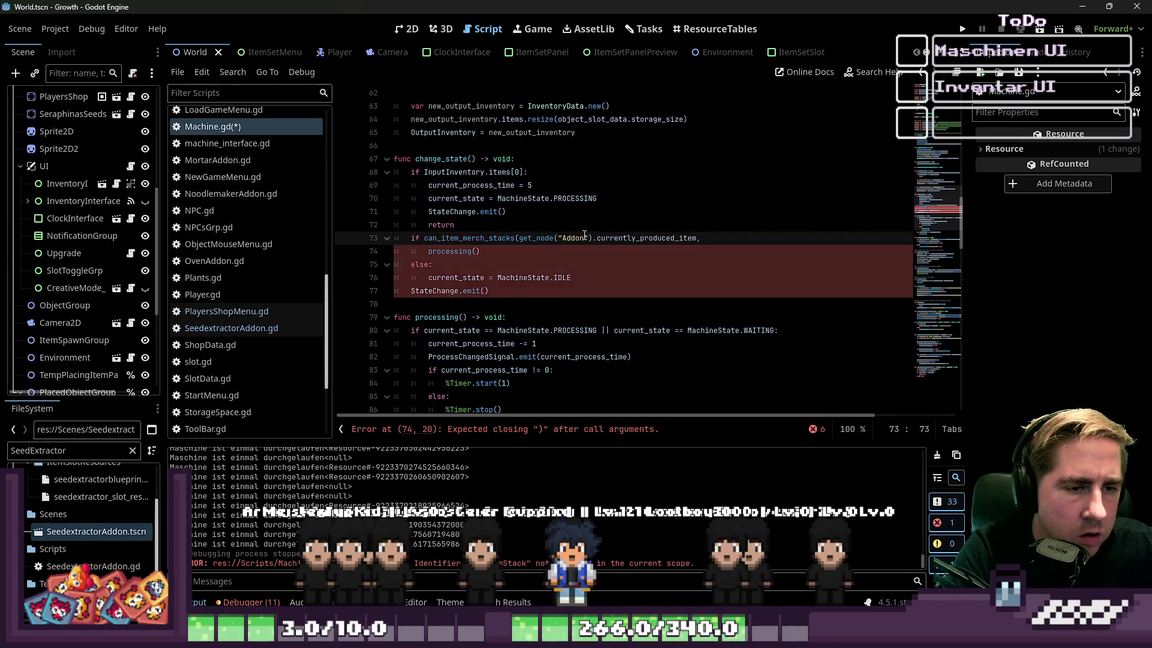
key("ctrl+Left")
key("ctrl+Left")
key("ctrl+Left")
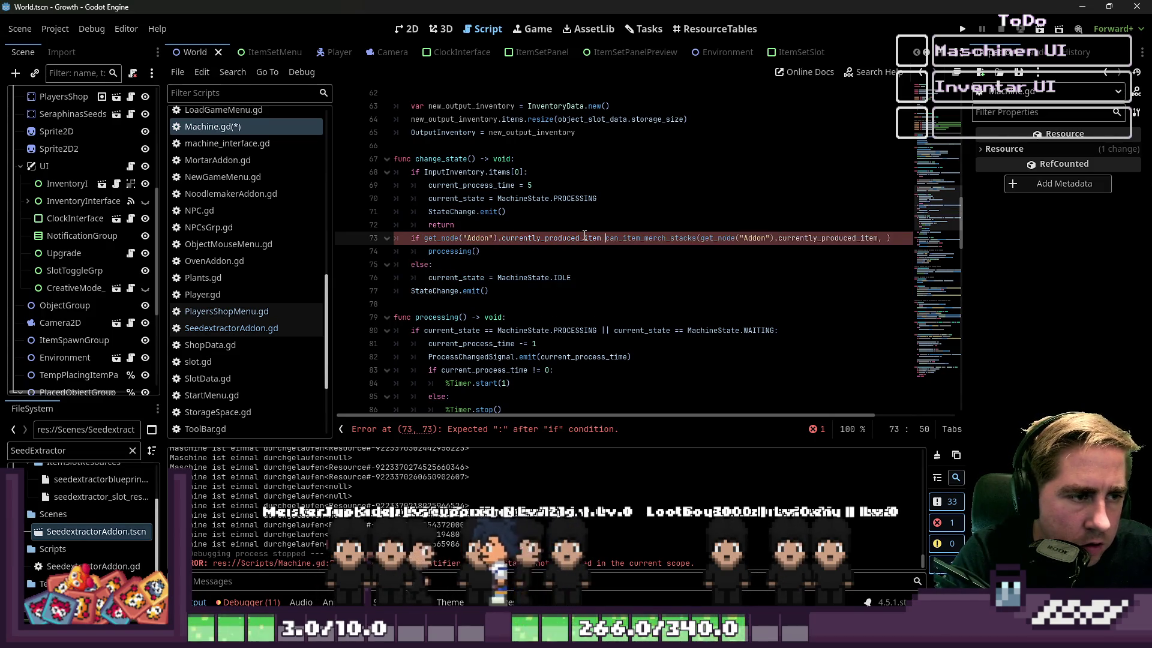
type("&&")
Step: Pass OutputInventory.items[0] as the second argument and end the if line with a colon
key("End")
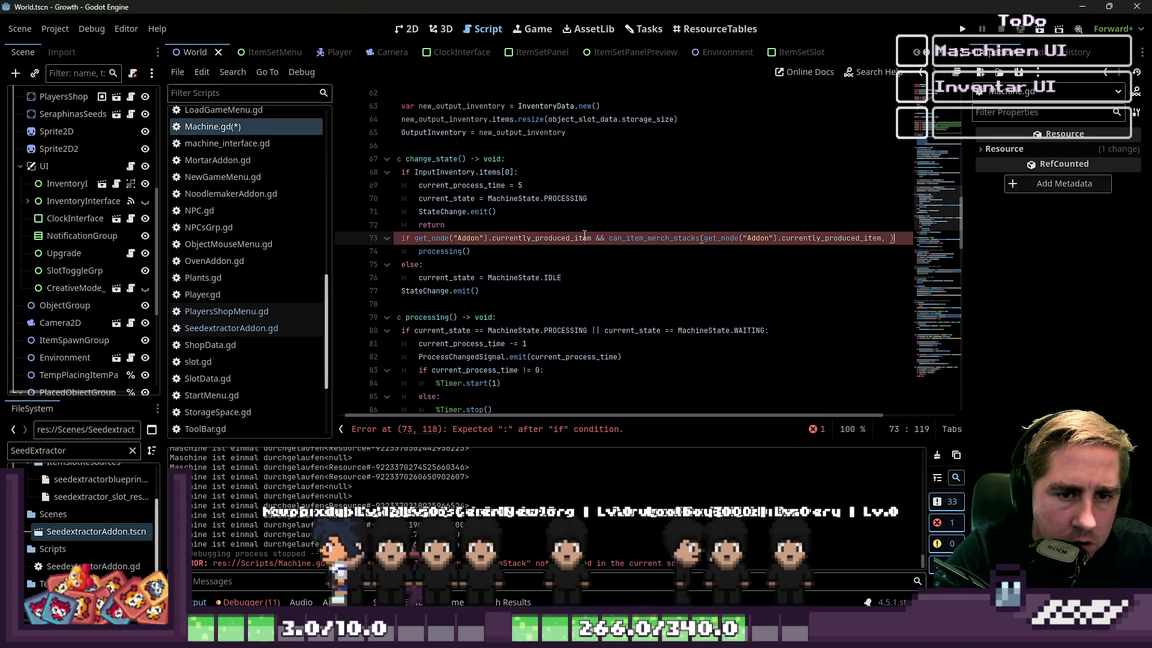
type("Output")
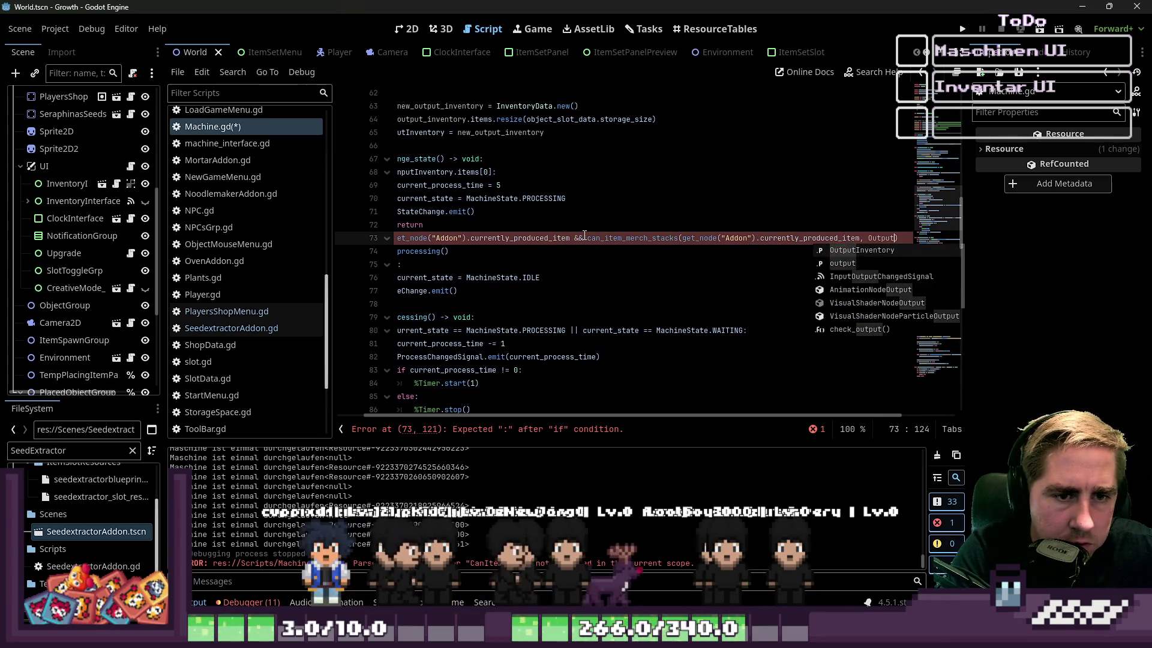
key("Return")
type(".")
key("BackSpace")
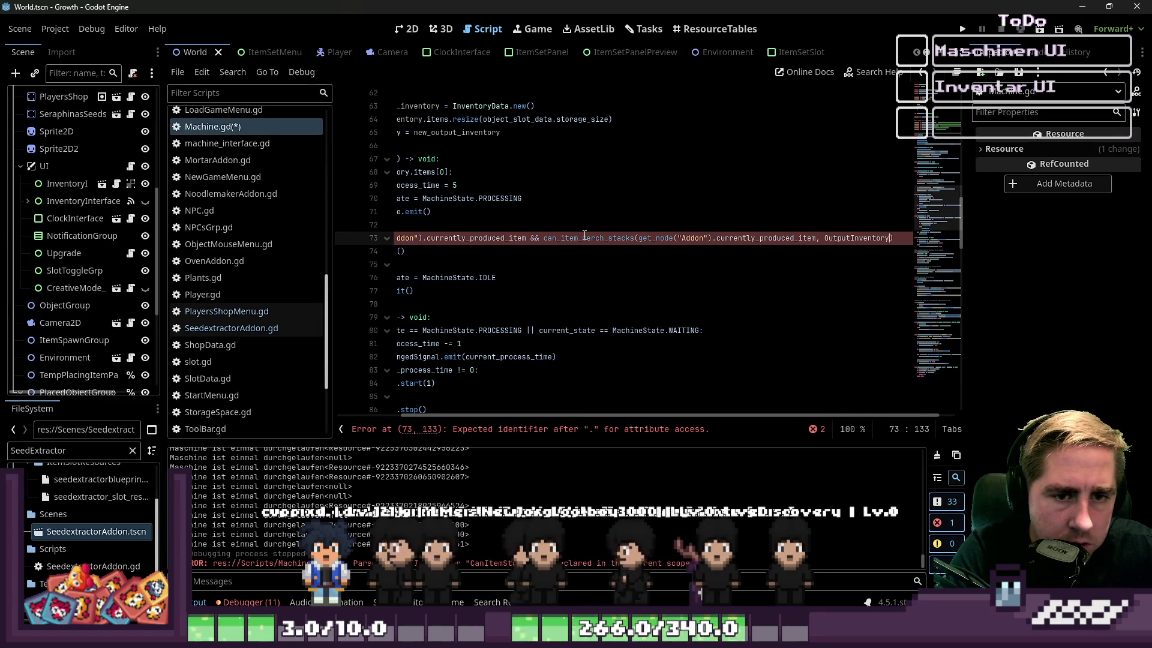
type("[0")
type(".items")
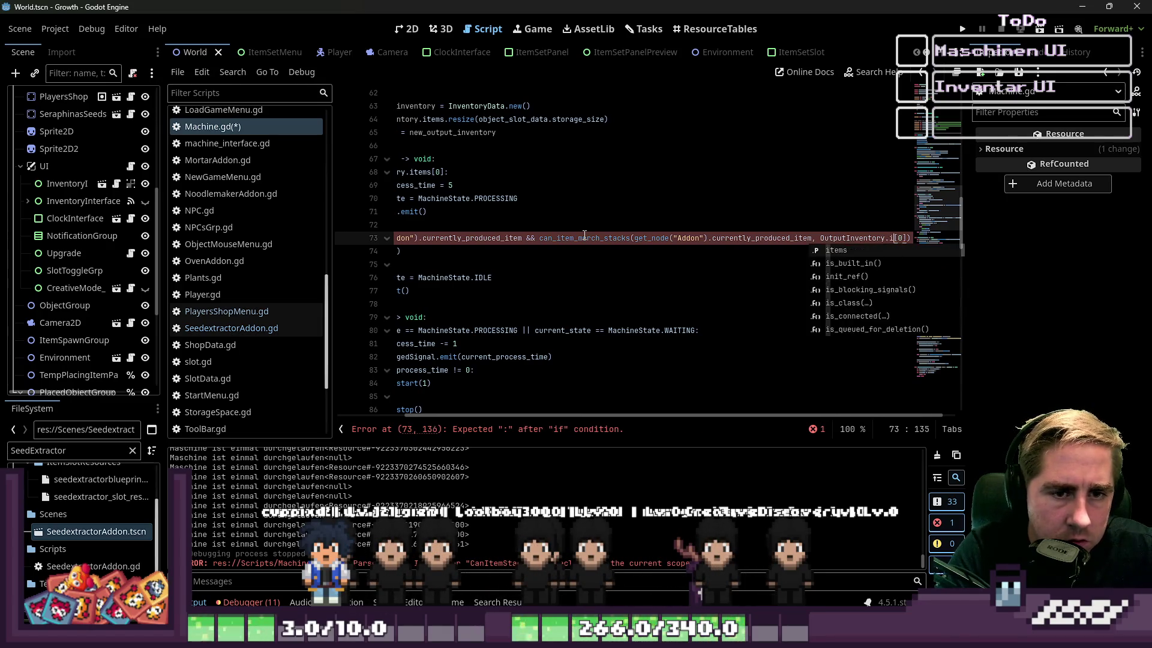
key("Right")
key("Right")
key("Right")
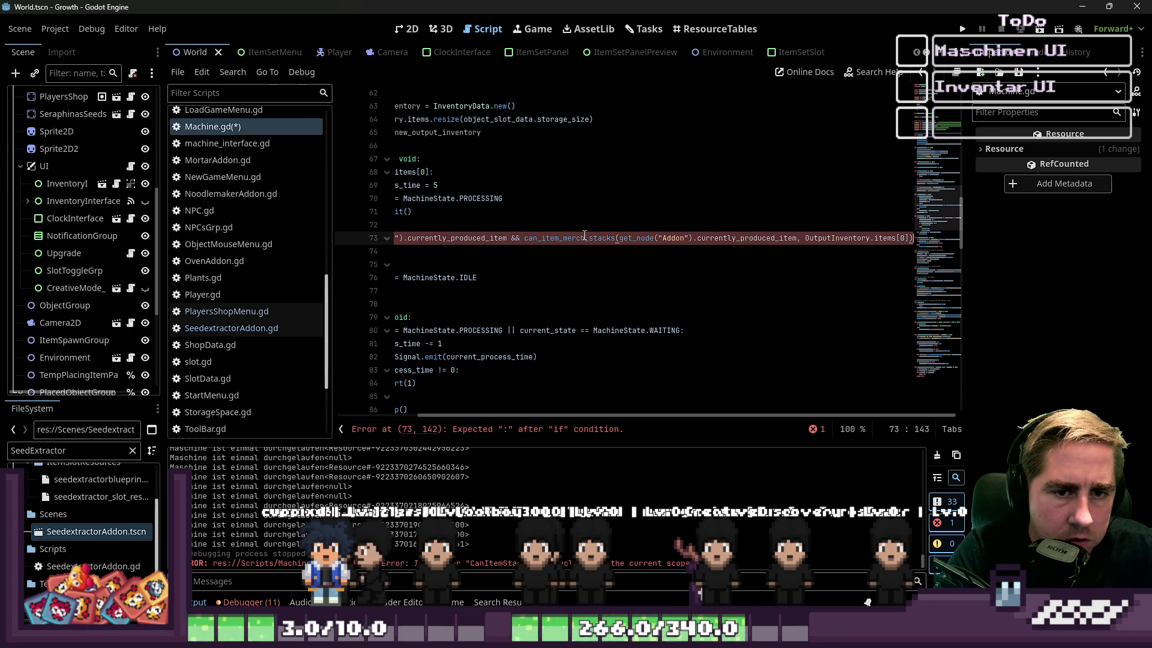
type(":")
key("Down")
key("Home")
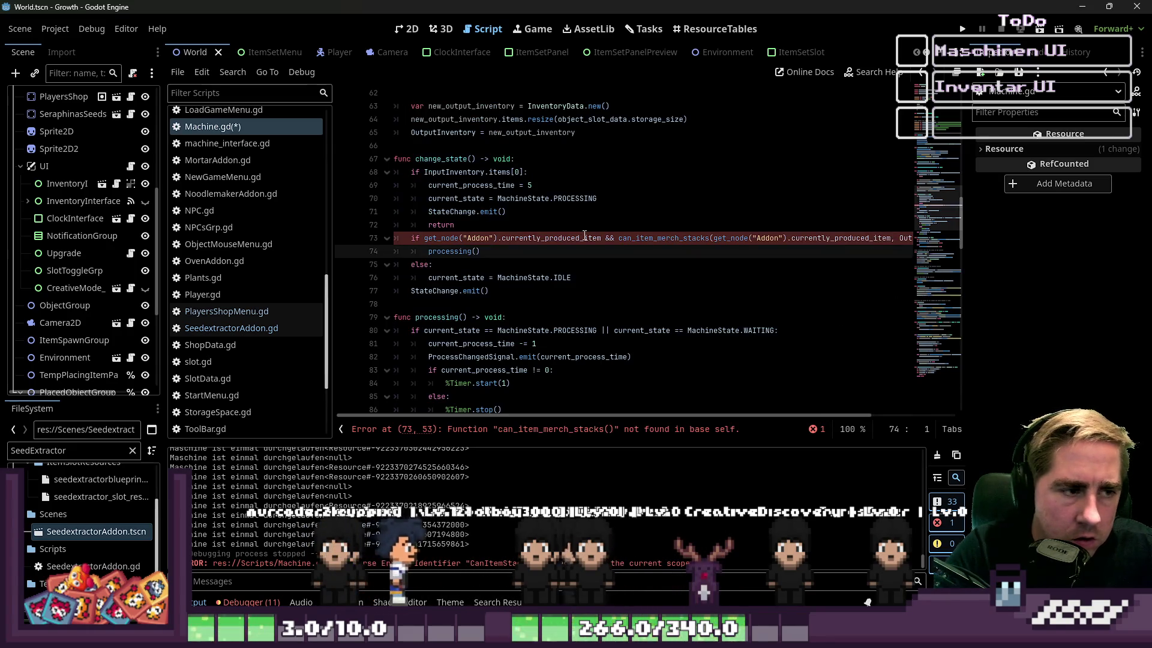
Step: Set current_state = MachineState.WAITING inside the stackable-item branch
key("Return")
key("Return")
key("Up")
key("Up")
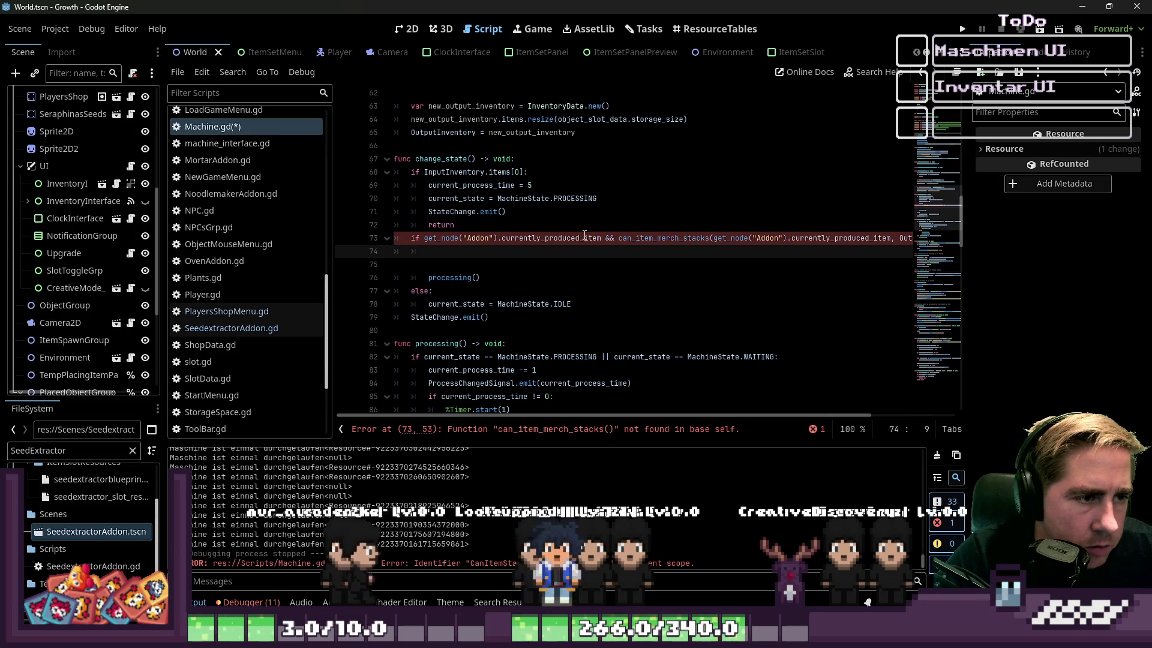
type("ci")
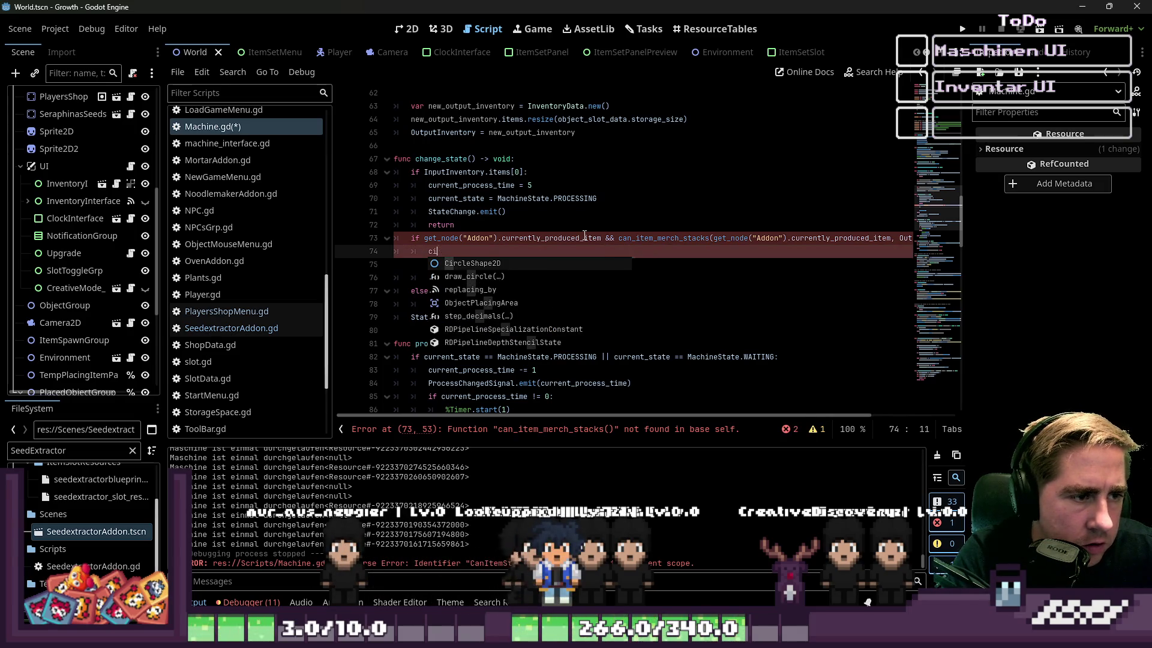
key("BackSpace")
type("urrent")
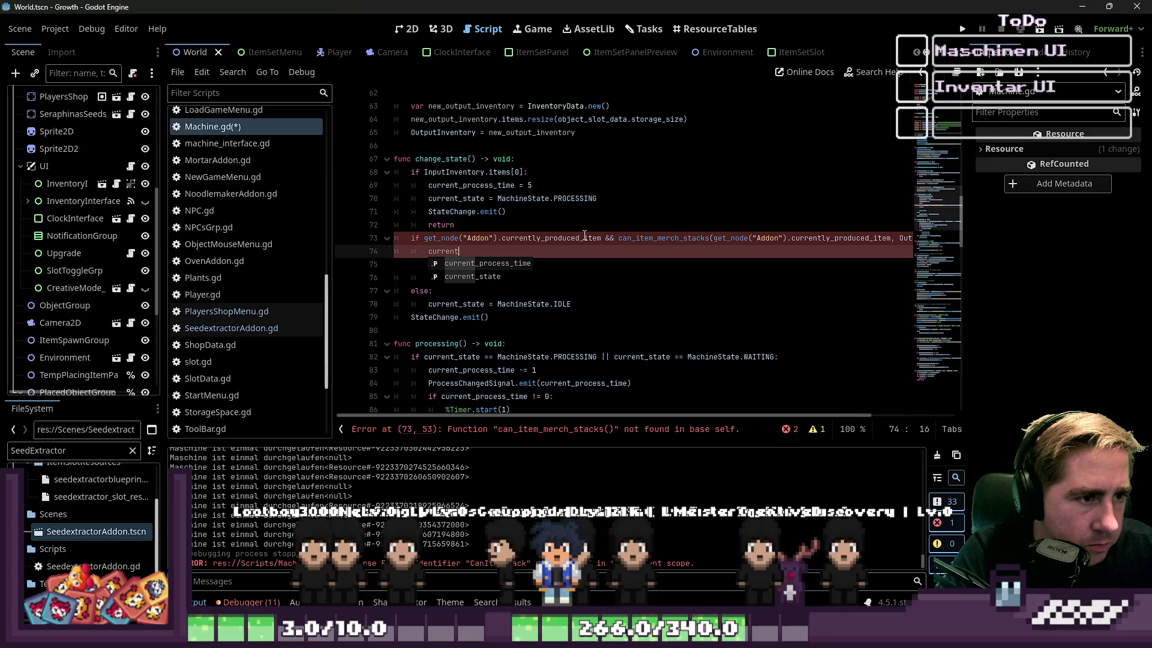
key("Down")
key("Return")
type("= MachineStat")
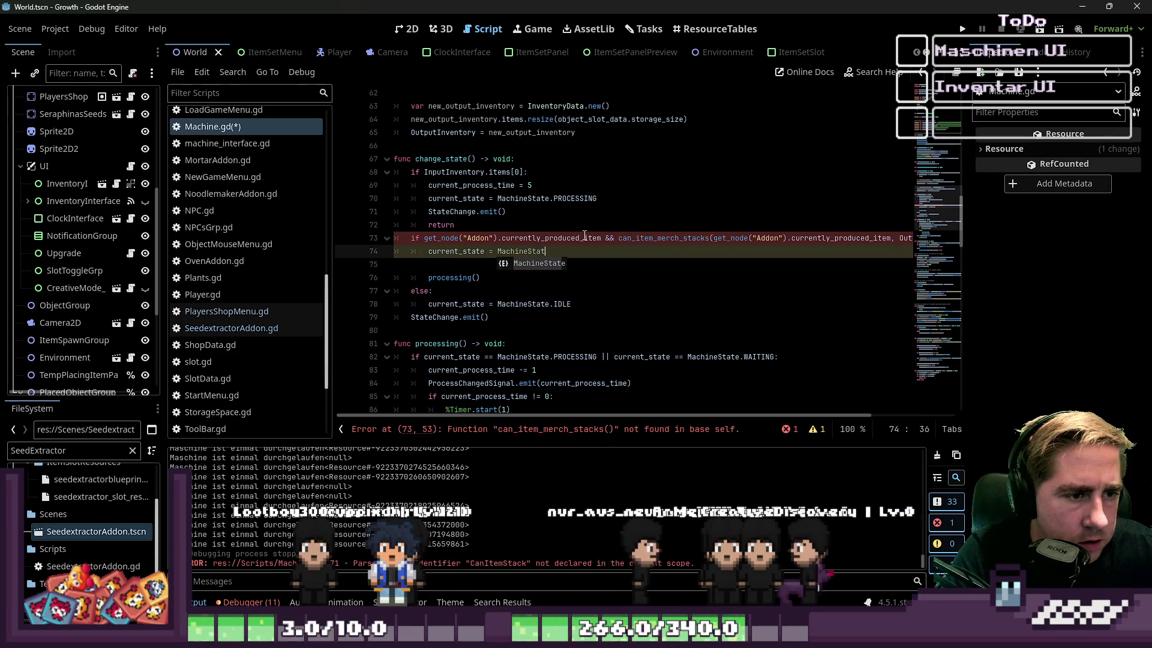
key("Return")
type(".")
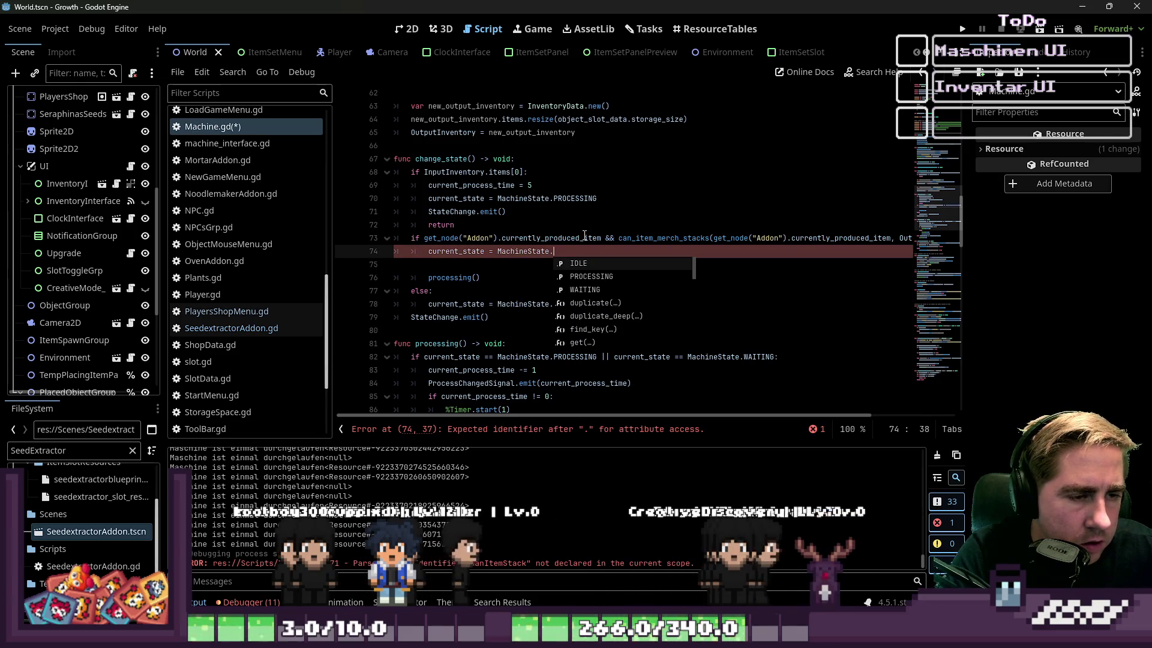
type("Wa")
key("Return")
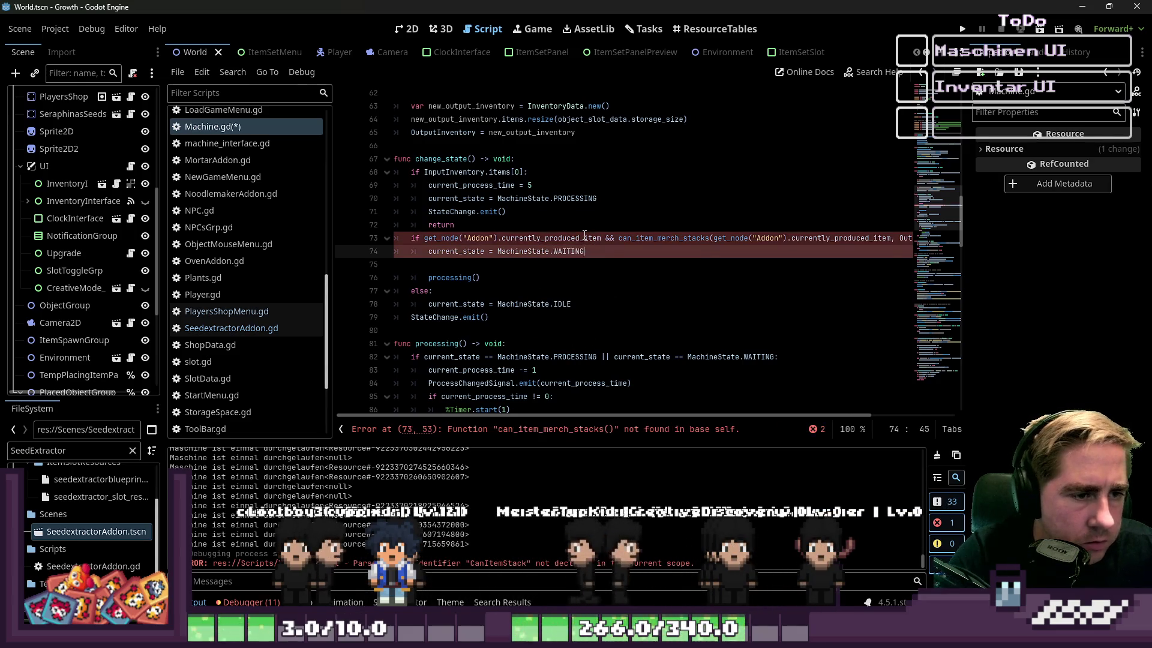
key("Delete")
Step: Move the processing() call out of the waiting branch and away from the return line
key("Down")
key("shift+Home")
key("ctrl+c")
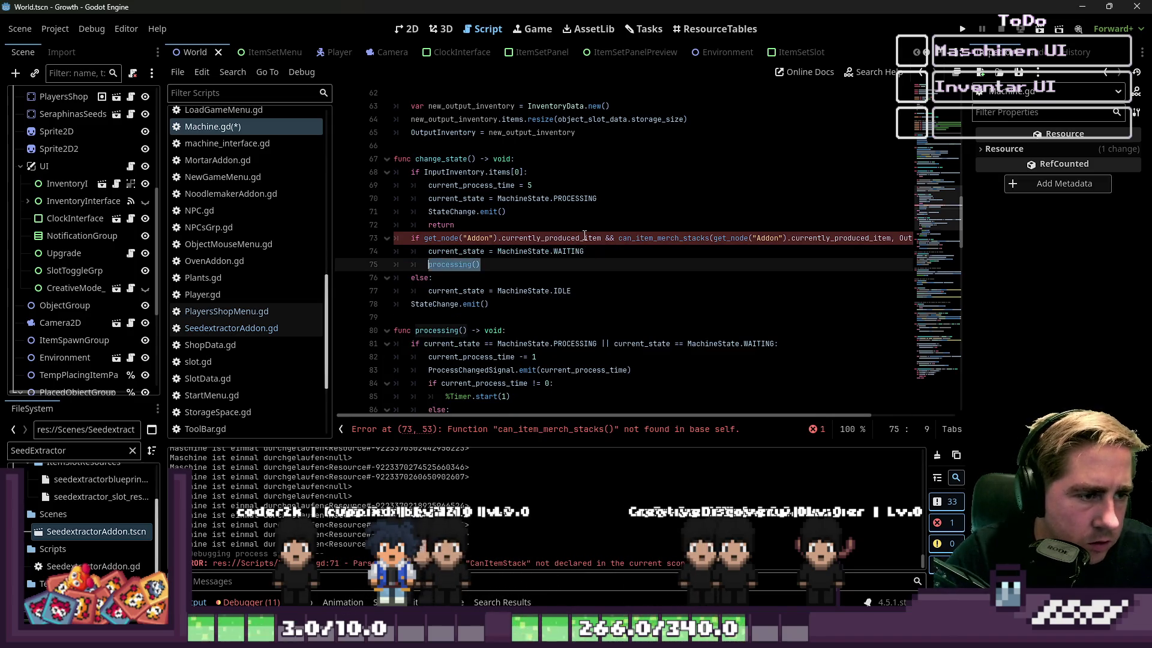
key("ctrl+z")
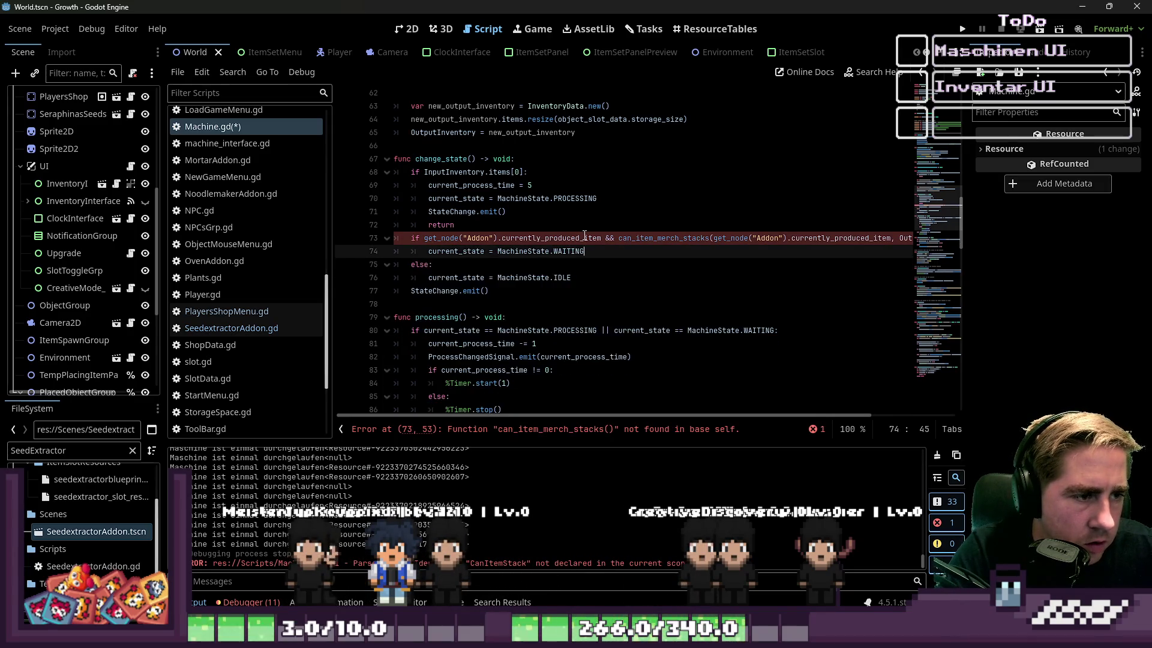
key("Up")
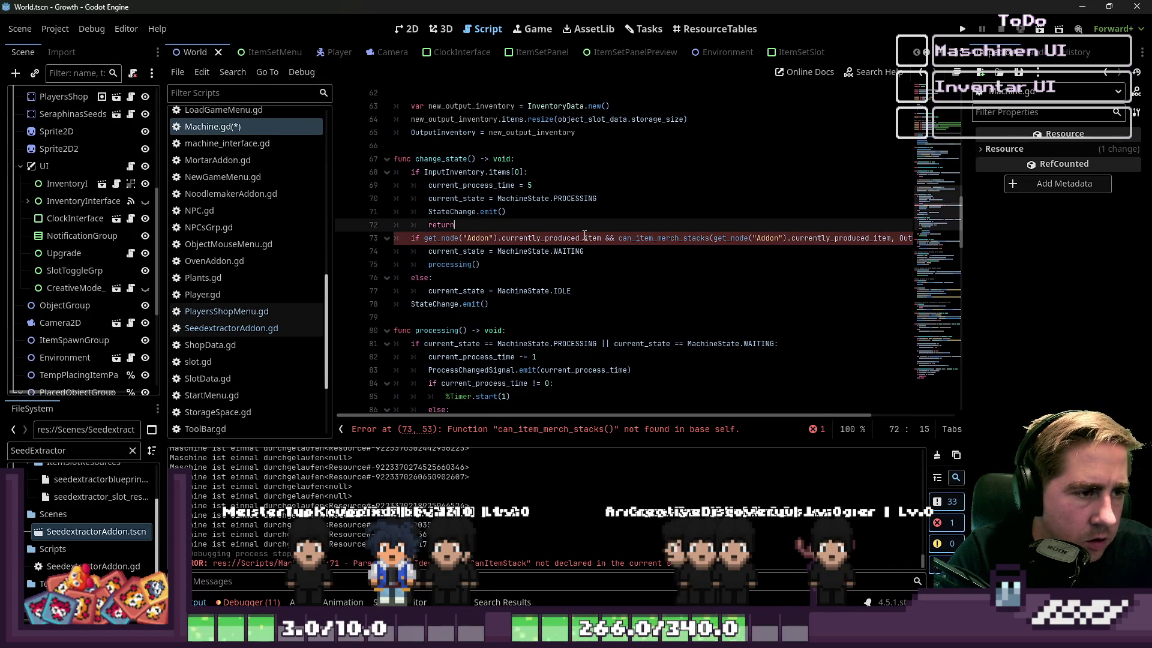
key("Up")
key("End")
key("Return")
key("ctrl+v")
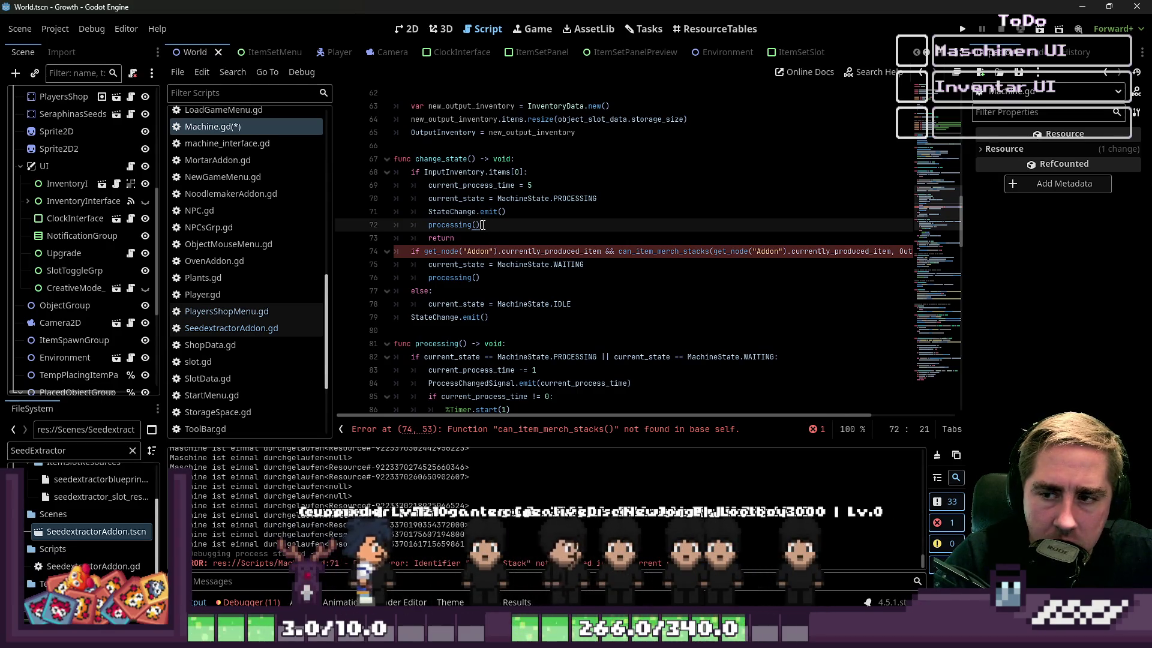
left_click_drag(461, 222, 422, 224)
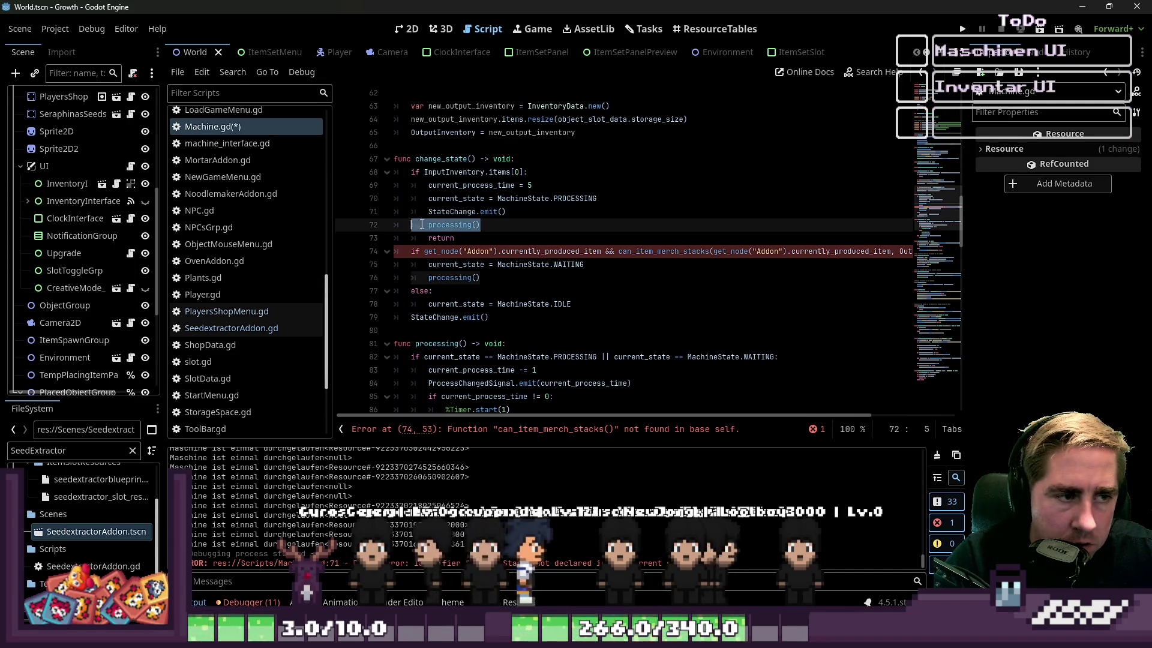
key("BackSpace")
key("BackSpace")
key("Down")
key("Down")
key("Down")
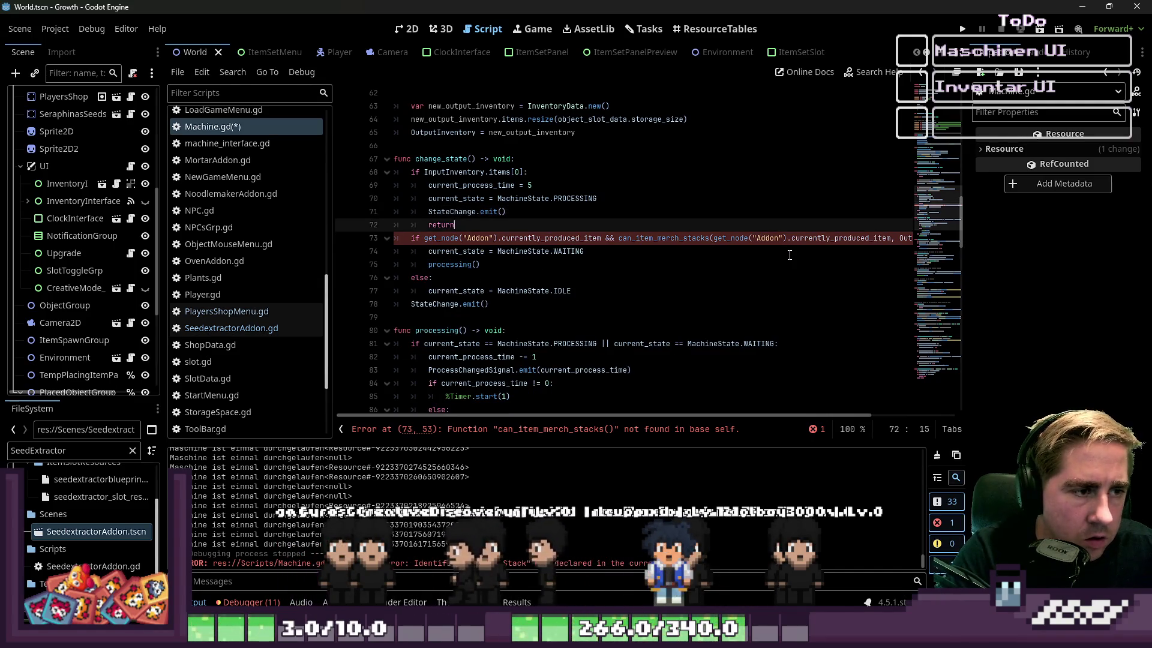
key("BackSpace")
key("BackSpace")
key("BackSpace")
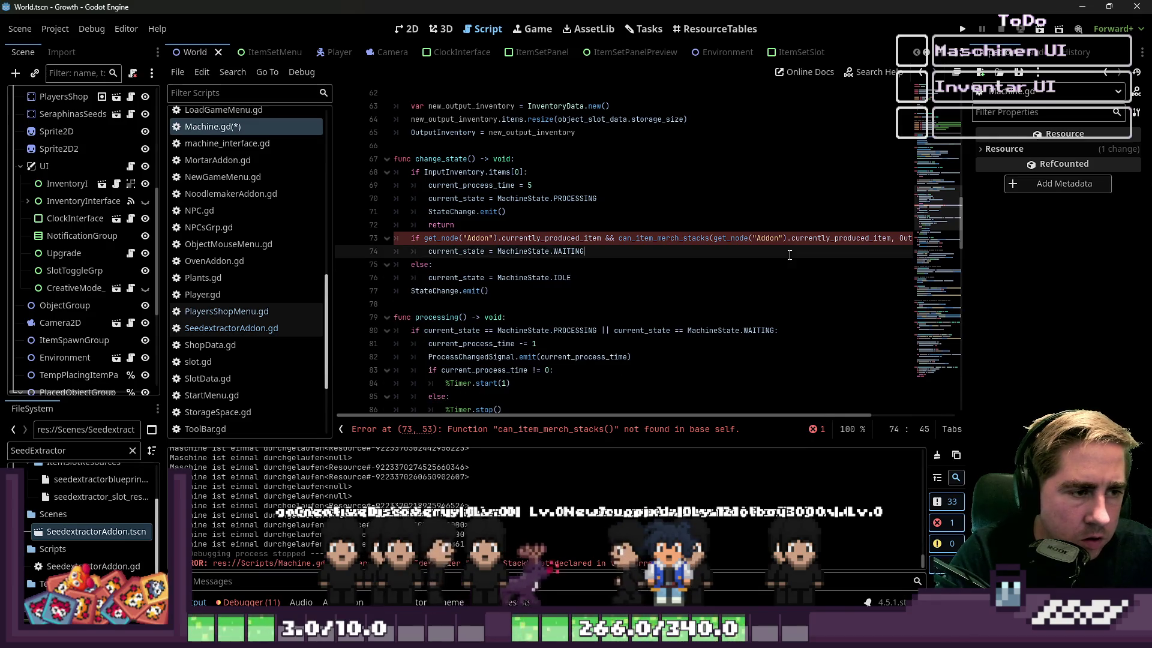
Step: Delete the trailing StateChange.emit() line after the IDLE assignment
key("Down")
key("Down")
key("Return")
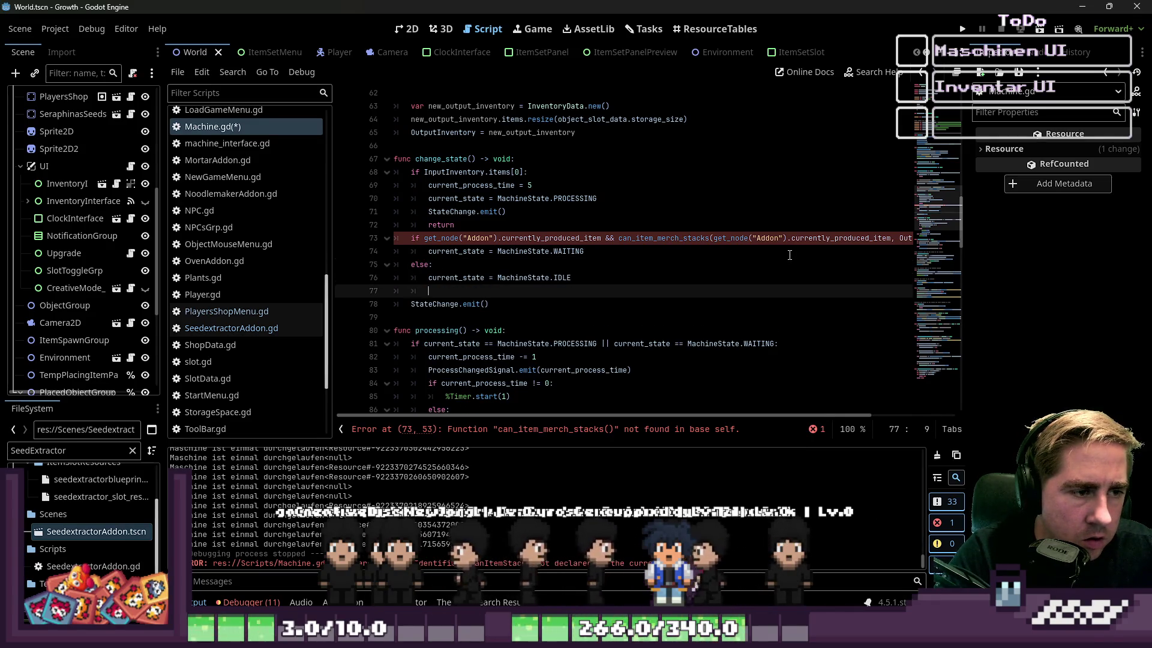
key("Down")
key("Home")
key("Home")
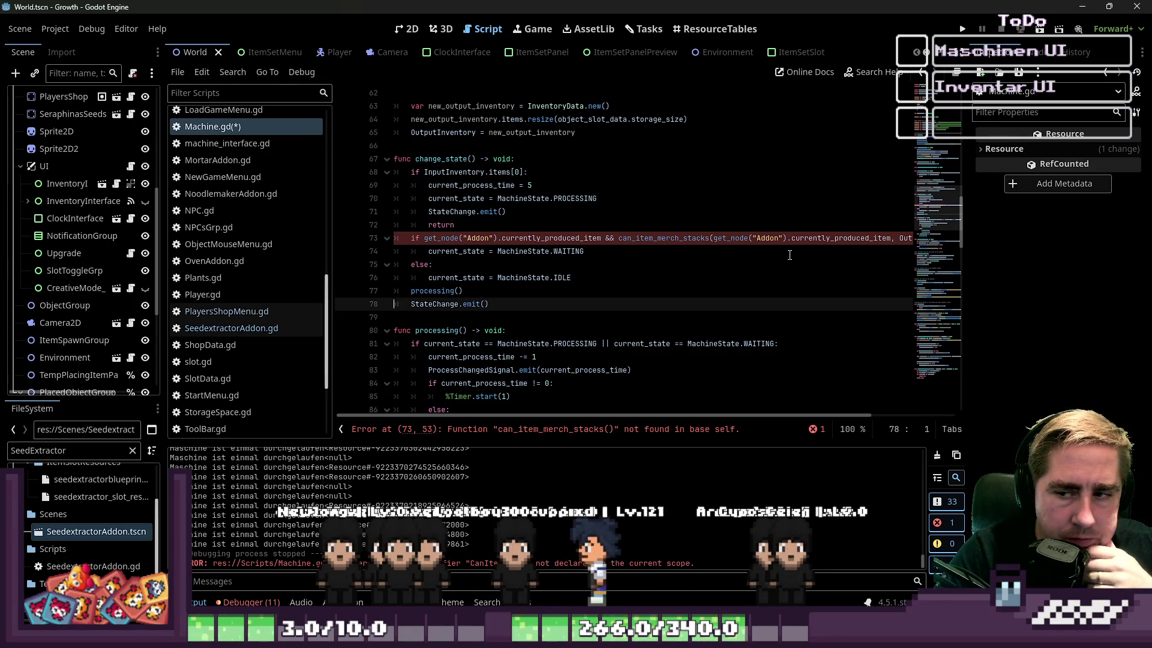
key("shift+End")
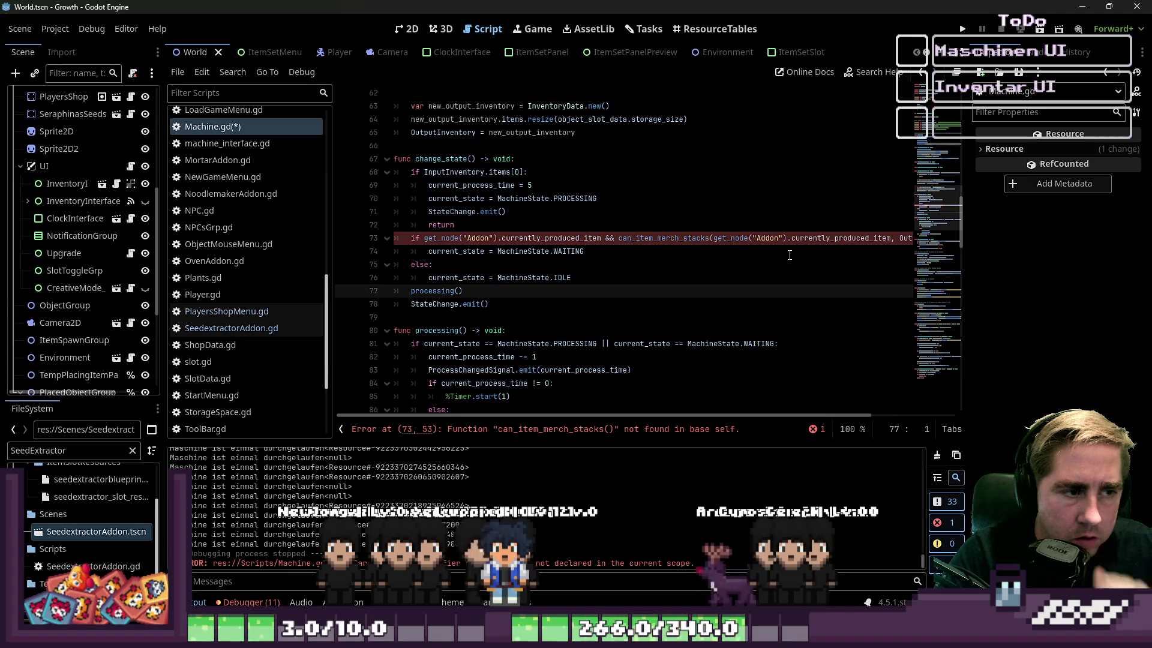
key("BackSpace")
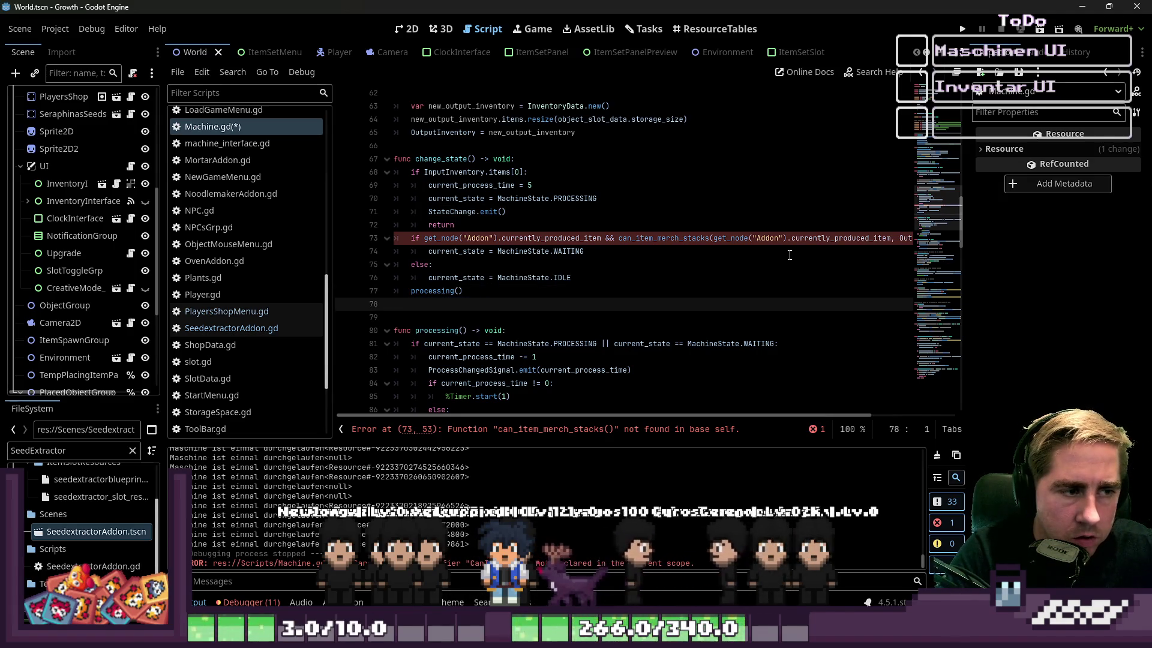
key("BackSpace")
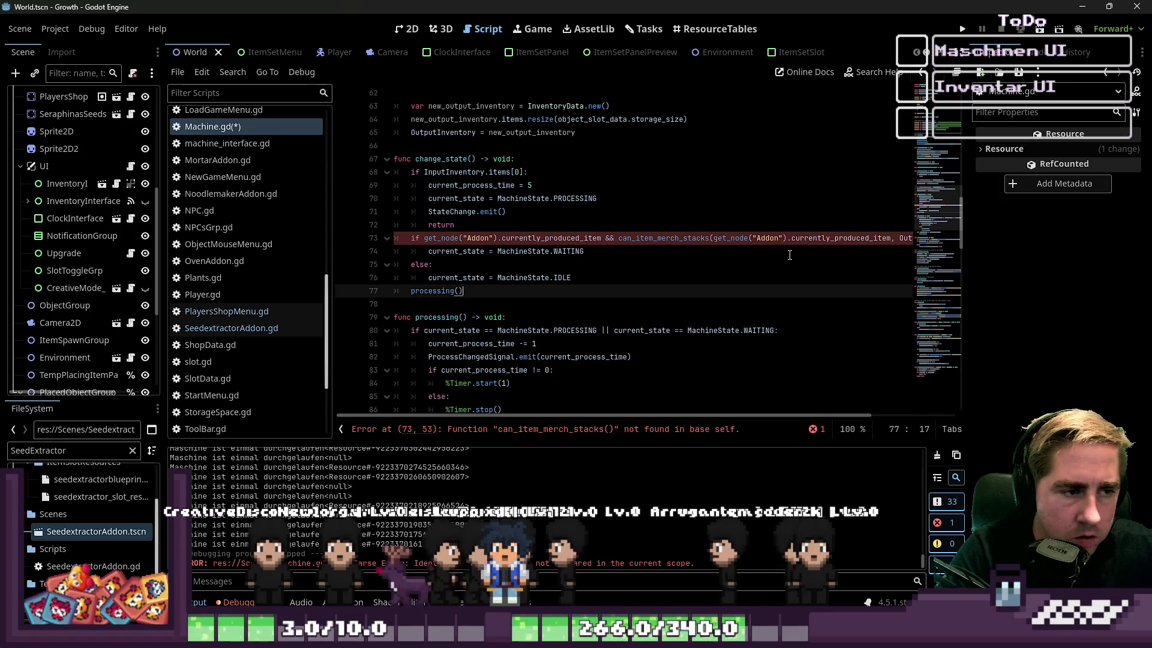
key("Up")
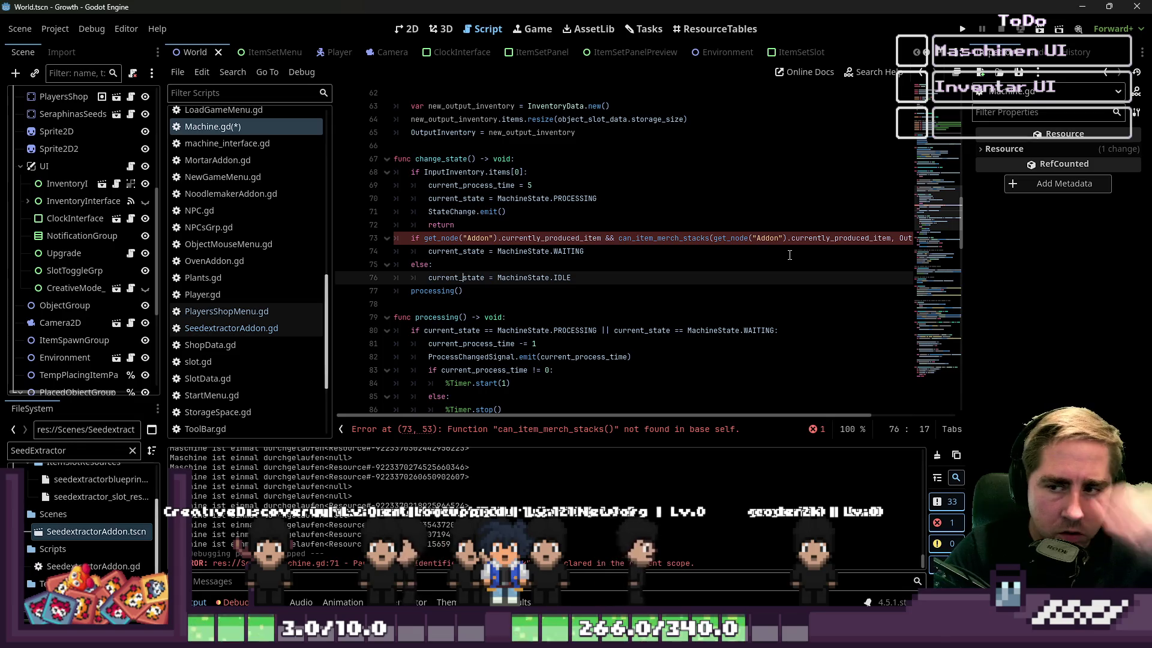
Step: Insert an 'if InputInventory.items[0] == null:' check at the top of change_state
left_click(496, 187)
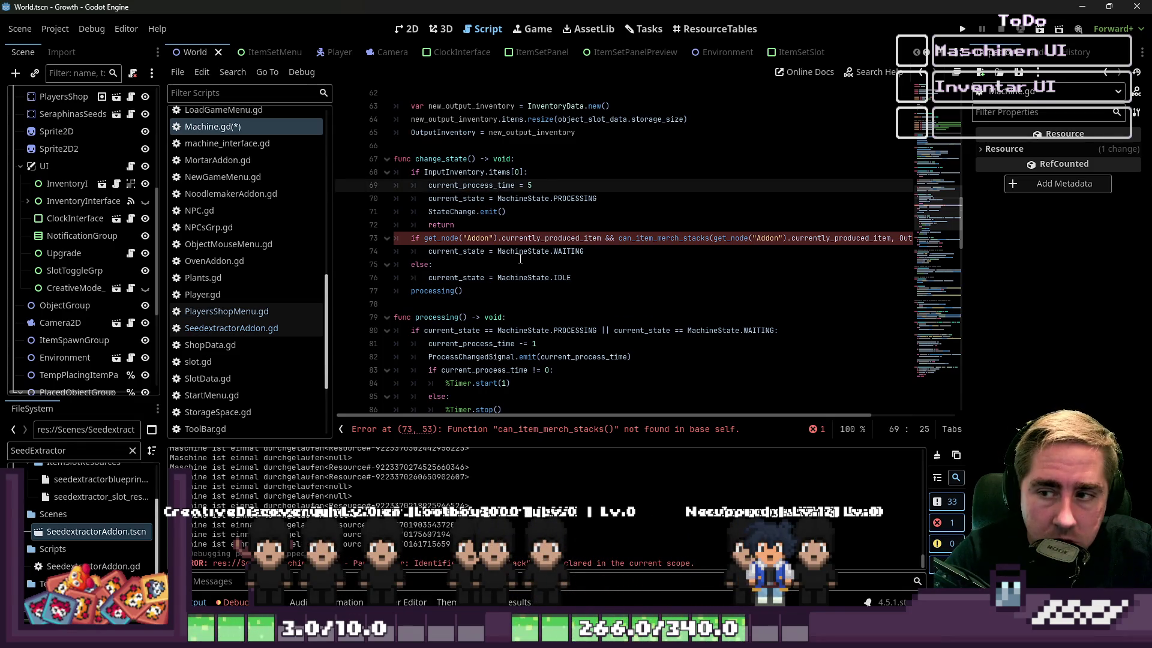
left_click(520, 252)
left_click(621, 159)
key("Return")
key("Return")
key("Up")
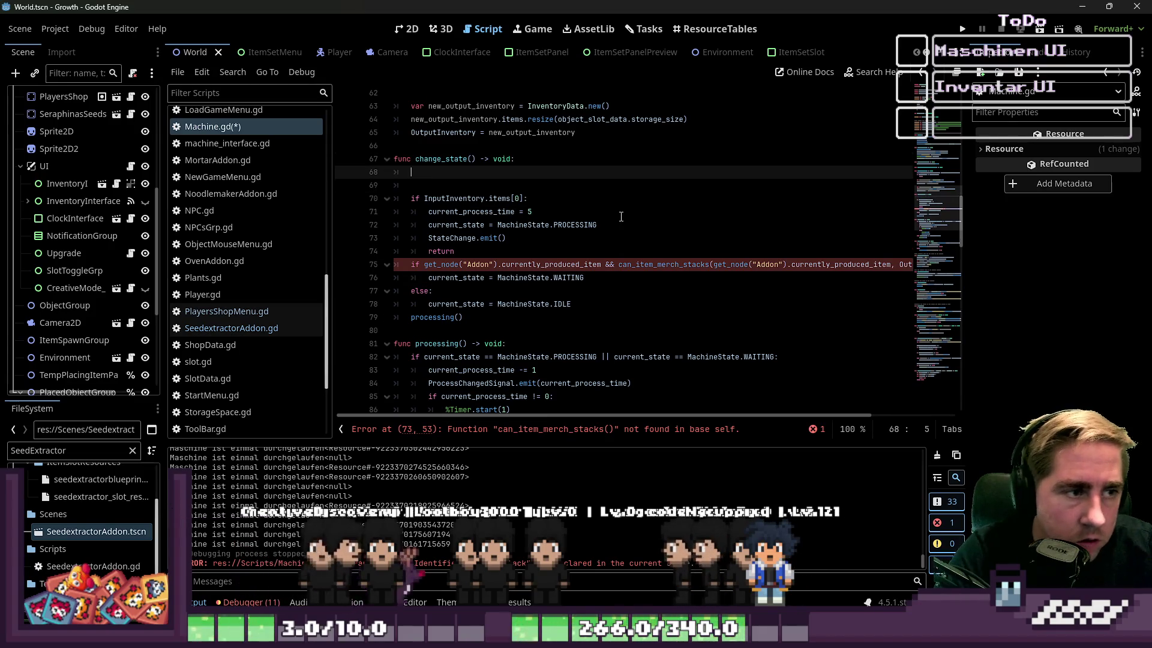
type("if ")
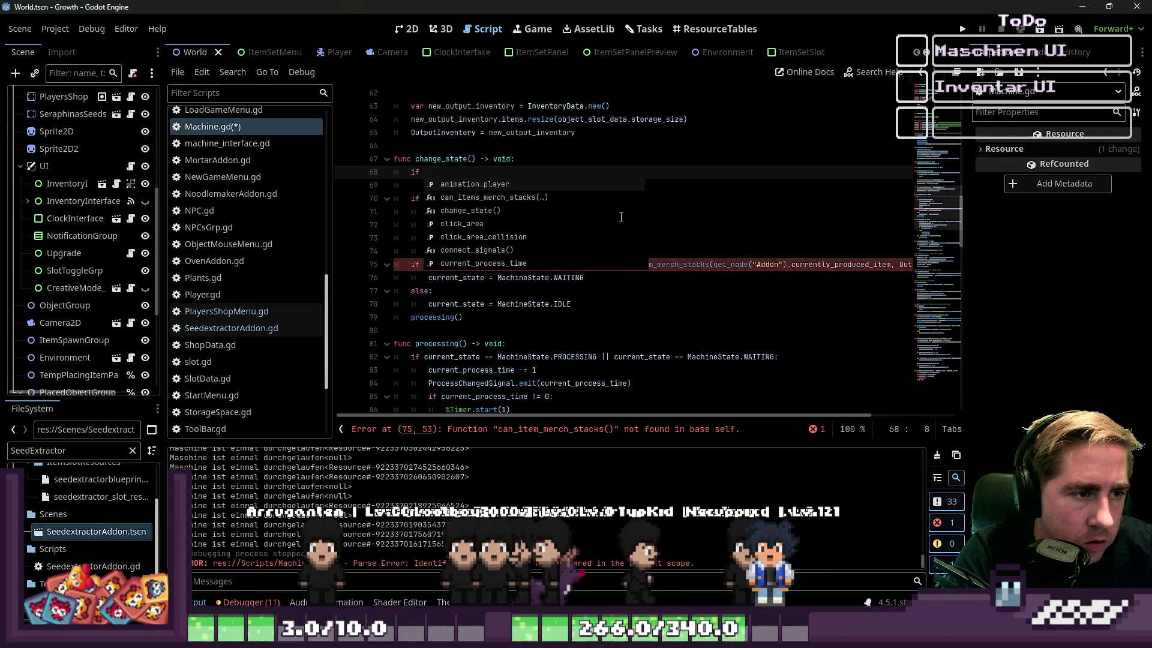
type("InputInventory")
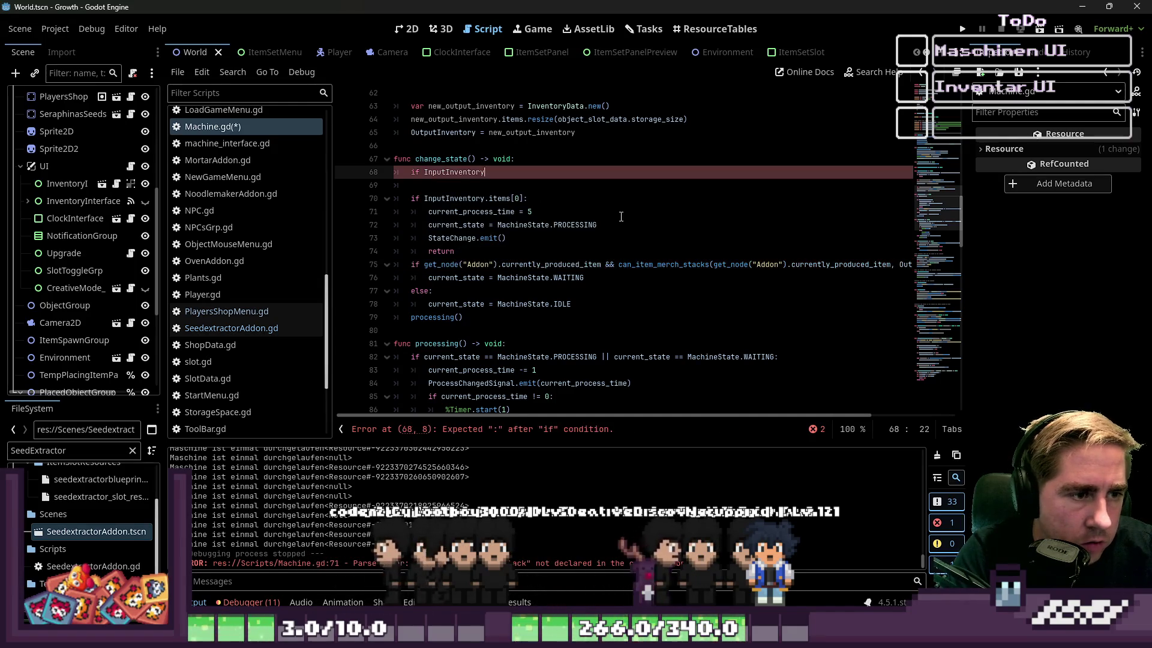
type(".items[0")
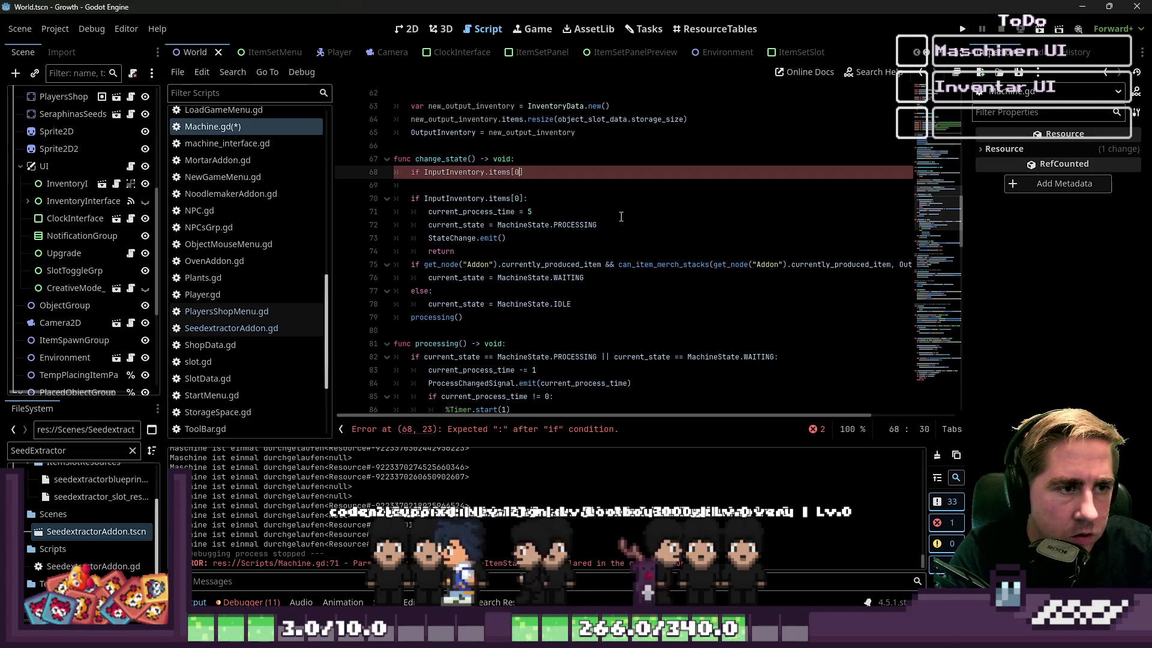
type("] == null:")
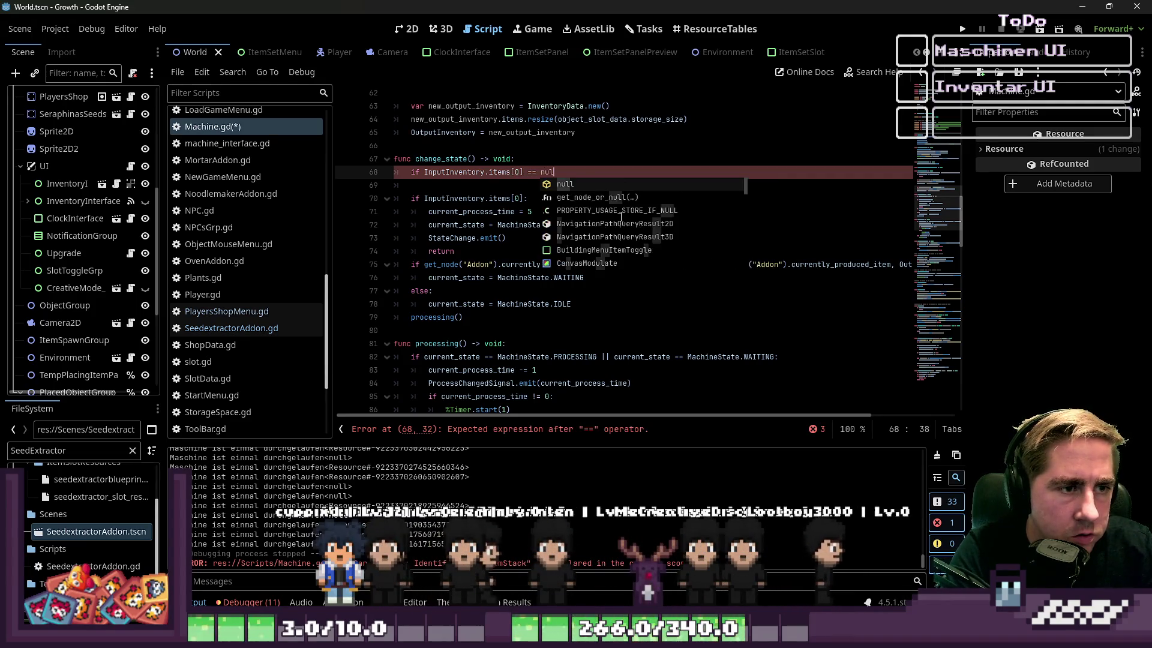
key("Return")
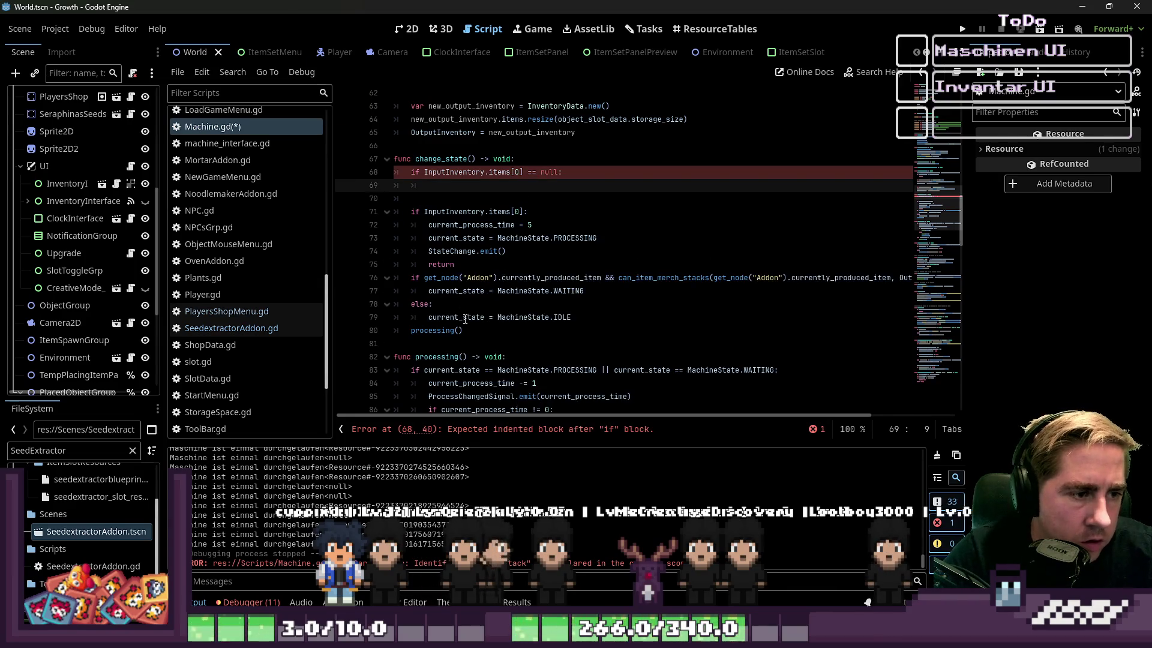
Step: Give the null check a body that sets current_state to IDLE and calls StateChange.emit()
left_click(465, 320)
key("ctrl+c")
left_click(576, 185)
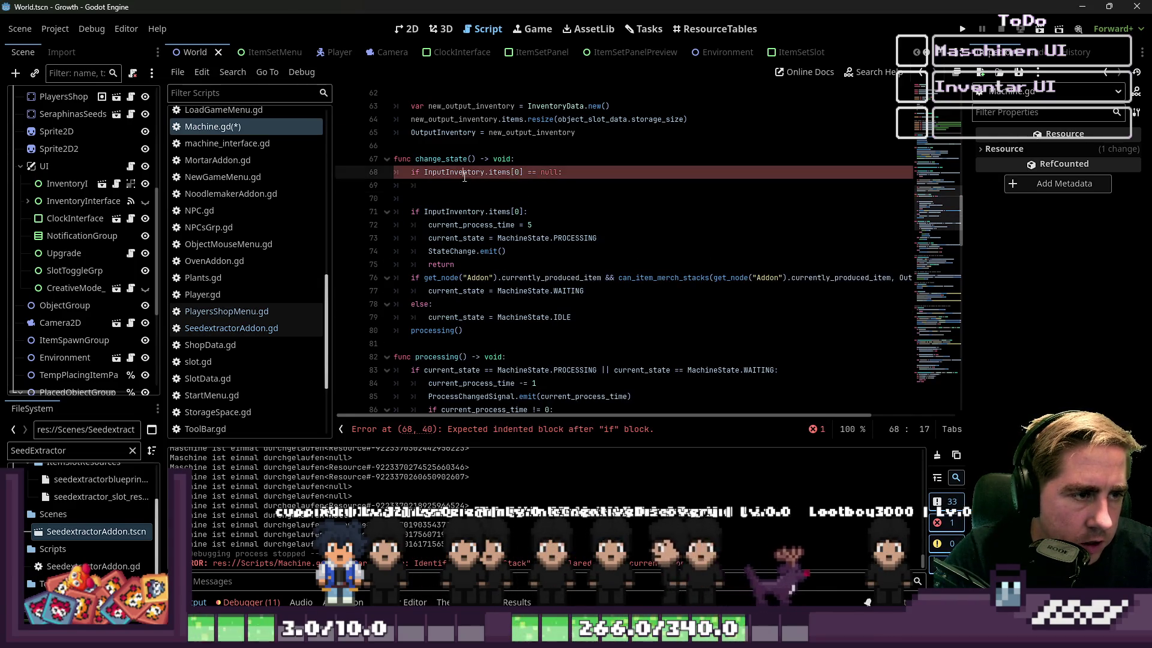
key("ctrl+v")
key("Return")
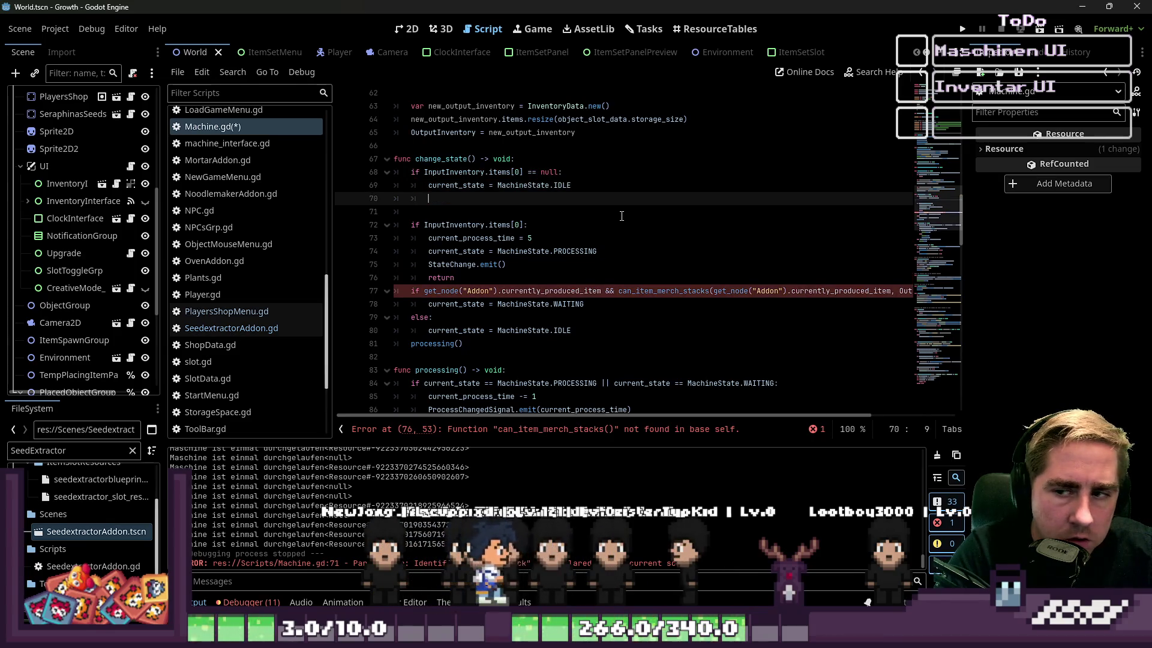
type("Stat")
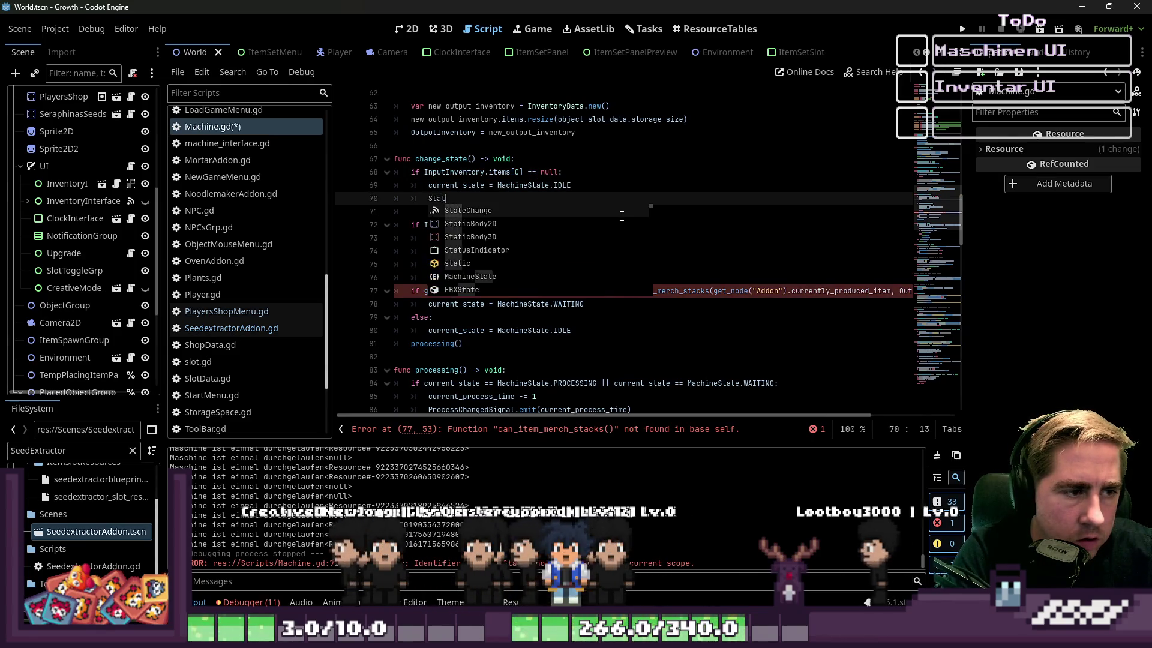
type("eChange.emit(")
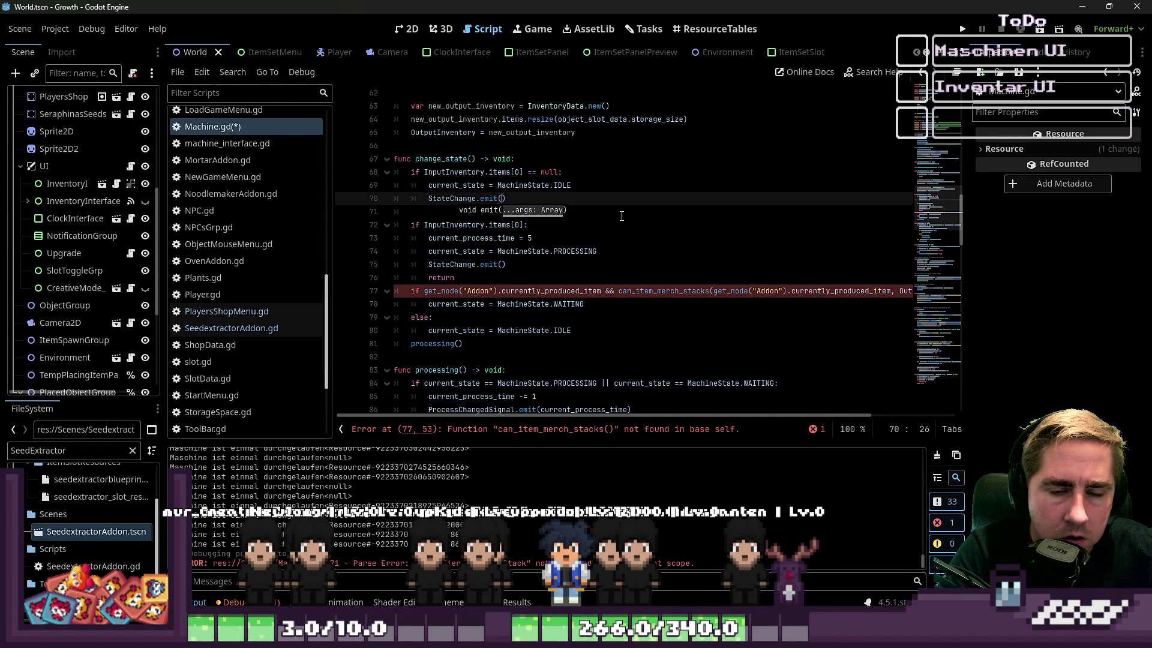
key("Return")
type("return")
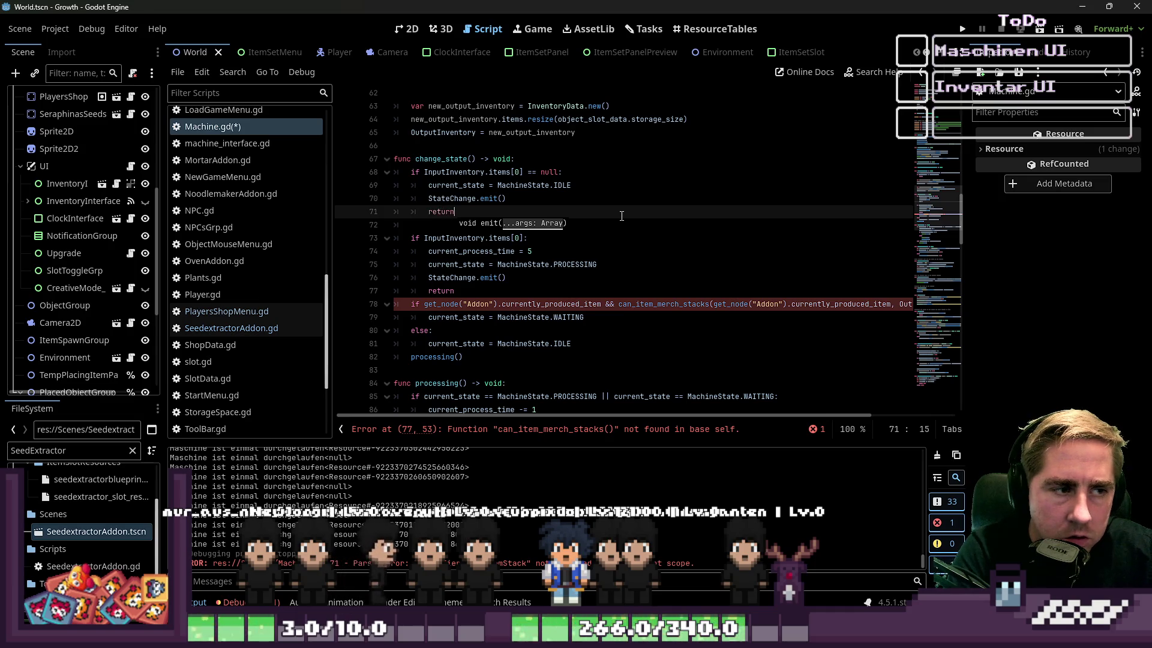
Step: Delete the else branch that set IDLE, then select can_items_merch_stacks at line 167
left_click(489, 329)
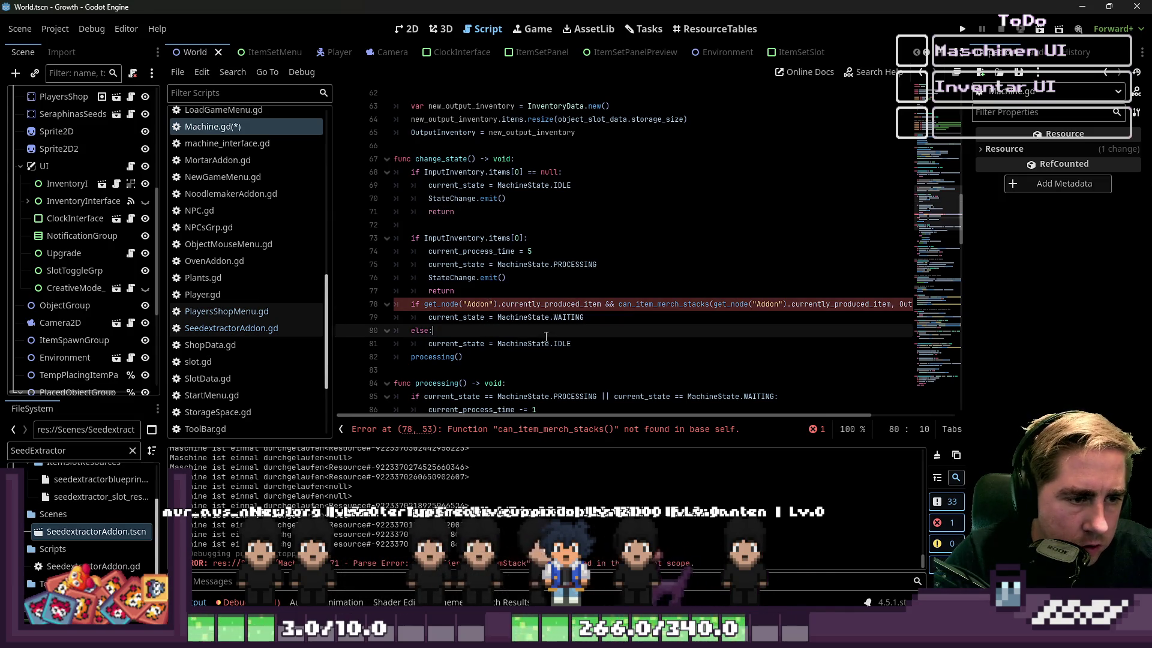
left_click_drag(591, 340, 394, 330)
key("BackSpace")
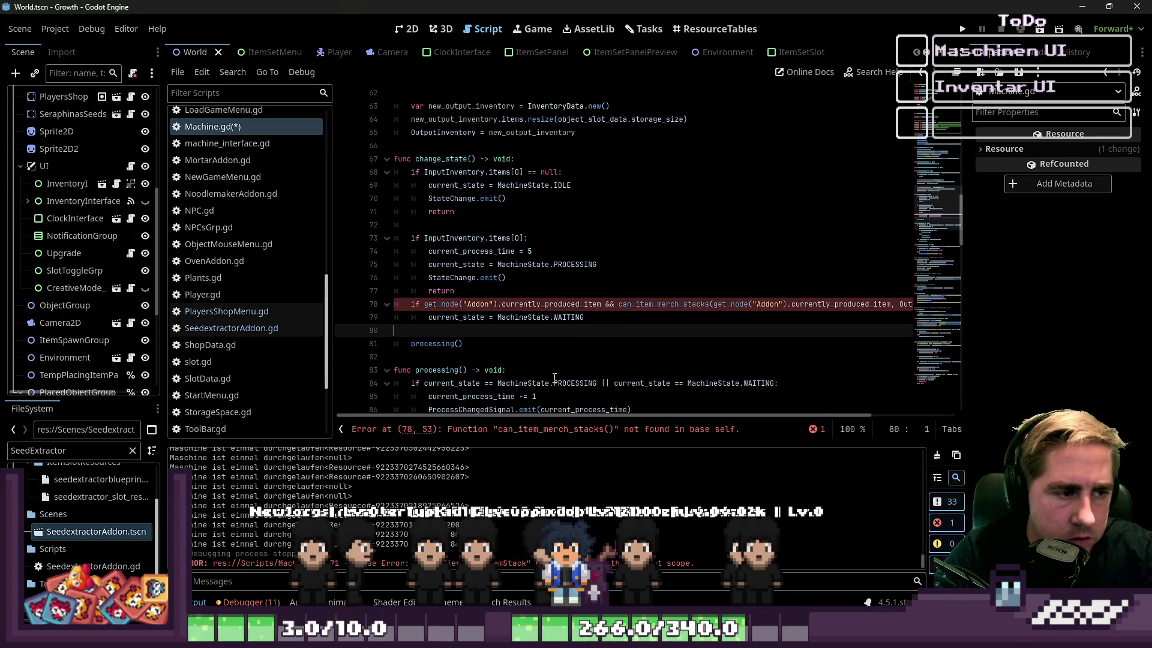
left_click(511, 304)
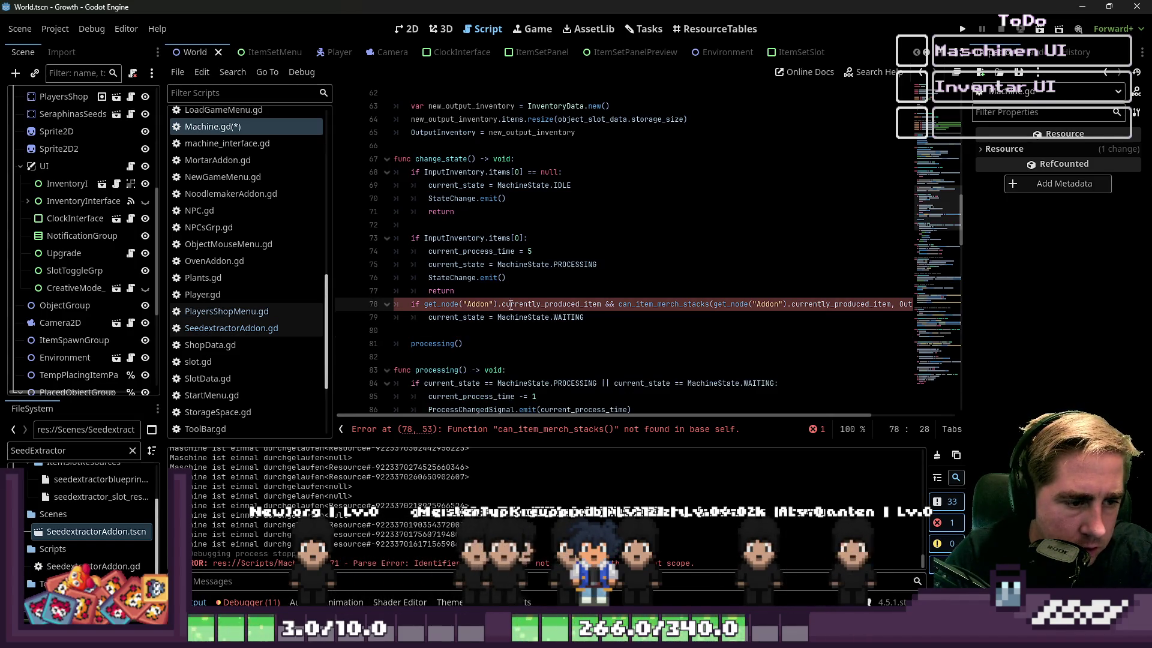
scroll(581, 343, "down", 20)
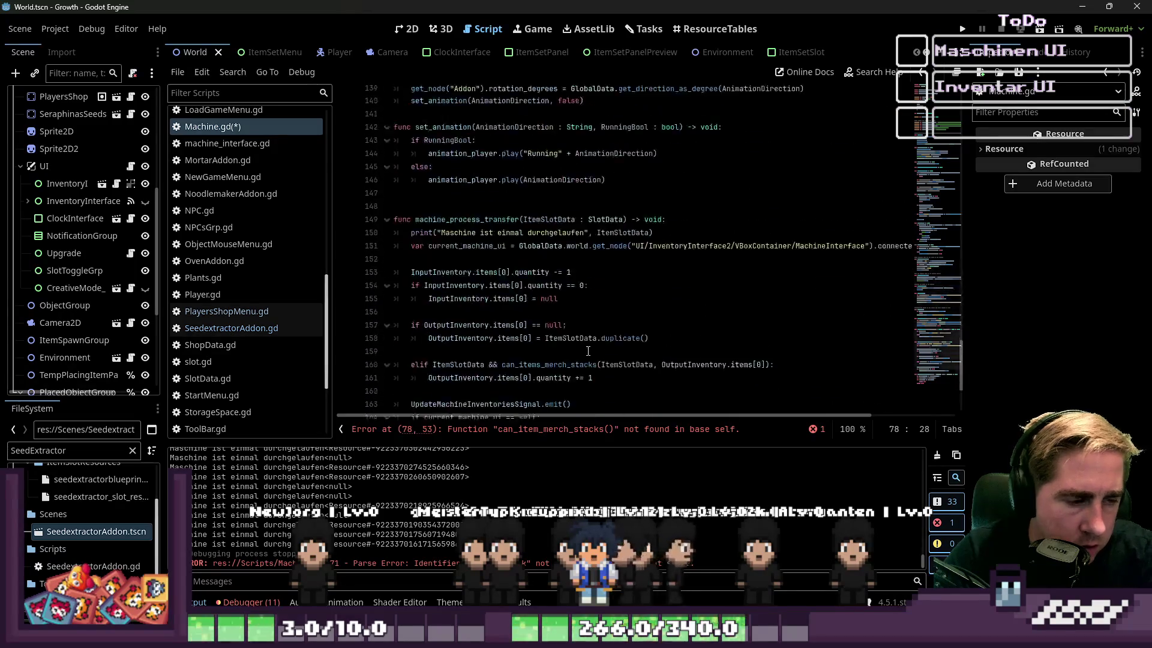
double_click(461, 317)
scroll(597, 356, "up", 15)
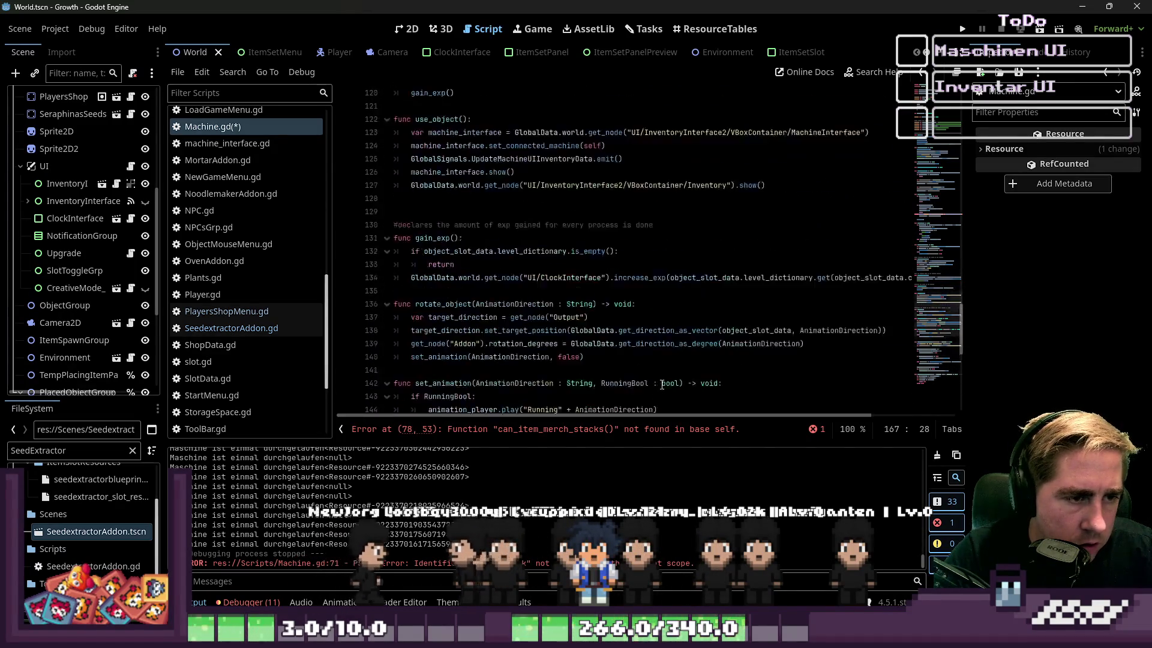
scroll(563, 344, "up", 6)
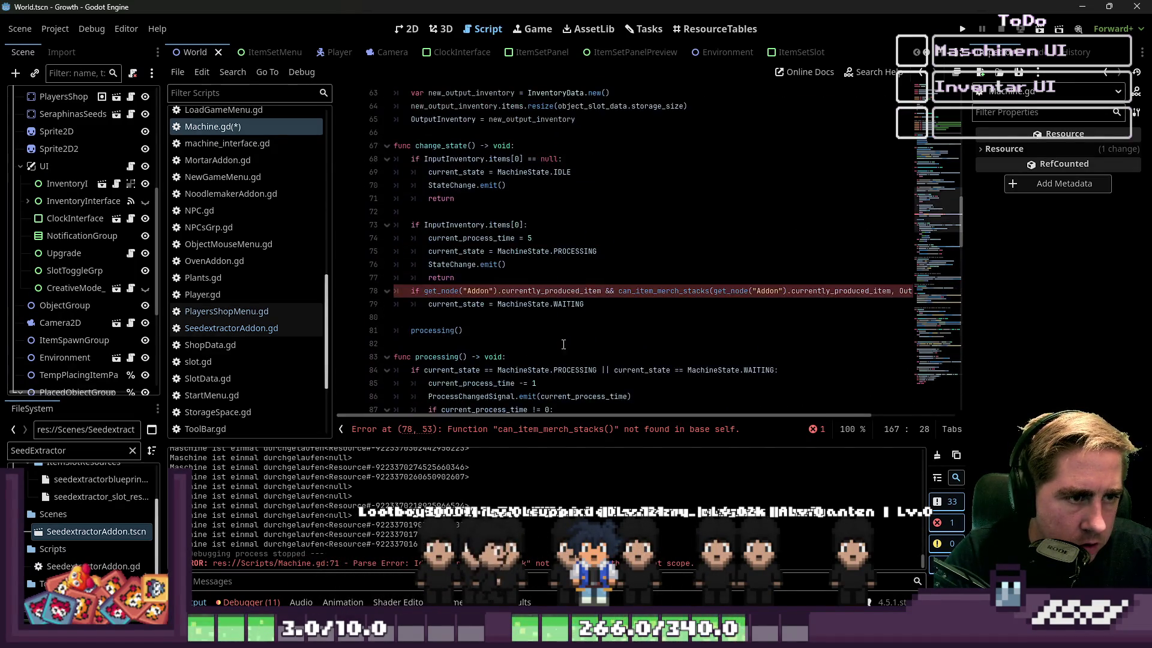
Step: Rename the misspelled call on line 78 to can_items_merch_stacks and add a blank line above the WAITING check
double_click(545, 291)
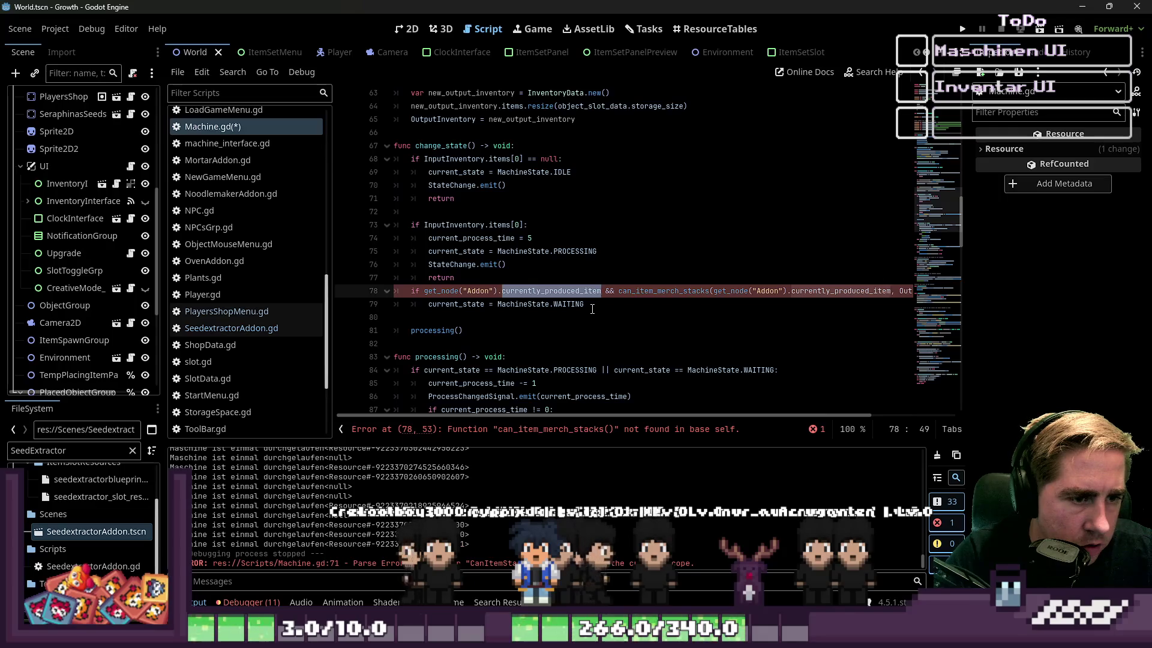
type("can_items_merch_stacks")
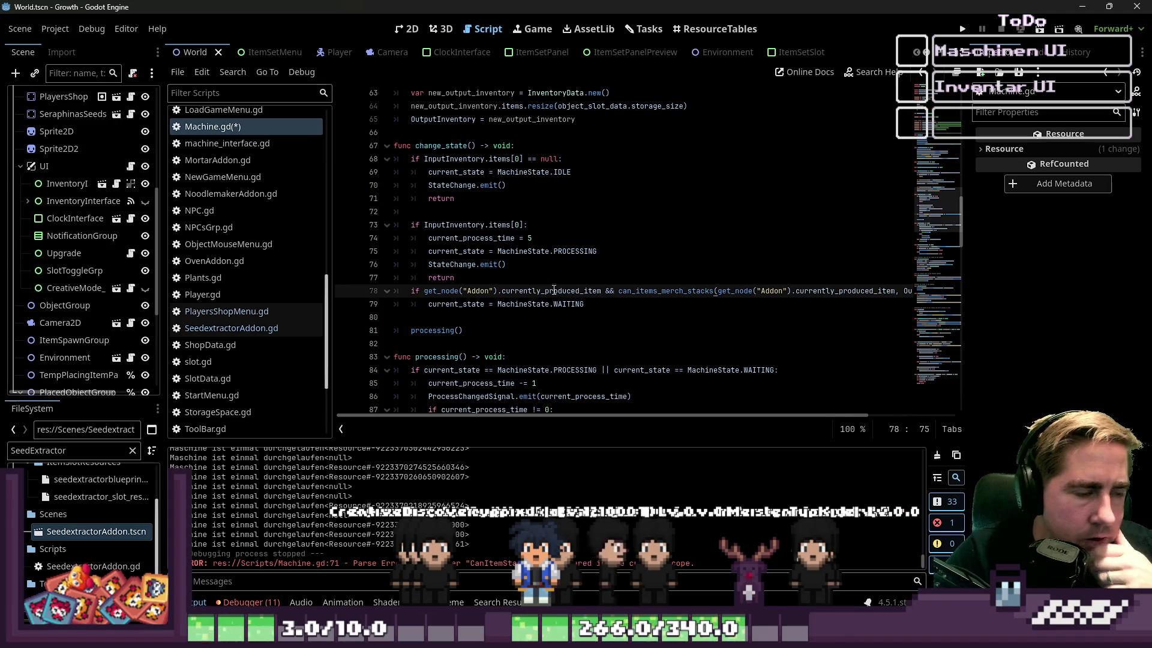
left_click(528, 274)
key("Return")
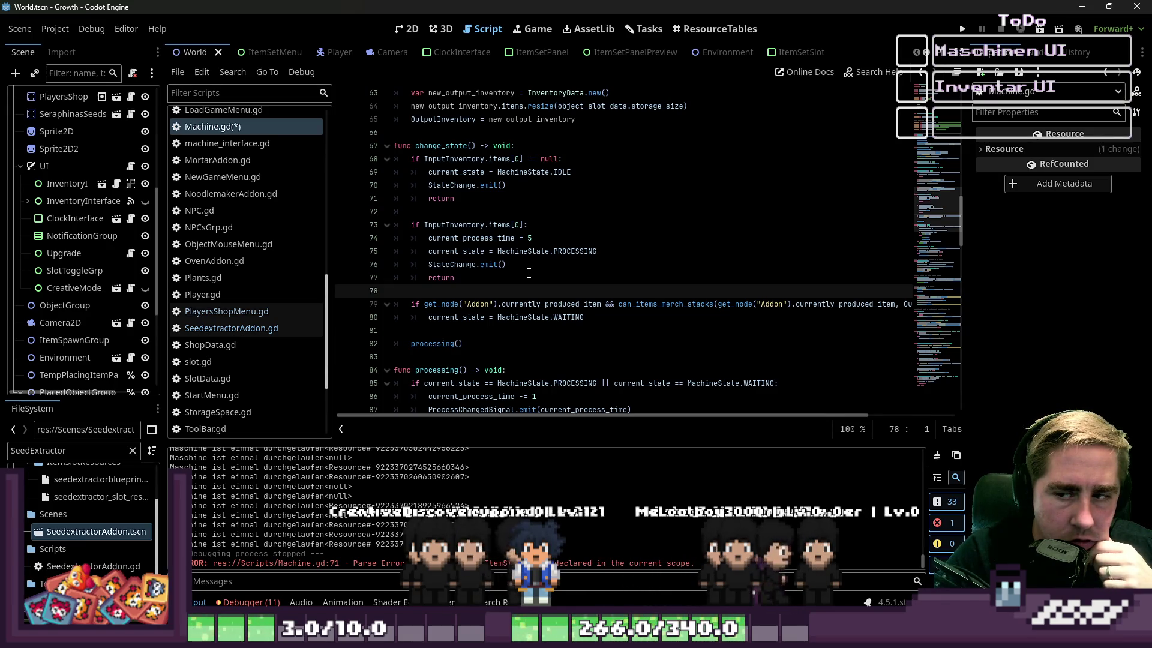
Step: Add StateChange.emit() inside the WAITING branch
key("Down")
key("Down")
key("Down")
key("Tab")
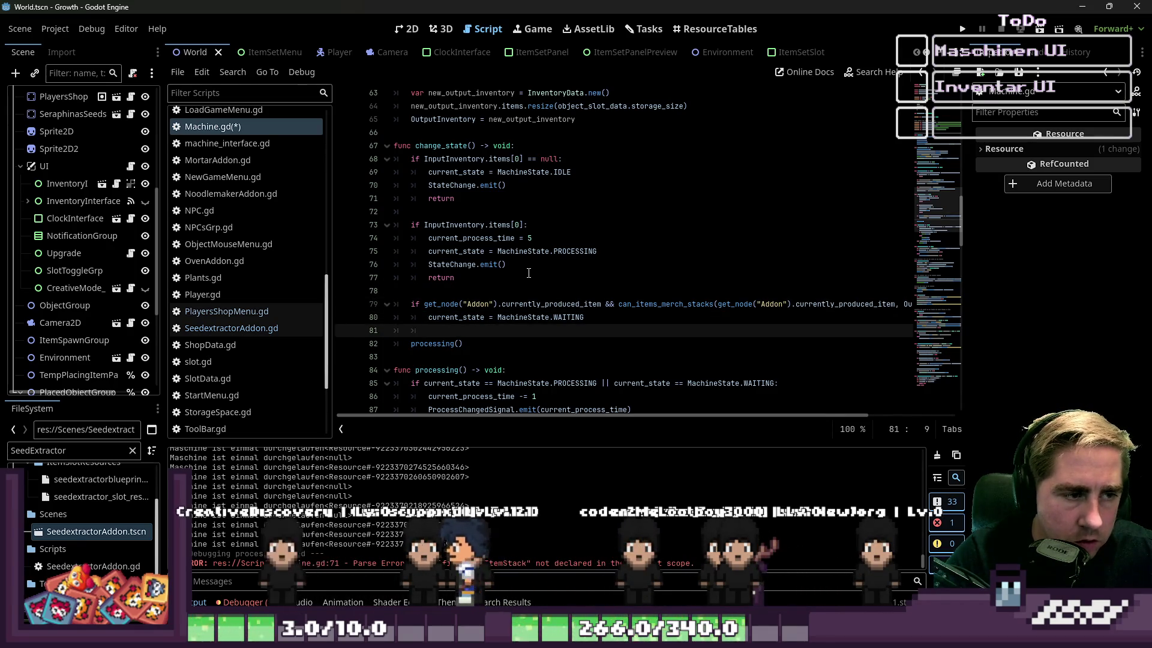
key("Return")
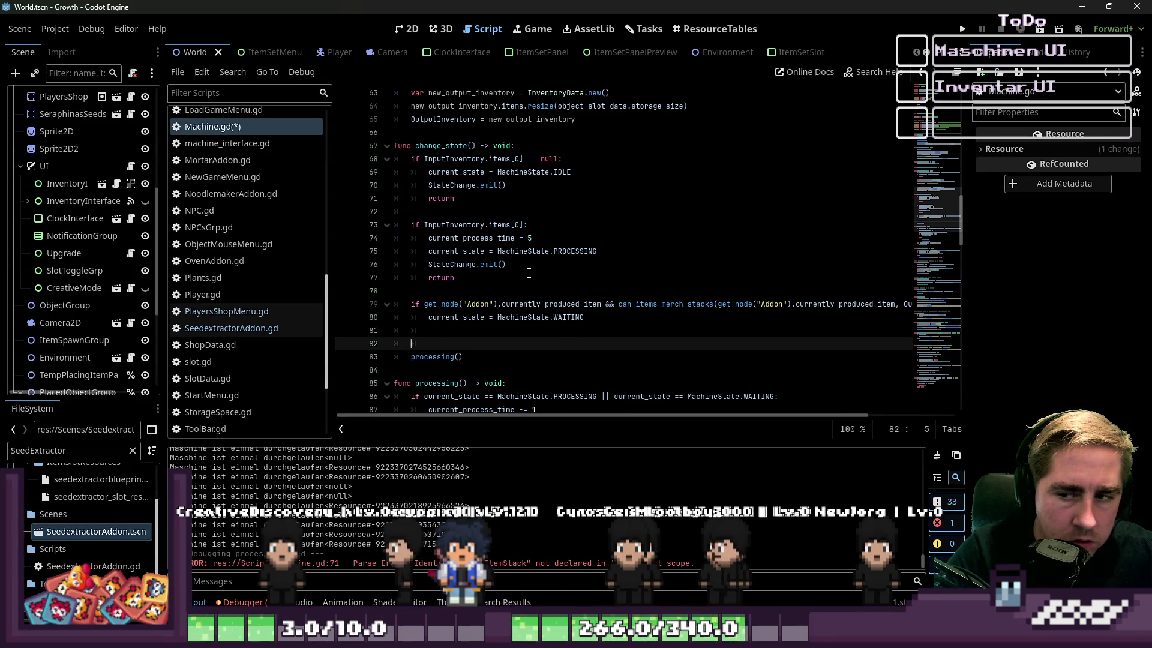
key("Up")
type("State")
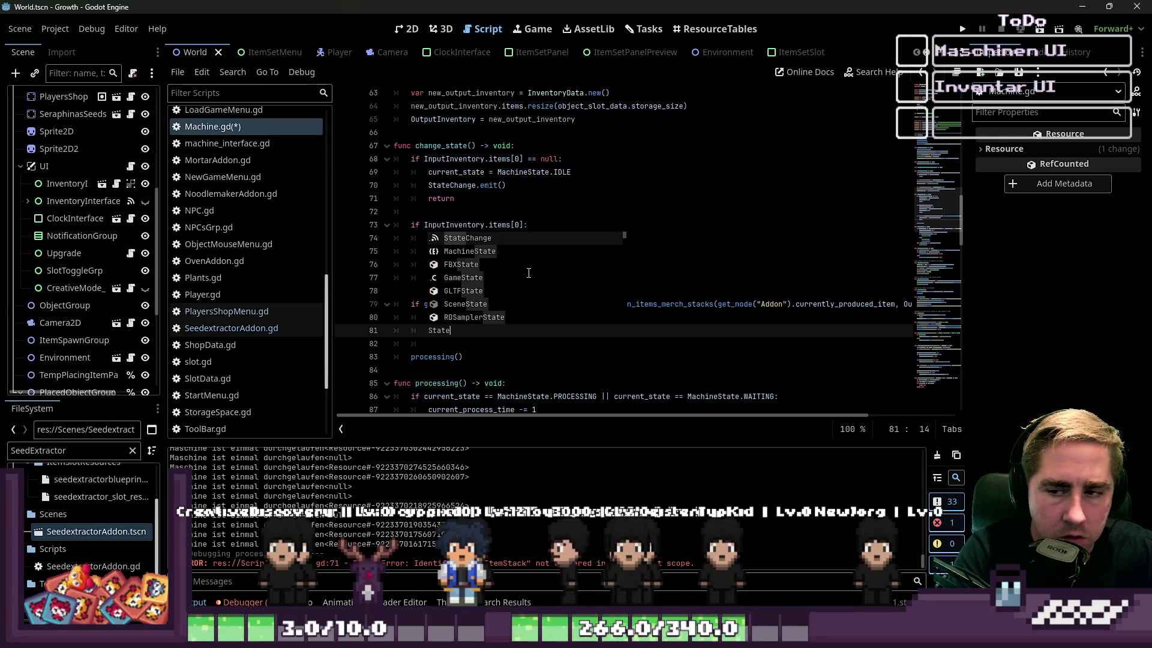
type("Change.")
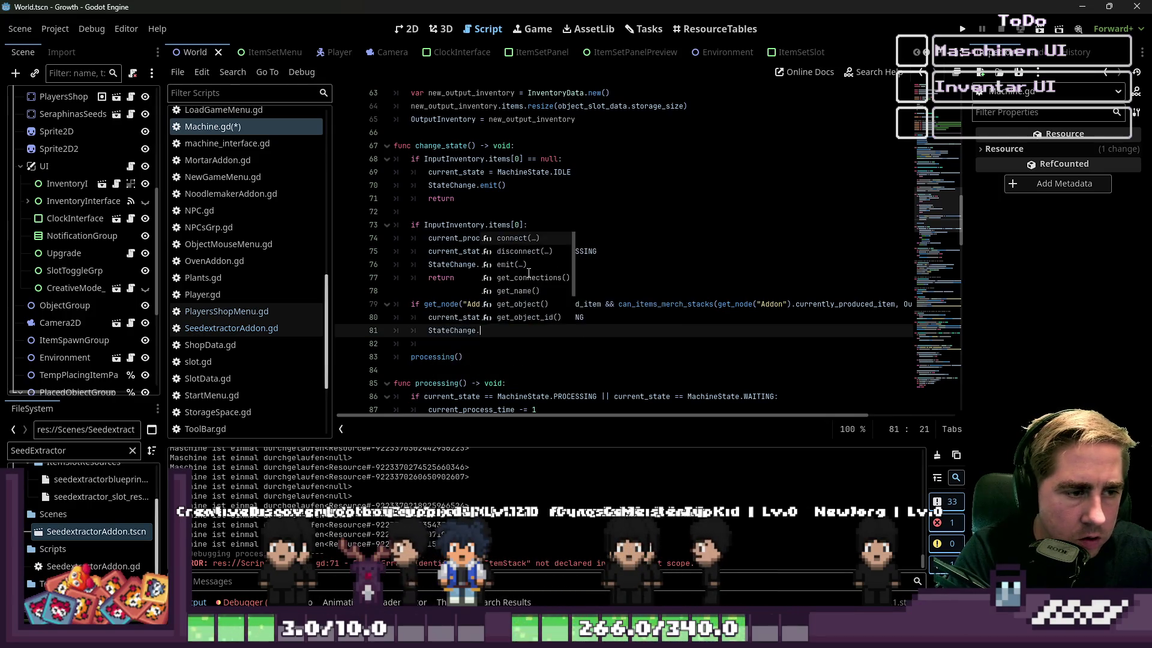
type("emit()")
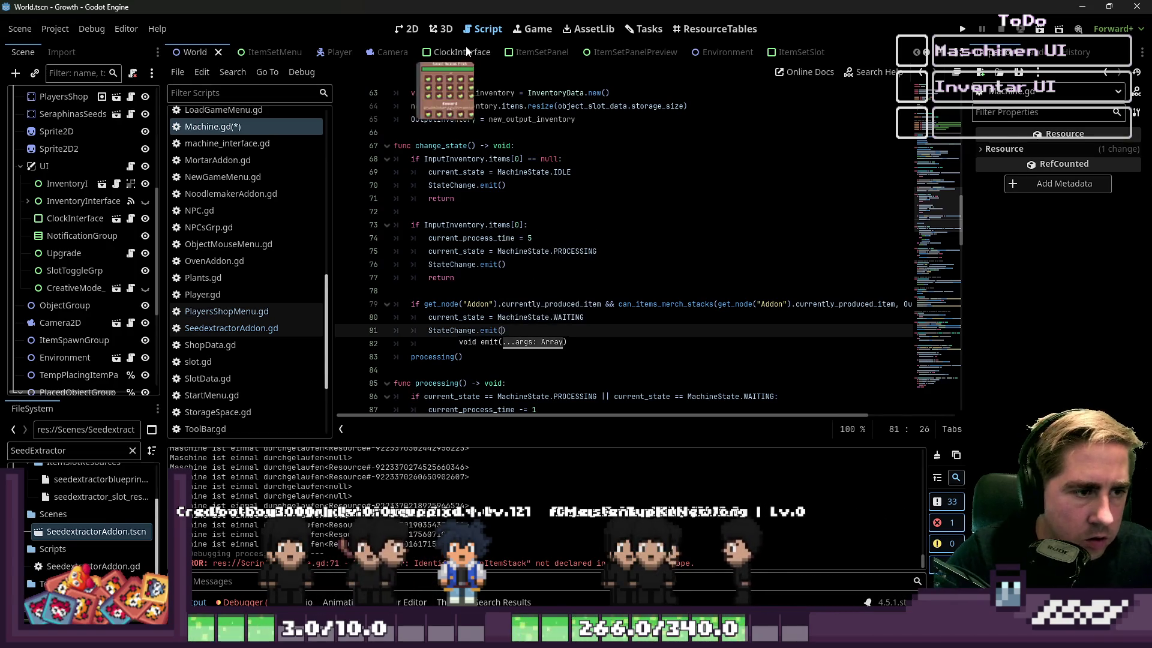
Step: Copy the process-time and PROCESSING assignment lines from the PROCESSING branch
left_click(525, 205)
left_click(522, 268)
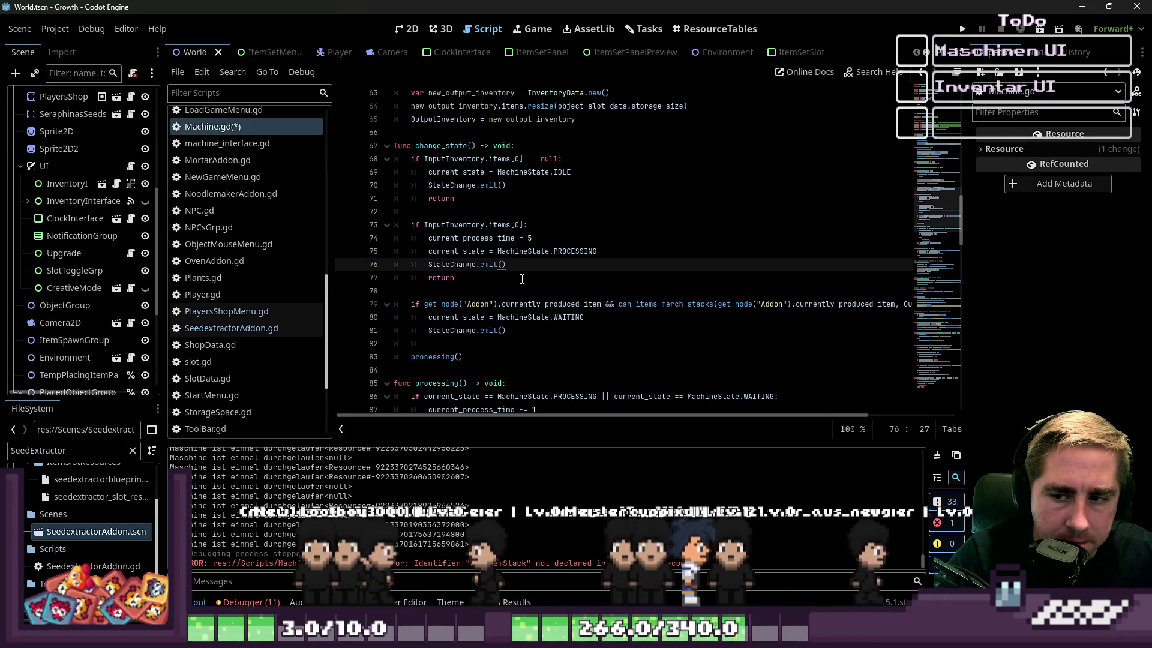
left_click(480, 281)
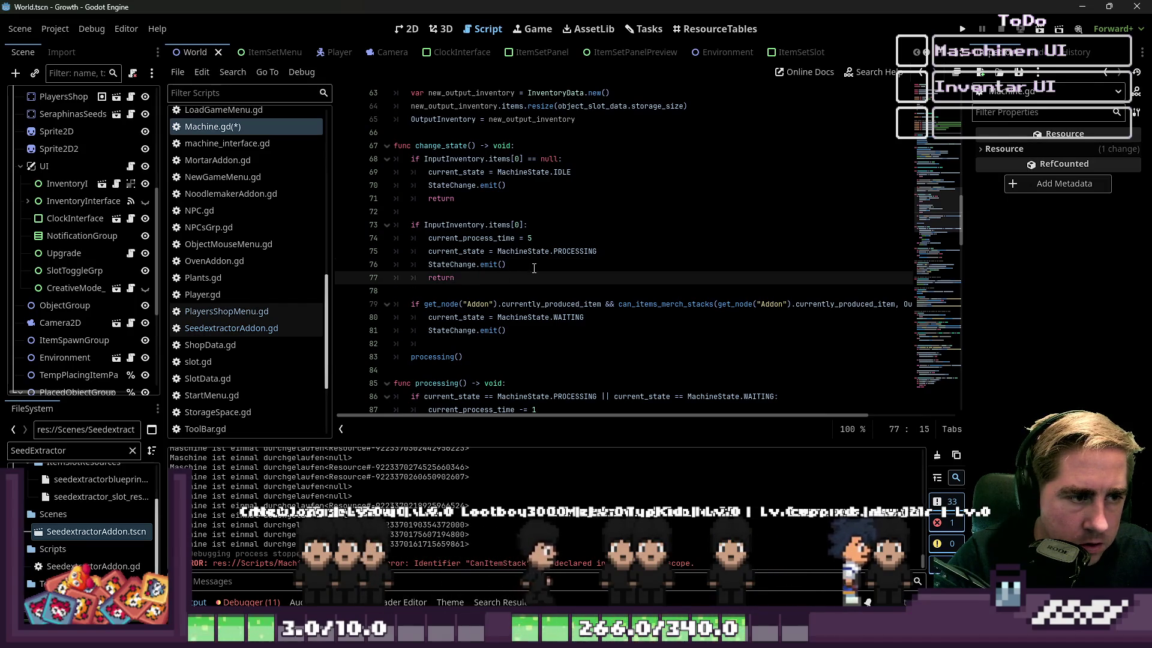
mouse_move(597, 252)
left_mouse_down()
mouse_move(390, 252)
mouse_move(359, 229)
left_mouse_up()
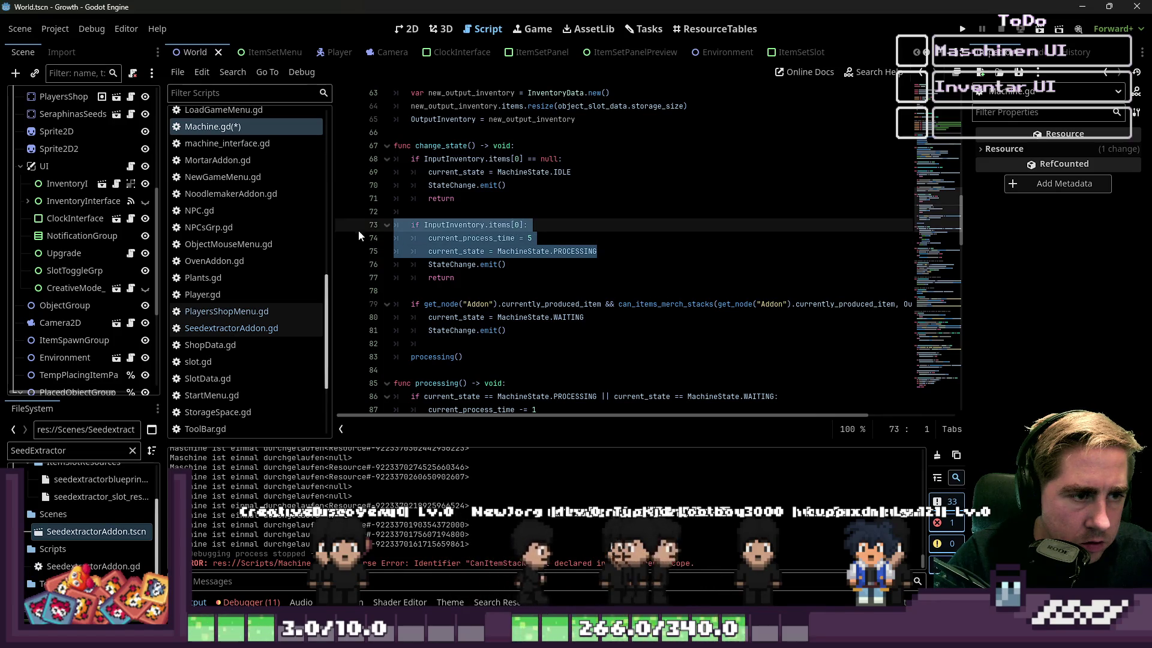
key("ctrl+c")
Step: Paste the copied PROCESSING lines over the processing() call and delete the duplicated InputInventory condition
triple_click(436, 356)
key("ctrl+v")
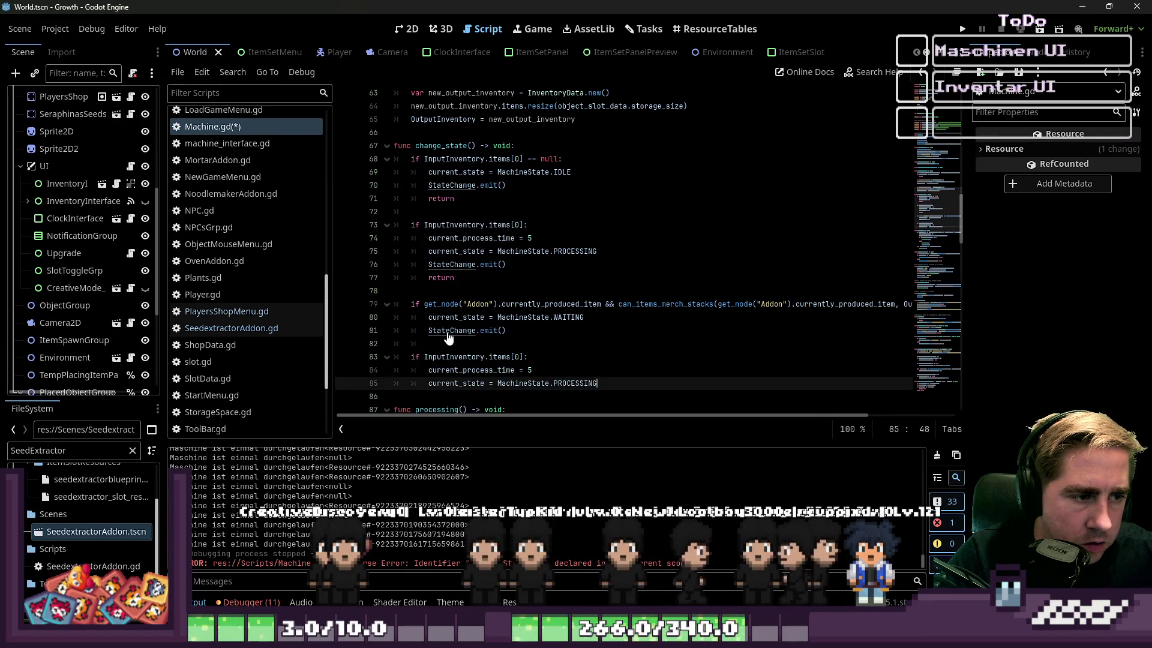
scroll(450, 336, "down", 1)
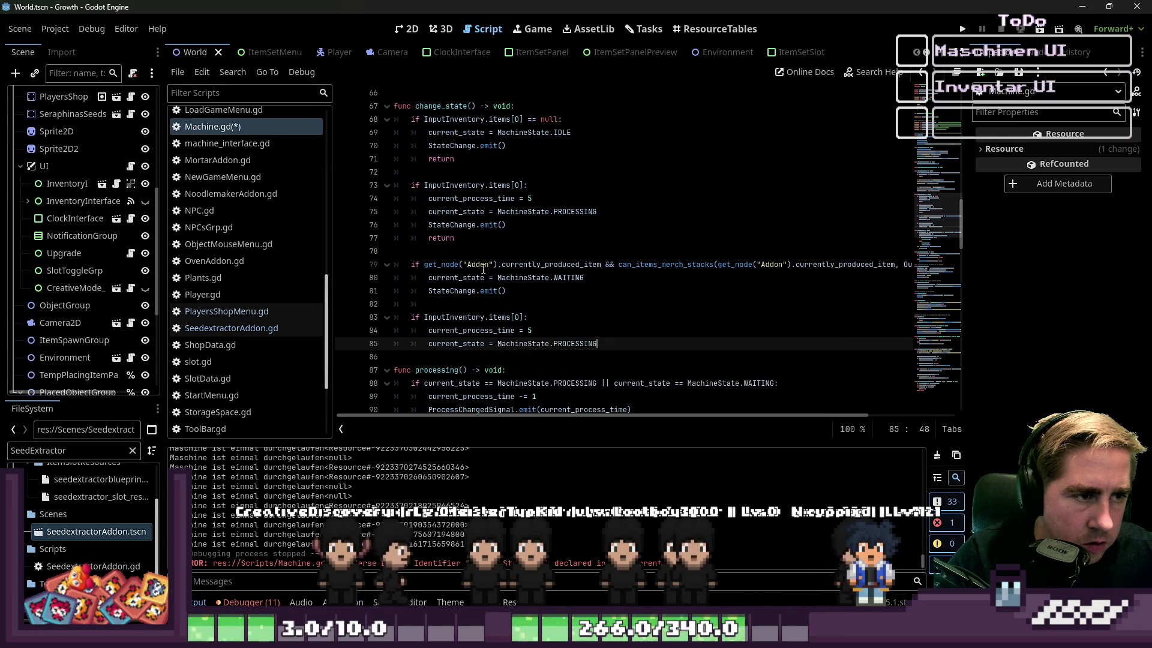
left_click_drag(528, 317, 367, 316)
key("BackSpace")
Step: Unindent the fallback process-time and PROCESSING lines to function level
key("Up")
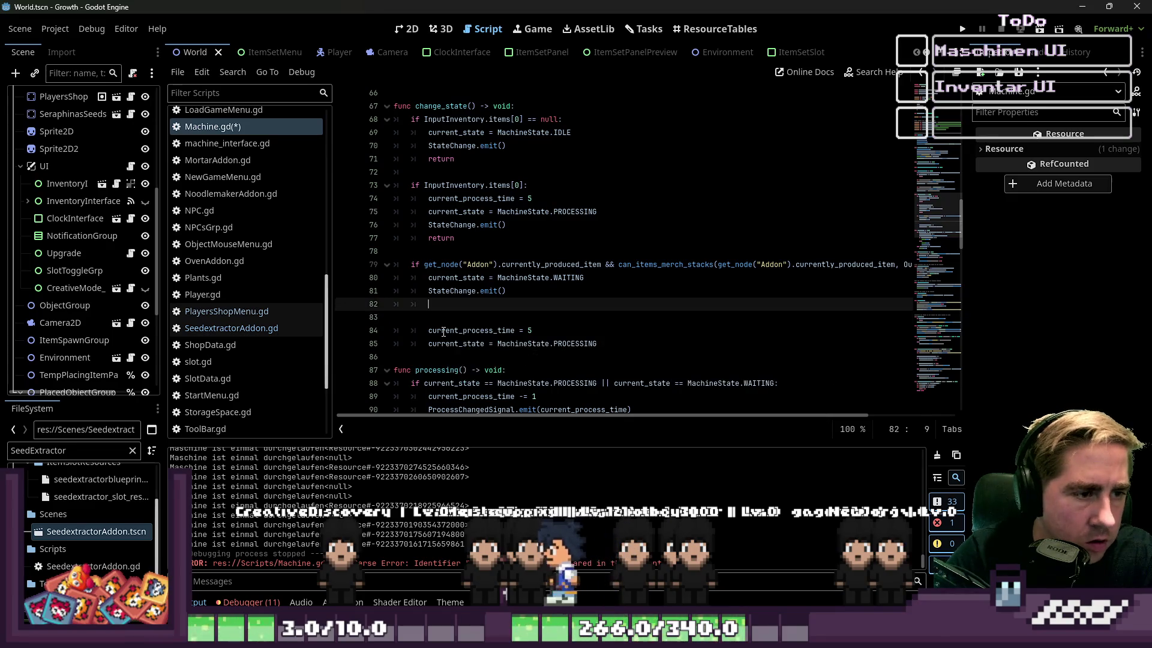
key("Down")
key("Down")
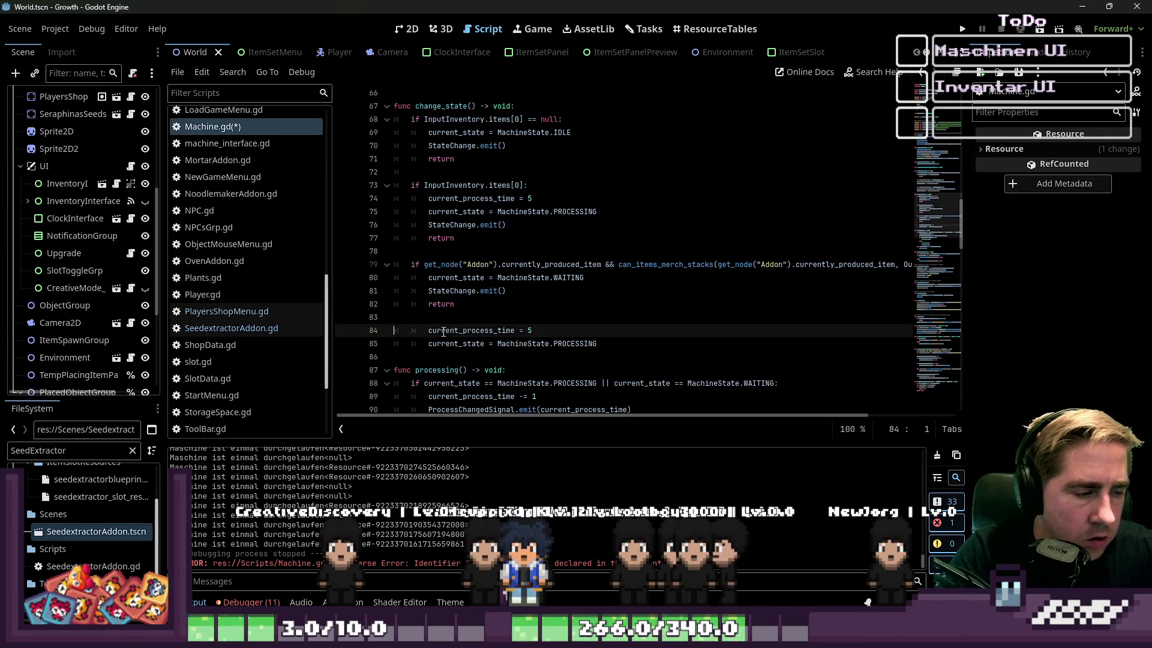
key("shift+Tab")
key("Down")
key("shift+Tab")
key("Down")
key("Return")
key("Up")
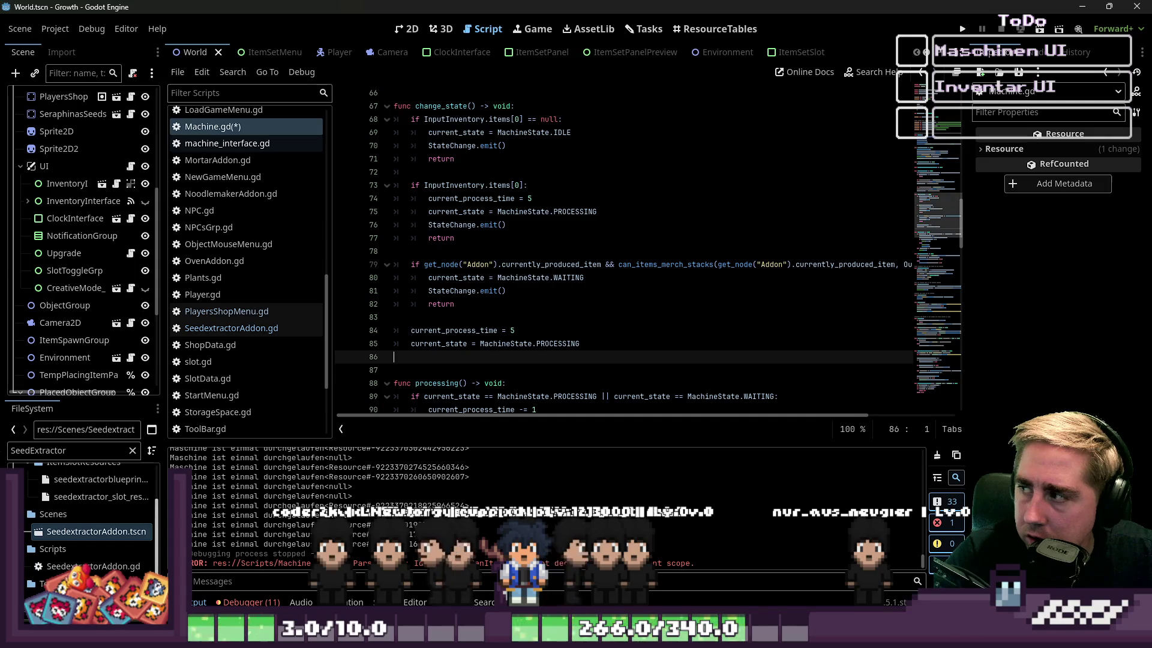
Step: Add a processing() call after the fallback PROCESSING assignment
double_click(440, 345)
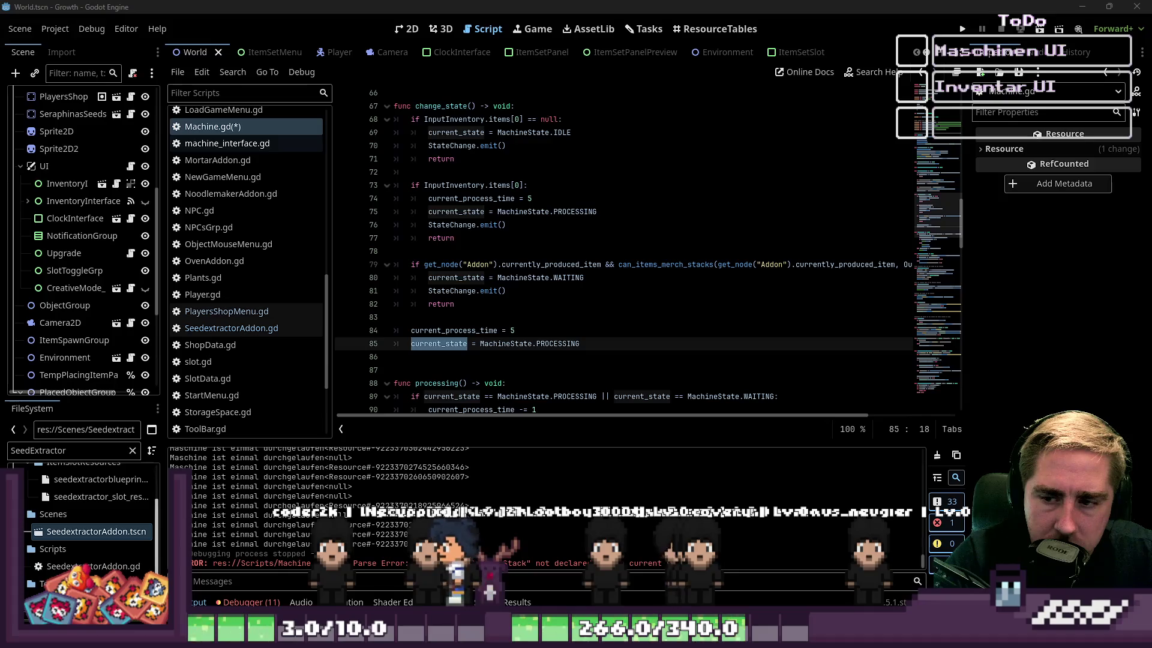
left_click_drag(506, 291, 463, 291)
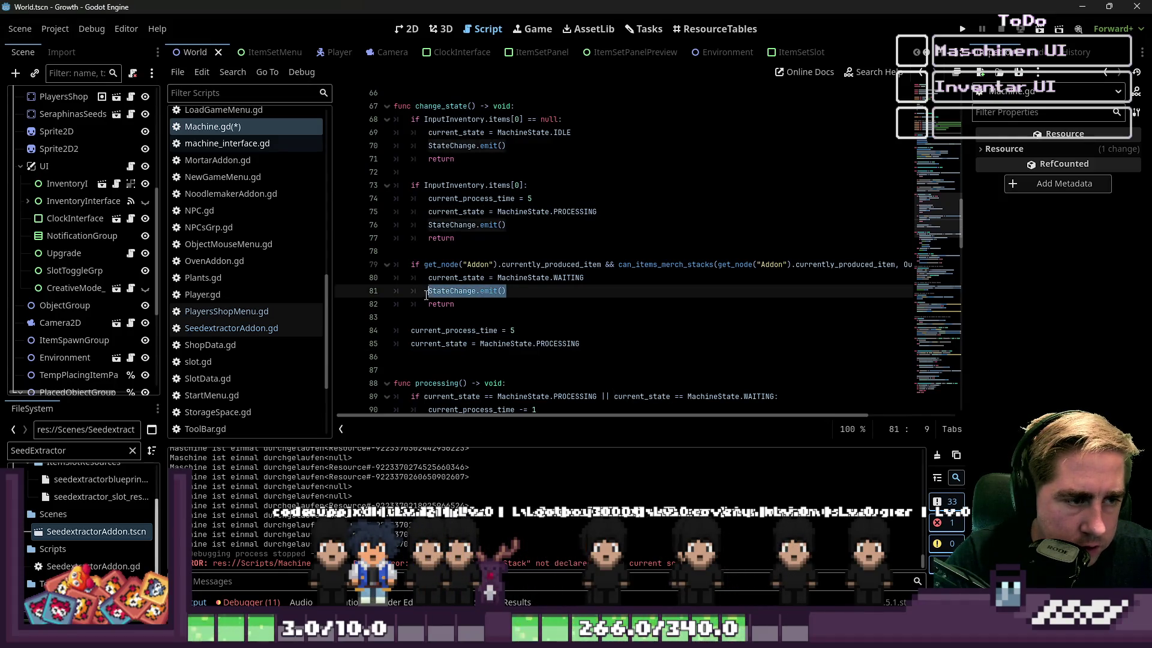
left_click(425, 358)
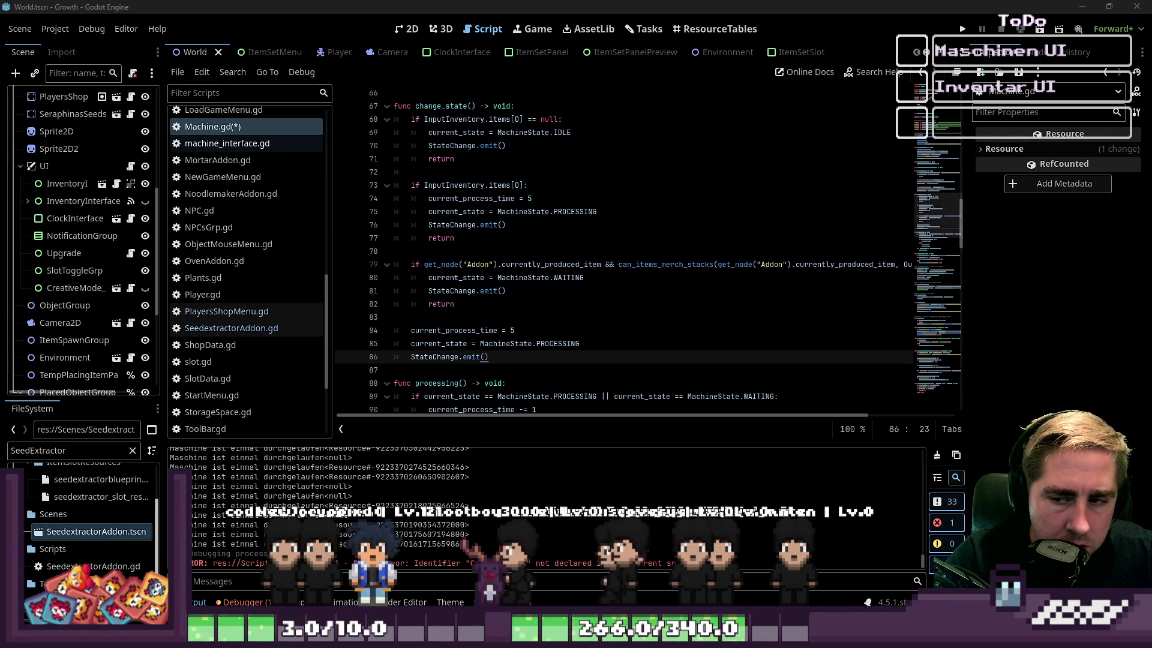
left_click(664, 328)
left_click(590, 338)
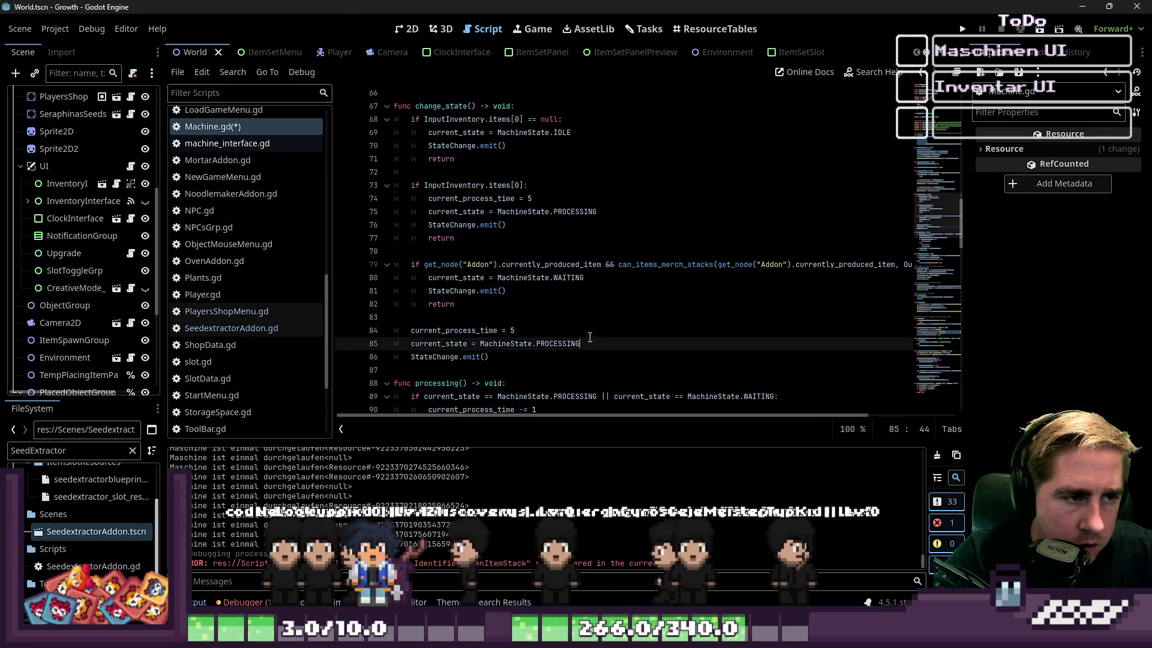
key("Return")
type("process")
key("Return")
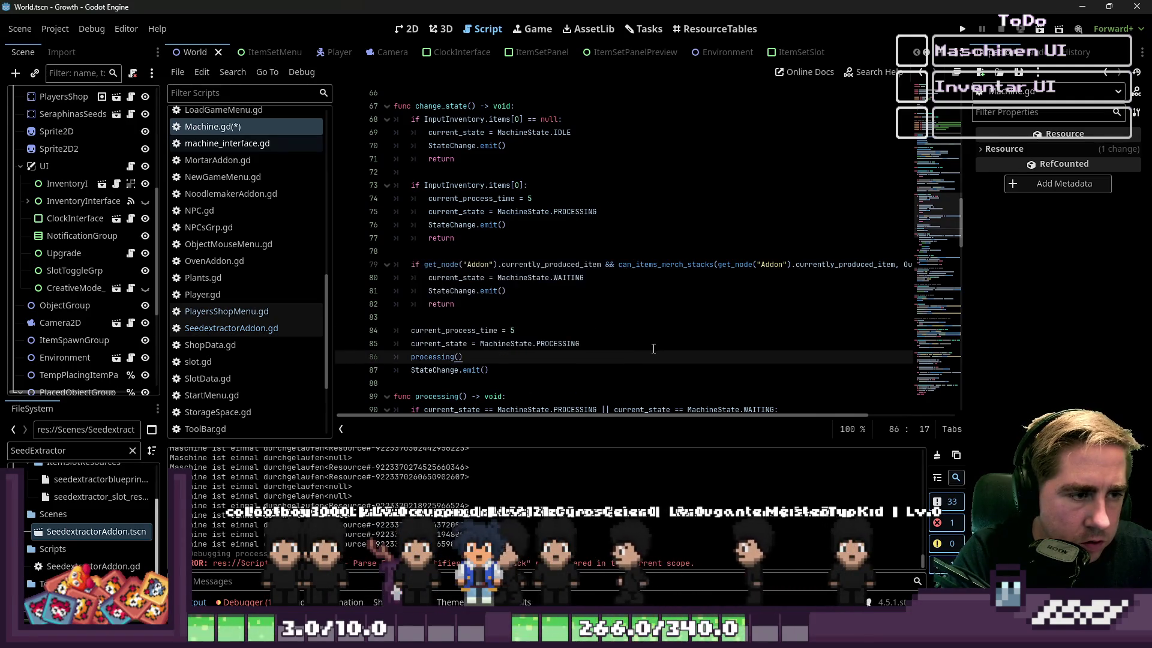
key("Up")
key("Up")
key("Up")
left_click(579, 159)
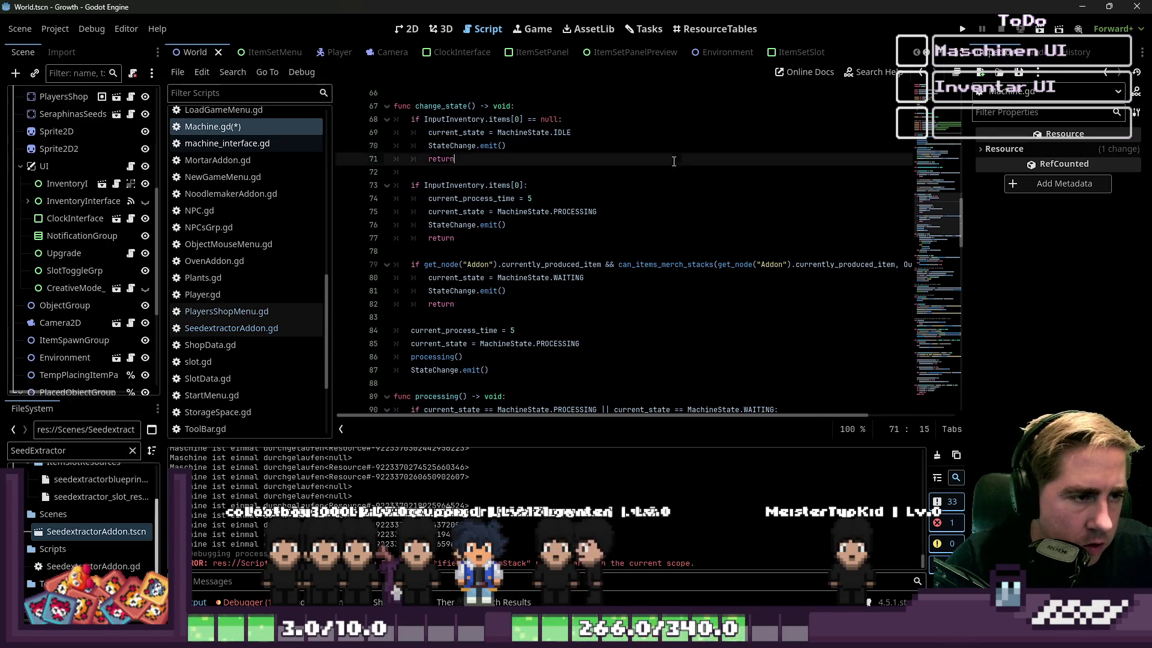
Step: Select the change_state function name and search Machine.gd for it with Ctrl+F
scroll(579, 175, "up", 1)
left_click(457, 147)
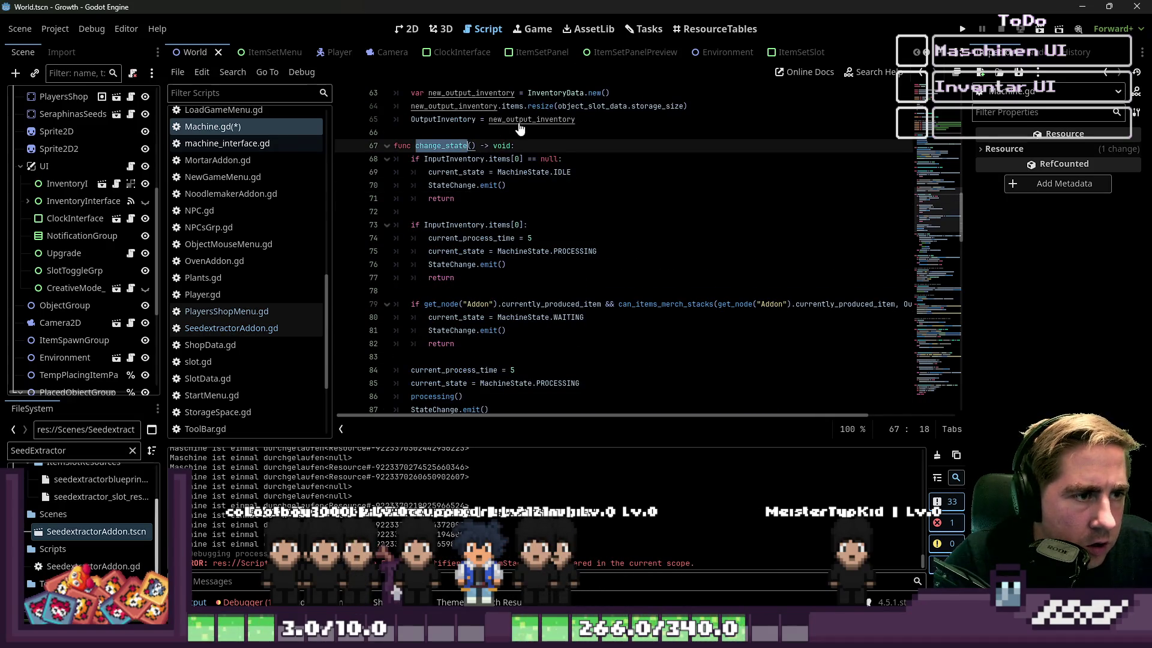
scroll(488, 255, "down", 15)
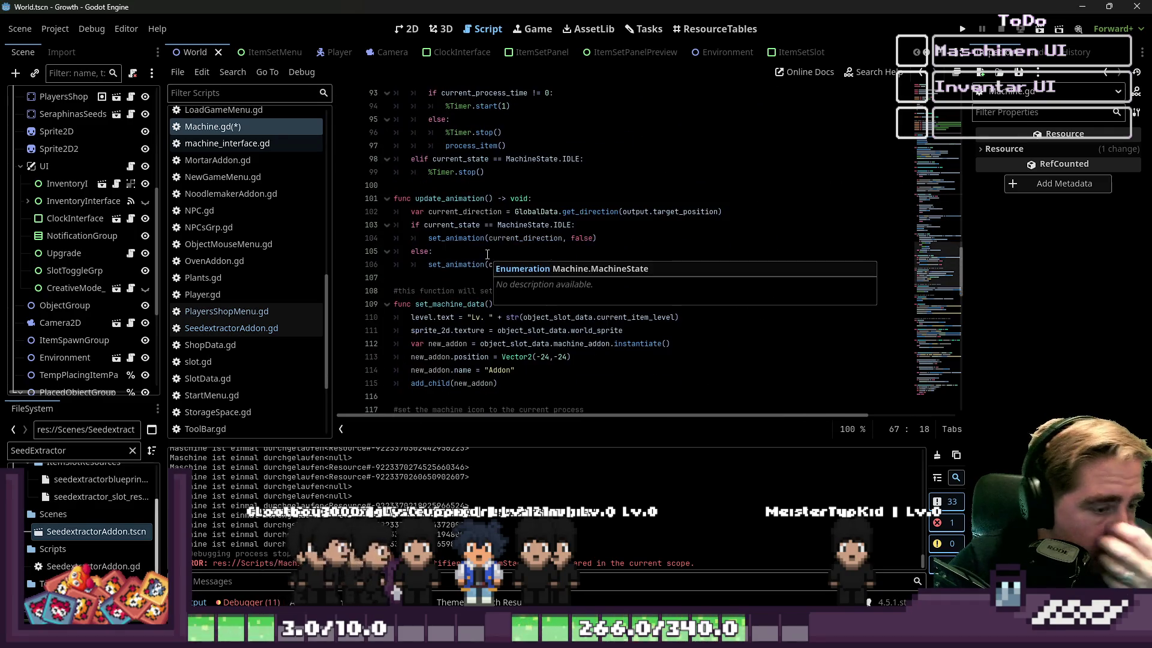
scroll(488, 255, "down", 12)
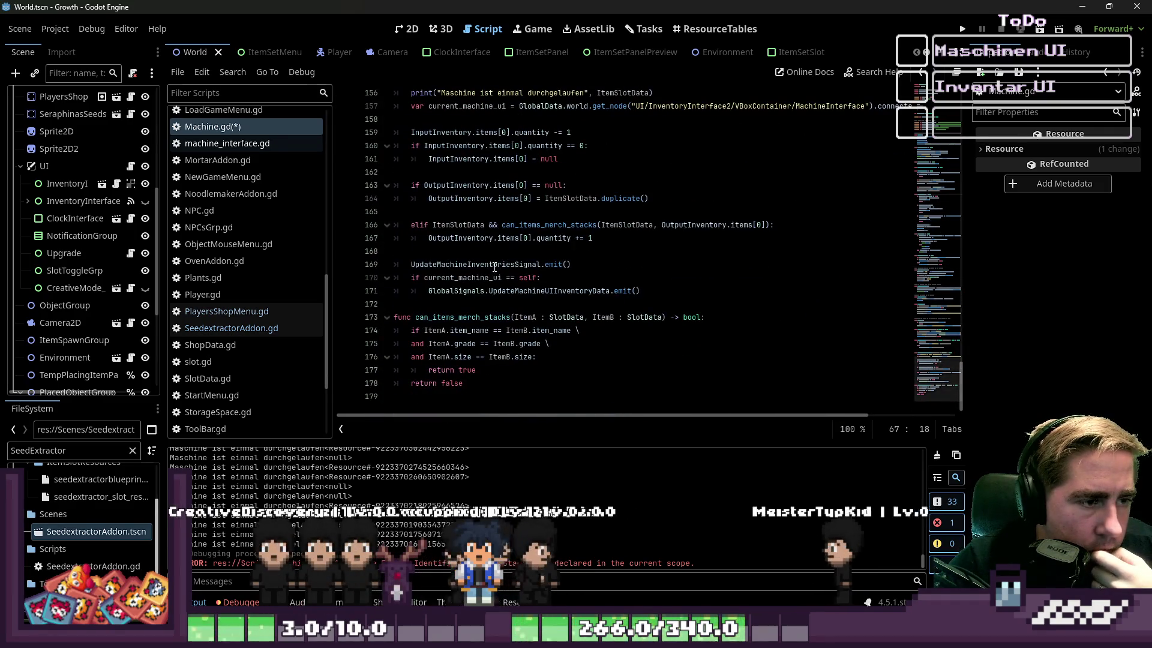
left_click(497, 305)
scroll(497, 306, "up", 15)
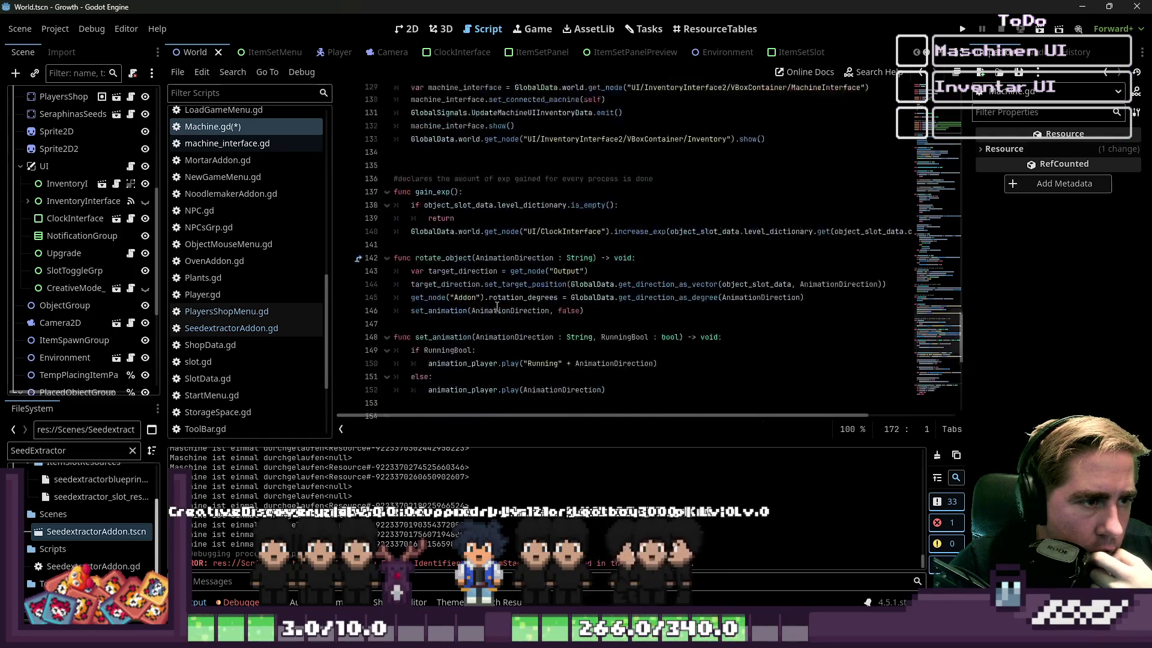
scroll(497, 307, "up", 15)
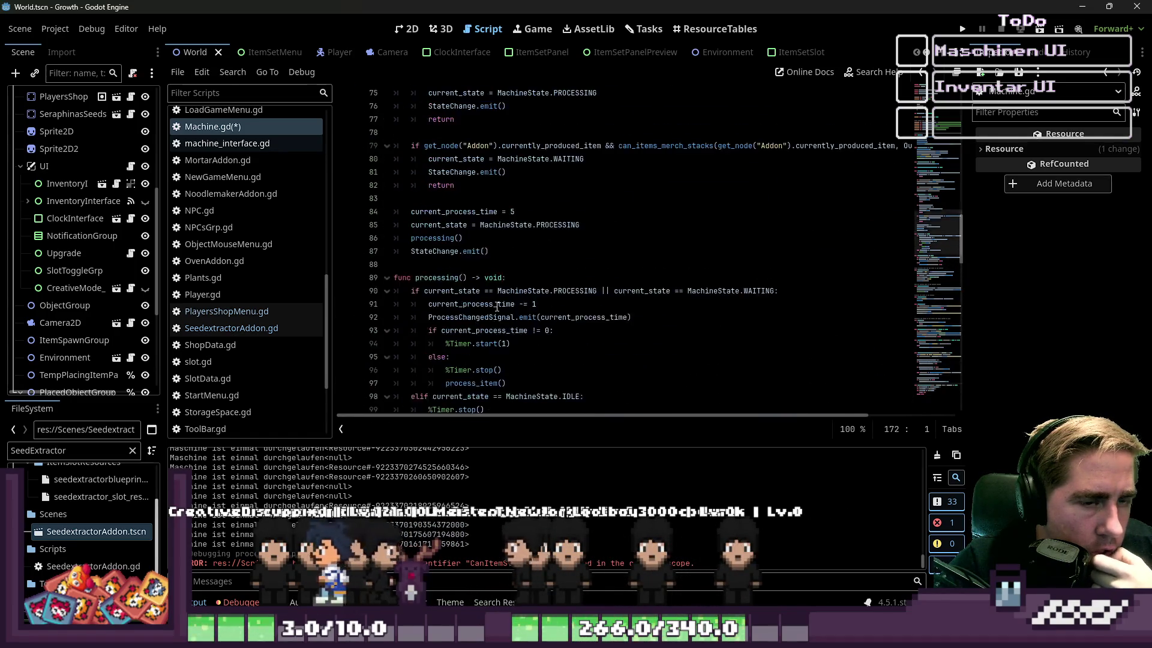
scroll(497, 307, "up", 2)
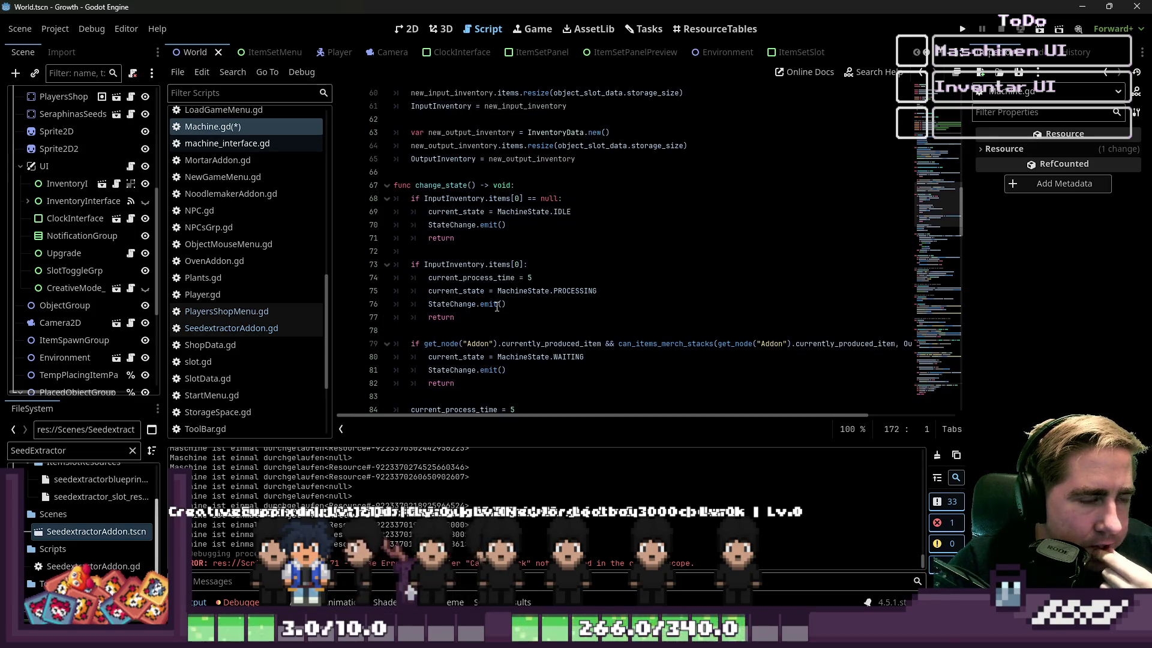
double_click(452, 185)
scroll(480, 210, "up", 4)
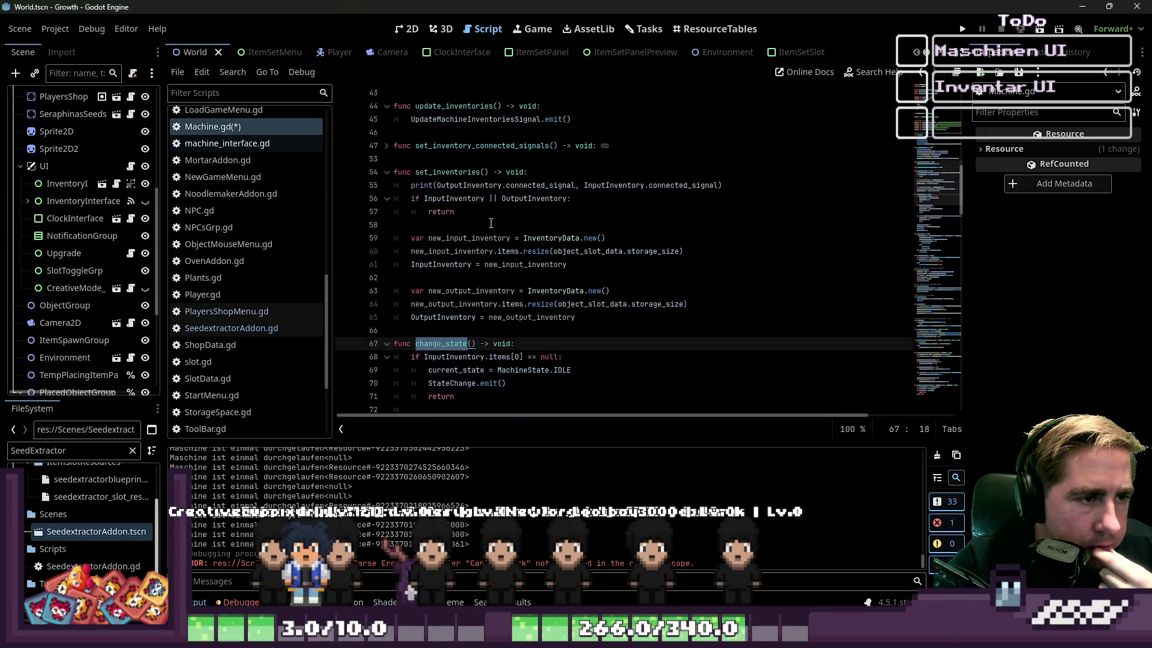
scroll(491, 224, "down", 4)
key("ctrl+f")
scroll(491, 226, "down", 12)
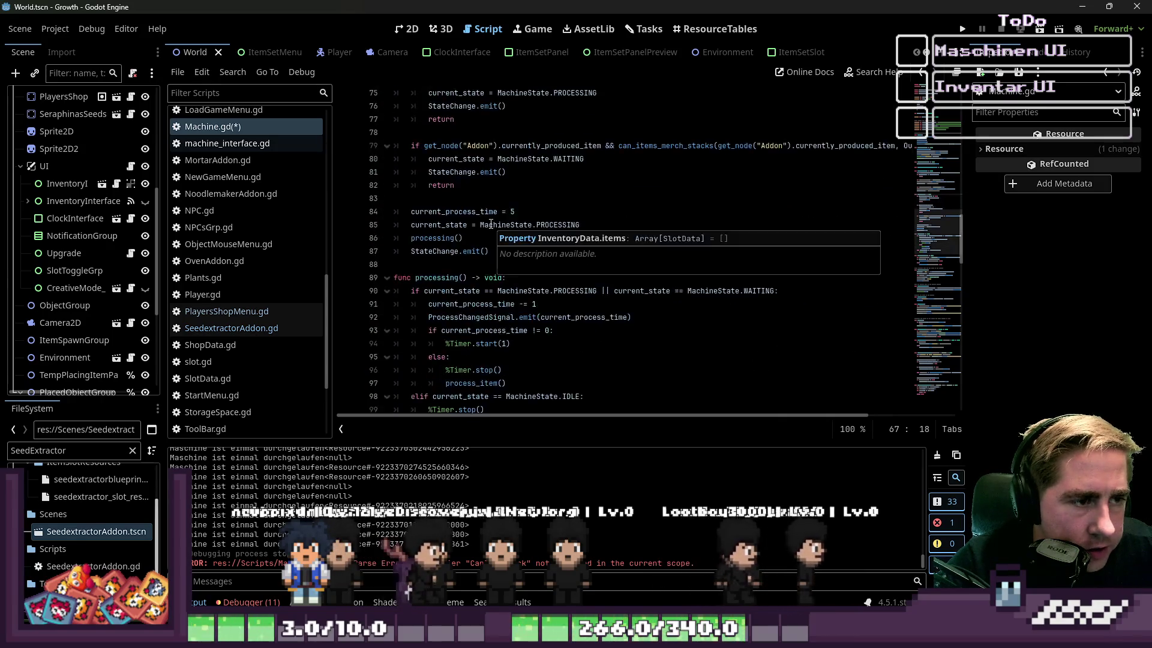
Step: Cycle through each change_state match in the script
left_click(522, 429)
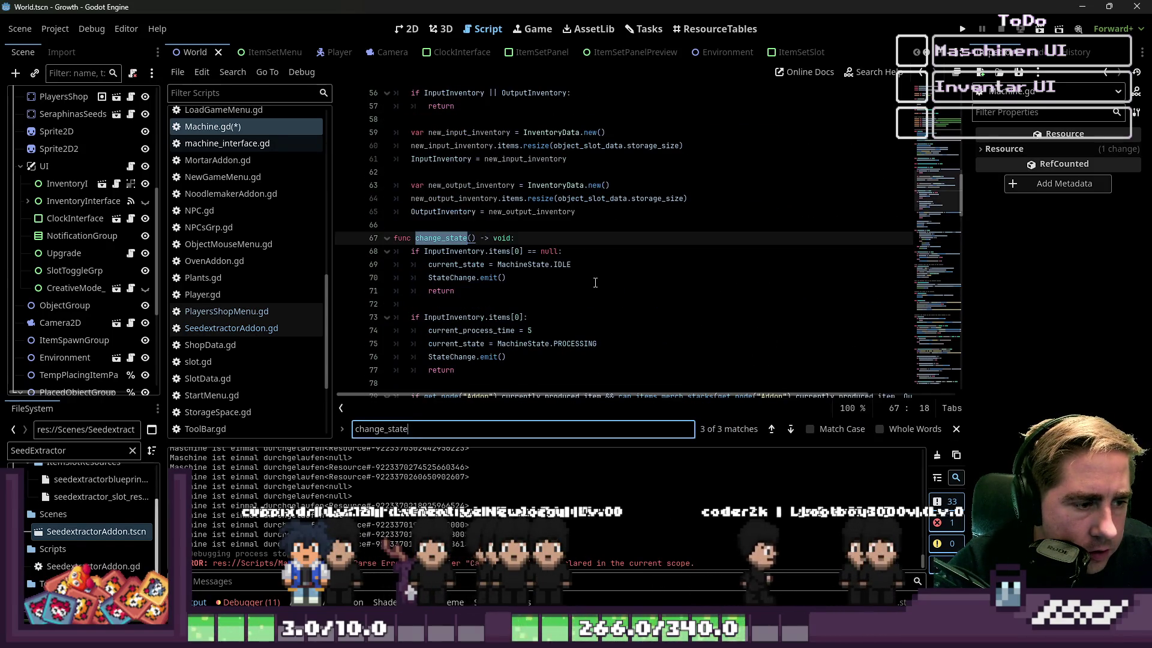
left_click(771, 430)
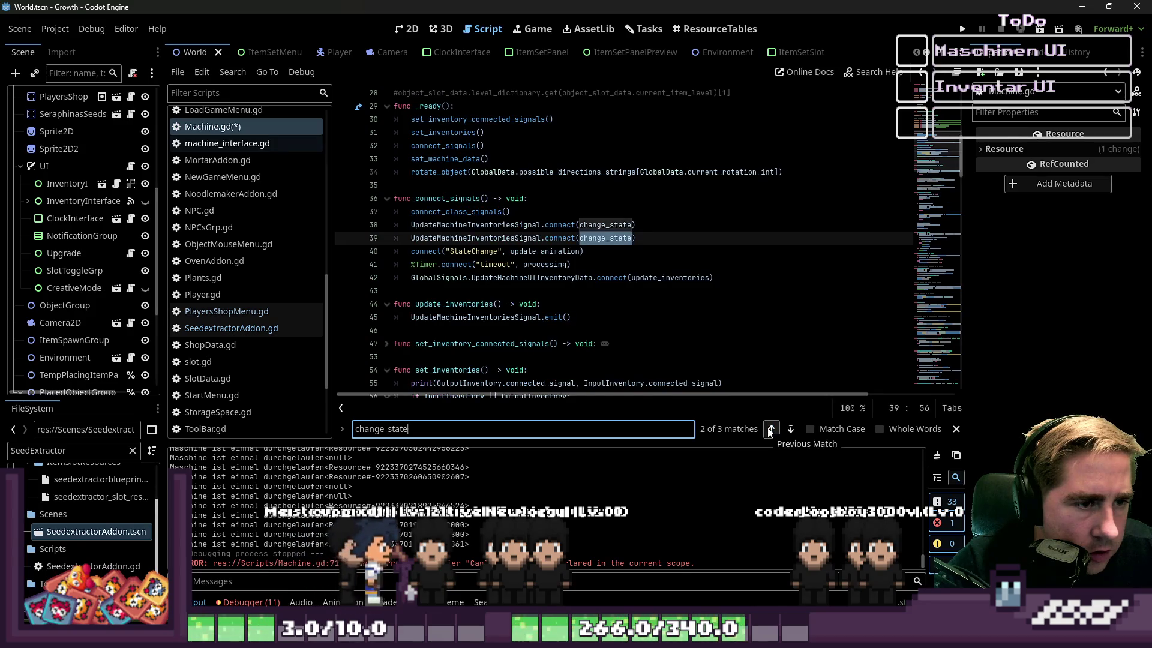
left_click(771, 430)
left_click(771, 429)
left_click(770, 429)
left_click(770, 430)
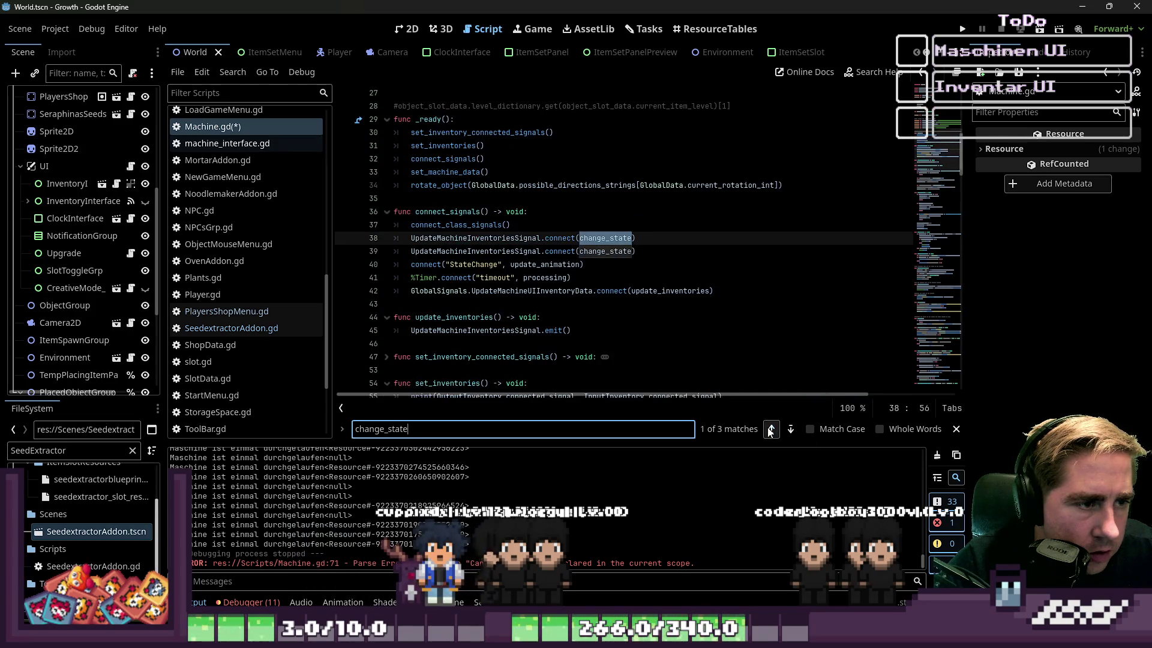
left_click(770, 429)
scroll(632, 262, "down", 4)
scroll(632, 262, "down", 20)
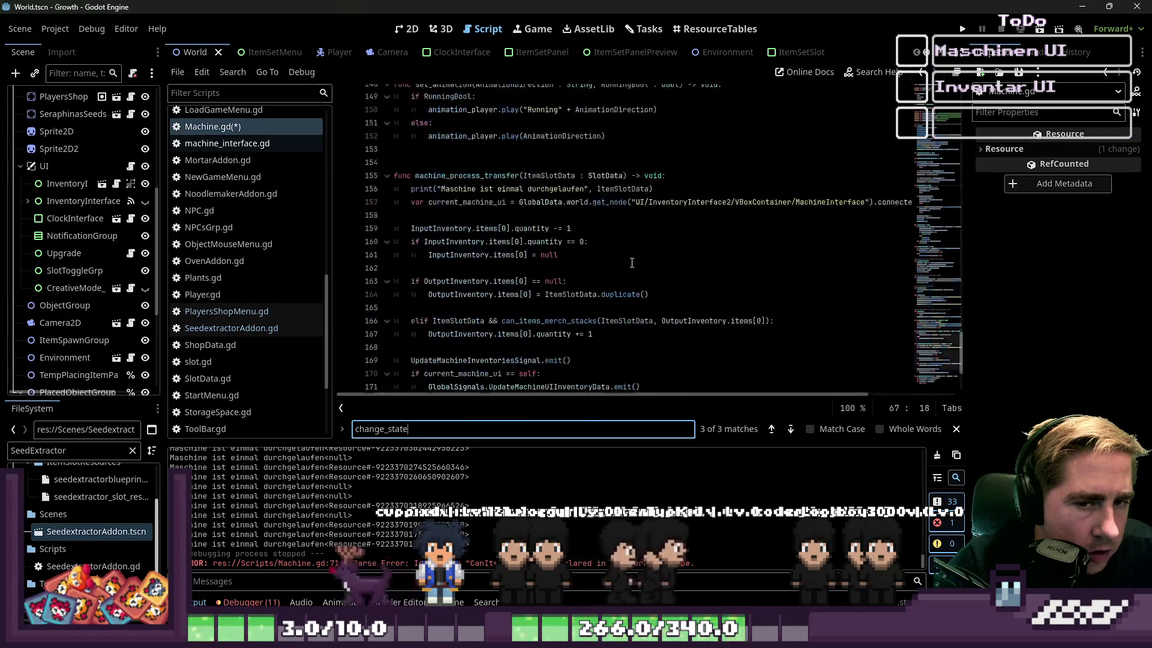
scroll(598, 283, "up", 2)
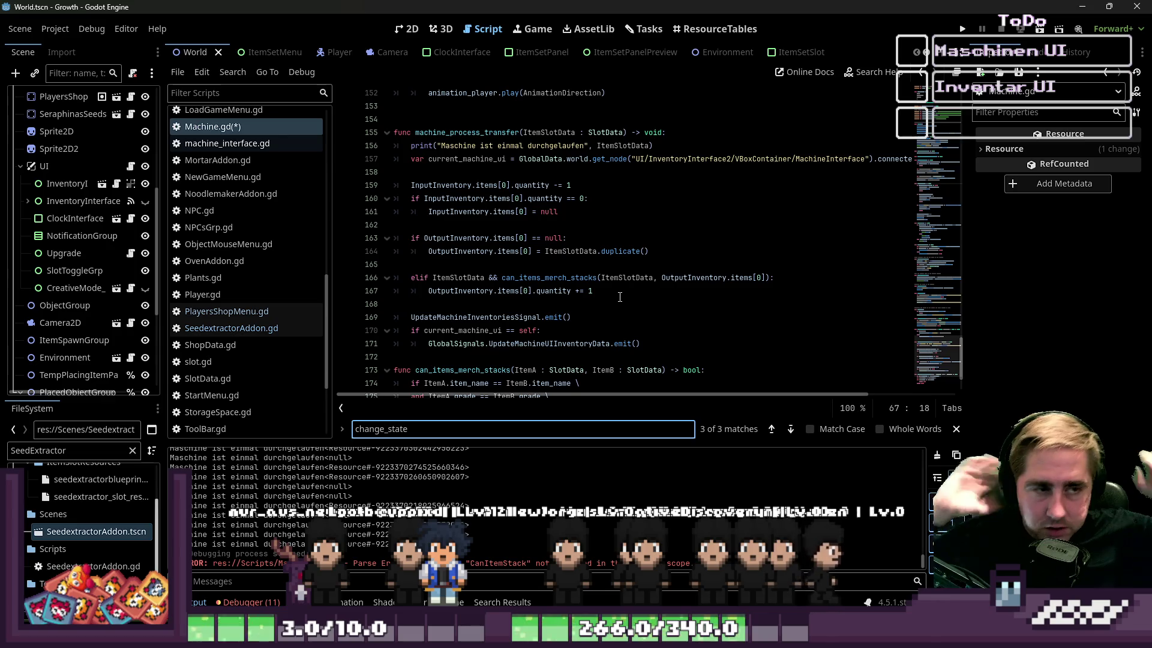
Step: Remove the ItemSlotData parameter from machine_process_transfer
left_click(610, 238)
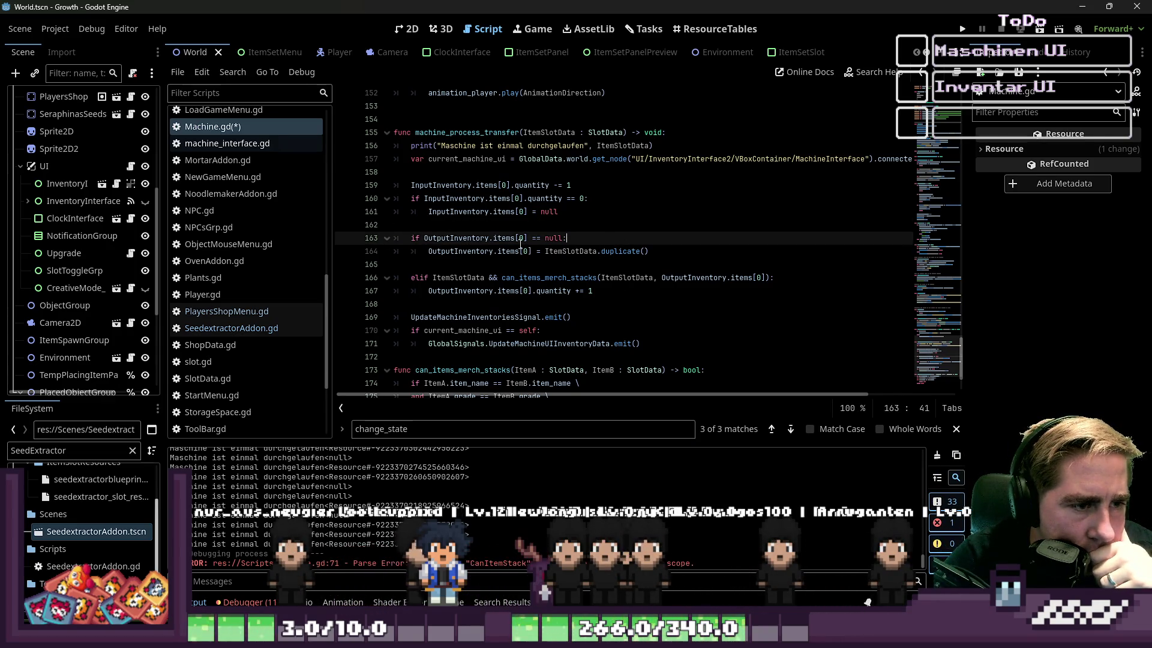
left_click(538, 238)
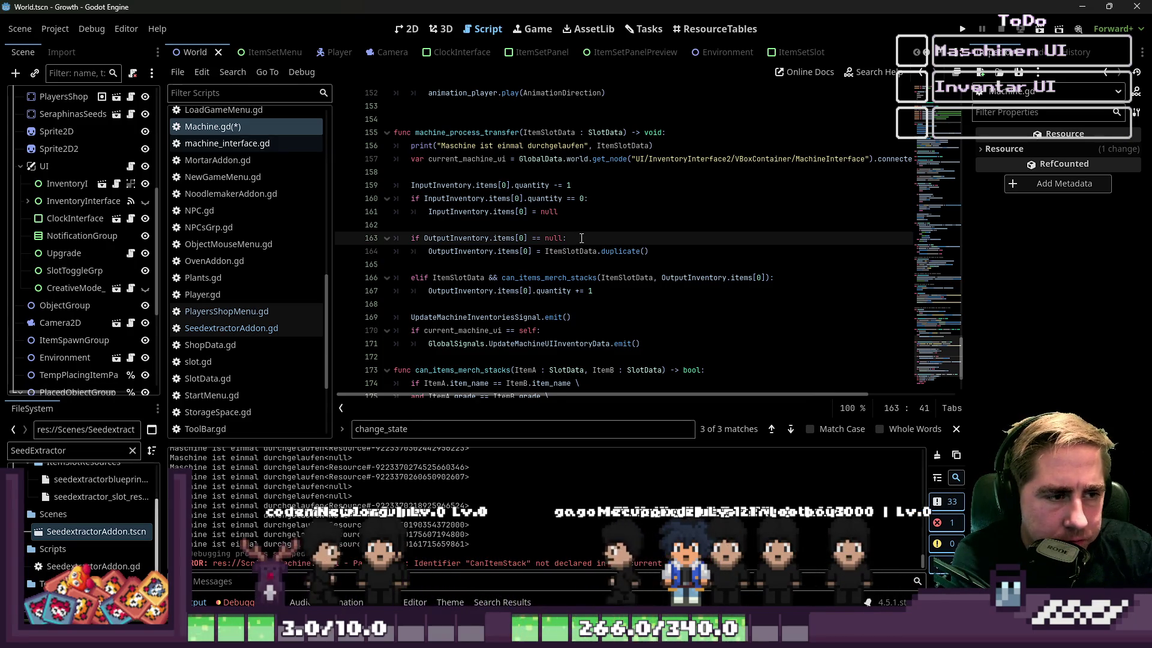
key("Return")
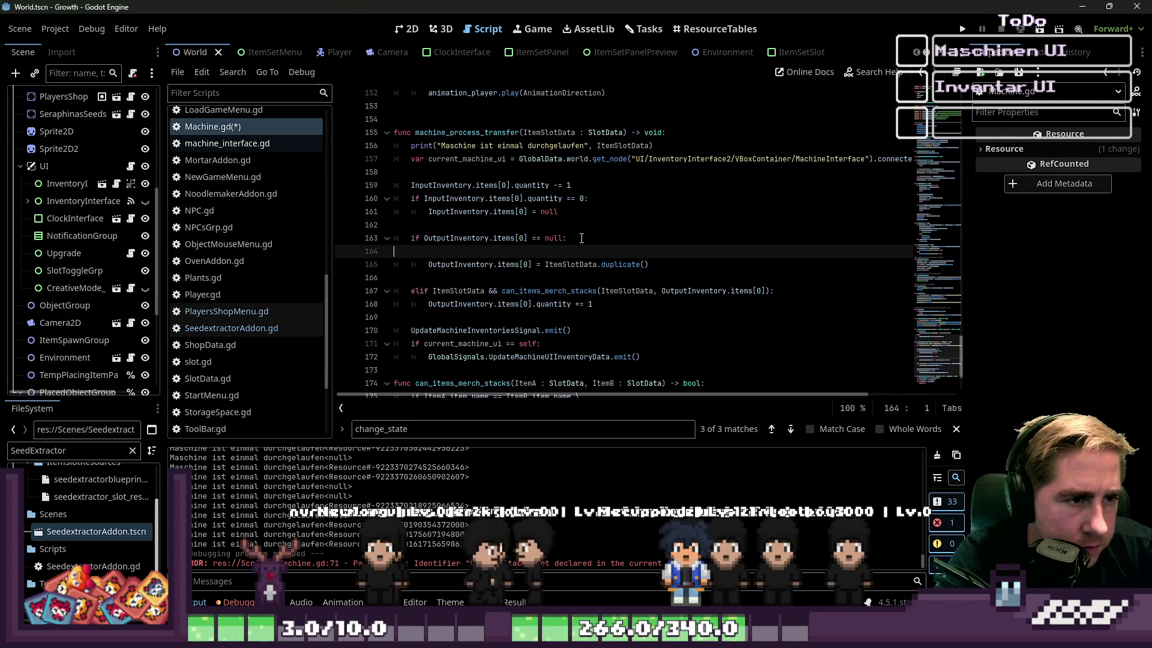
key("ctrl+z")
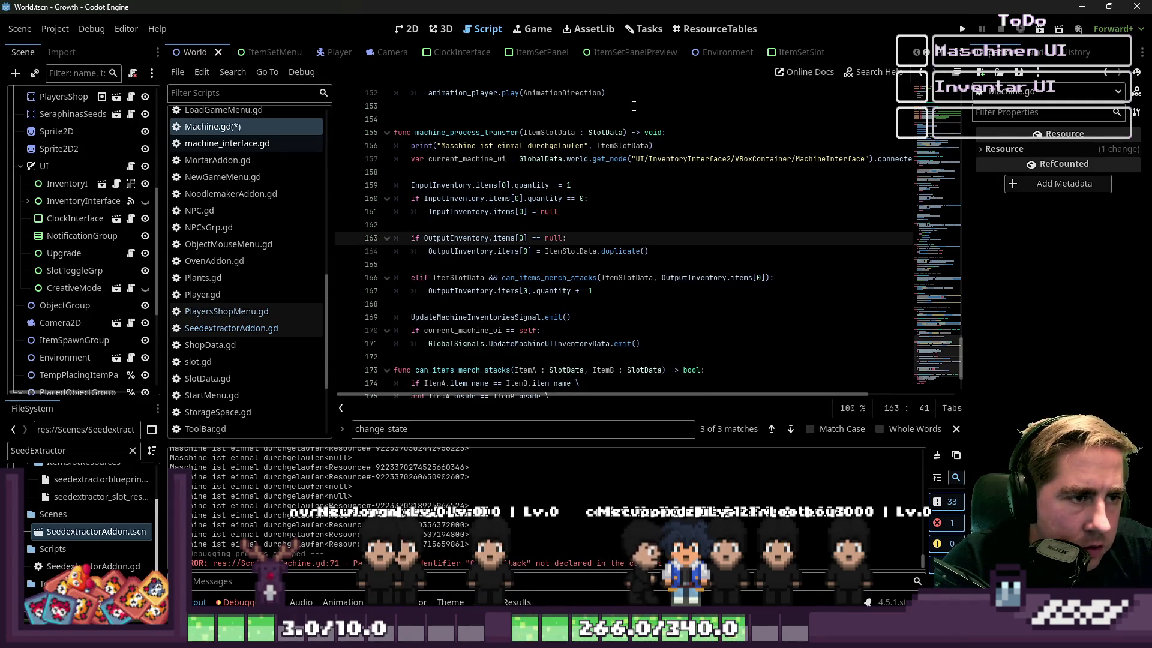
left_click_drag(624, 132, 522, 133)
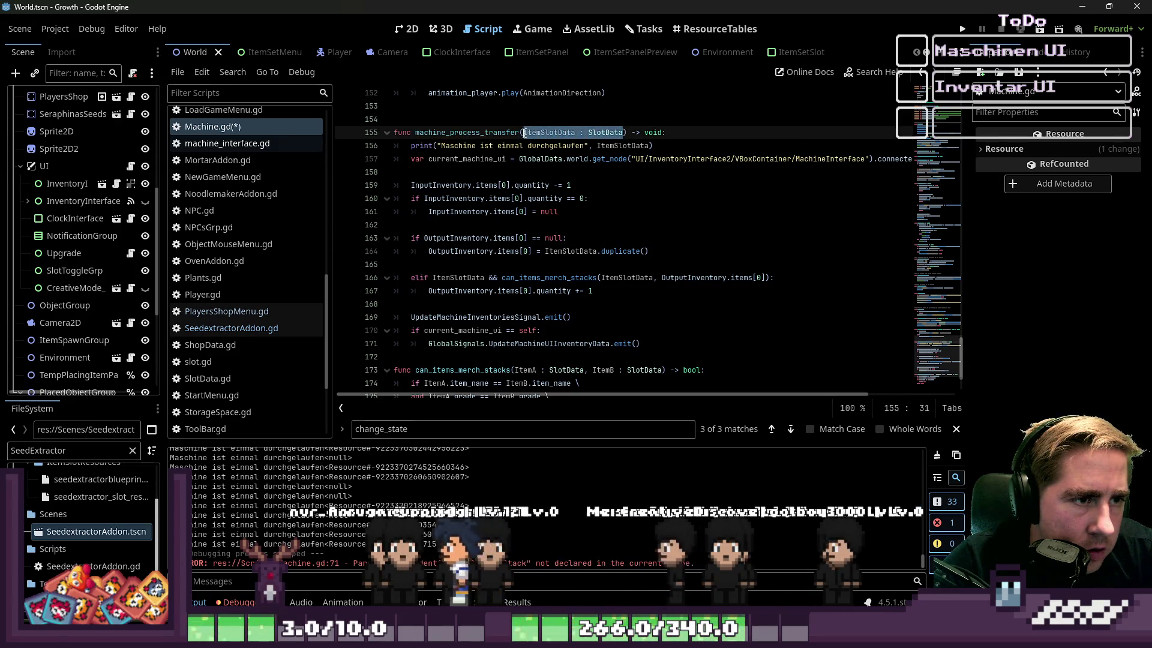
key("BackSpace")
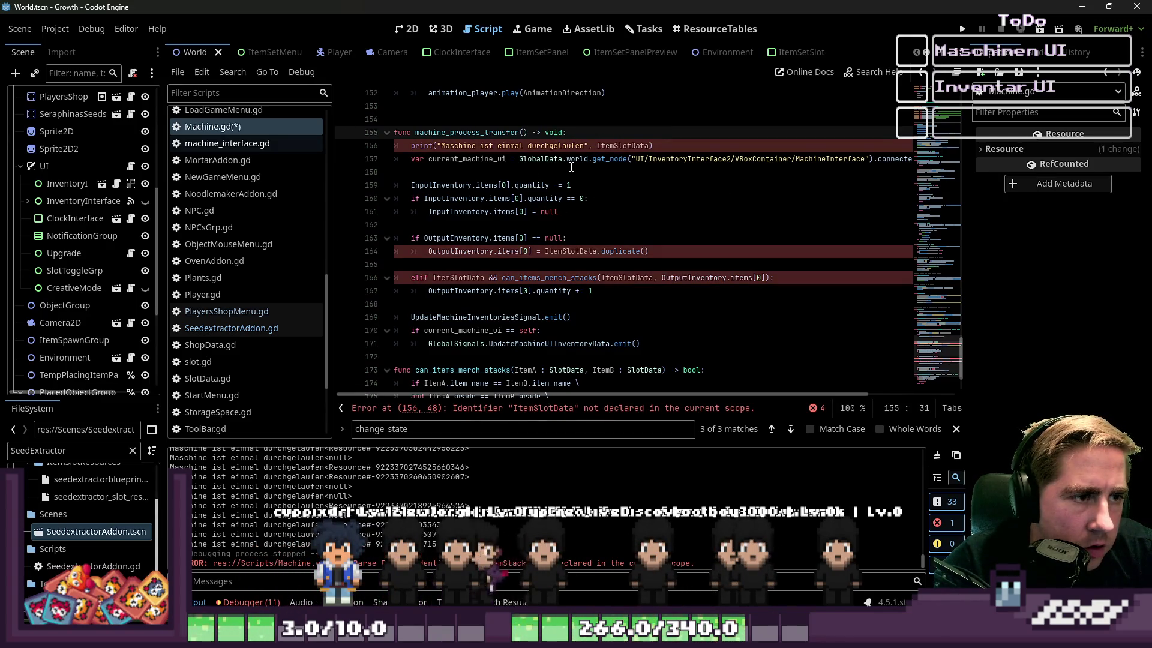
Step: Replace ItemSlotData on line 164 with get_node("Addon").currently_produced_item
left_click_drag(654, 146, 382, 147)
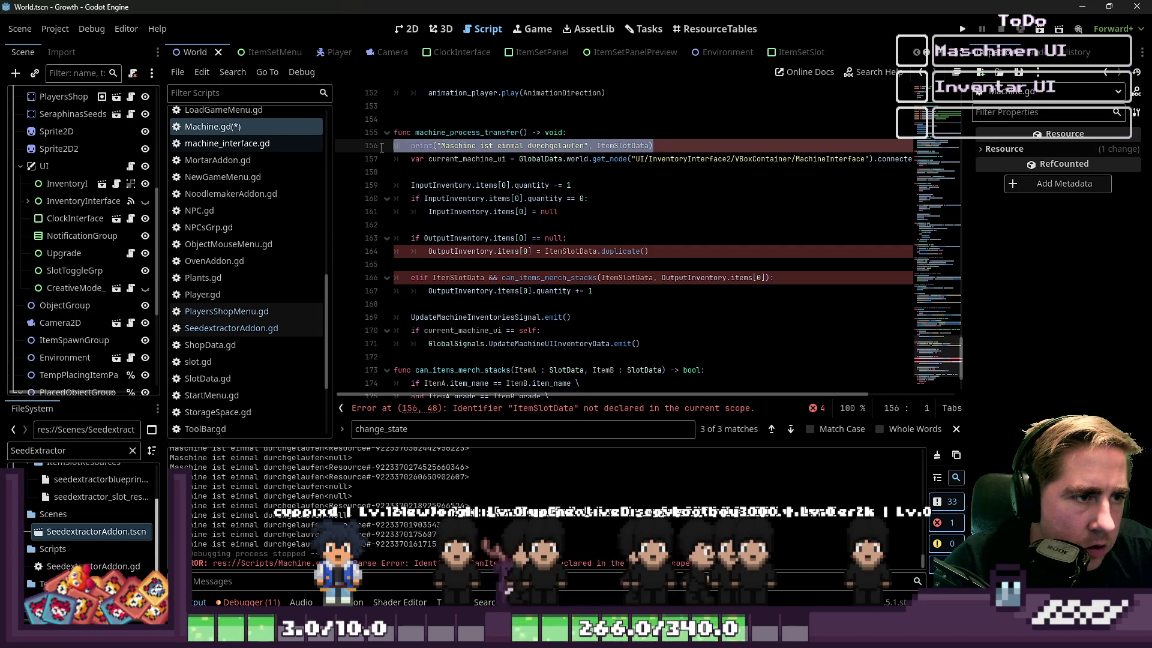
left_click(592, 251)
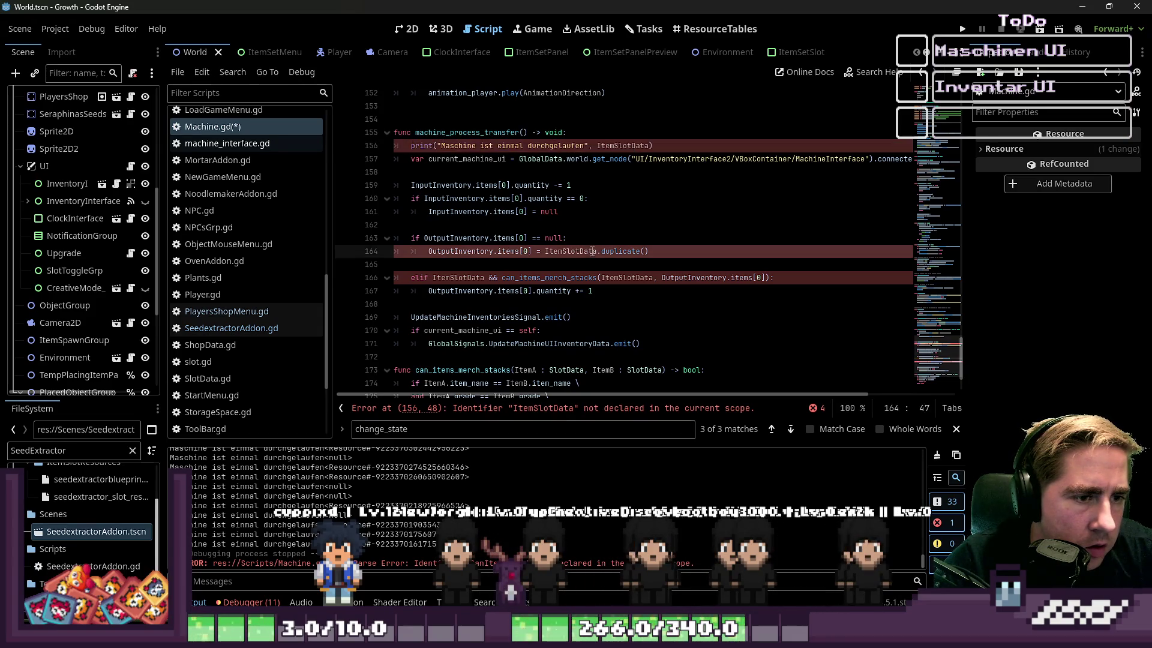
type("ge")
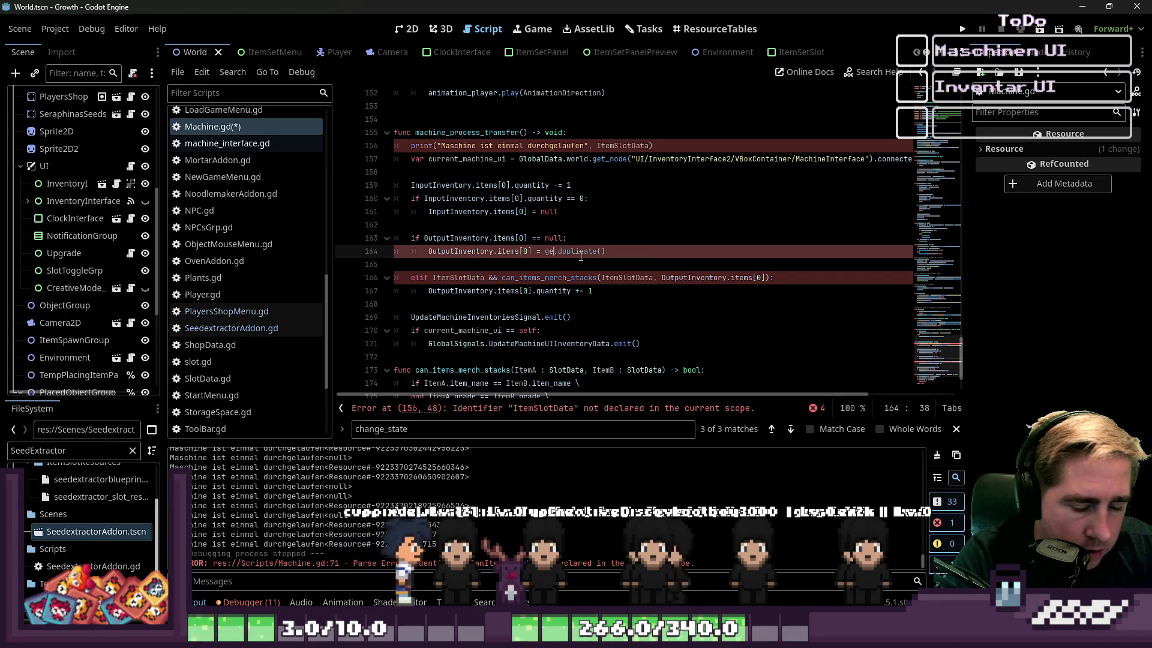
type("addo")
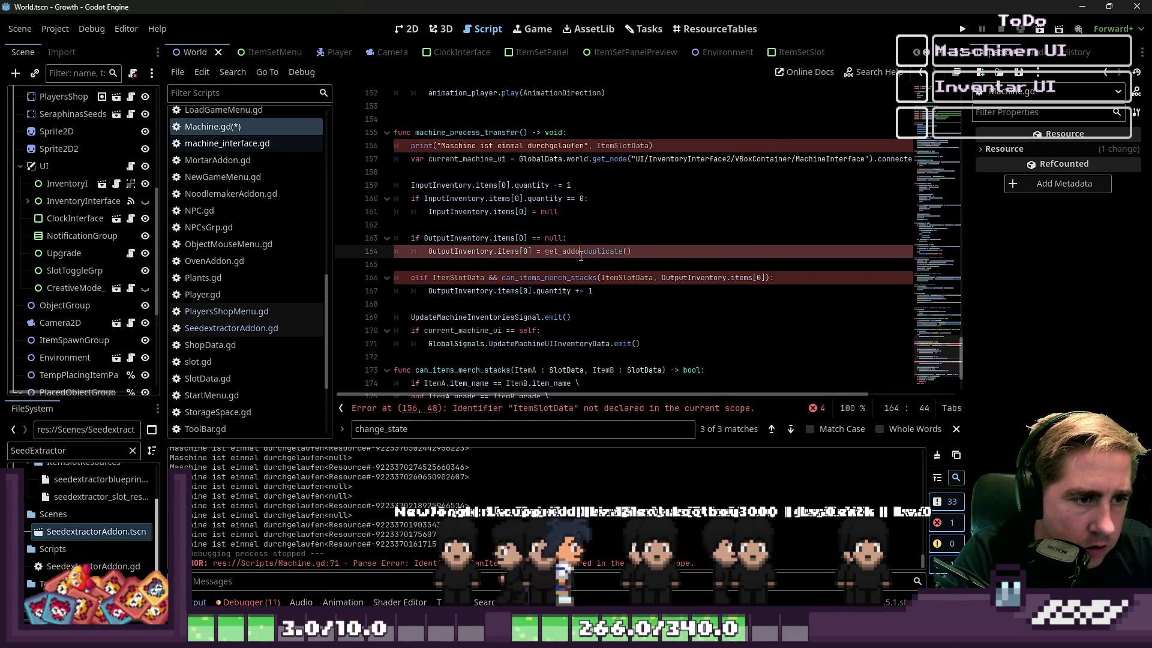
type("Addo")
key("Return")
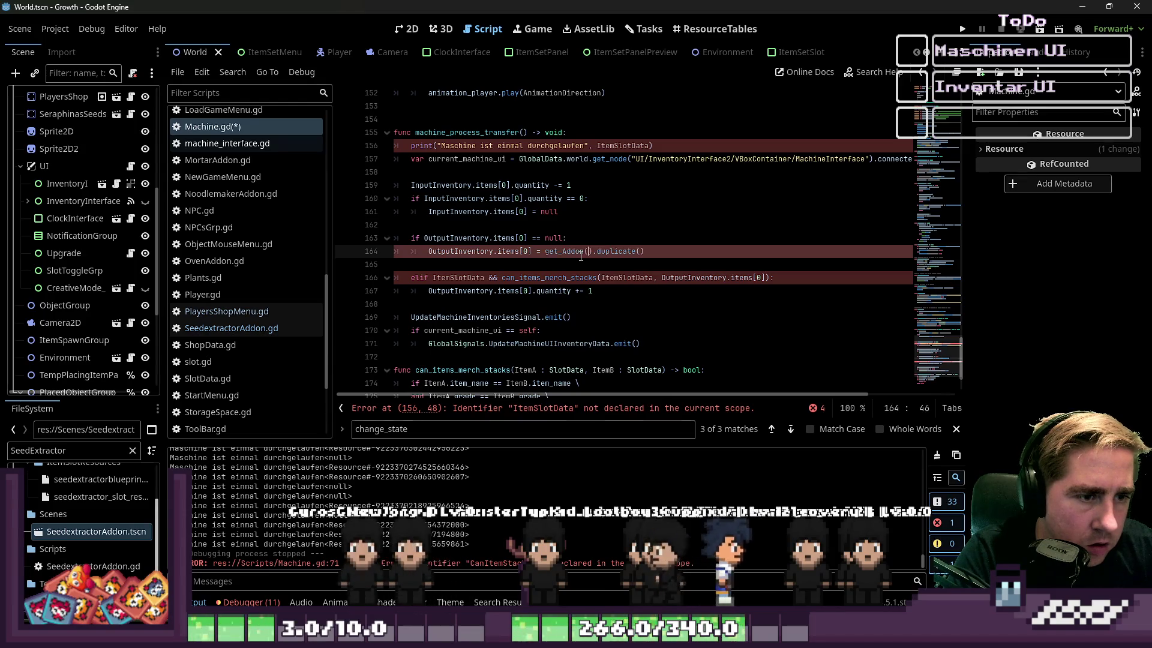
scroll(581, 256, "up", 15)
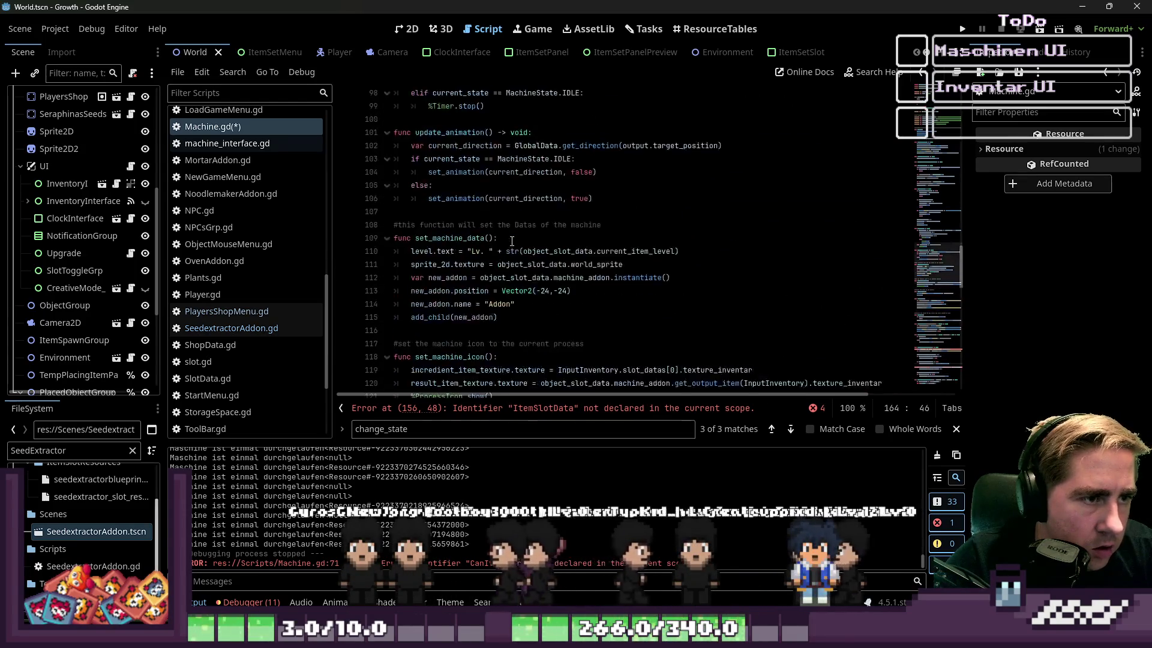
key("Down")
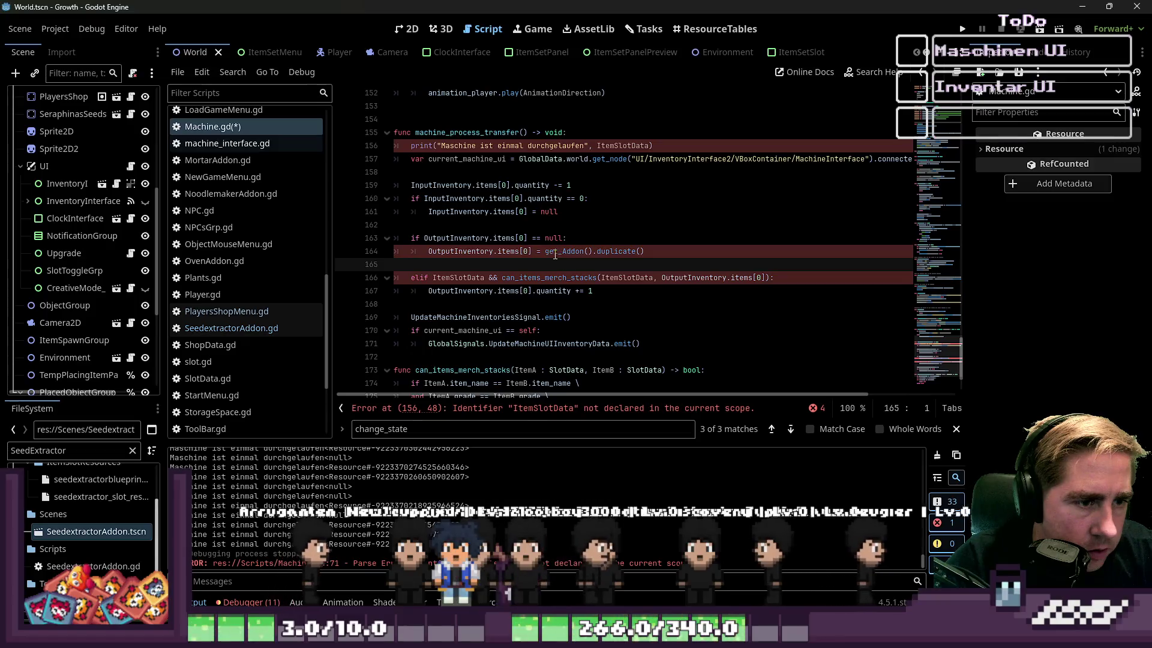
left_click_drag(545, 252, 598, 252)
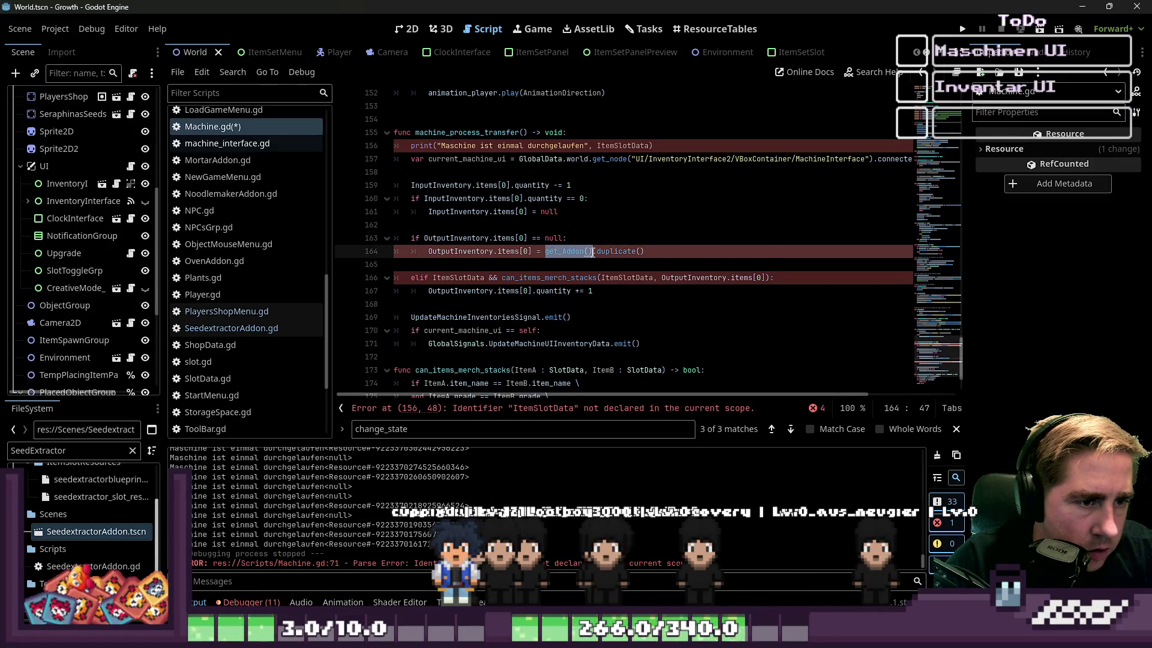
key("Down")
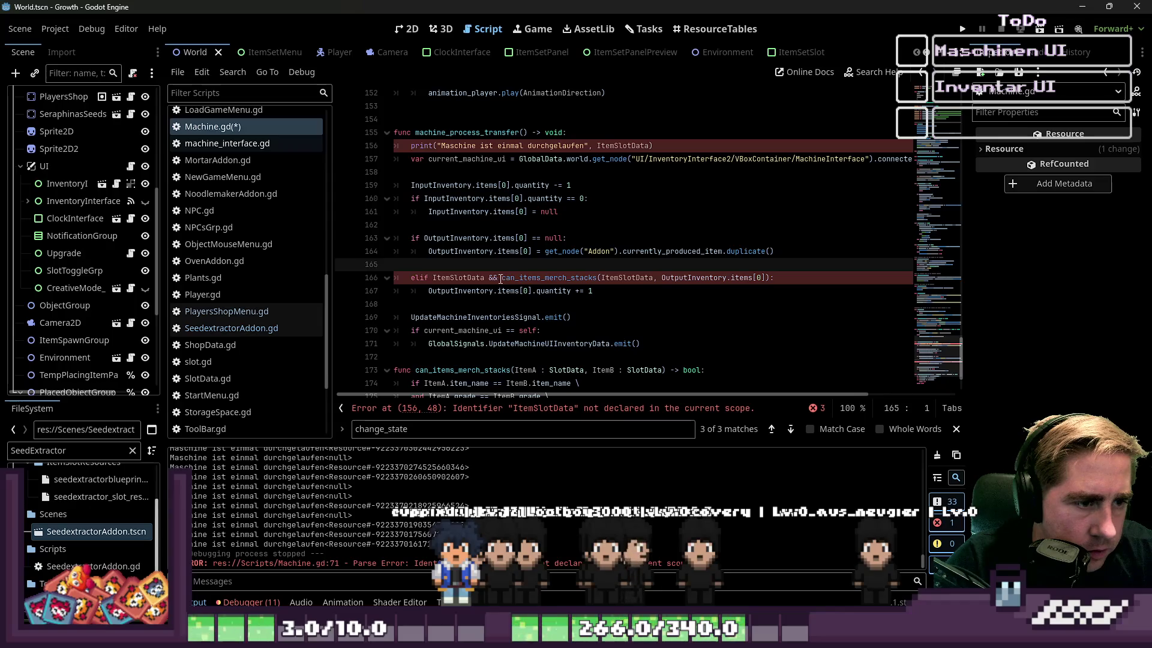
Step: Replace ItemSlotData in the print line and on line 166 with the Addon's currently_produced_item
left_click(614, 279)
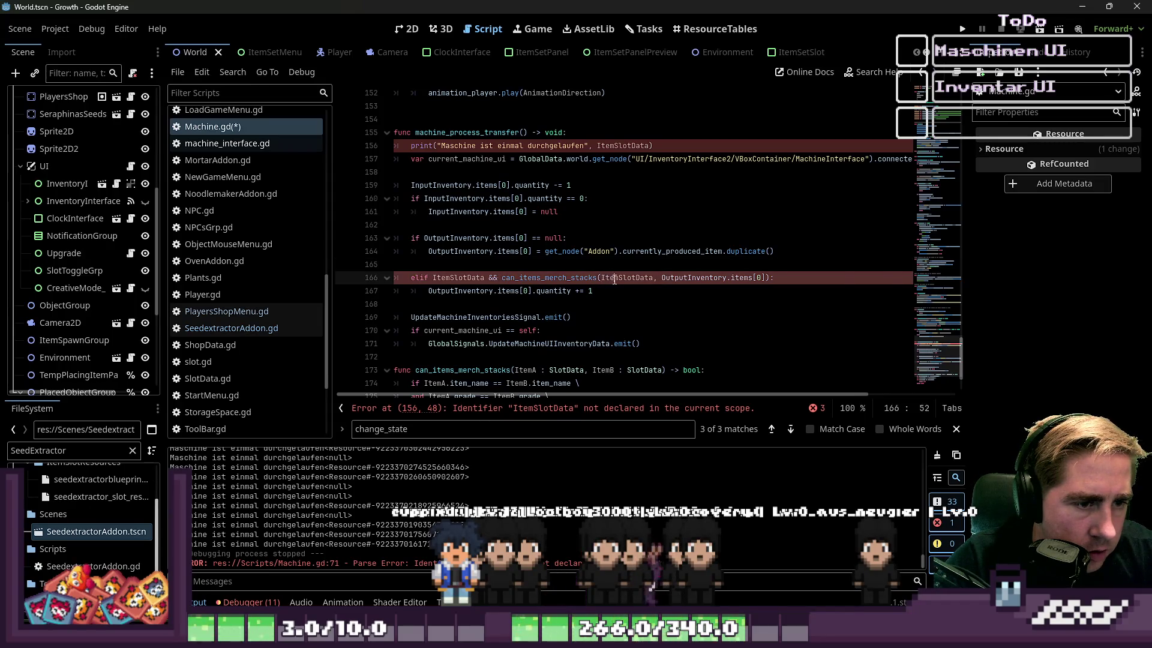
double_click(618, 146)
type("get_node(\"Addon\").currently_produced_item")
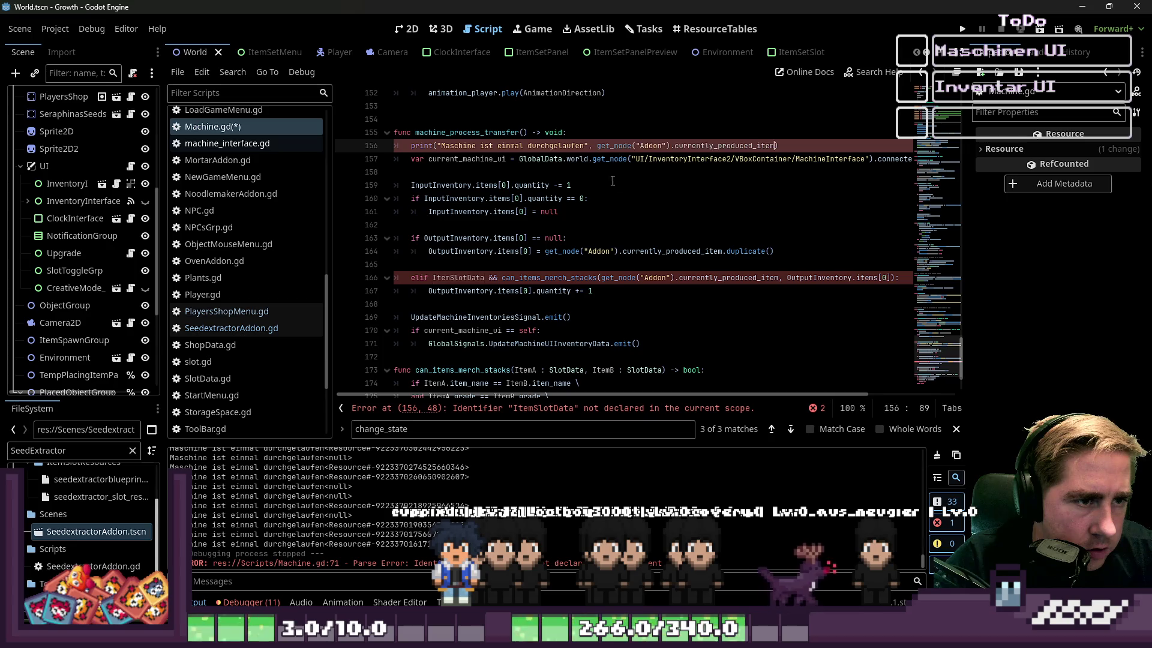
left_click(607, 171)
double_click(456, 278)
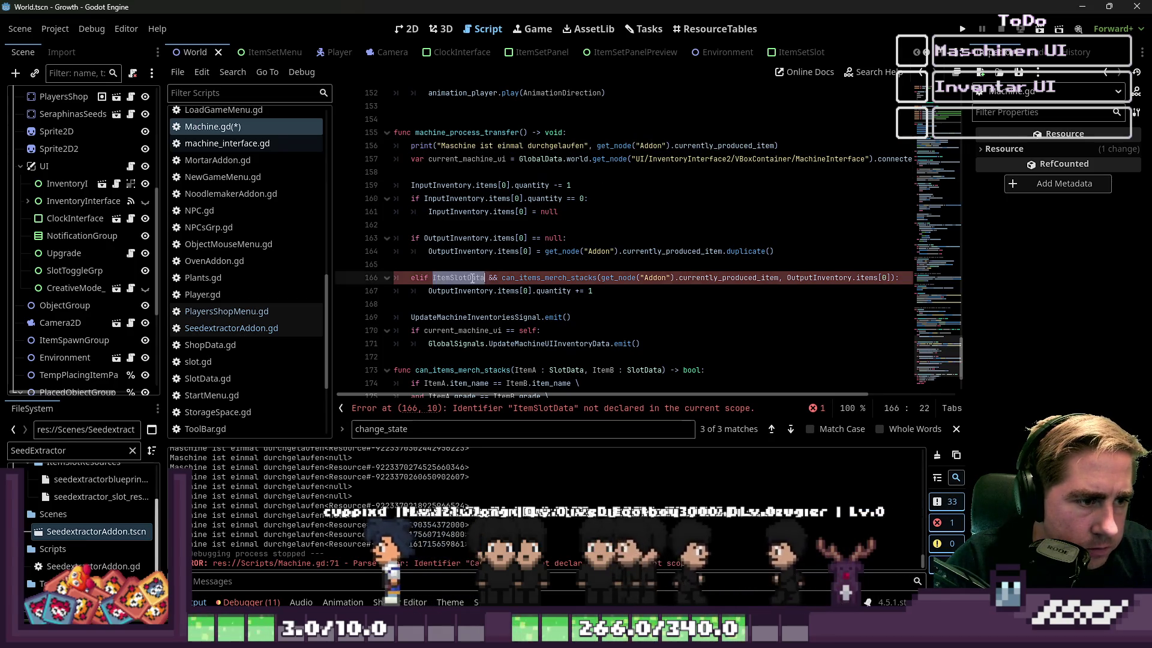
type("get_node(\"Addon\").currently_produced_item")
left_click(505, 264)
scroll(505, 264, "down", 3)
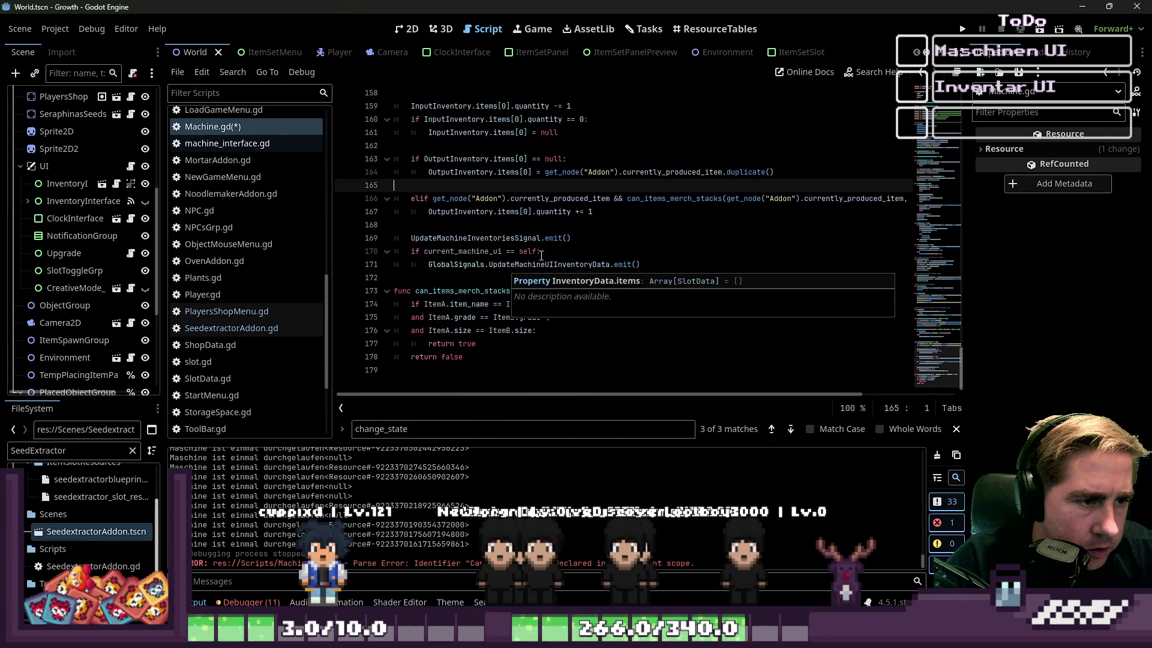
Step: Add 'get_node("Addon").currently_produced_item = null' above the quantity increment in the elif branch
scroll(613, 240, "up", 2)
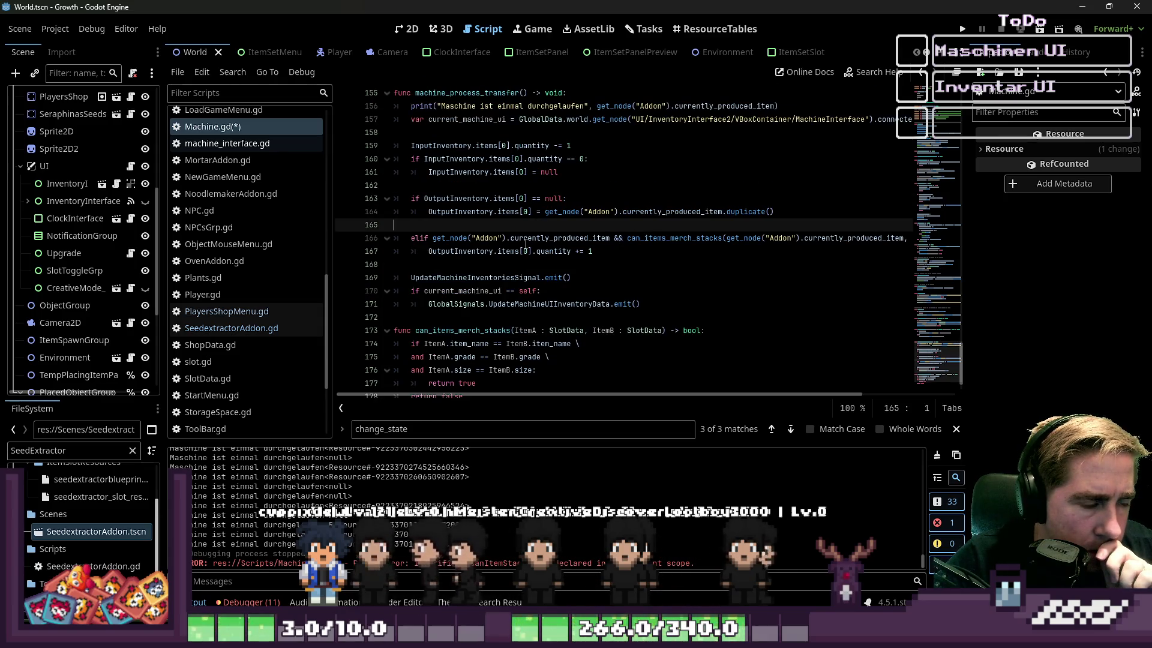
left_click(620, 255)
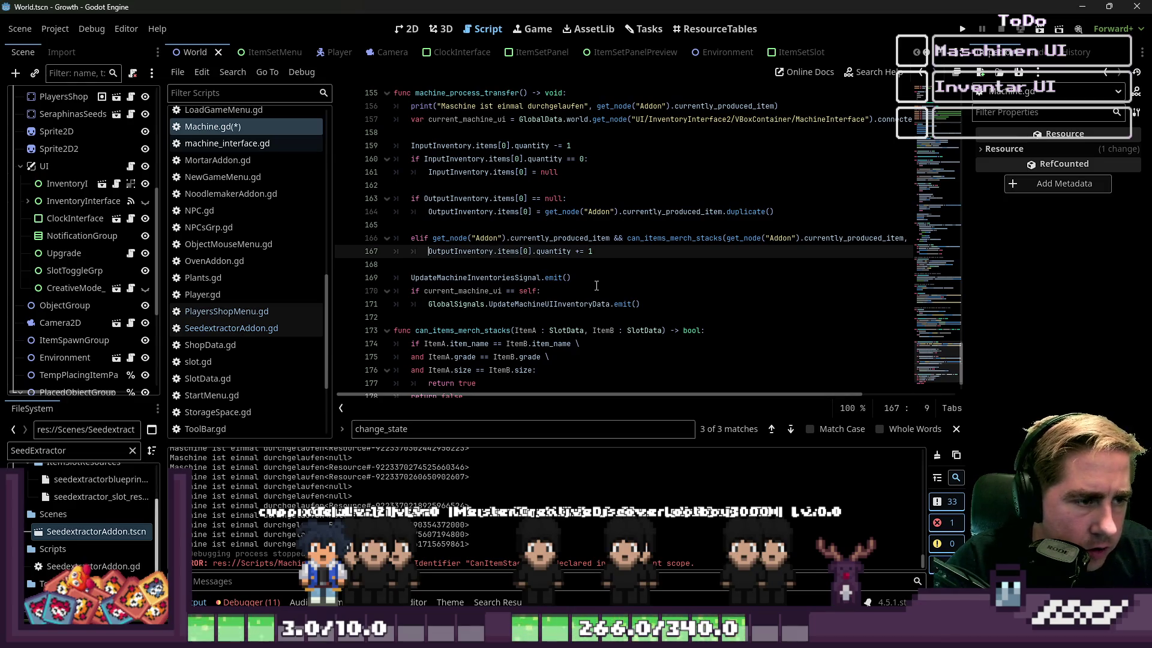
key("ctrl+shift+Return")
type("get_node(\"Addon\").currently_produced_item")
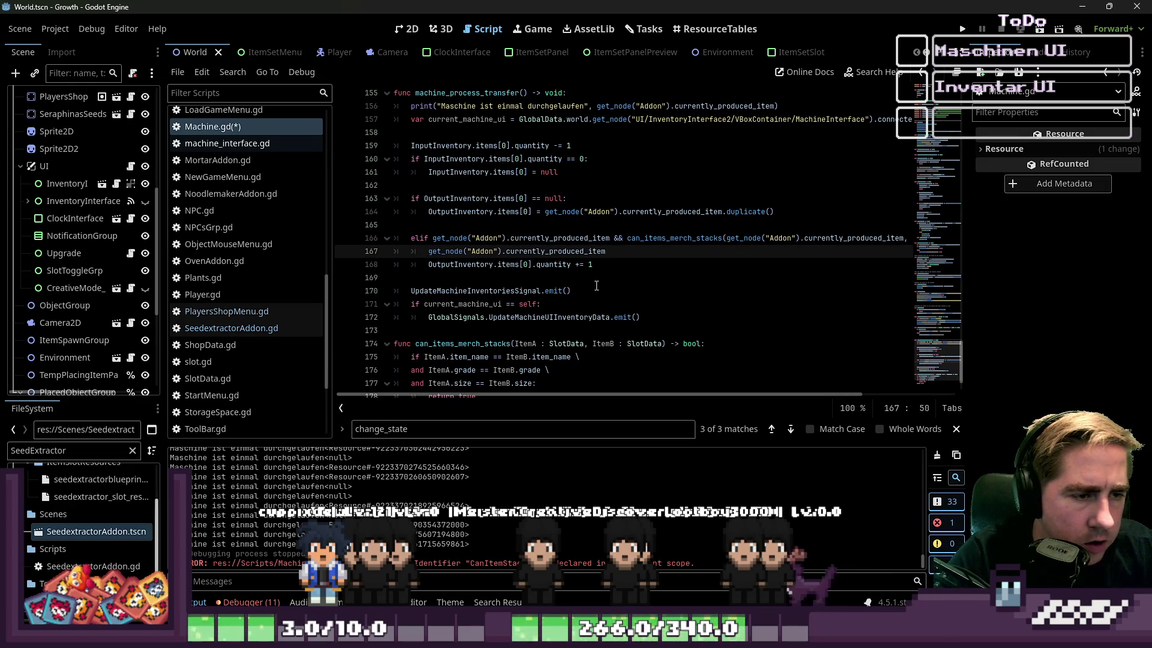
type(")")
type(" null")
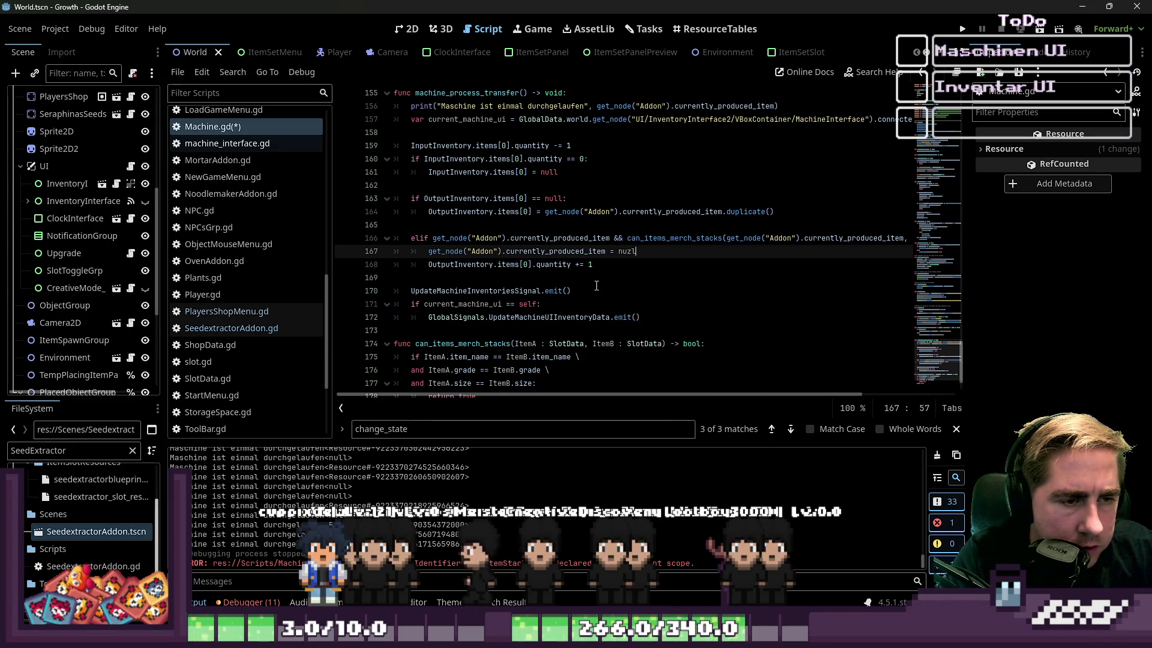
key("Escape")
Step: Add a blank line before the current_machine_ui check
key("Down")
key("Down")
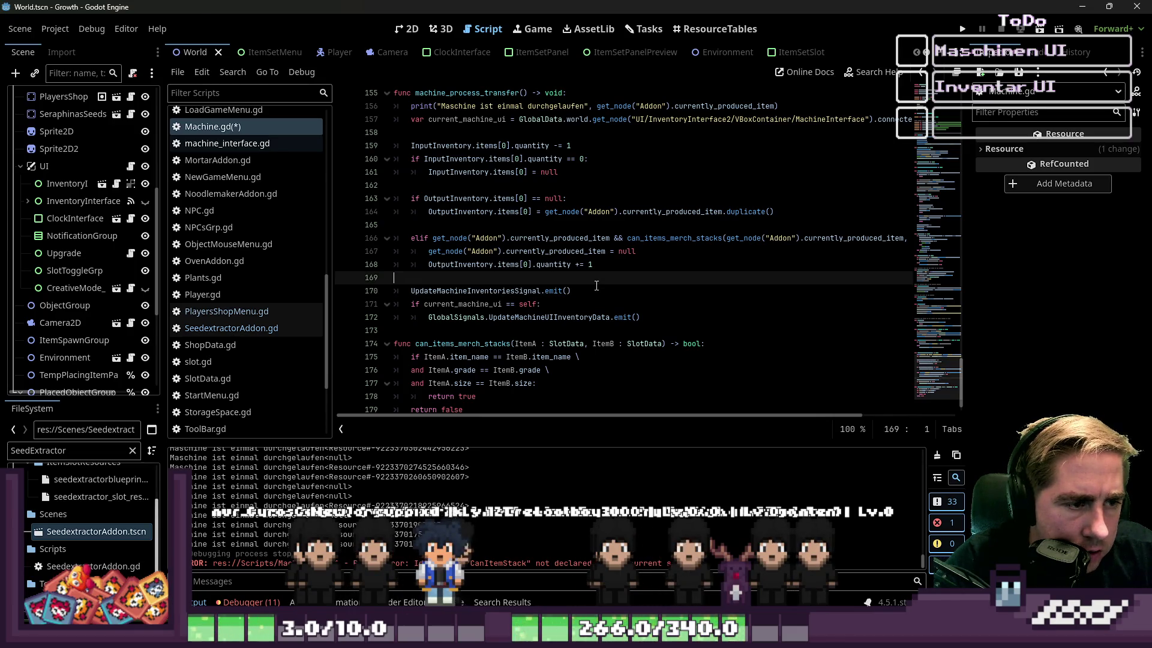
left_click(596, 286)
key("Down")
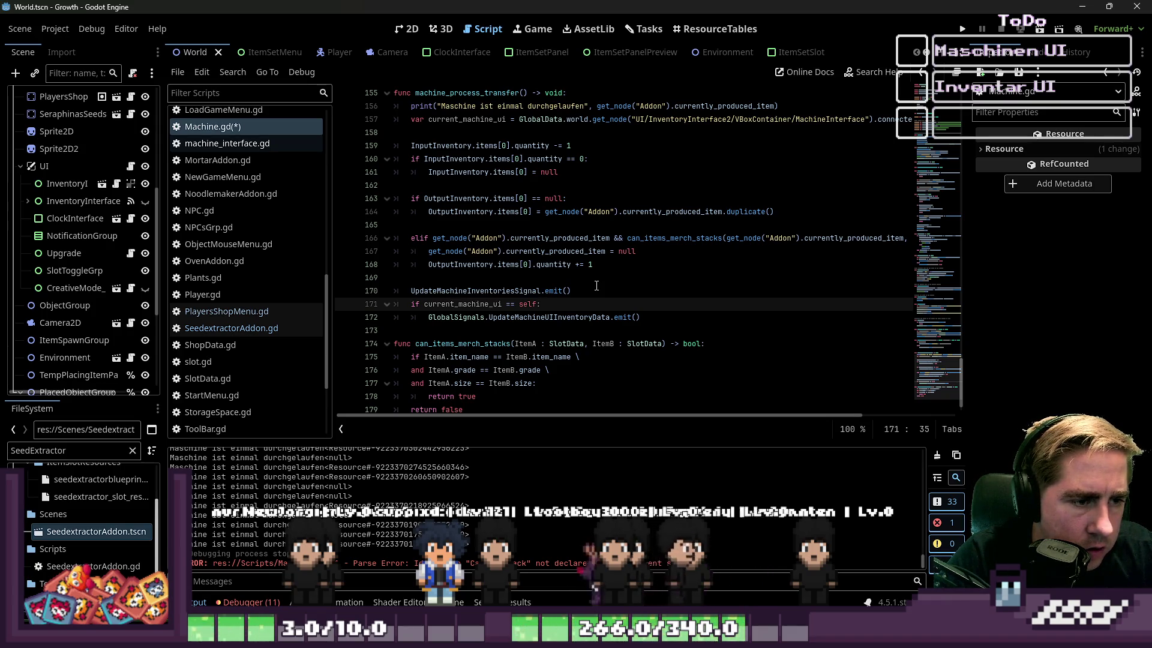
key("Up")
key("Return")
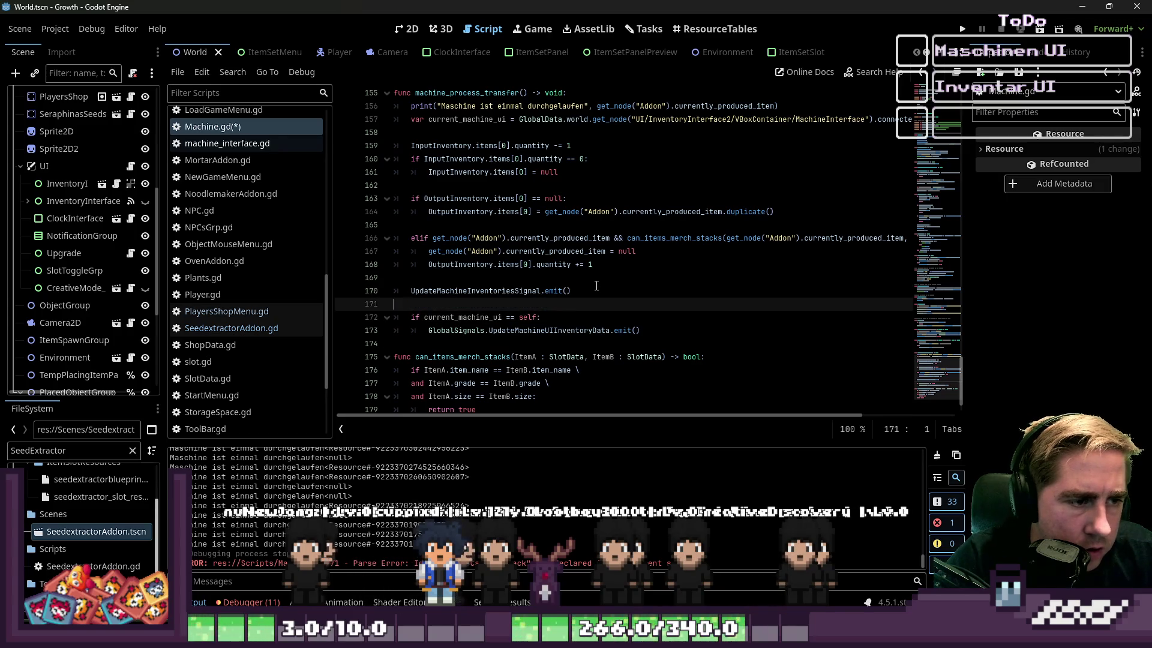
key("Up")
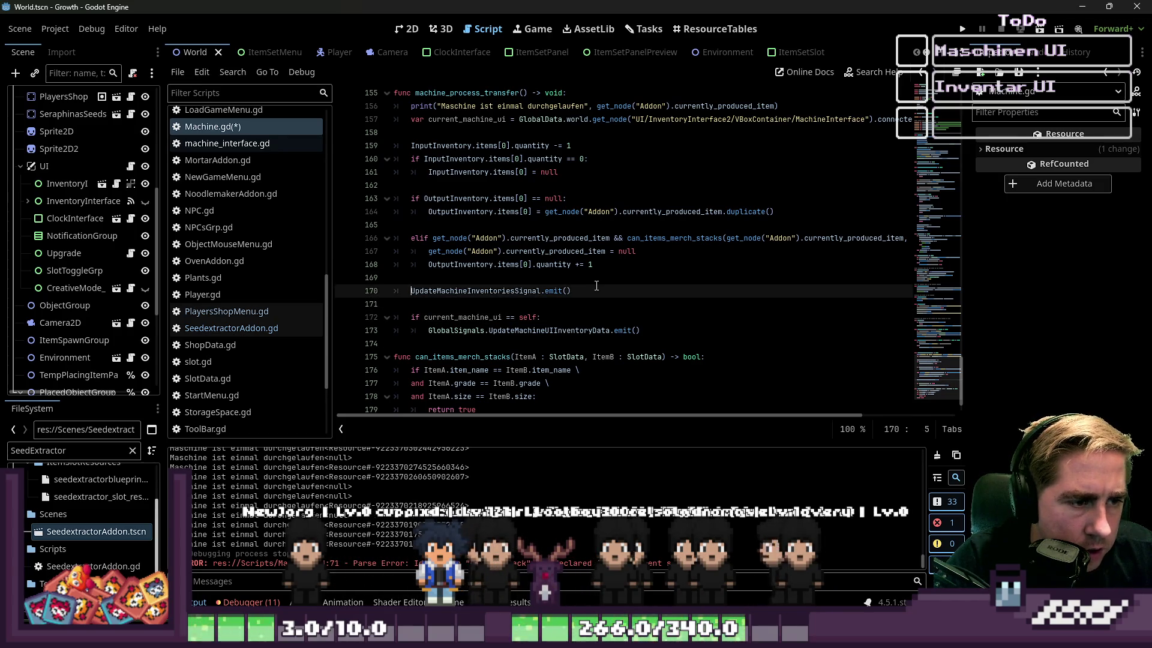
key("ctrl+shift+Right")
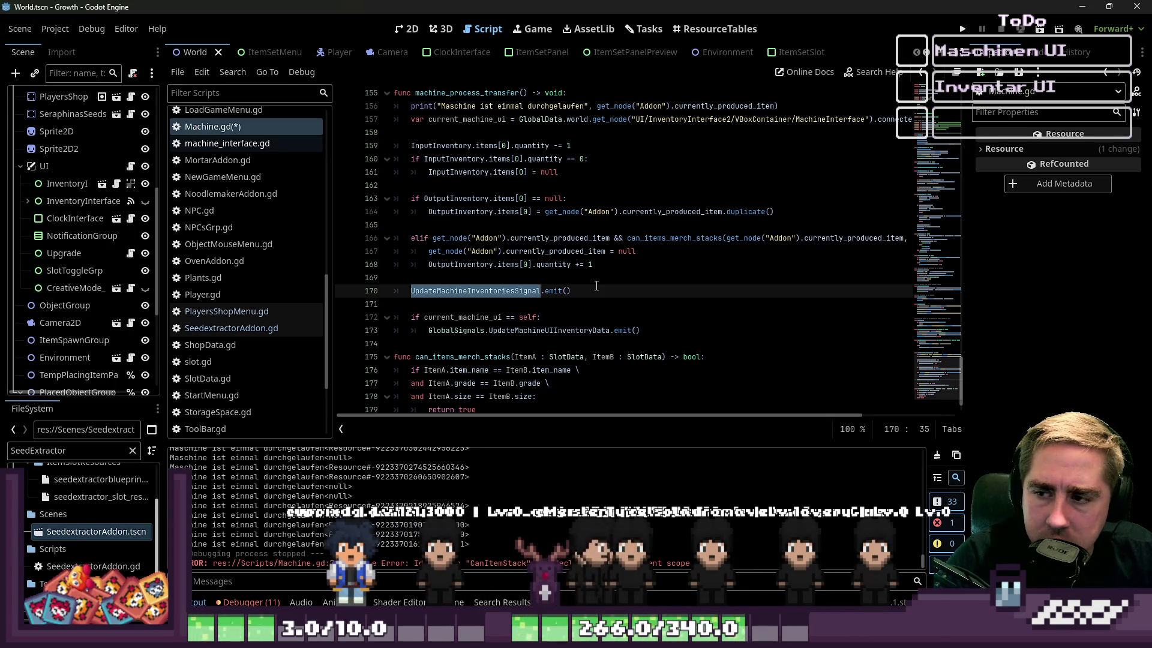
key("Up")
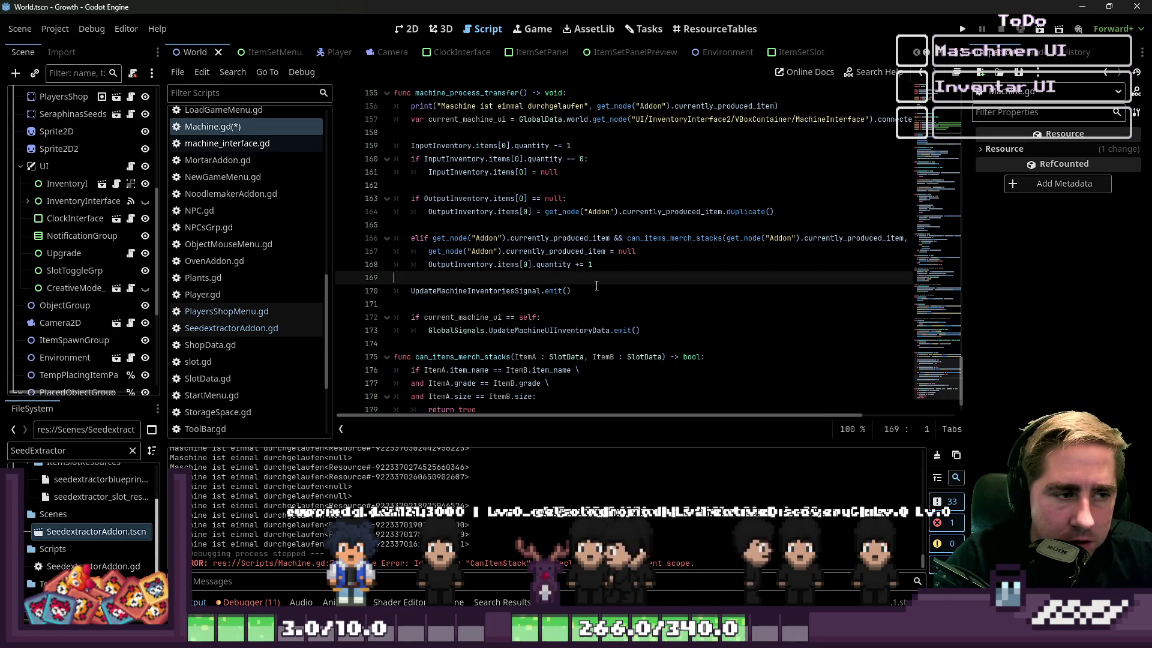
Step: Select the elif branch's line that resets currently_produced_item to null
left_click(570, 220)
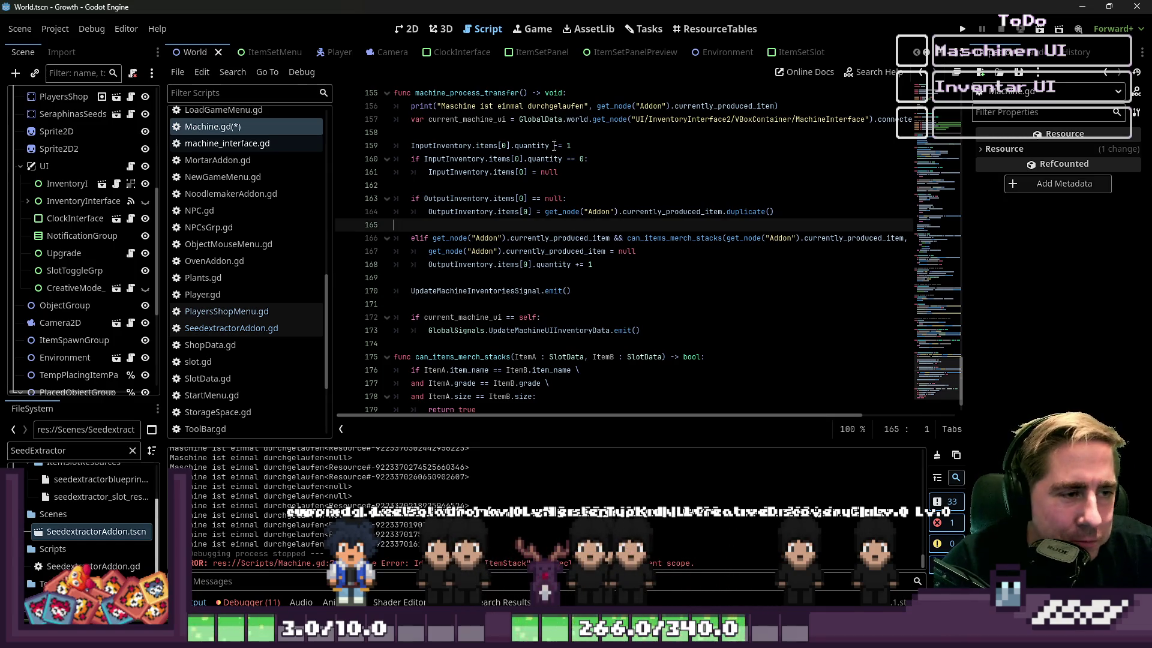
left_click(544, 176)
key("Down")
scroll(594, 240, "up", 1)
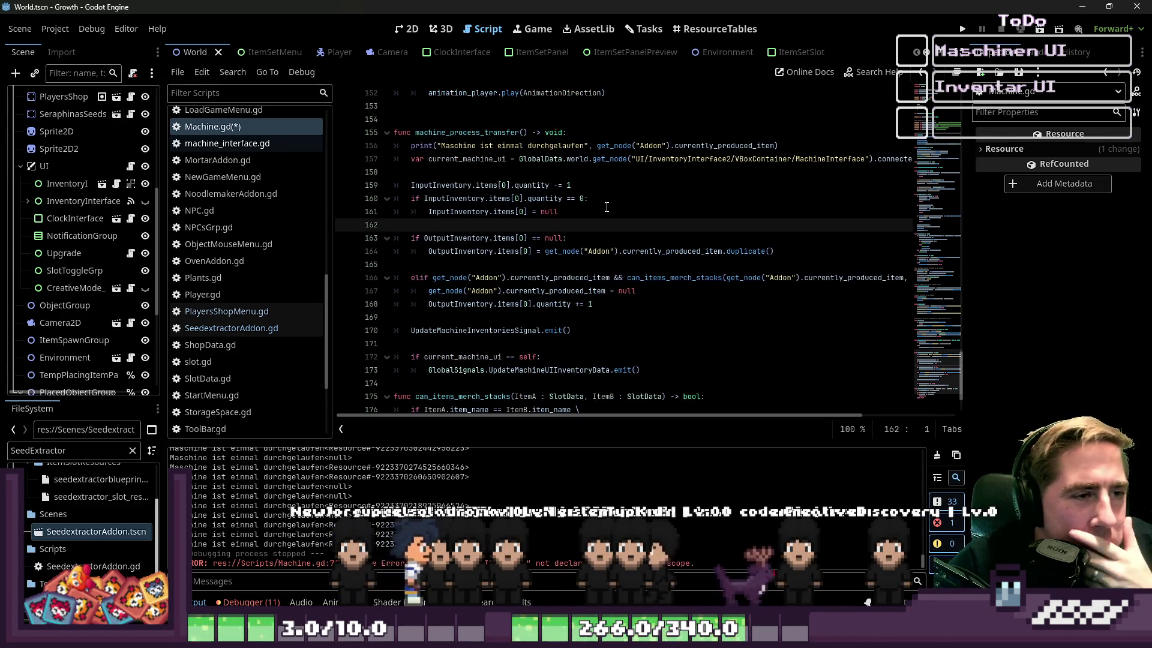
left_click(720, 159)
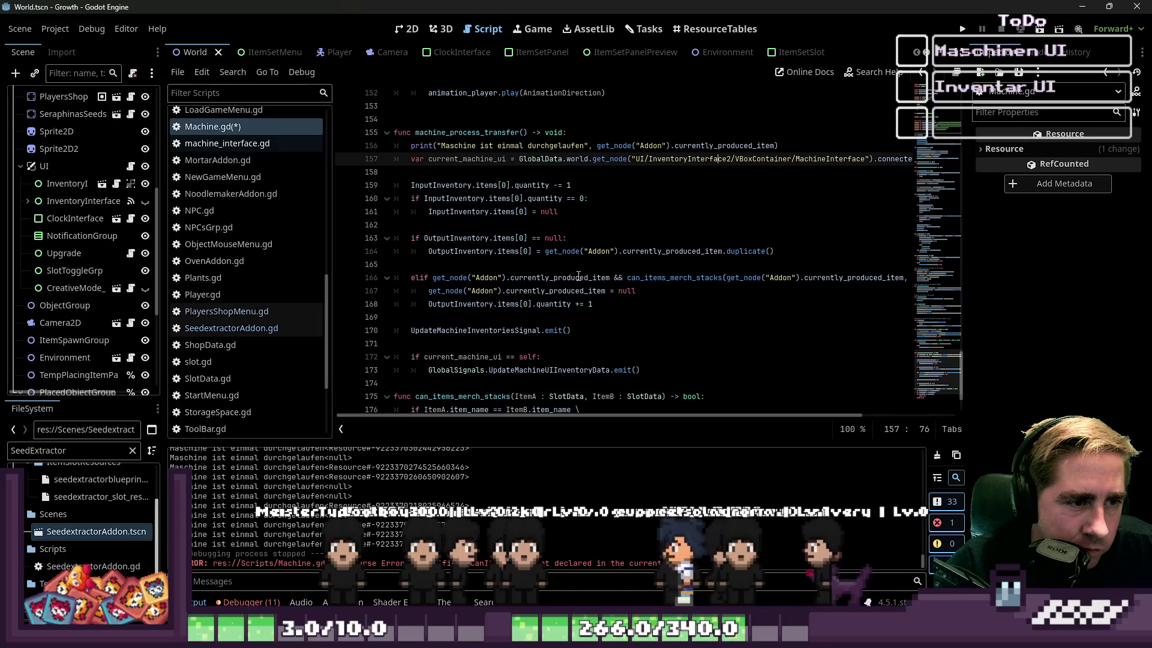
left_click(492, 304)
mouse_move(637, 291)
left_mouse_down()
mouse_move(591, 277)
mouse_move(428, 293)
left_mouse_up()
Step: Add the same currently_produced_item reset to the first output branch and save Machine.gd
left_click(619, 240)
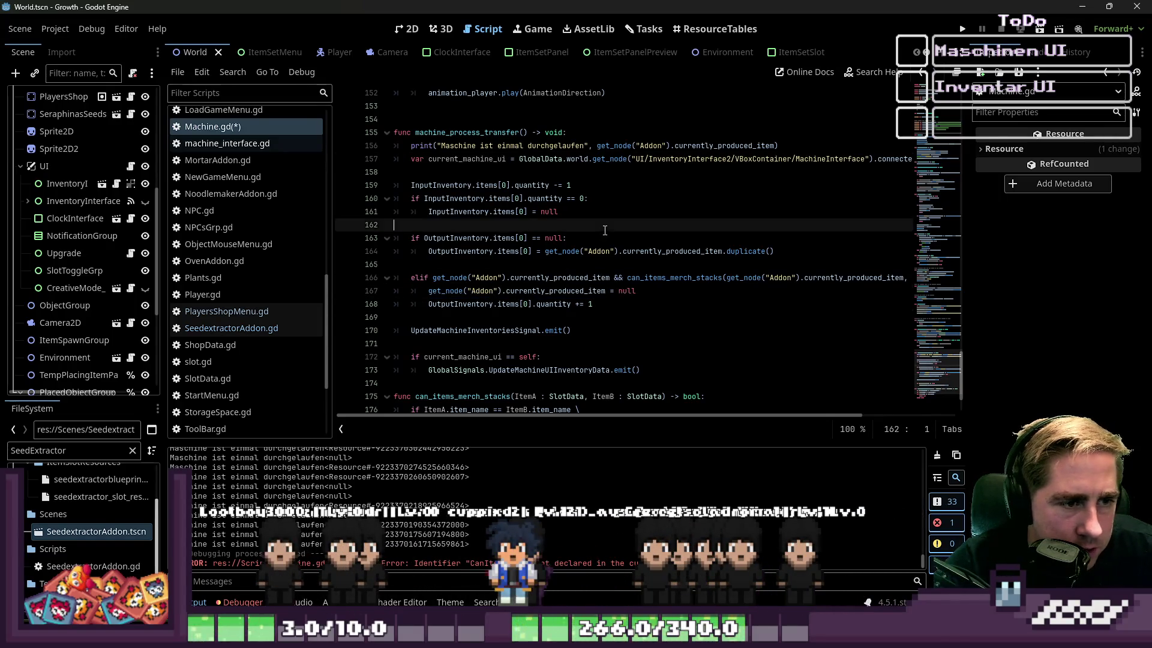
key("Down")
key("Down")
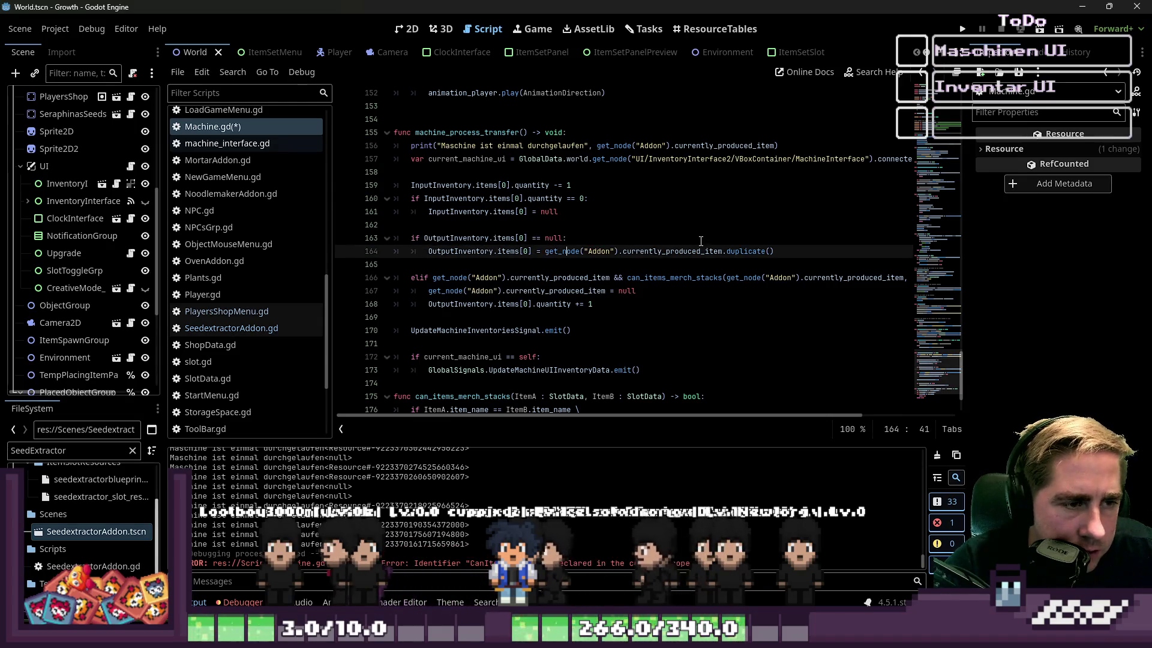
key("Return")
key("Up")
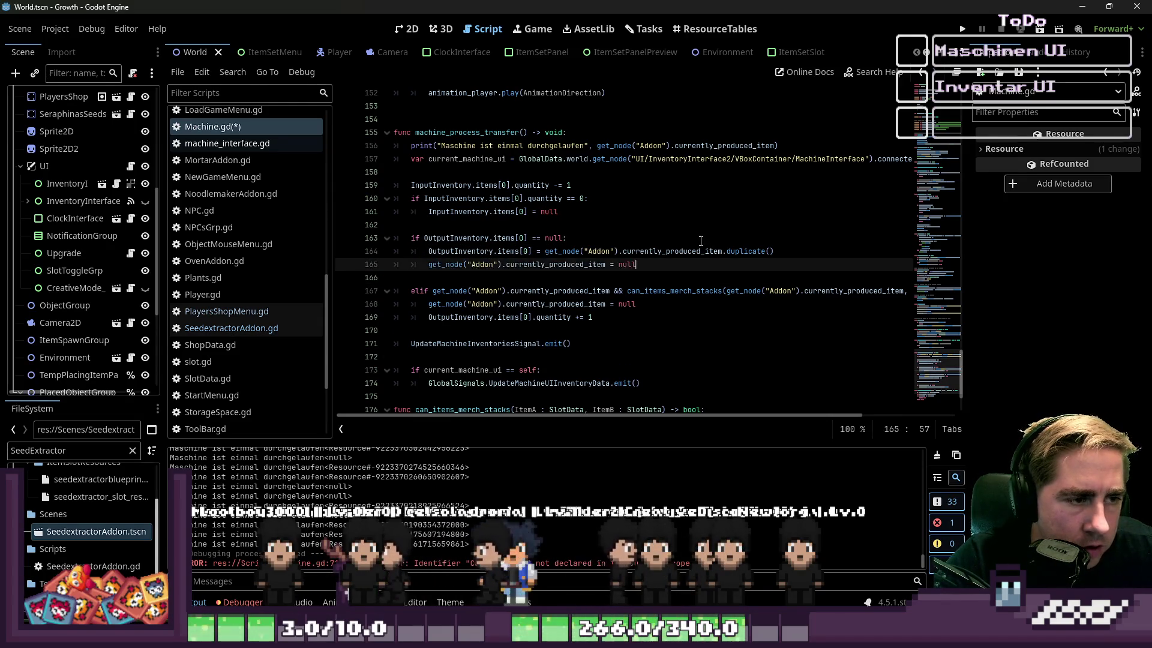
key("Up")
key("Up")
key("Up")
key("ctrl+s")
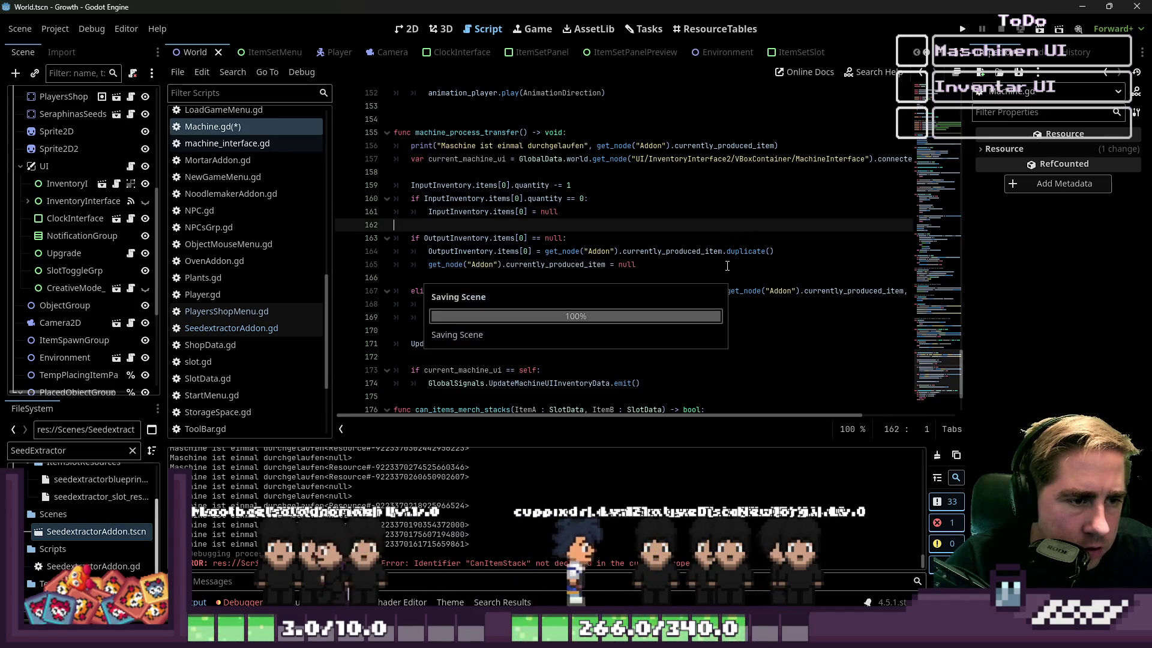
Step: Launch the game and start it with a new character named 'asdc'
left_click(962, 28)
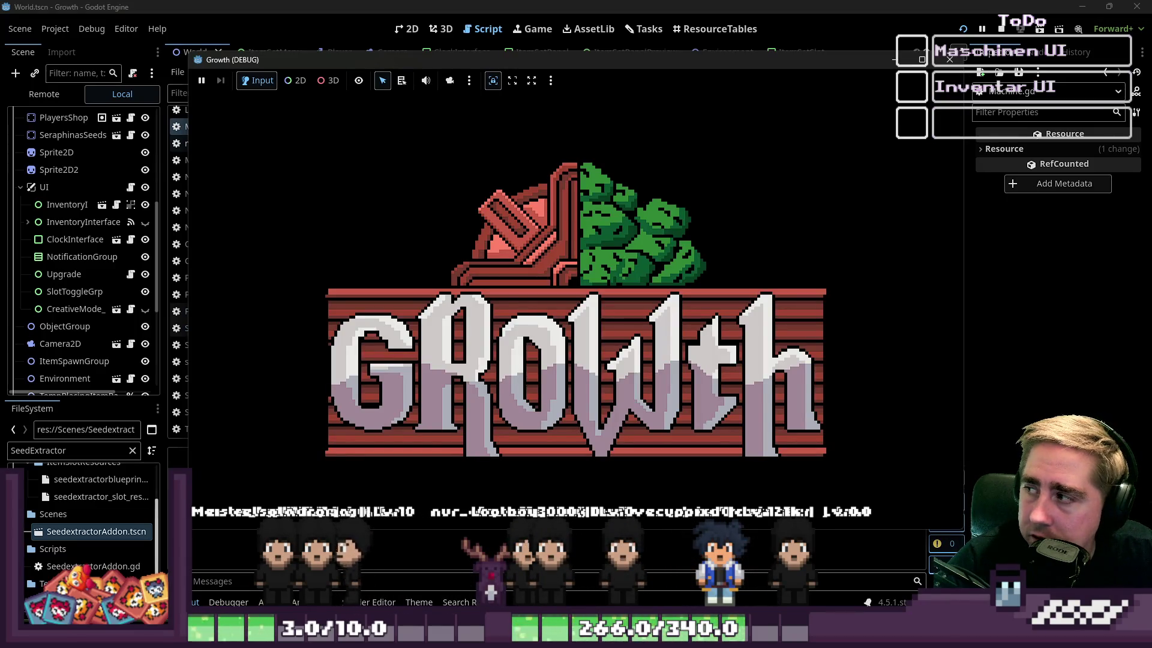
left_click(620, 321)
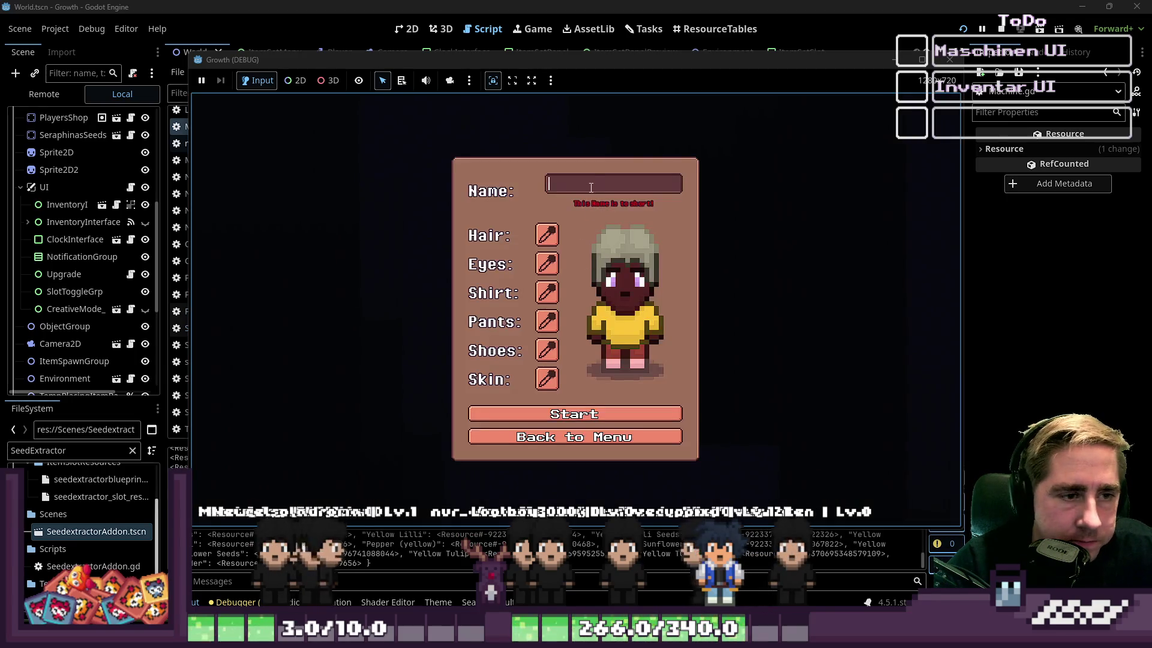
type("asdc")
left_click(587, 407)
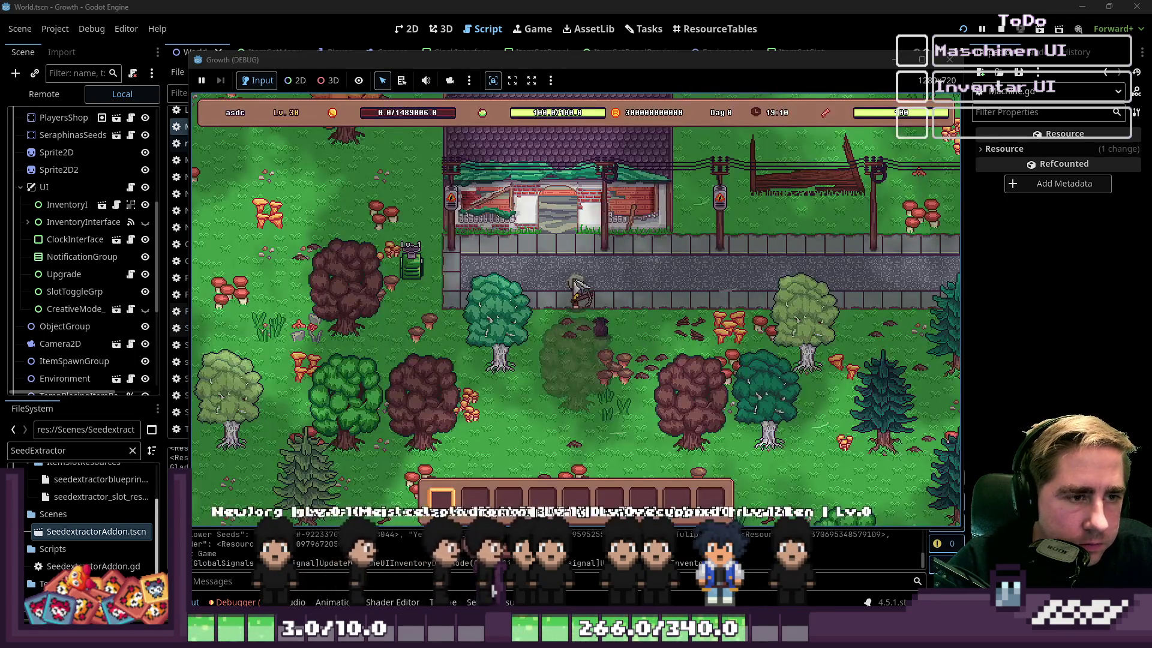
Step: Walk to the machine, load the 12-item stack into its input, and collect the output apple
key("a")
key("e")
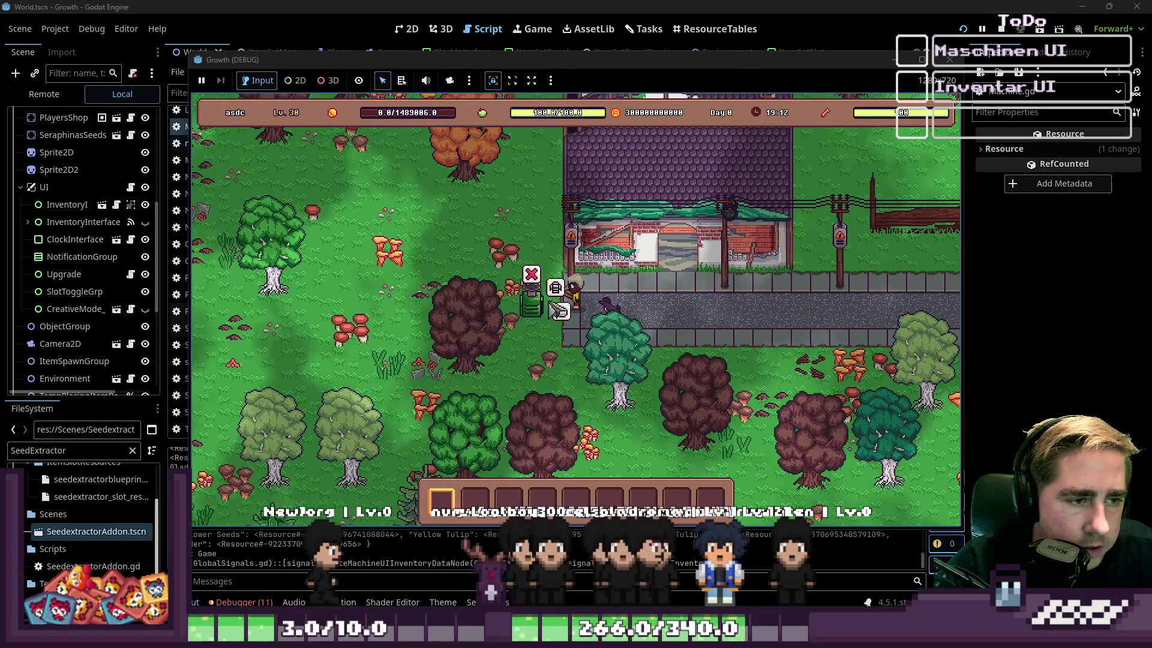
left_click(559, 315)
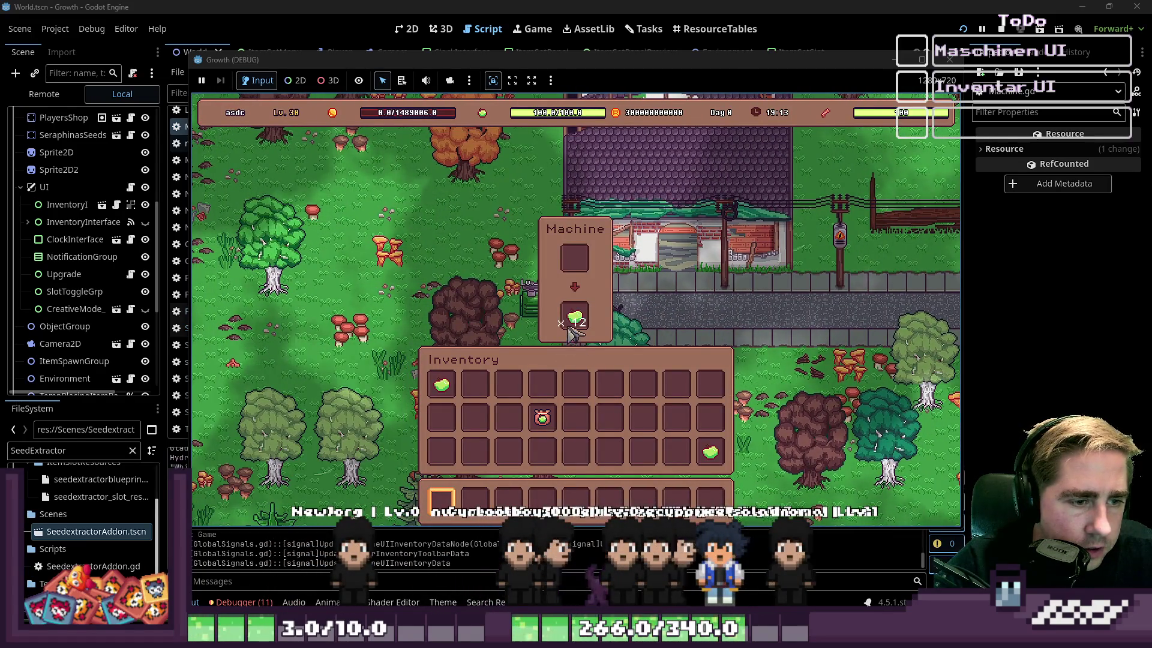
left_click(442, 384)
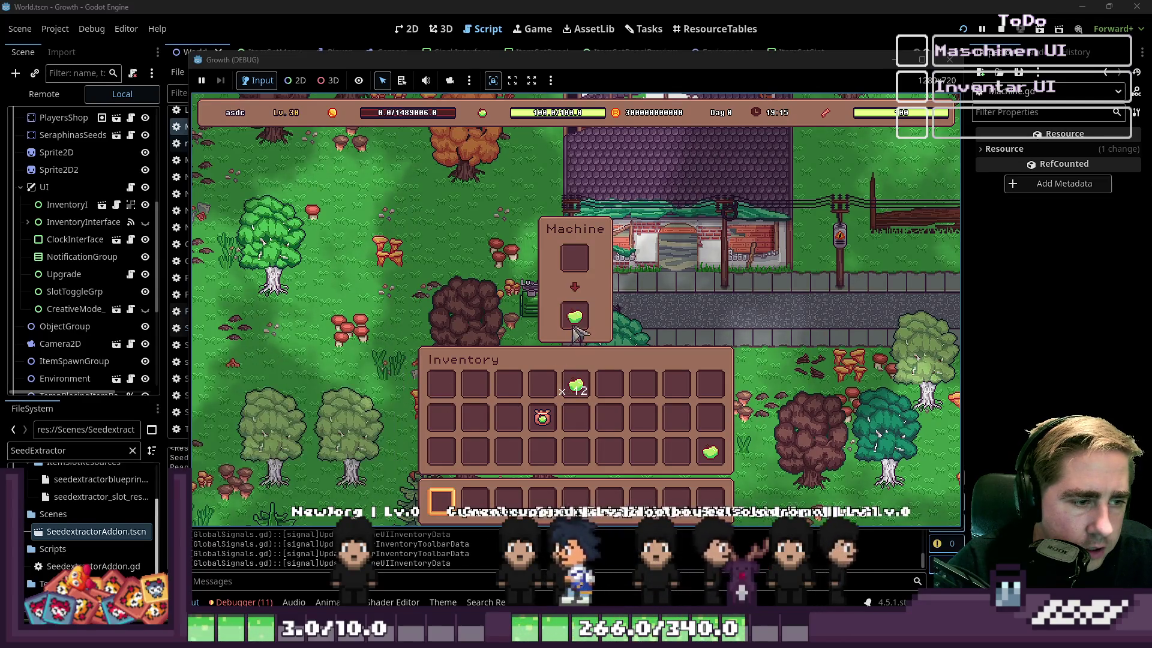
left_click(575, 258)
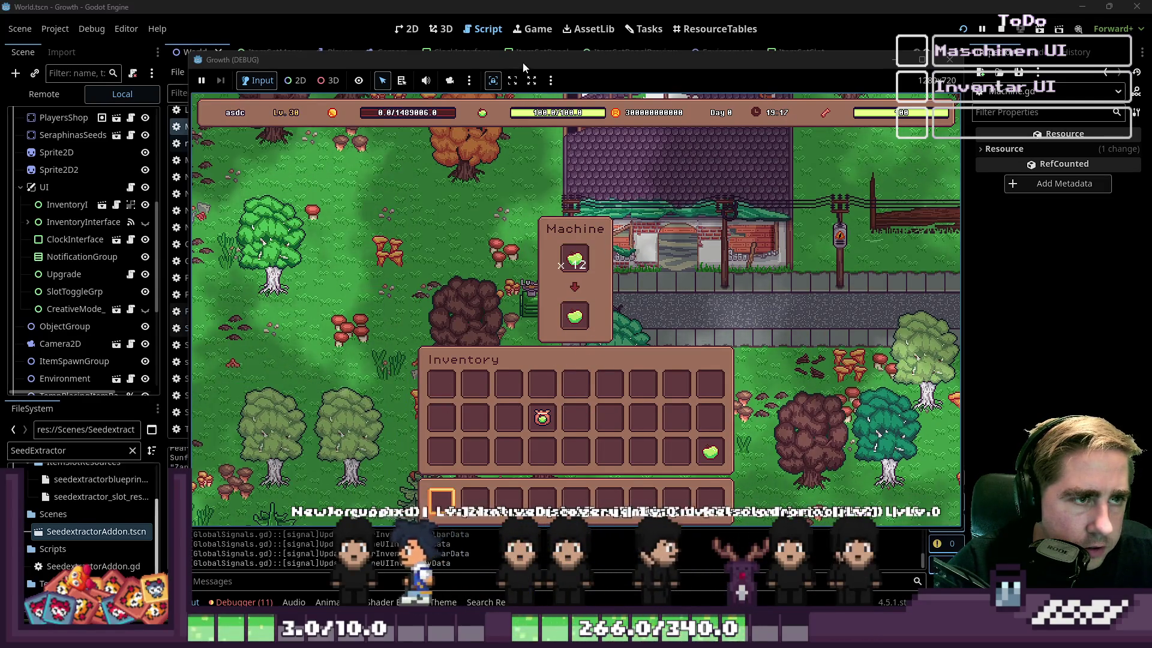
left_click_drag(521, 63, 650, 53)
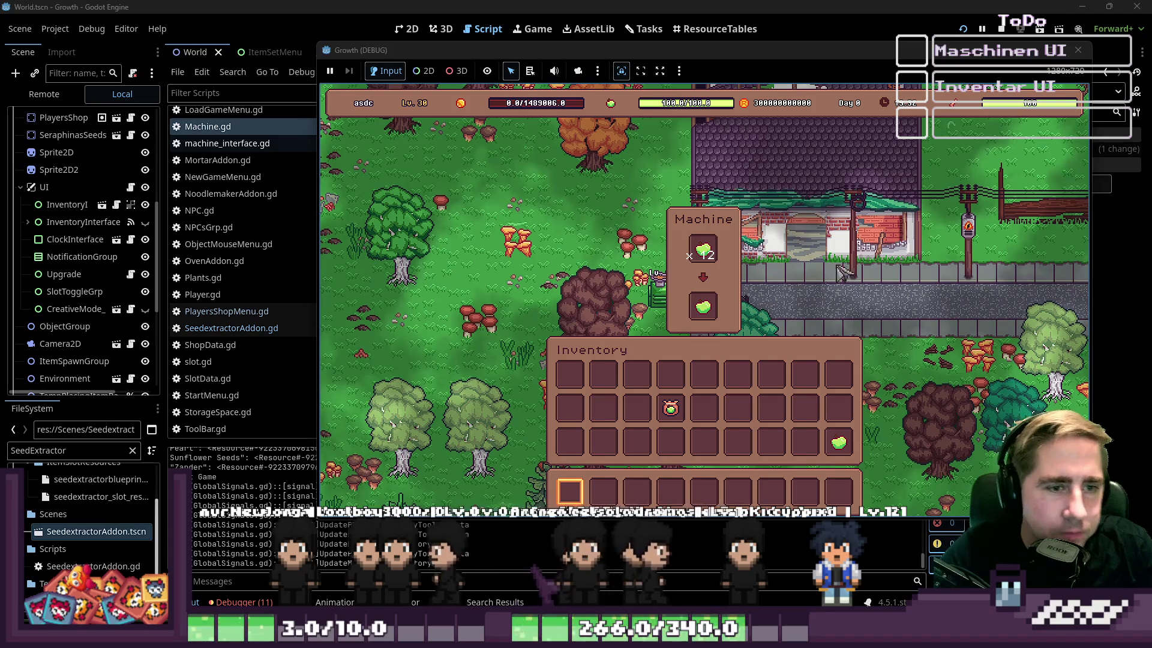
mouse_move(702, 307)
left_click_drag(702, 307, 704, 375)
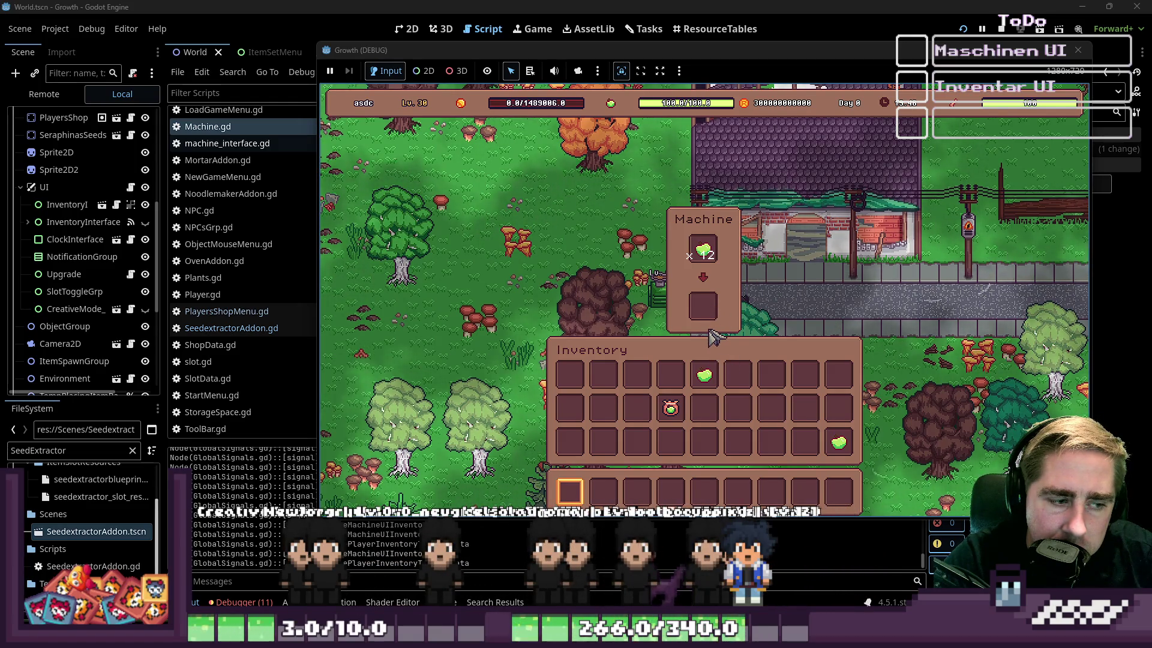
Step: Stop the game and add a blank line after the IDLE state assignment in change_state
key("F8")
scroll(703, 238, "up", 15)
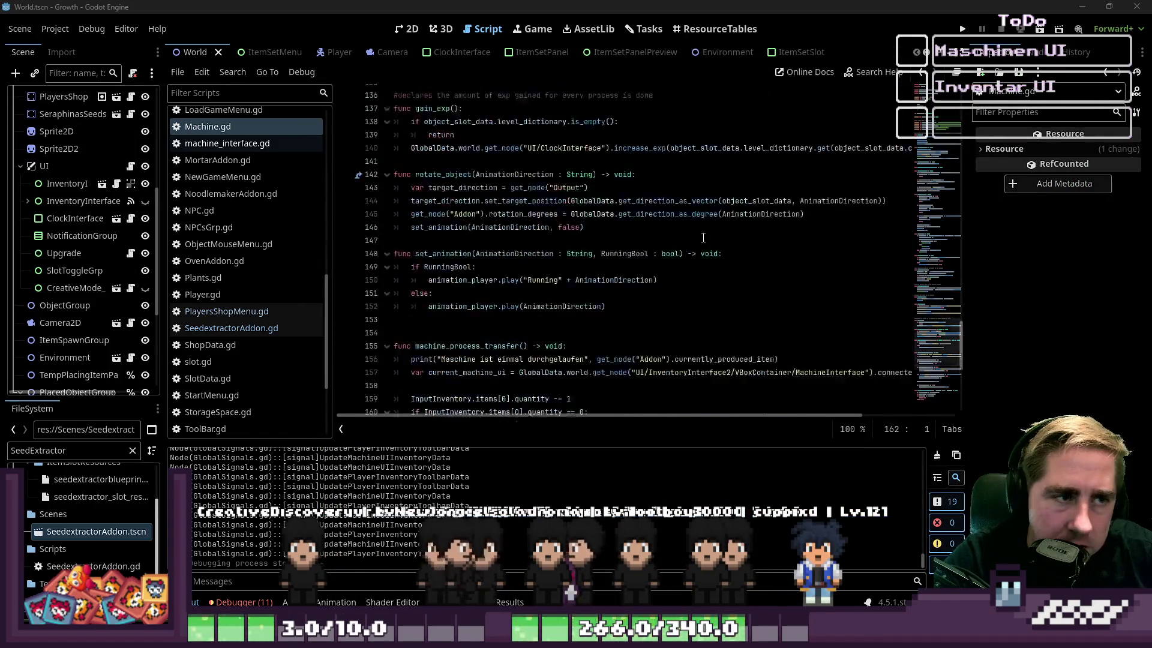
scroll(703, 238, "up", 12)
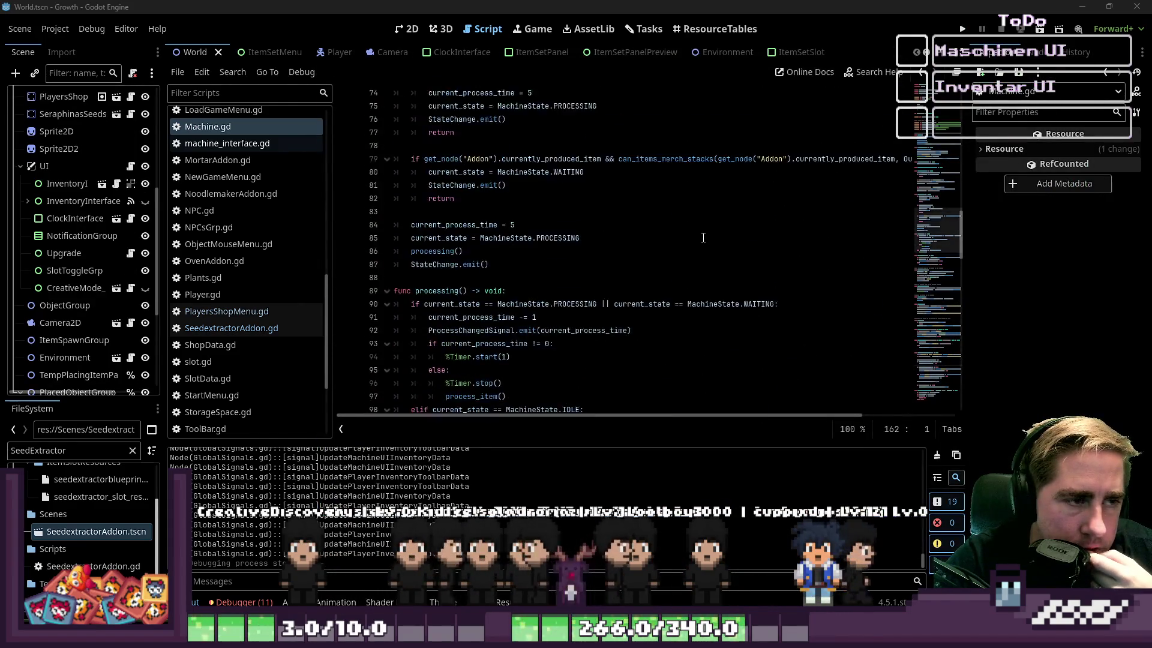
left_click(555, 239)
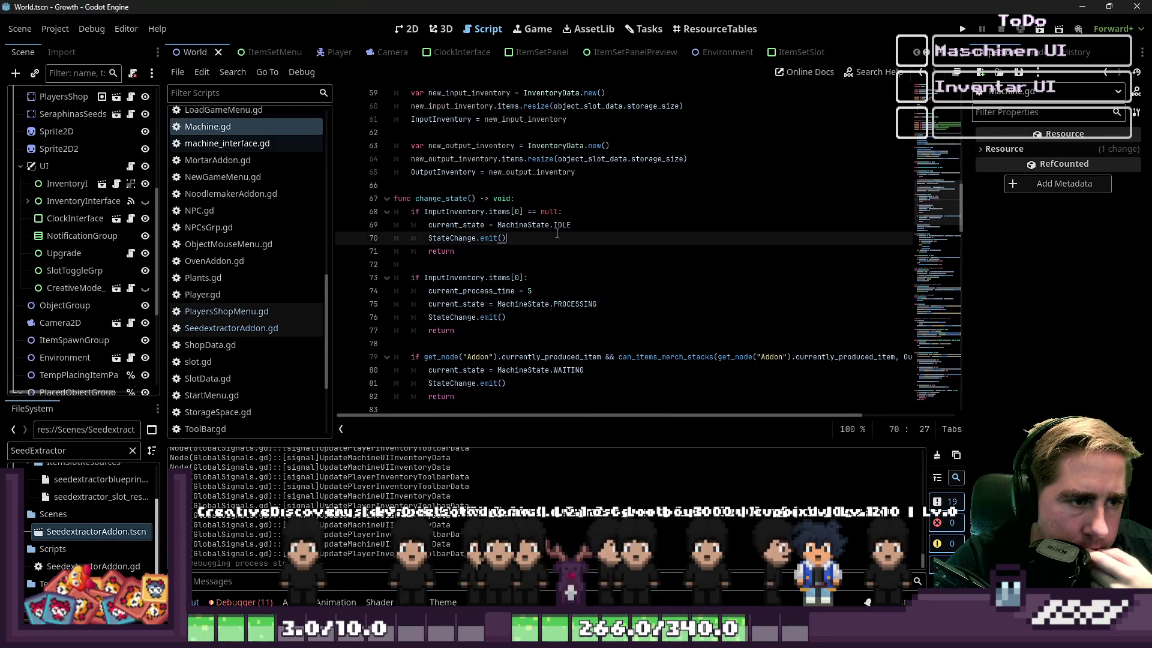
left_click(586, 227)
key("Return")
type("print(")
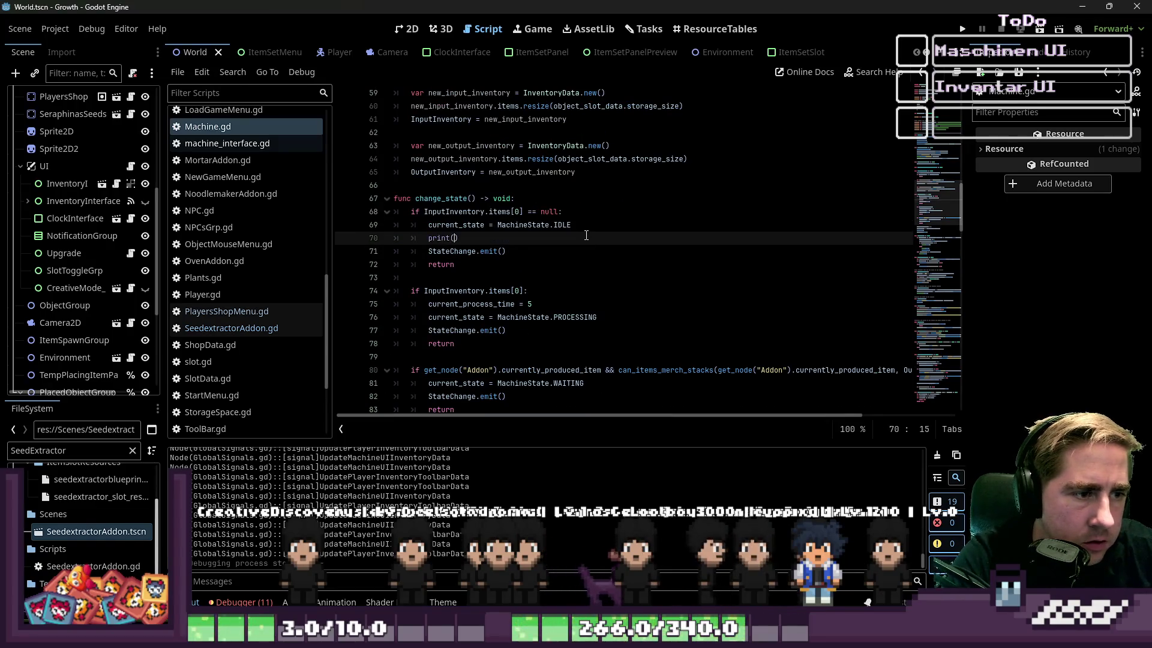
Step: Add the "Current State is: " current_state print after the IDLE, processing and waiting assignments
type("\"Current")
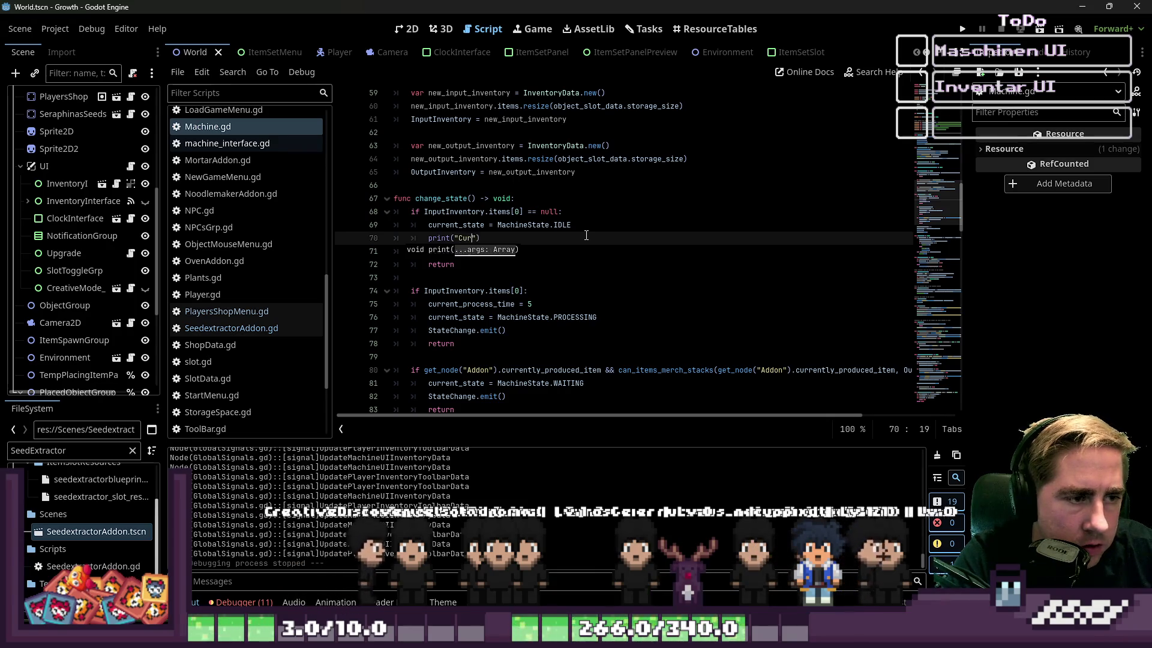
type(" State is: ")
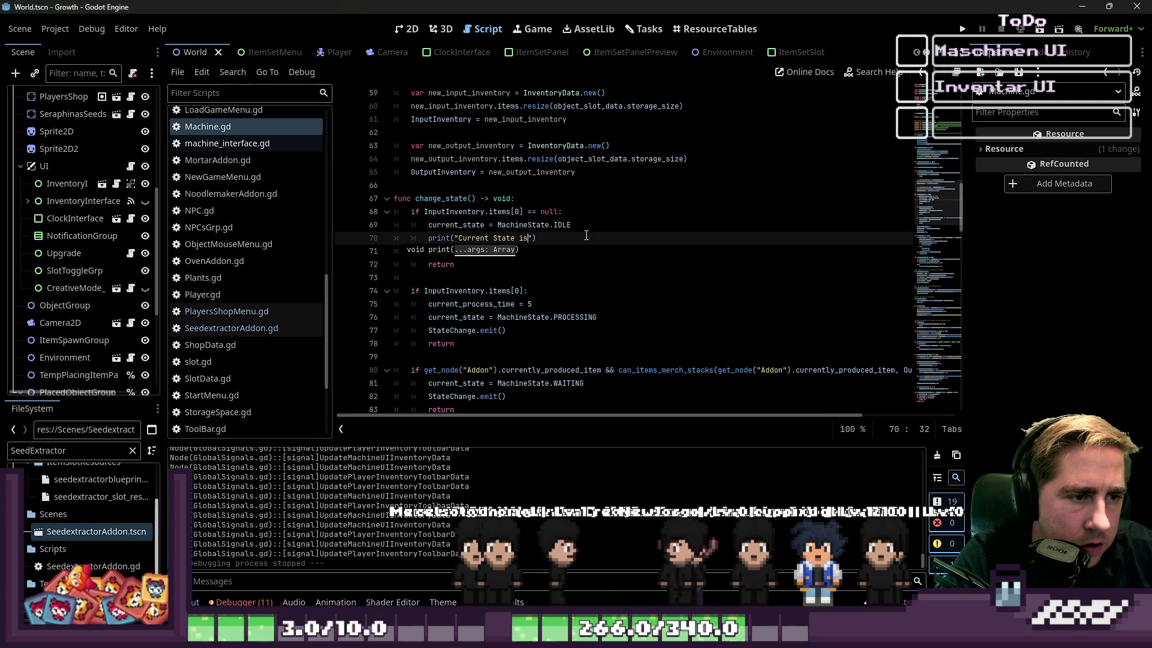
type("\" ")
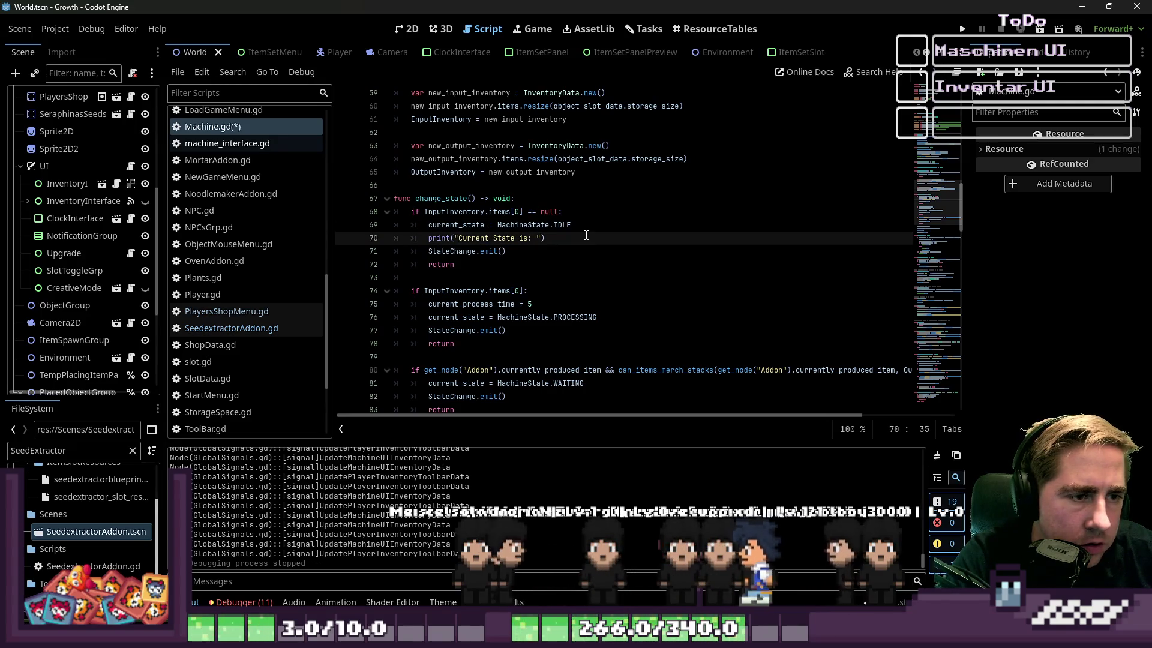
type("current")
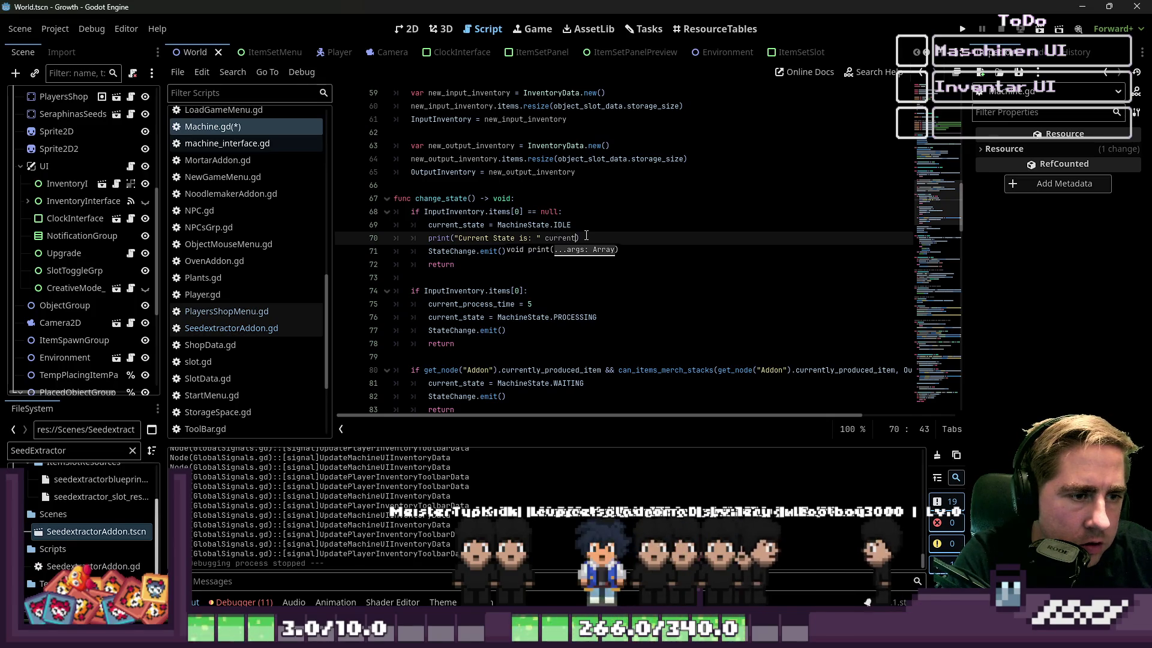
type("_state")
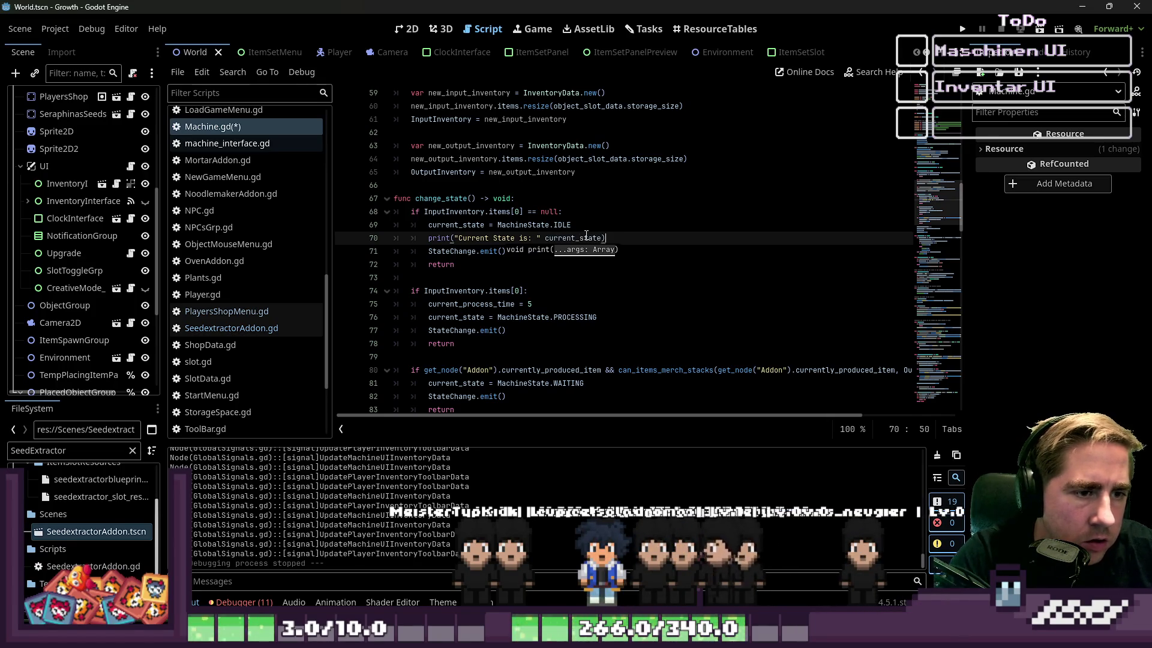
key("ctrl+shift+Left")
key("ctrl+shift+Left")
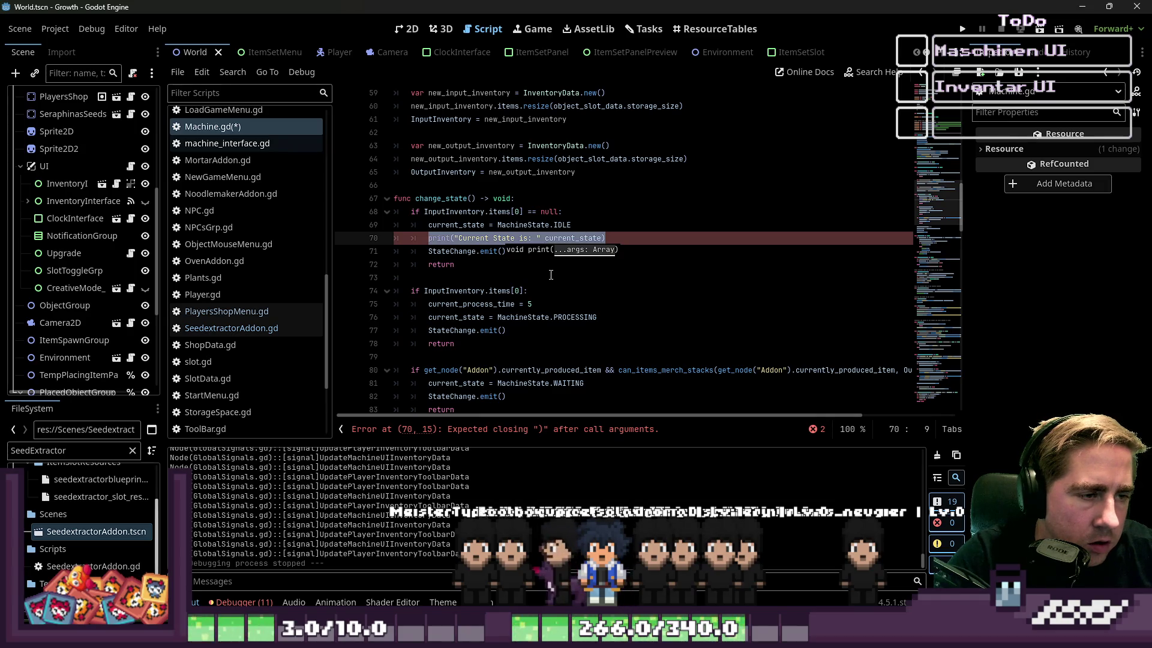
left_click(617, 317)
key("Return")
key("ctrl+v")
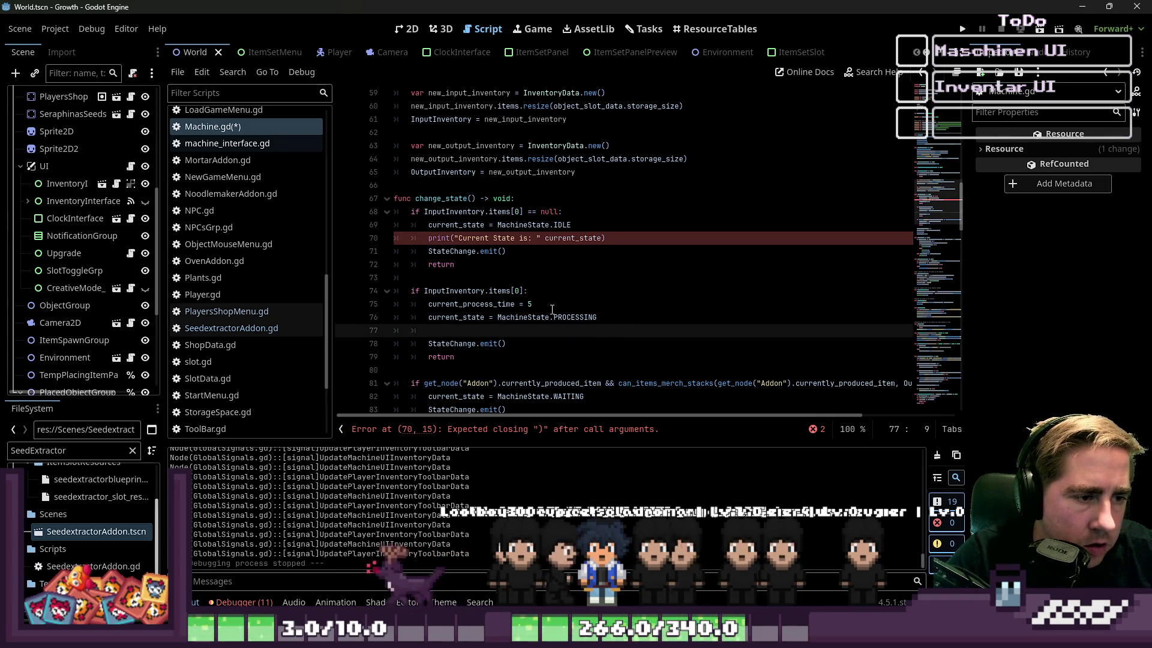
scroll(572, 251, "down", 4)
left_click(600, 238)
key("Return")
type("print(\"Current State is: \" current_state)")
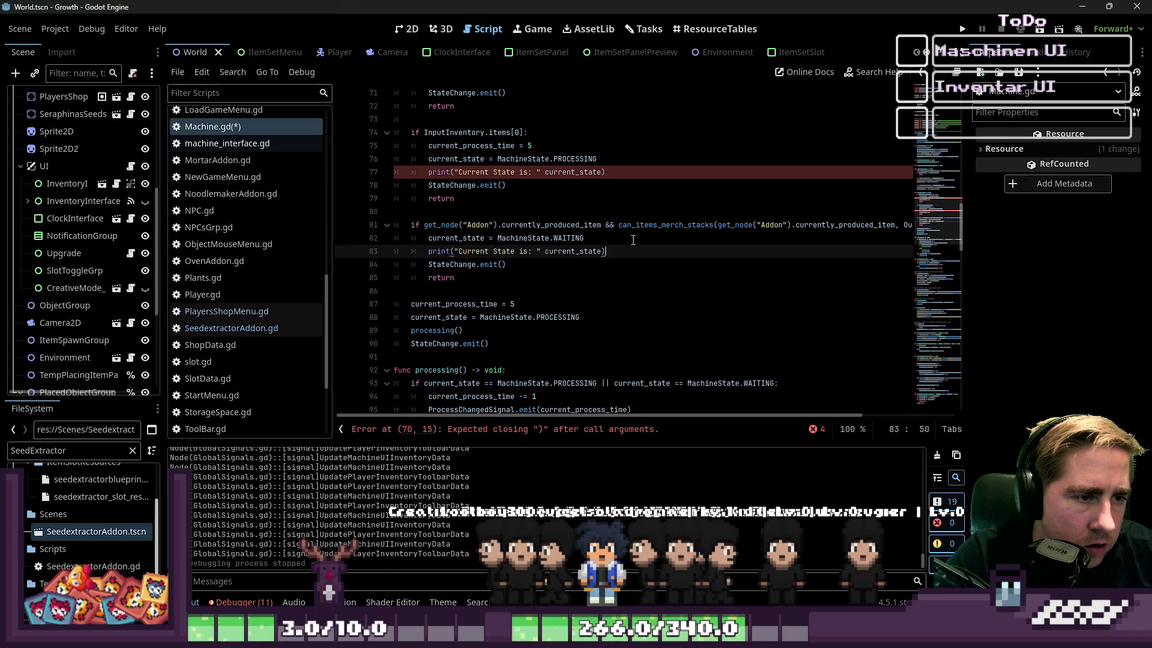
scroll(601, 281, "down", 1)
left_click(601, 281)
key("Return")
type("print(\"Current State is: \" current_state)")
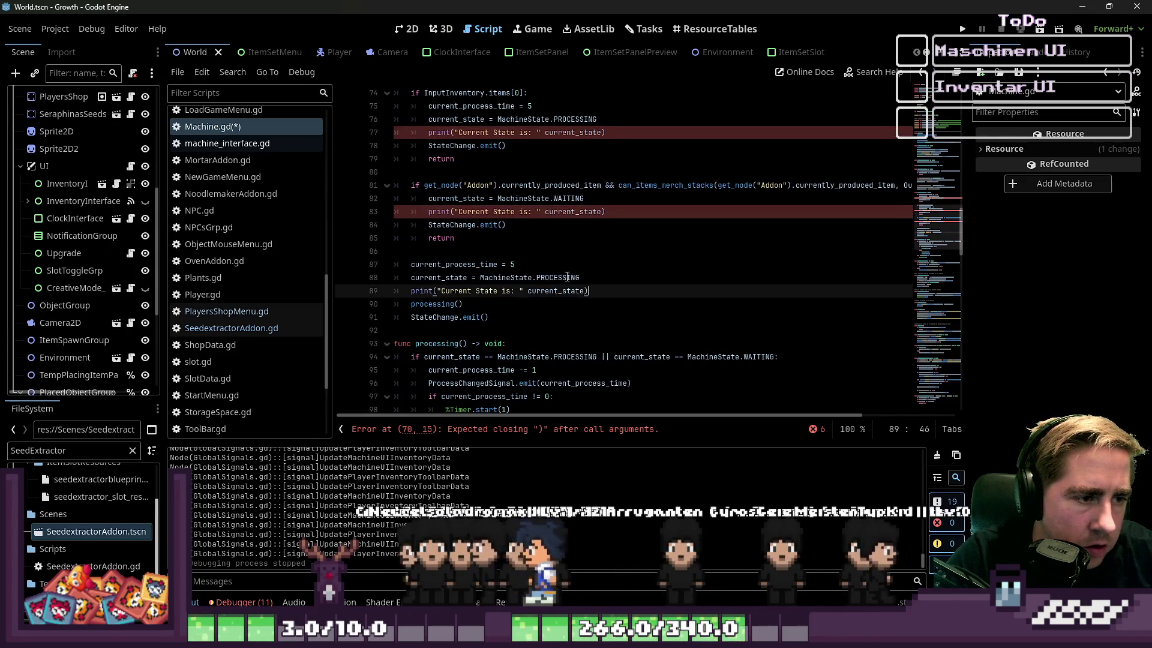
Step: Save, add the missing comma to the state prints on lines 70, 77, 83 and 89, and rerun
left_click(634, 251)
key("ctrl+s")
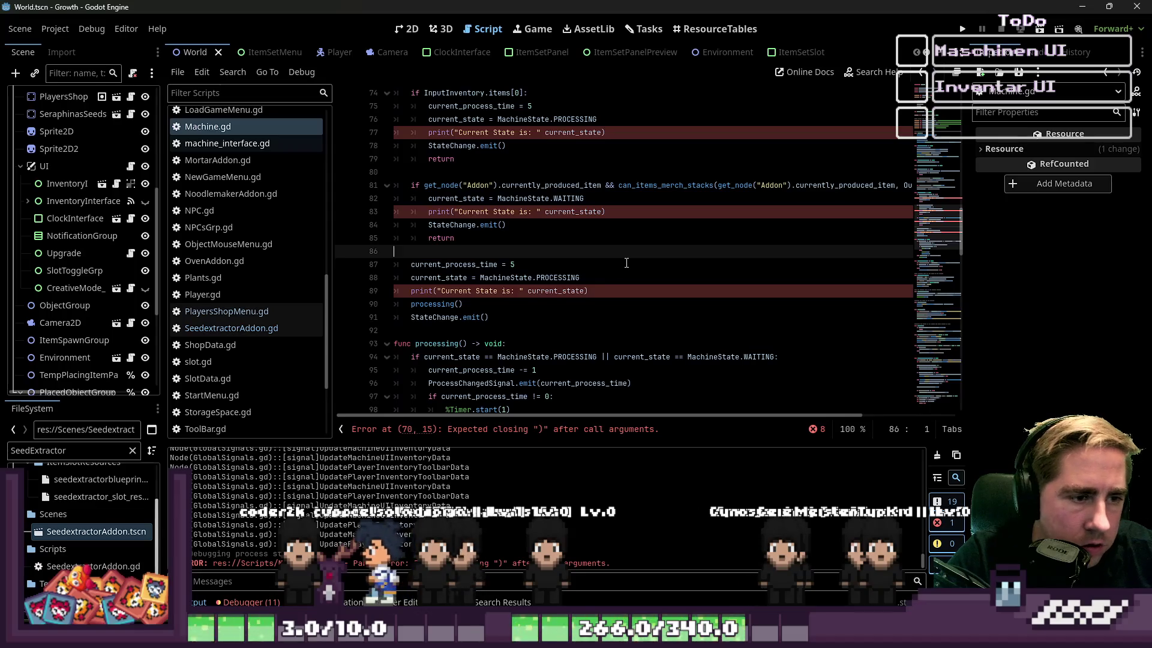
left_click(525, 292)
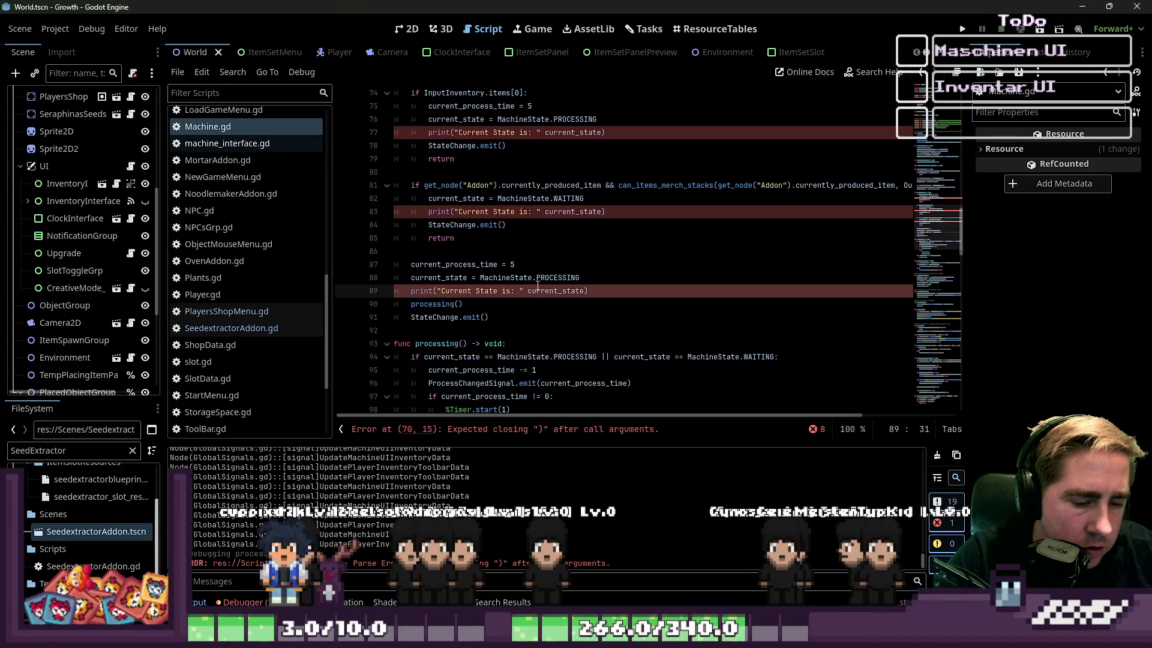
type(",")
left_click(536, 212)
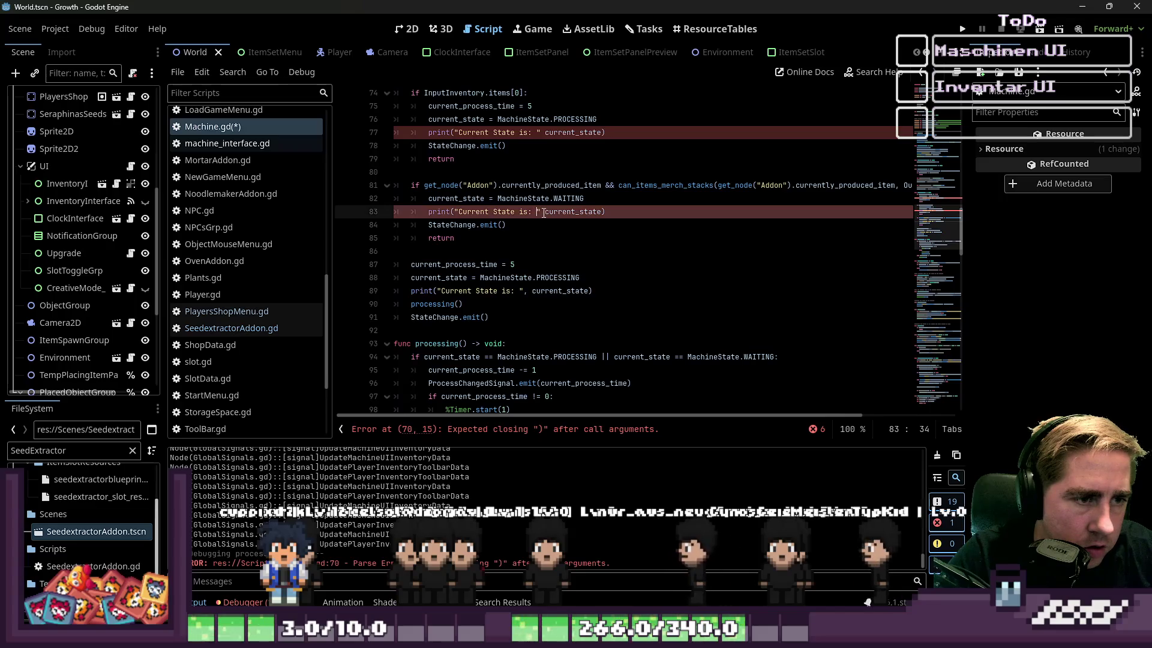
type(",")
left_click(536, 132)
type(",")
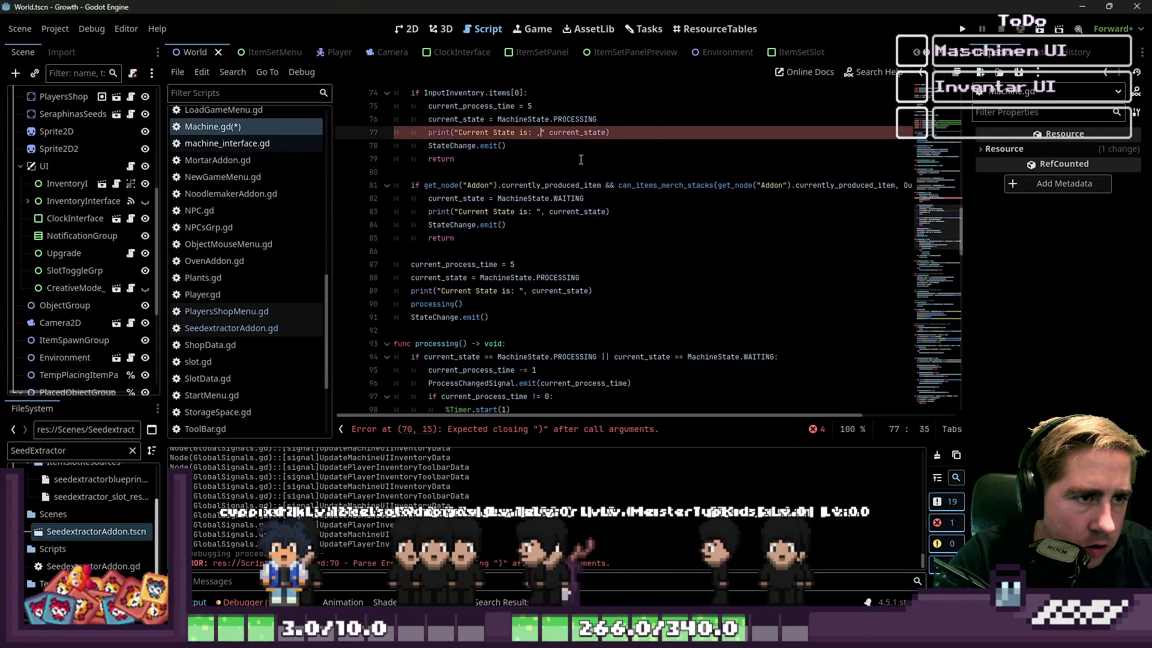
scroll(596, 124, "up", 2)
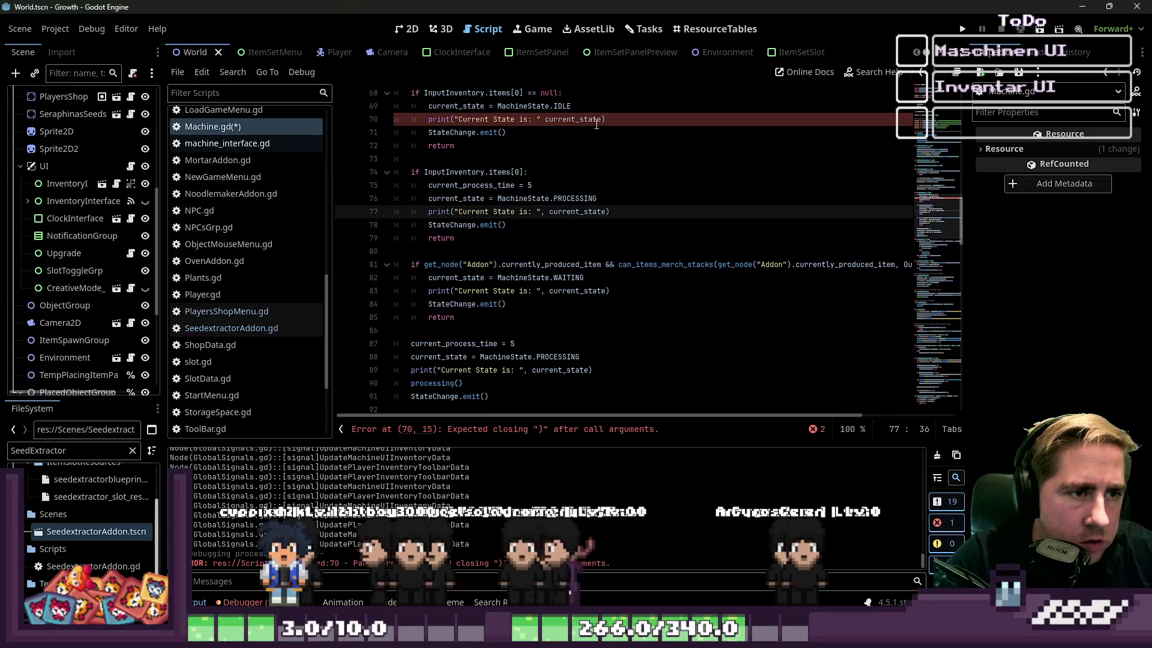
left_click(545, 119)
type(",")
key("Down")
key("Down")
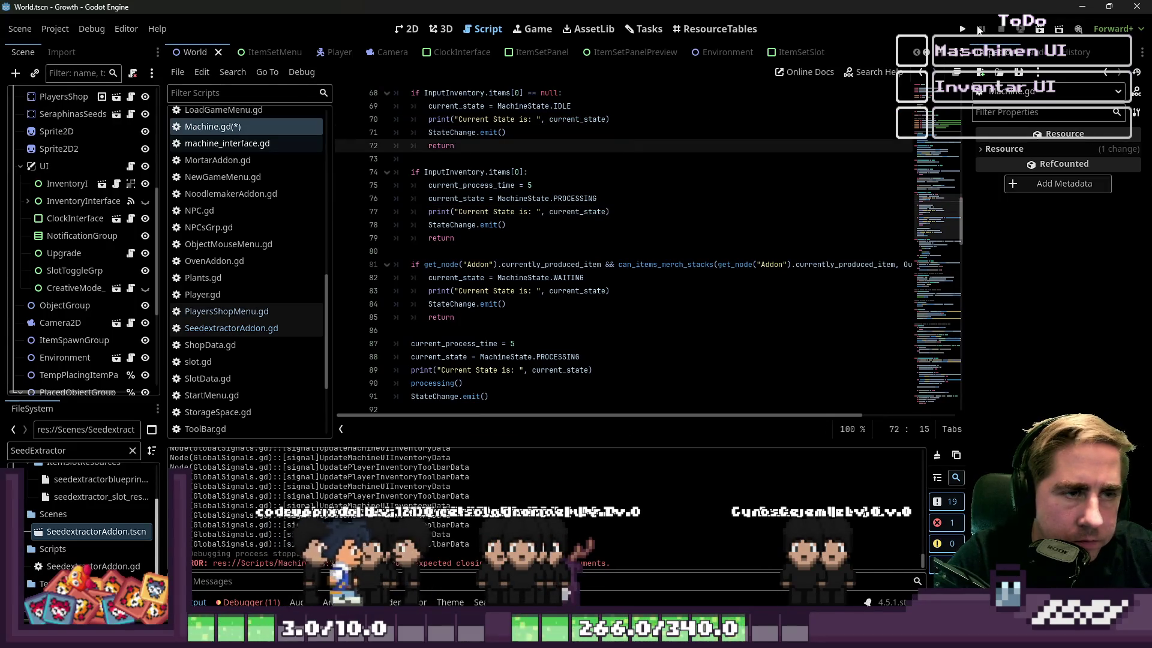
left_click(964, 29)
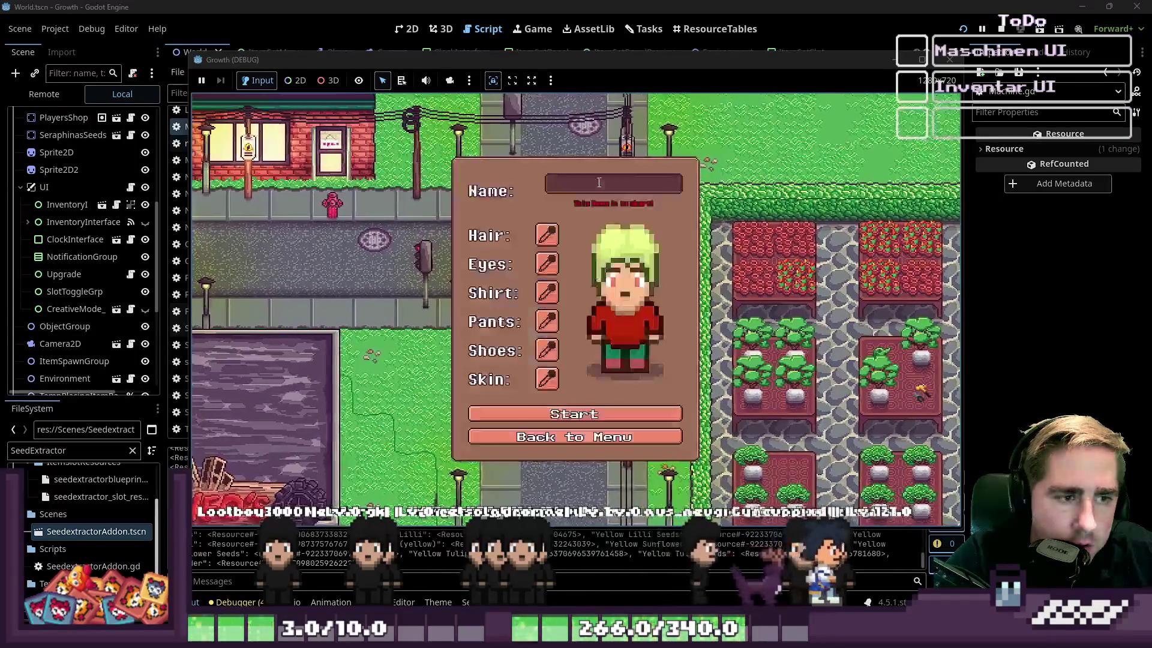
Step: Create a character named 'xcv', walk to the machine and load the apple stack into it
left_click(599, 182)
type("xcv")
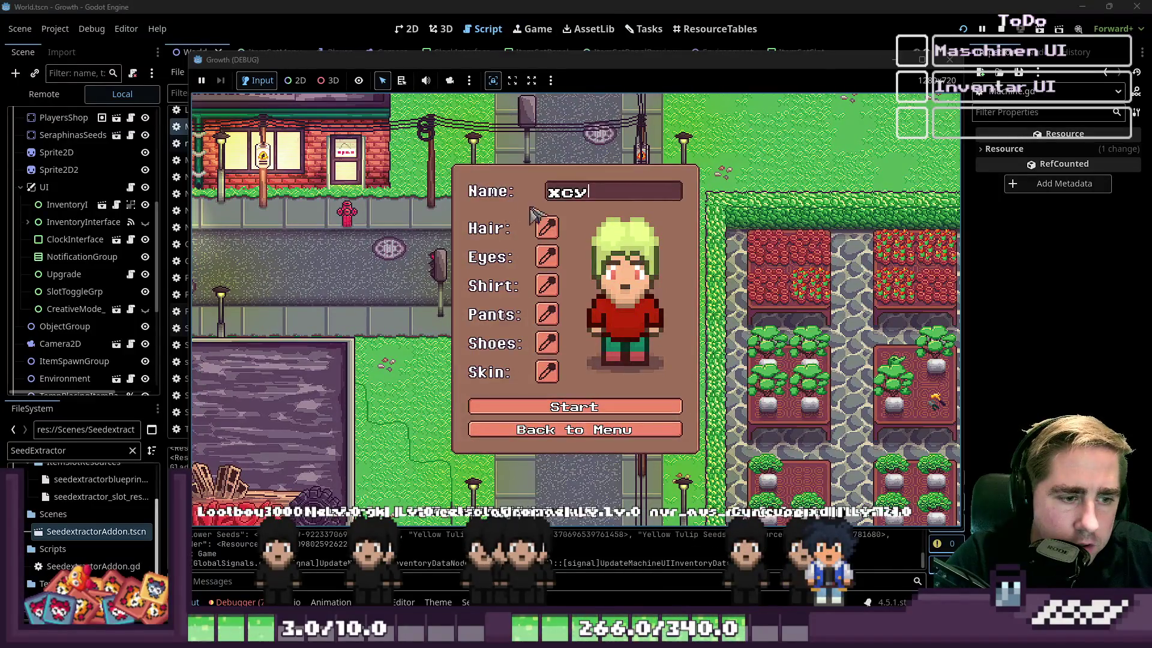
key("Return")
key("a")
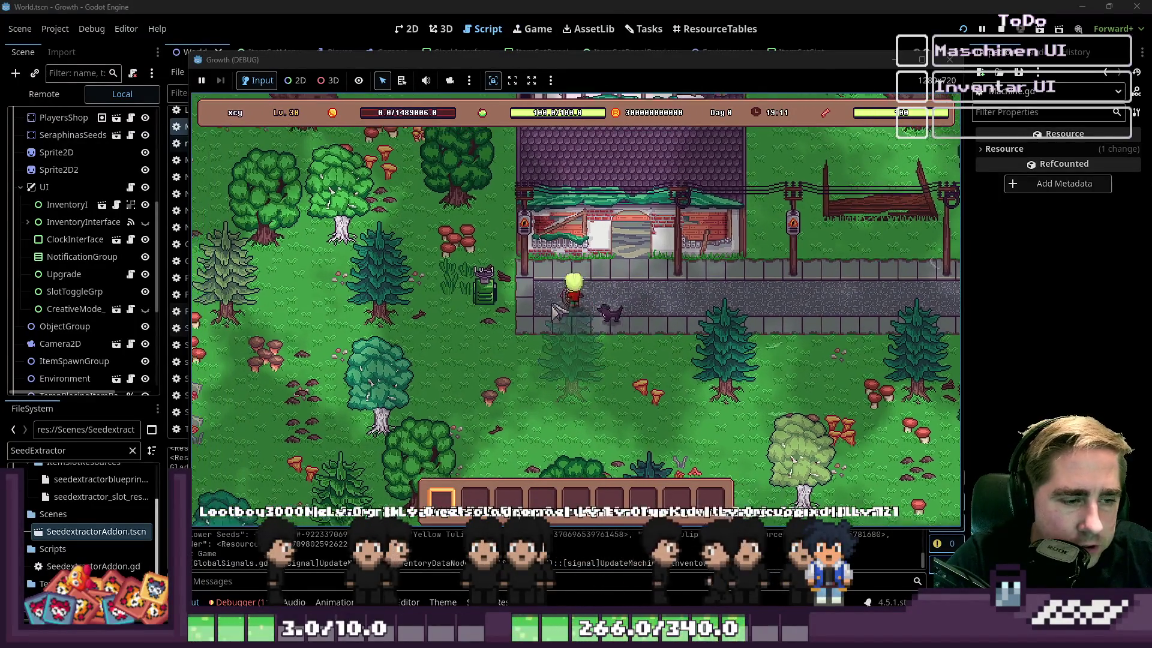
left_click(568, 309)
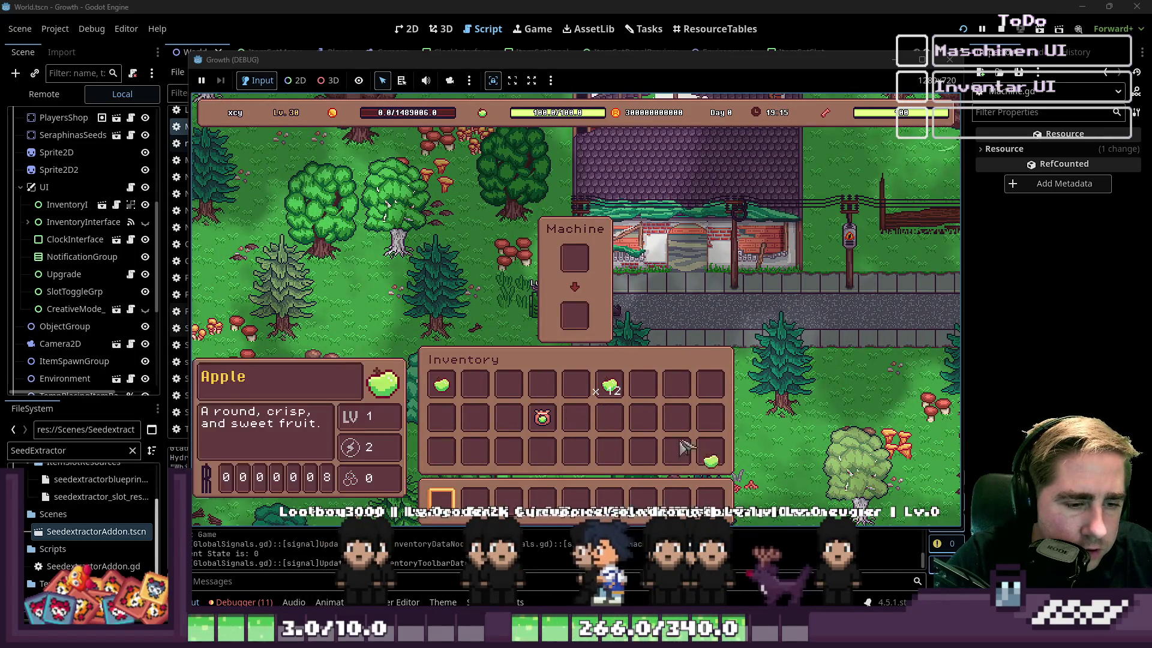
mouse_move(710, 452)
left_mouse_down()
mouse_move(575, 316)
mouse_move(575, 259)
left_mouse_up()
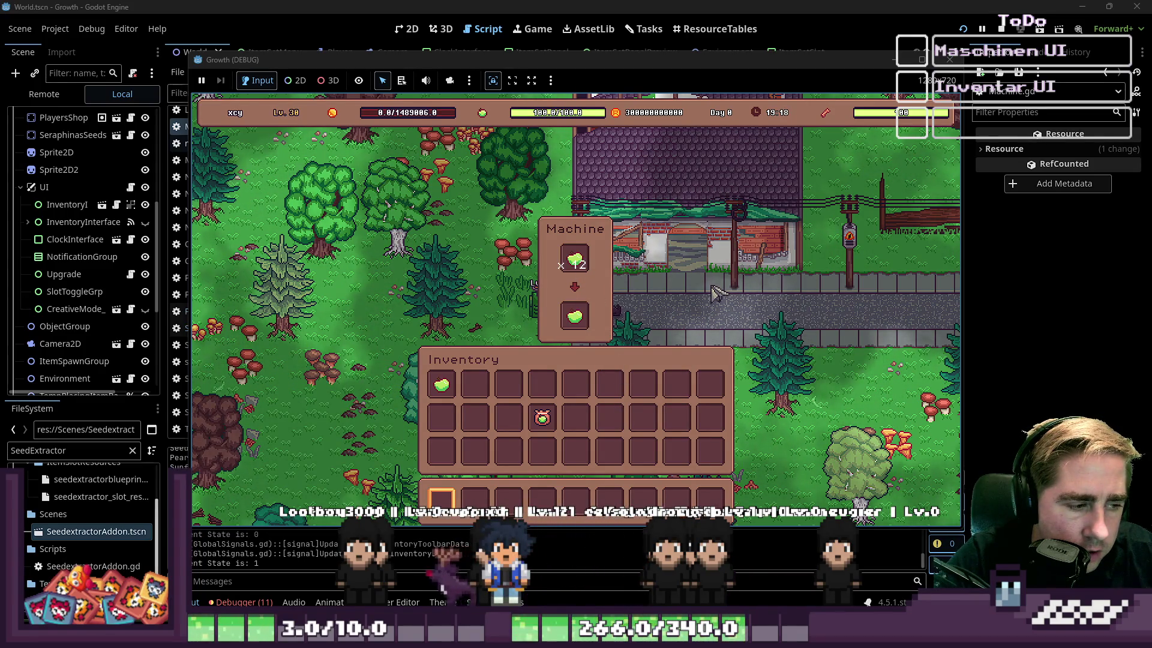
Step: Collect the machine's output apple into the inventory and close the game
left_click_drag(594, 38, 605, 41)
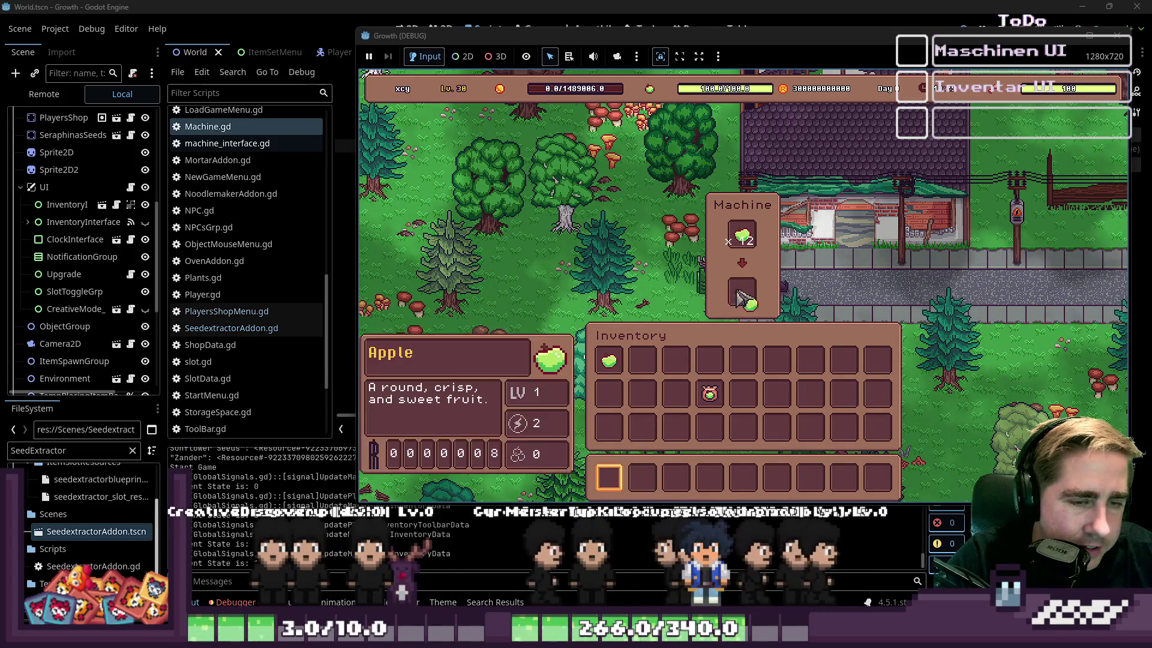
left_click_drag(742, 292, 743, 360)
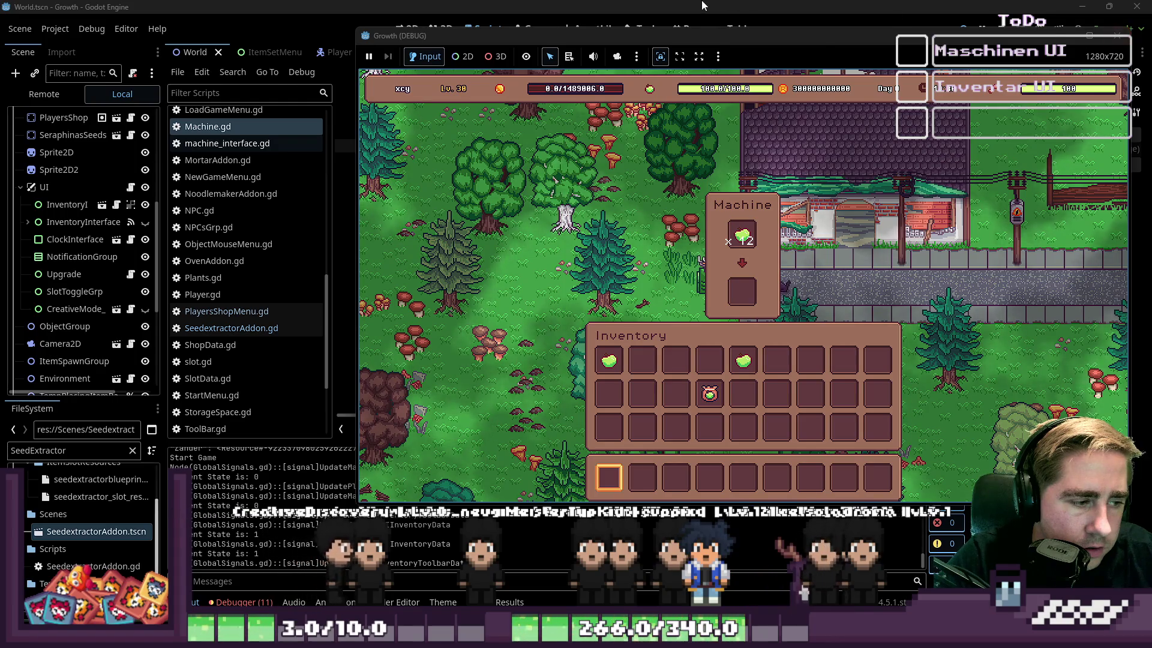
left_click(1117, 40)
scroll(653, 222, "up", 5)
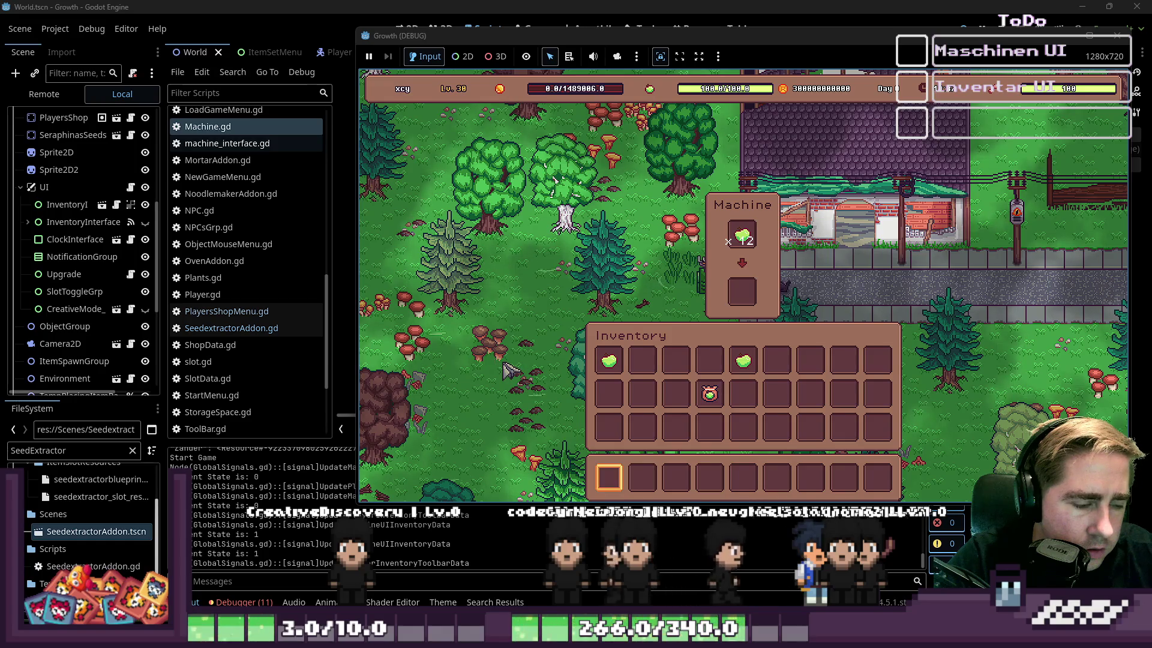
key("F8")
scroll(588, 259, "down", 7)
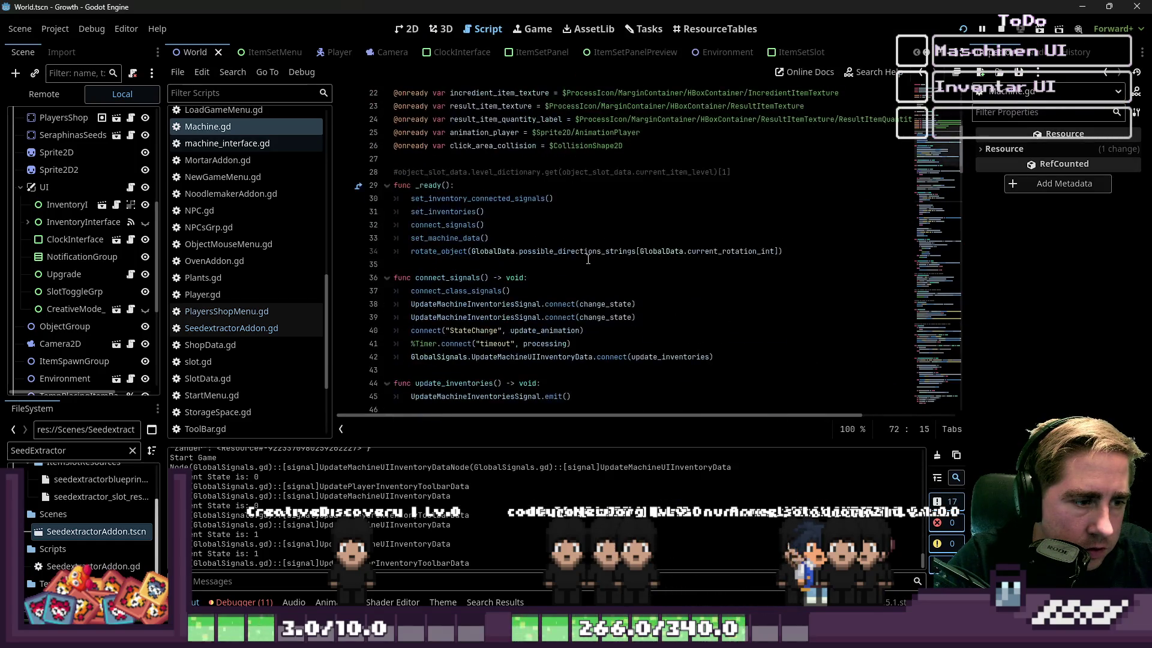
scroll(588, 260, "down", 13)
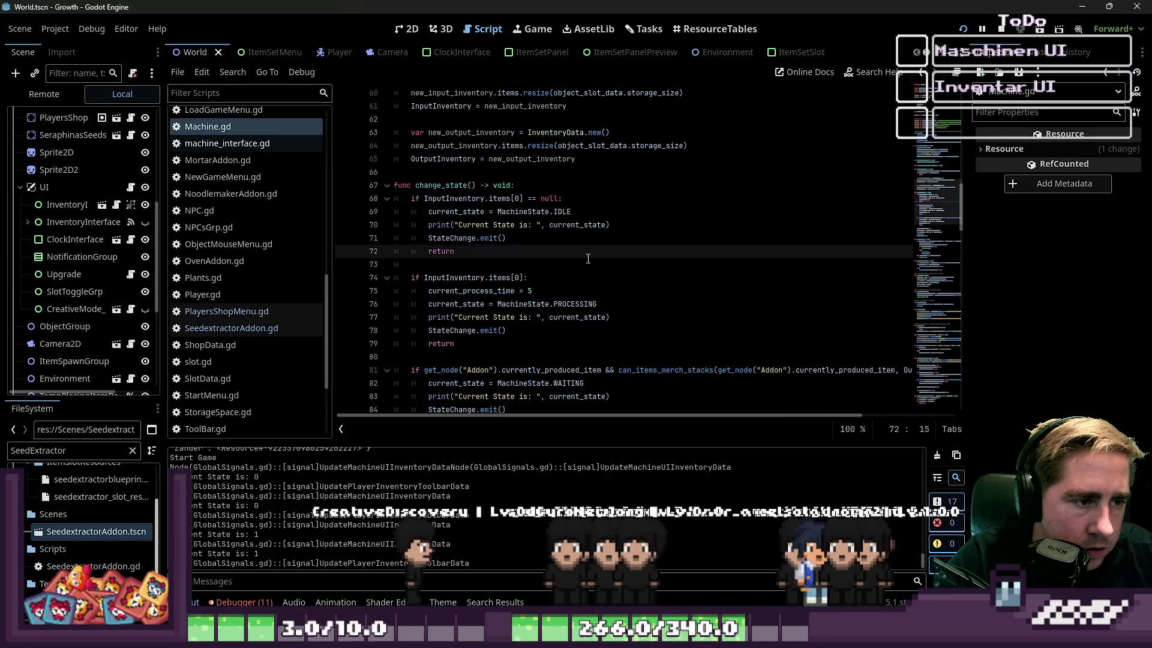
scroll(588, 259, "down", 3)
scroll(515, 300, "down", 1)
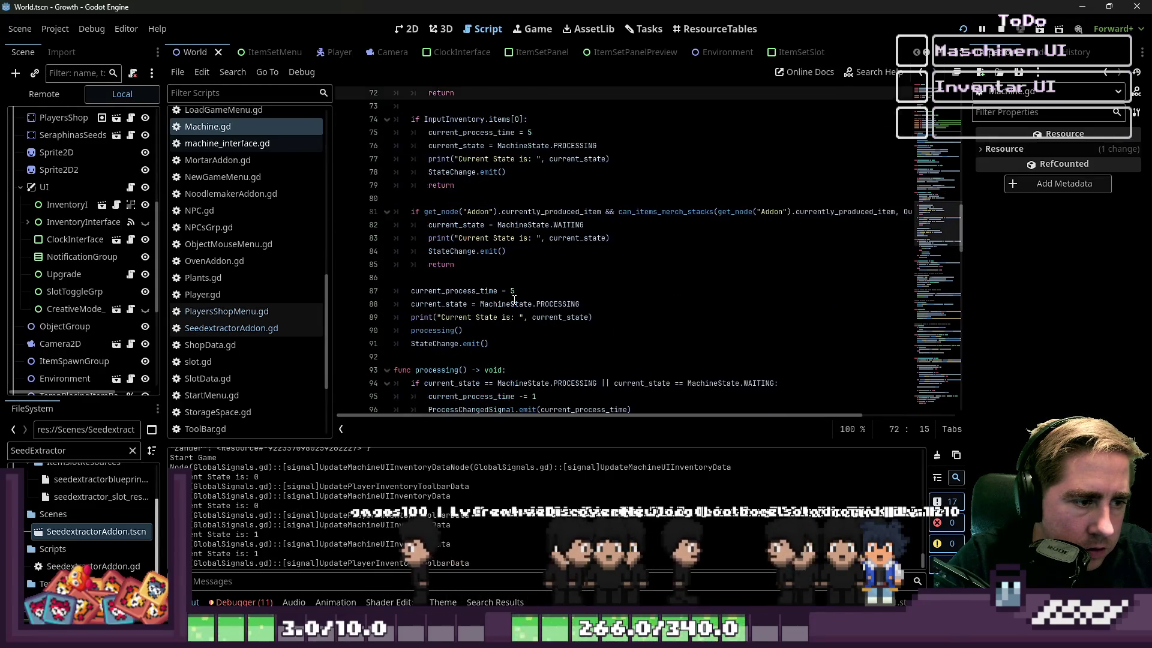
left_click(453, 290)
double_click(453, 290)
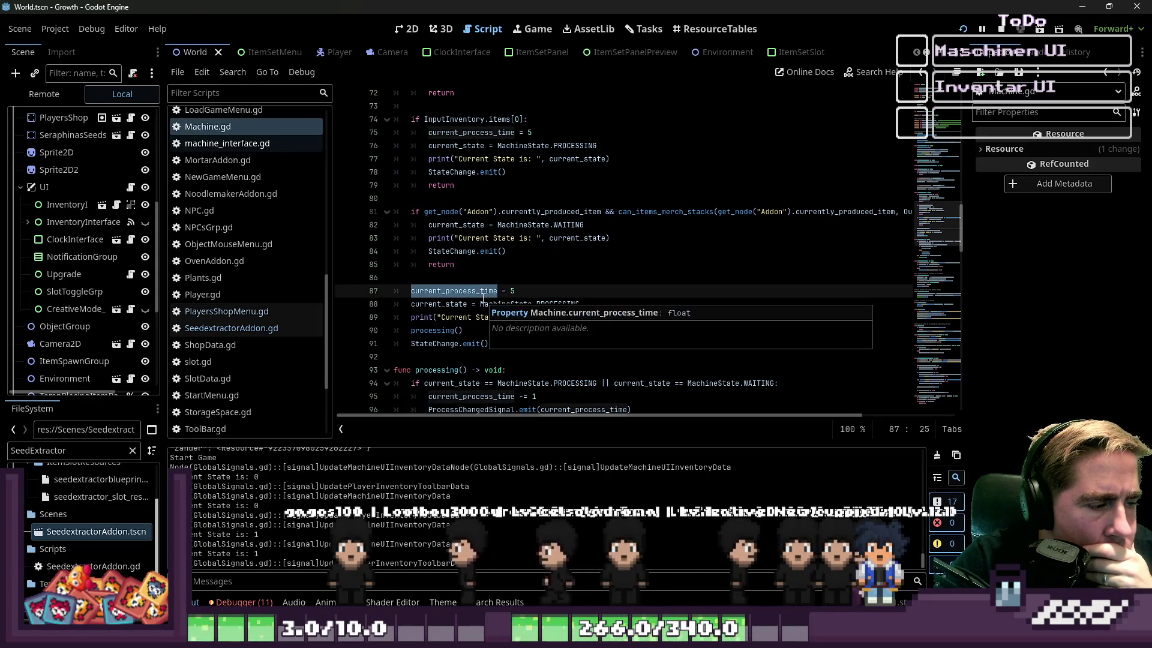
left_click(480, 291)
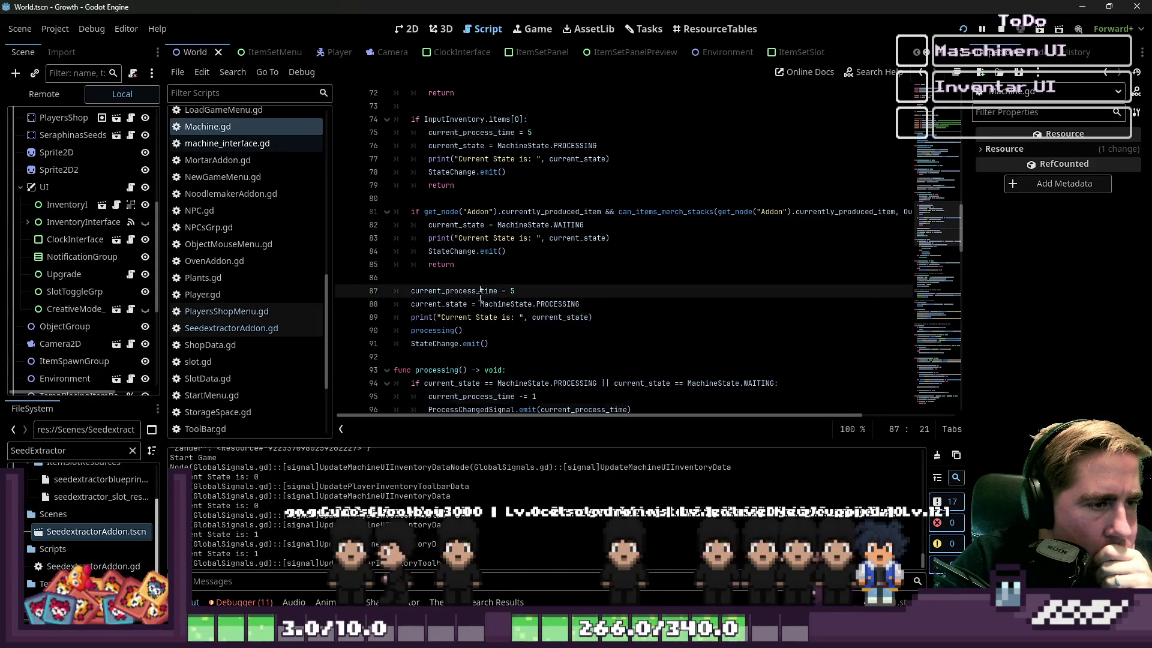
left_click(435, 331)
double_click(439, 344)
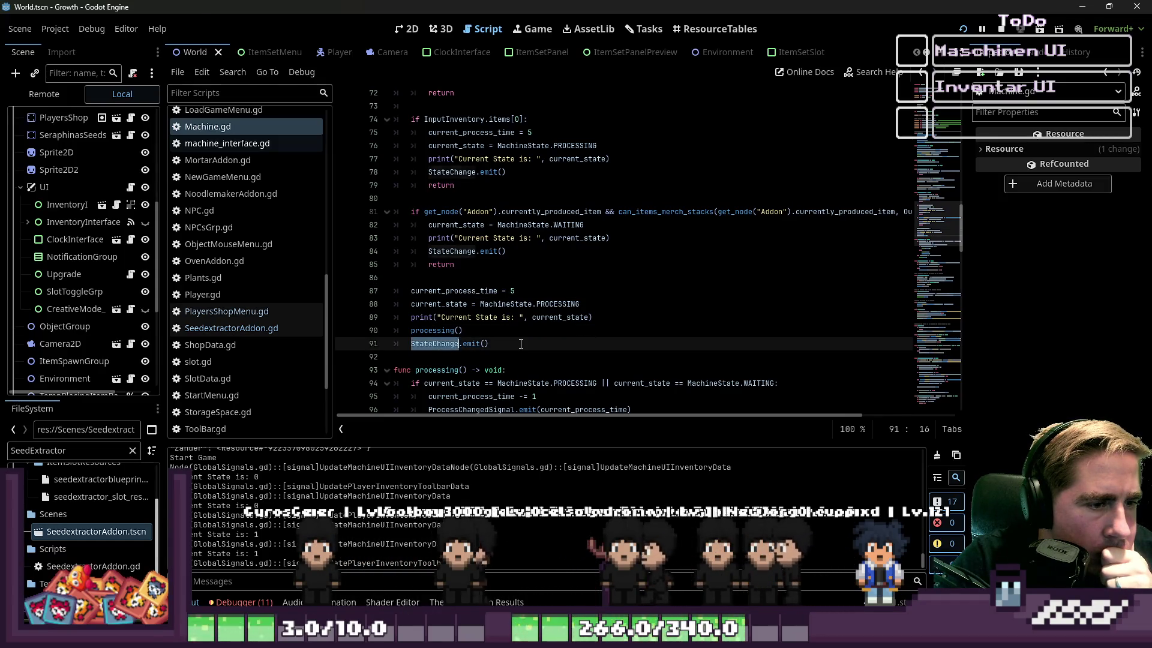
mouse_move(489, 344)
left_mouse_down()
mouse_move(433, 236)
mouse_move(436, 198)
mouse_move(436, 270)
mouse_move(396, 133)
mouse_move(367, 122)
left_mouse_up()
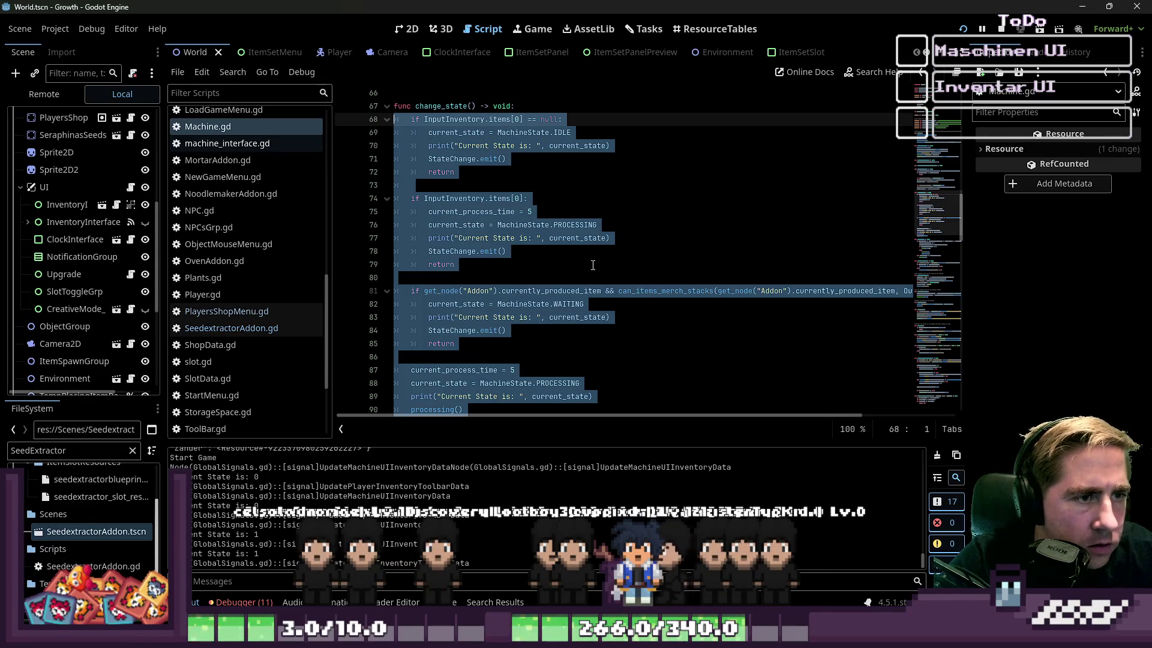
key("ctrl+a")
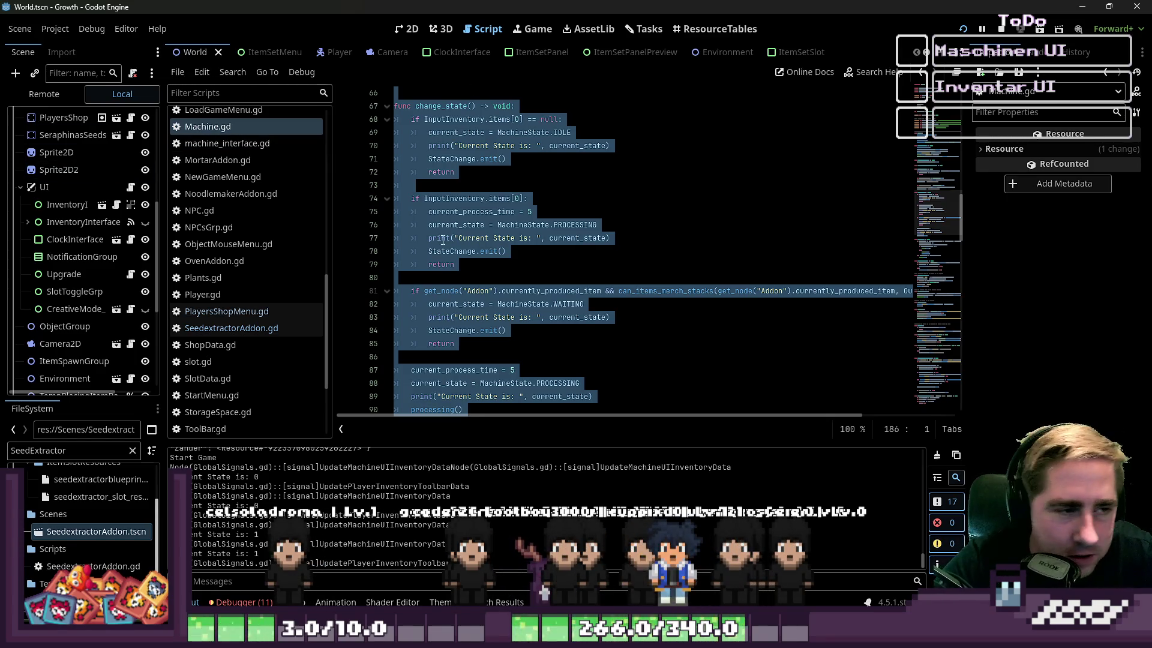
left_click(443, 239)
left_click(438, 289)
key("ctrl+a")
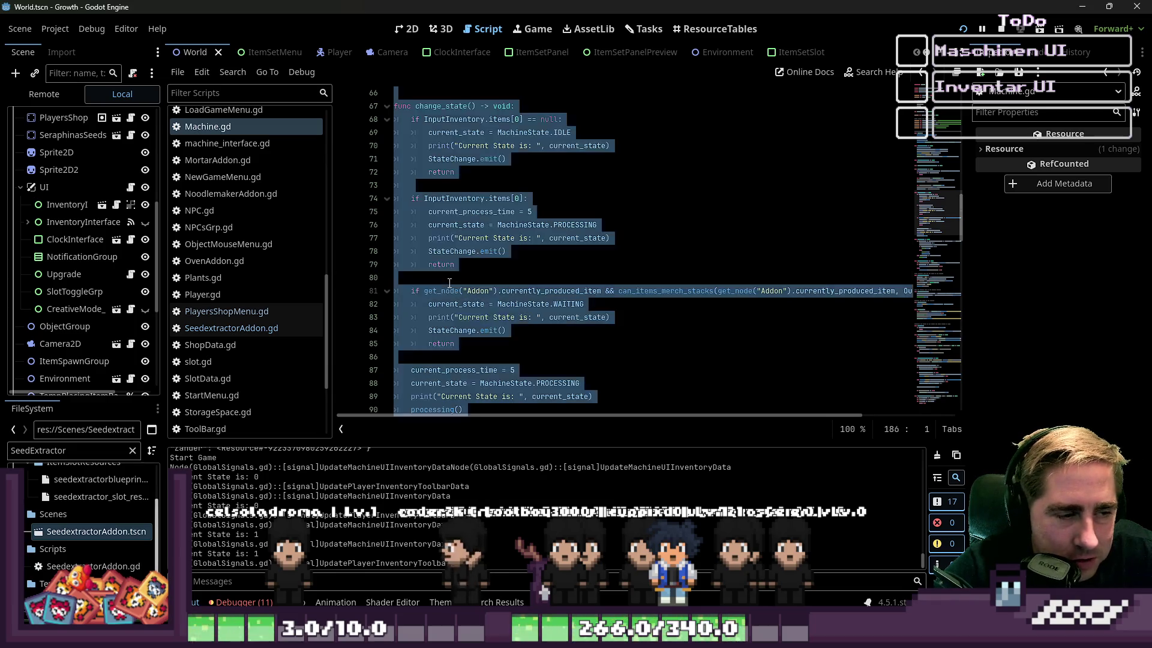
scroll(449, 283, "down", 2)
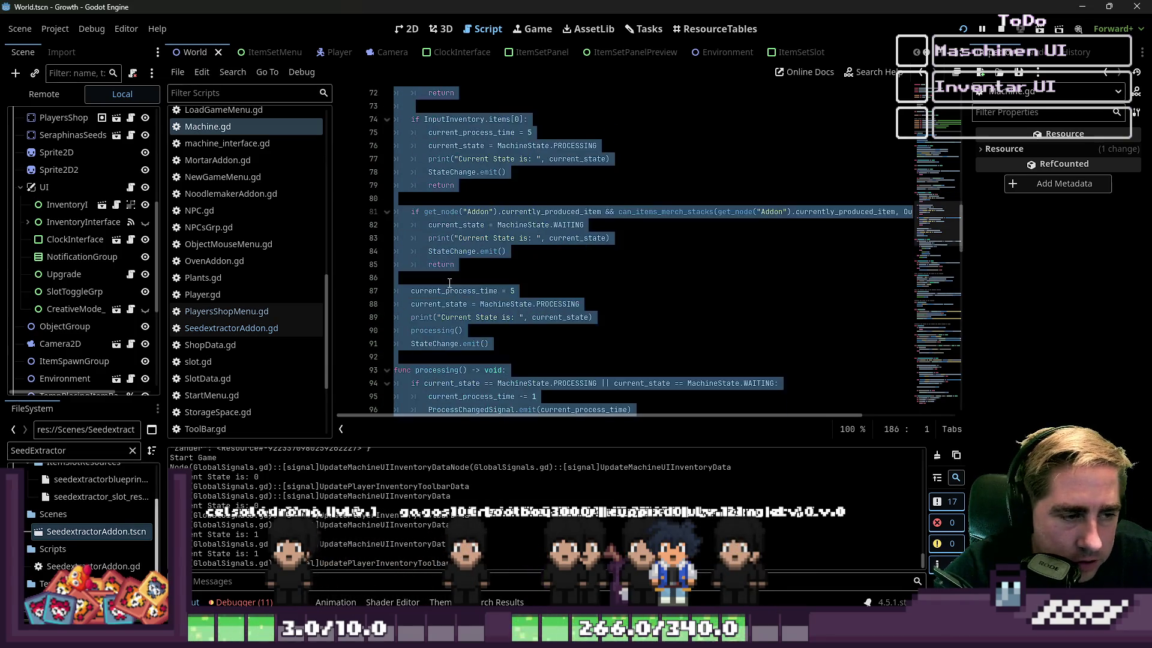
left_click(473, 339)
scroll(472, 336, "down", 1)
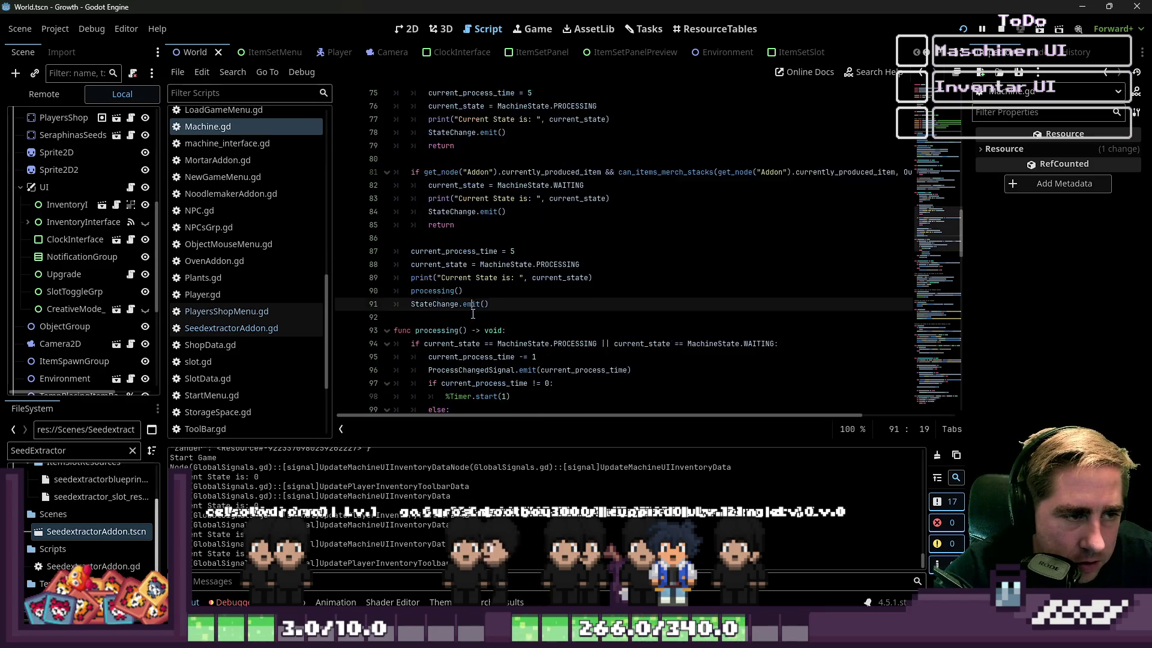
left_click_drag(471, 299, 415, 251)
left_click(415, 251)
scroll(476, 292, "up", 1)
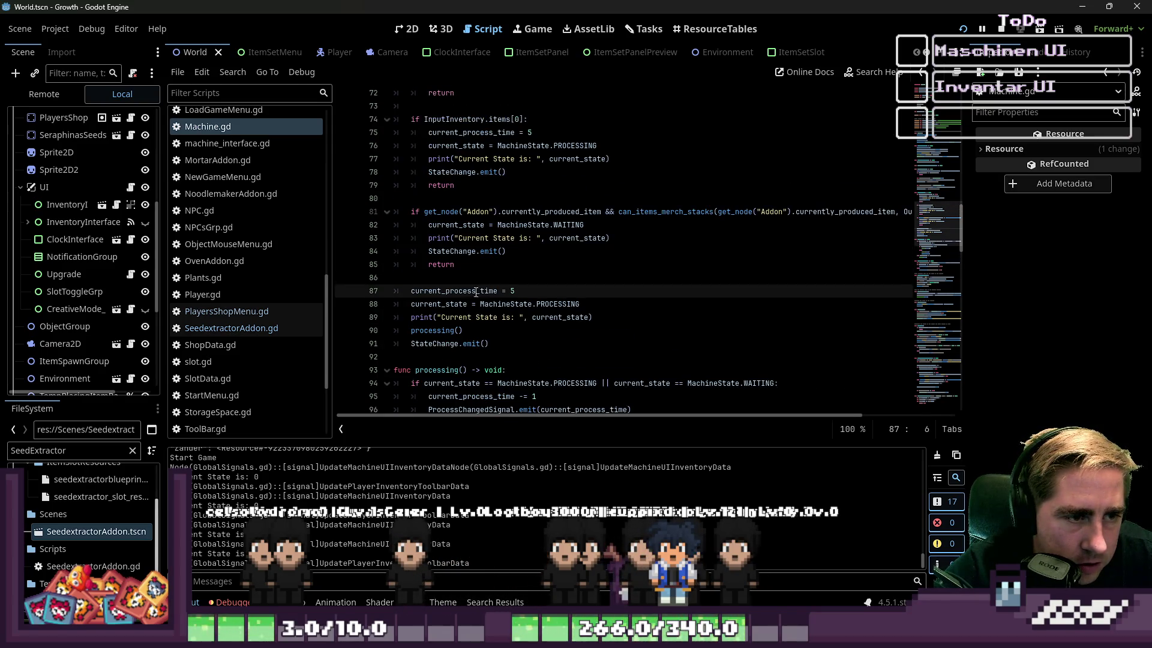
left_click(492, 318)
left_click(504, 343)
left_click(523, 318)
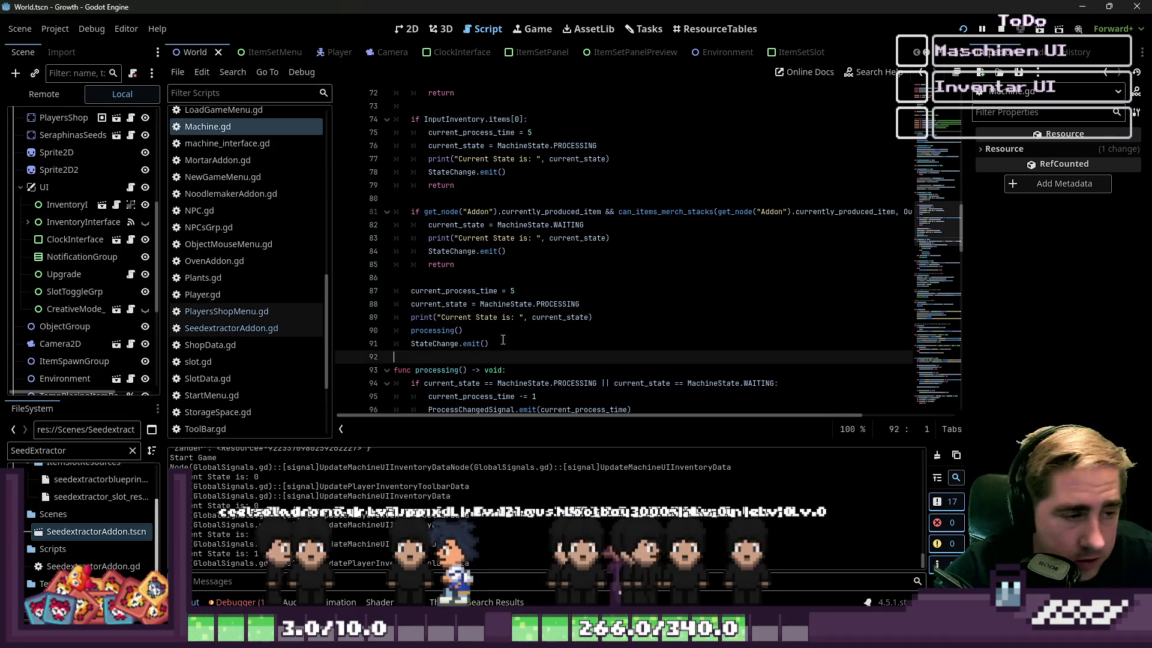
left_click_drag(490, 343, 408, 290)
left_click(408, 290)
left_click_drag(490, 343, 334, 252)
left_click(345, 277)
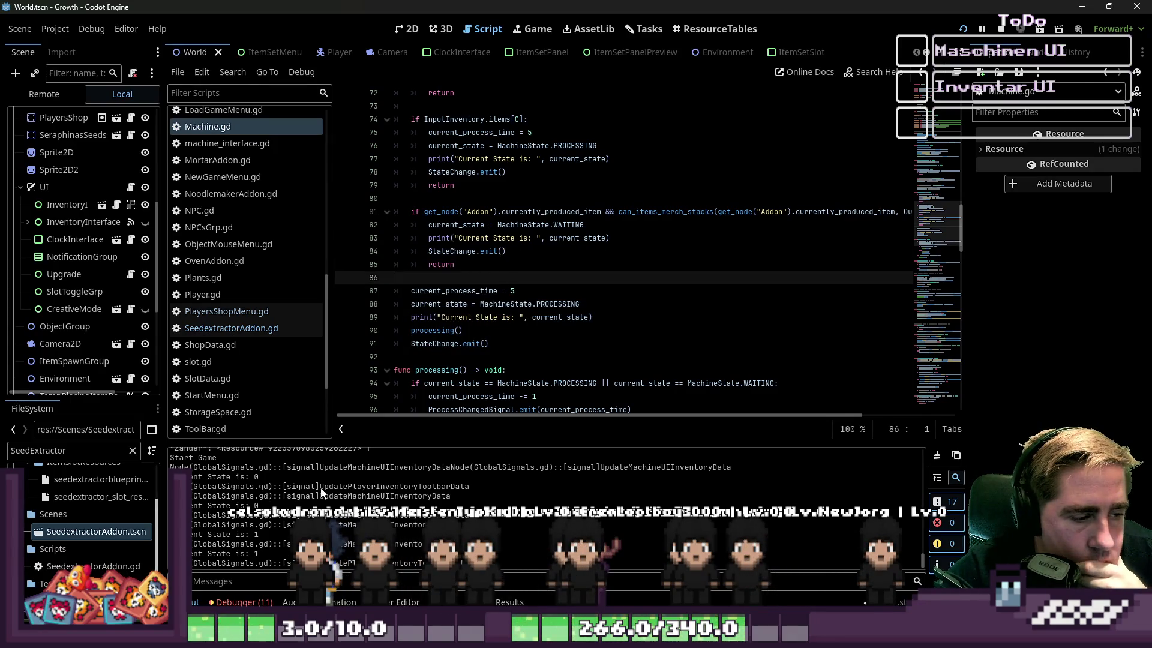
left_click_drag(499, 347, 385, 316)
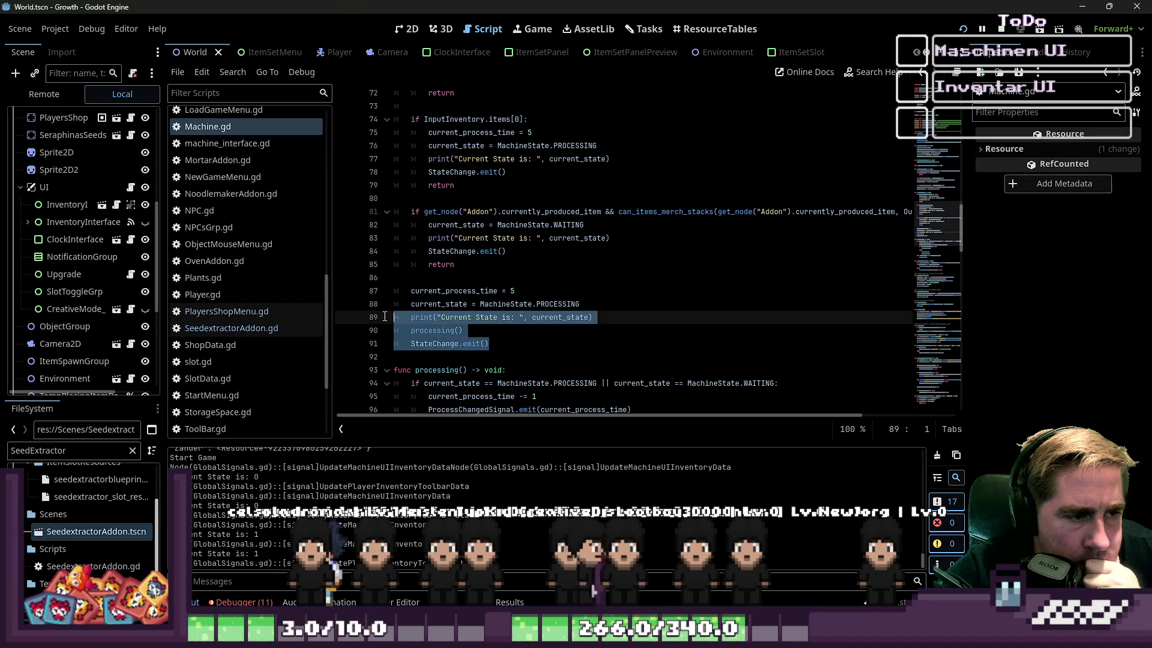
left_click(435, 344)
left_click(544, 240)
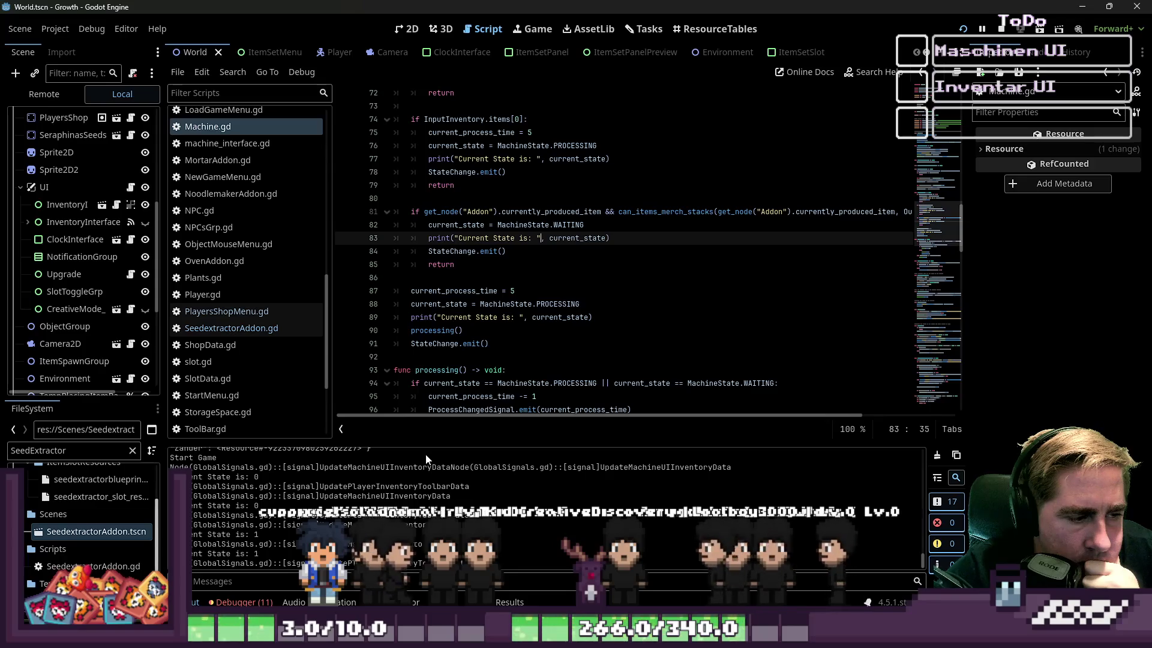
scroll(513, 265, "up", 4)
scroll(513, 265, "up", 3)
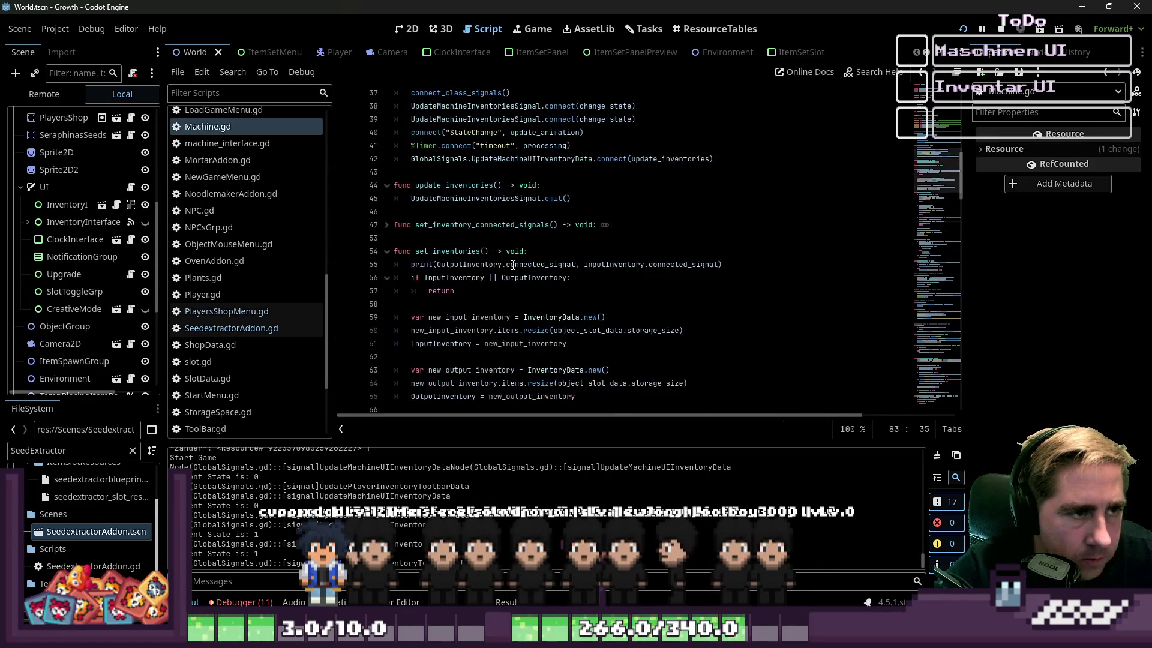
Step: Search for print(, go back to the line 55 connected-signals print in set_inventories, and delete it
key("ctrl+f")
type("print(")
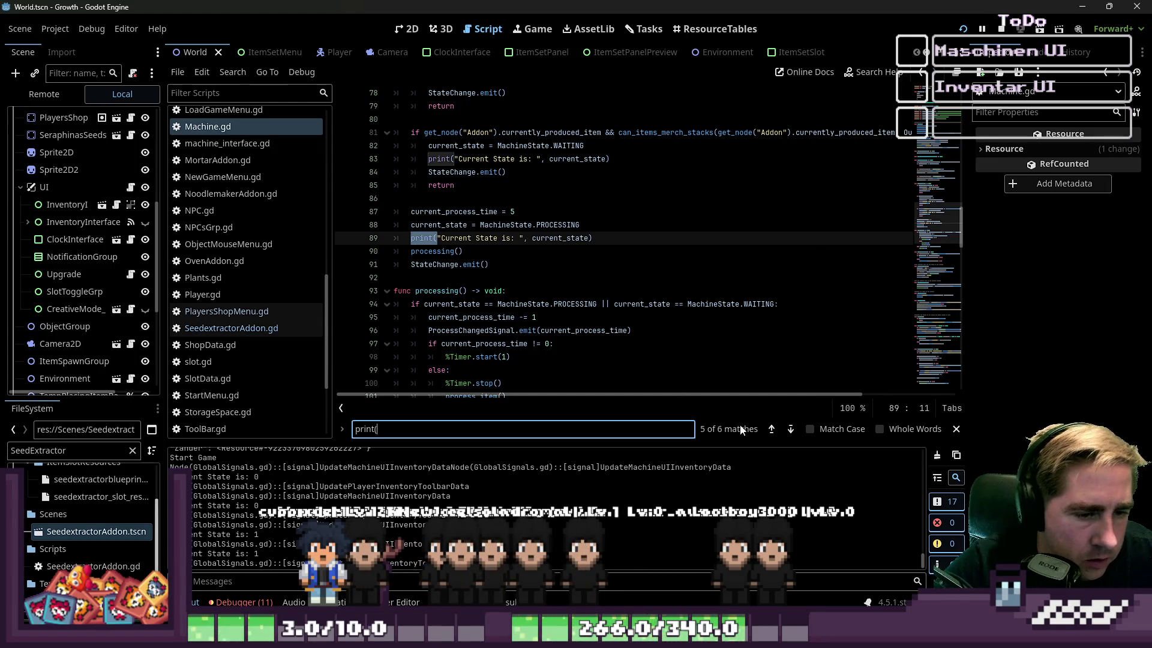
left_click(772, 429)
left_click(772, 428)
left_click(772, 428)
left_click(772, 429)
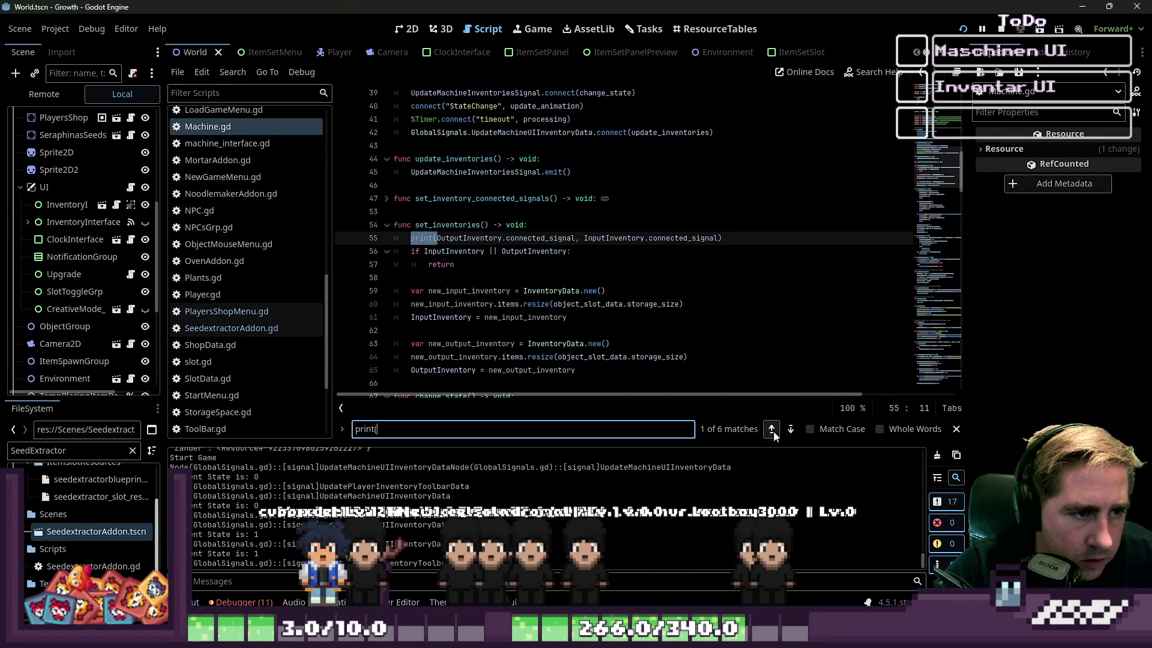
left_click(383, 234, "shift")
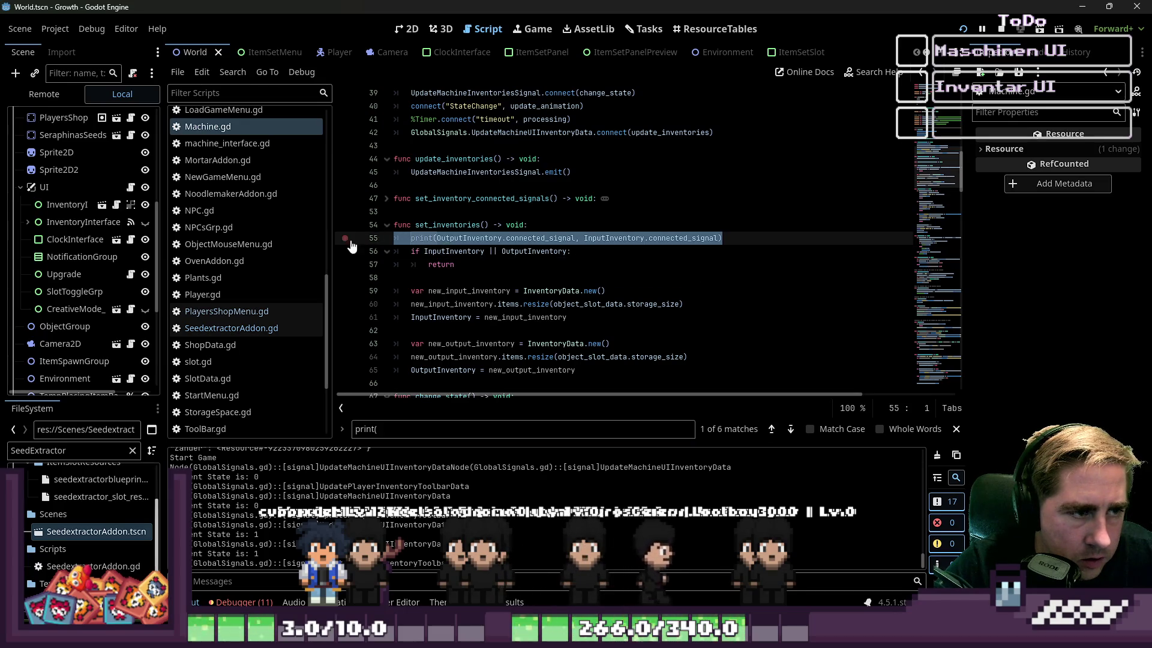
key("ctrl+shift+k")
left_click(485, 290)
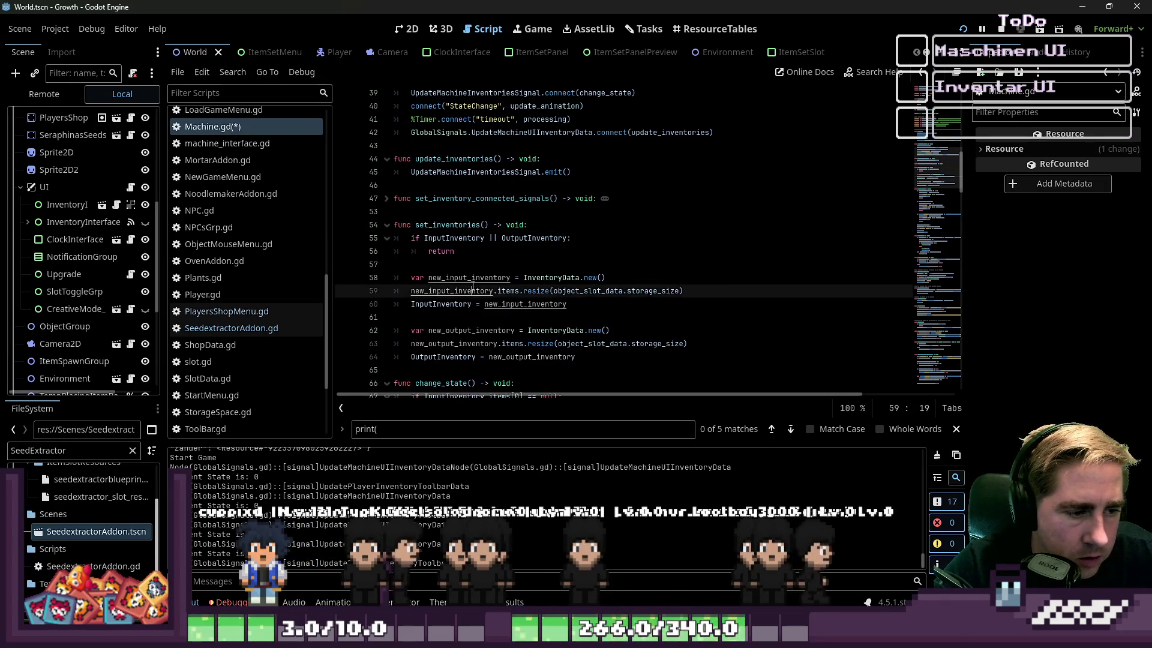
scroll(554, 308, "down", 8)
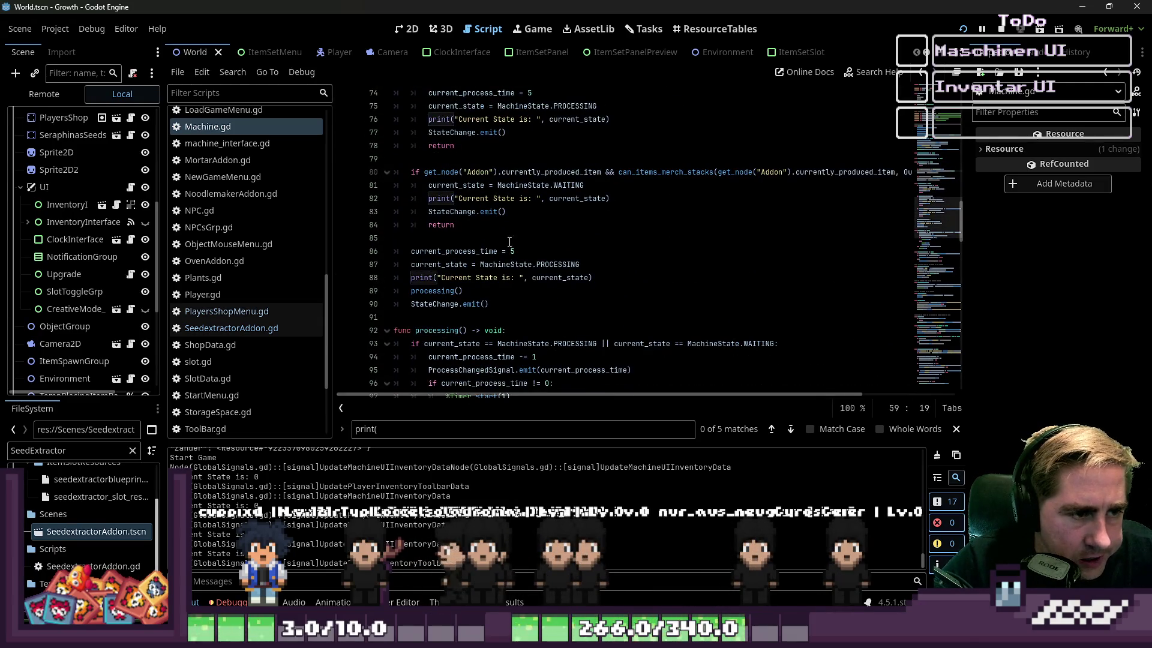
left_click(455, 226)
left_click(458, 236)
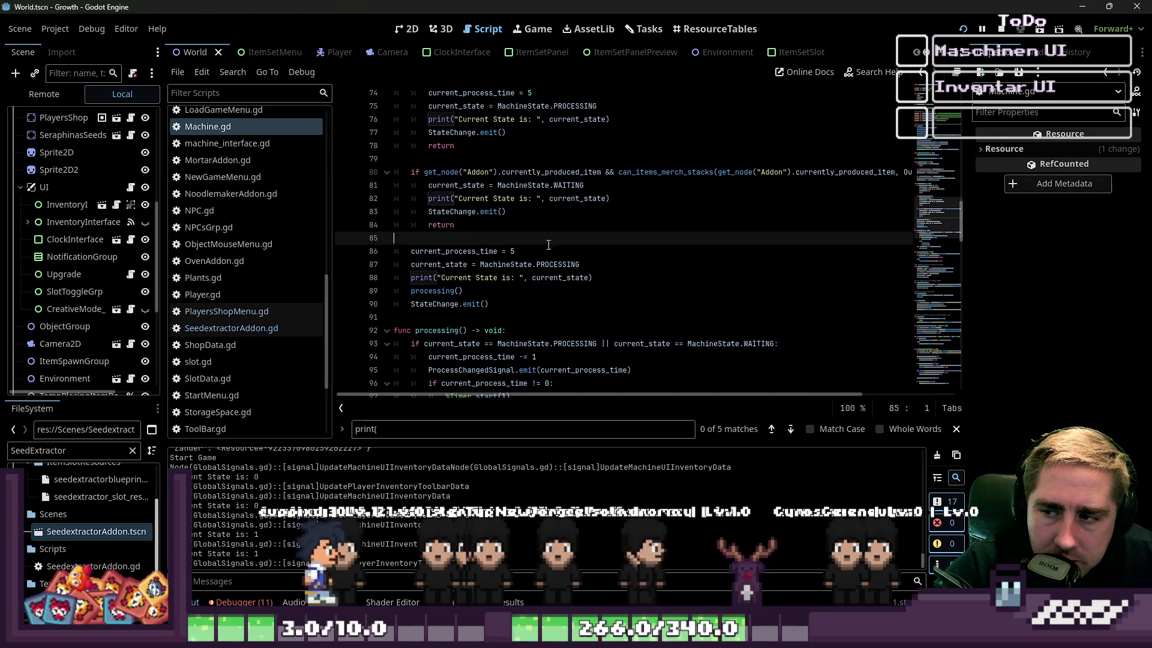
left_click(637, 261)
Step: Undo the print, machine_process_transfer and IDLE-branch edits made in change_state
key("ctrl+a")
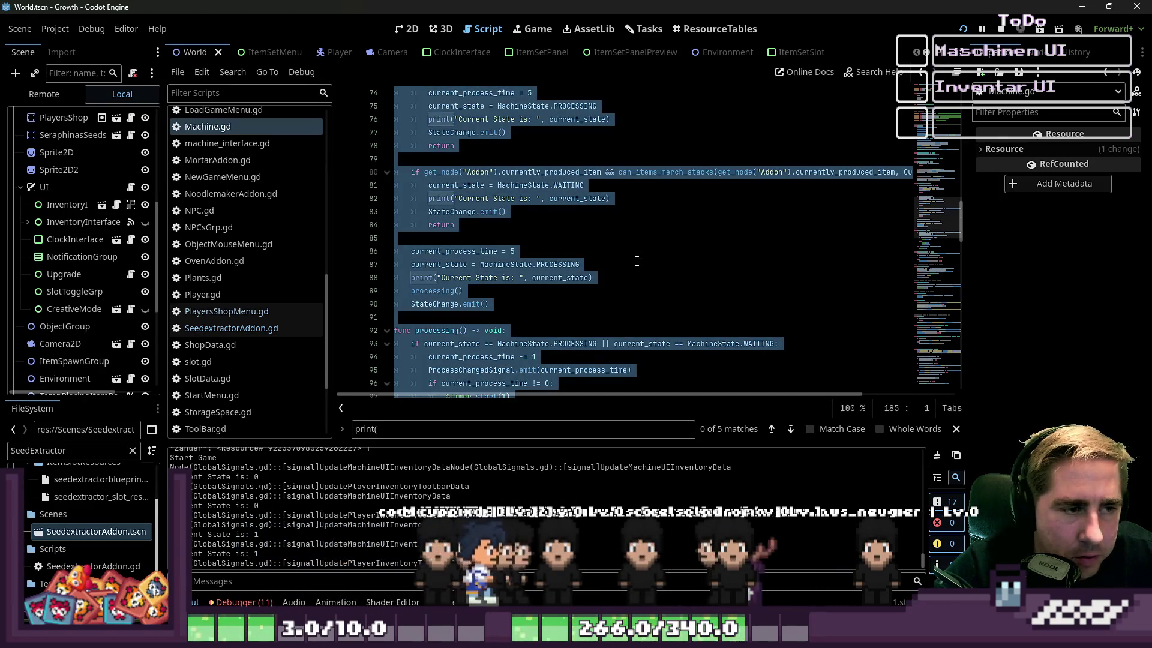
key("ctrl+z")
key("ctrl+z")
key("ctrl+z")
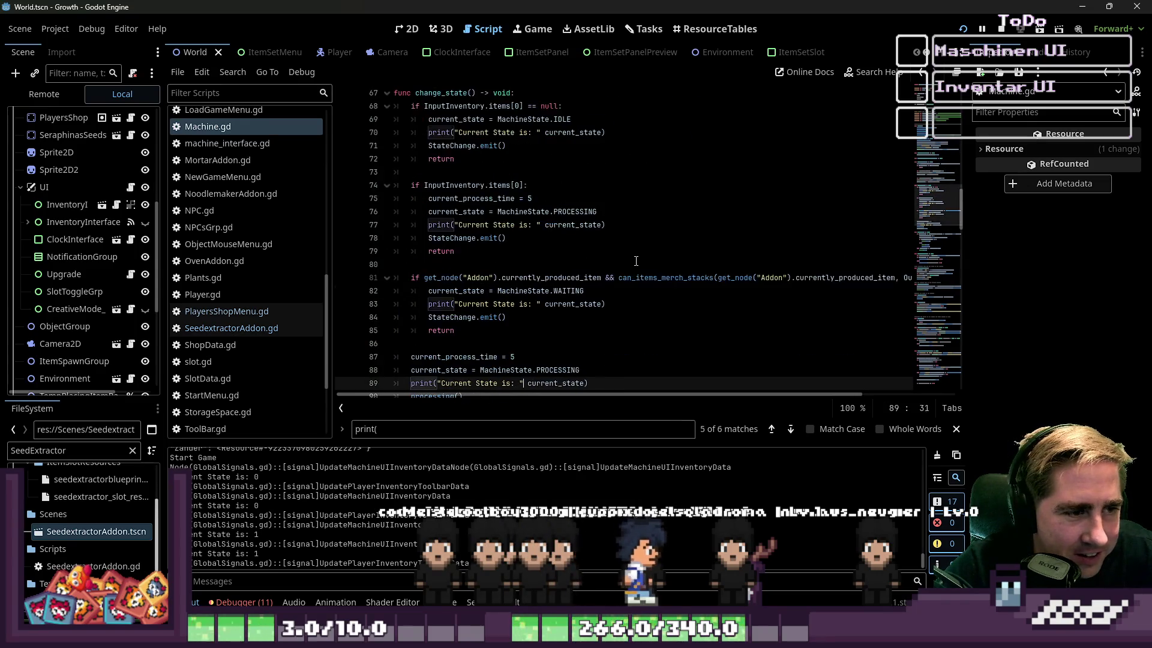
key("ctrl+z")
key("ctrl+z")
key("ctrl+z")
key("ctrl+z")
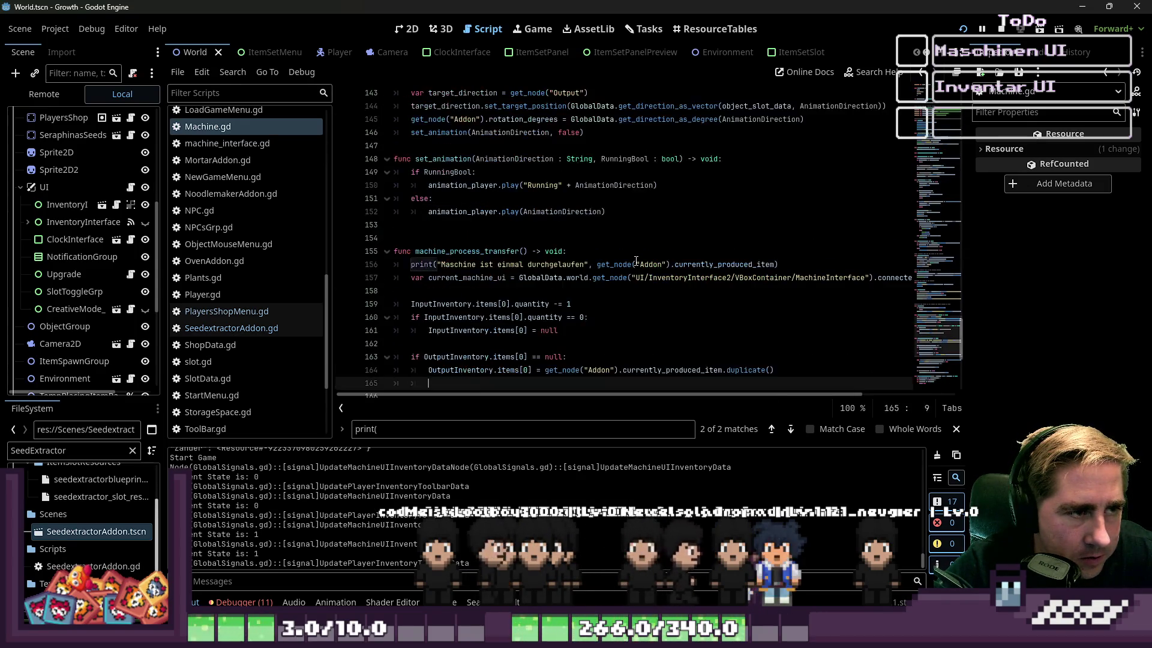
key("ctrl+z")
key("ctrl+z")
key("ctrl+z")
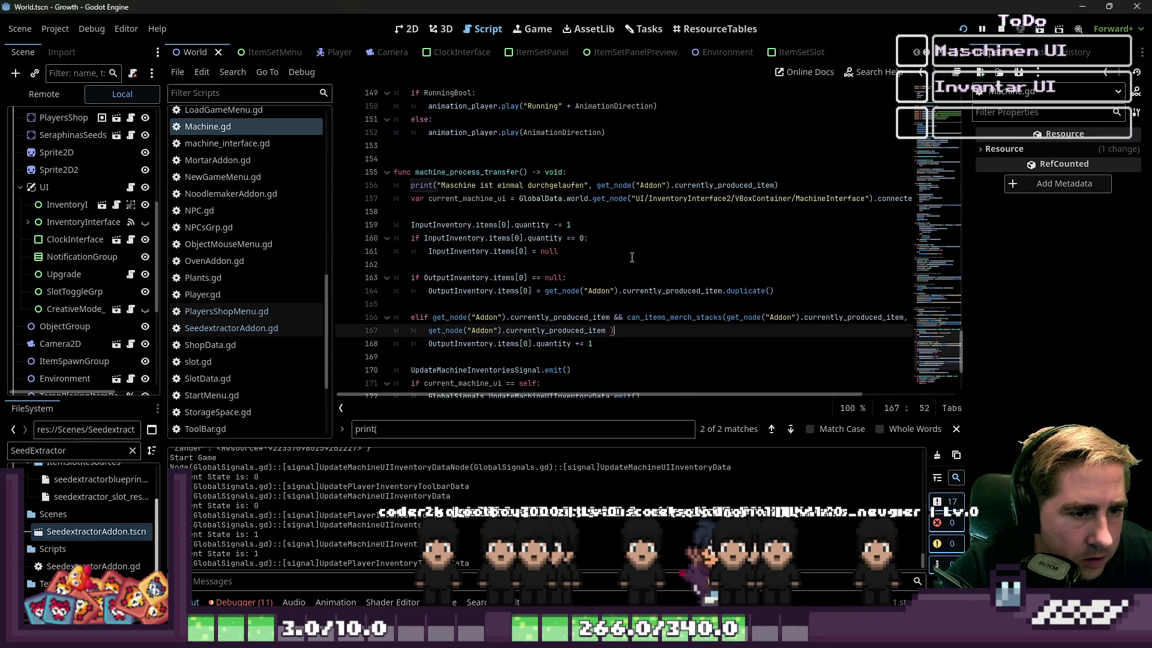
key("ctrl+z")
key("ctrl+z")
key("ctrl+z")
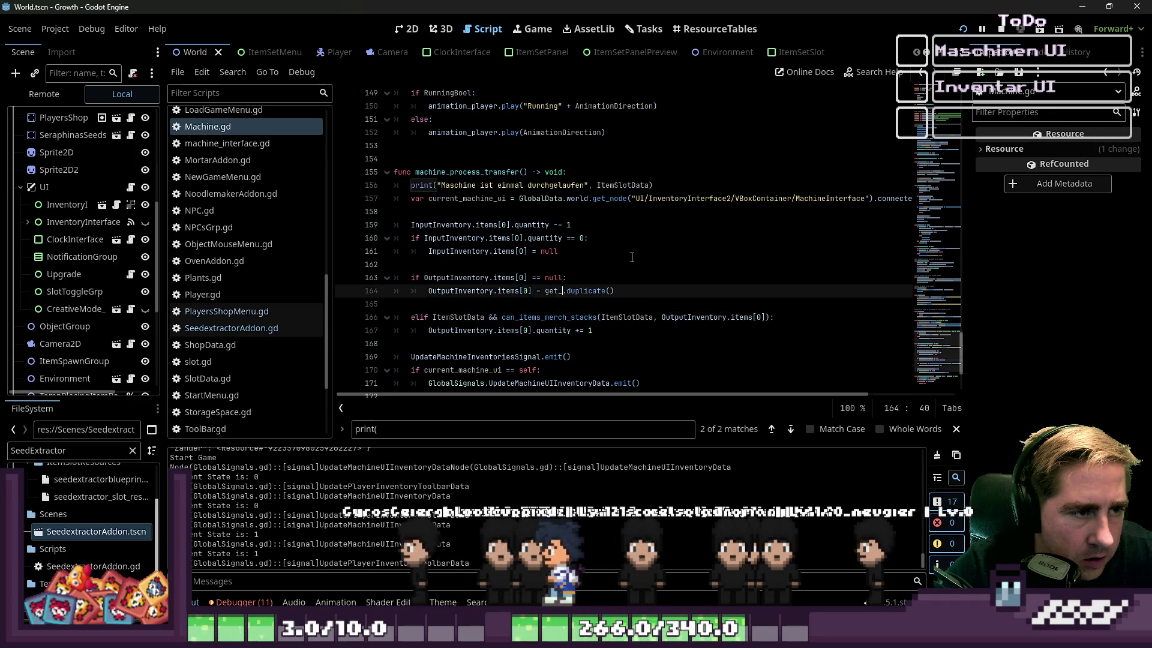
key("ctrl+z")
key("ctrl+z")
key("ctrl+z")
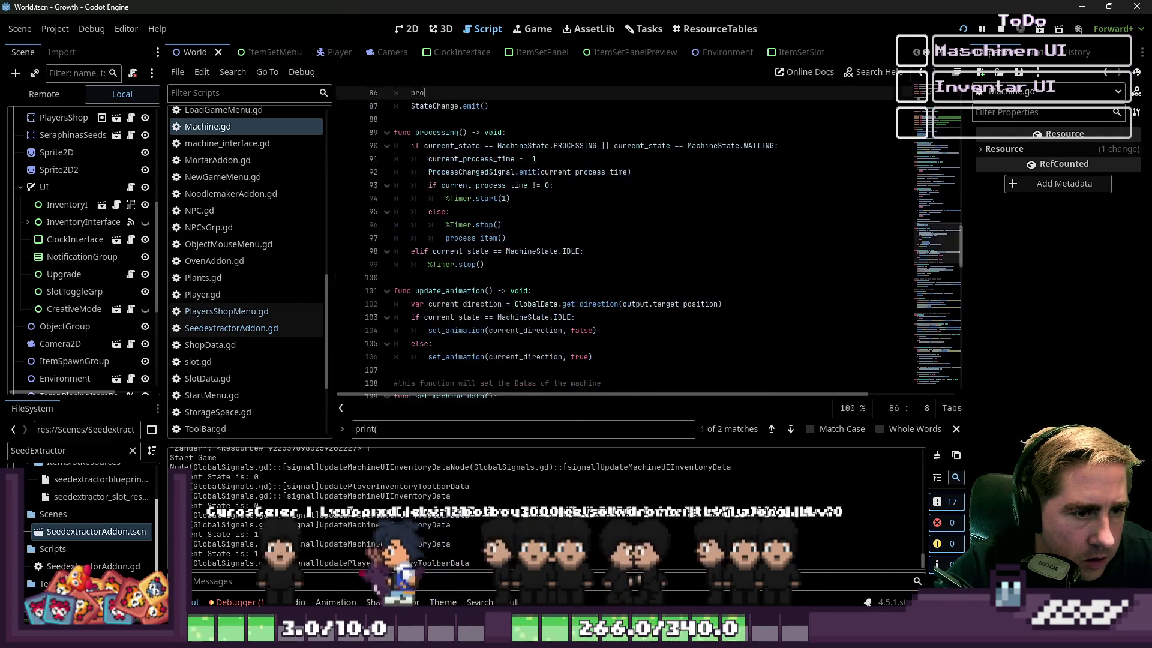
key("ctrl+z")
key("ctrl+z")
key("ctrl+z")
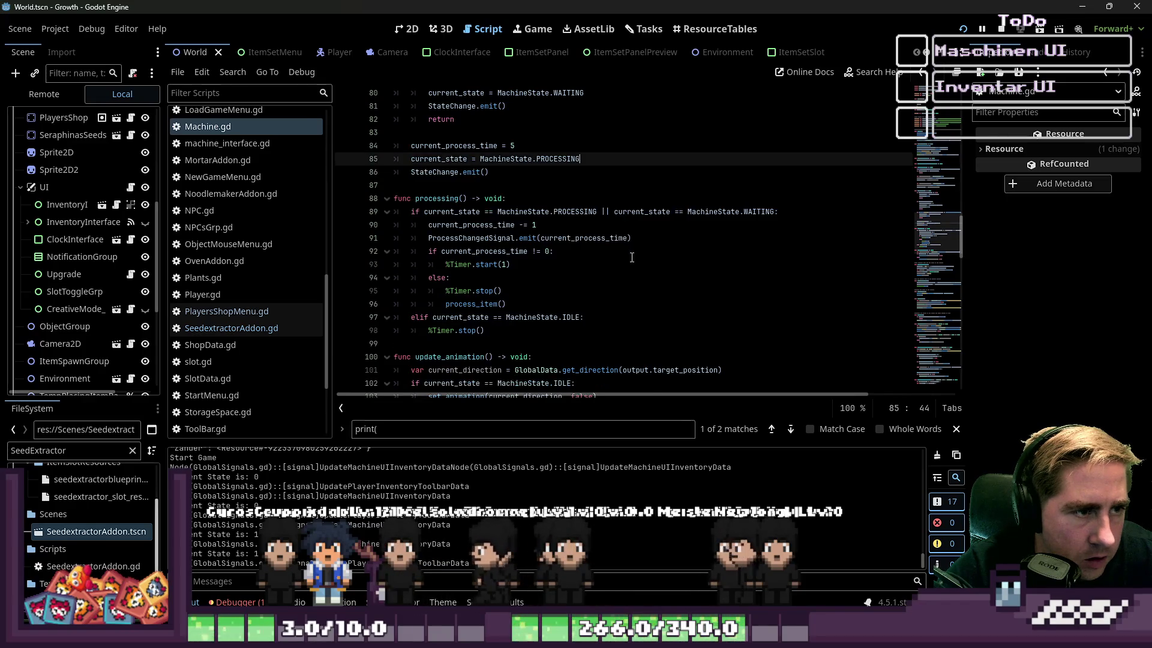
key("ctrl+z")
key("ctrl+z")
key("ctrl+z")
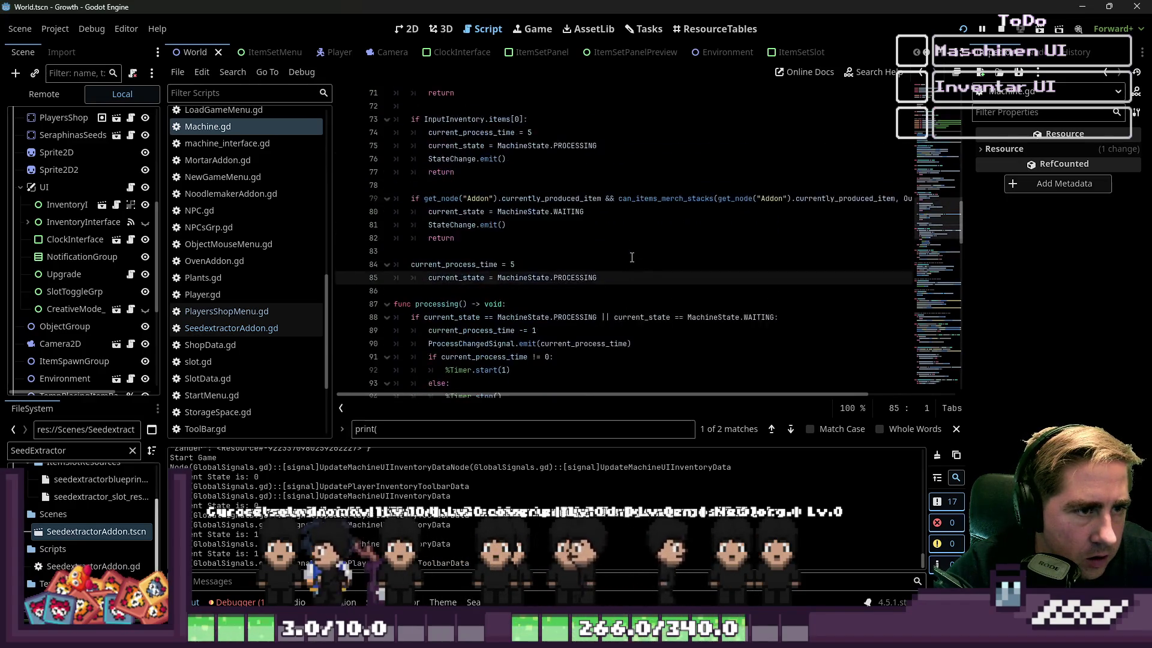
key("ctrl+z")
key("ctrl+z")
key("ctrl+z")
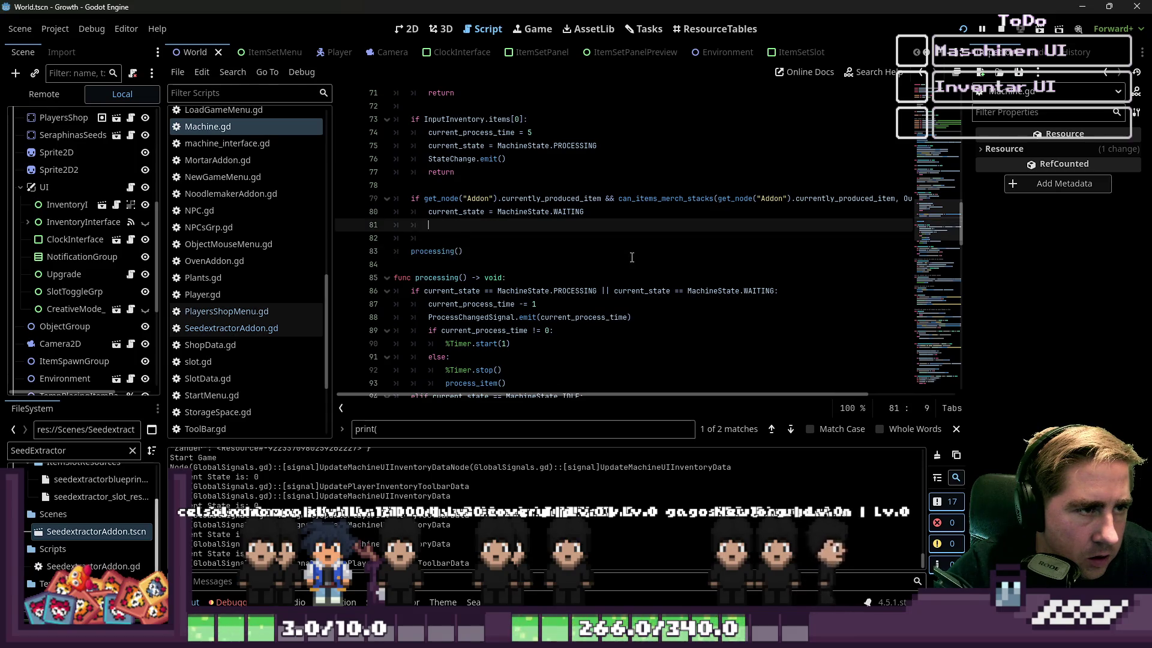
key("ctrl+z")
key("ctrl+z")
key("ctrl+z")
key("ctrl+z")
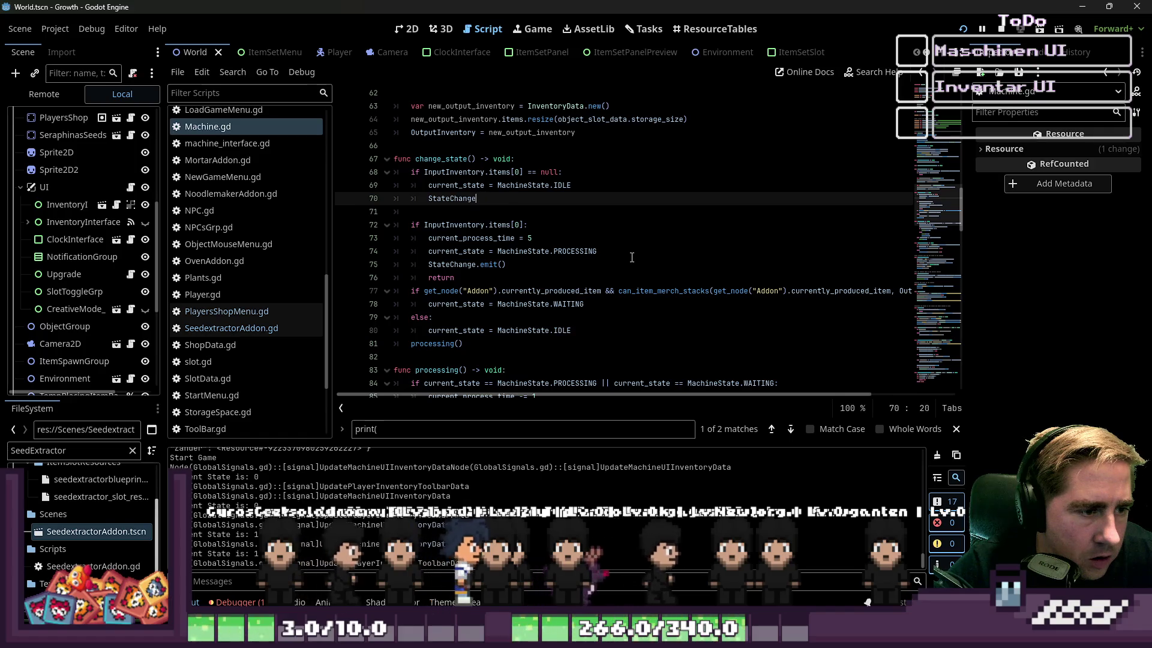
key("ctrl+z")
key("ctrl+z")
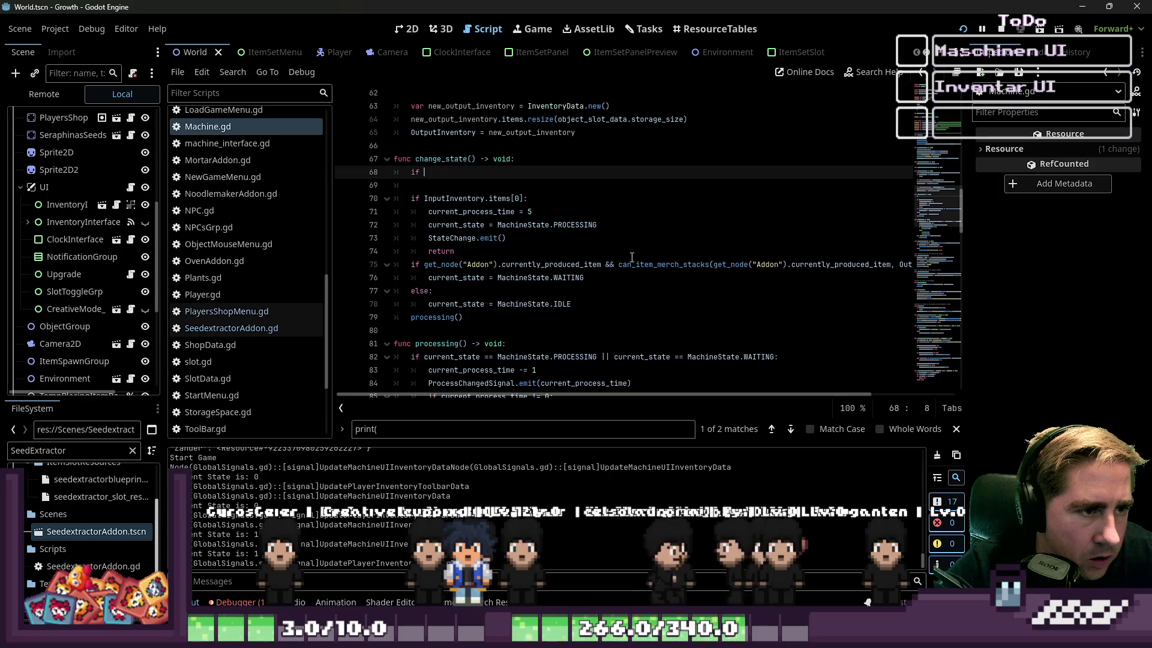
type("Un")
Step: Undo the unfinished if line, the added processing() call and stray waiting-state text
key("ctrl+z")
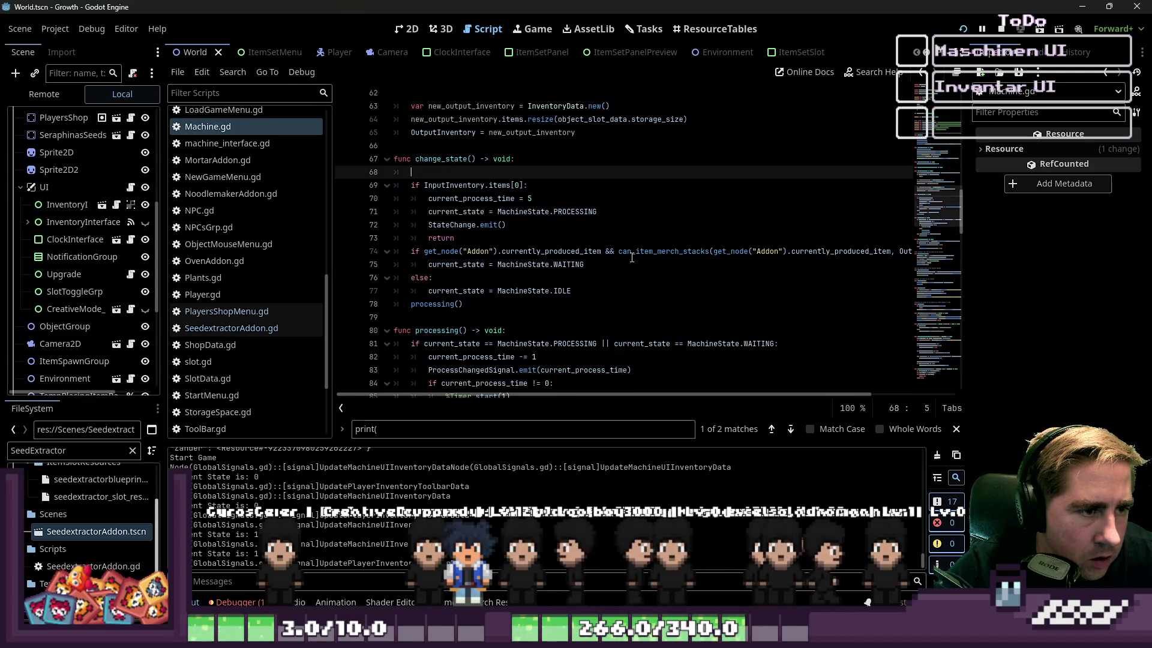
key("ctrl+z")
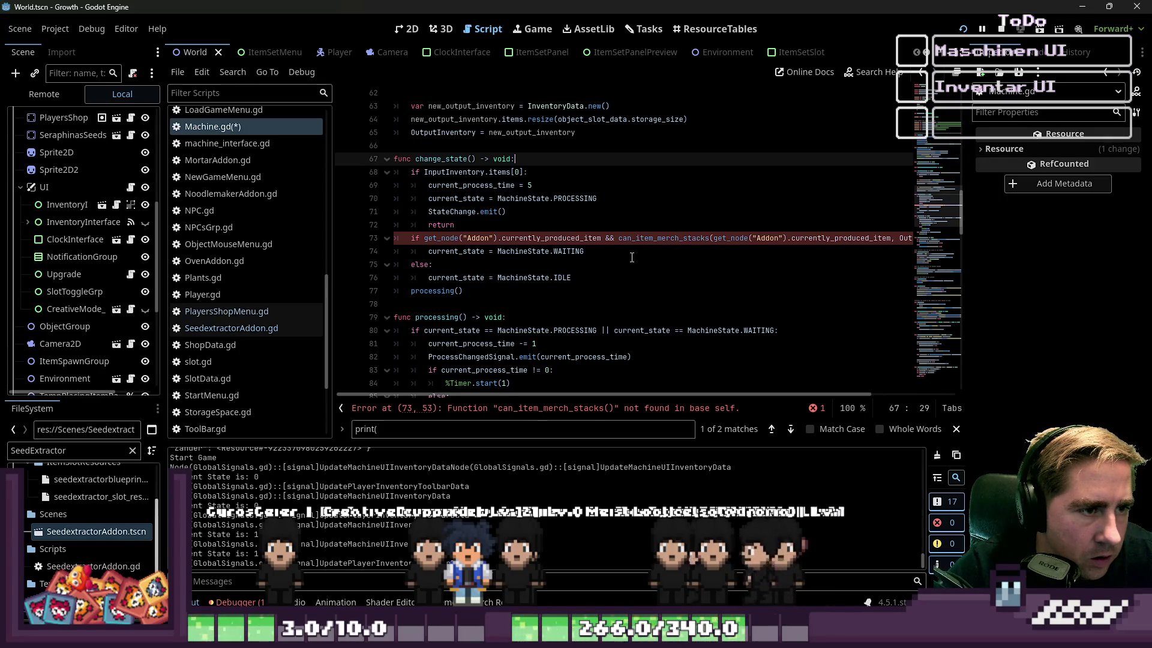
key("ctrl+z")
key("ctrl+z")
key("ctrl+z")
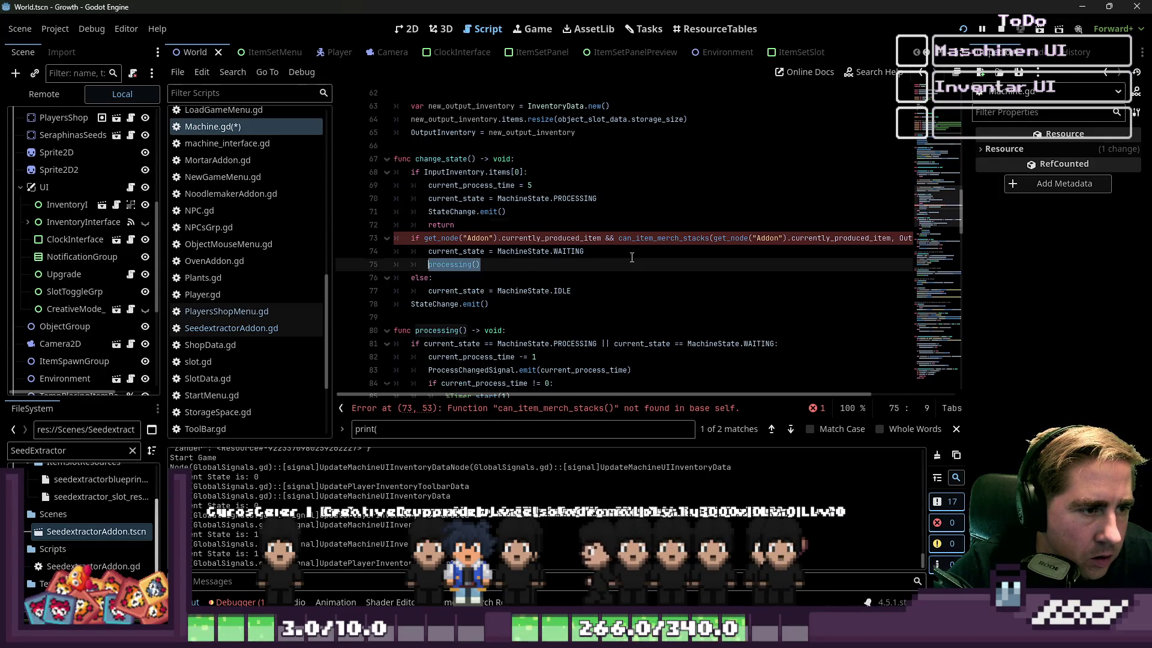
key("ctrl+z")
key("ctrl+z")
key("ctrl+z")
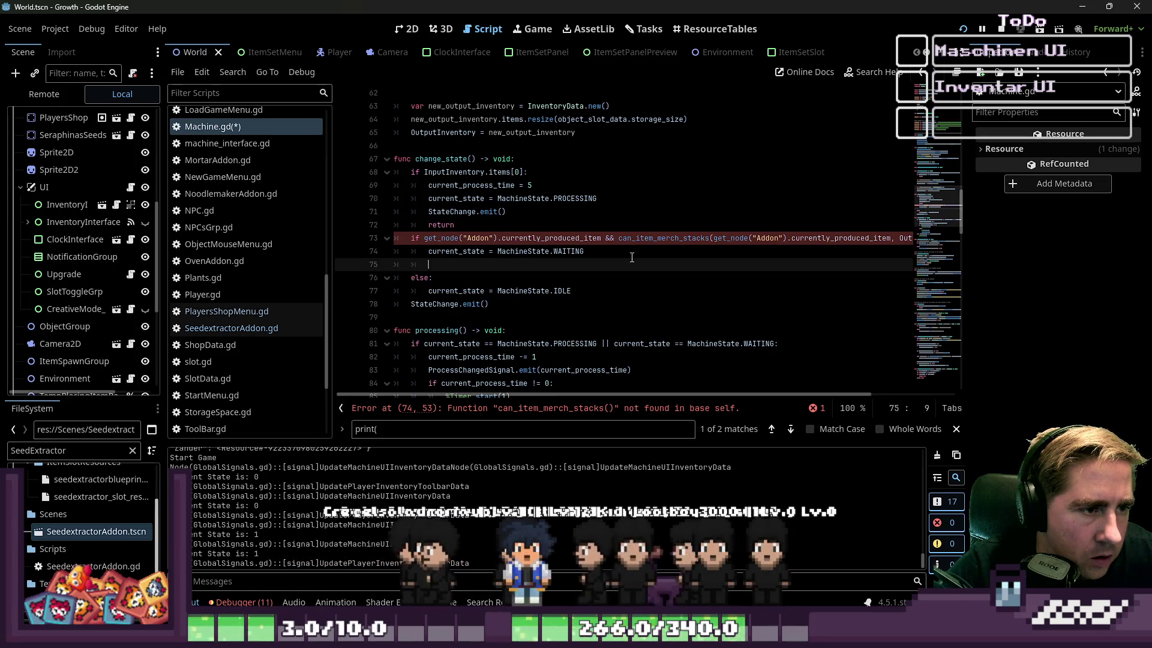
key("ctrl+z")
key("ctrl+z")
key("ctrl+z")
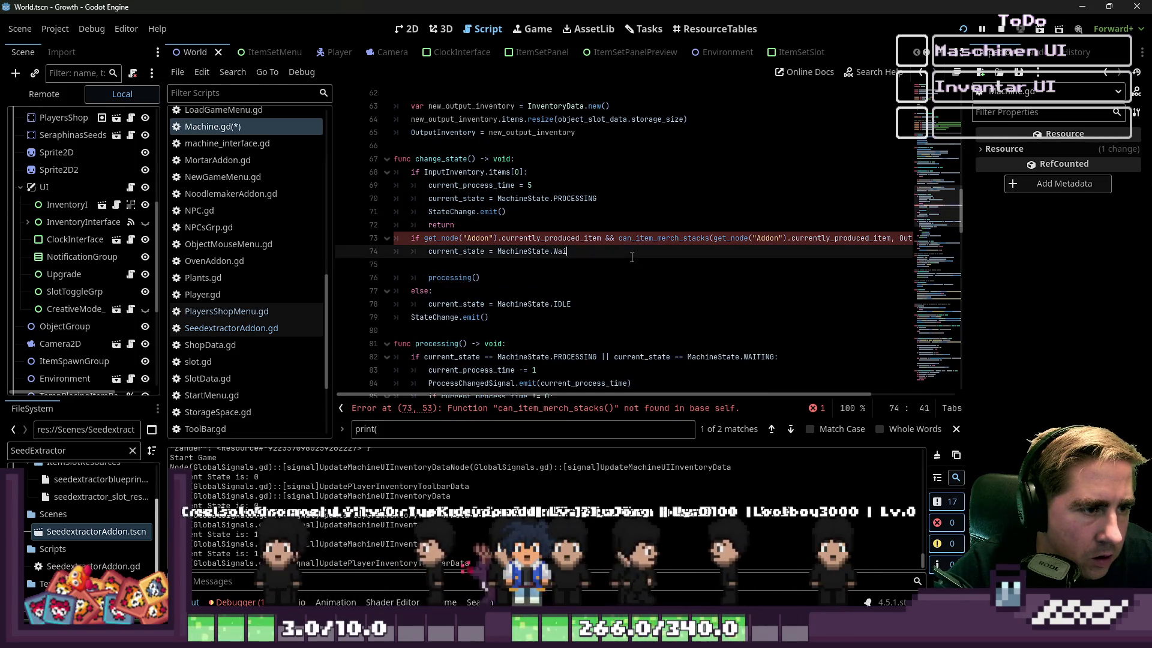
key("ctrl+z")
key("ctrl+z")
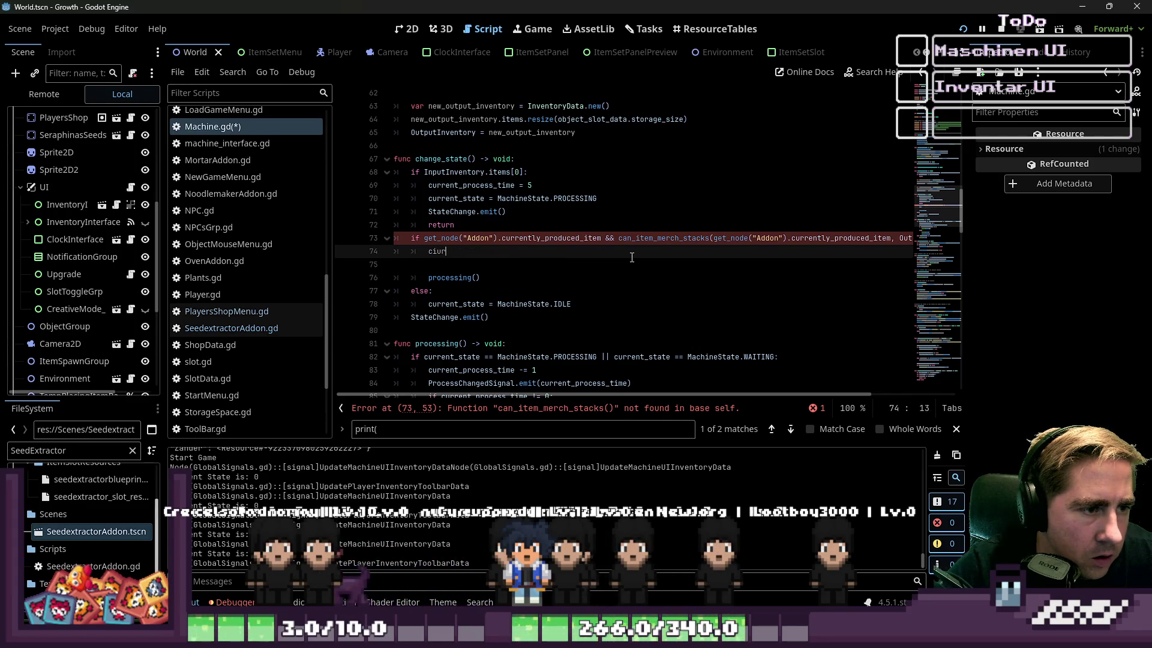
key("ctrl+z")
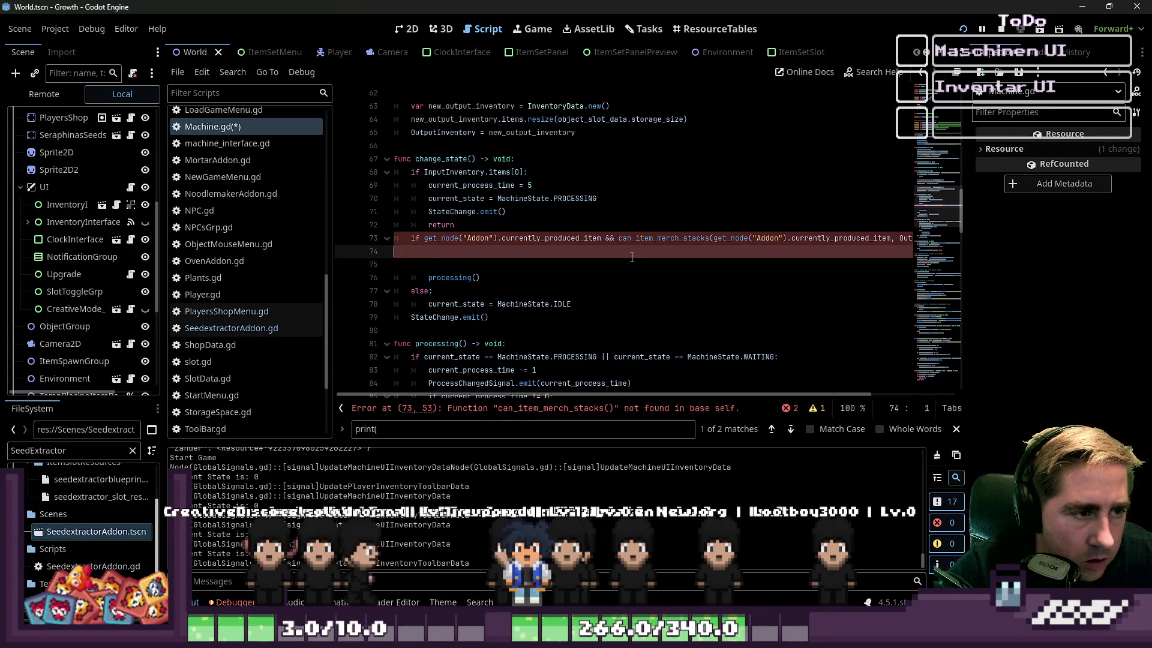
key("ctrl+z")
key("ctrl+z")
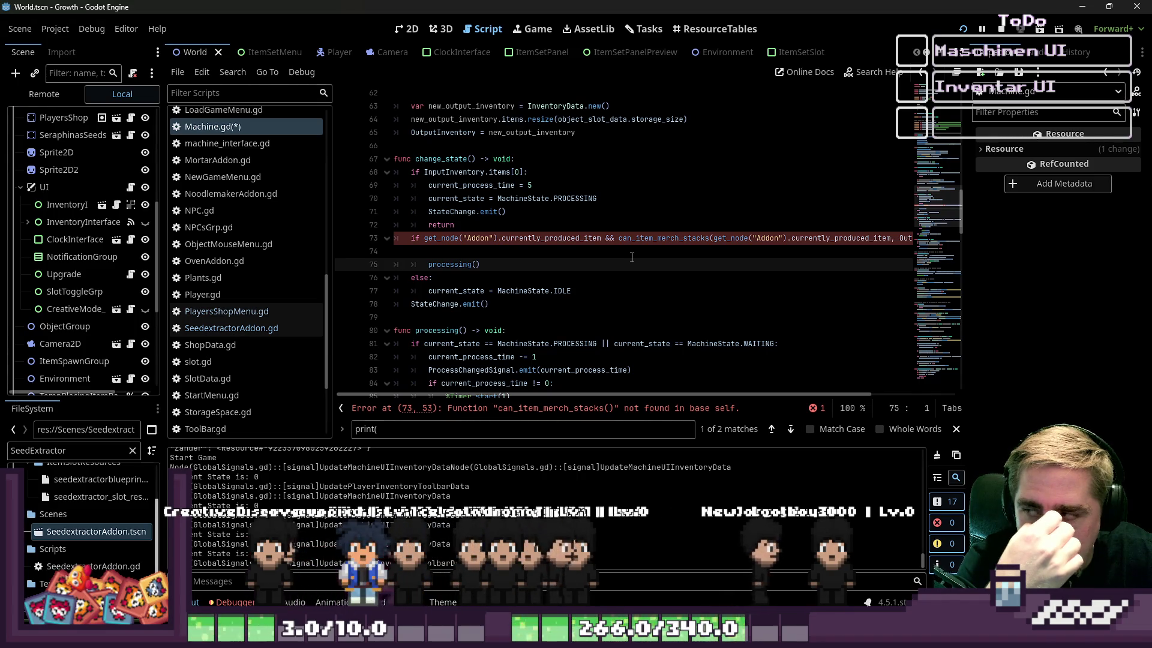
Step: Undo the line 73 stack-merge condition until the commented-out waiting block returns
key("ctrl+z")
key("ctrl+z")
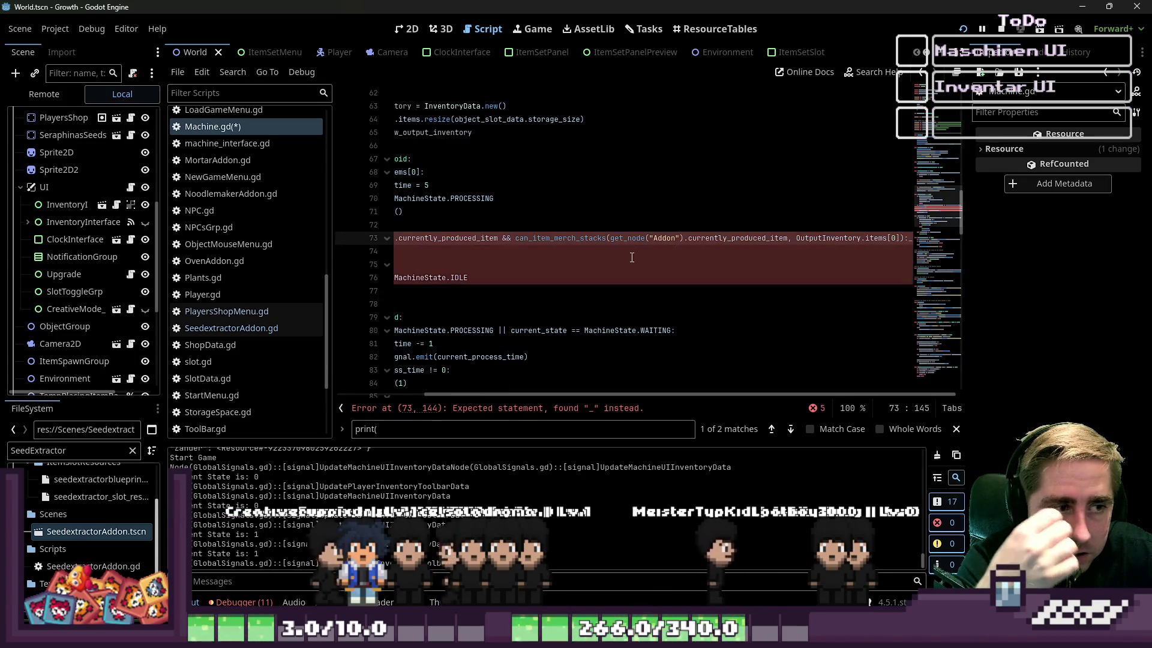
key("ctrl+z")
key("ctrl+z")
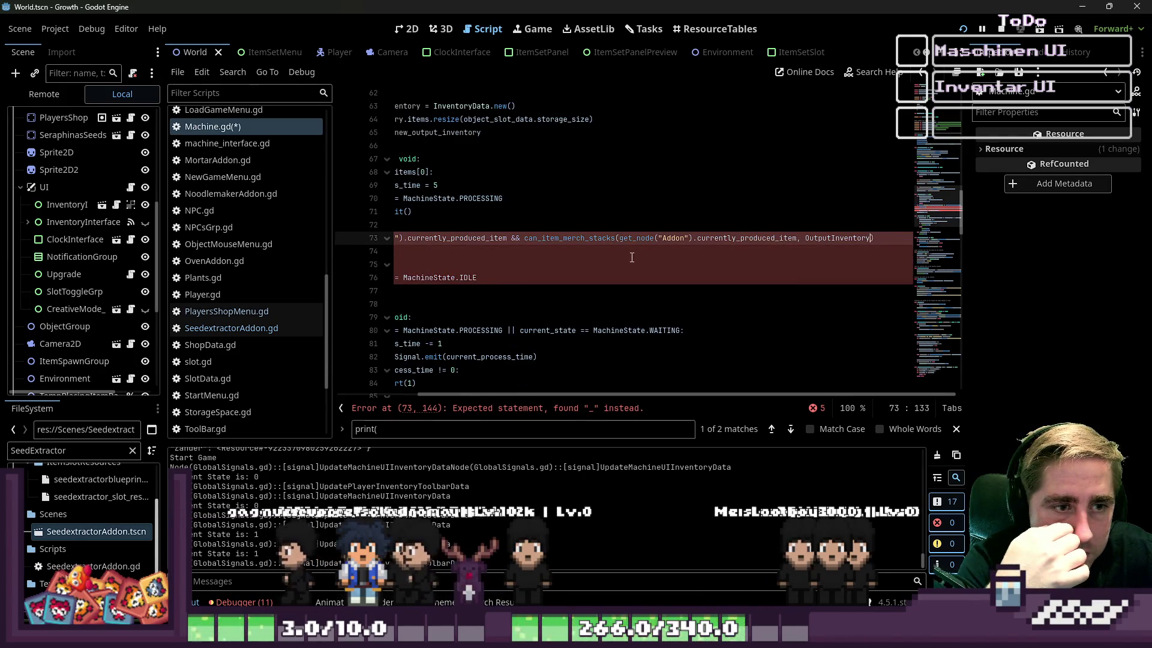
key("ctrl+z")
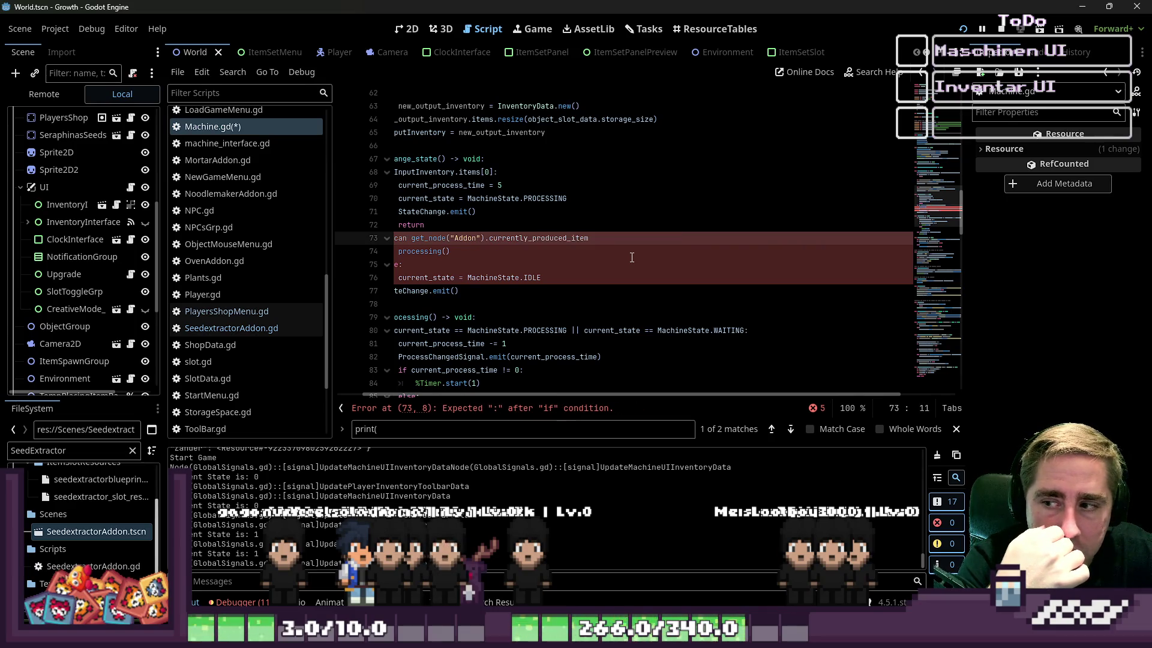
key("ctrl+z")
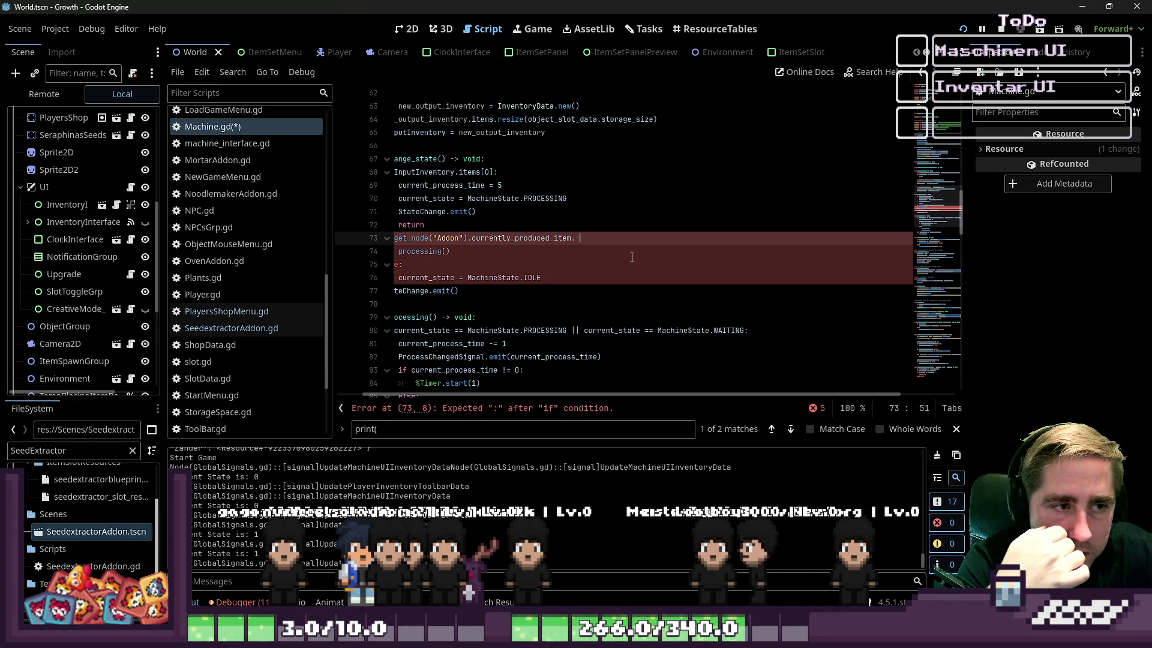
key("ctrl+z")
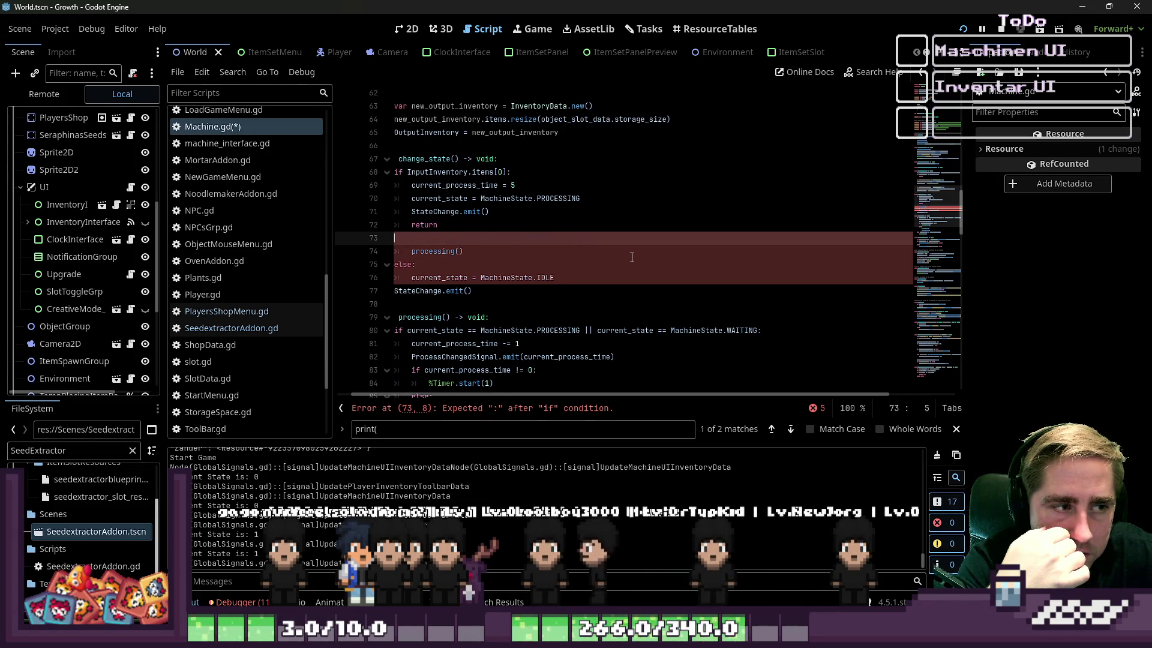
key("ctrl+z")
key("ctrl+z")
key("ctrl+z")
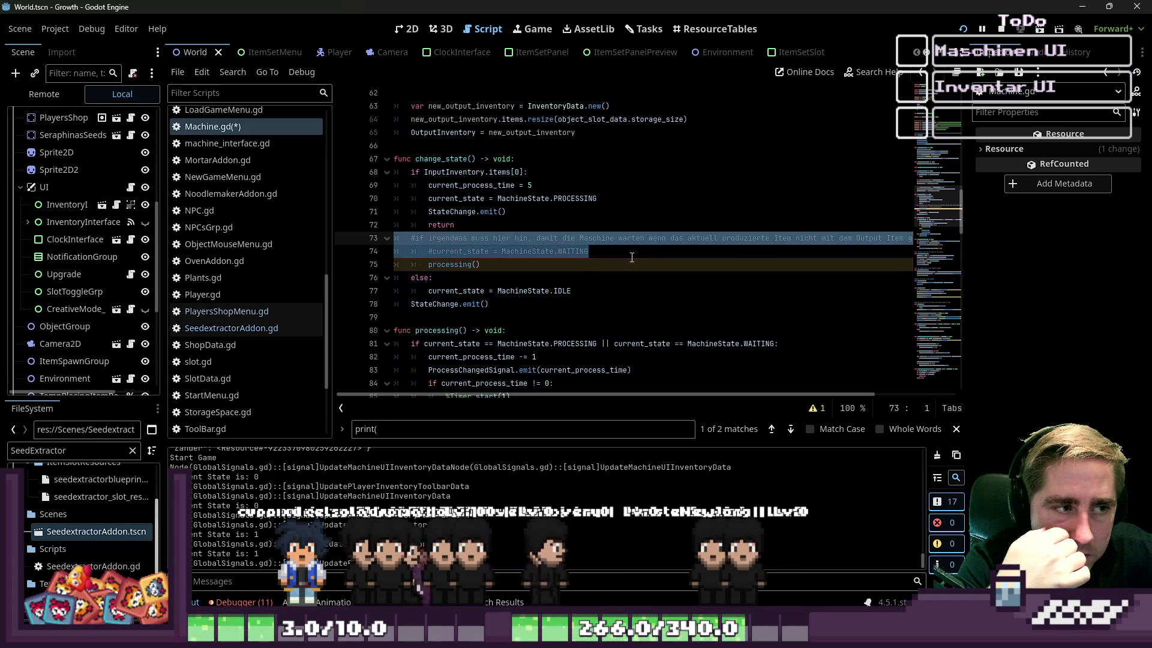
Step: Step back to the version where the comment becomes 'if CanItemStack == false:' setting WAITING
key("ctrl+z")
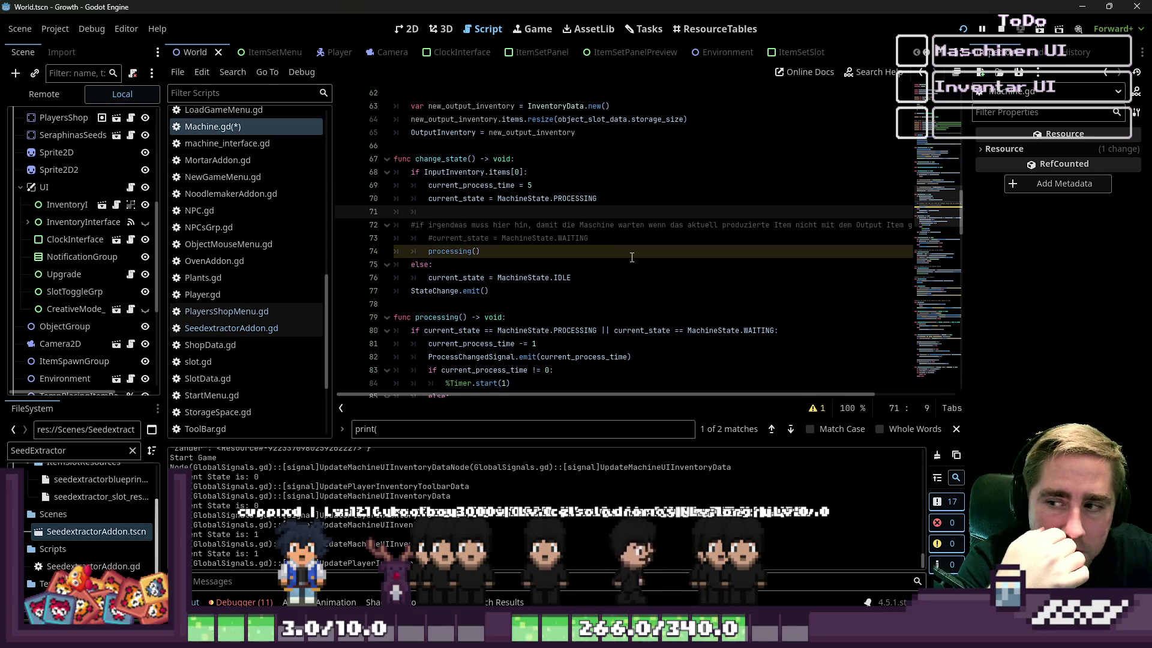
key("ctrl+z")
key("ctrl+z")
key("ctrl+z")
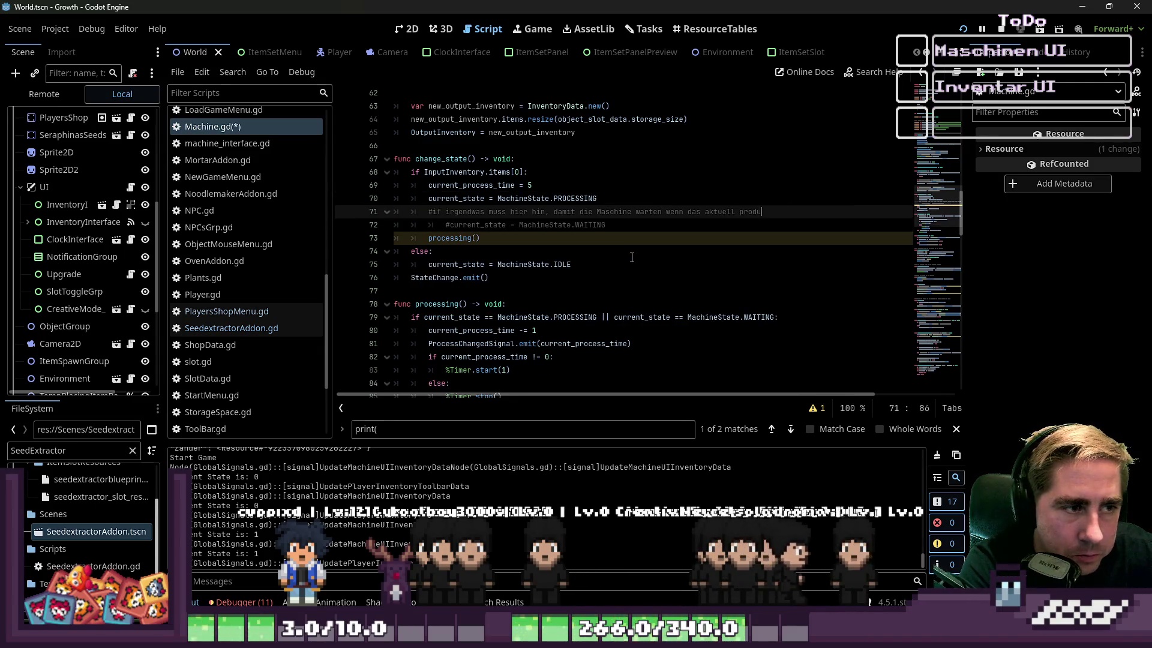
key("ctrl+z")
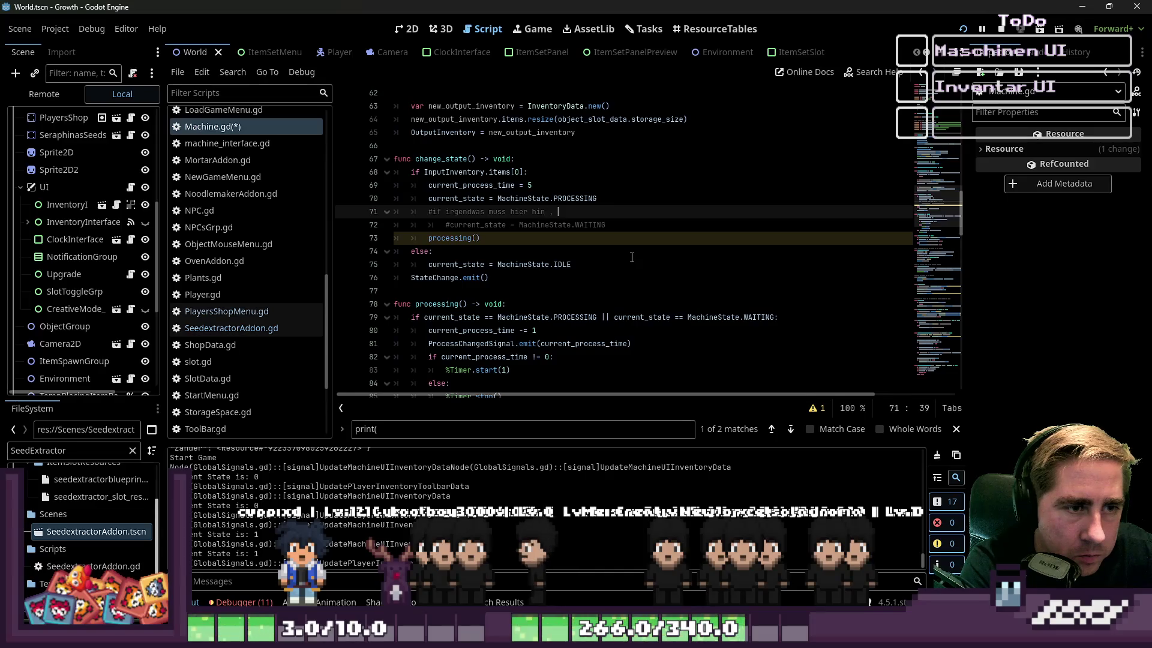
key("ctrl+z")
key("ctrl+z")
key("ctrl+z")
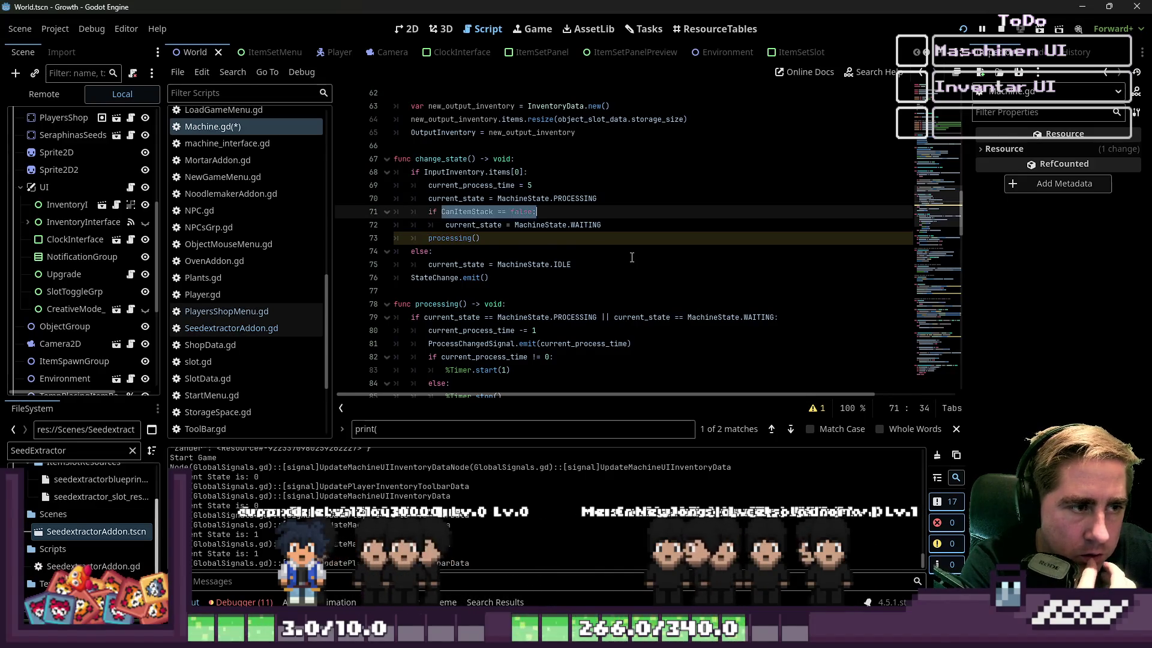
key("ctrl+z")
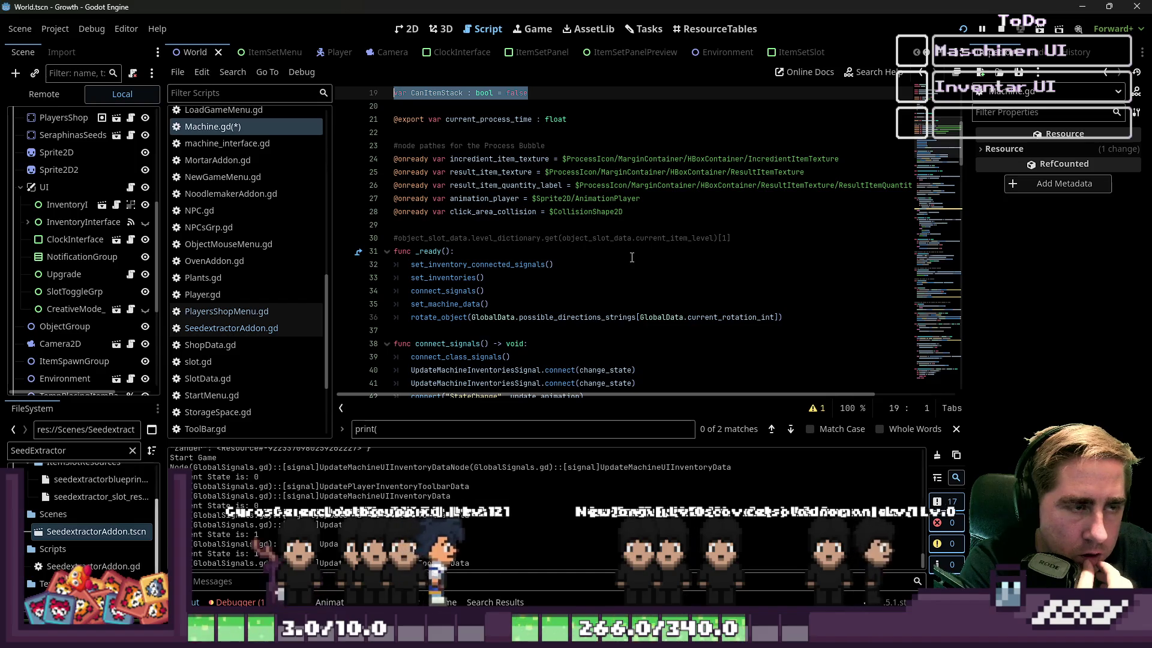
key("ctrl+z")
key("ctrl+z")
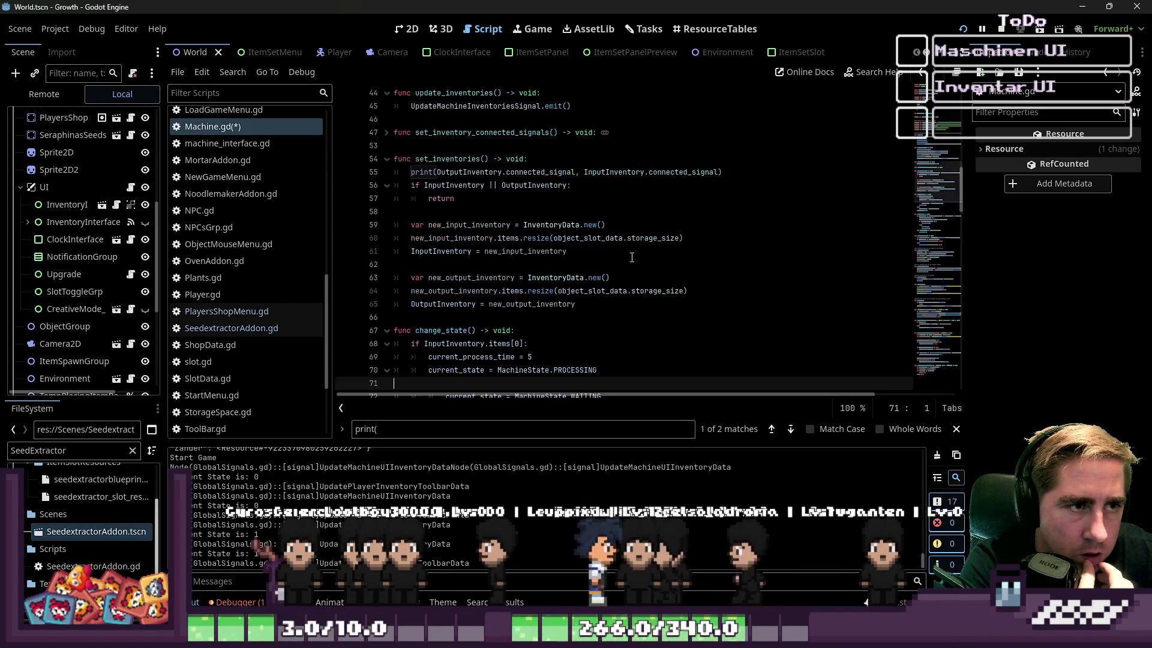
key("ctrl+z")
Step: Place the caret at the end of line 73 and inside the change_state body
scroll(632, 257, "down", 3)
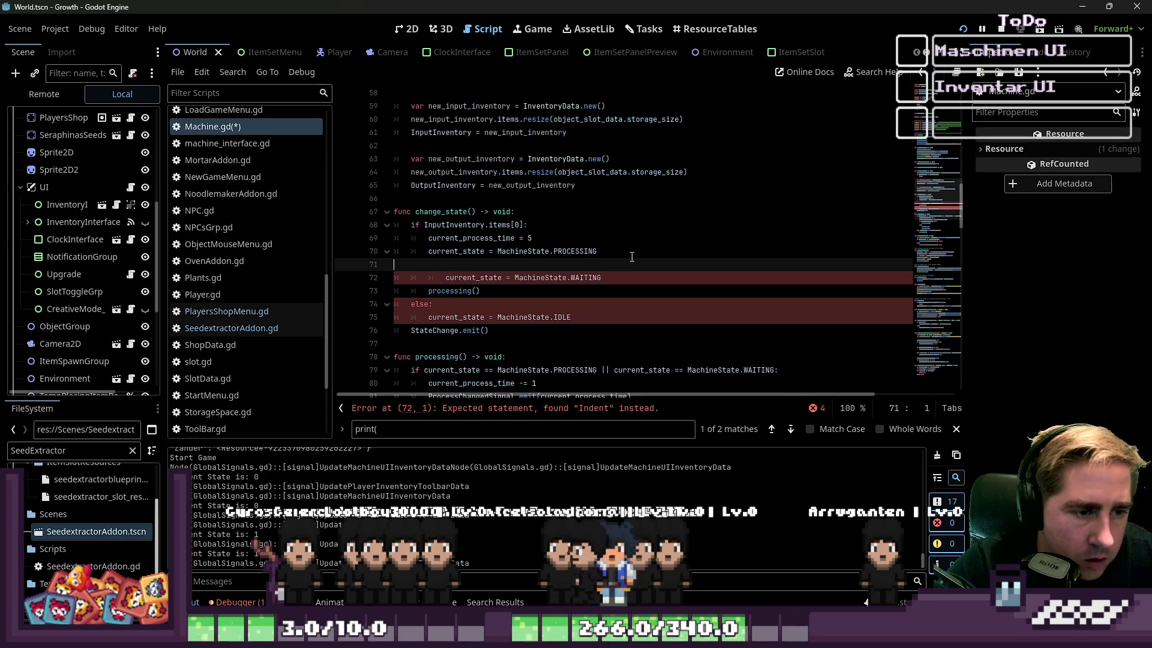
type("if CanItemStack == false:")
left_click(564, 294)
scroll(570, 293, "down", 1)
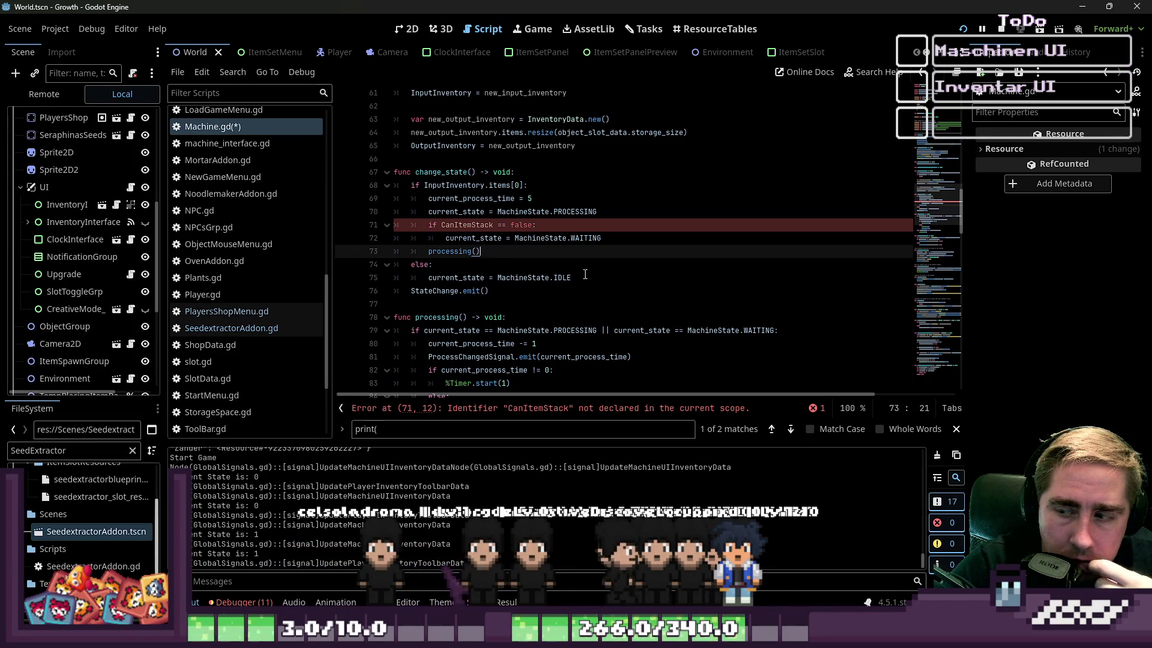
left_click(585, 274)
Step: Restore change_state with its WAITING check and state prints, then go to the waiting print line
key("ctrl+End")
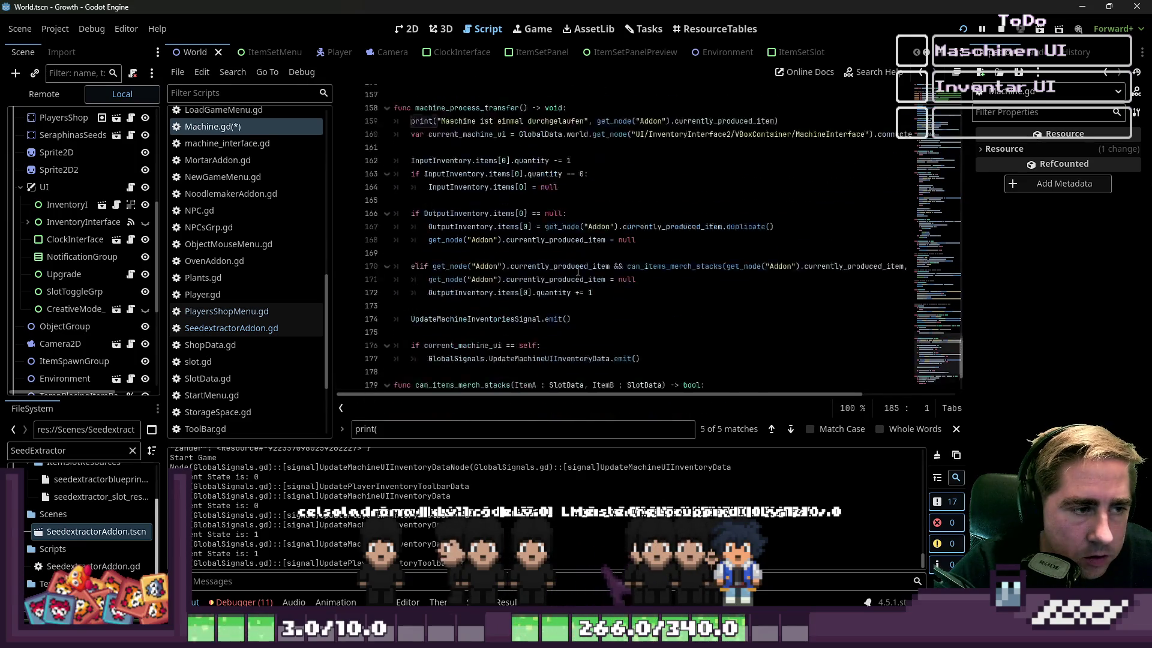
scroll(588, 252, "up", 15)
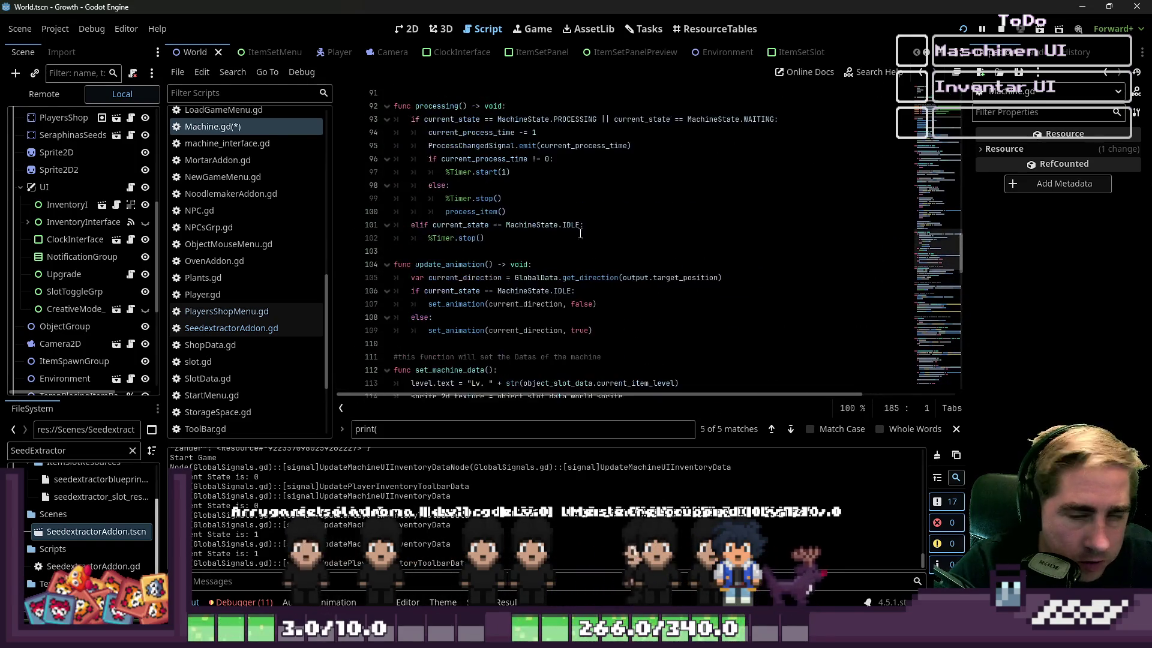
scroll(600, 216, "up", 6)
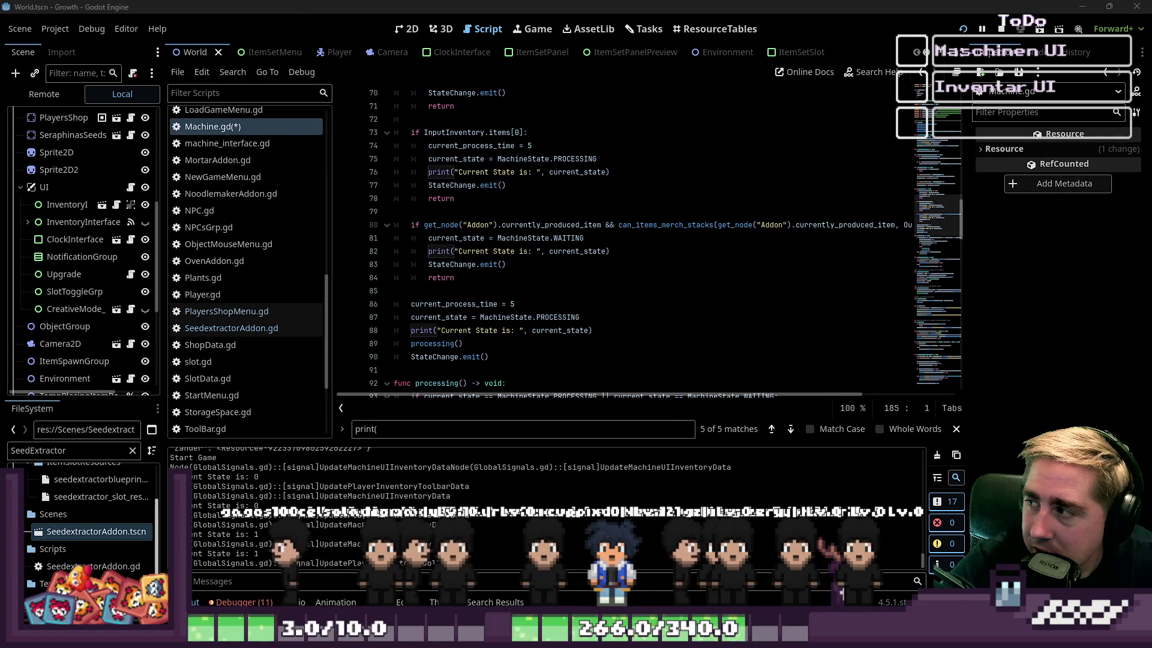
left_click(494, 251)
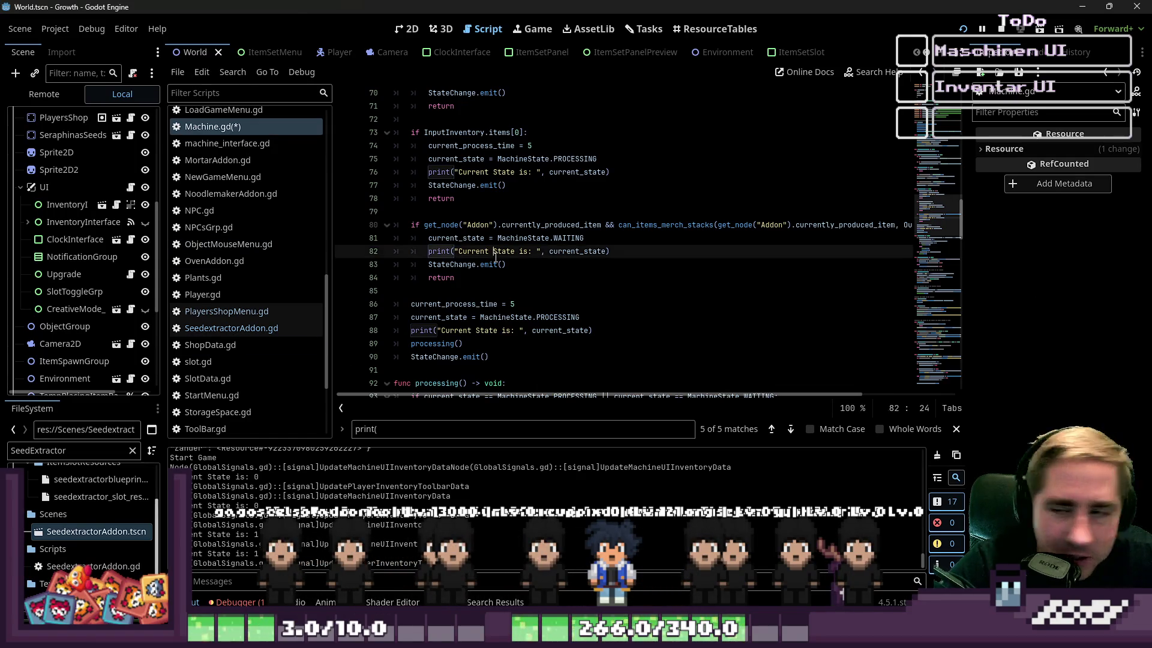
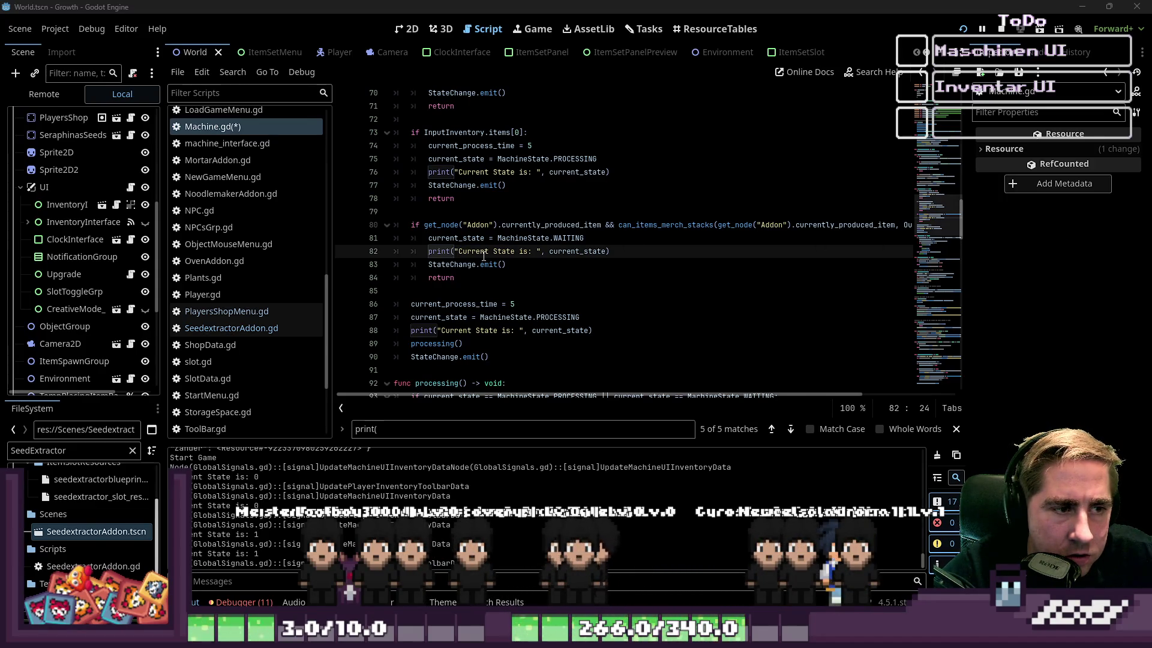
Step: Review the waiting branch's return and the PROCESSING setup lines in change_state
left_click(446, 278)
left_click(446, 291)
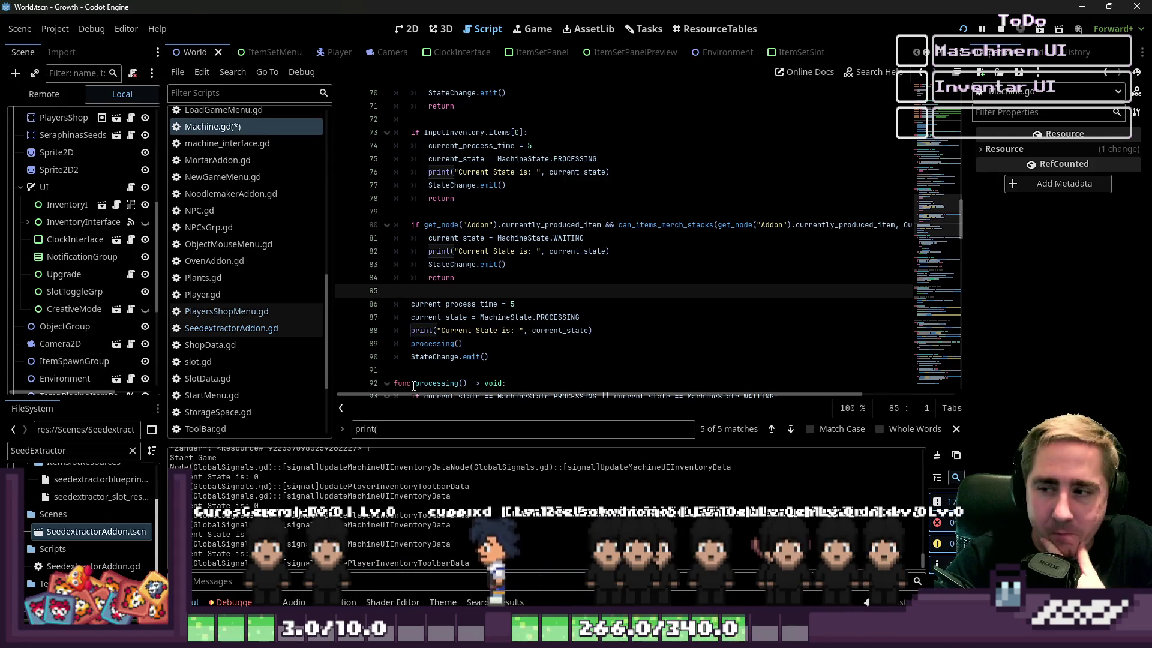
left_click(501, 317)
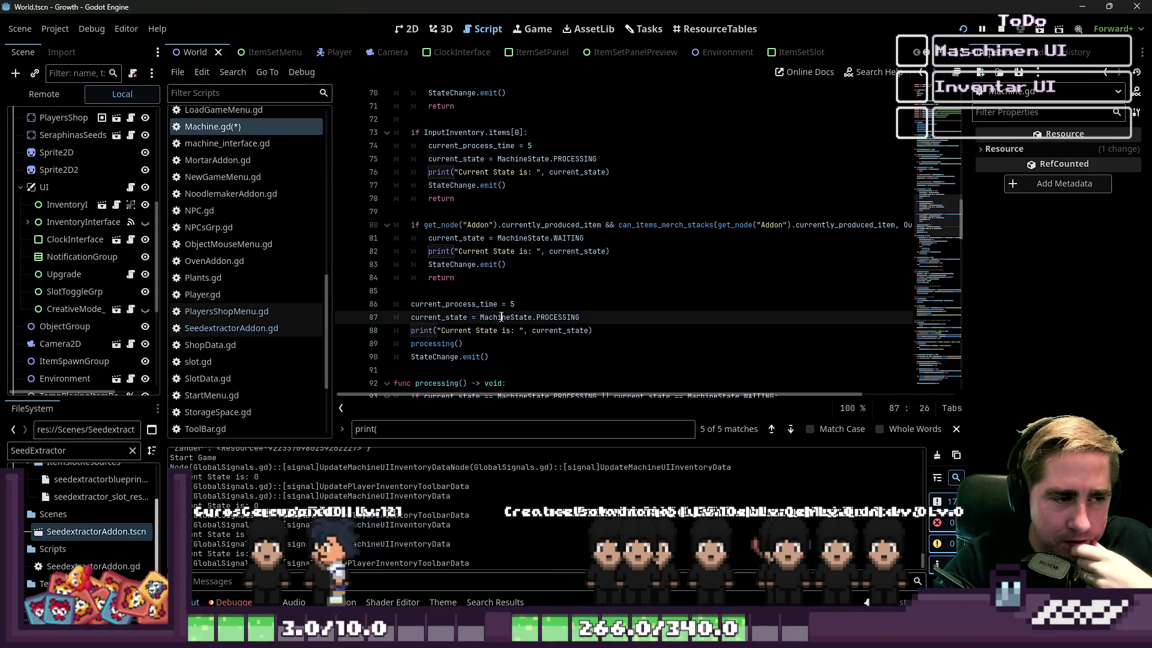
scroll(501, 317, "down", 2)
left_click(484, 279)
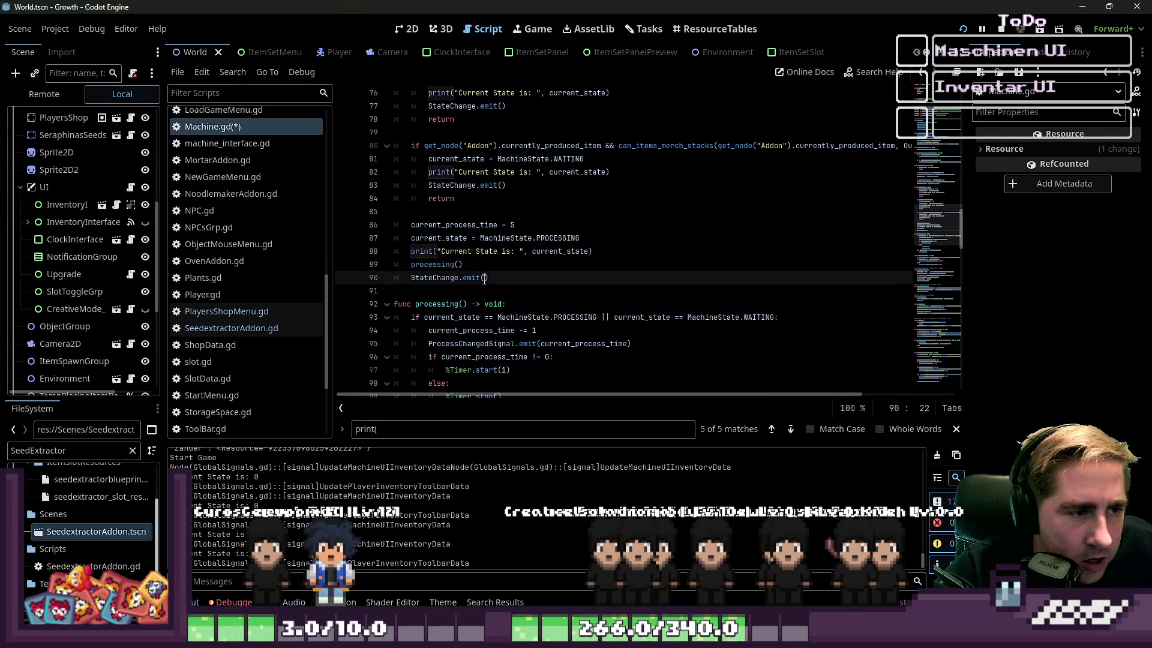
scroll(527, 269, "up", 2)
Step: Check current_process_time and the processing() call, then launch the game
left_click(480, 303)
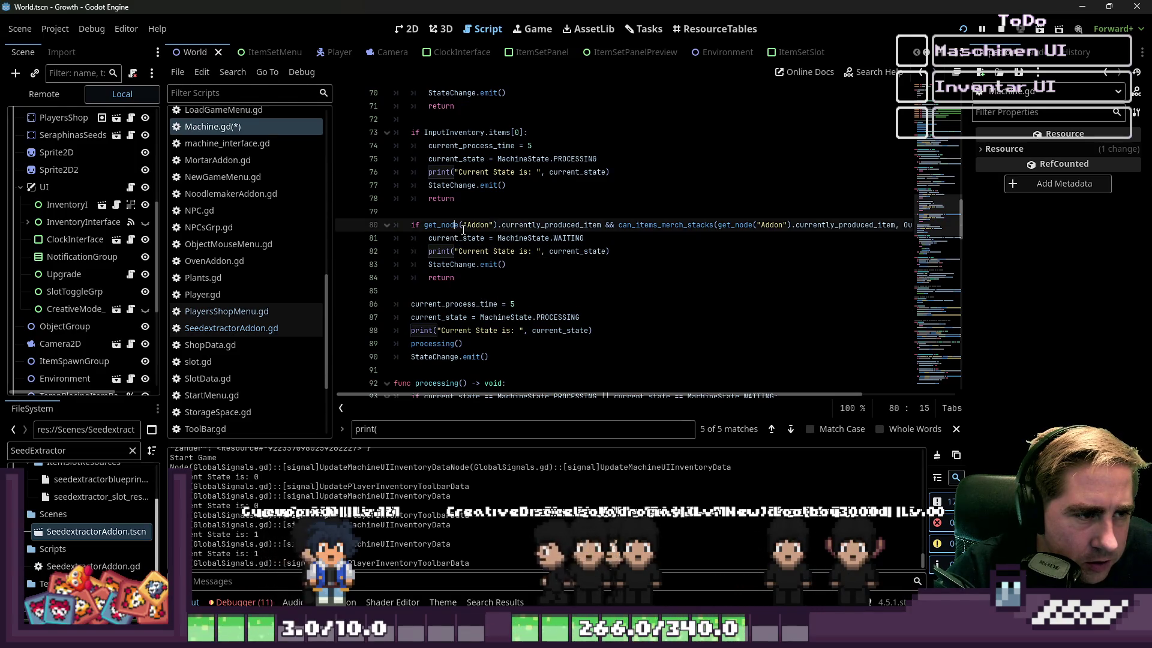
left_click(561, 214)
left_click(561, 222)
left_click(561, 304)
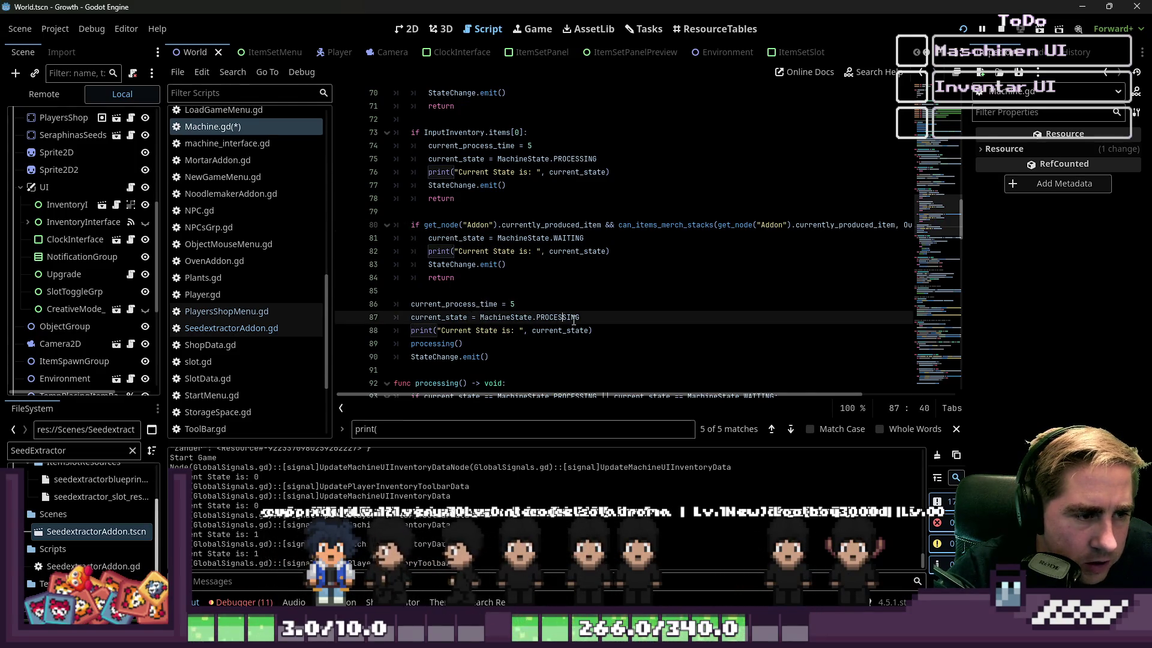
left_click(562, 316)
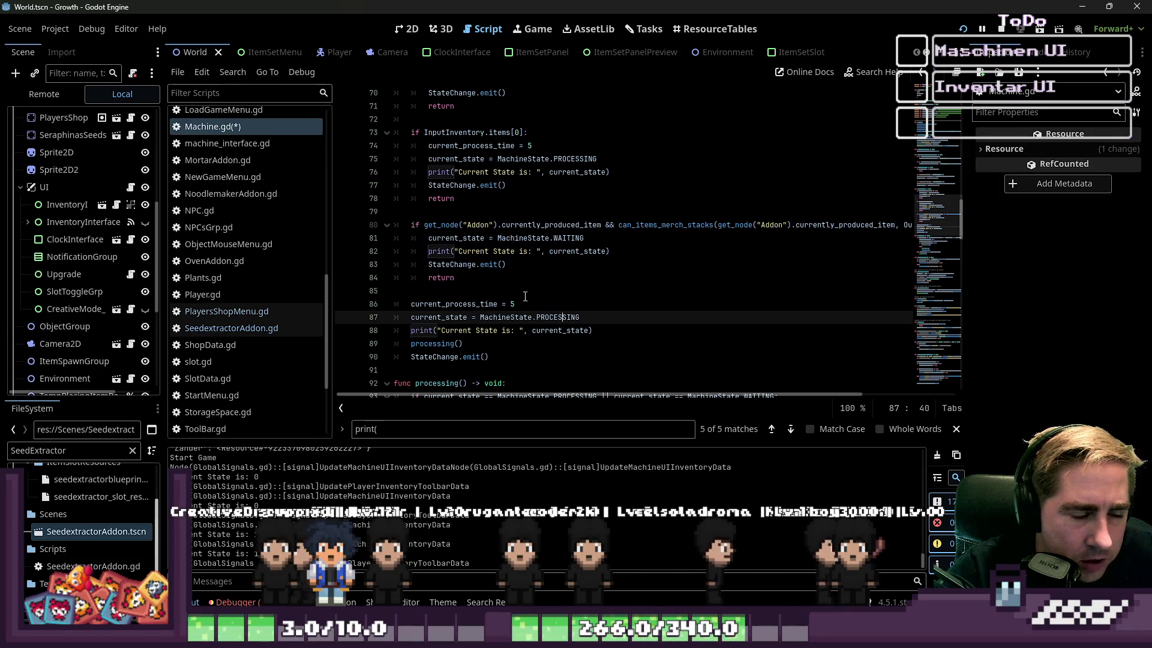
scroll(517, 317, "down", 1)
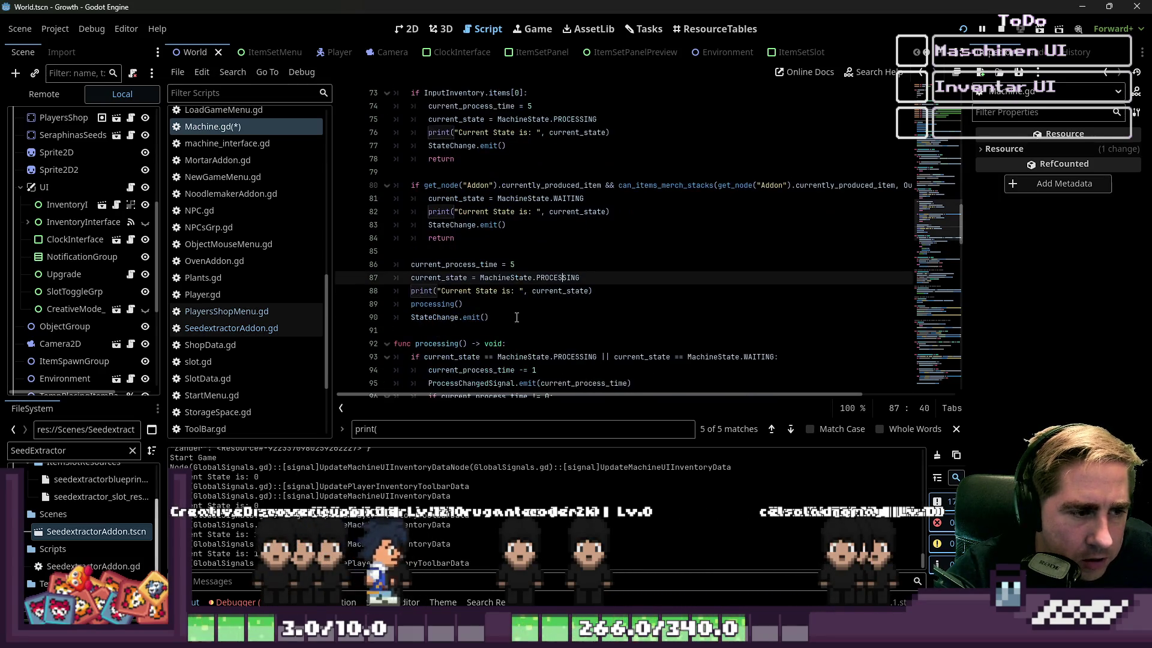
left_click(516, 317)
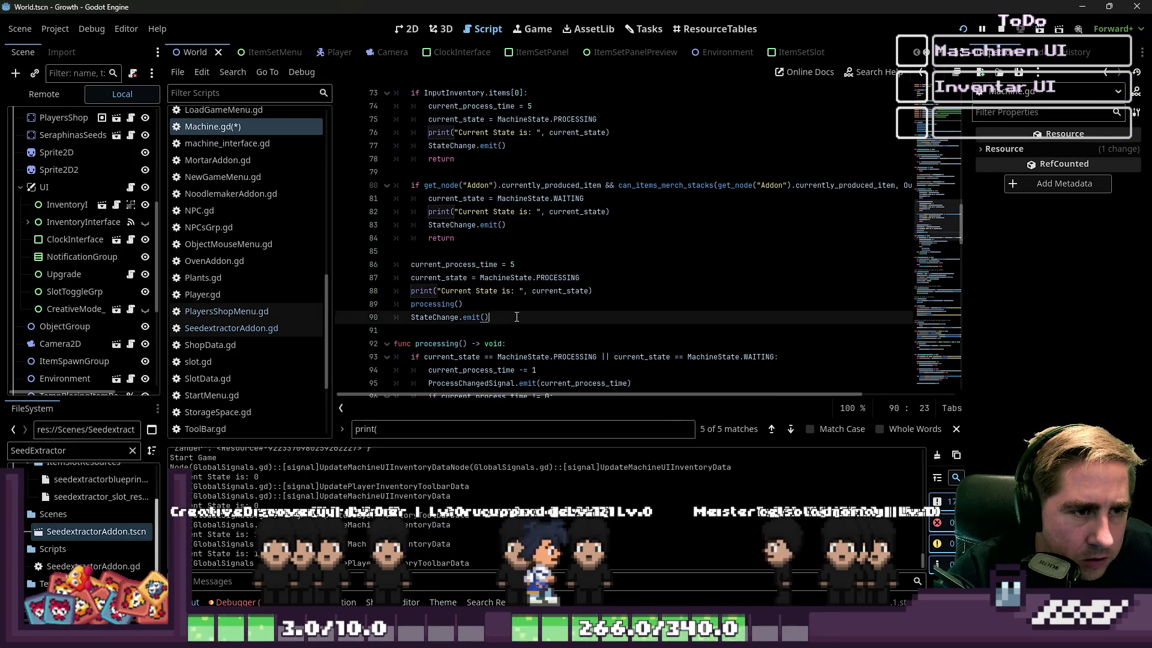
key("Up")
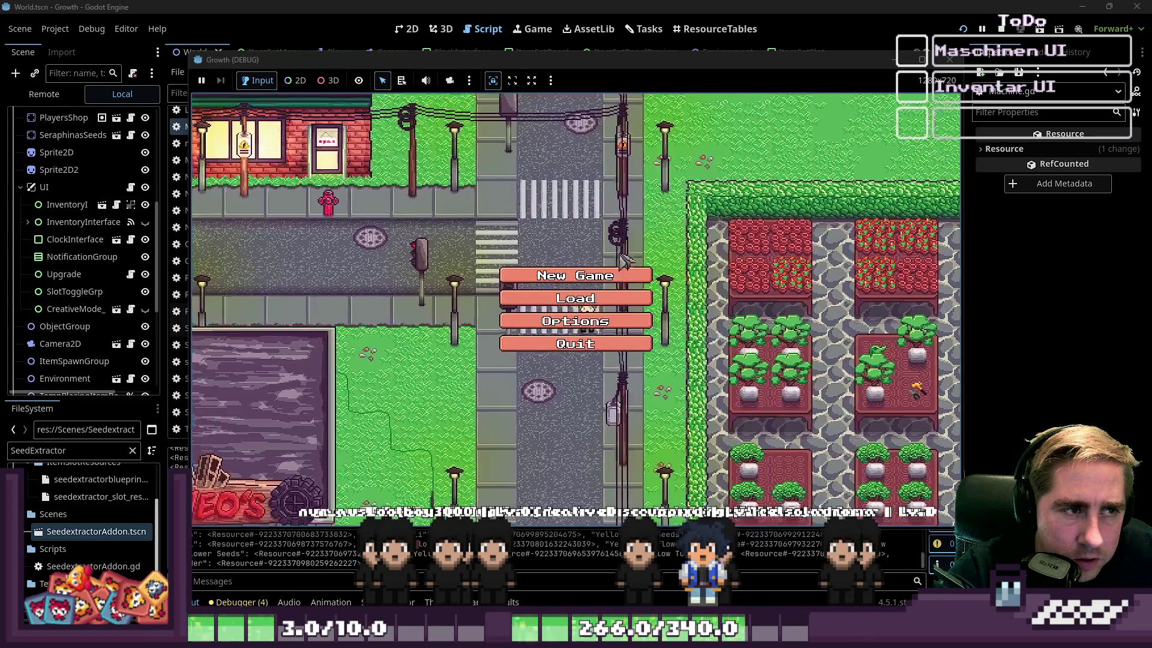
Step: Start a new game with a throwaway character name and open the machine's panel
left_click(564, 282)
type("xcyf")
left_click(574, 414)
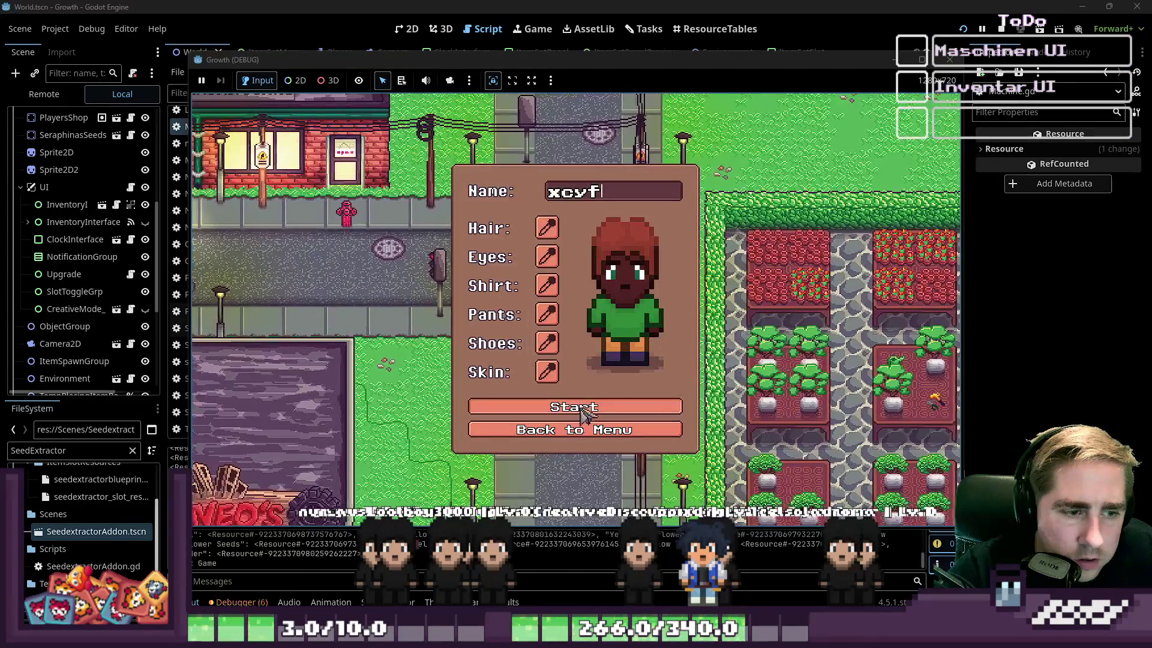
key("a")
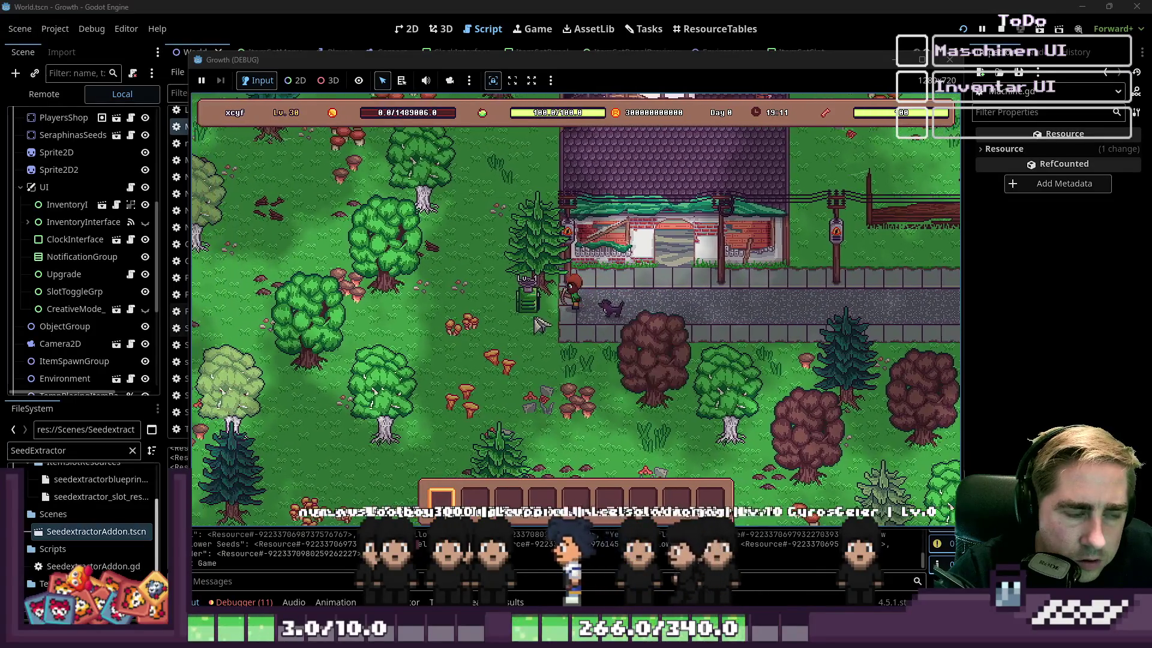
left_click(550, 316)
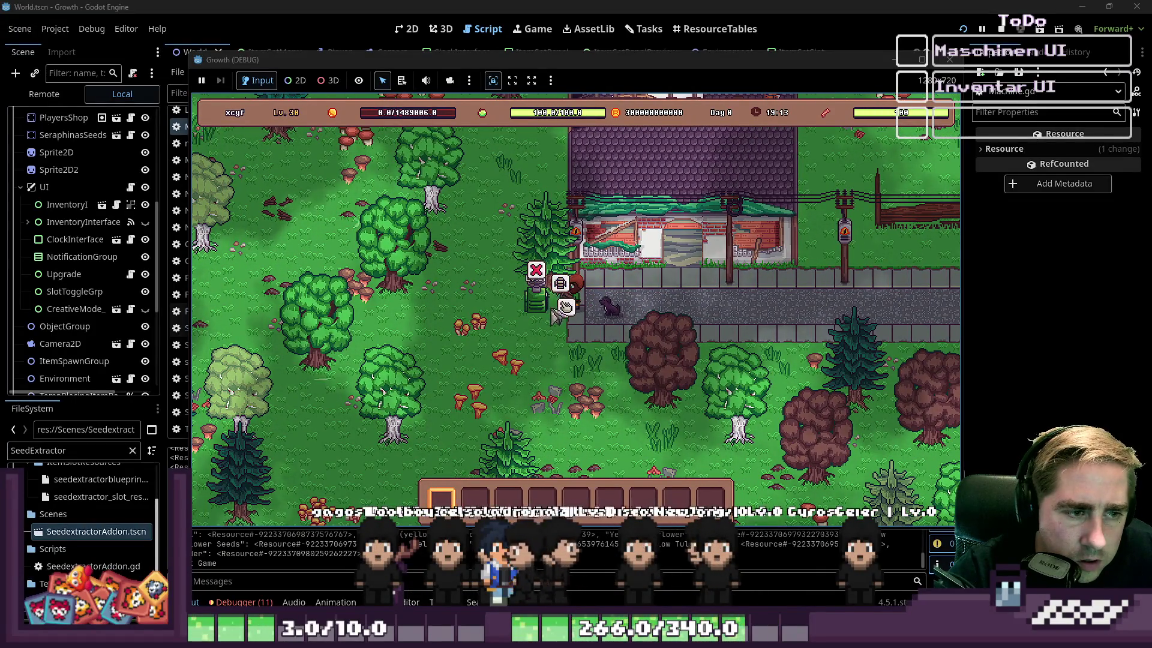
left_click(561, 309)
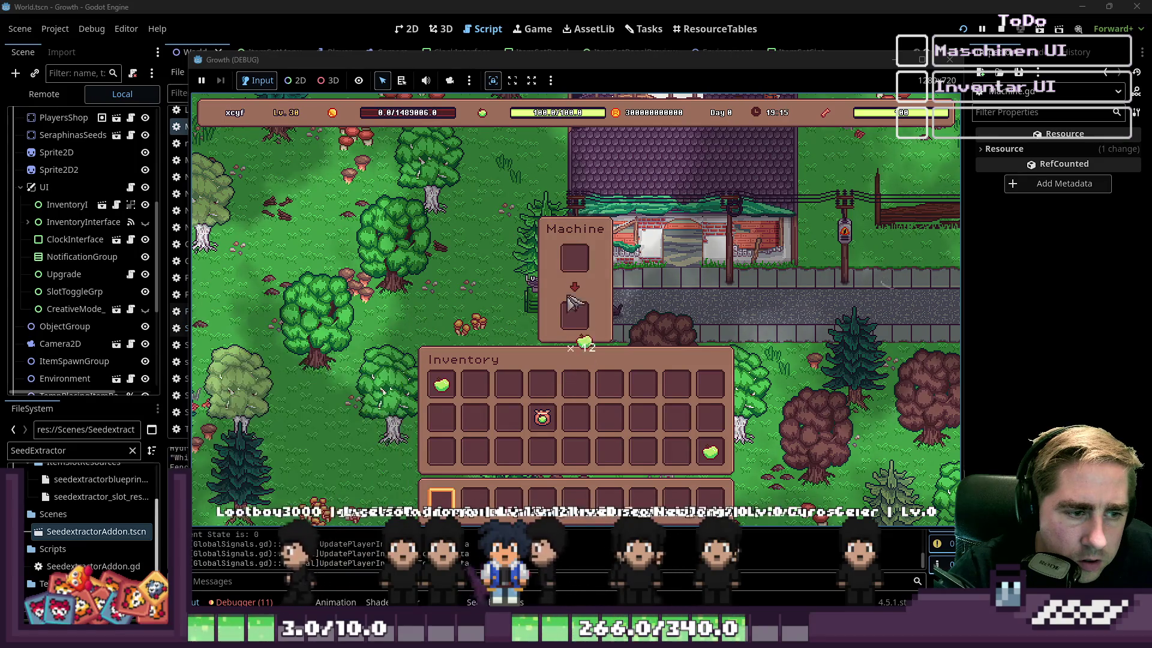
Step: Load the Apple x12 stack into the machine input, then close the running game
left_click_drag(549, 401, 575, 259)
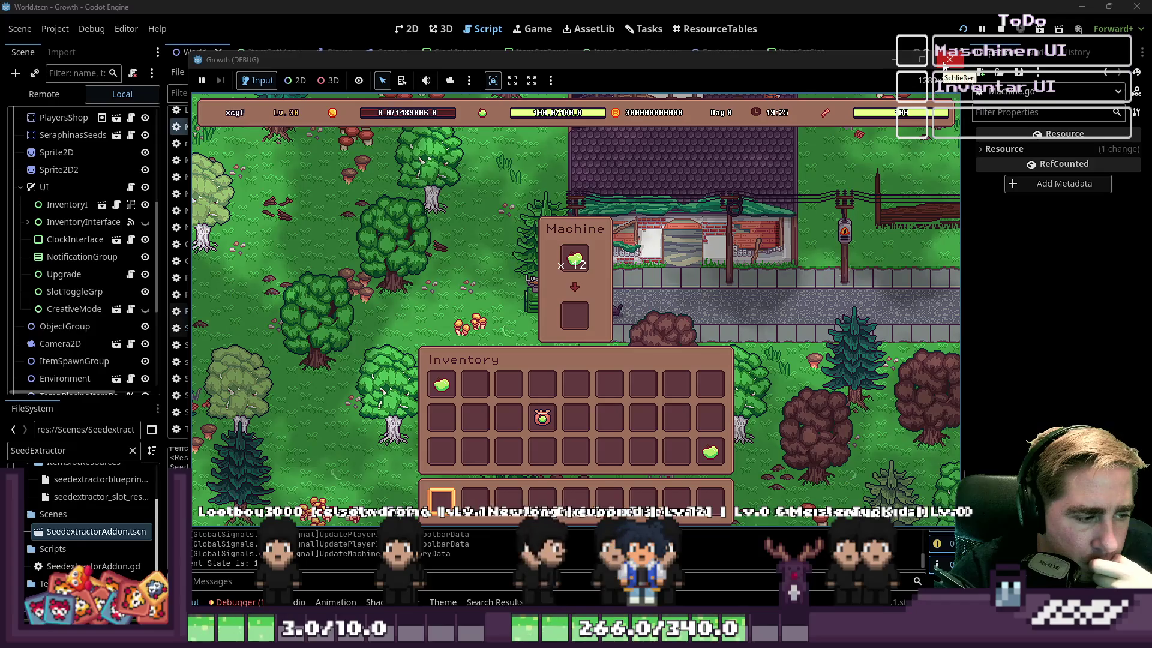
left_click(577, 259)
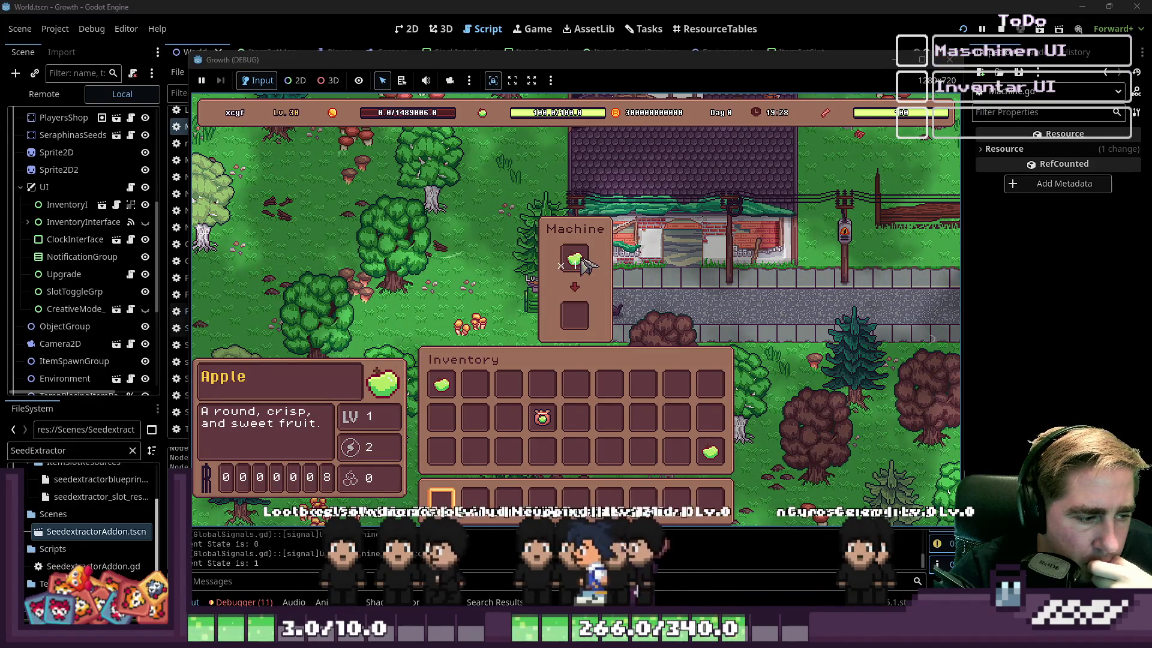
left_click(582, 263)
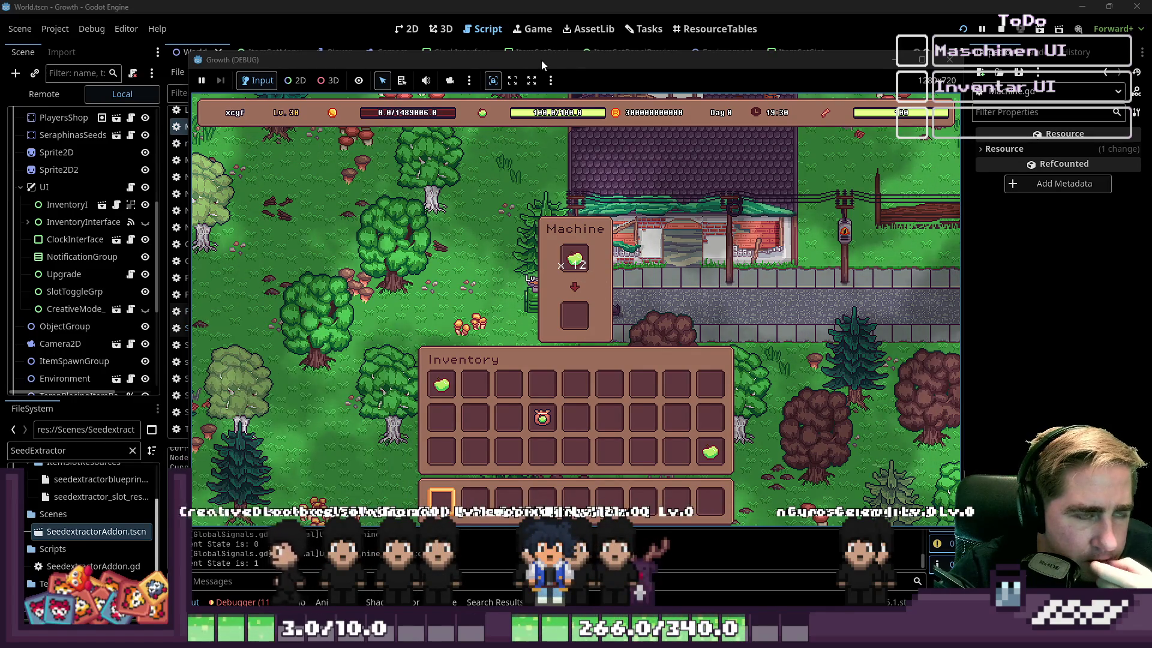
mouse_move(541, 60)
left_mouse_down()
mouse_move(535, 294)
mouse_move(564, 274)
left_mouse_up()
scroll(538, 213, "up", 2)
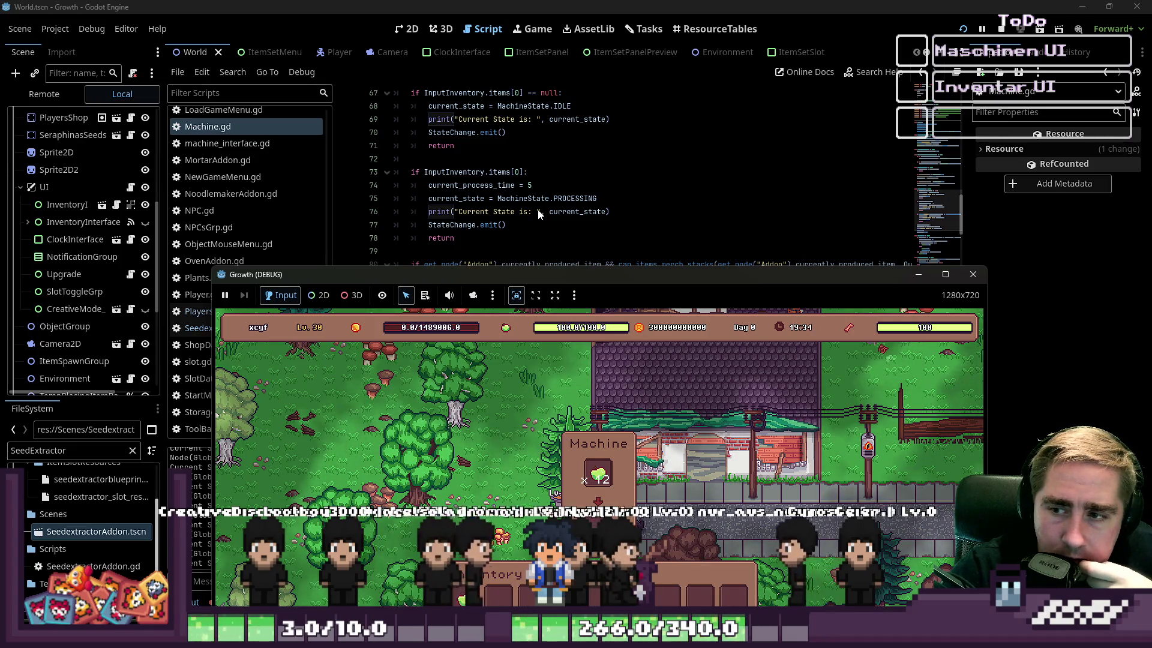
left_click(973, 275)
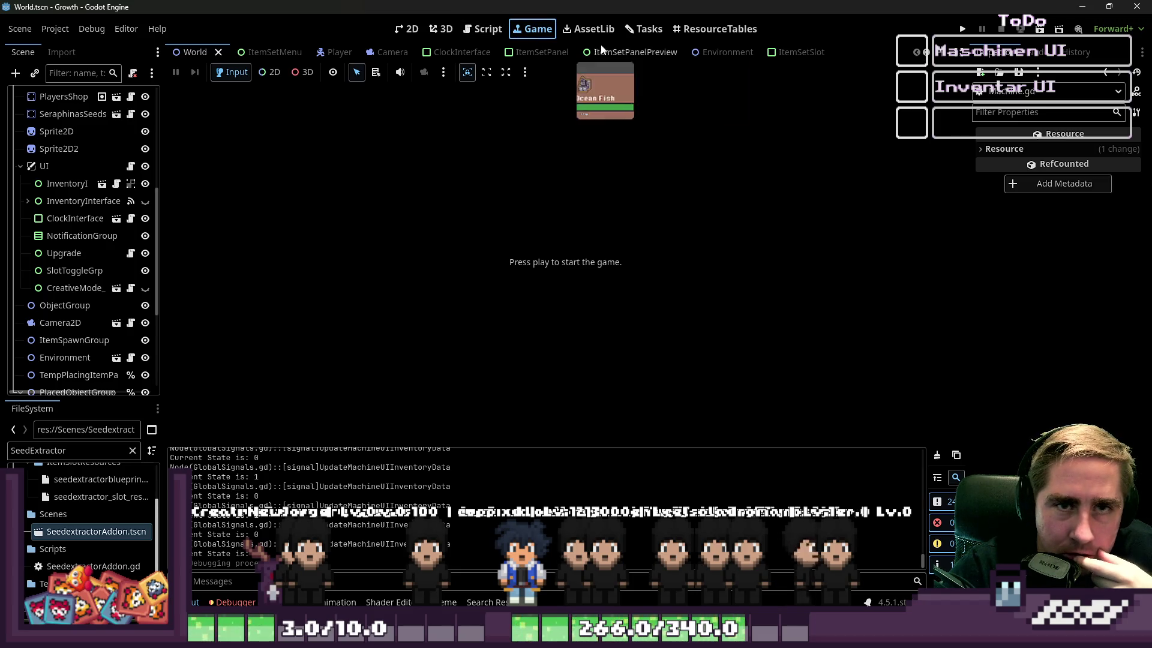
Step: Leave the game view and return to the change_state code in Machine.gd
left_click(415, 36)
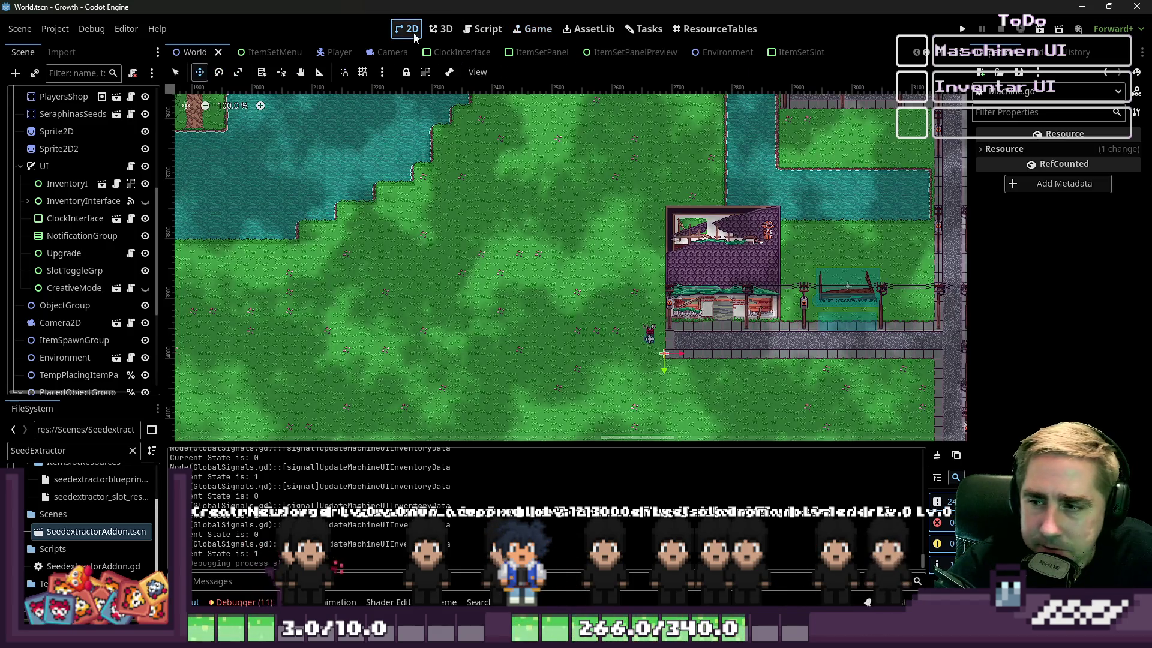
left_click(488, 29)
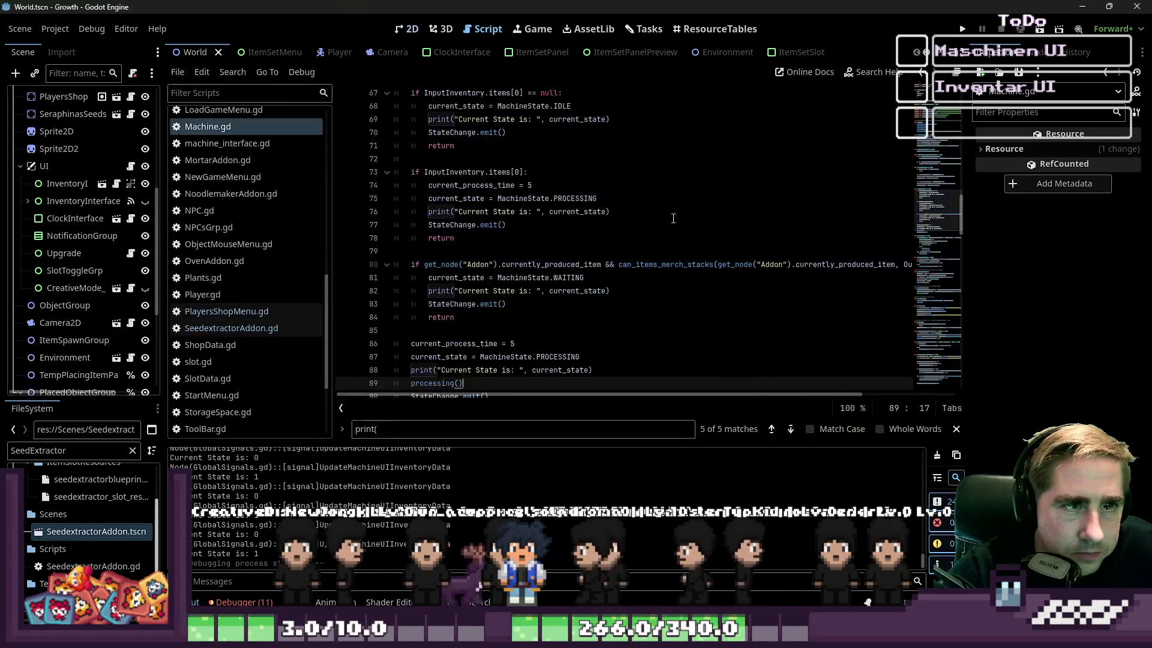
left_click(501, 290)
scroll(528, 294, "down", 2)
key("Down")
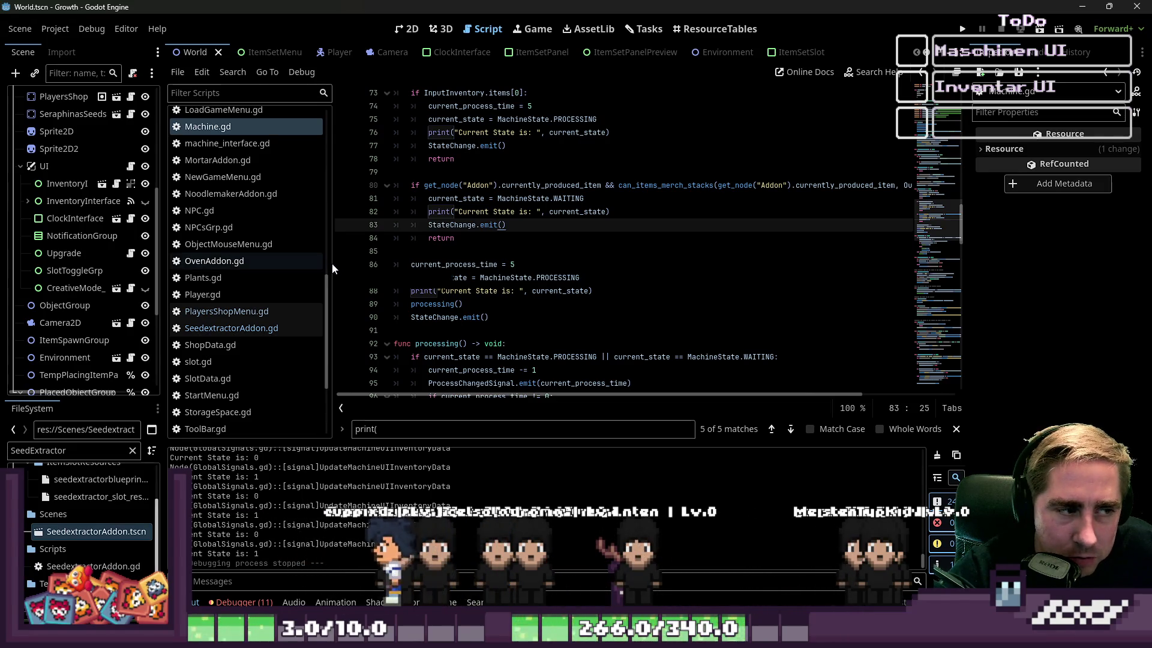
Step: Widen the code area by narrowing the script list and hiding the bottom panel
left_click_drag(334, 268, 301, 269)
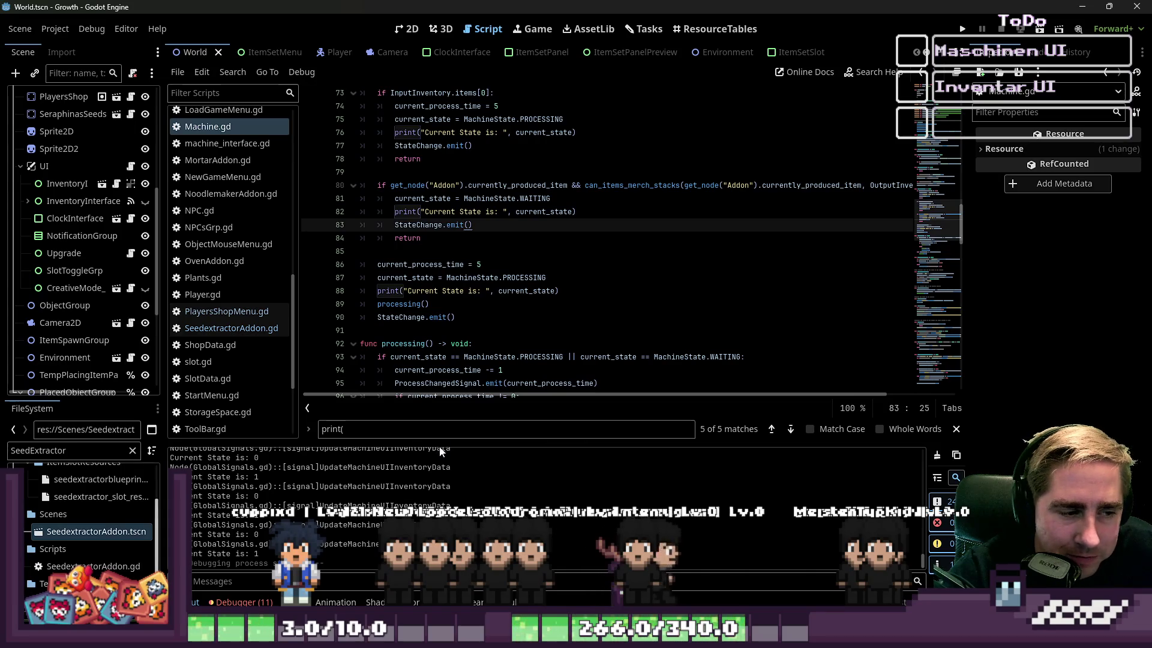
key("ctrl+j")
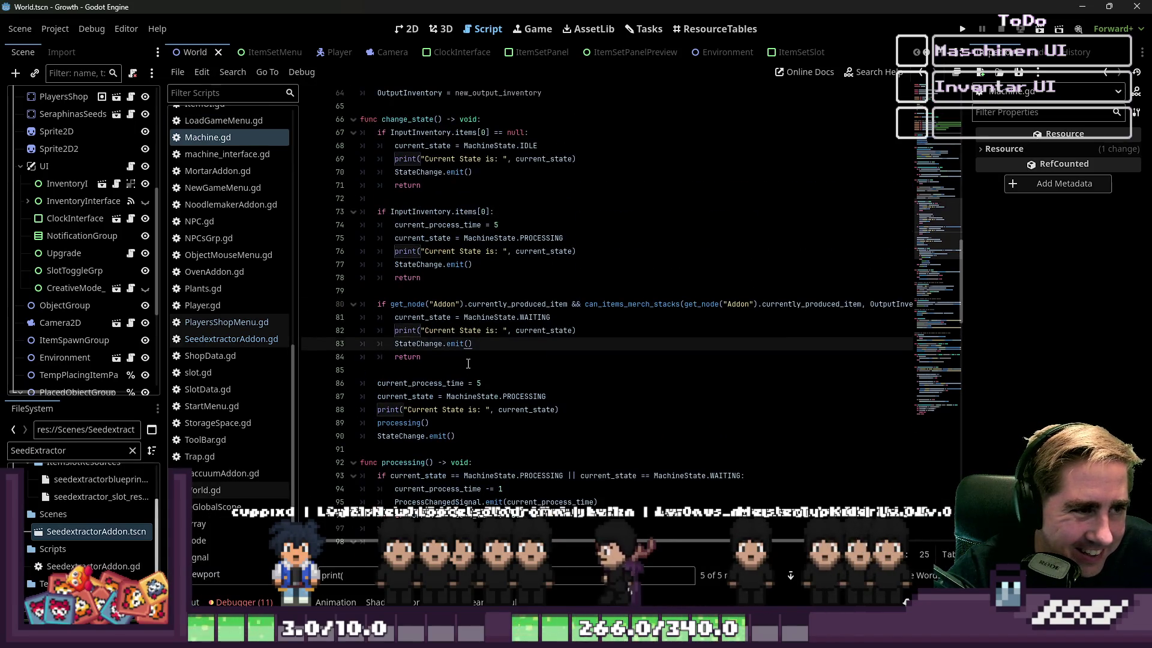
scroll(468, 351, "up", 1)
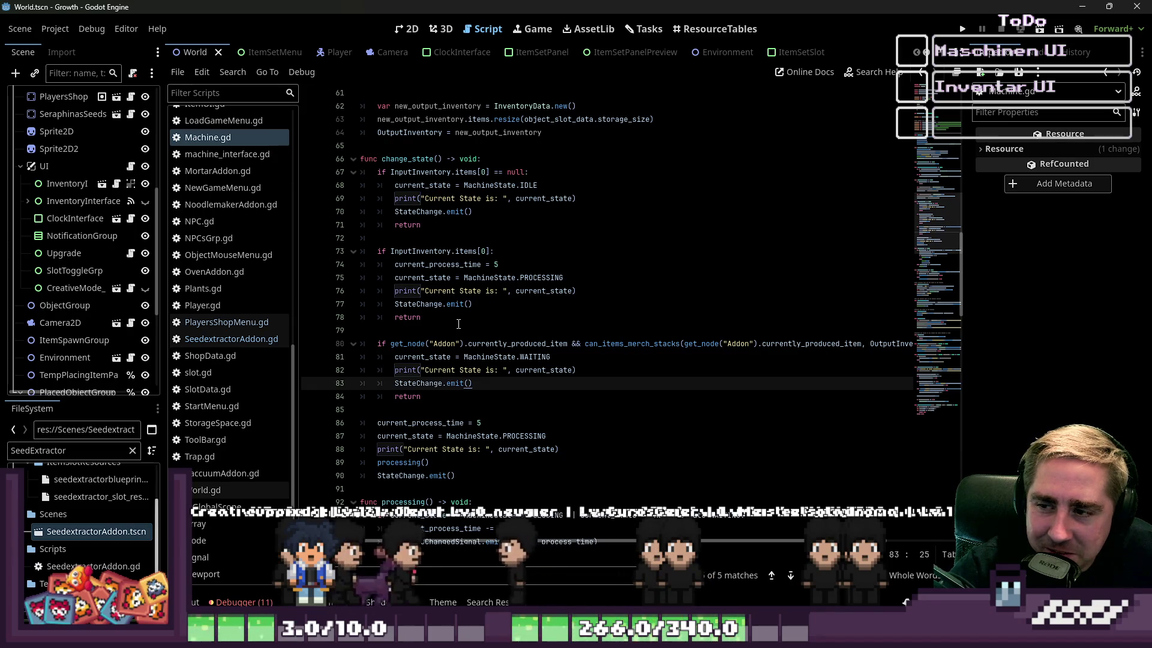
left_click(471, 304)
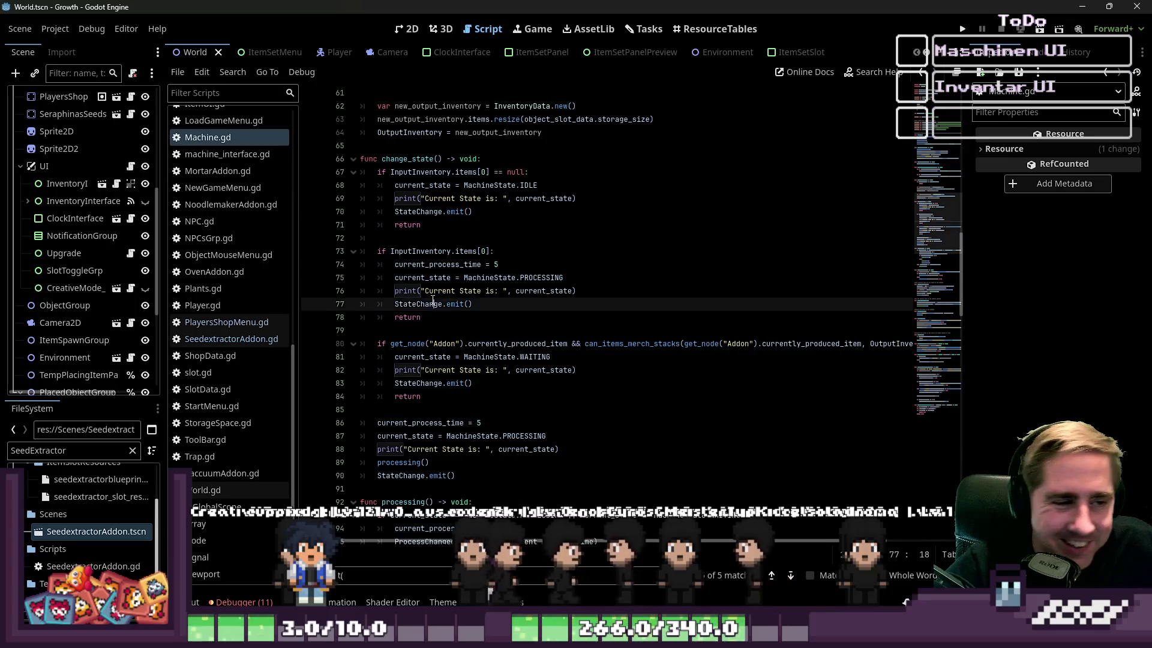
key("Down")
key("Down")
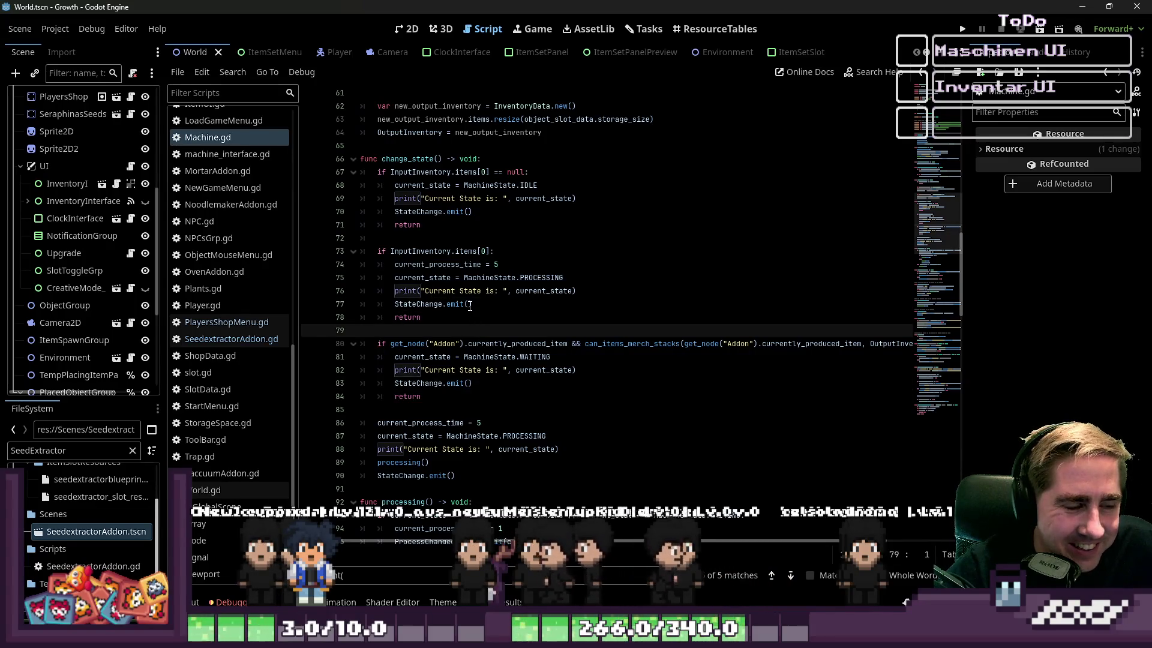
scroll(468, 300, "down", 3)
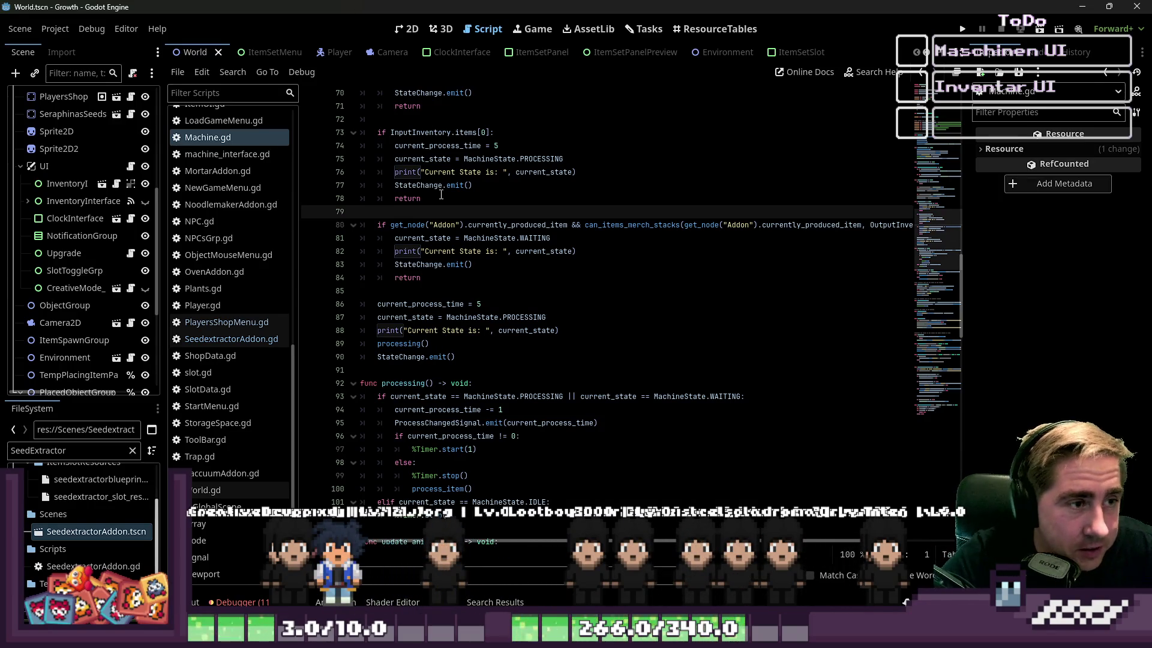
Step: Select and delete the if InputInventory.items[0] PROCESSING branch in change_state
scroll(507, 177, "up", 1)
left_click(502, 187)
scroll(502, 188, "up", 1)
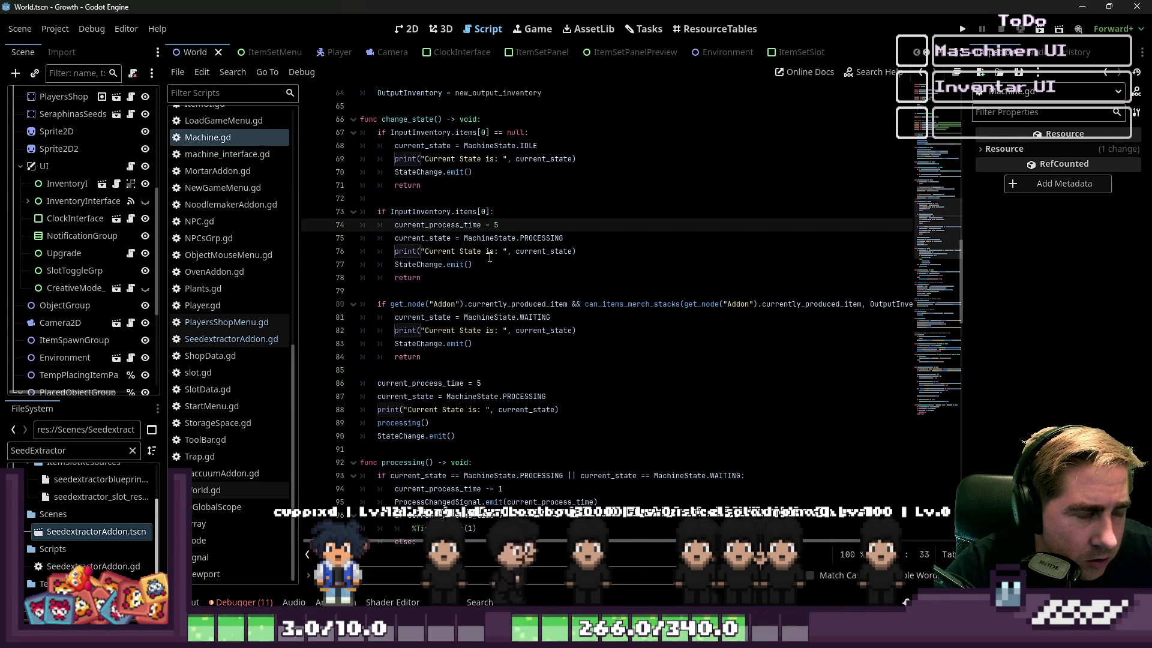
scroll(510, 252, "up", 1)
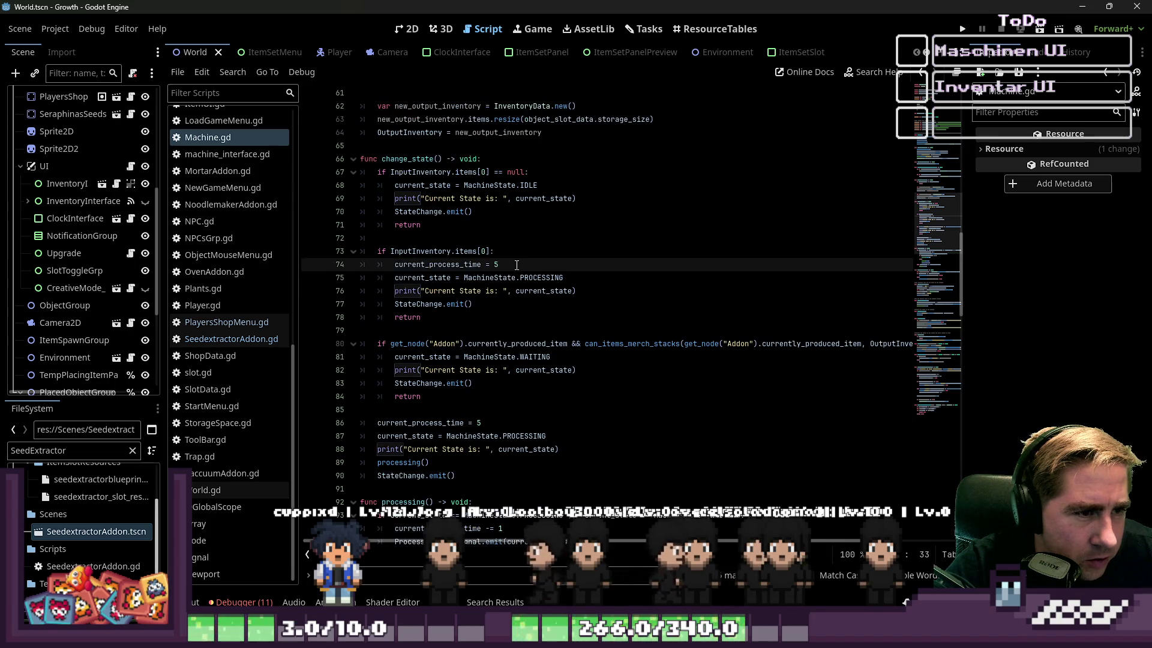
left_click_drag(516, 265, 337, 264)
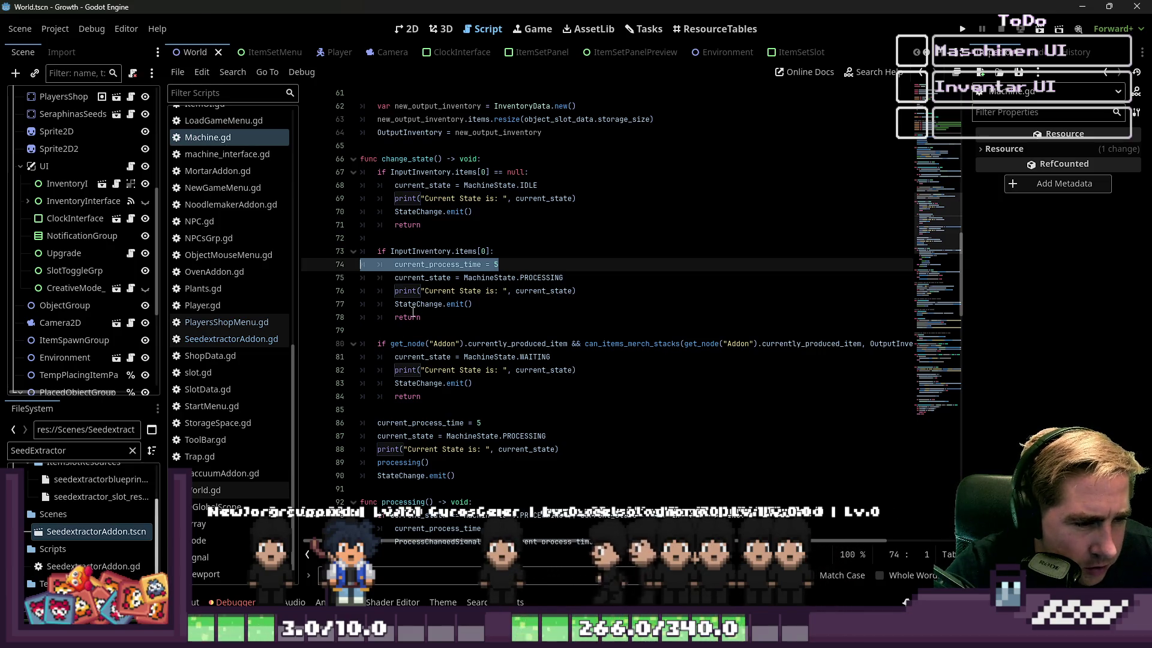
left_click(464, 251)
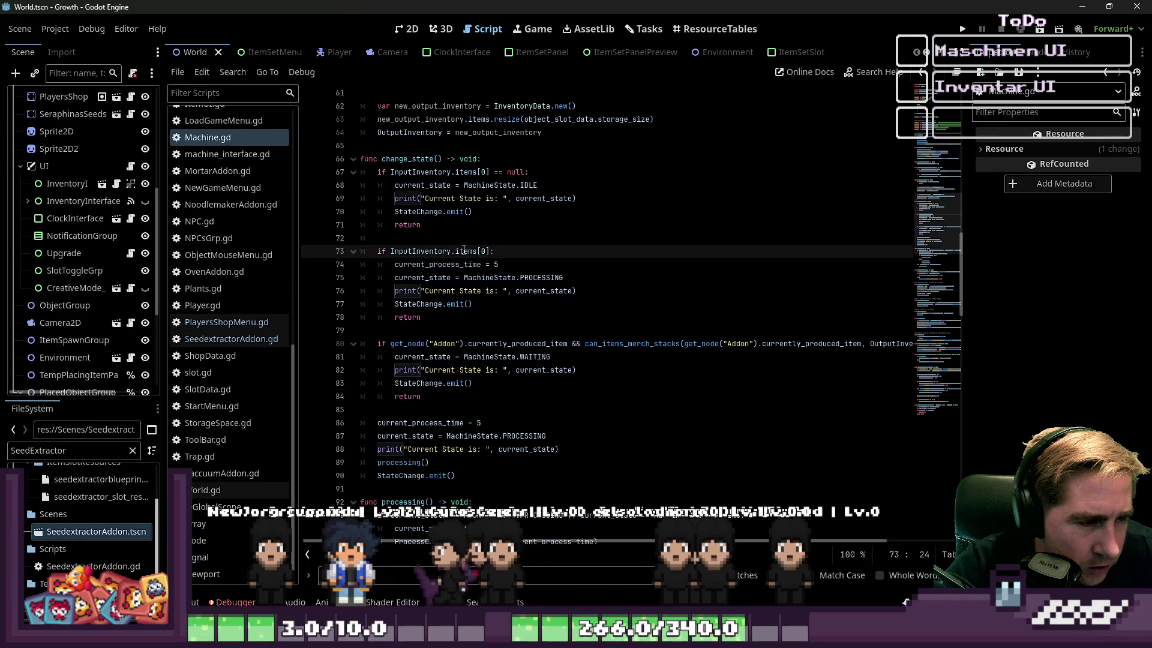
mouse_move(422, 317)
left_mouse_down()
mouse_move(339, 261)
mouse_move(342, 249)
left_mouse_up()
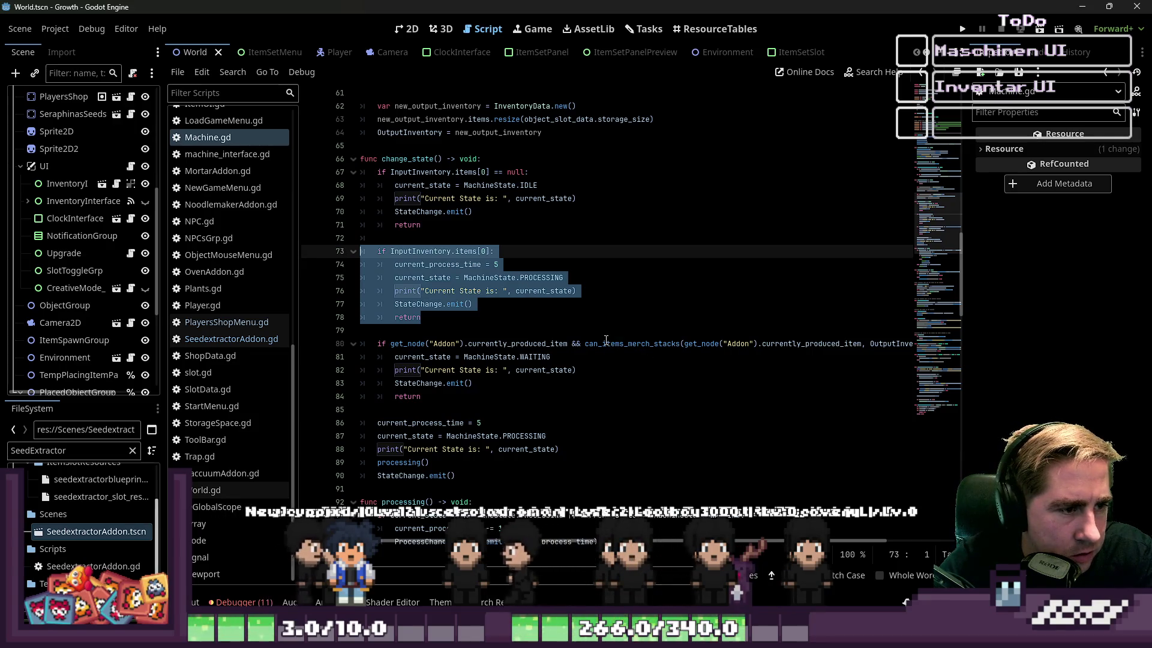
key("BackSpace")
key("BackSpace")
key("BackSpace")
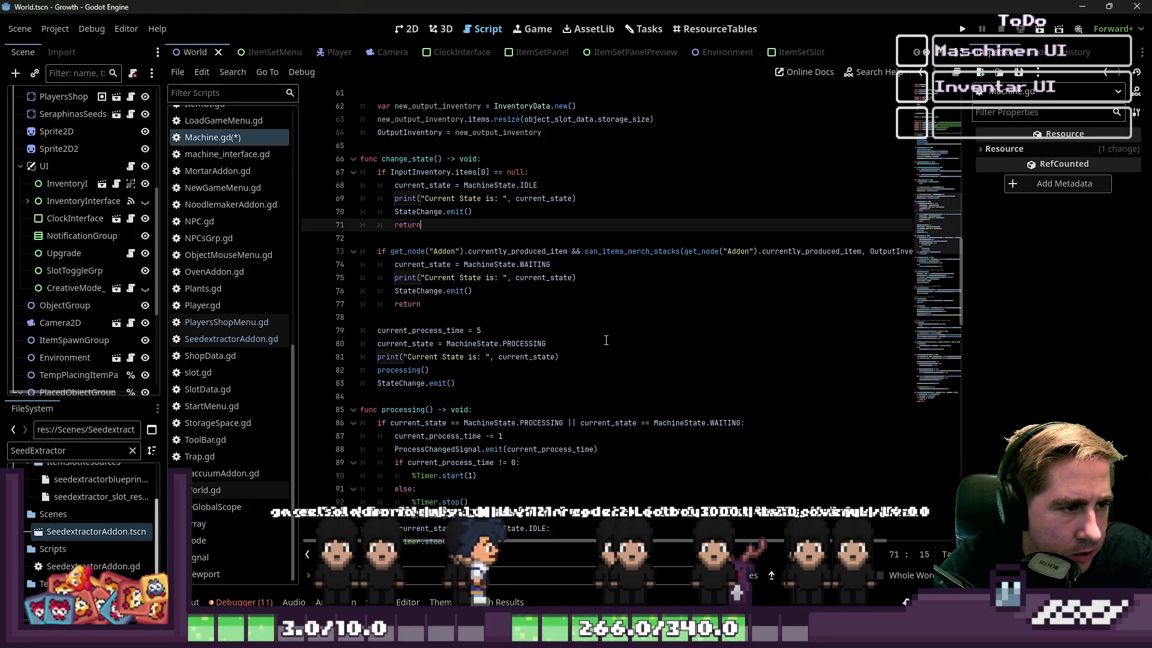
Step: Review the remaining idle and waiting branches and relaunch the game
left_click(537, 318)
left_click(450, 251)
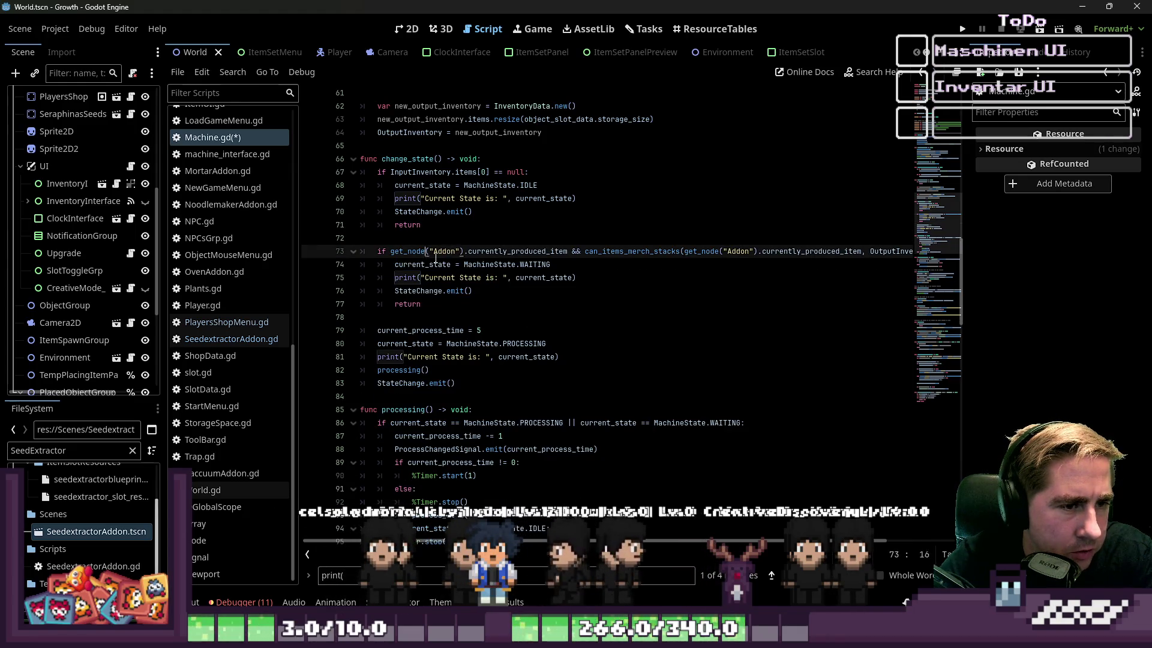
left_click(480, 172)
left_click(480, 198)
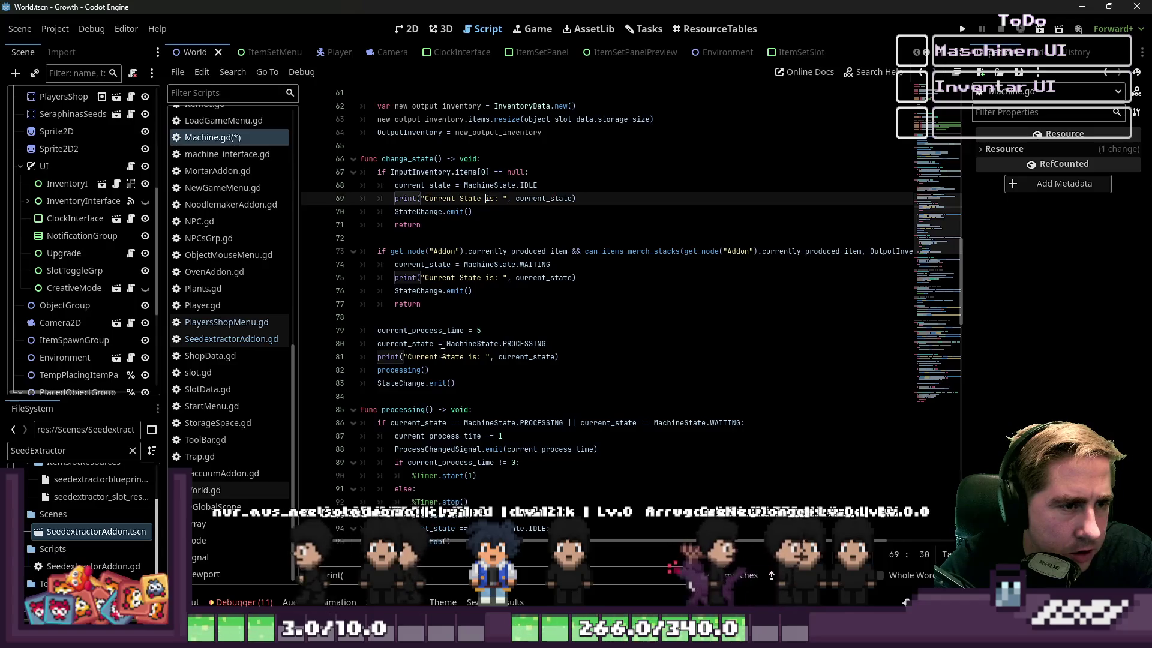
left_click(440, 356)
left_click_drag(415, 357, 456, 384)
left_click(540, 304)
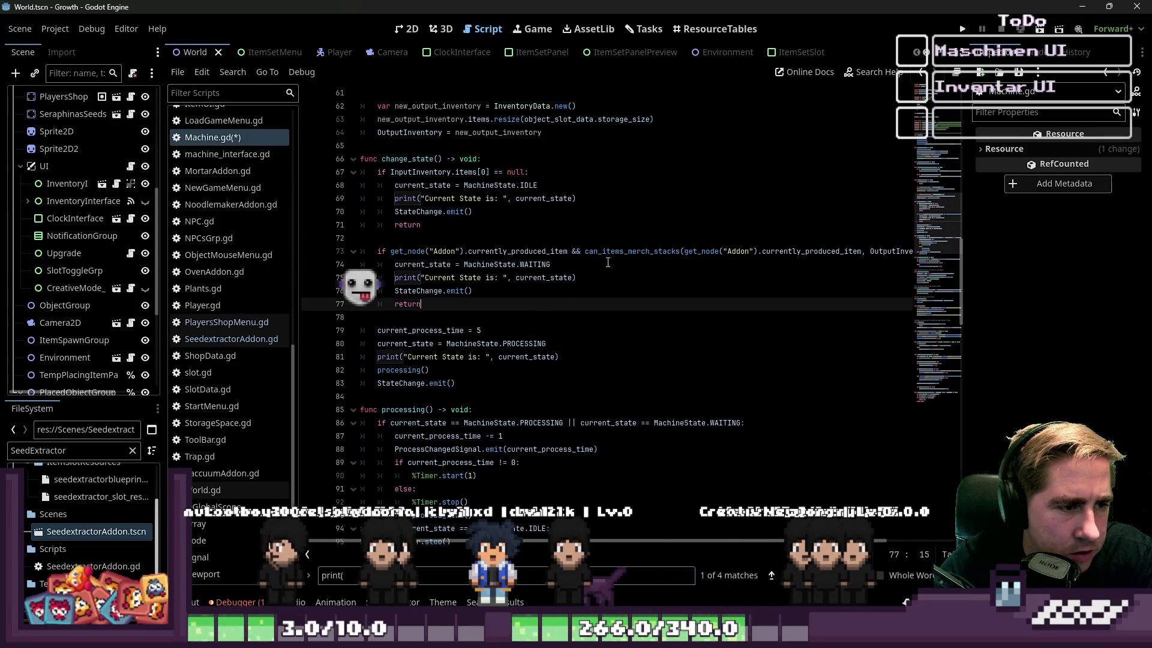
left_click(966, 31)
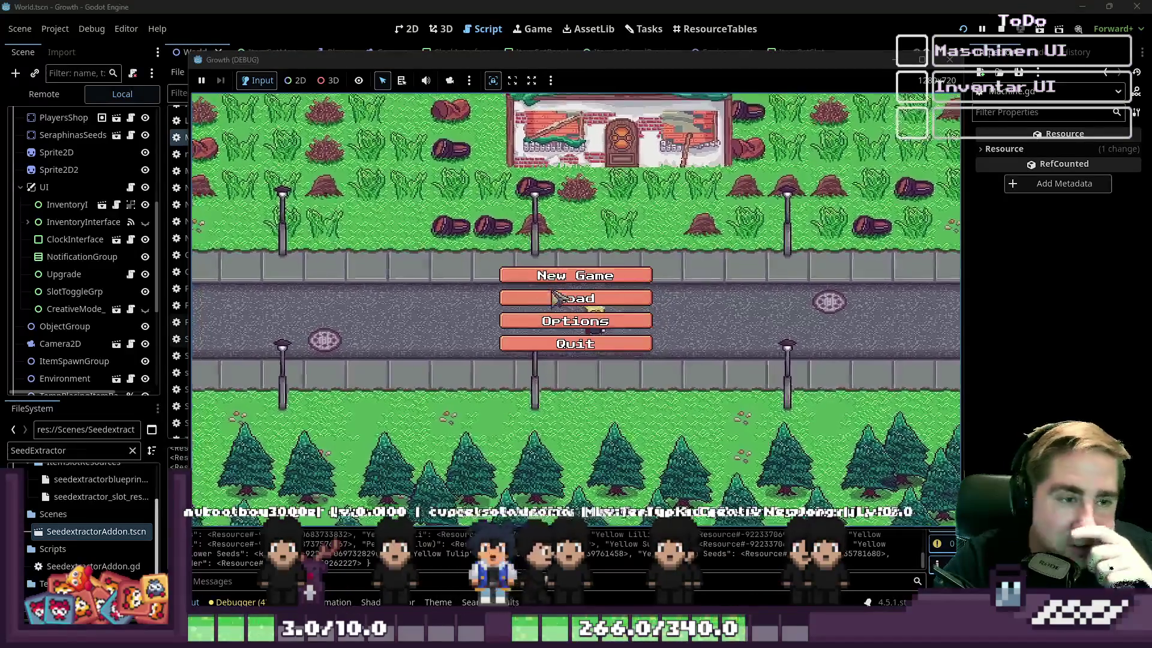
Step: Start a new game, walk to the machine, and drop the x12 green stack into it
left_click(624, 275)
type("cyxv")
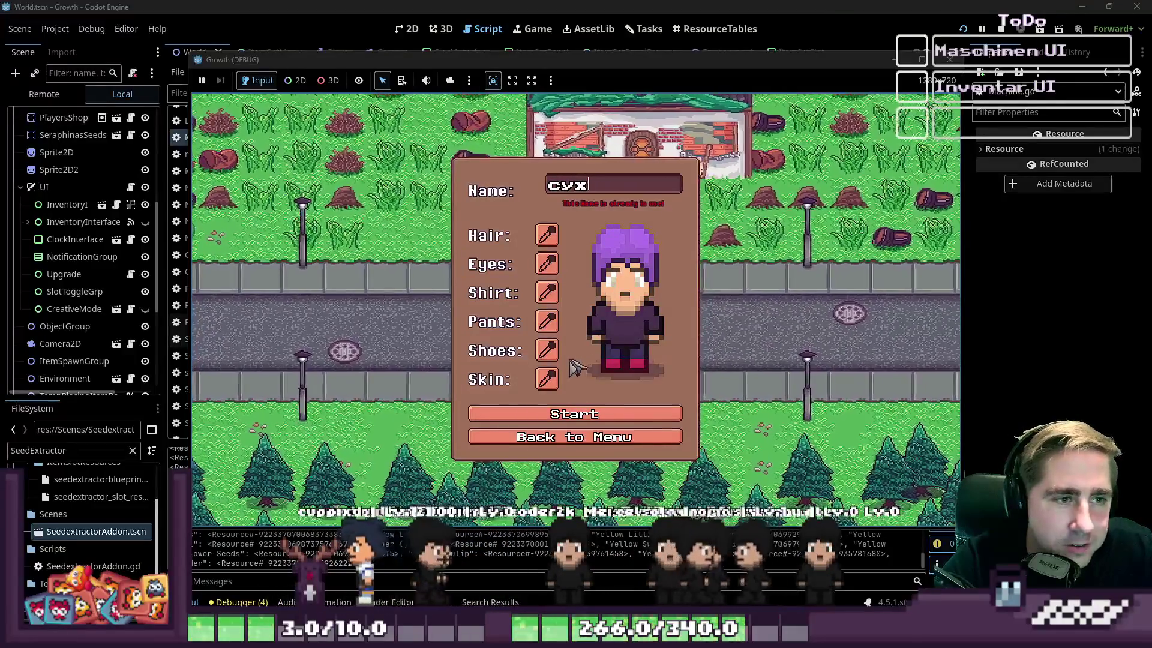
left_click(561, 403)
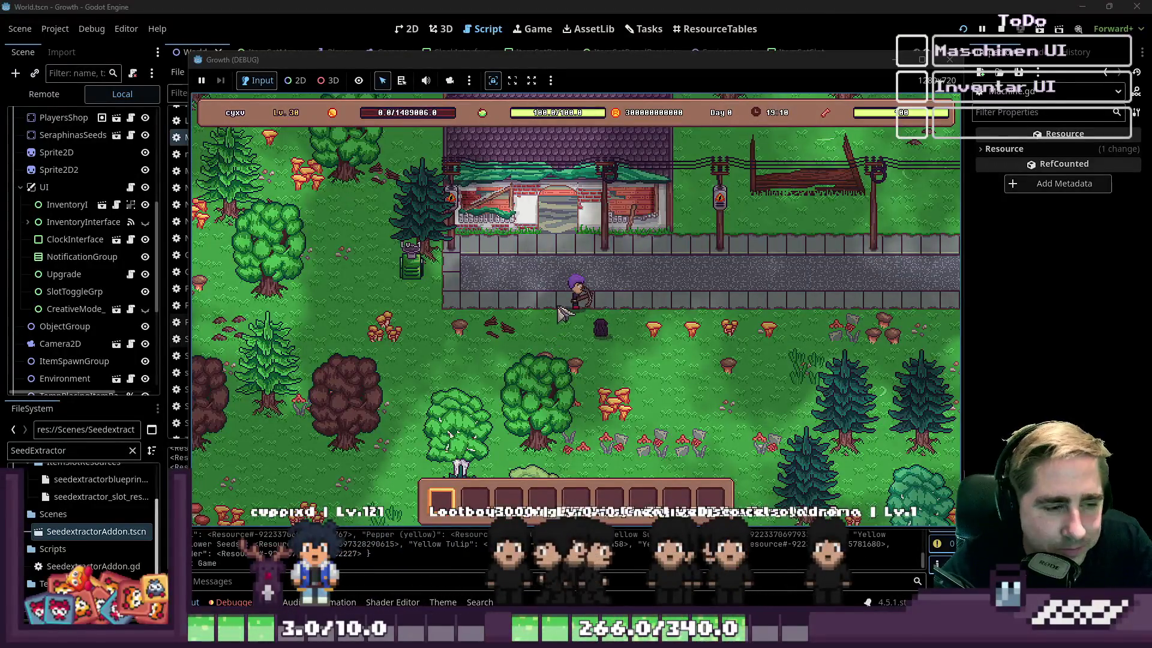
key("a")
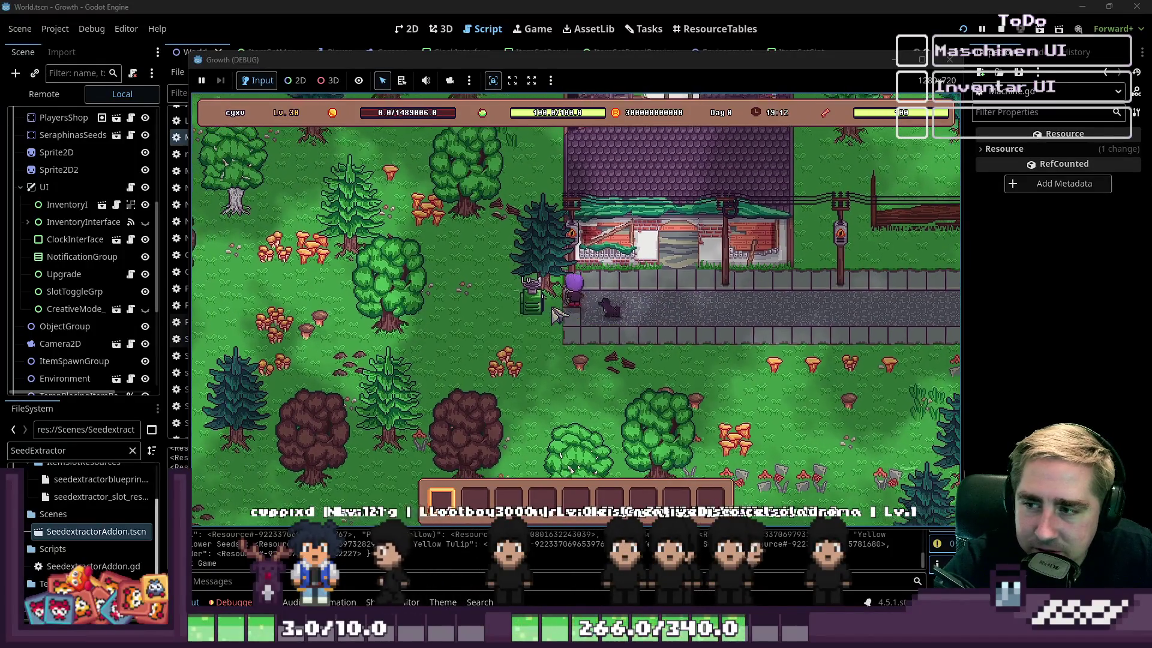
left_click(580, 319)
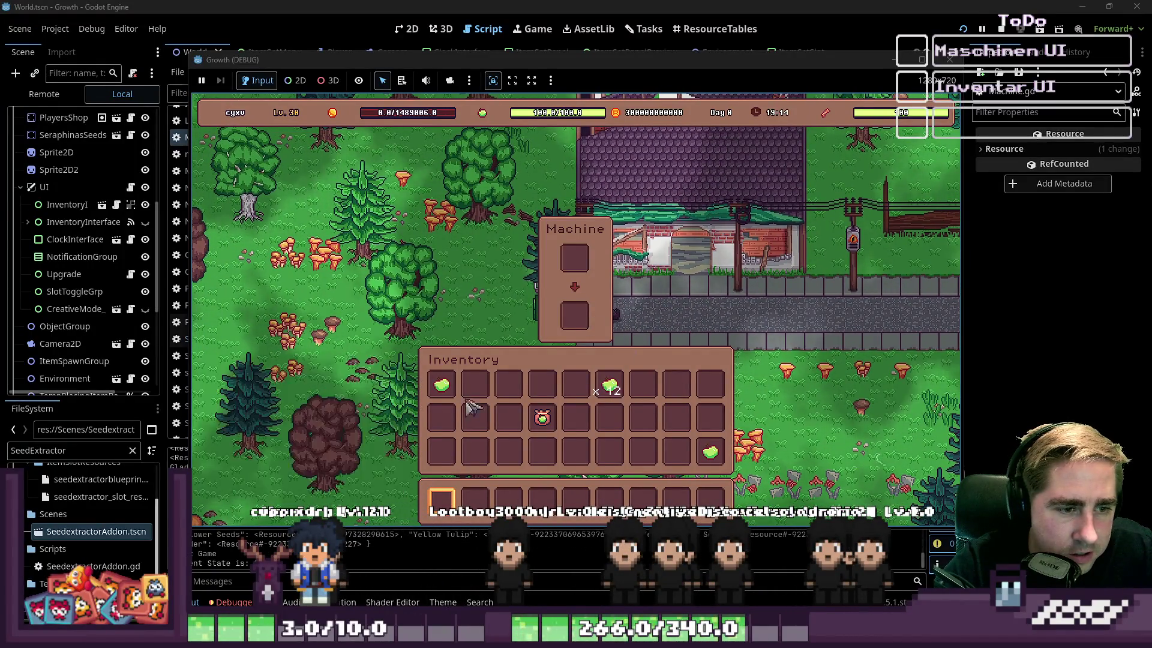
left_click(610, 385)
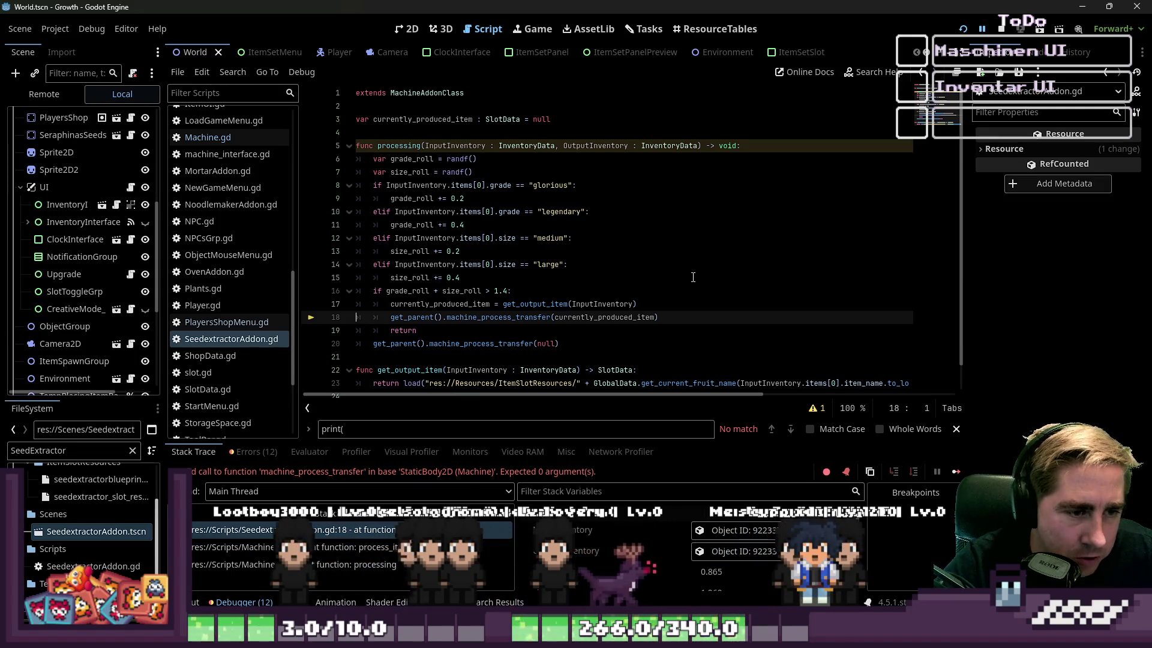
Step: Remove the currently_produced_item argument from line 18's machine_process_transfer call and save
double_click(621, 320)
key("BackSpace")
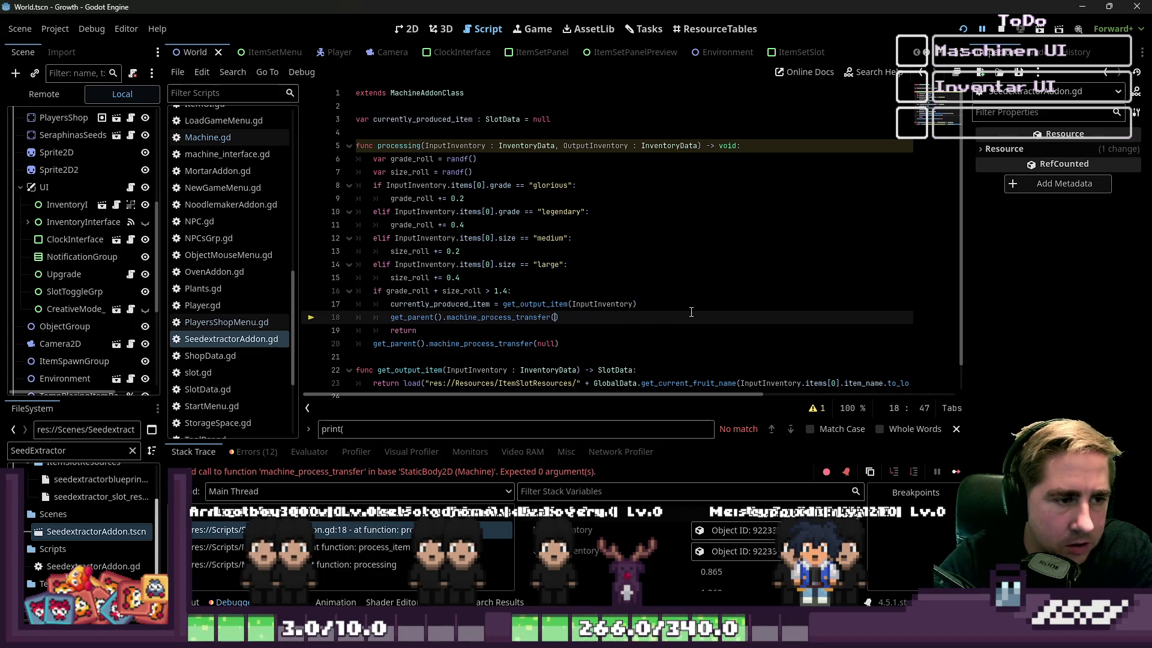
key("Up")
key("Up")
key("ctrl+s")
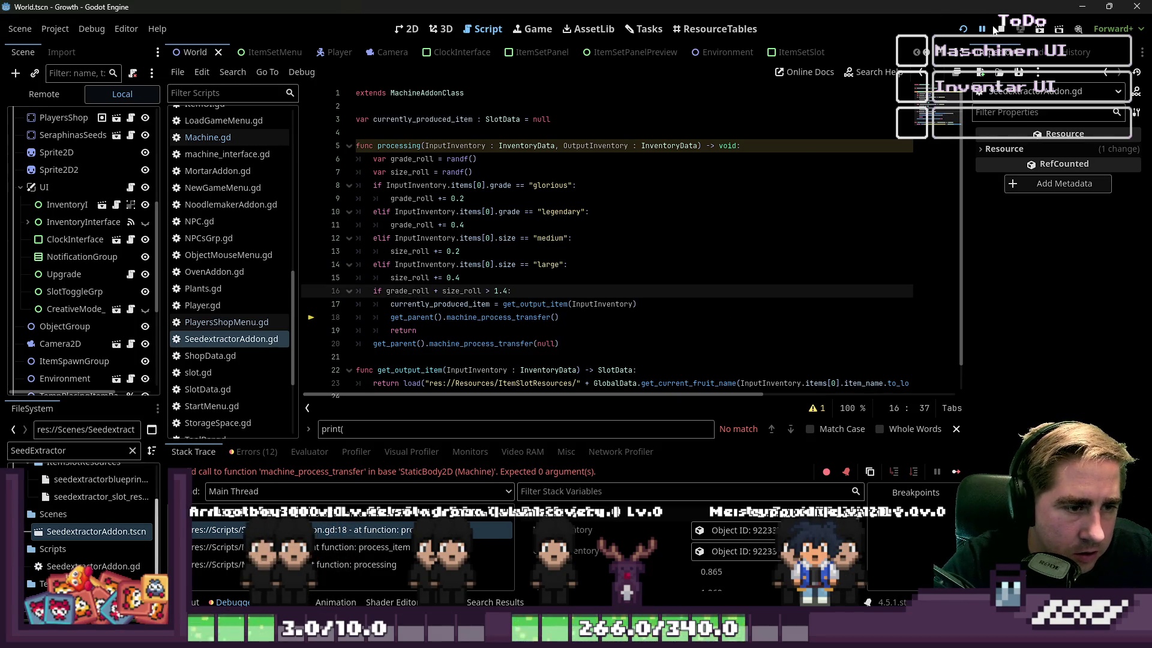
Step: Restart the game, create a character, and drag the x12 green stack into the machine
left_click(995, 30)
left_click(965, 33)
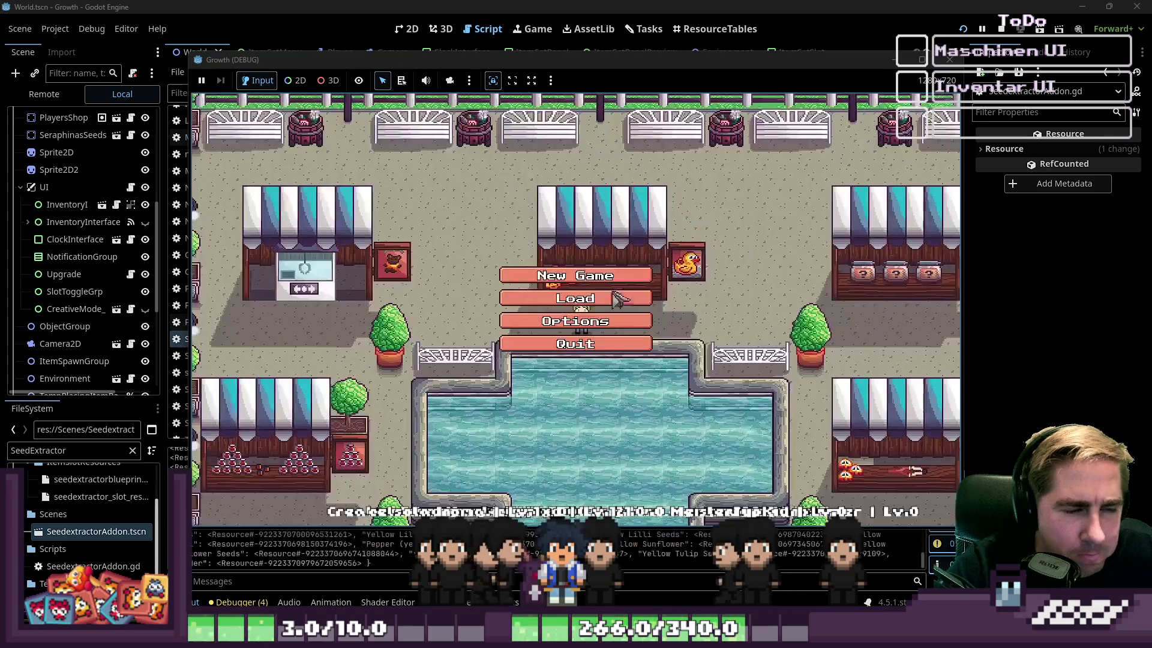
left_click(611, 318)
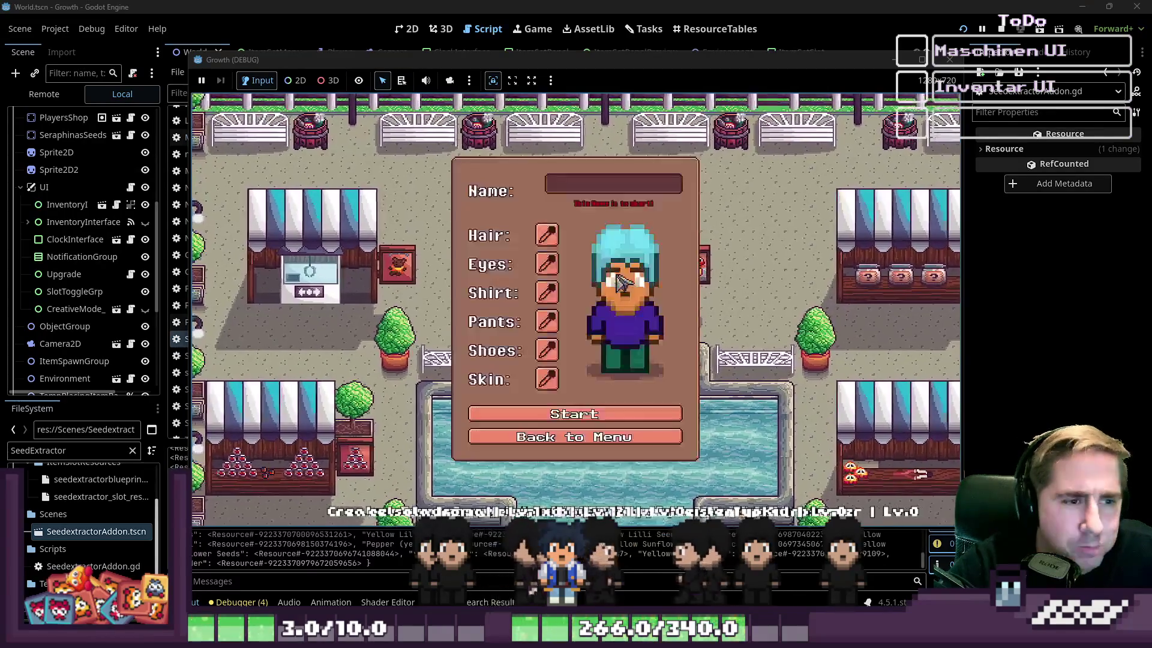
type("cx")
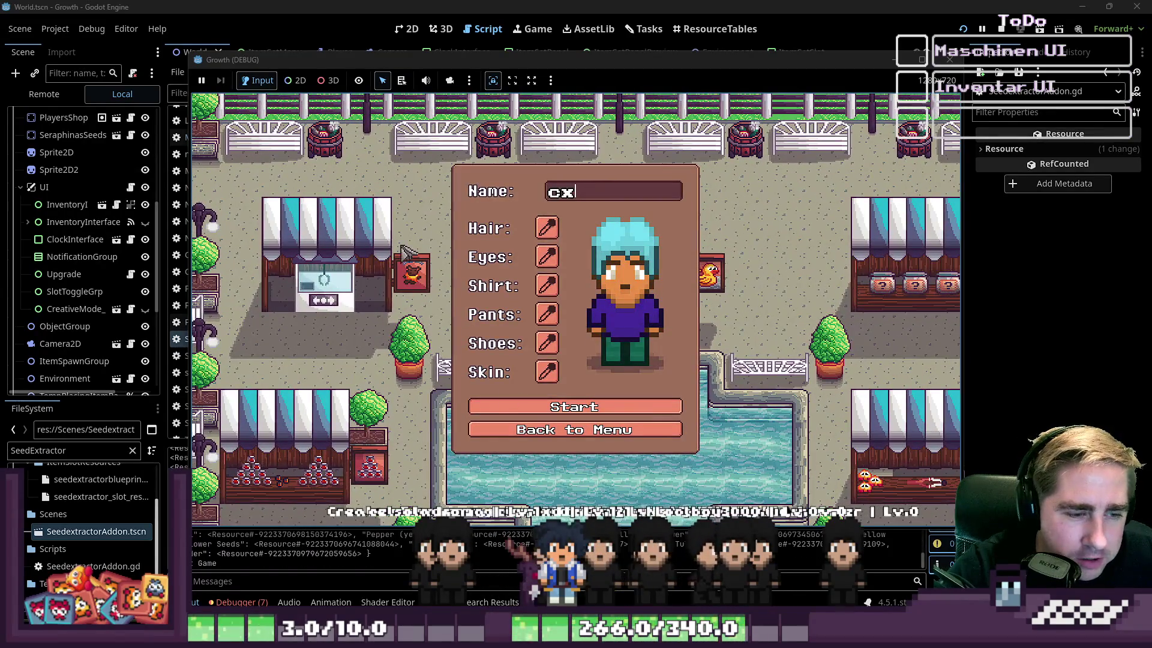
key("Return")
key("a")
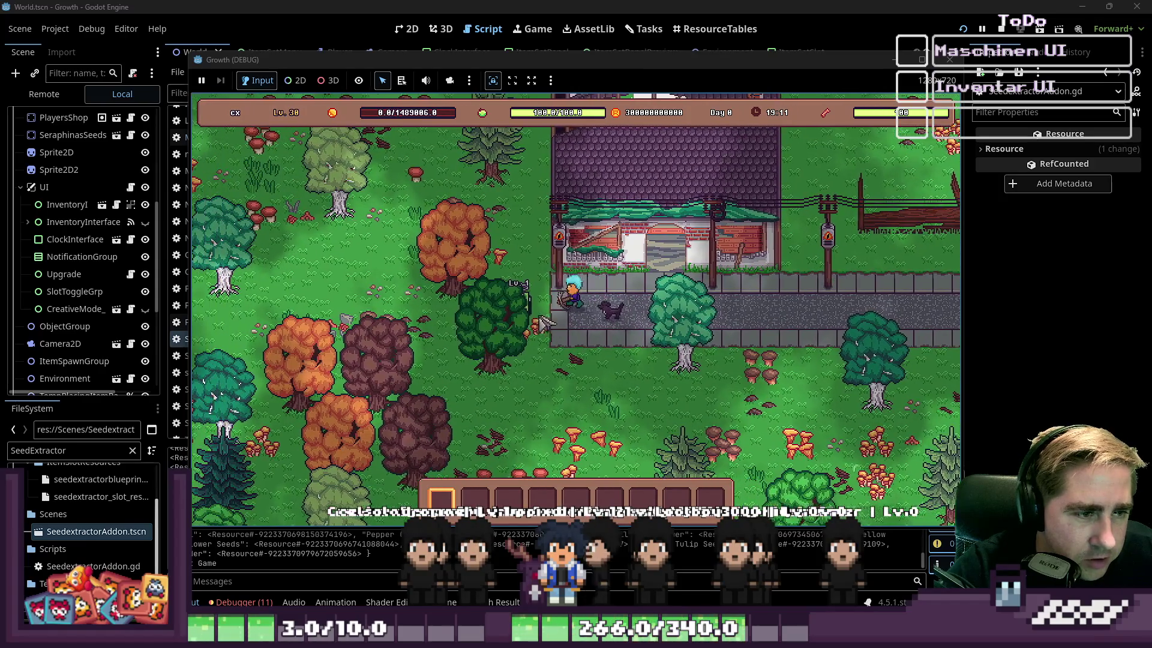
left_click(570, 306)
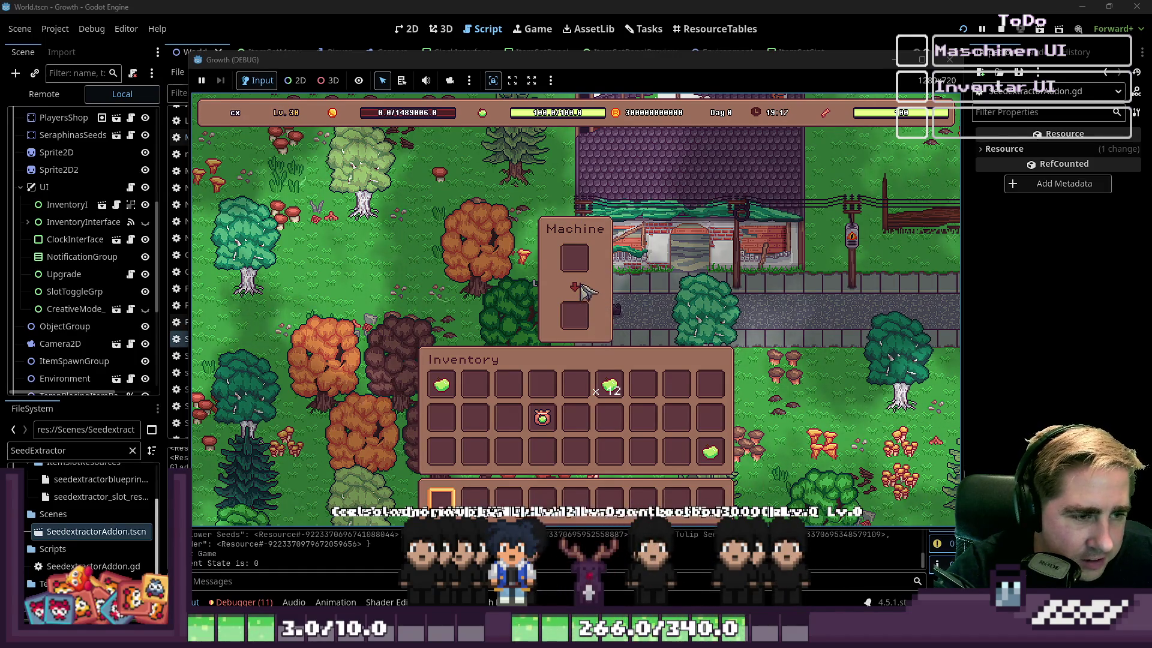
left_click_drag(615, 381, 579, 263)
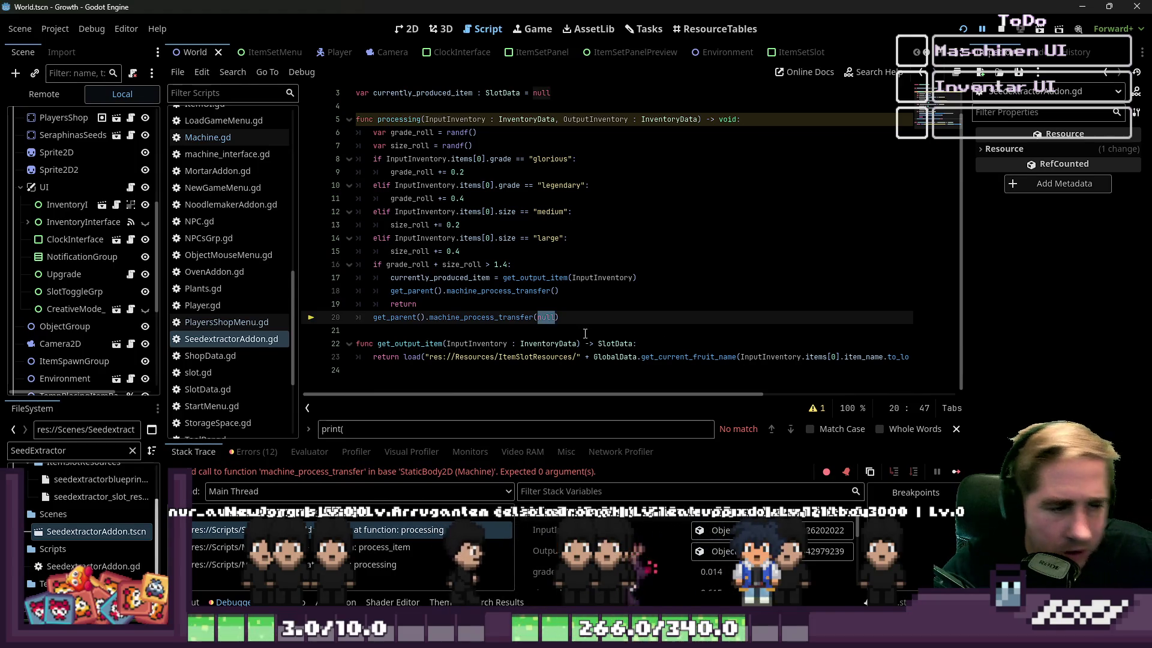
Step: Relaunch with F5, start a new game, and drop the x12 seed stack into the machine input
key("F5")
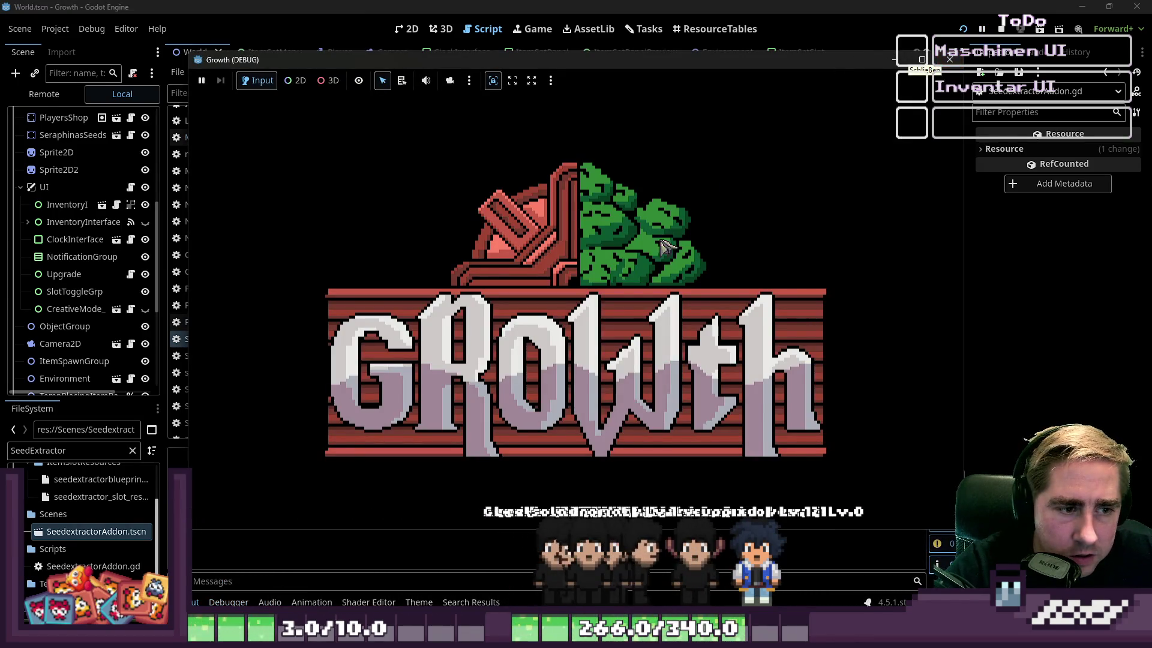
left_click(575, 272)
type("vcx")
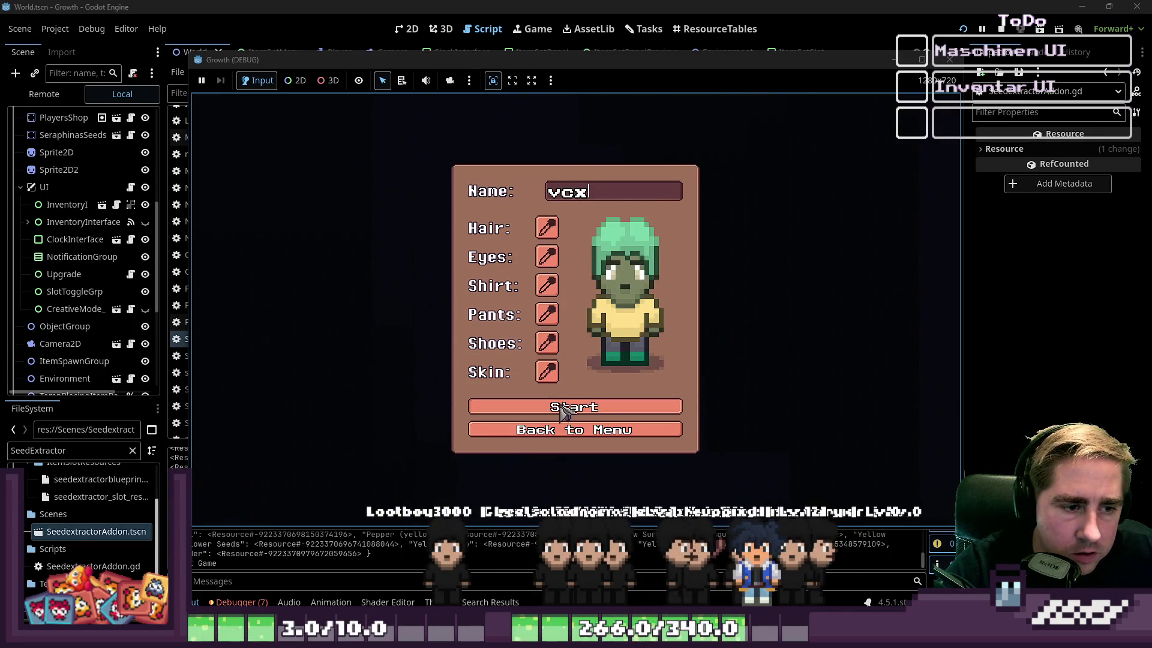
left_click(567, 407)
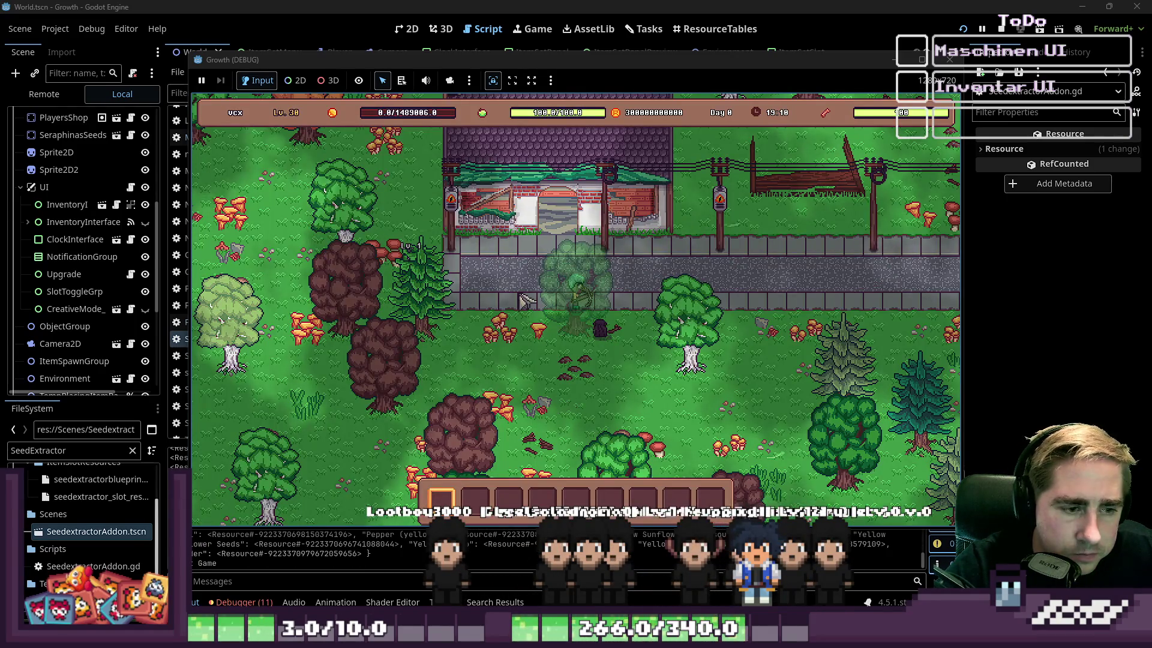
key("a")
key("w")
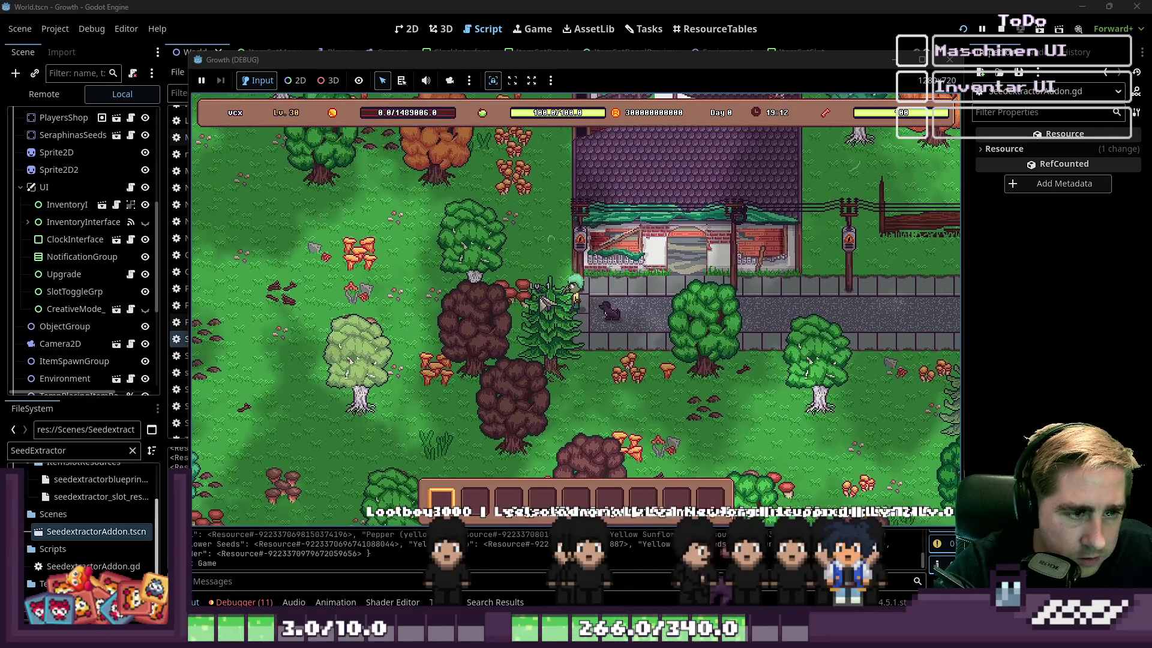
left_click(570, 315)
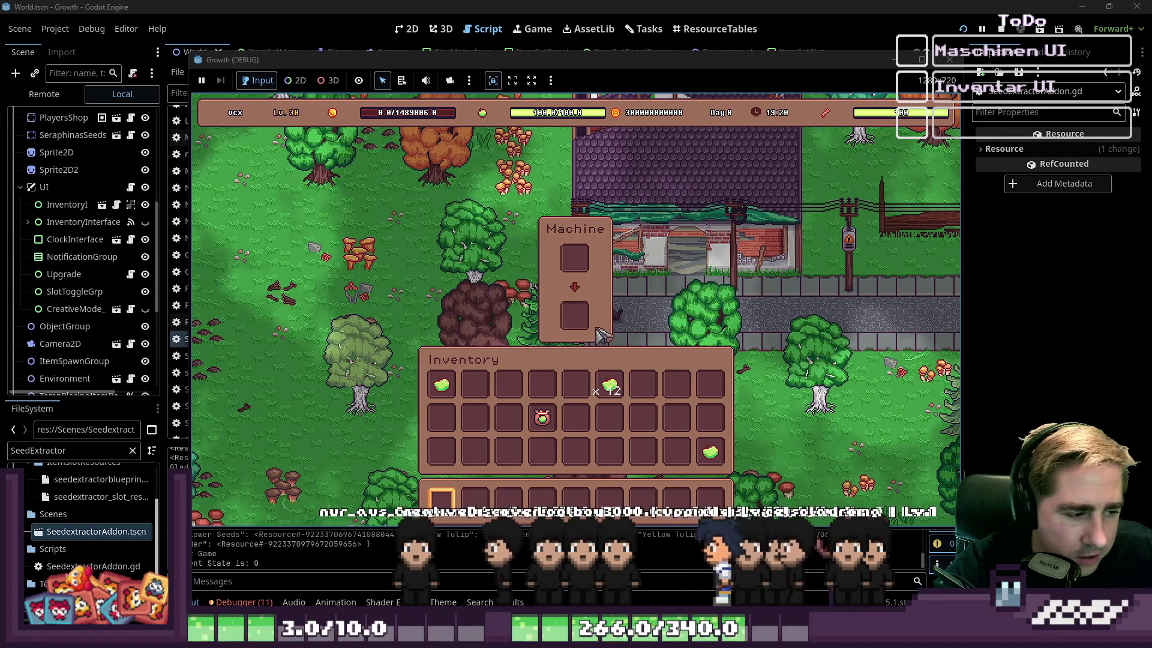
left_click(609, 384)
left_click(575, 259)
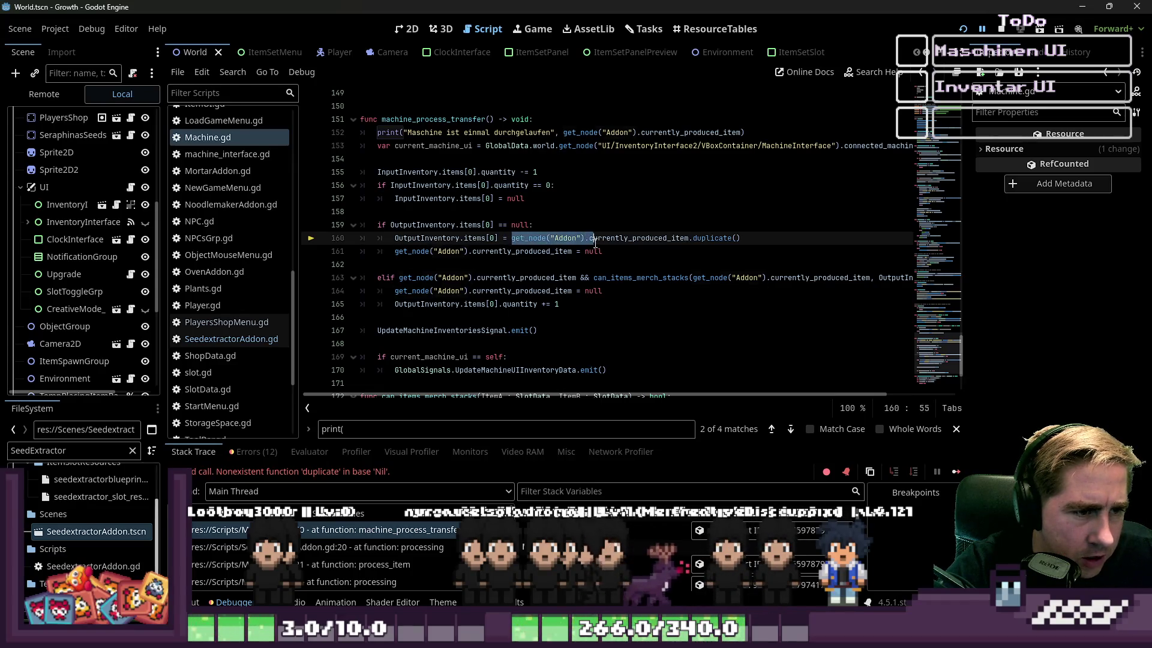
Step: Inspect line 159's empty-output check and the current InputInventory value
left_click_drag(595, 242, 688, 240)
key("ctrl+c")
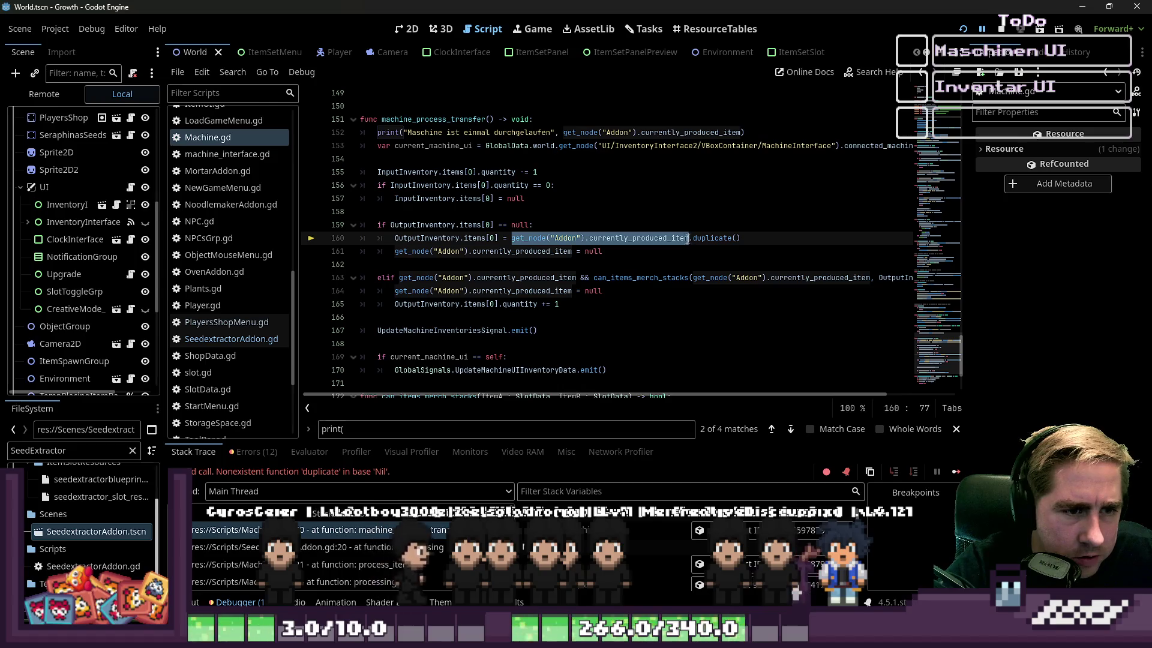
left_click(570, 199)
scroll(496, 280, "up", 1)
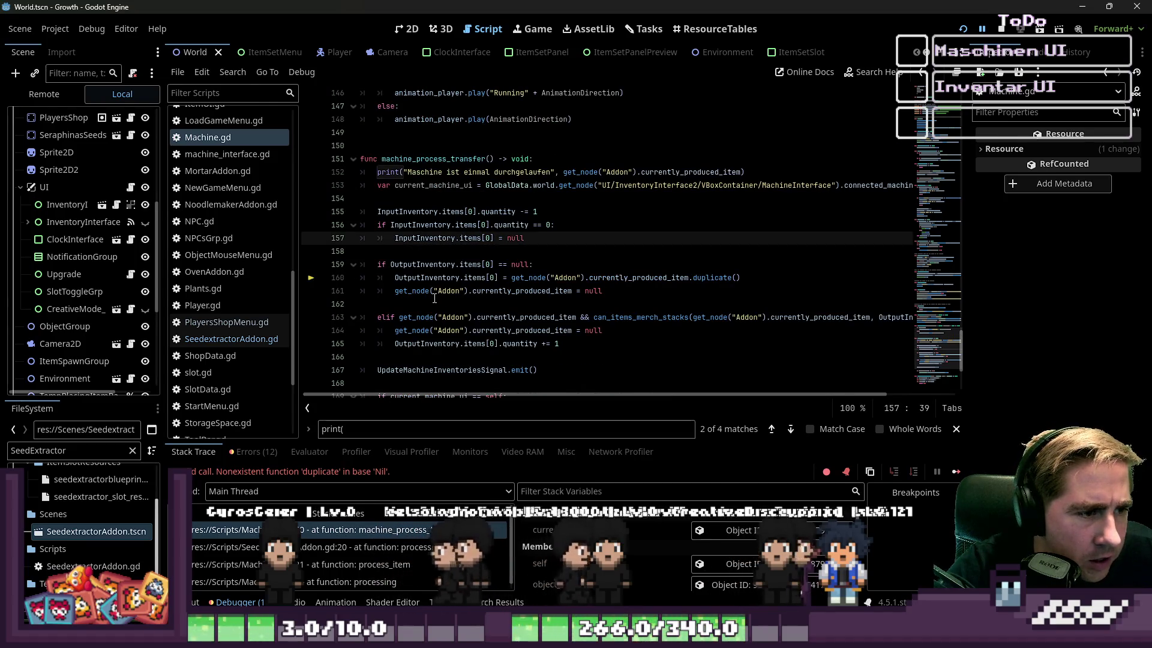
left_click(391, 264)
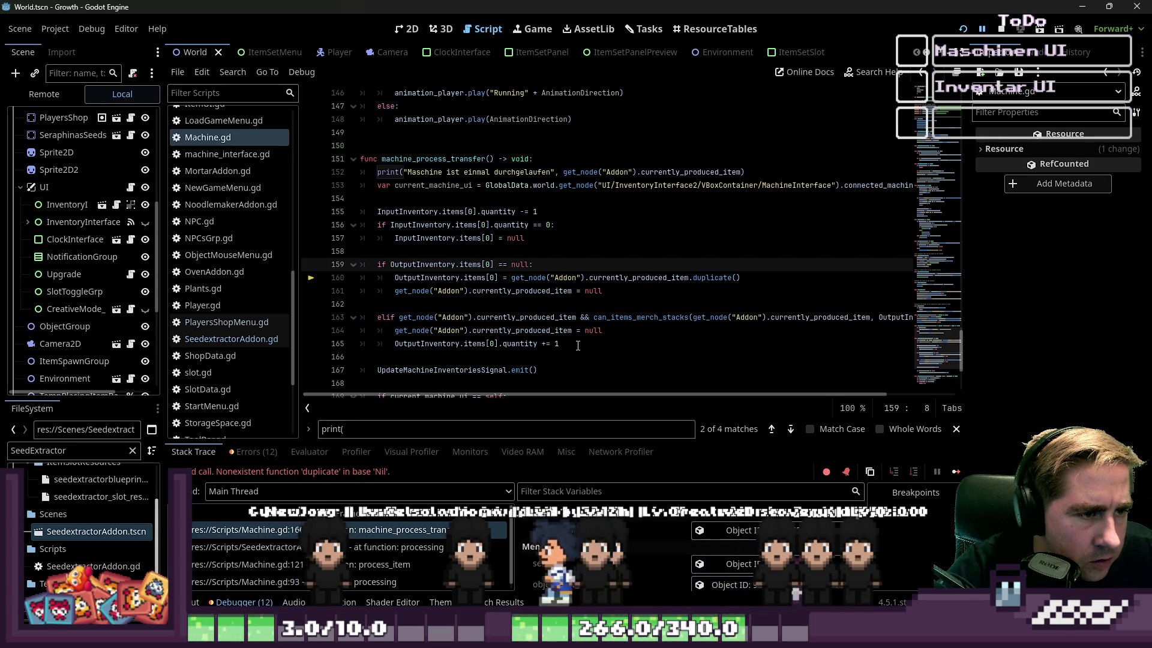
left_click(467, 201)
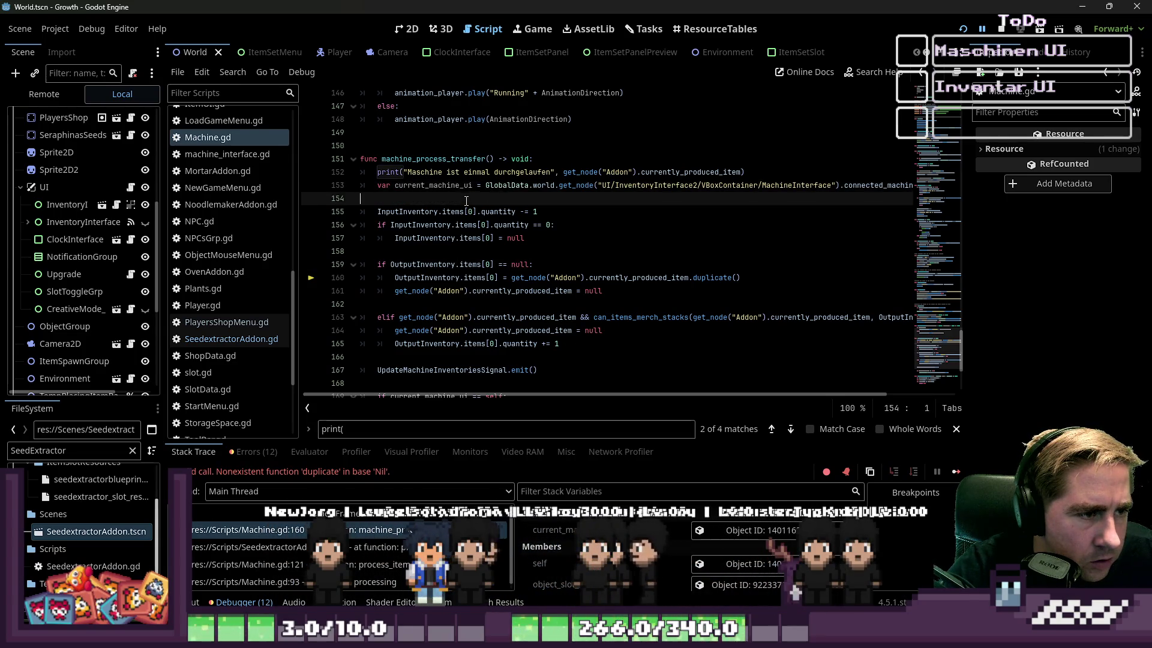
scroll(467, 201, "down", 3)
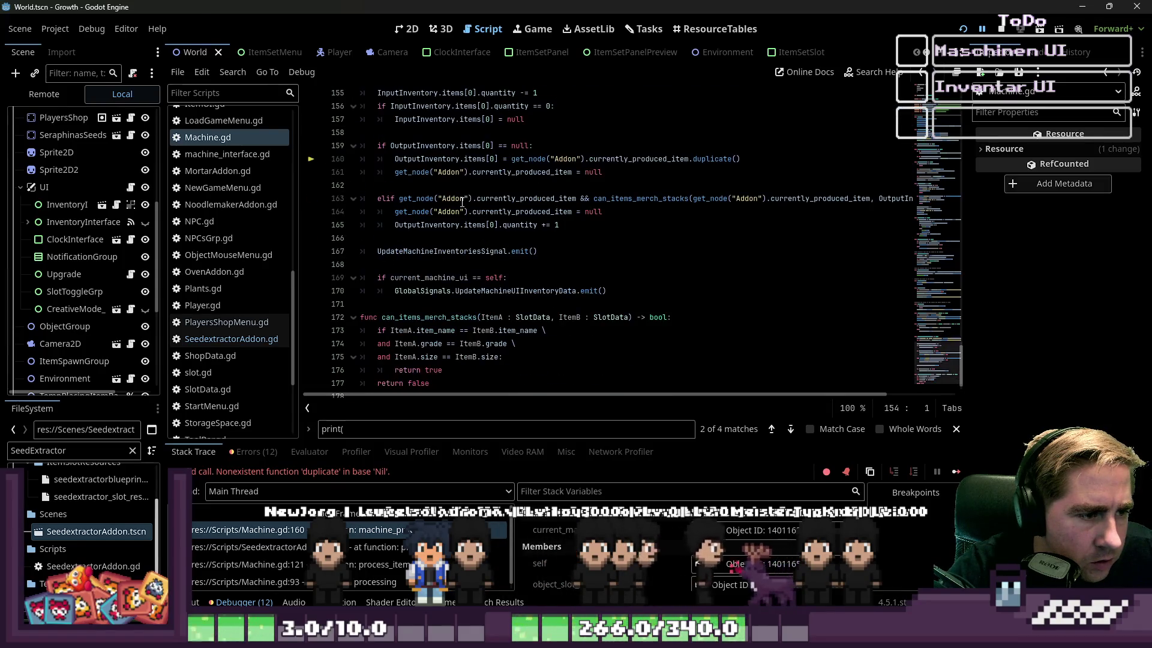
scroll(462, 202, "up", 2)
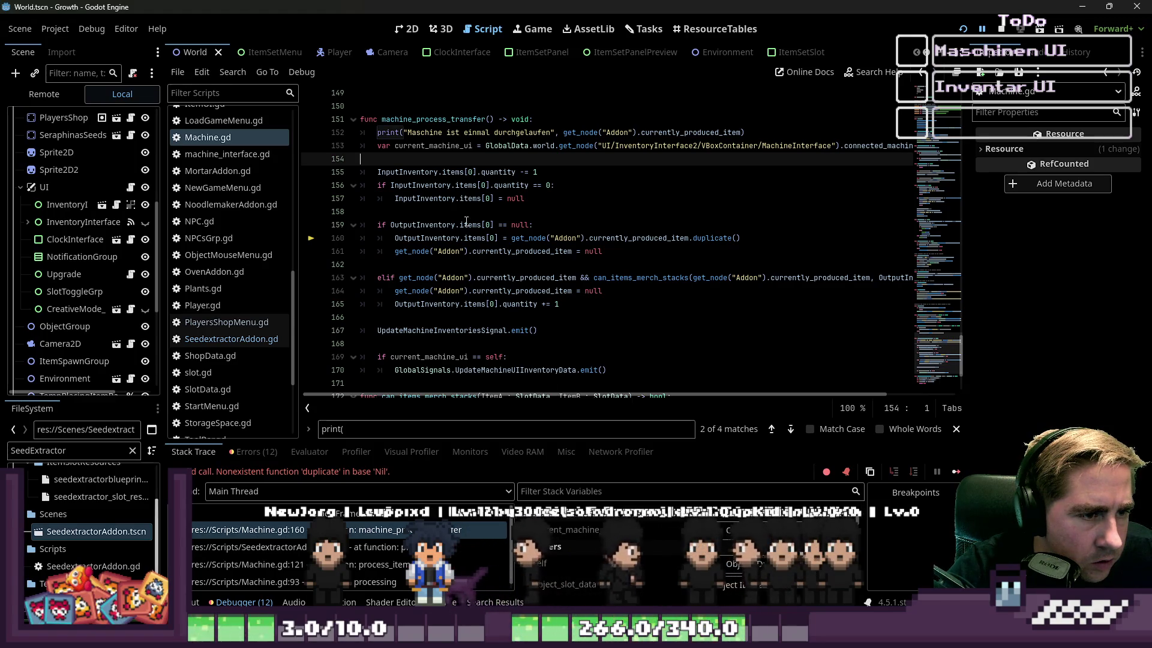
left_click(456, 226)
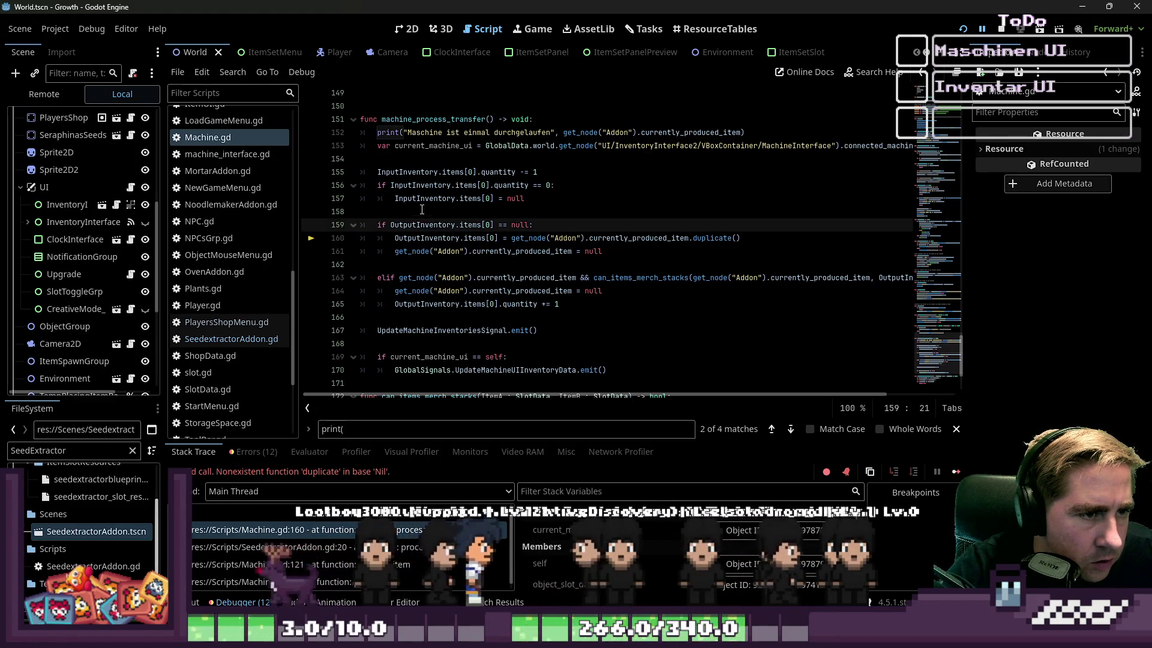
left_click(421, 176)
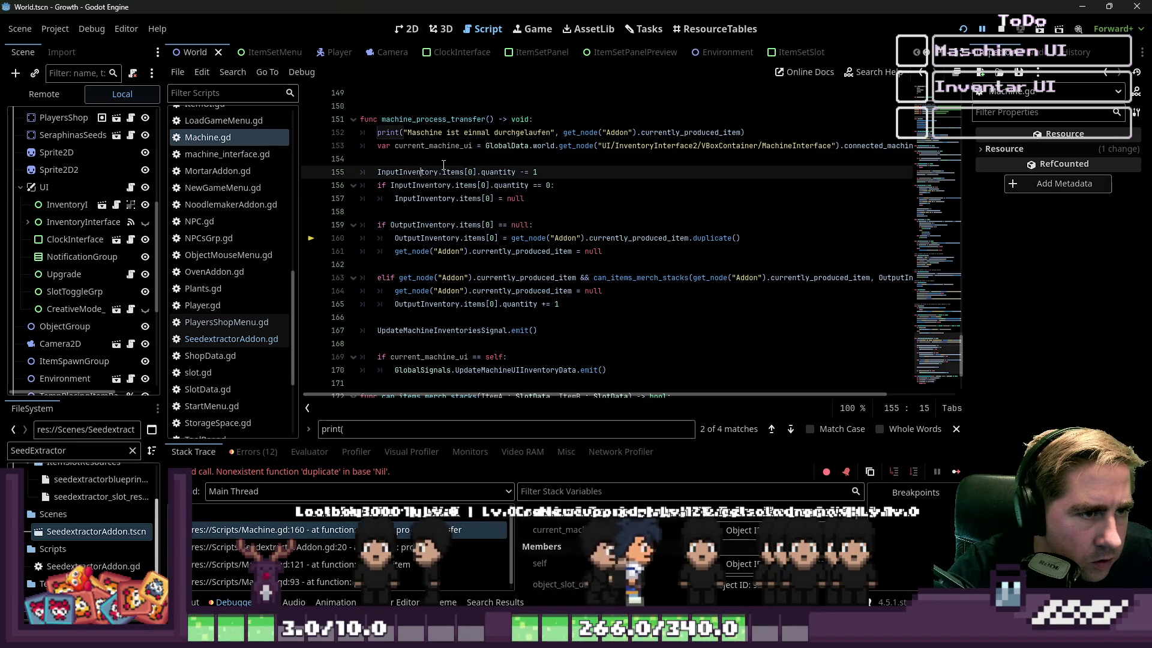
left_click(443, 163)
scroll(500, 248, "down", 1)
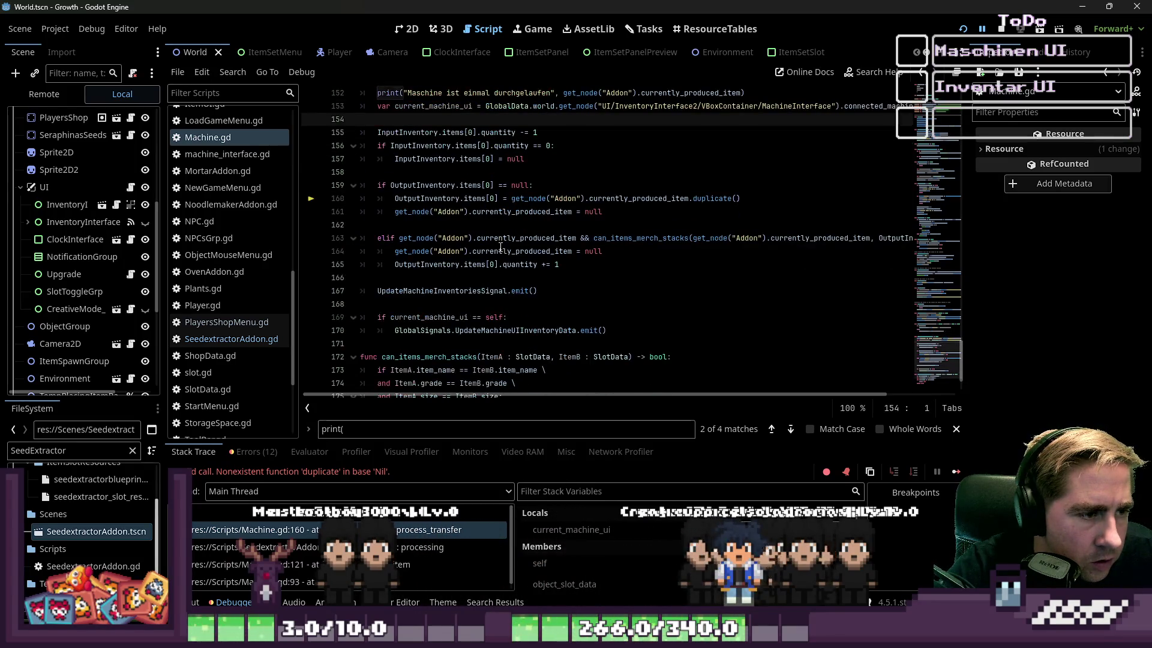
scroll(501, 247, "up", 1)
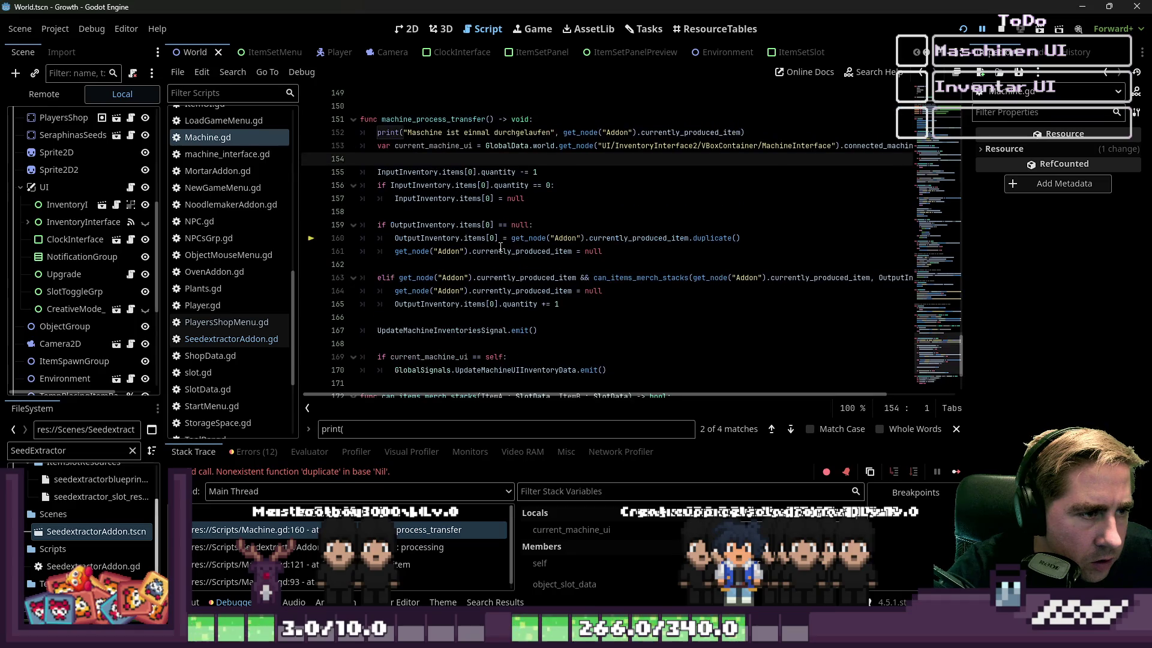
left_click(501, 214)
Step: Prefix line 159's condition with get_node("Addon").currently_produced_item && and restart the game
key("Return")
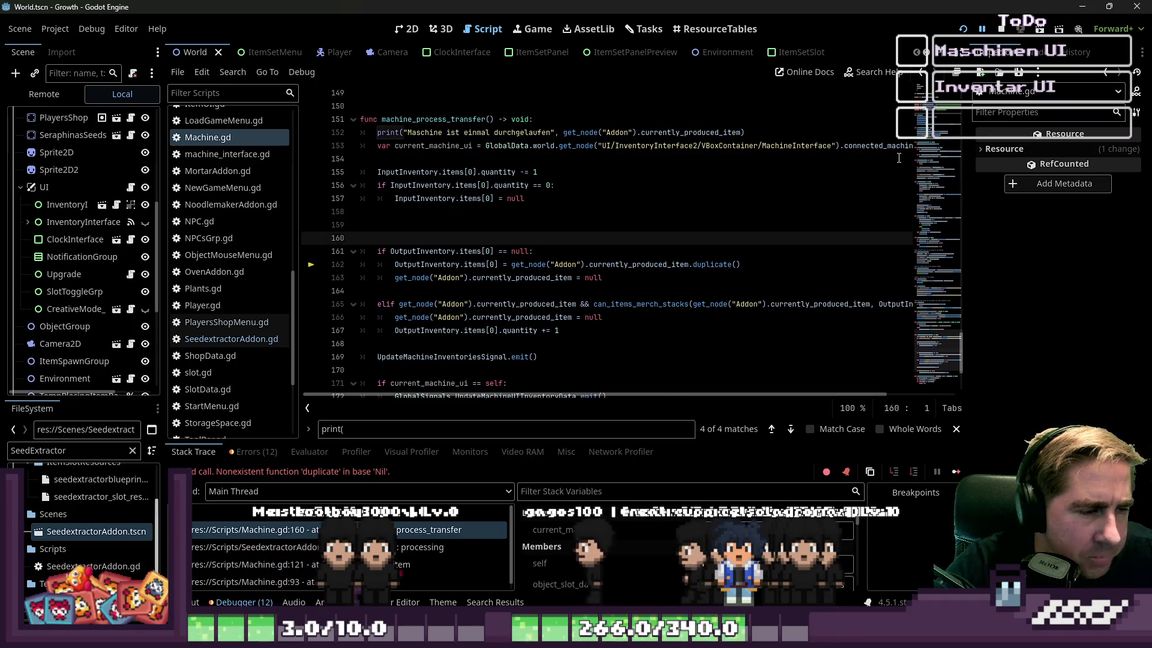
key("Tab")
type("i")
key("ctrl+v")
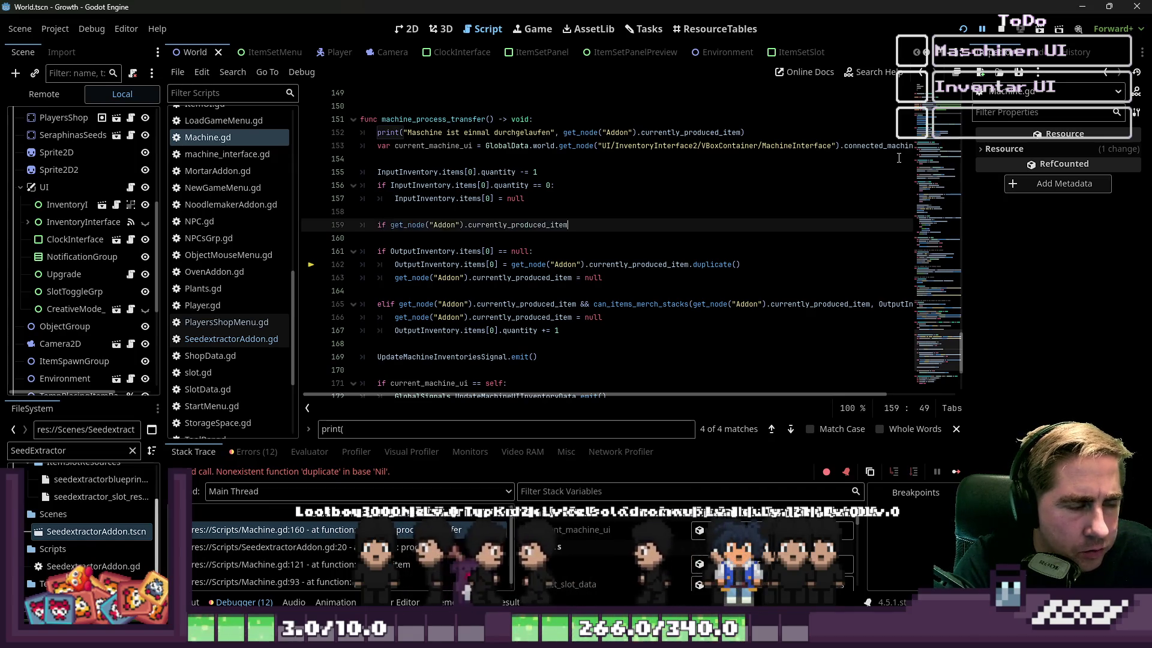
key("ctrl+Left")
key("ctrl+Left")
key("ctrl+Left")
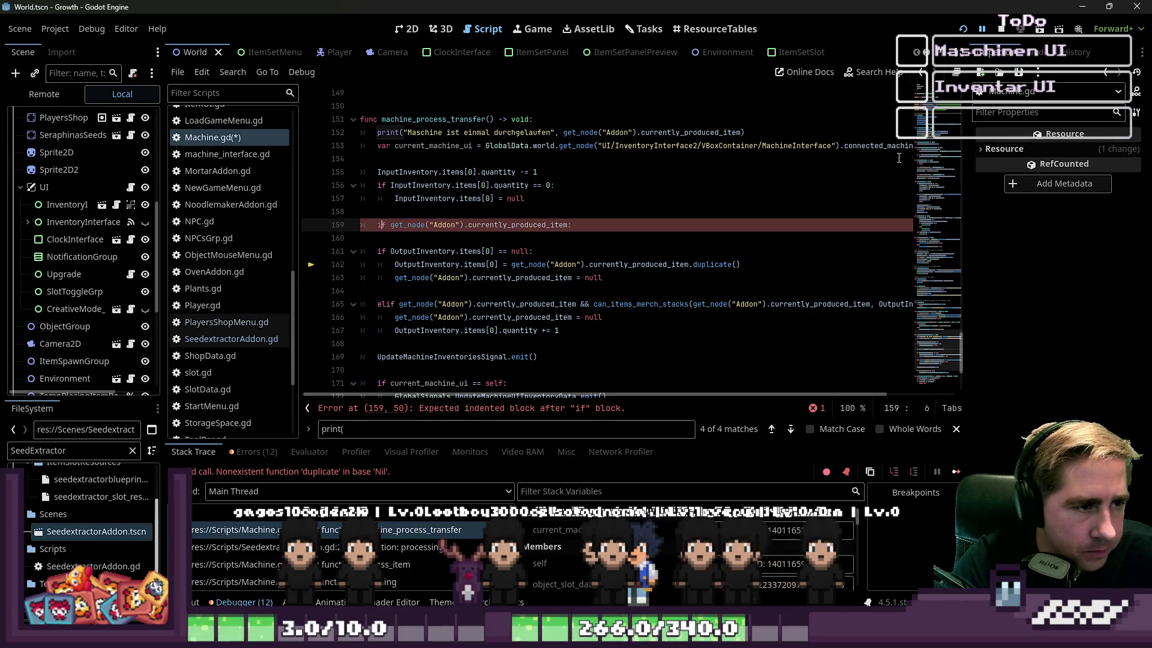
key("ctrl+shift+k")
key("ctrl+shift+k")
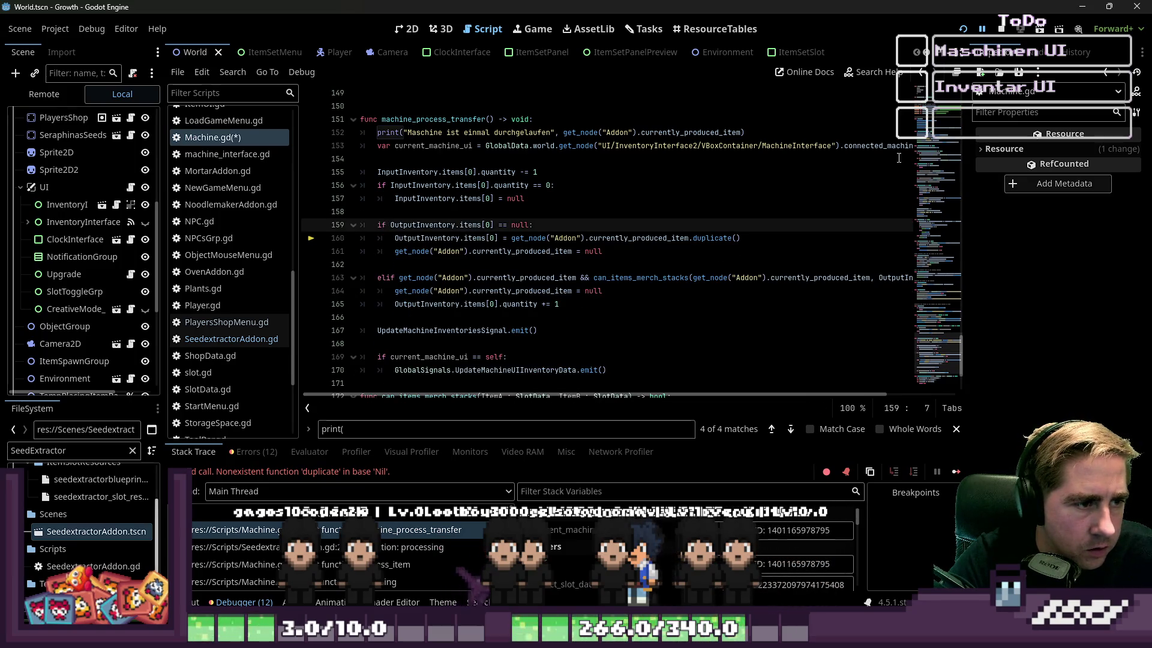
type("&&")
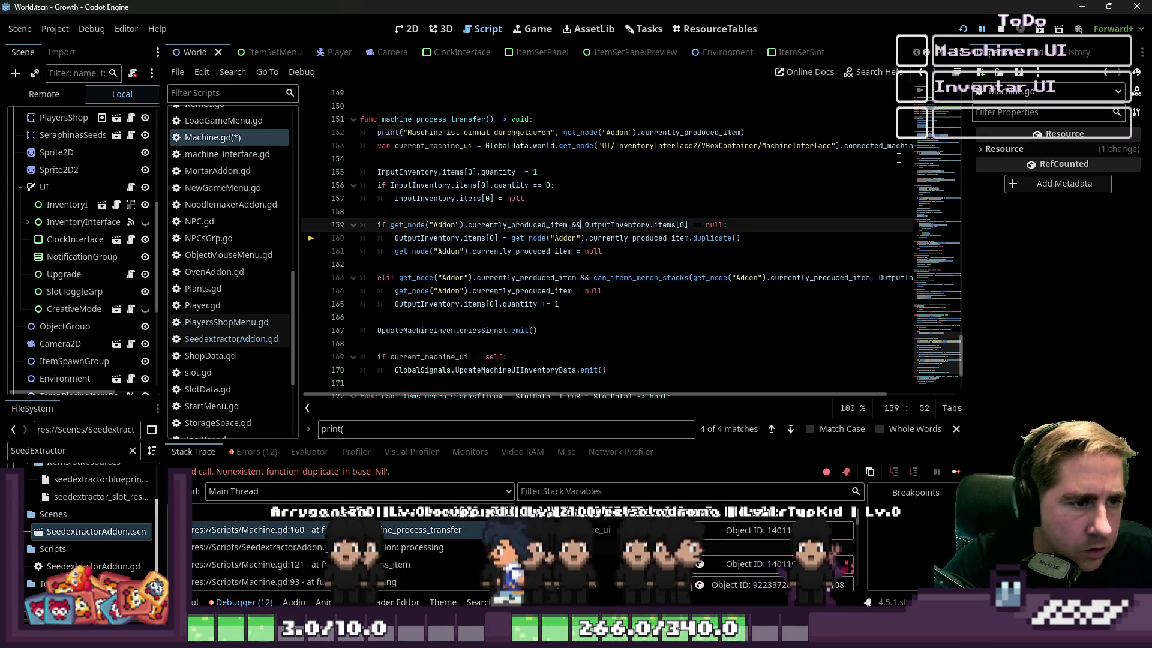
left_click(587, 278)
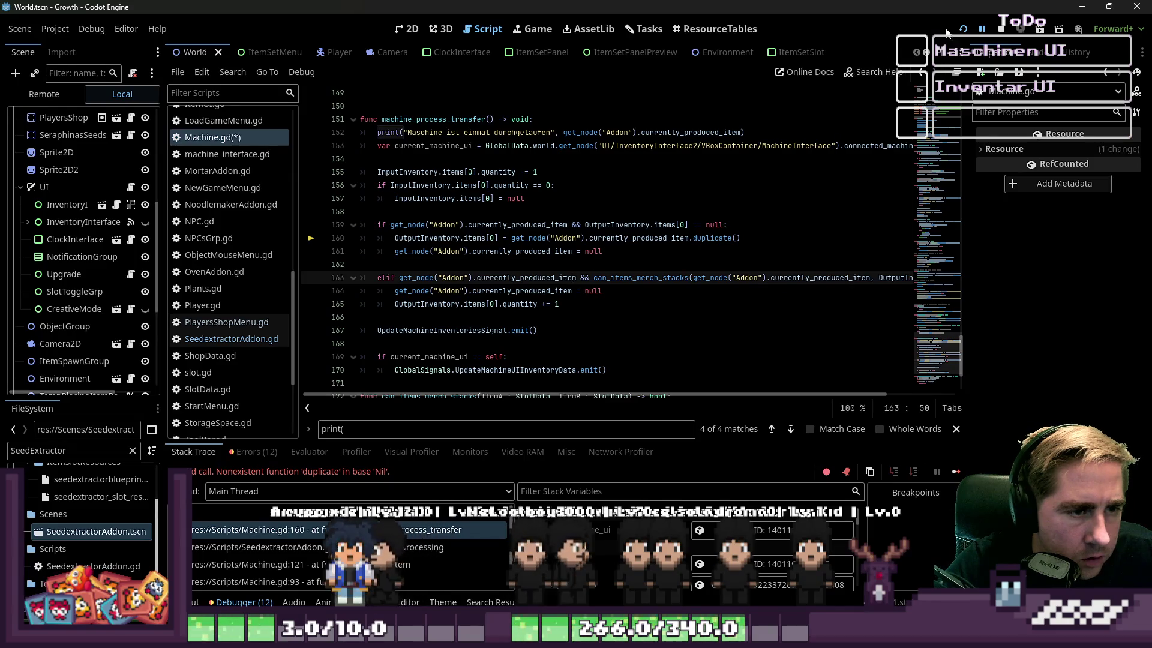
left_click(1001, 30)
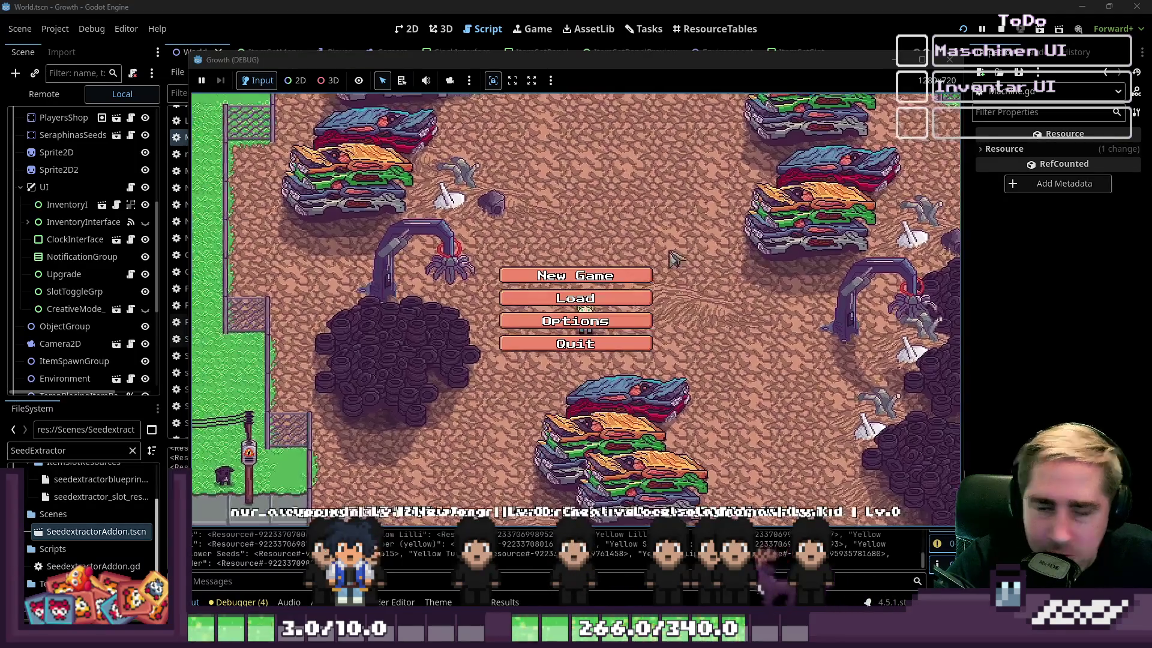
Step: Start a new game, load the apple stack into the machine, and close the game once output fills
left_click(606, 272)
type("vx")
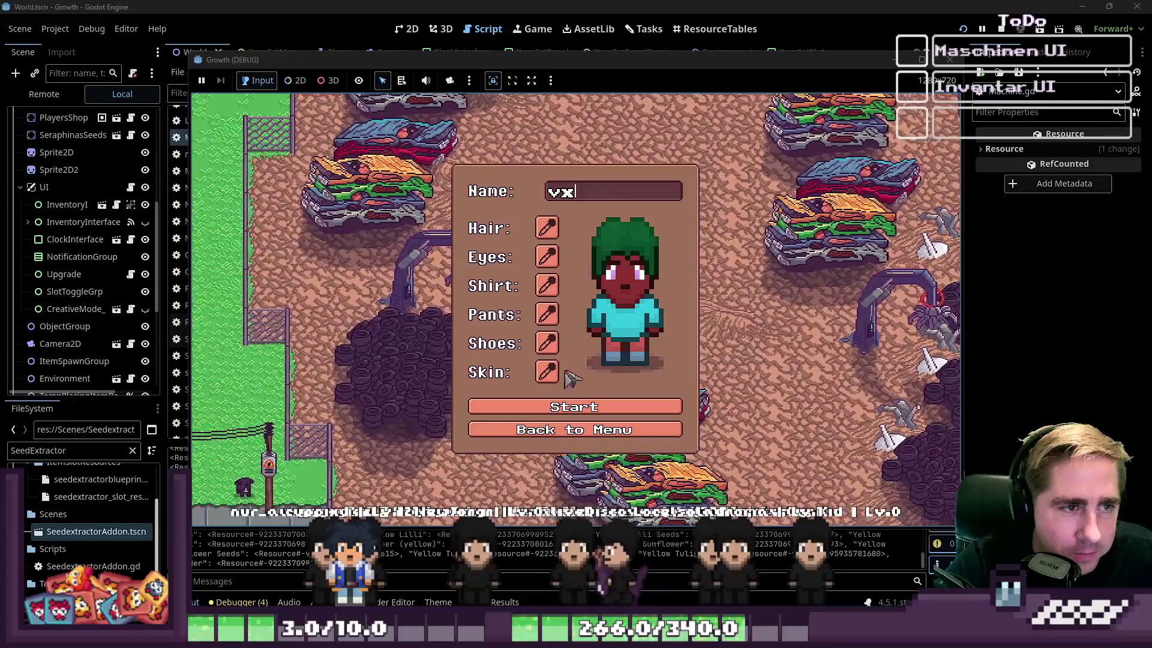
left_click(549, 407)
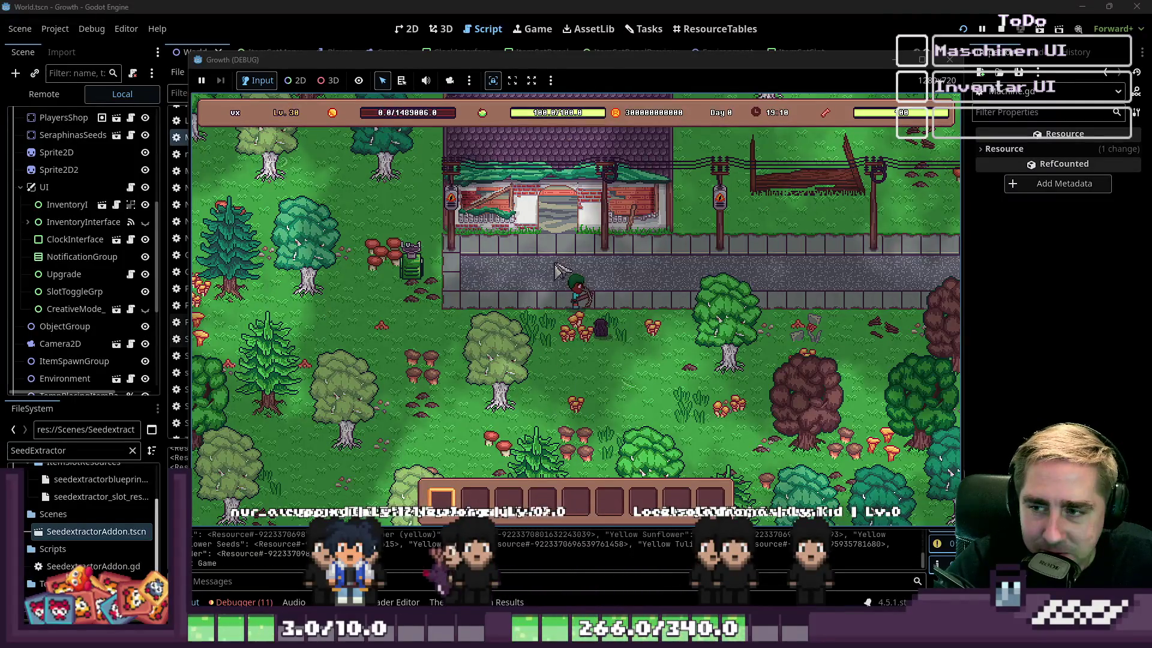
key("a")
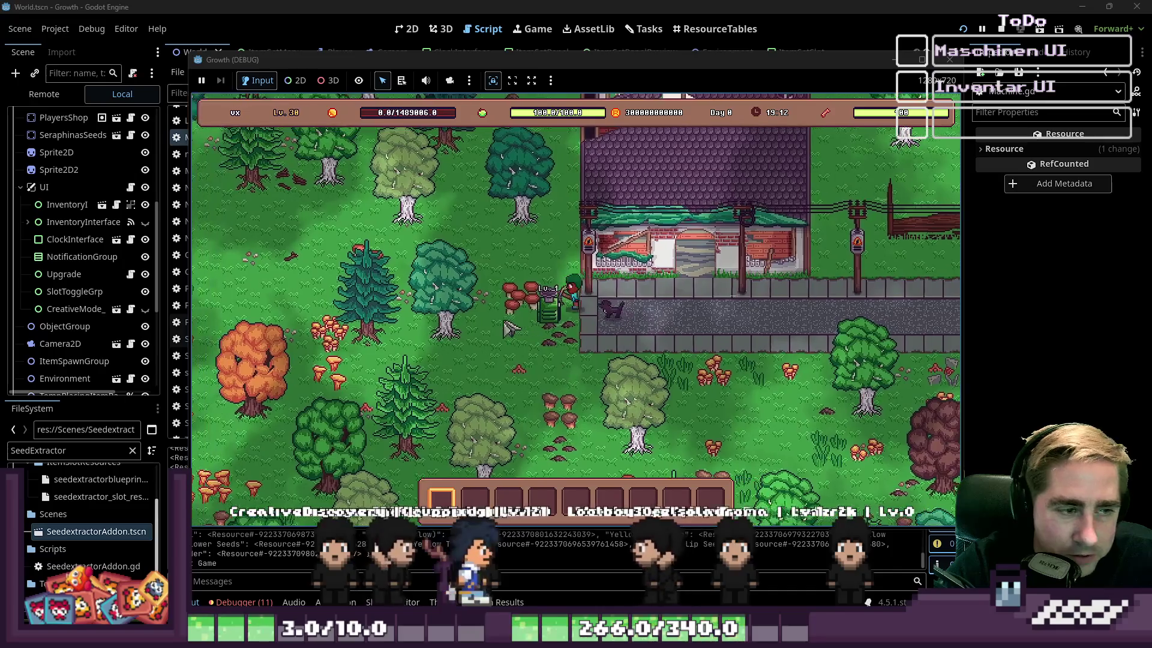
left_click(587, 322)
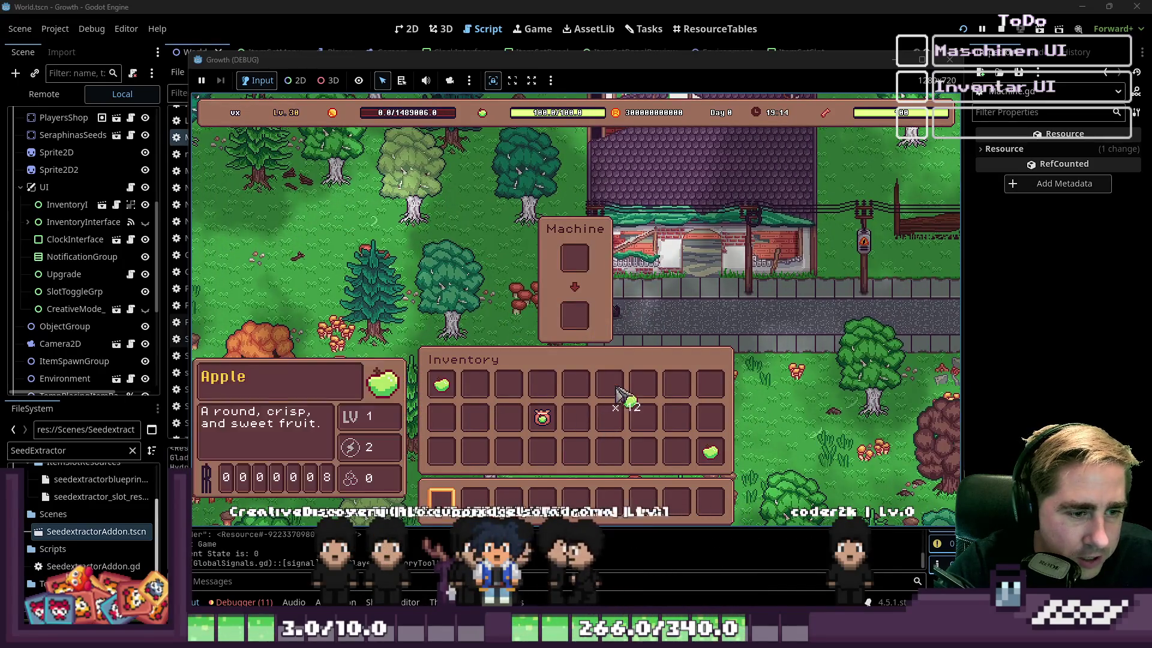
left_click_drag(618, 393, 573, 264)
left_click_drag(442, 386, 563, 383)
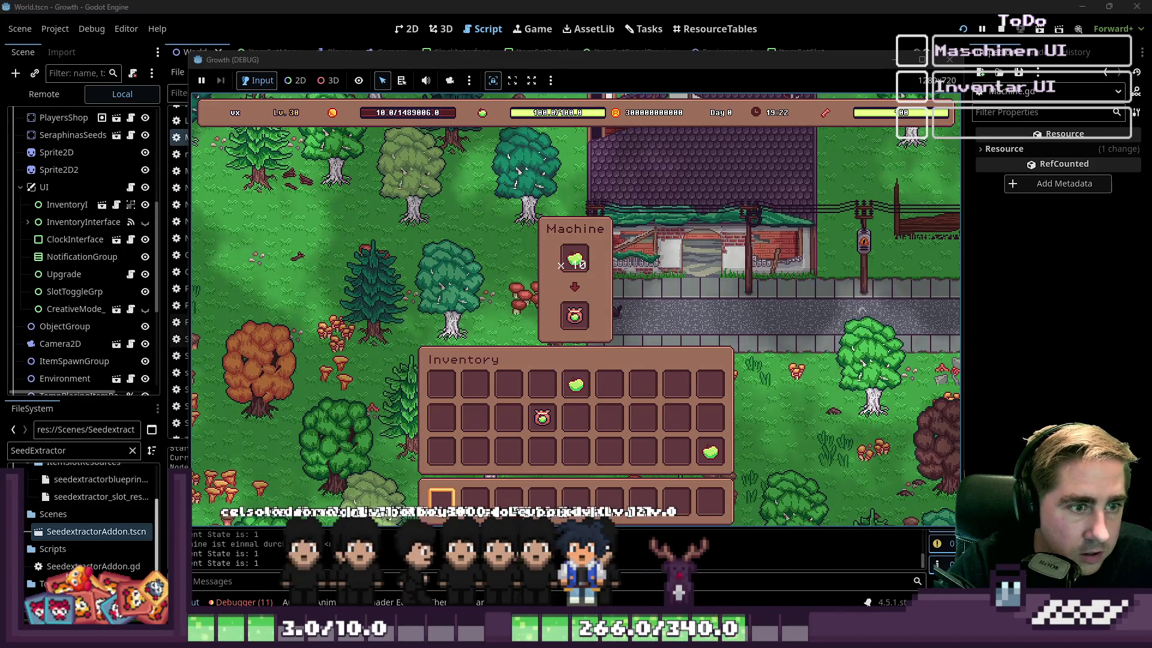
left_click(576, 384)
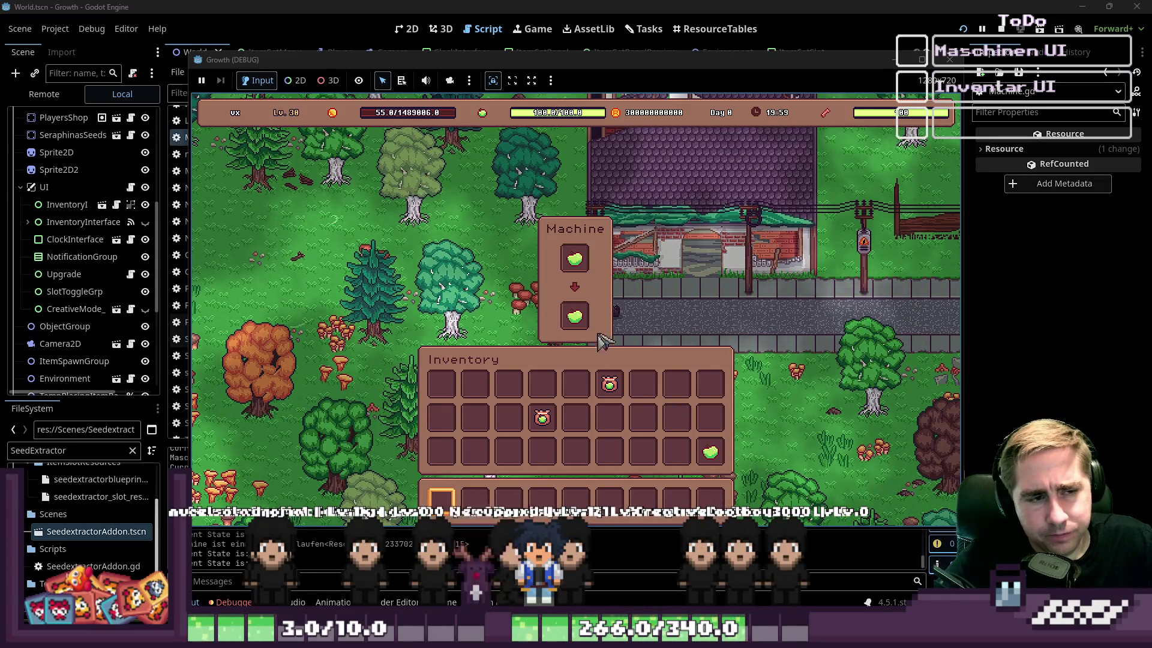
left_click(949, 61)
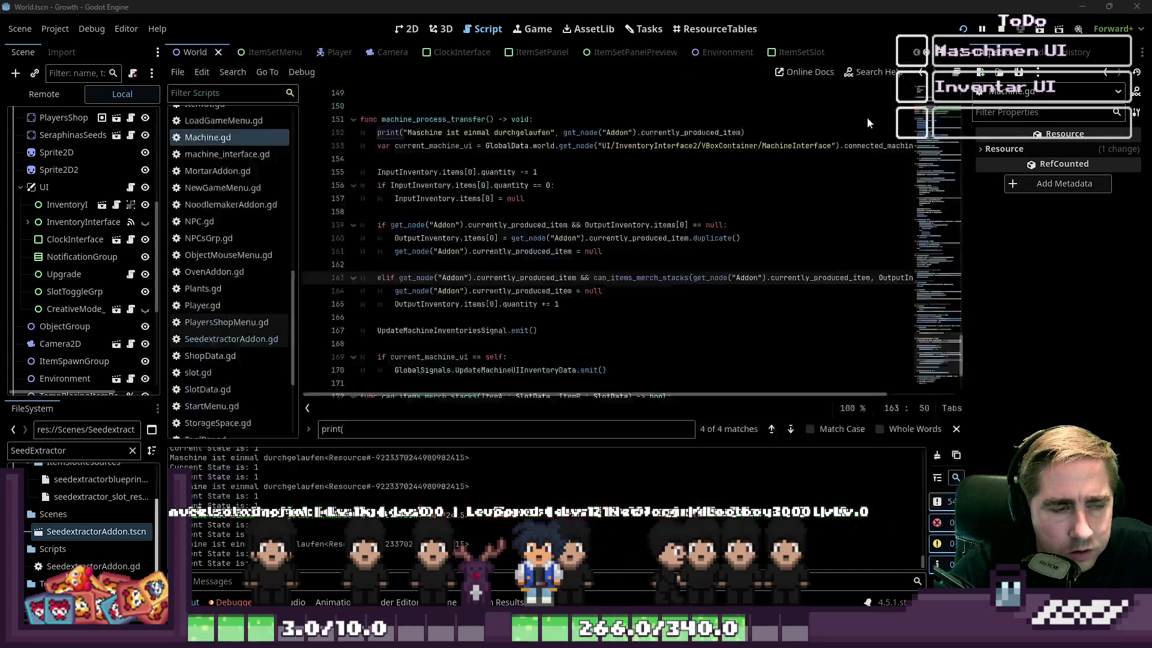
Step: Review Machine.gd's produced-item clearing and debug print, then run the project
left_click(492, 255)
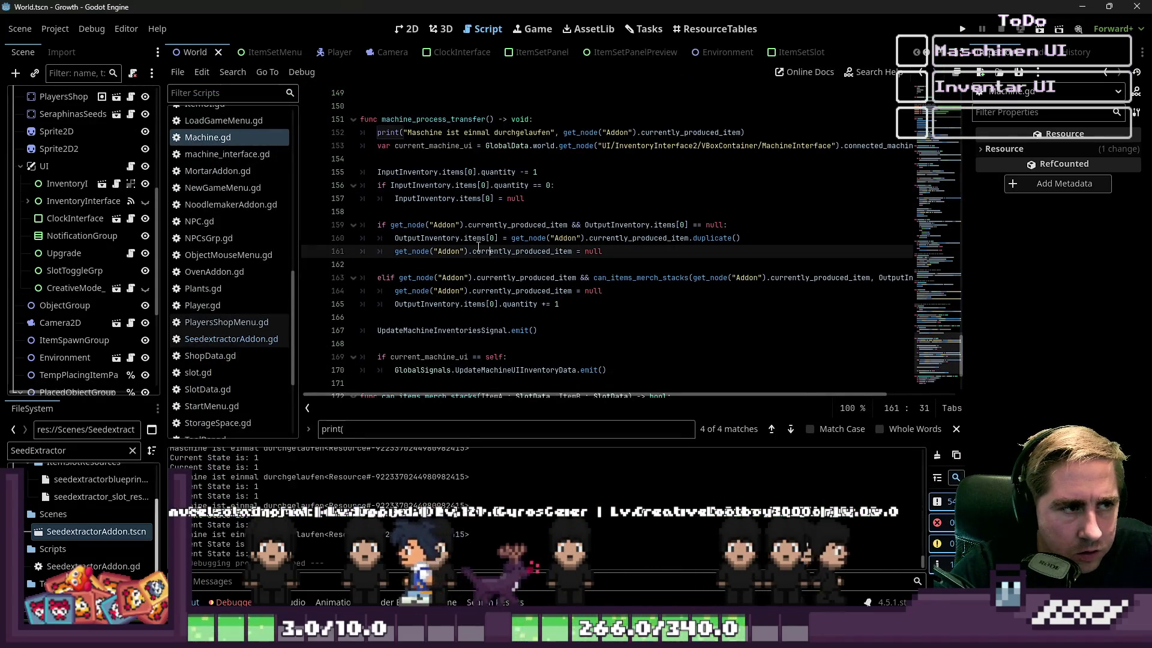
scroll(492, 264, "down", 3)
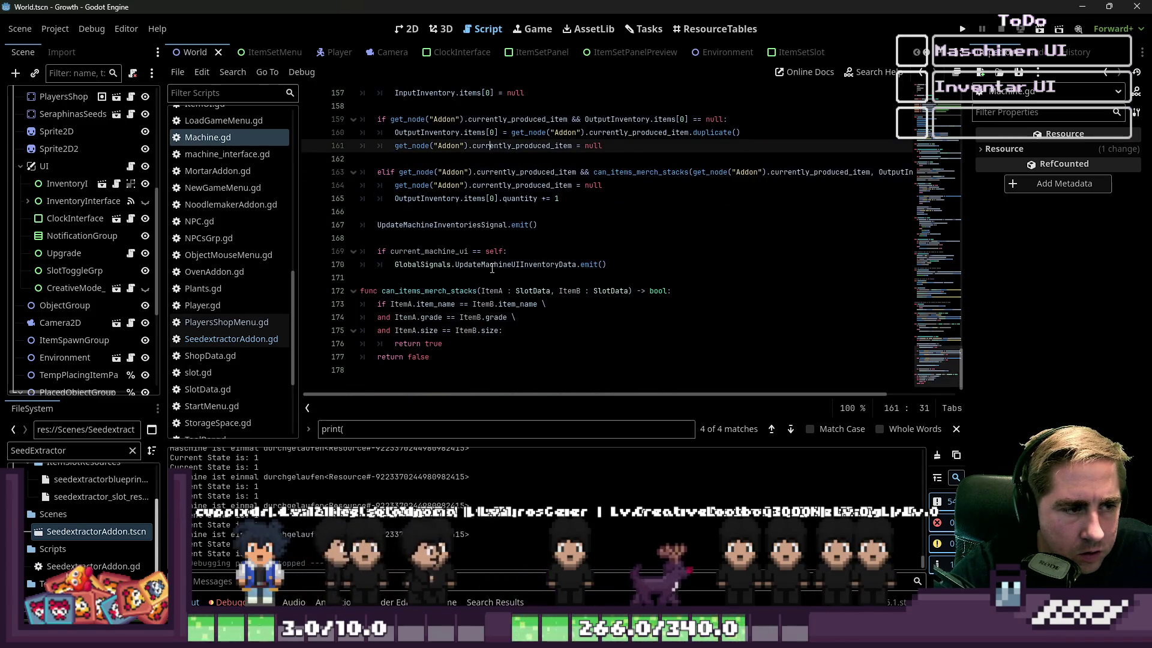
scroll(492, 268, "up", 6)
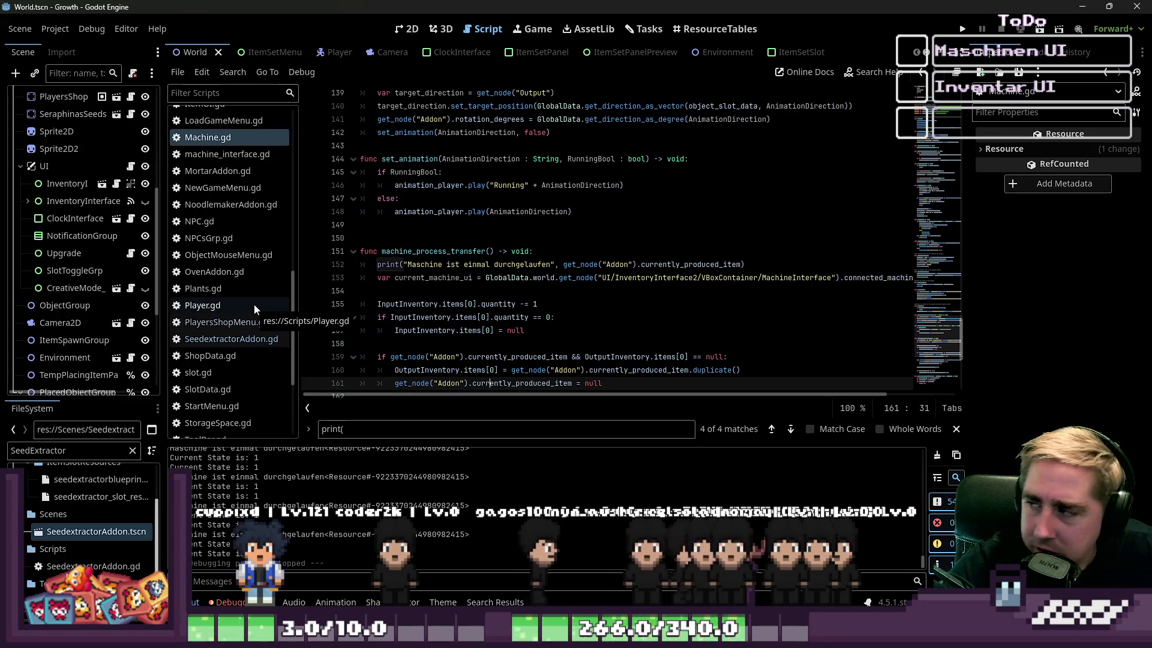
scroll(235, 225, "up", 3)
left_click(236, 229)
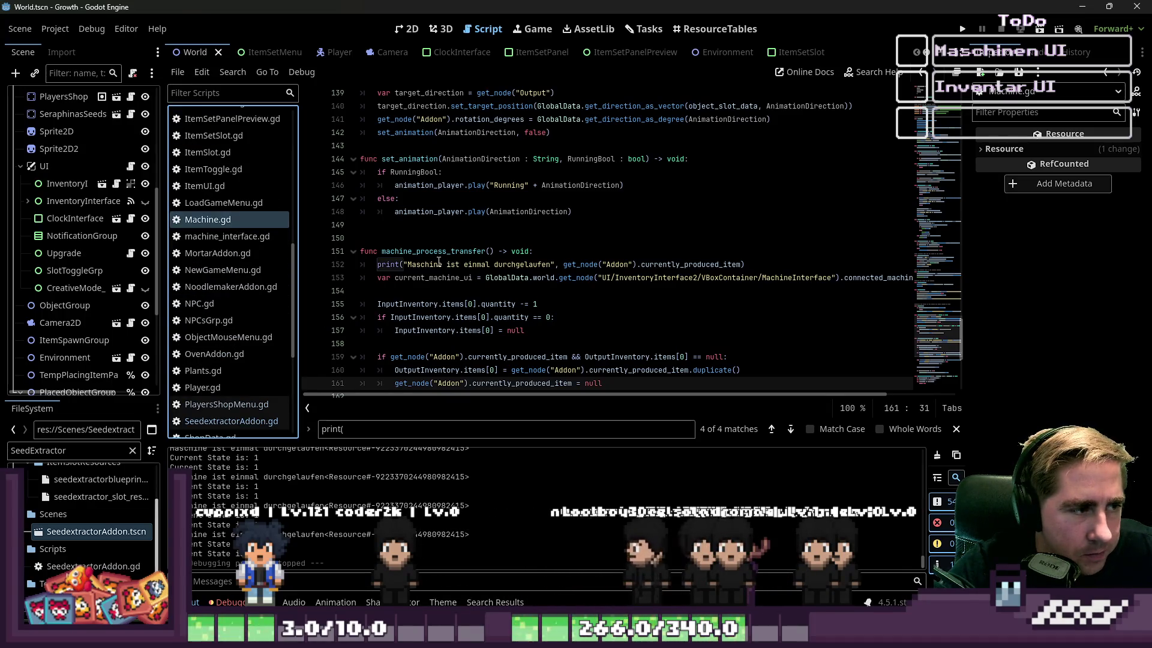
left_click(403, 264)
scroll(508, 276, "down", 2)
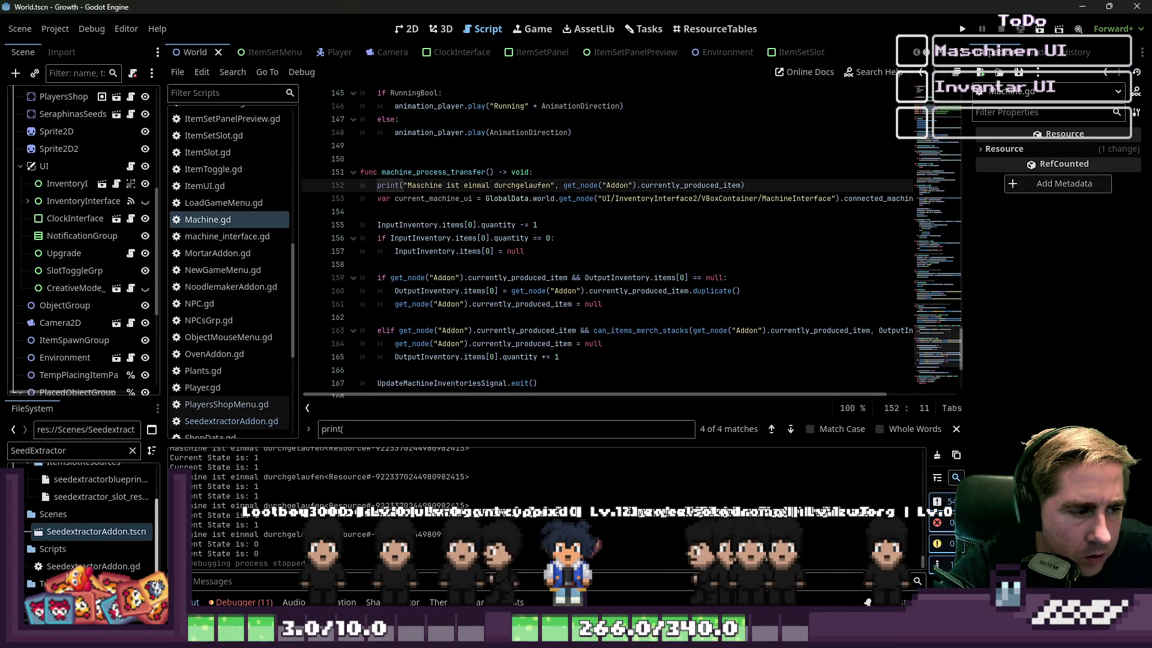
scroll(391, 524, "up", 3)
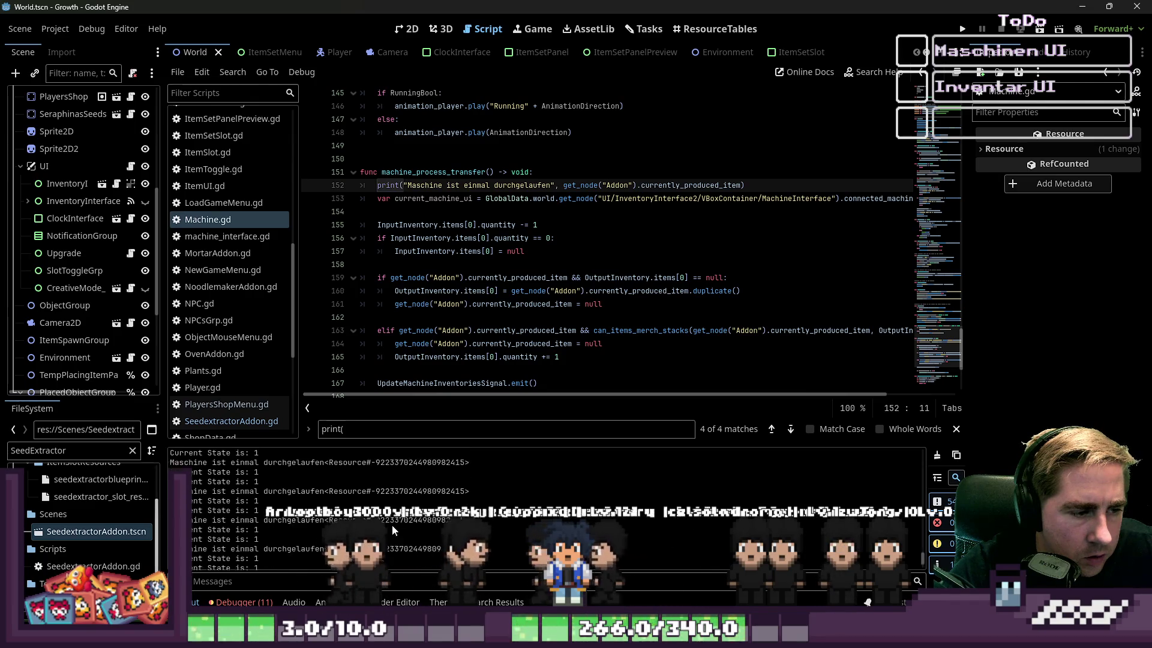
scroll(391, 524, "down", 3)
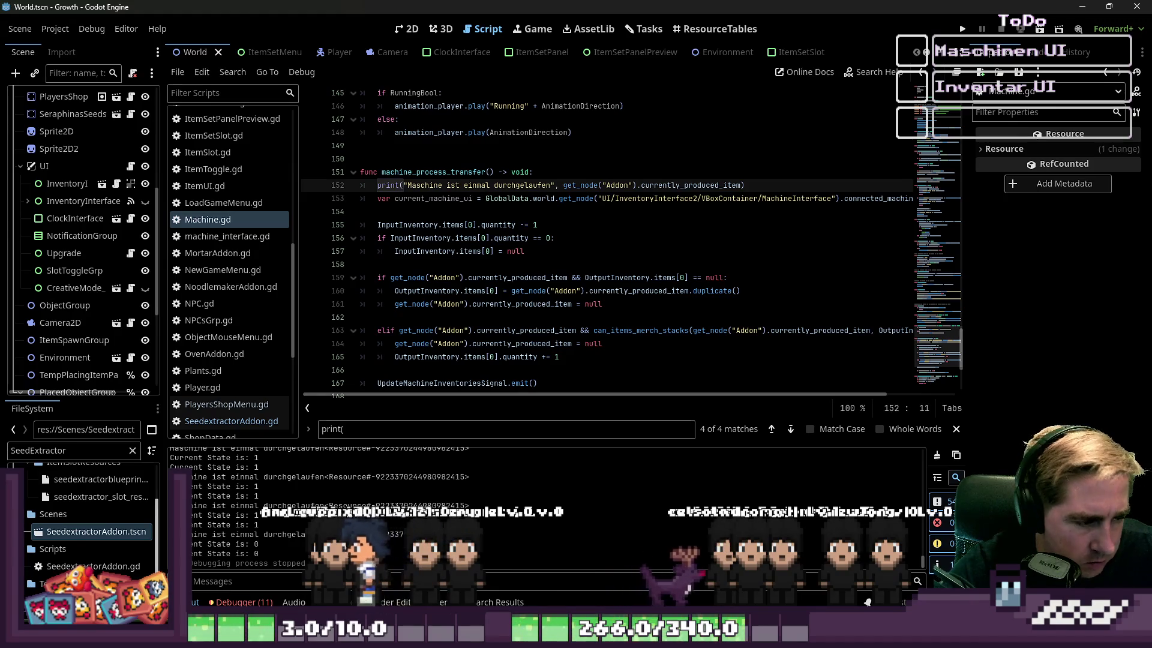
scroll(391, 524, "up", 2)
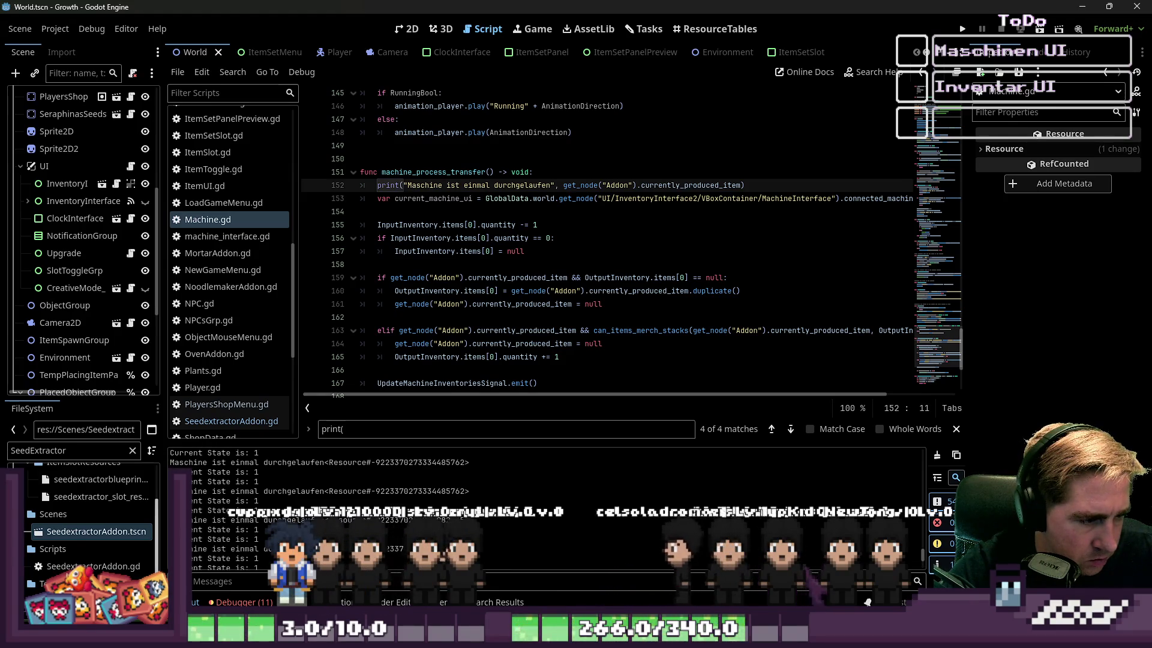
scroll(392, 524, "down", 3)
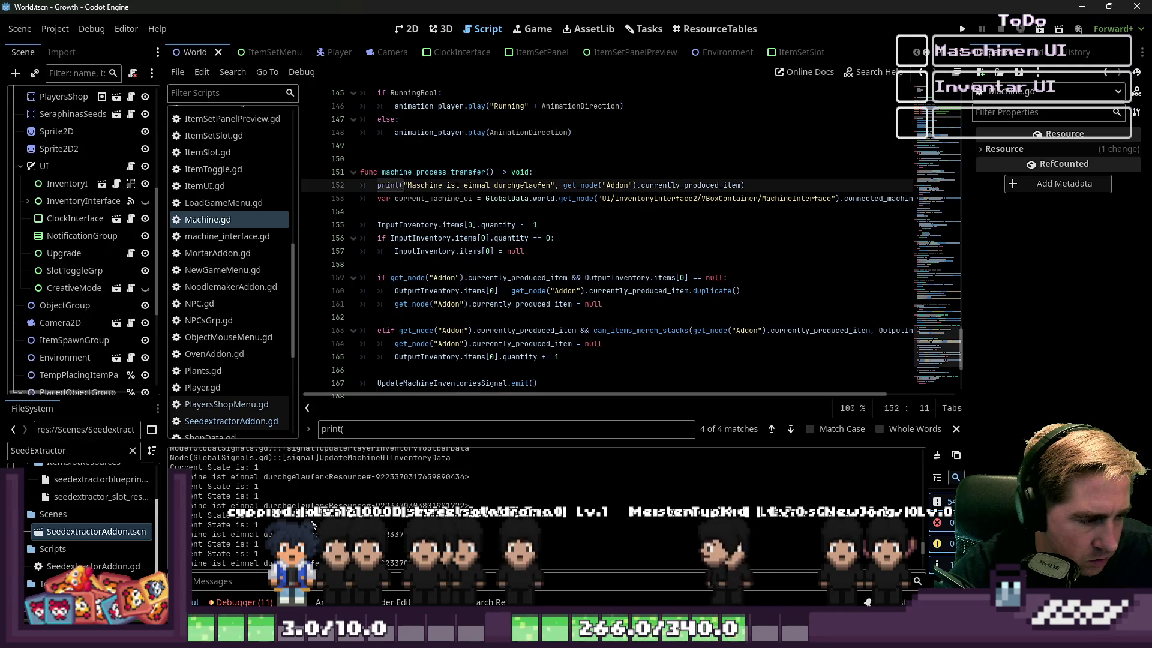
scroll(303, 520, "down", 3)
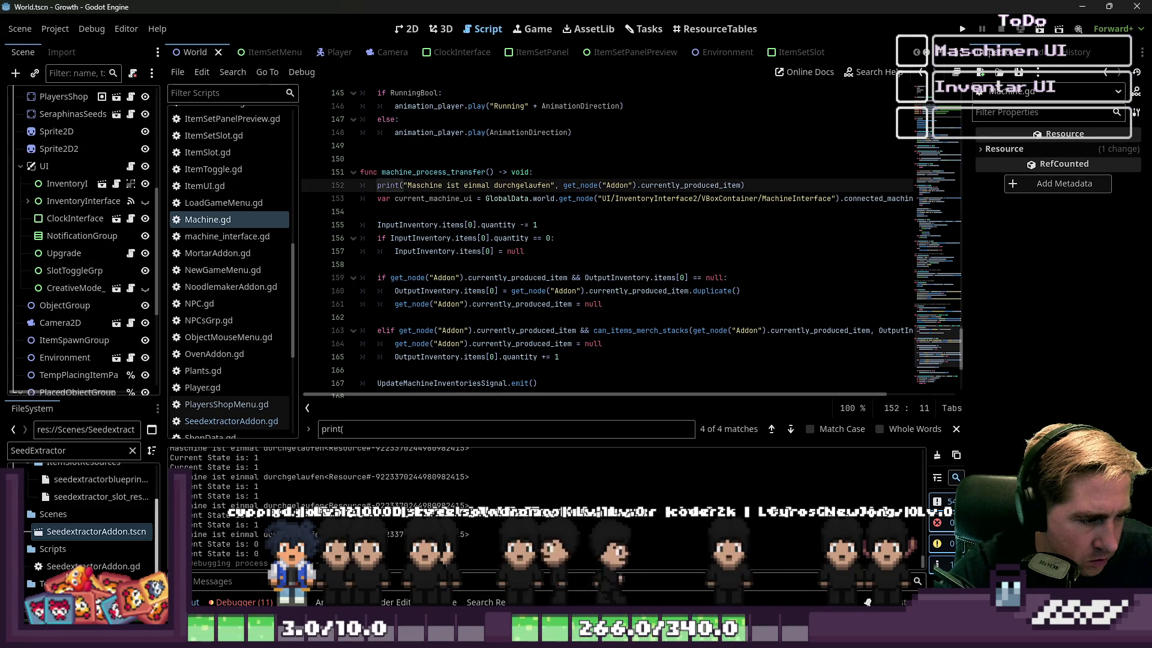
left_click(962, 28)
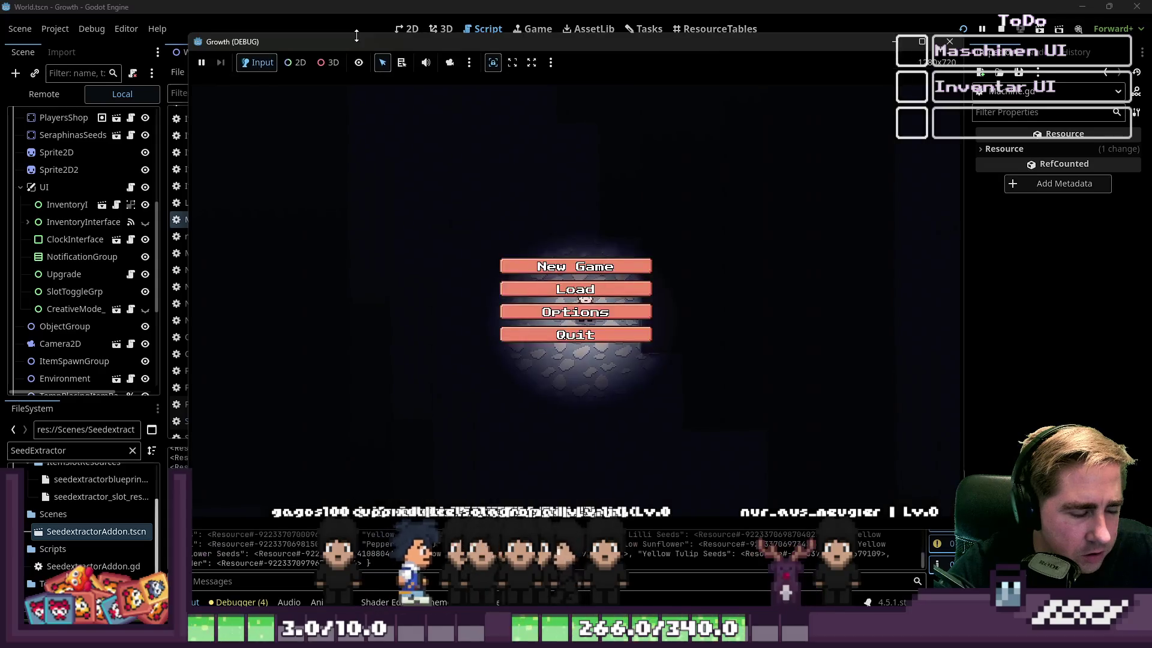
Step: Start a new game with the character name 'cxys'
left_click_drag(368, 39, 367, 11)
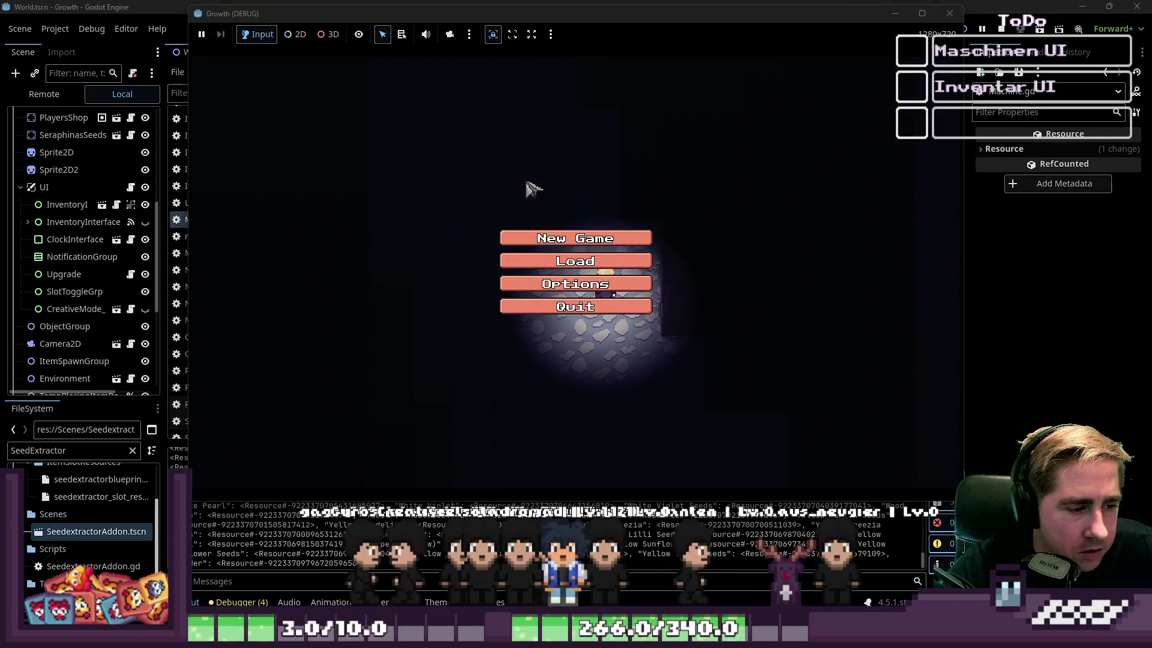
left_click(556, 238)
type("cxys")
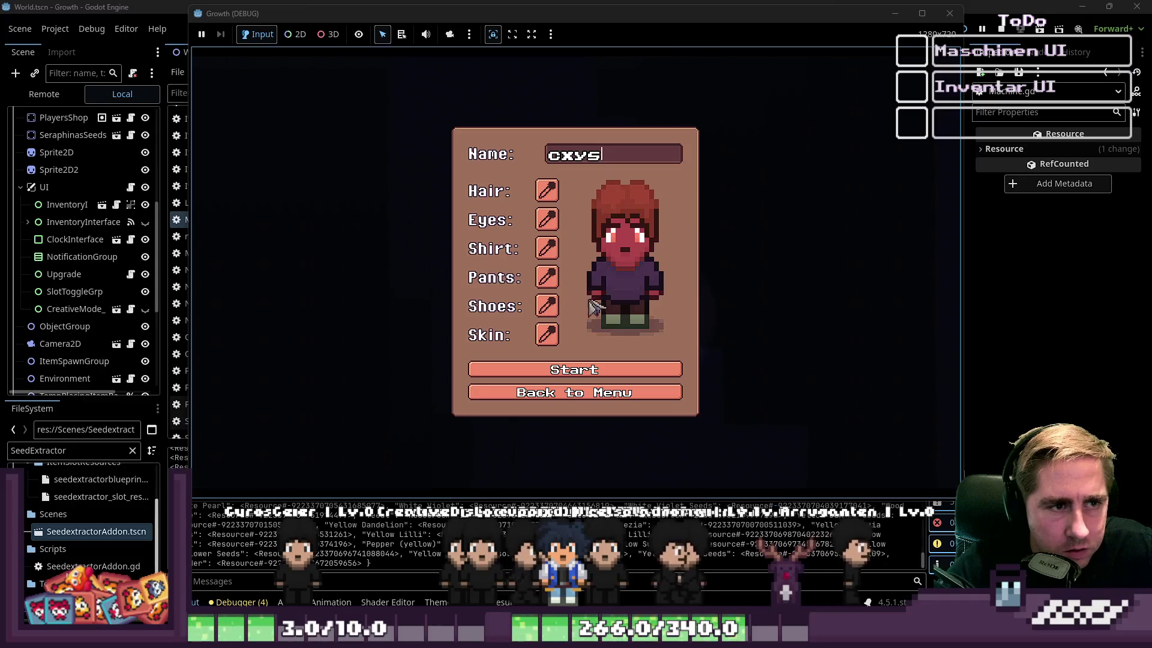
left_click(593, 369)
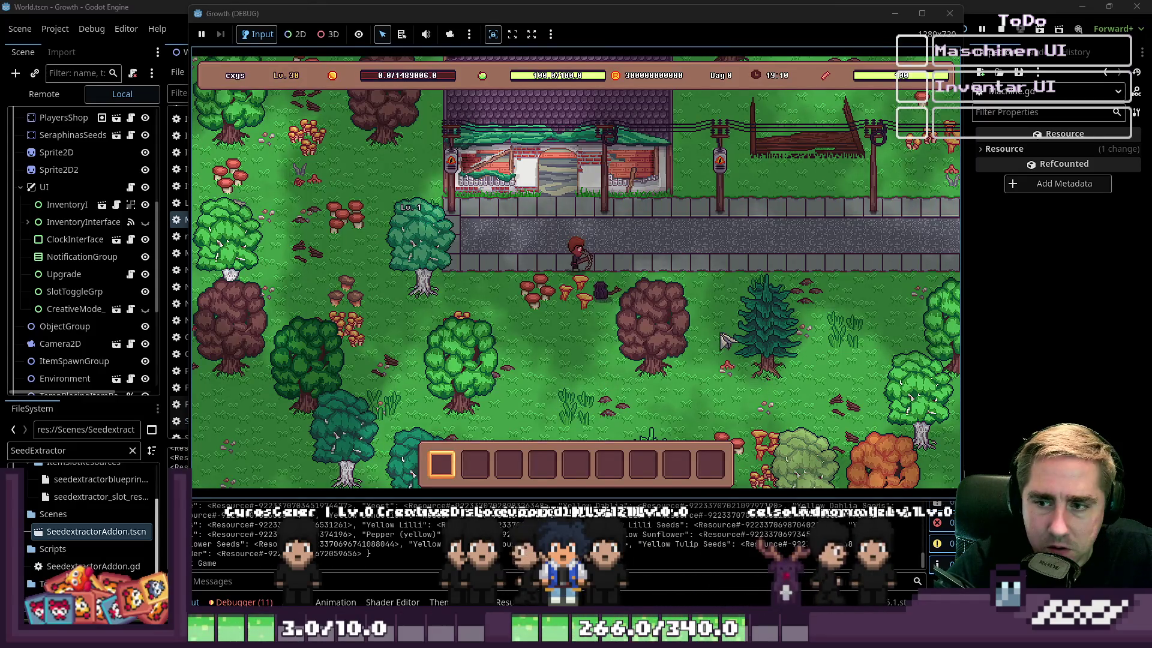
Step: Walk to the machine, open its interface and load the apples into its input slot
key("a")
left_click(509, 277)
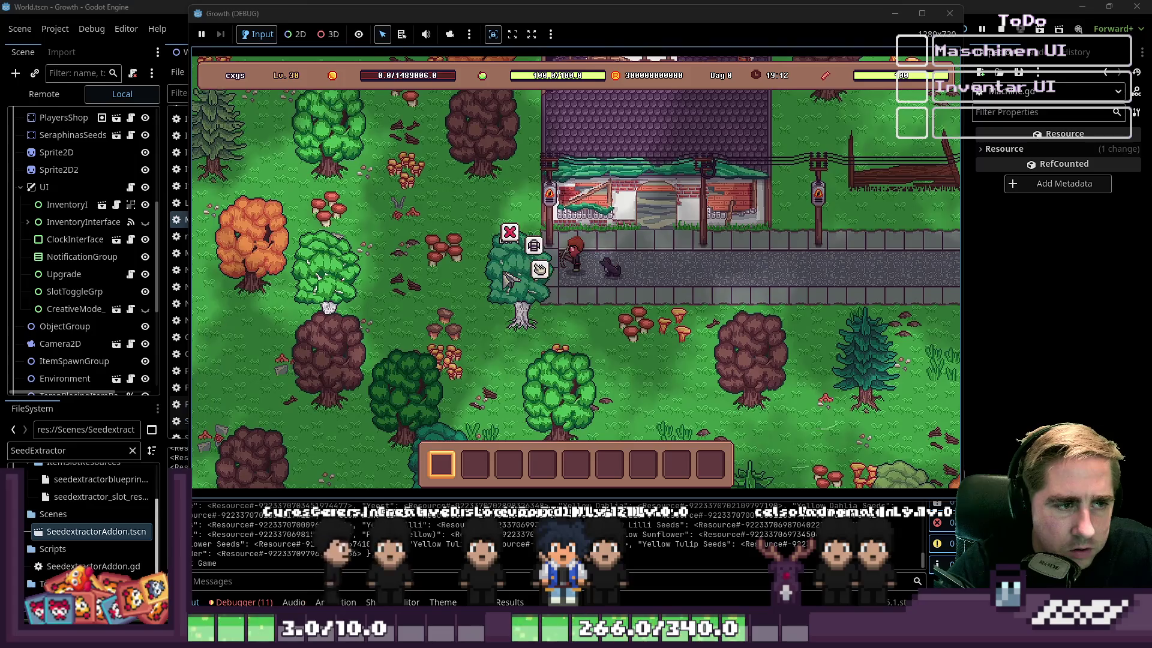
left_click(540, 271)
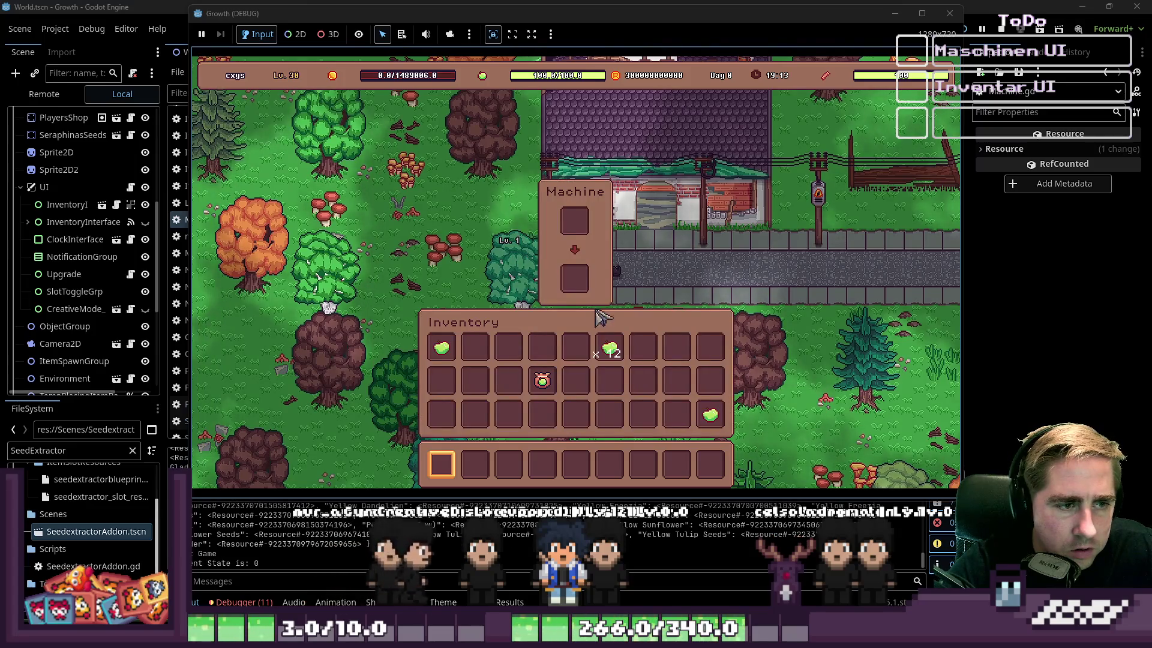
left_click(490, 340)
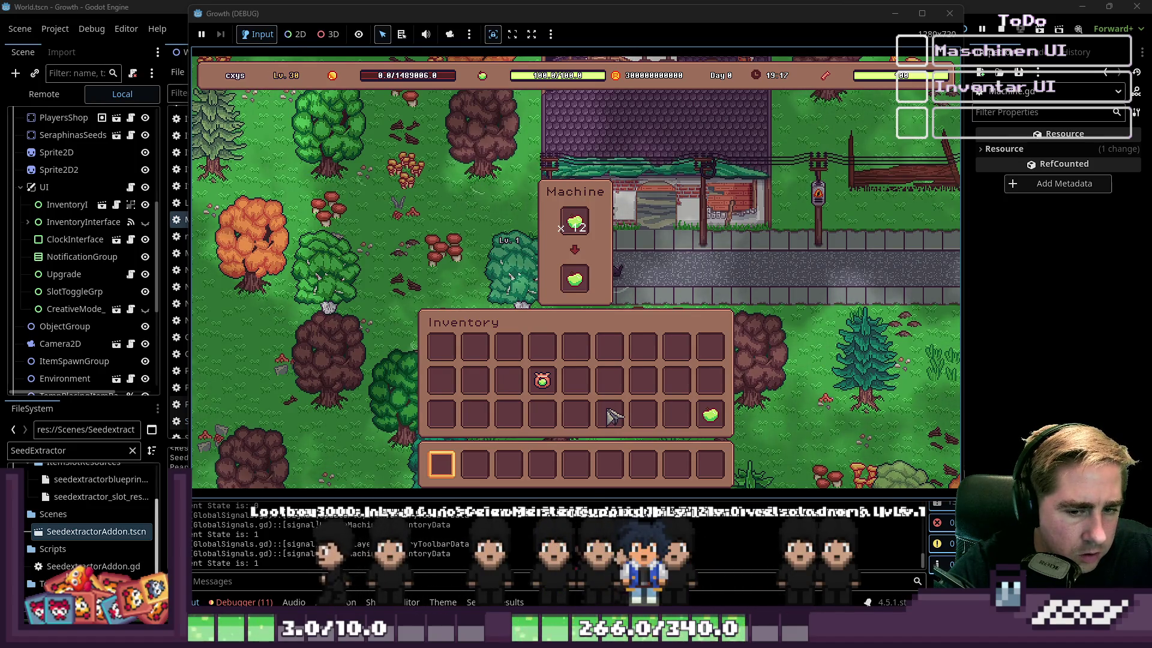
Step: Stop the running game once the input stack has dropped to 9
left_click_drag(614, 16, 610, 13)
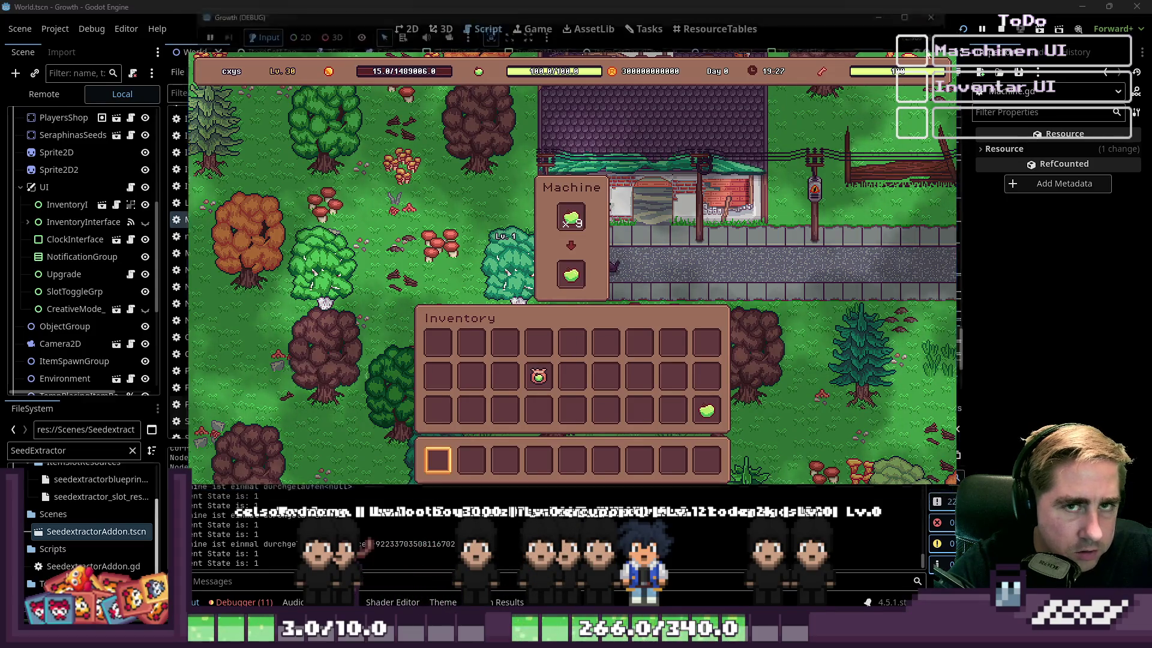
left_click(946, 9)
scroll(575, 236, "up", 15)
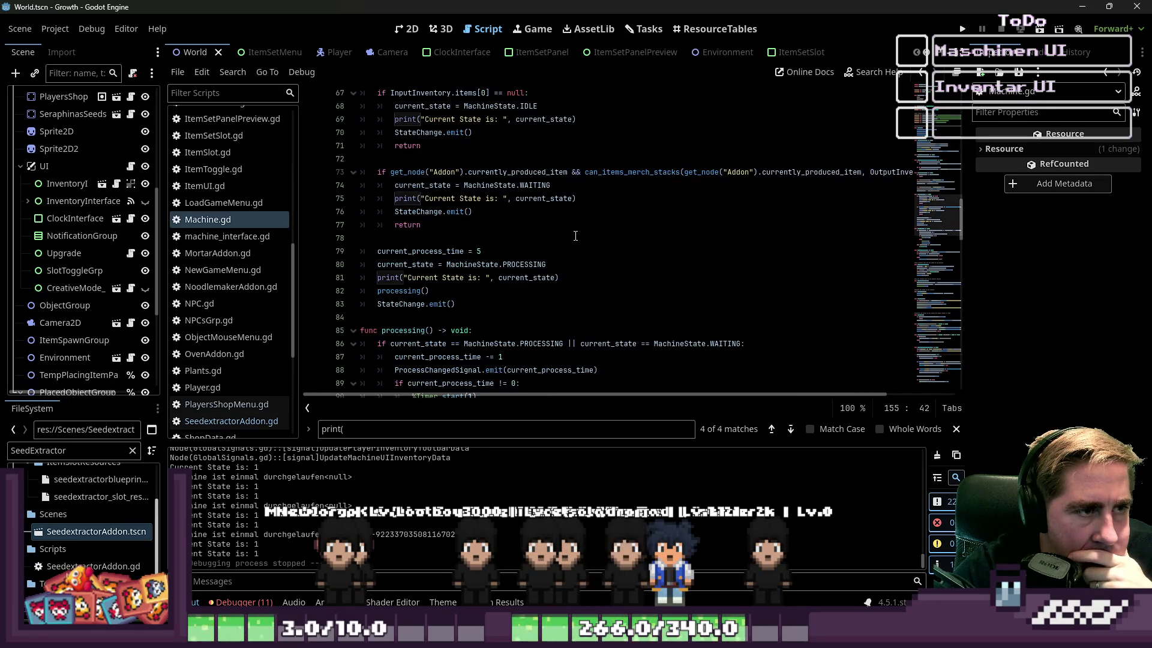
Step: Search Machine.gd for 'change_state' and step through the matches to the change_state definition
scroll(575, 236, "up", 13)
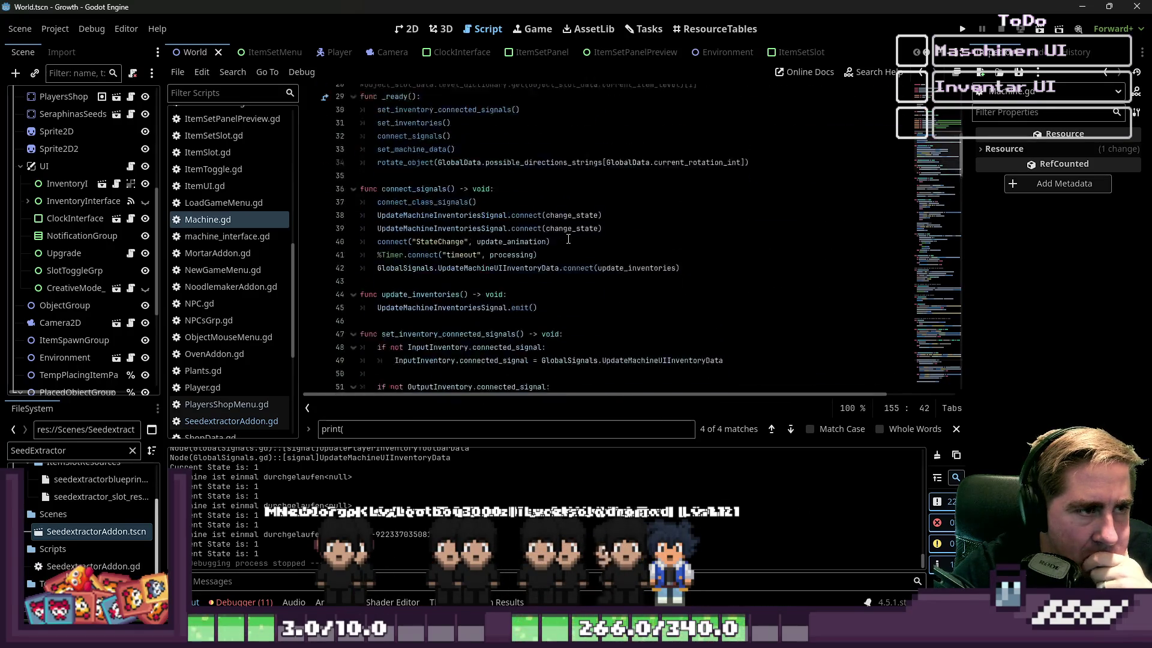
scroll(568, 239, "down", 20)
key("ctrl+f")
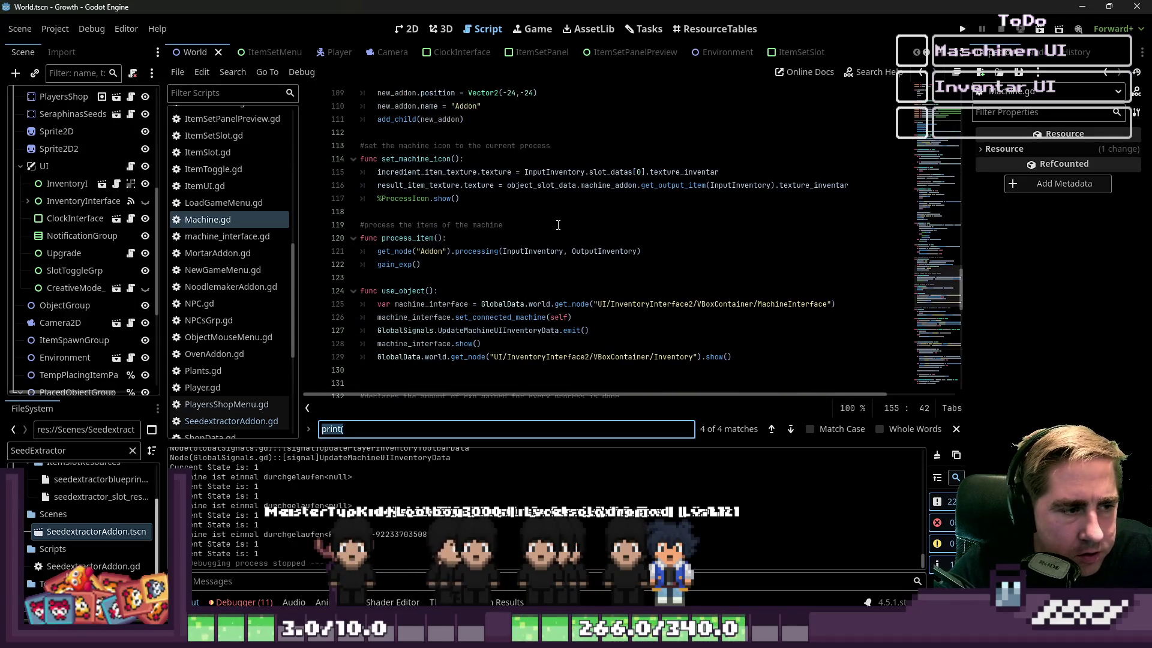
type("change_state")
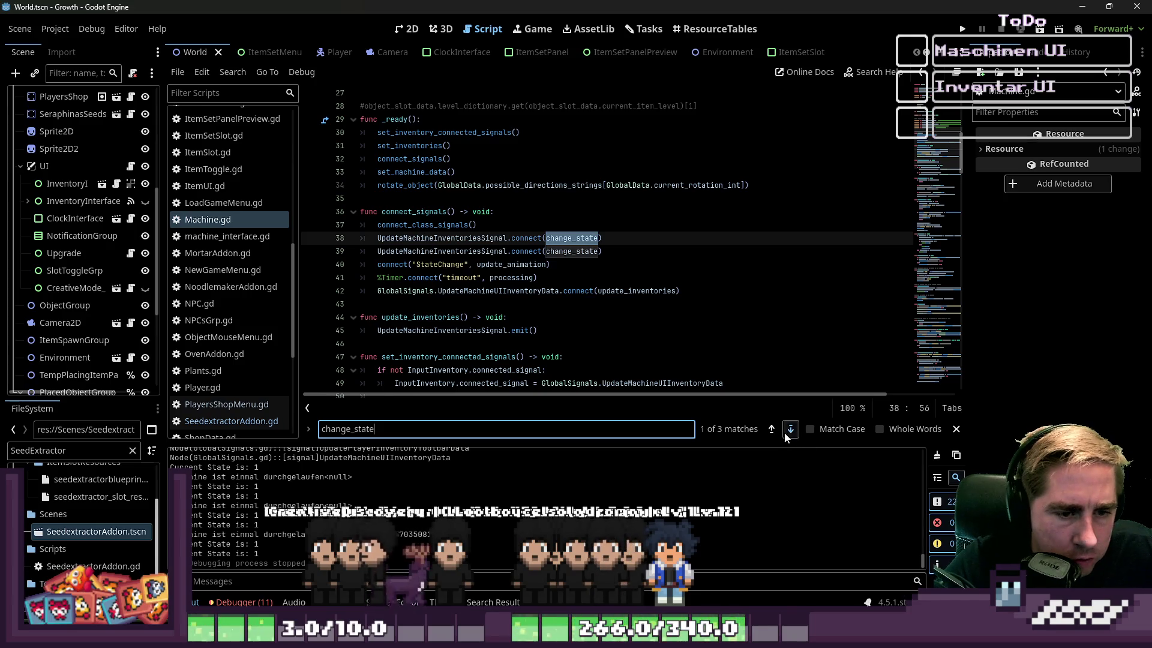
left_click(790, 429)
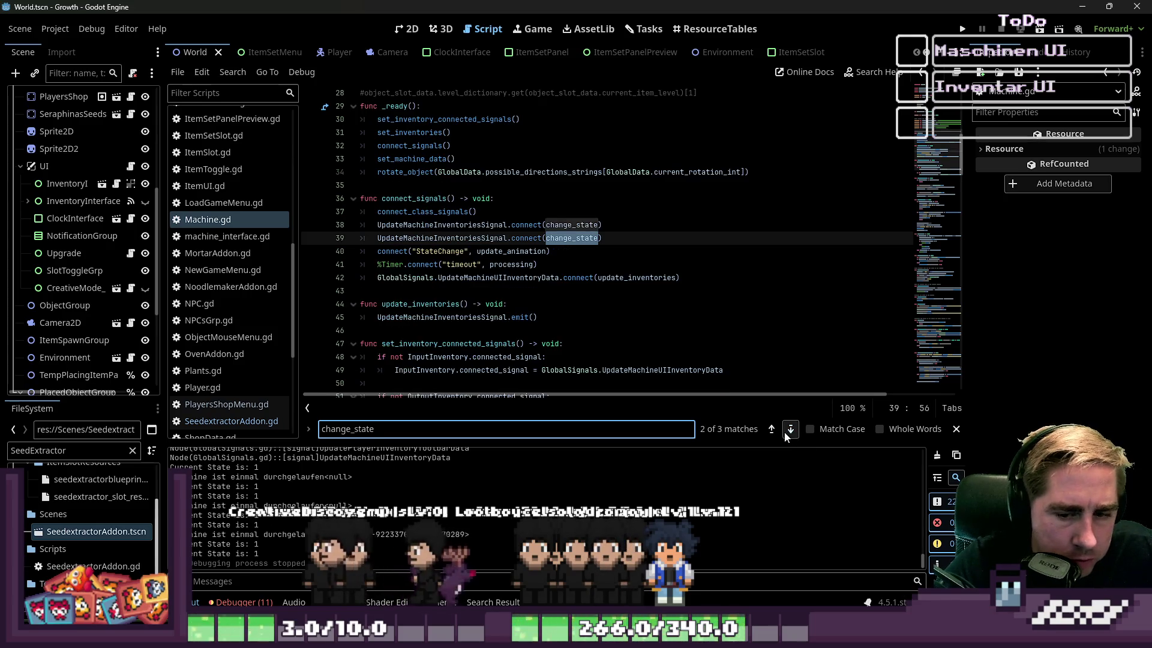
left_click(474, 237)
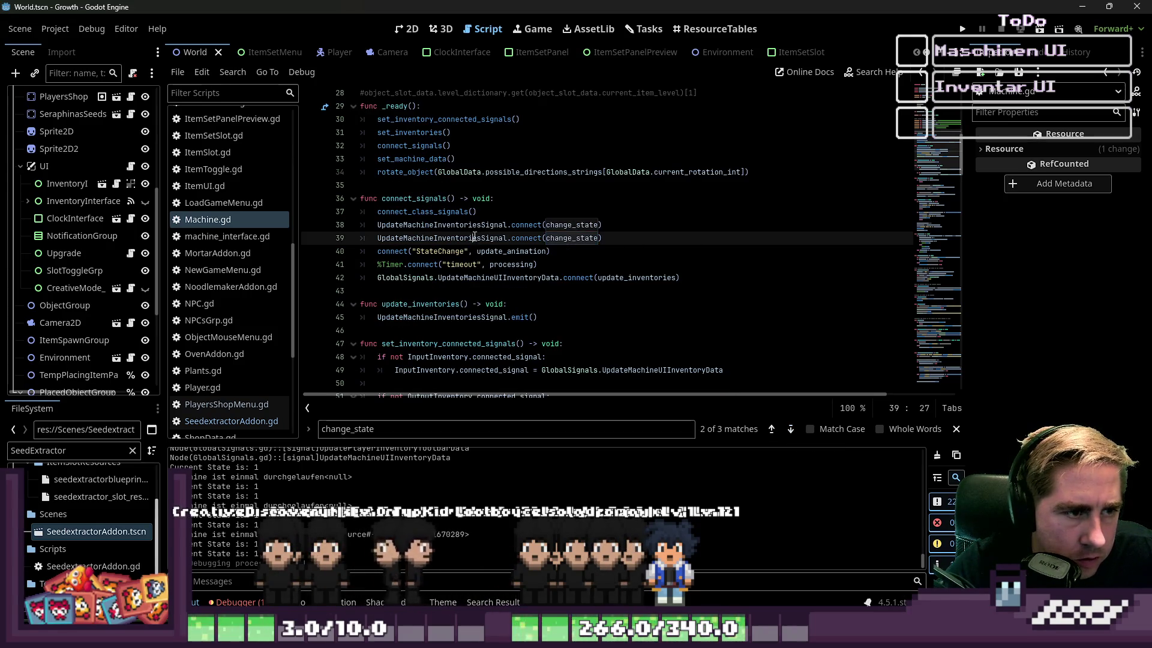
left_click(789, 430)
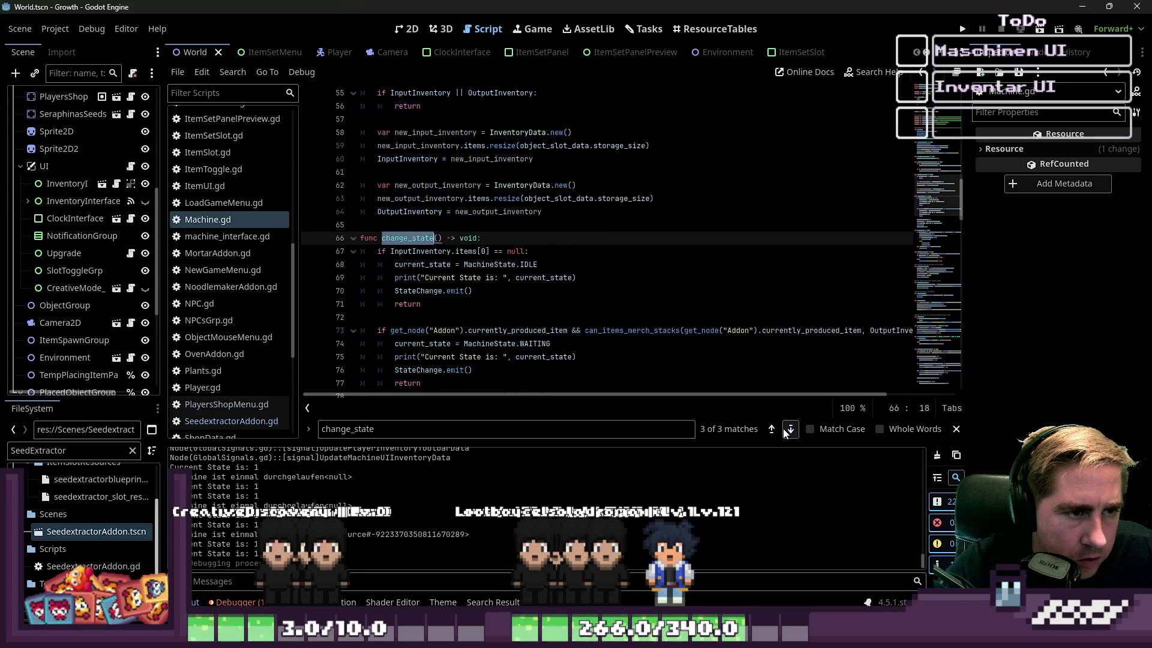
left_click(595, 316)
Step: Review the PROCESSING state assignment and the processing function below it
scroll(596, 309, "down", 3)
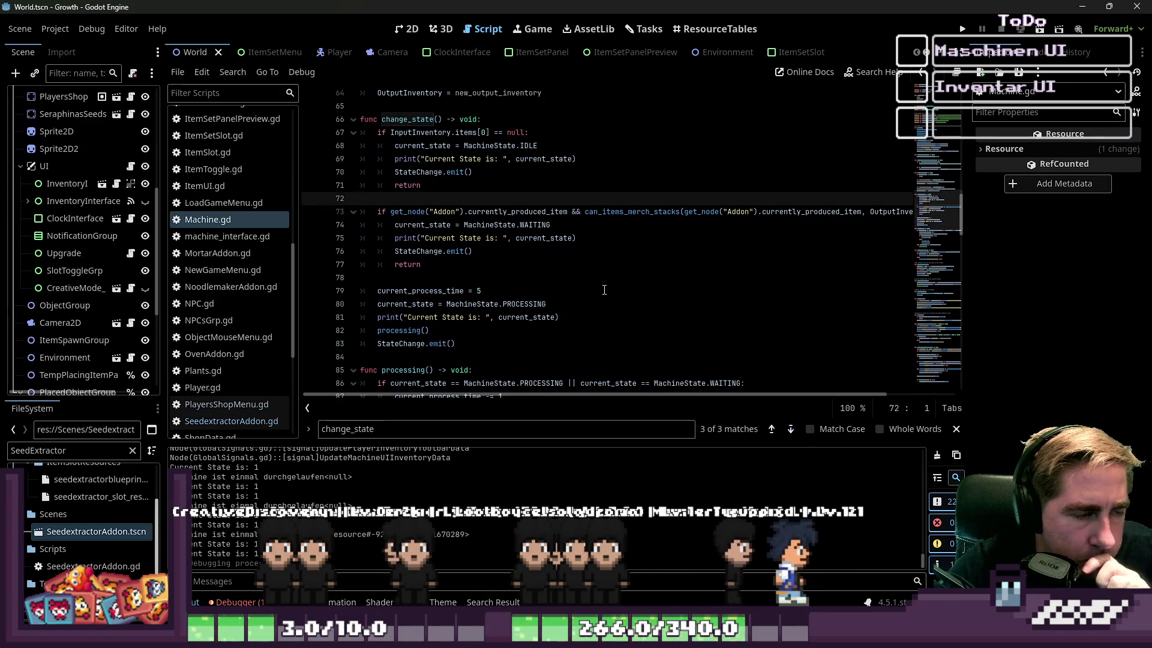
scroll(576, 288, "down", 1)
left_click(529, 265)
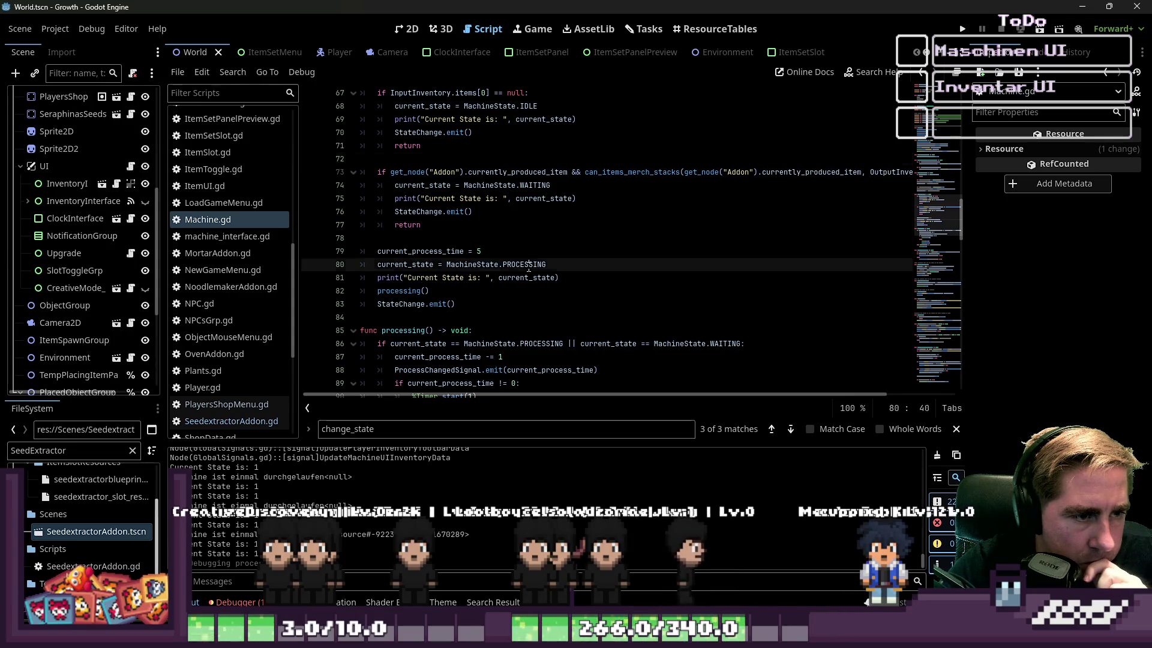
scroll(587, 290, "down", 2)
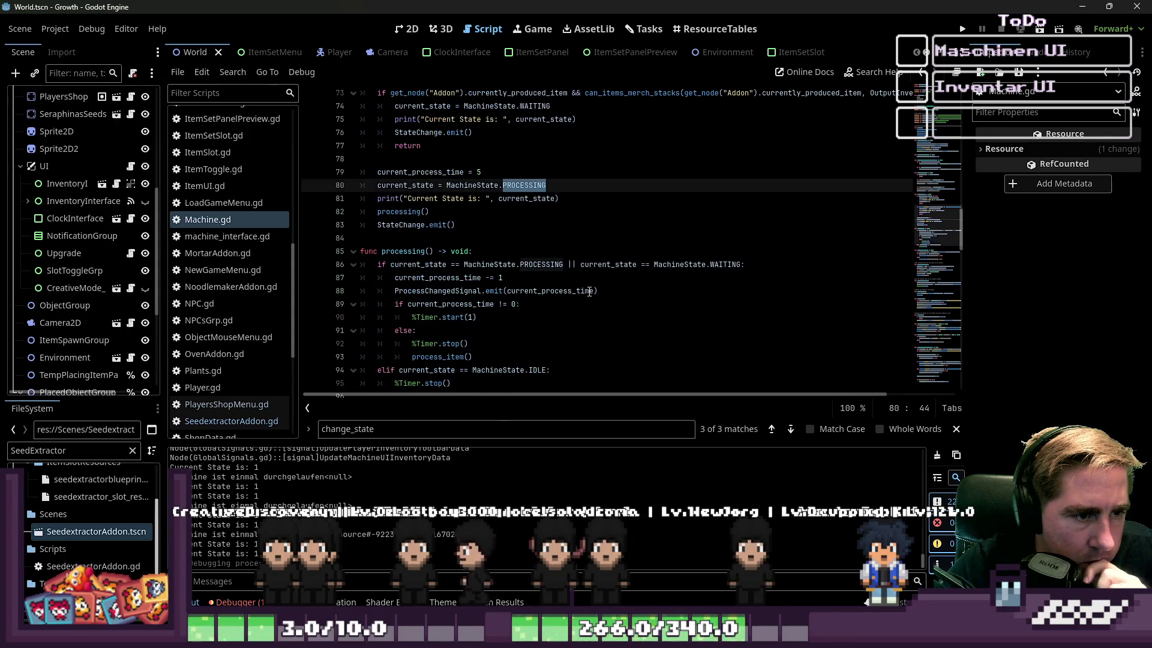
left_click(426, 252)
scroll(512, 235, "up", 1)
Step: Highlight every use of current_state and currently_produced_item
double_click(412, 224)
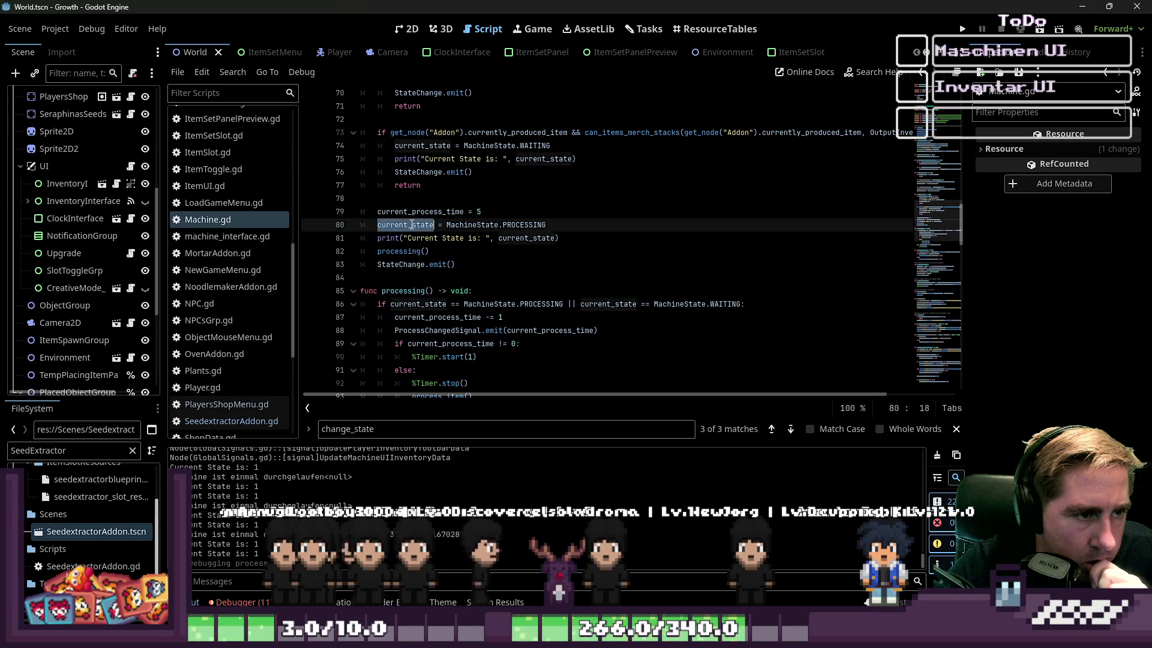
scroll(530, 227, "up", 1)
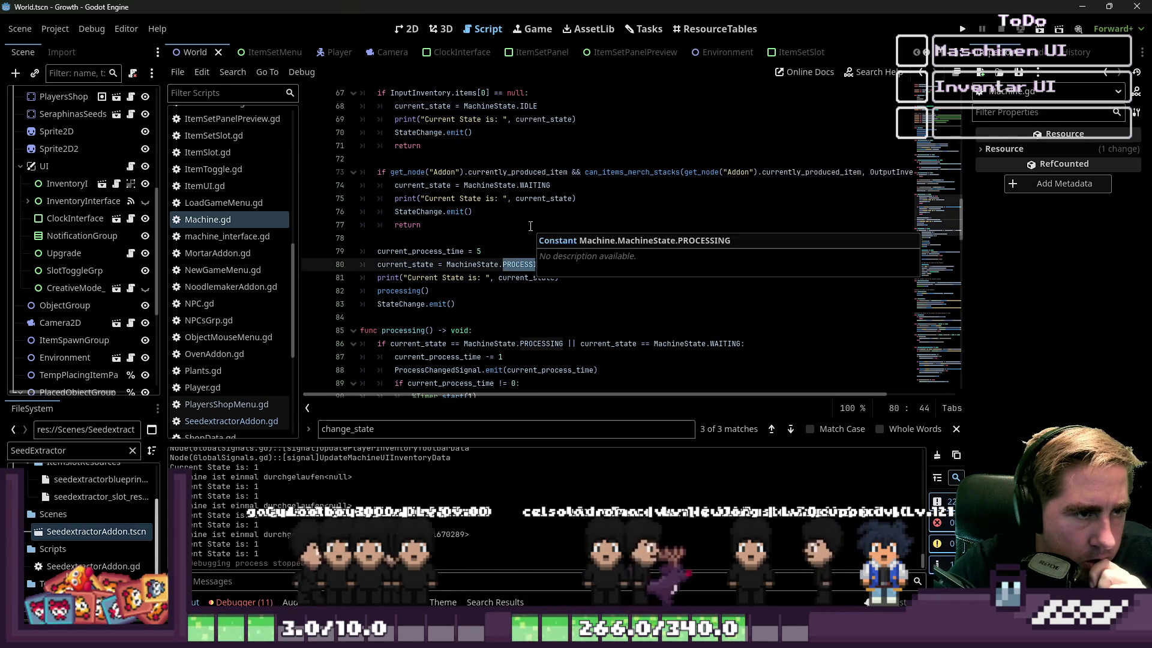
left_click(541, 238)
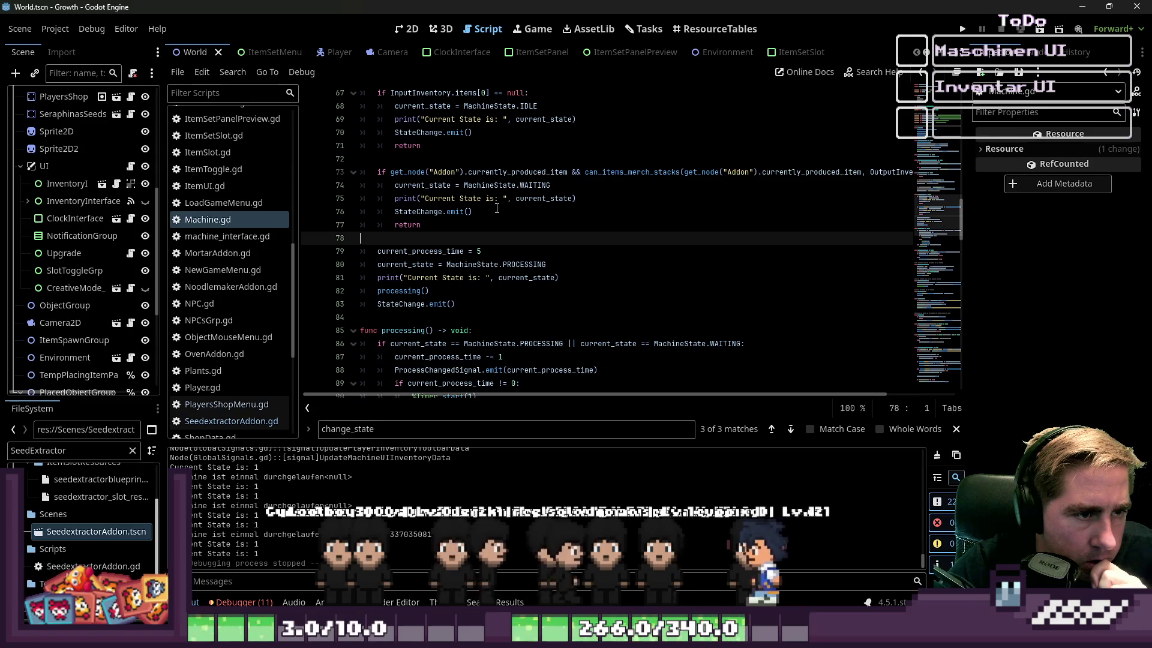
double_click(499, 172)
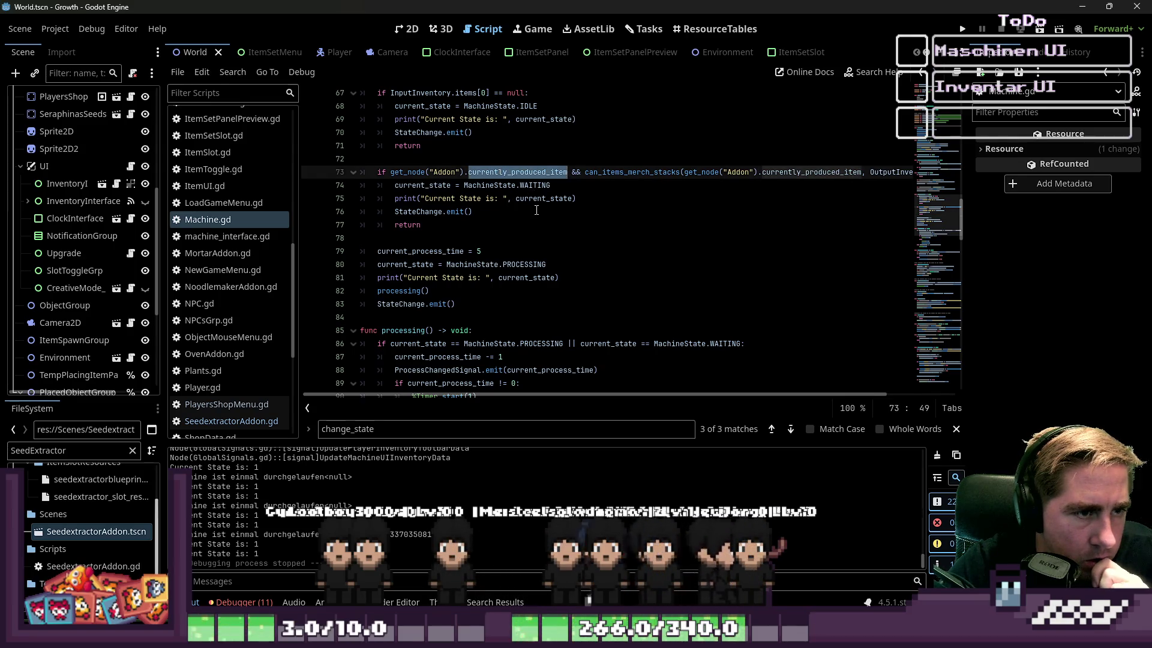